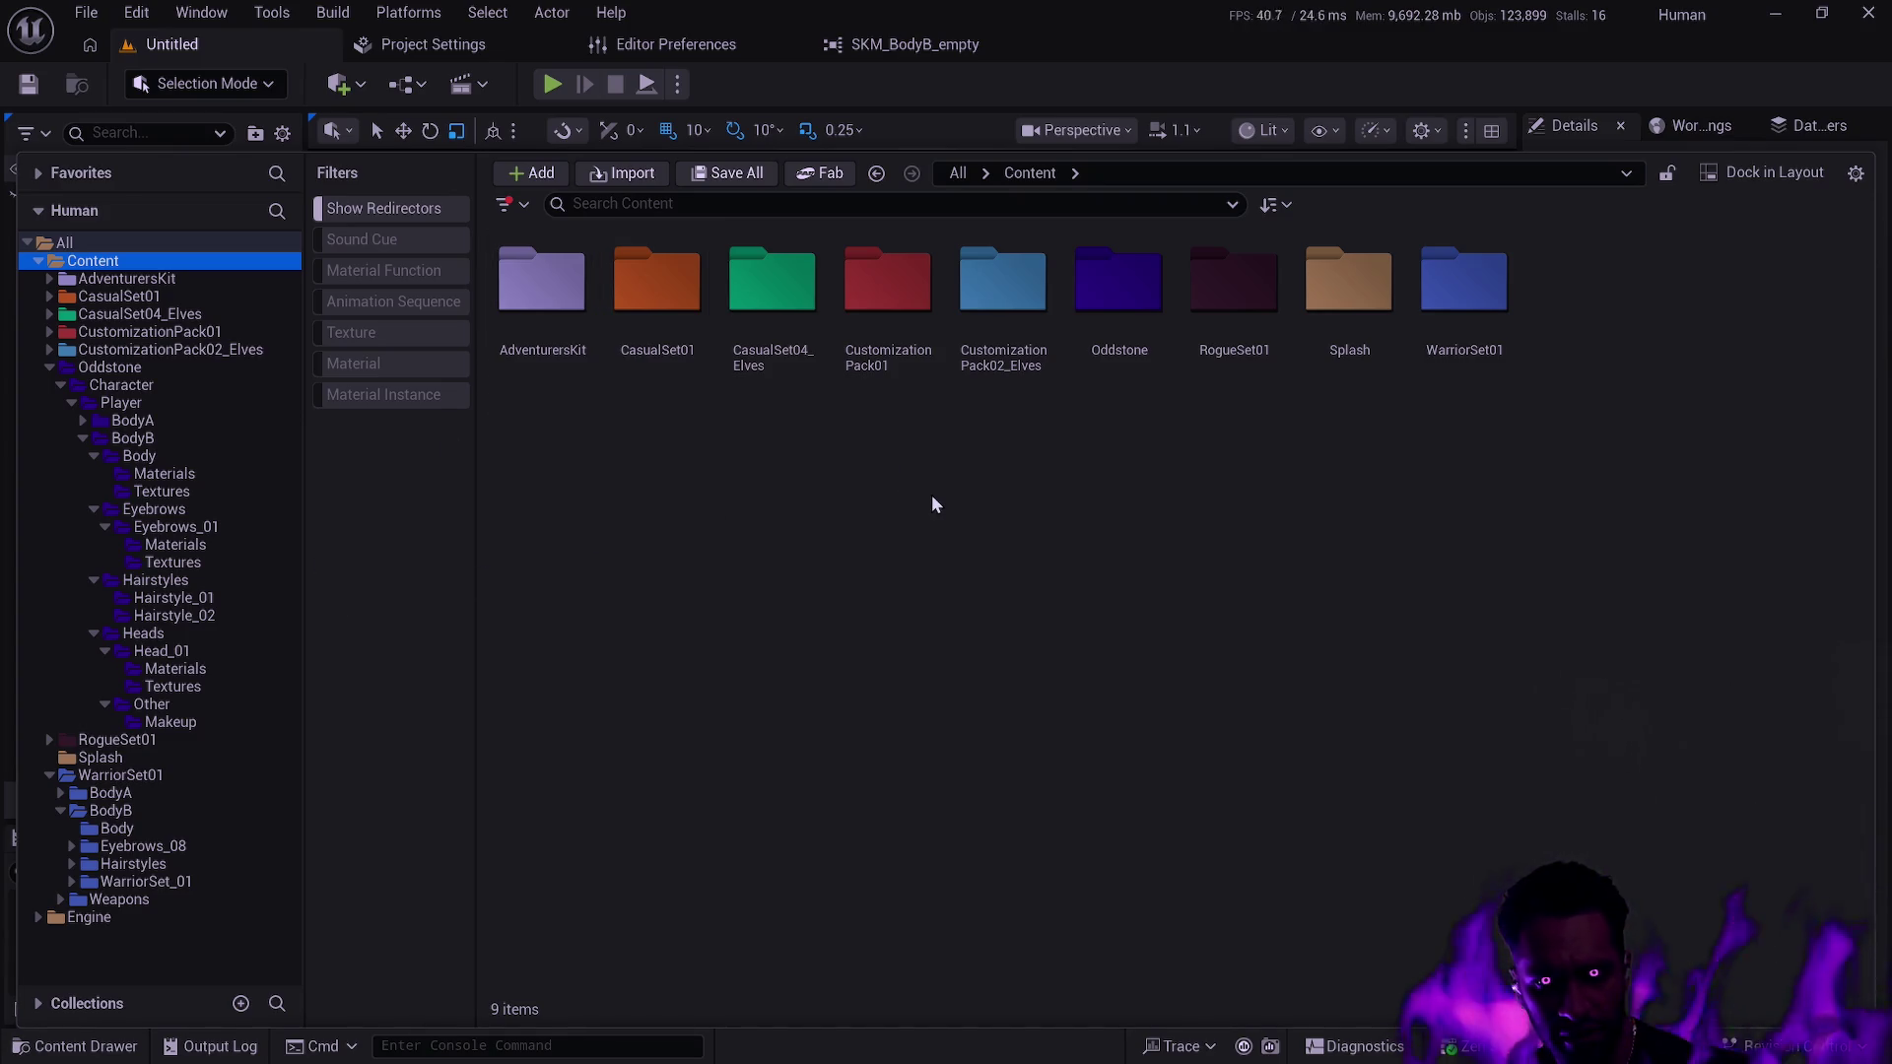
# Select the Oddstone folder, then the Splash folder, then clear the folder selection.
pyautogui.click(1394, 445)
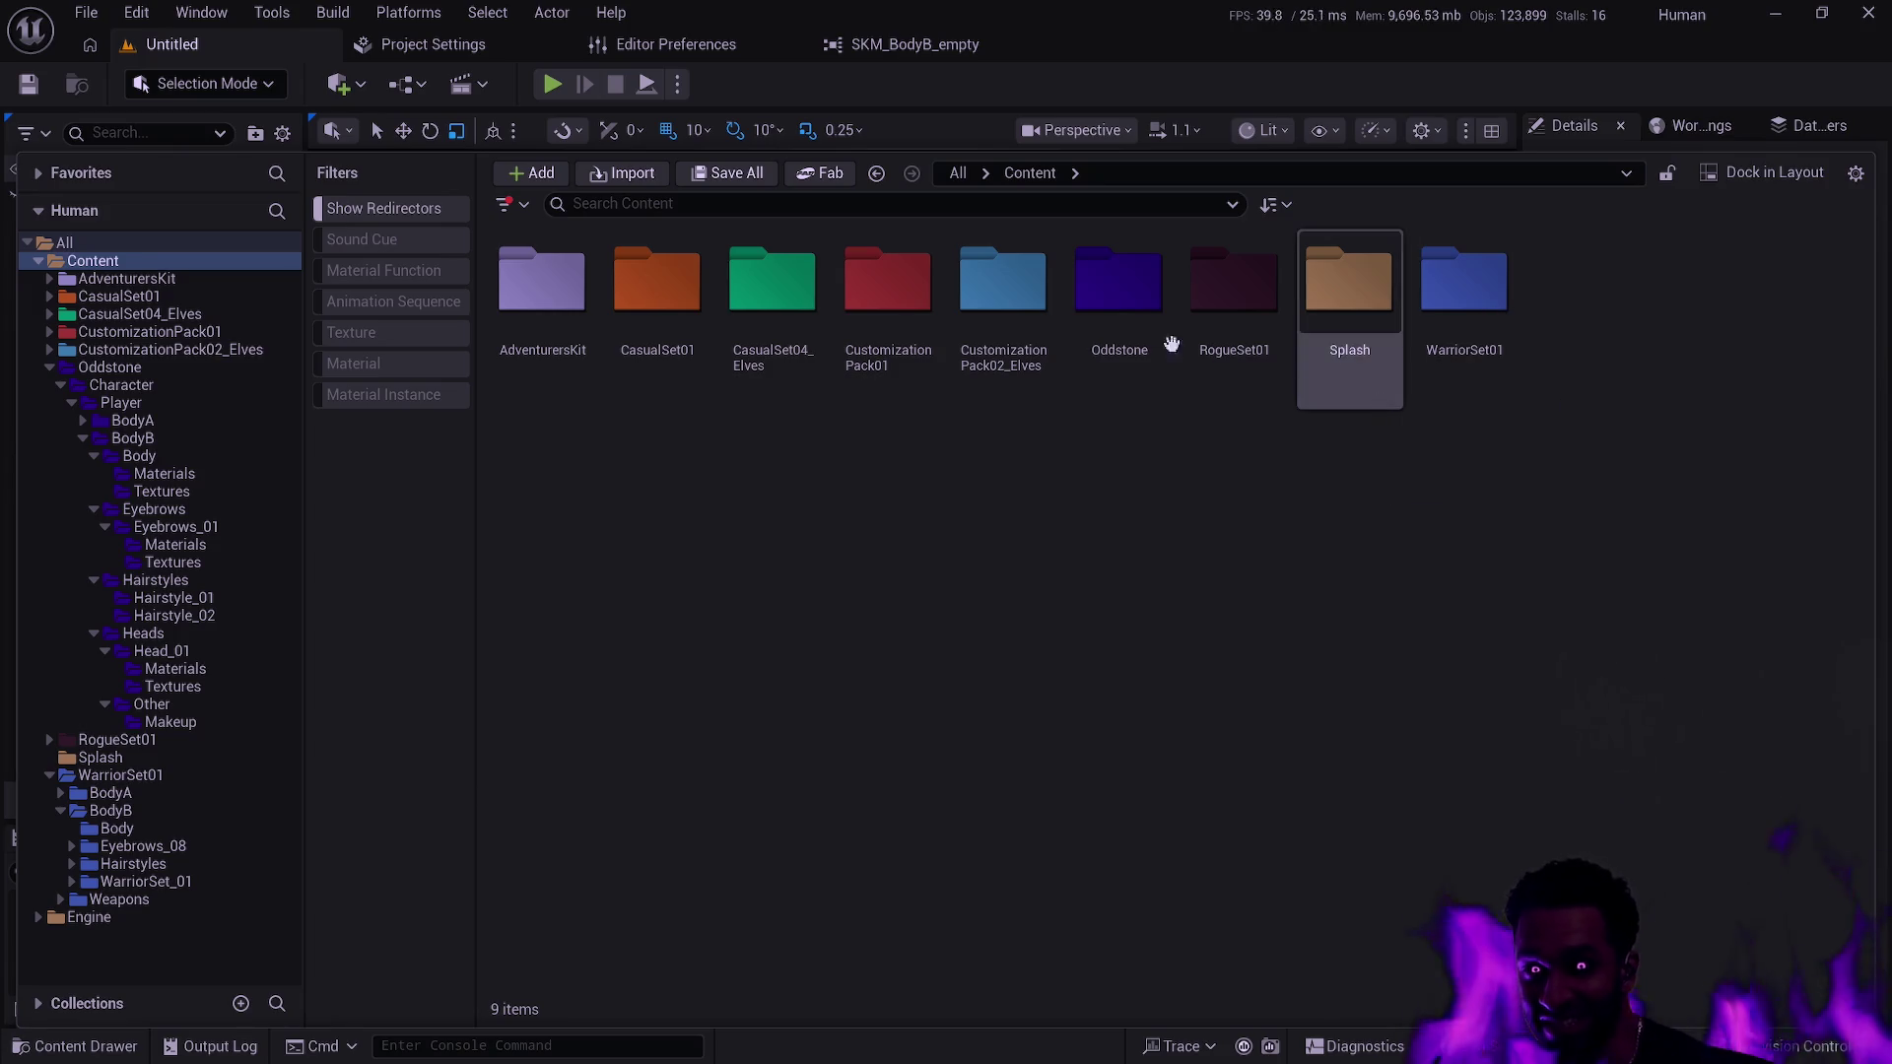
pyautogui.click(1119, 237)
pyautogui.click(1307, 387)
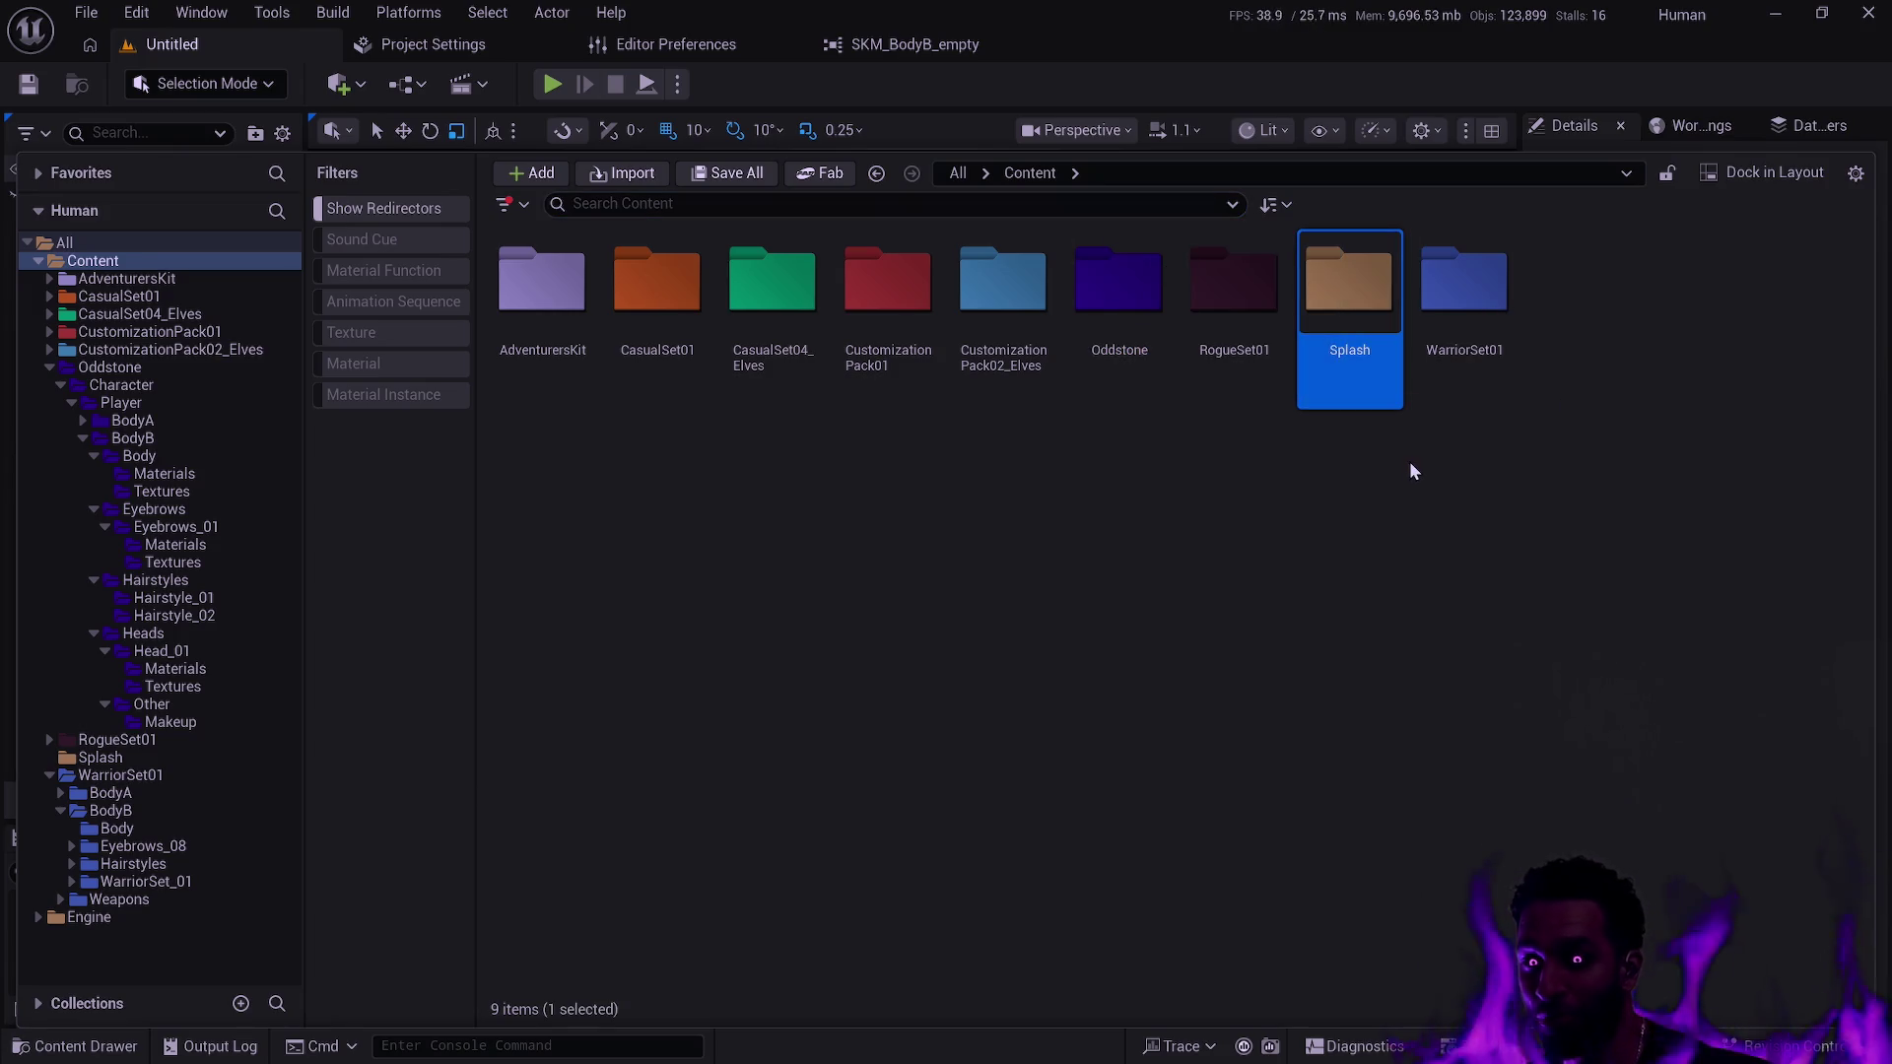
pyautogui.click(1435, 475)
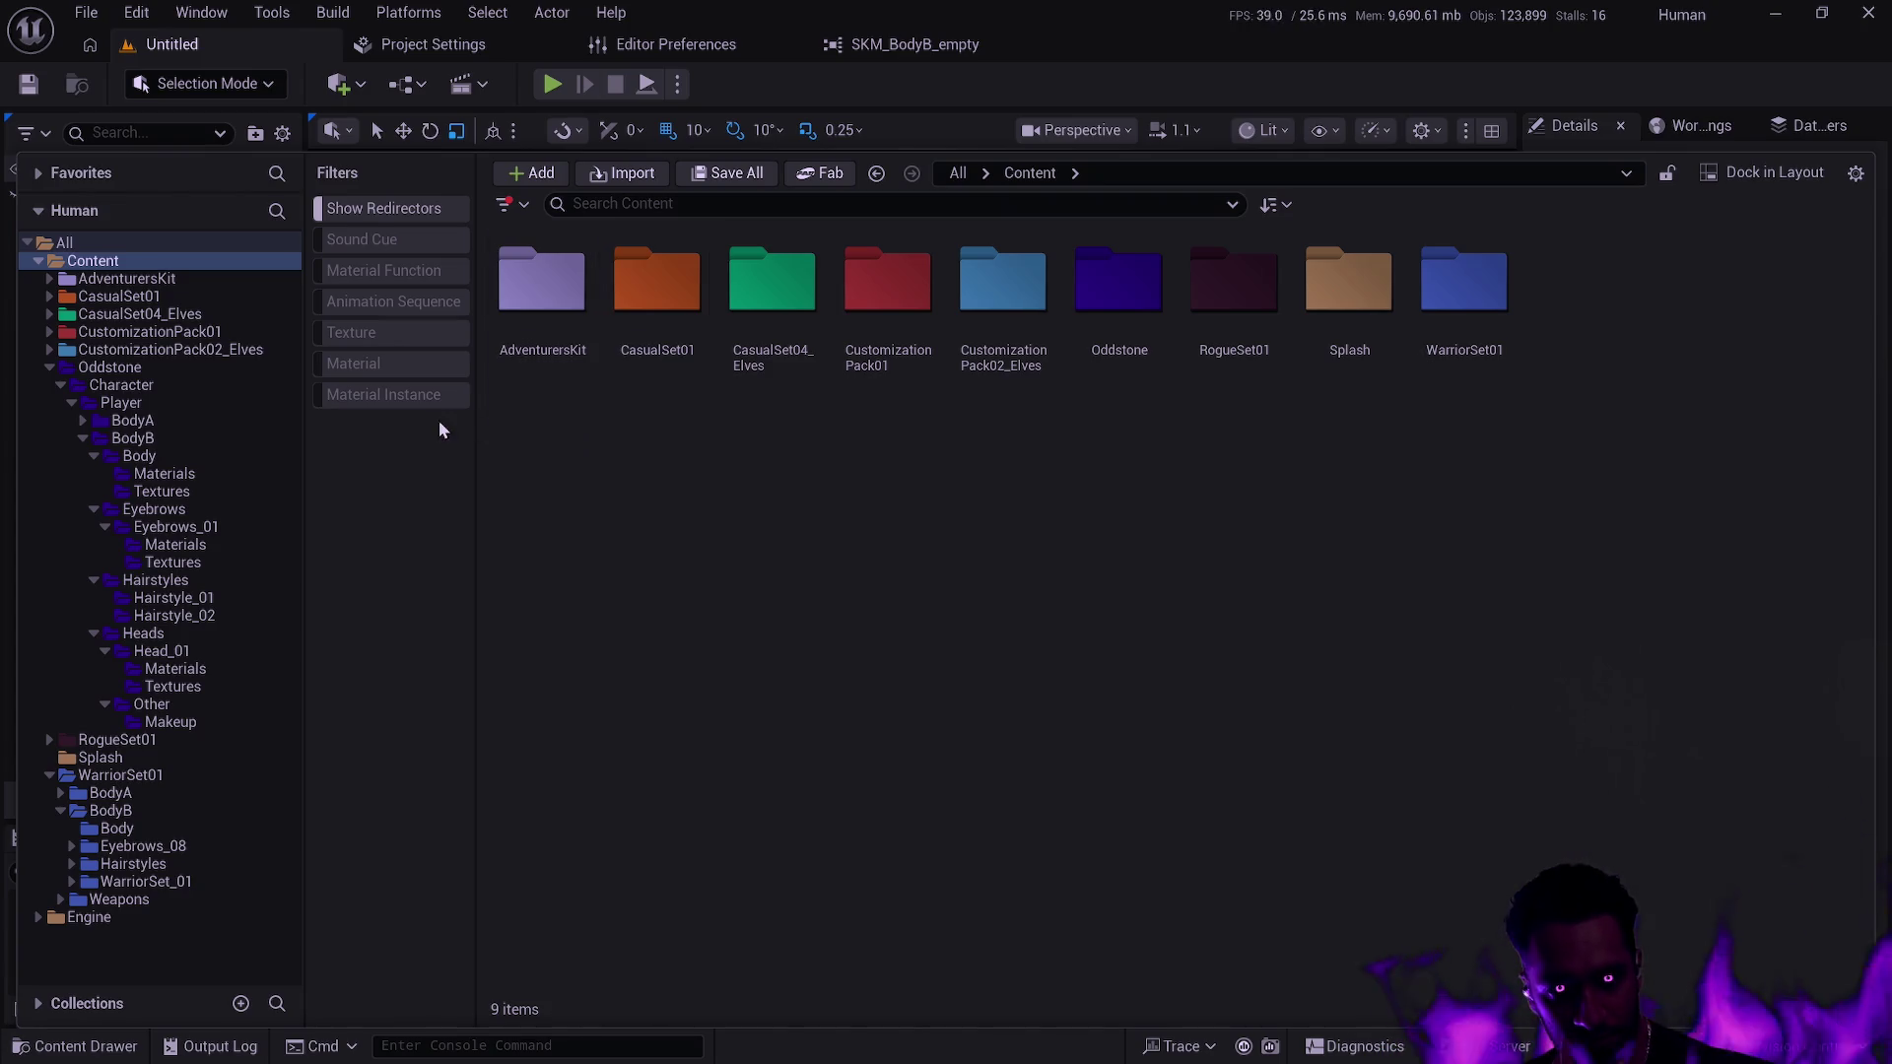
# Expand CustomizationPack01, collapse BodyA's Body and Heads subfolders, and show BodyA's contents.
pyautogui.click(47, 367)
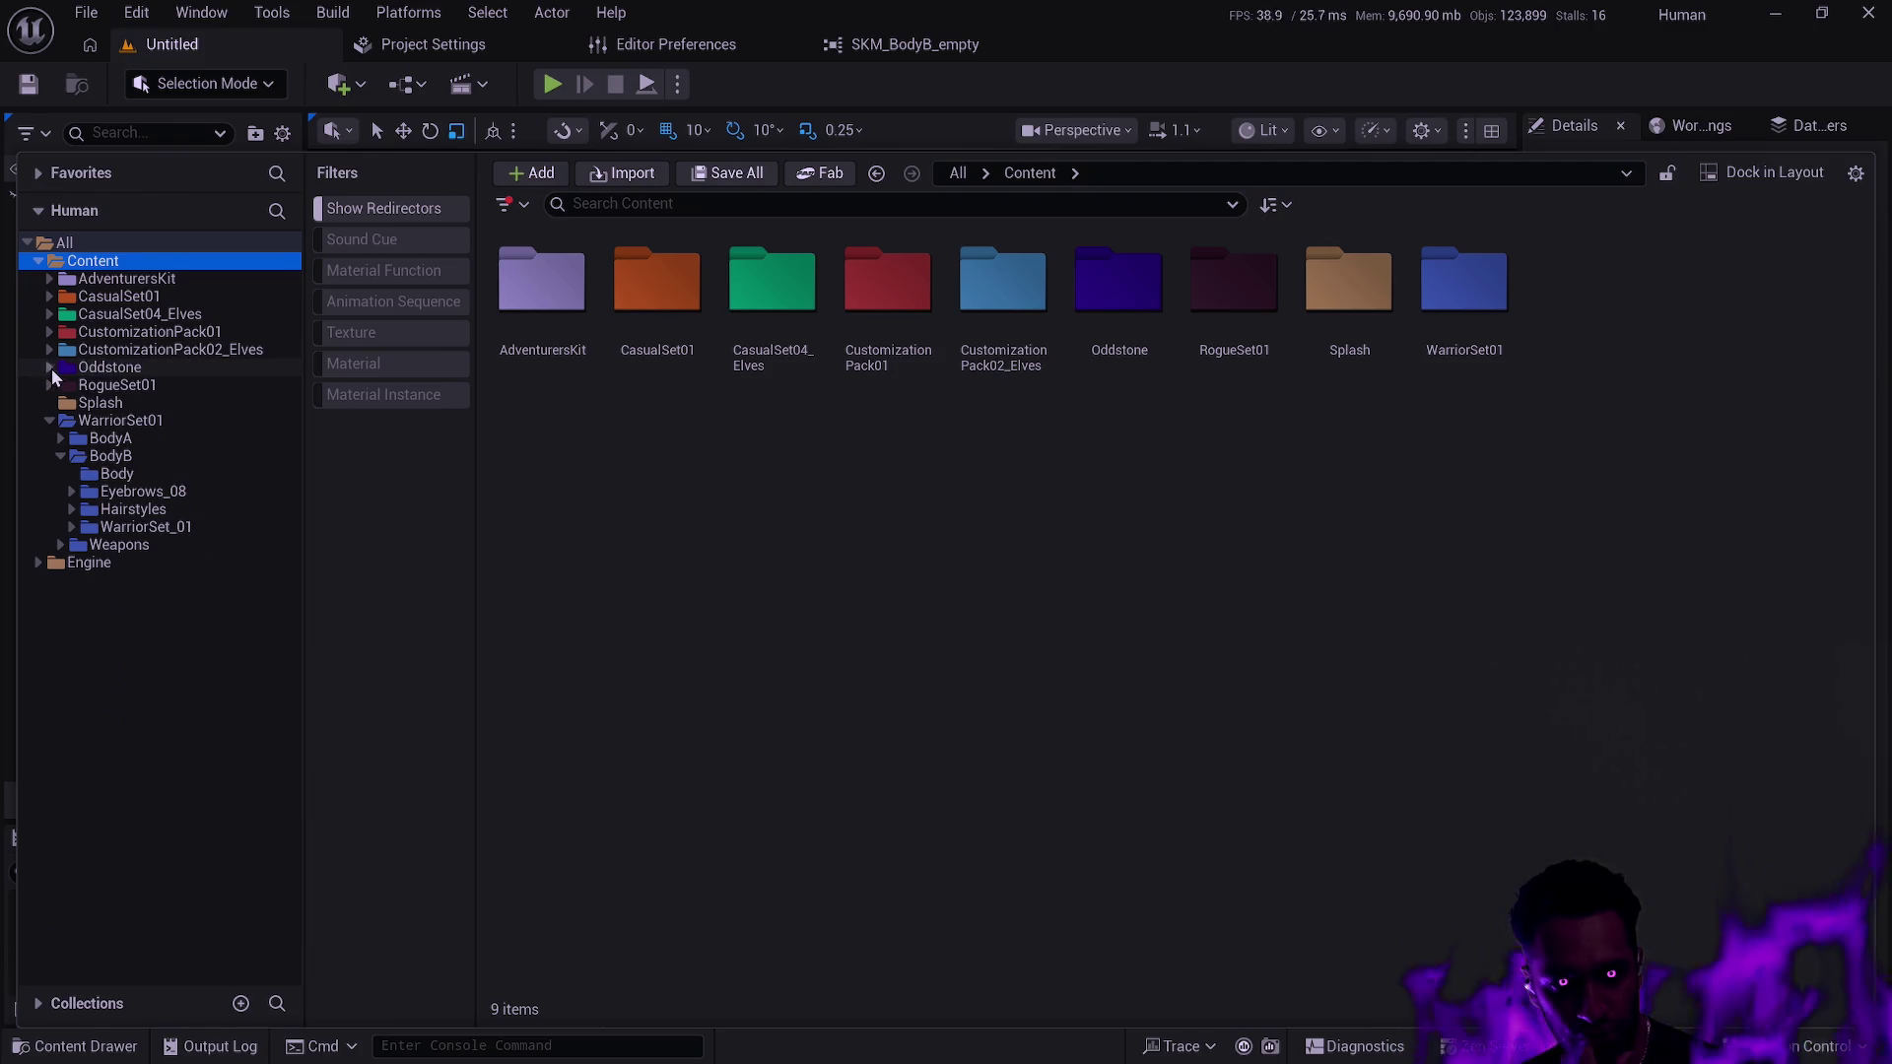
pyautogui.click(49, 367)
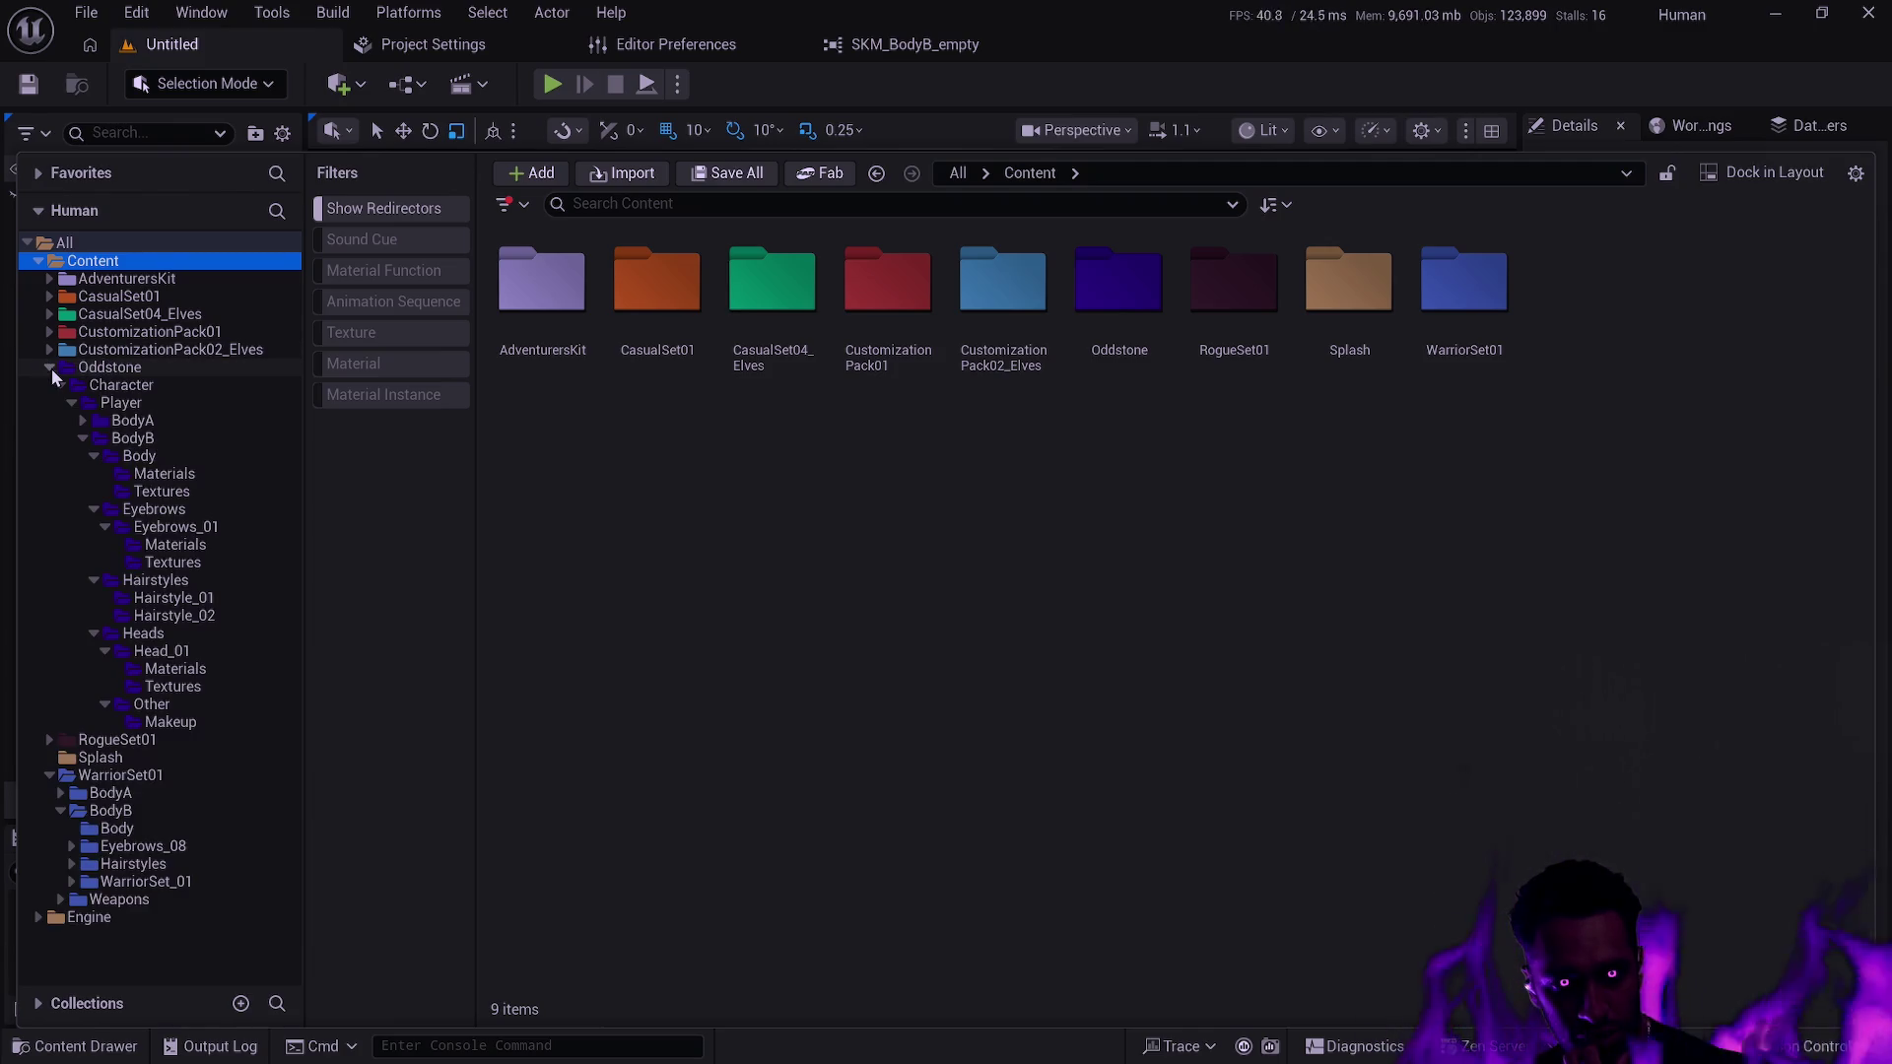
pyautogui.click(49, 331)
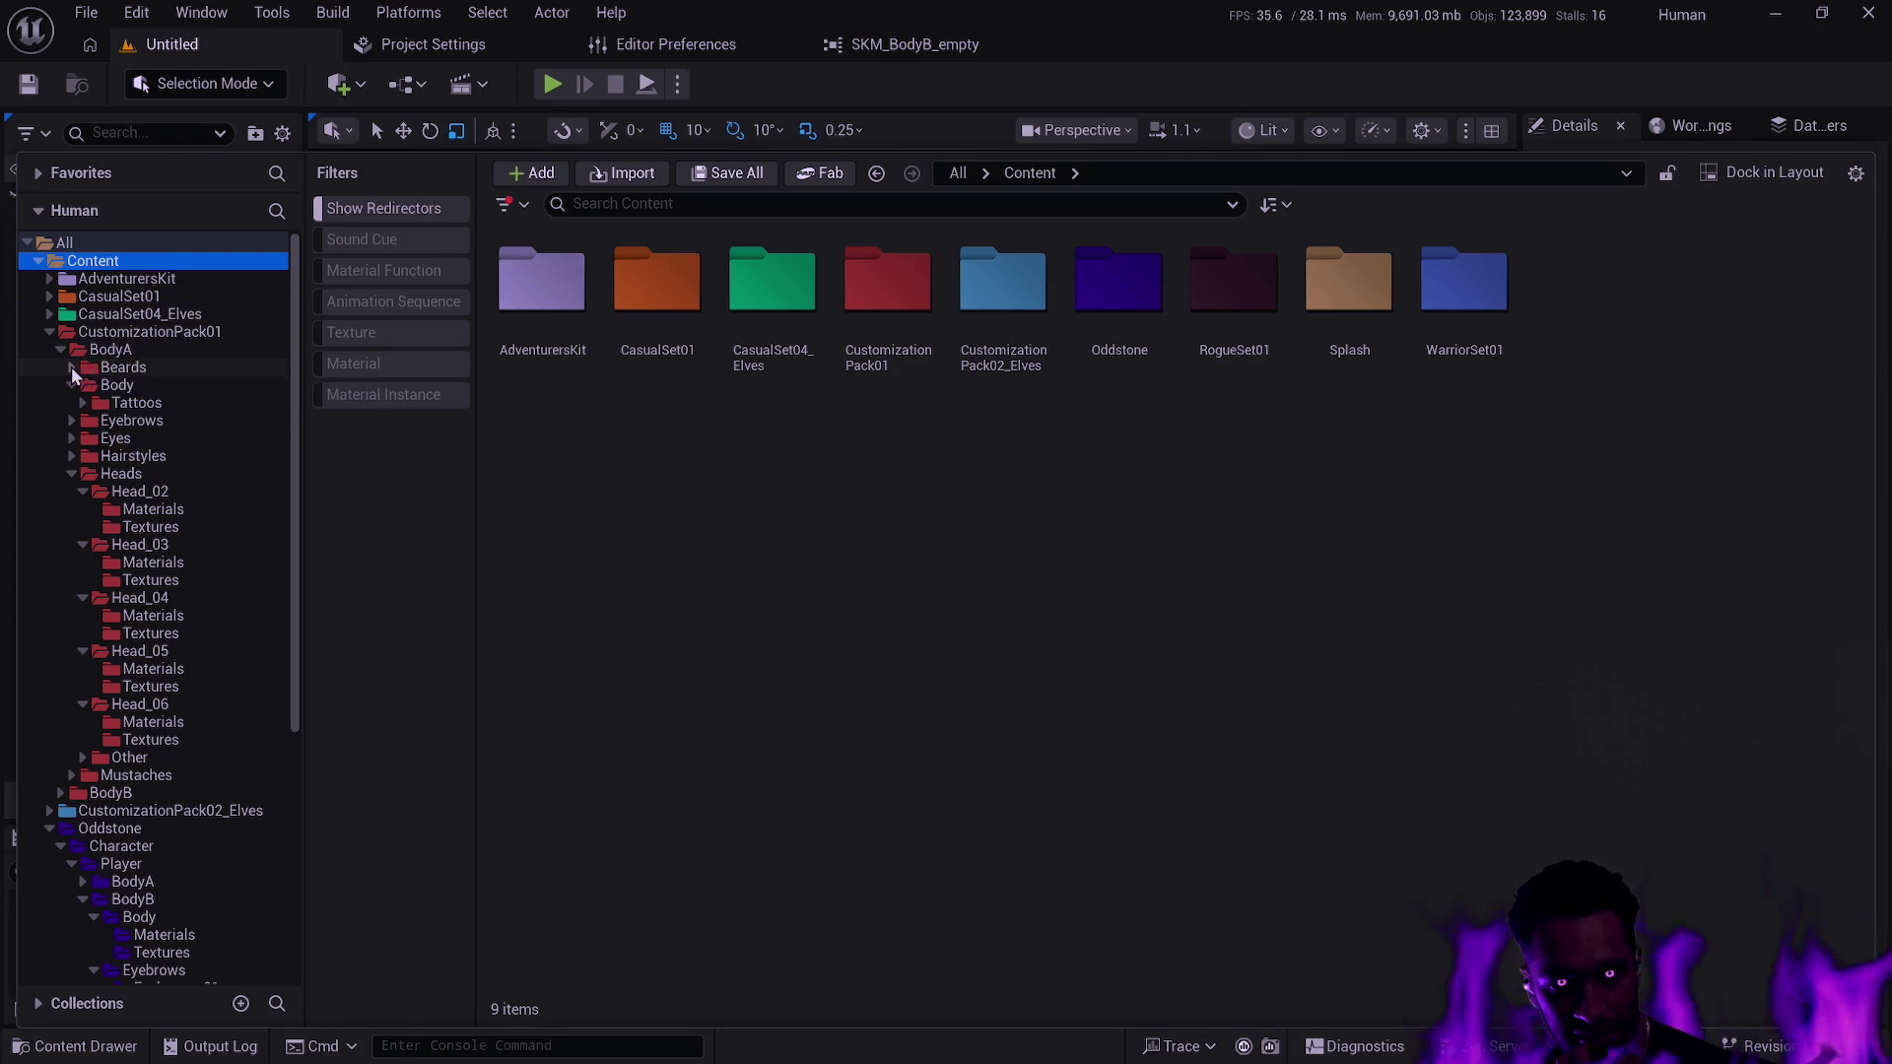
pyautogui.click(73, 385)
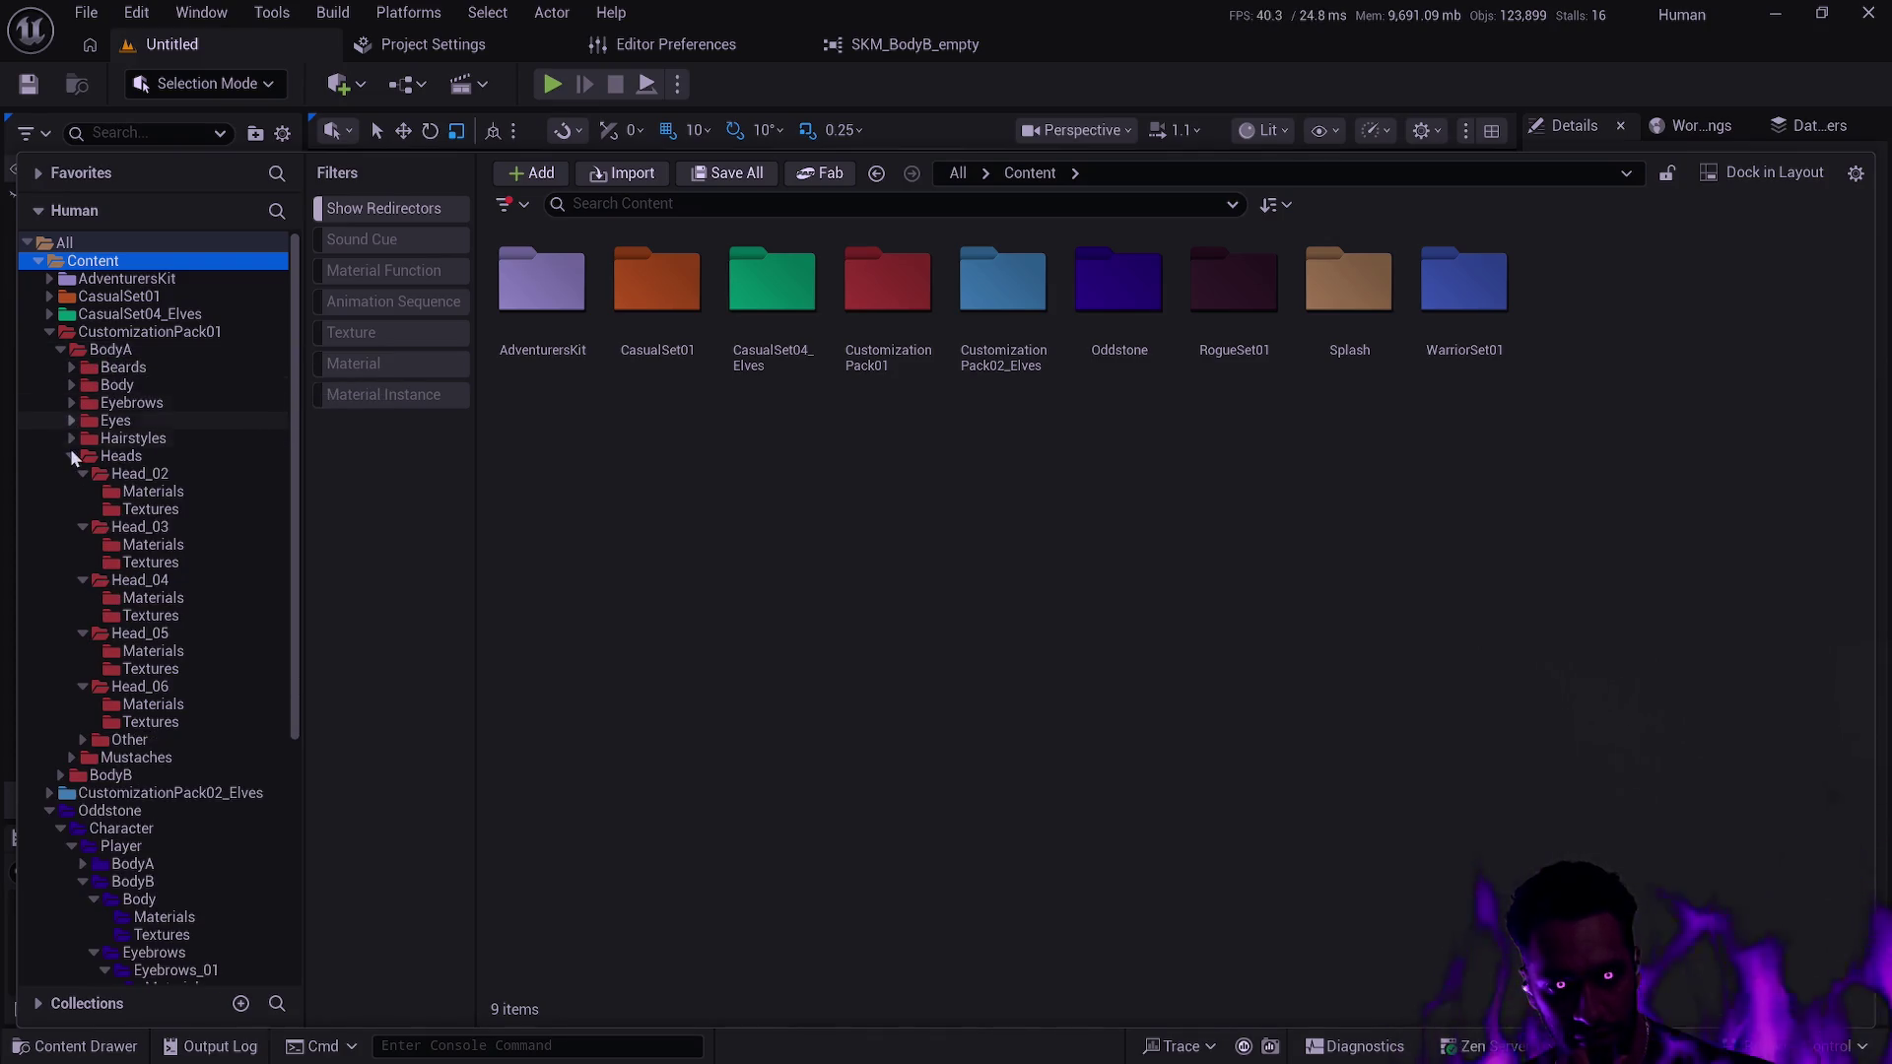
pyautogui.click(72, 455)
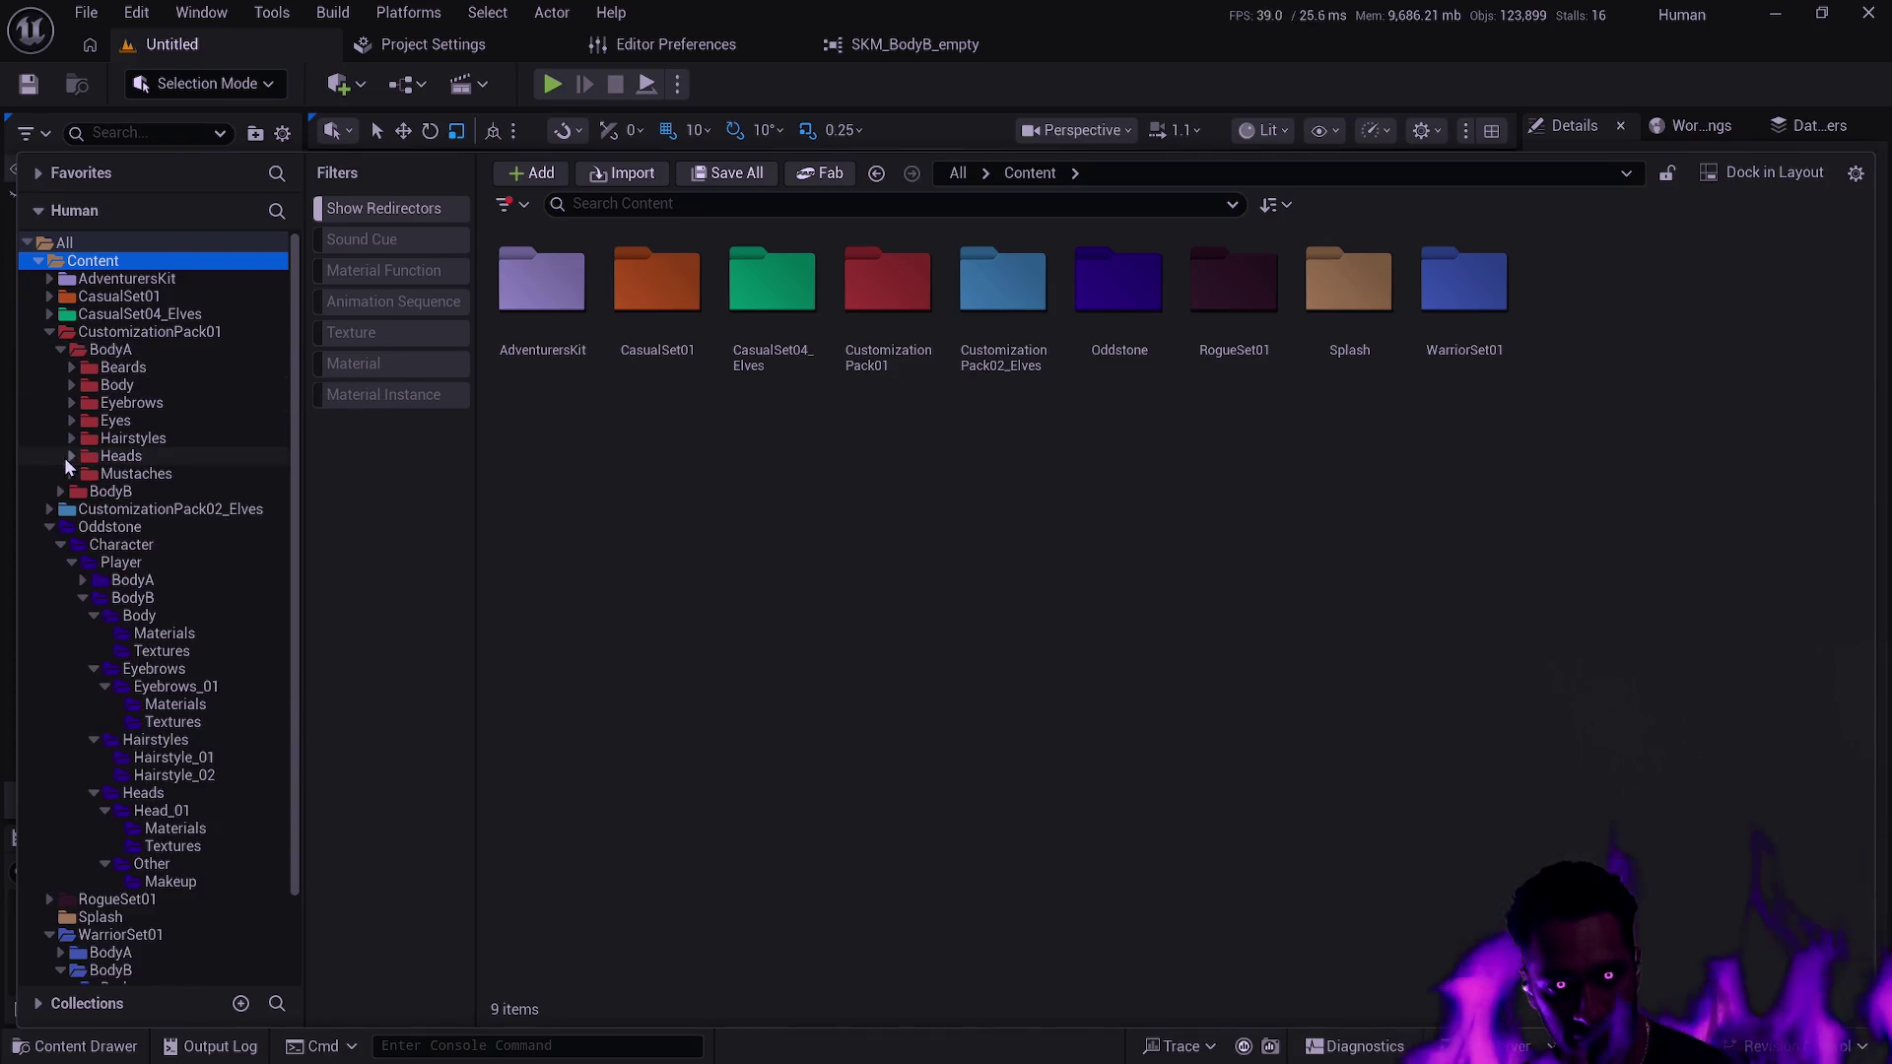
pyautogui.click(109, 349)
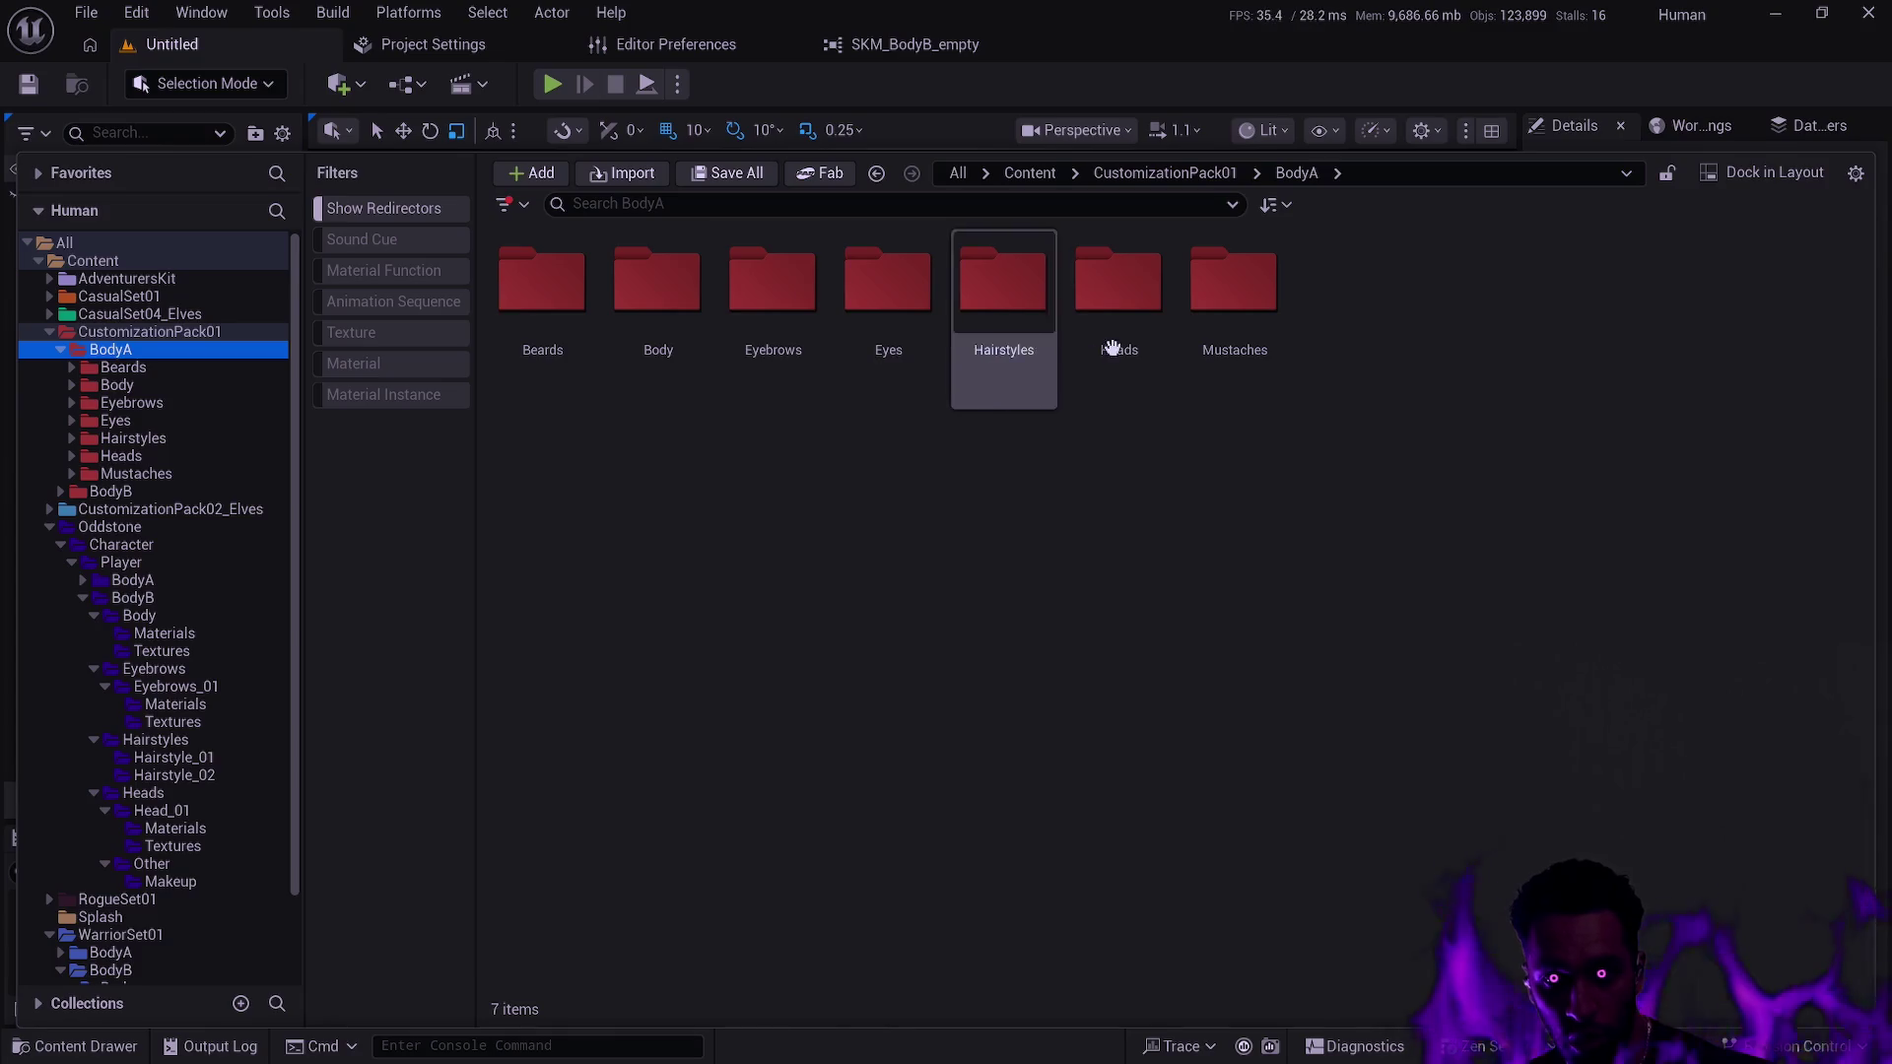
# Browse Heads > Head_02 > Materials, then collapse Heads and view the Mustaches folder.
pyautogui.doubleClick(1121, 301)
pyautogui.doubleClick(545, 301)
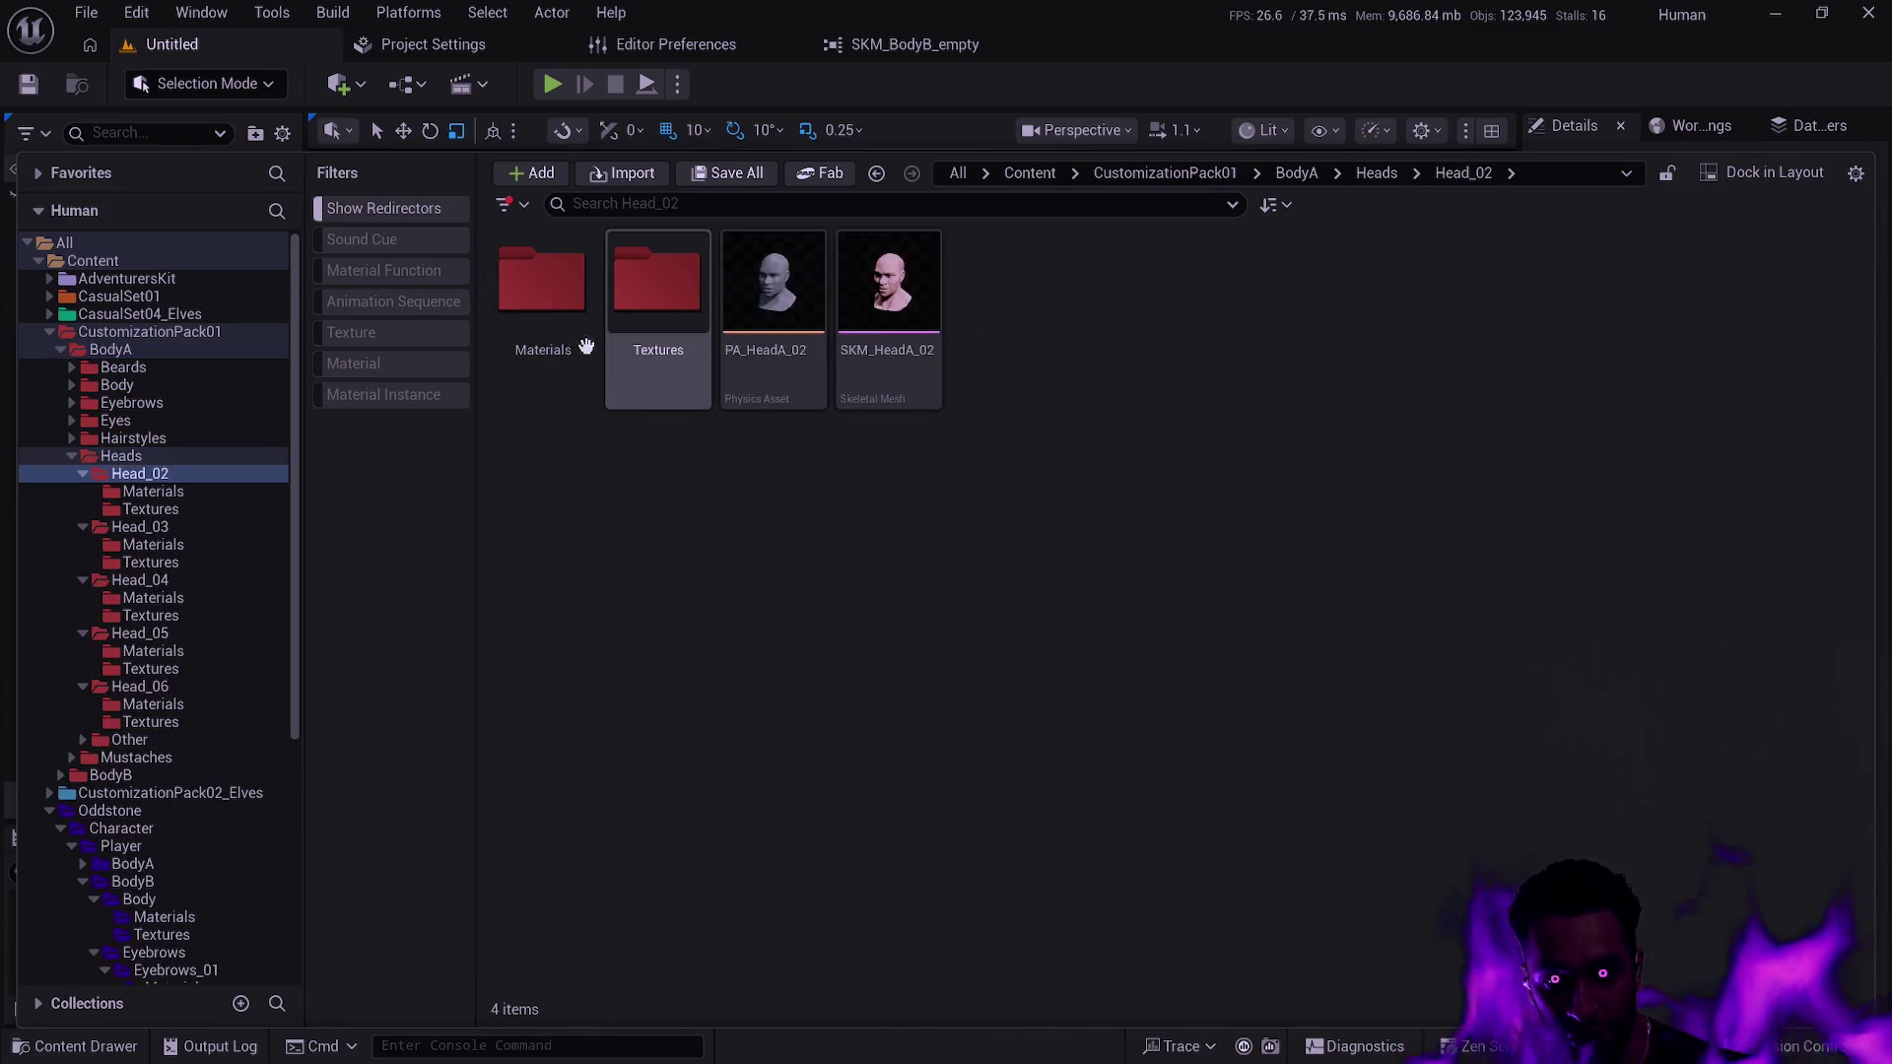
pyautogui.doubleClick(541, 316)
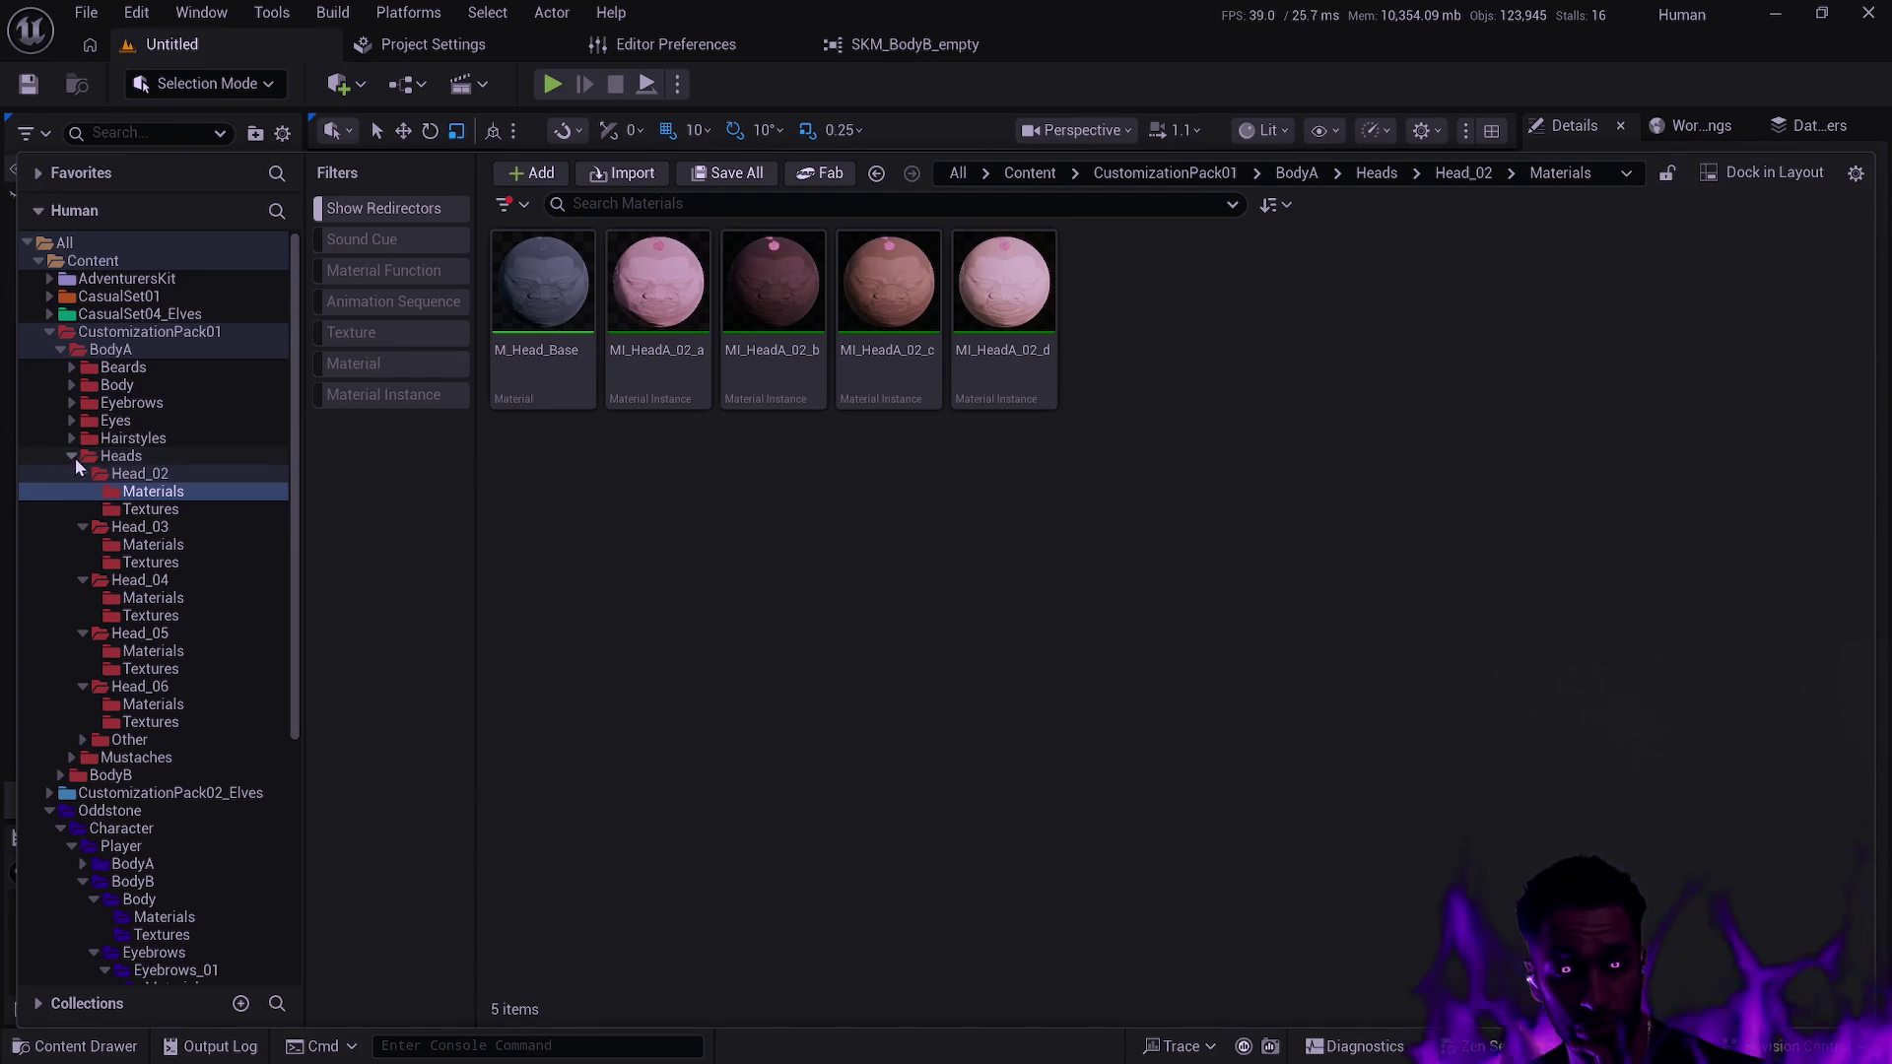
pyautogui.keyDown('ctrl'); pyautogui.click(121, 456); pyautogui.keyUp('ctrl')
pyautogui.click(71, 456)
pyautogui.click(138, 474)
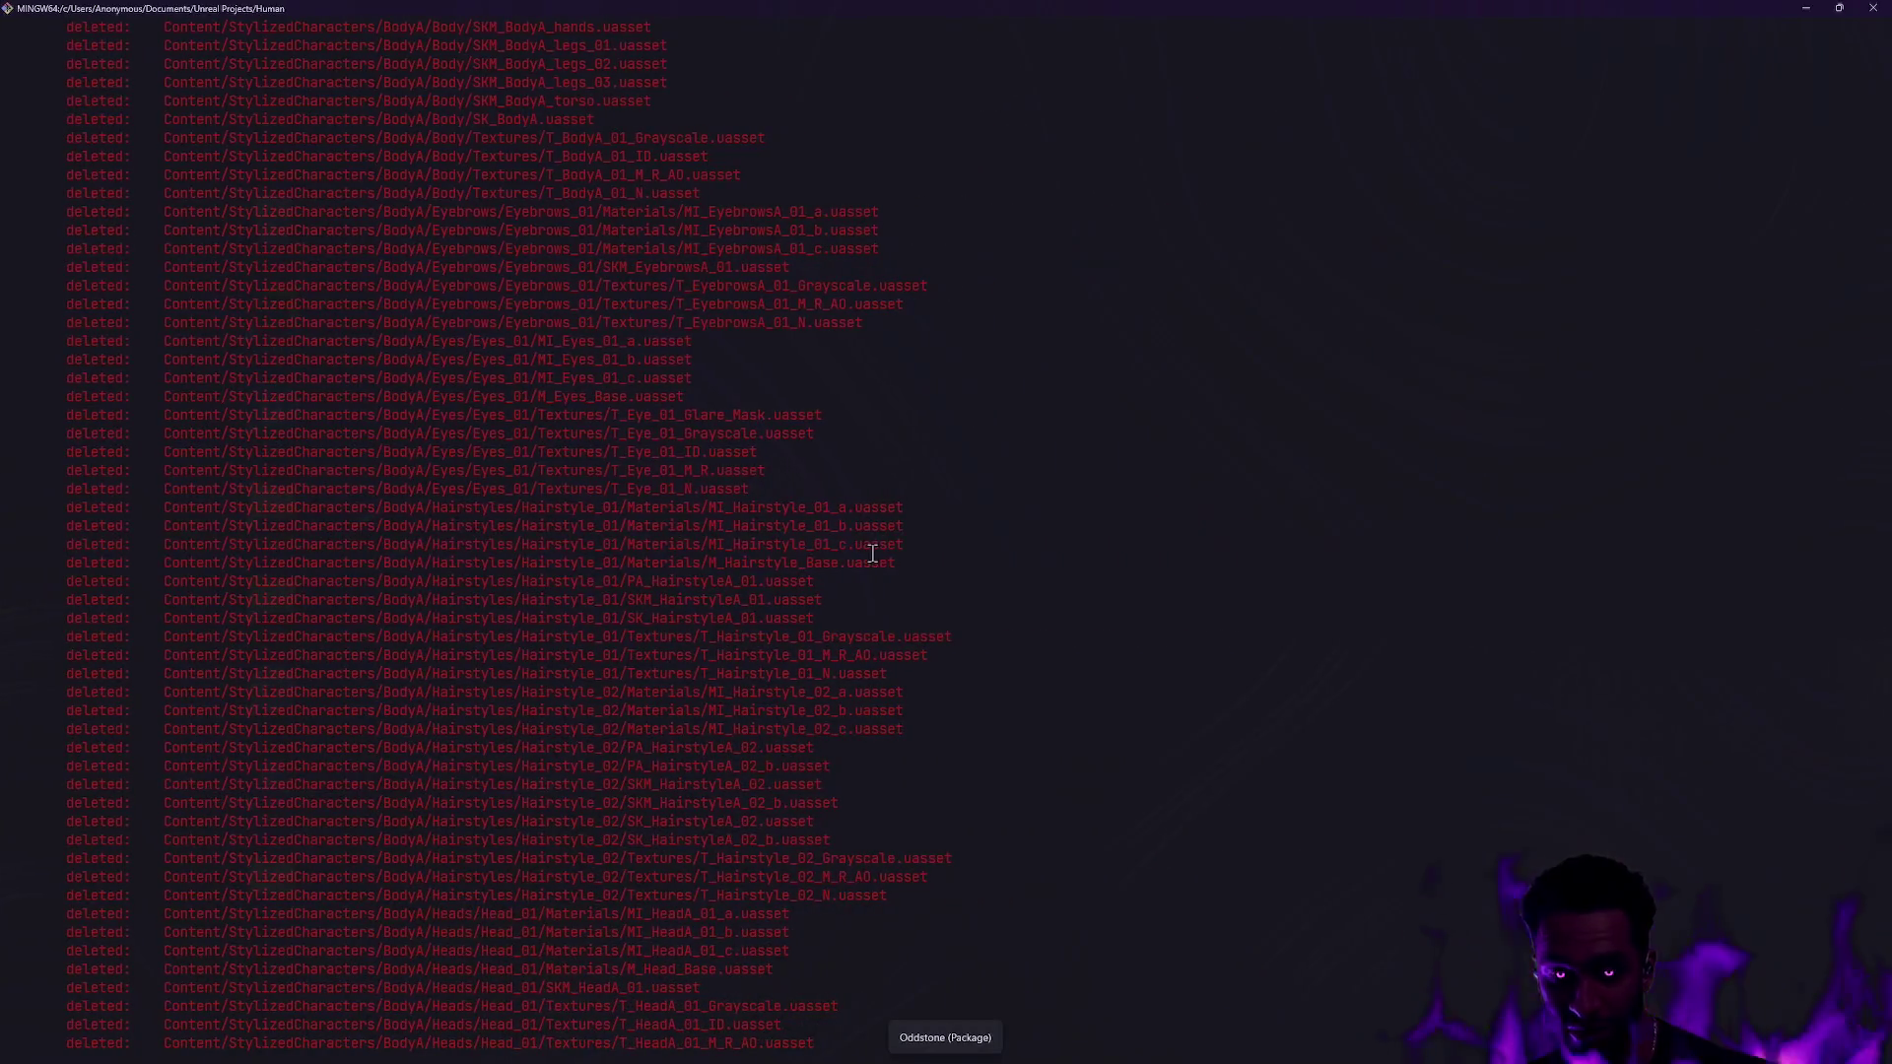
# Run gs, stage Content/ with ga, and type the commit 'Base character integration'.
pyautogui.write('gs\\')
pyautogui.press('BackSpace')
pyautogui.press('Return')
pyautogui.write('ga Content/')
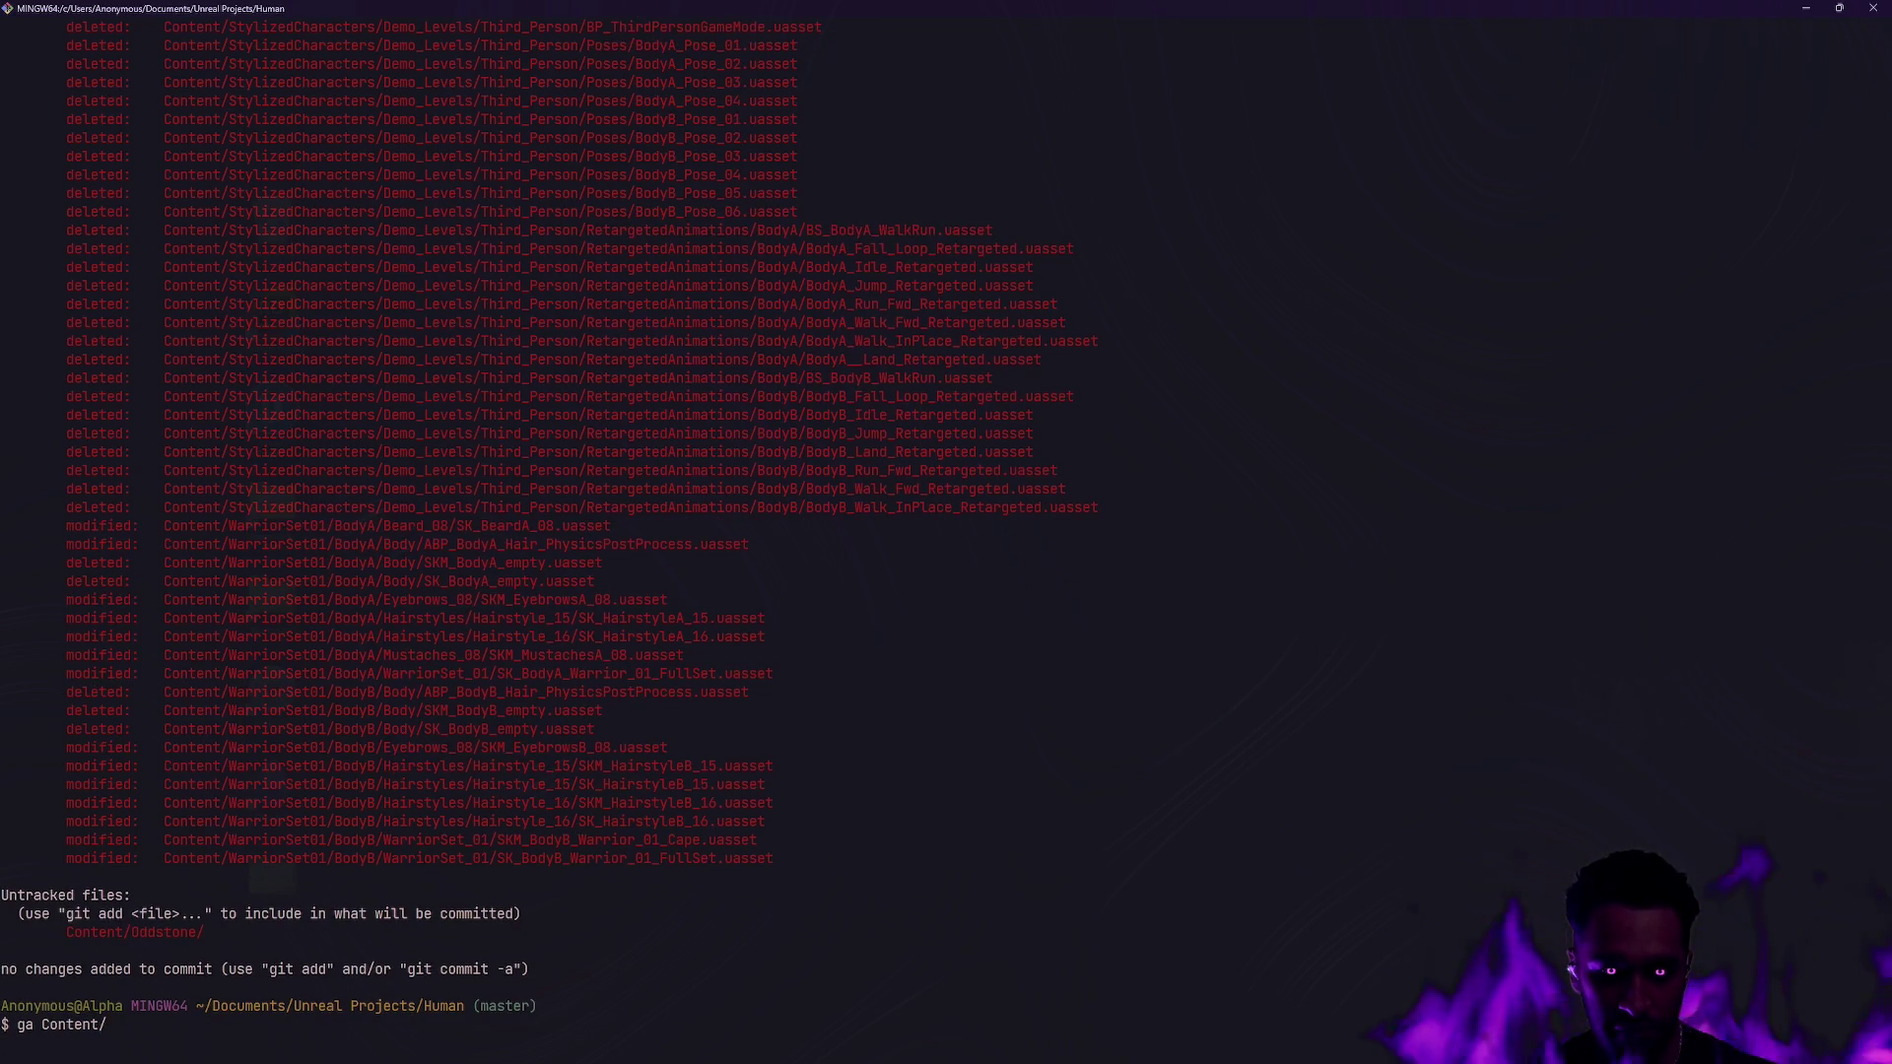
pyautogui.press('Return')
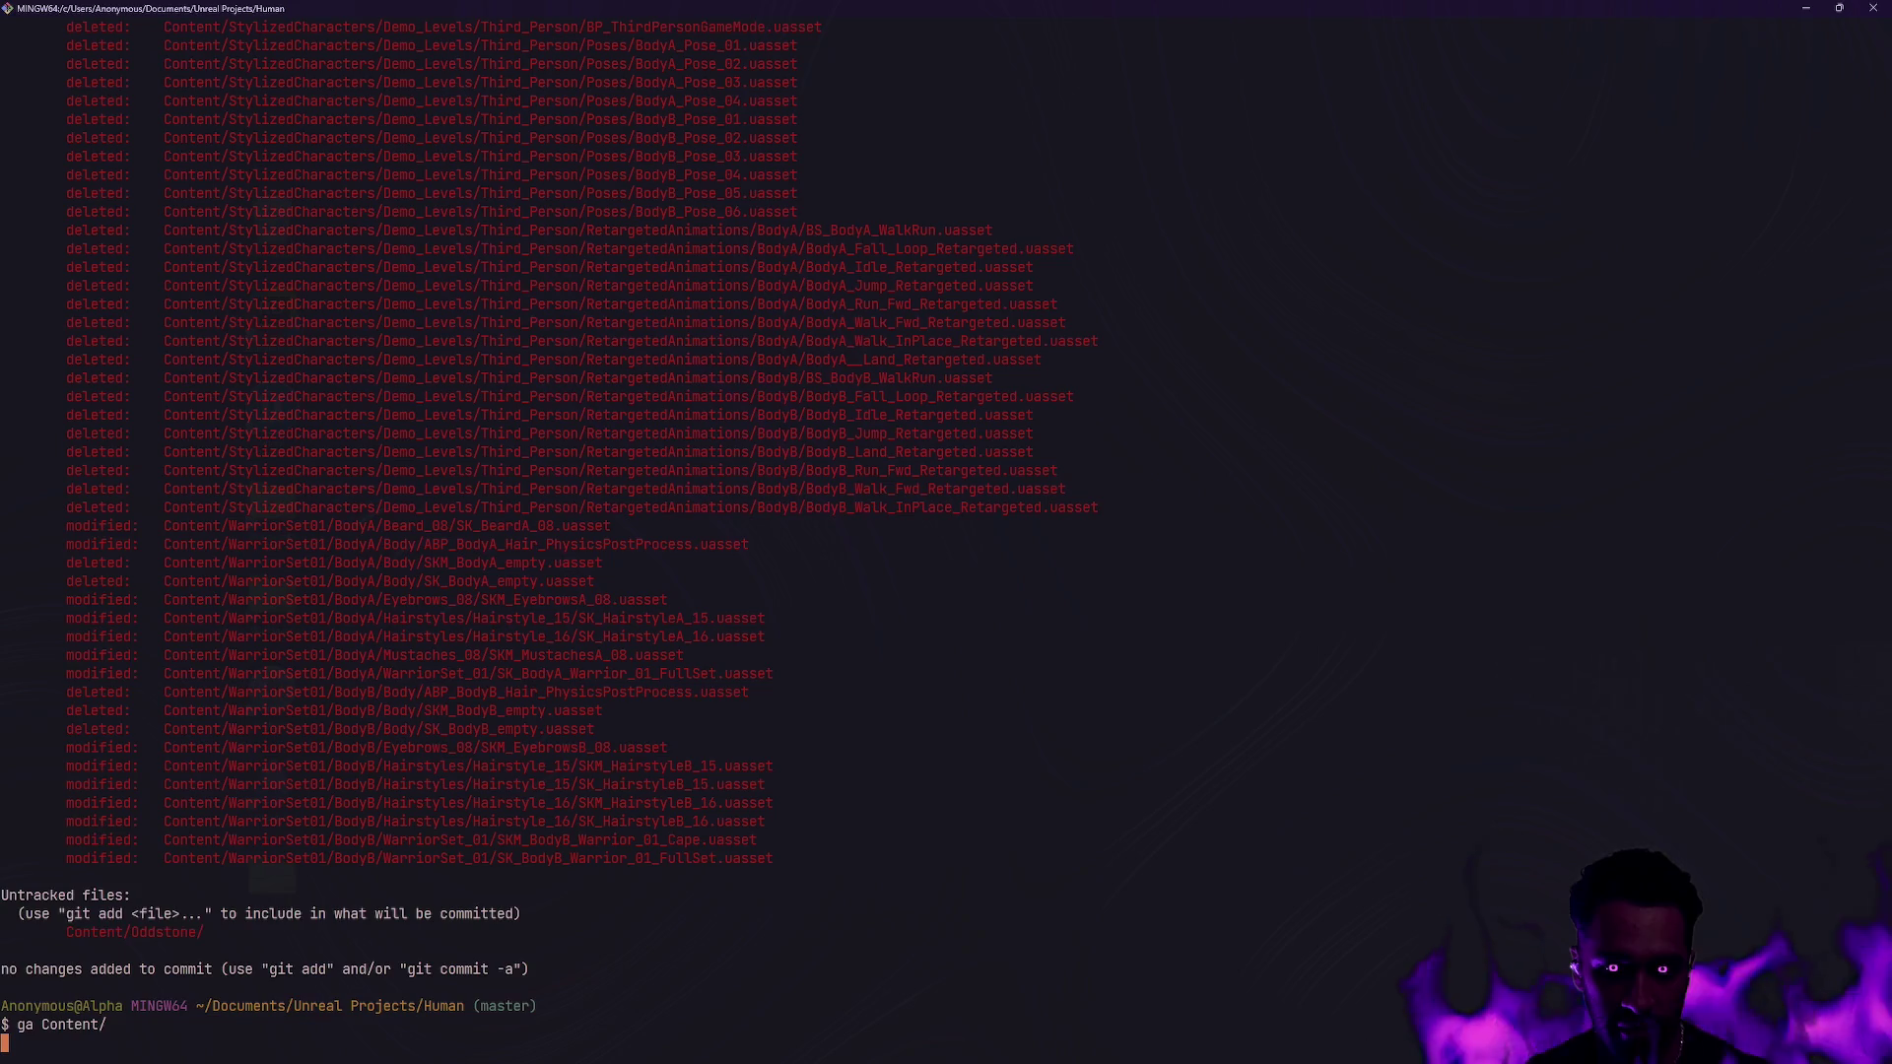
pyautogui.write('gs')
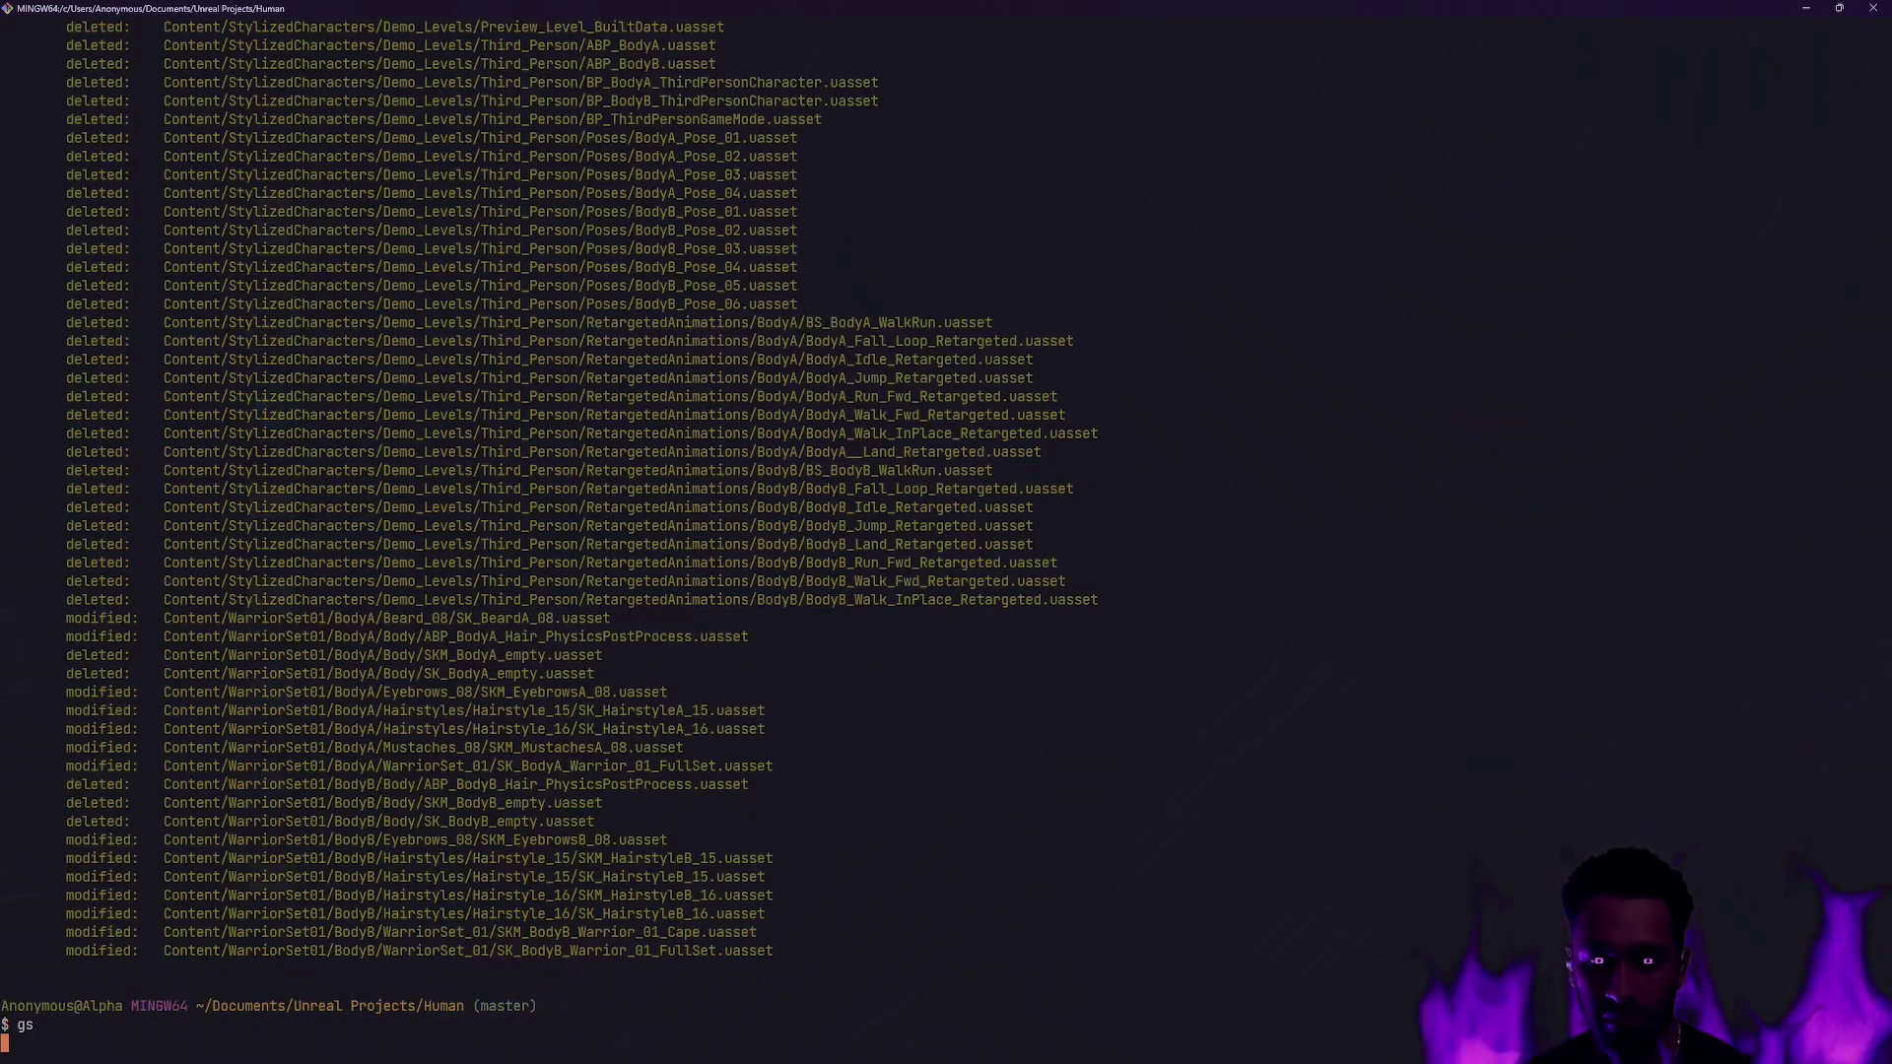
pyautogui.write("gc -m '")
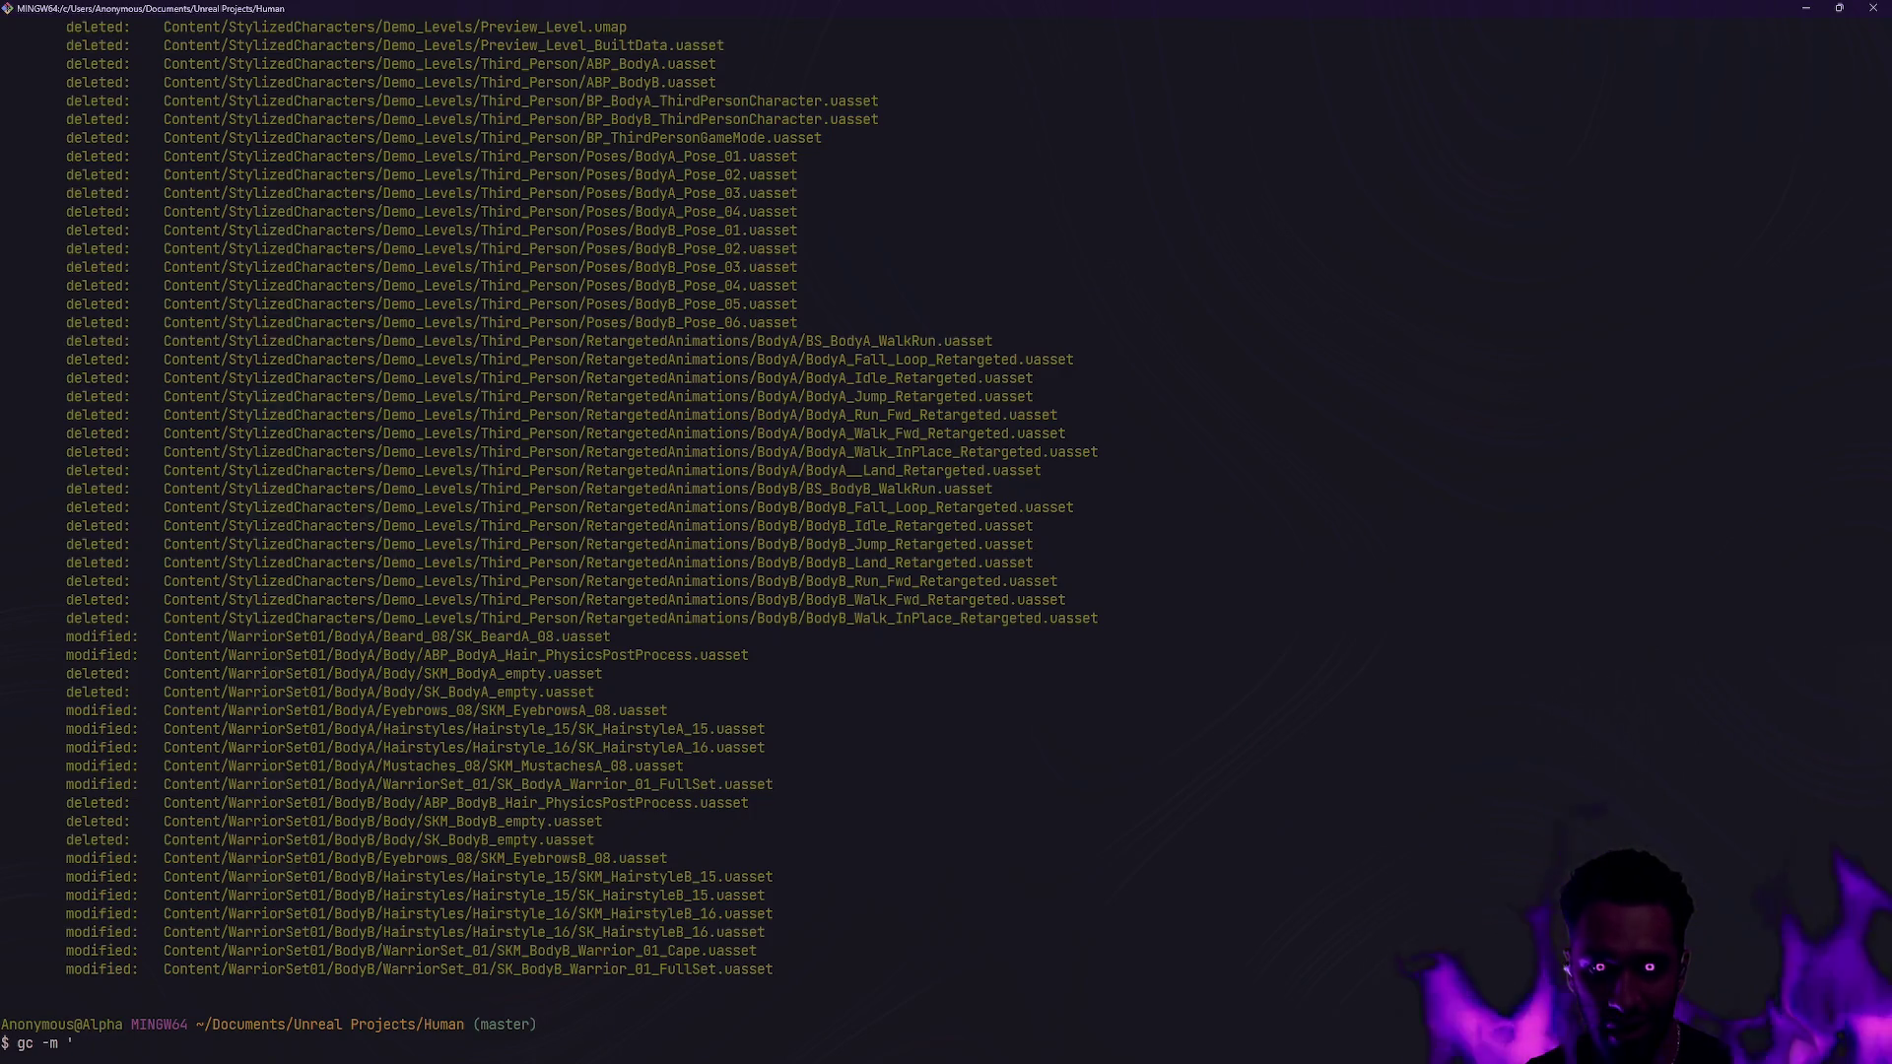
pyautogui.write('Base')
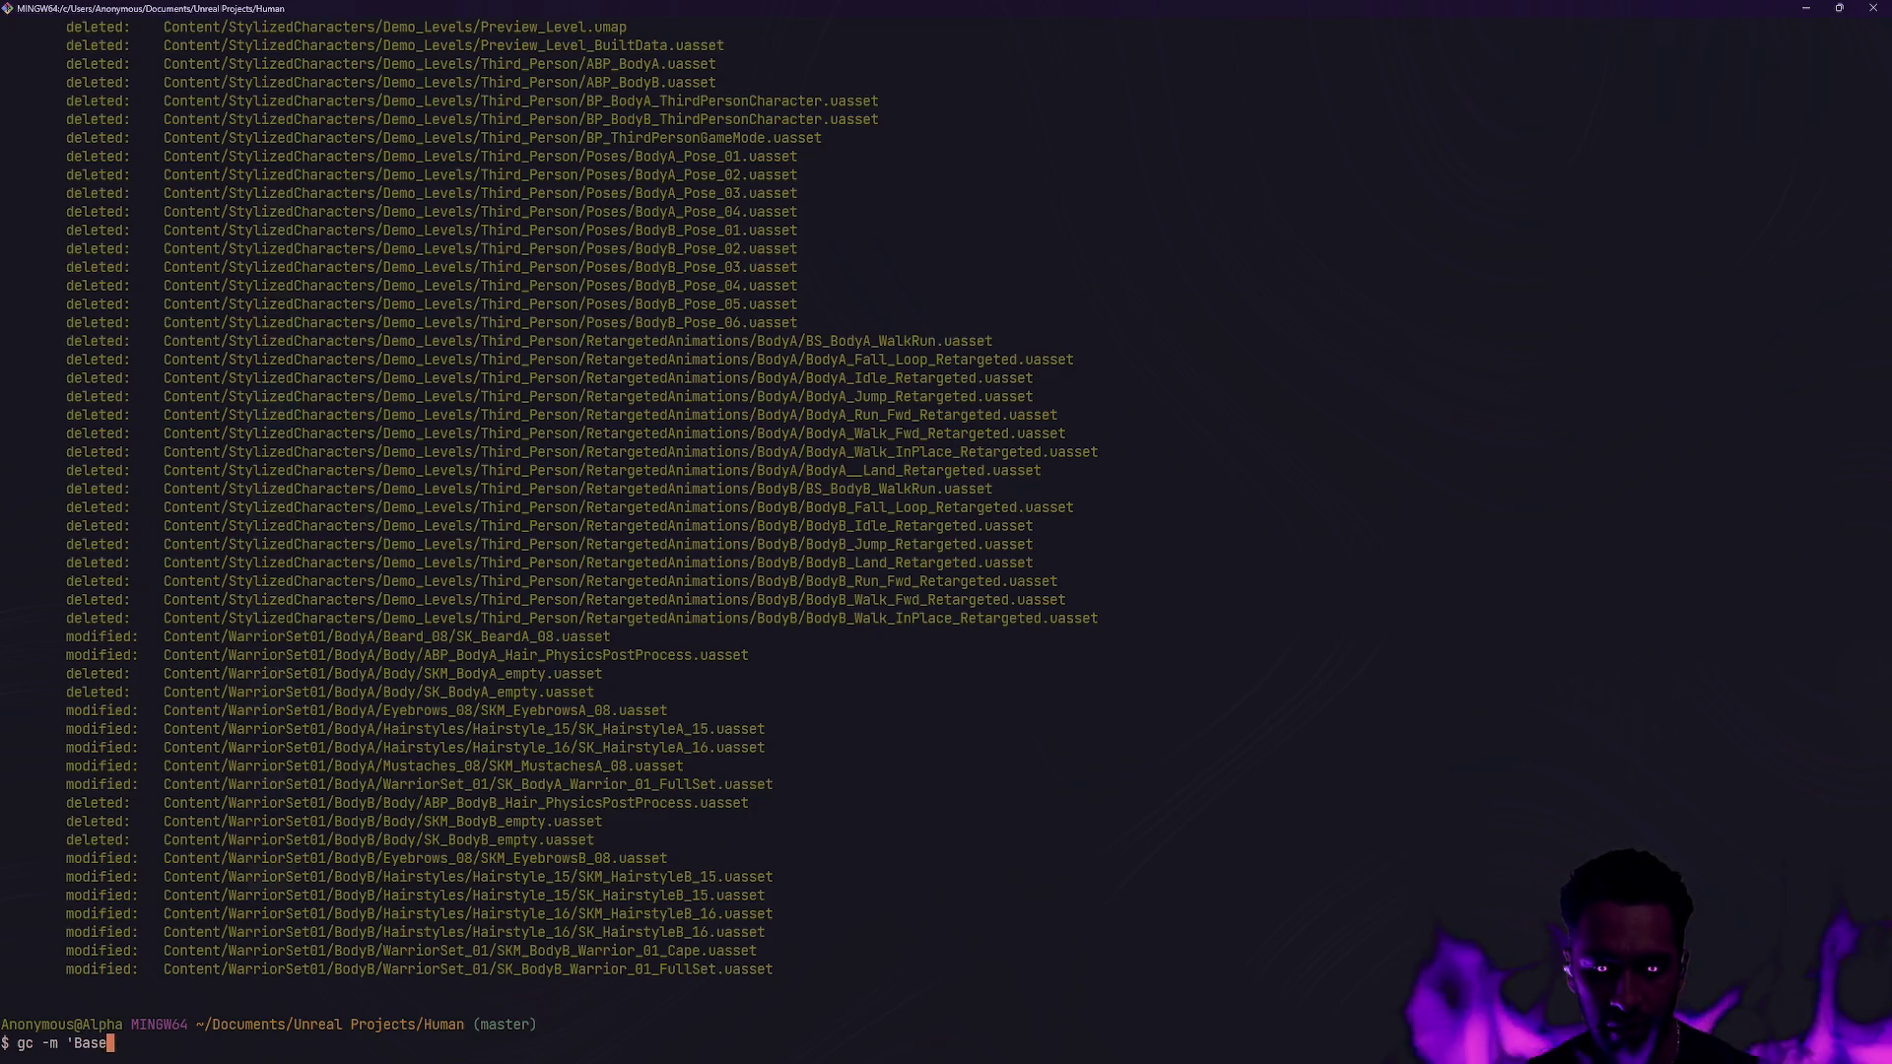
pyautogui.write(" character integration'")
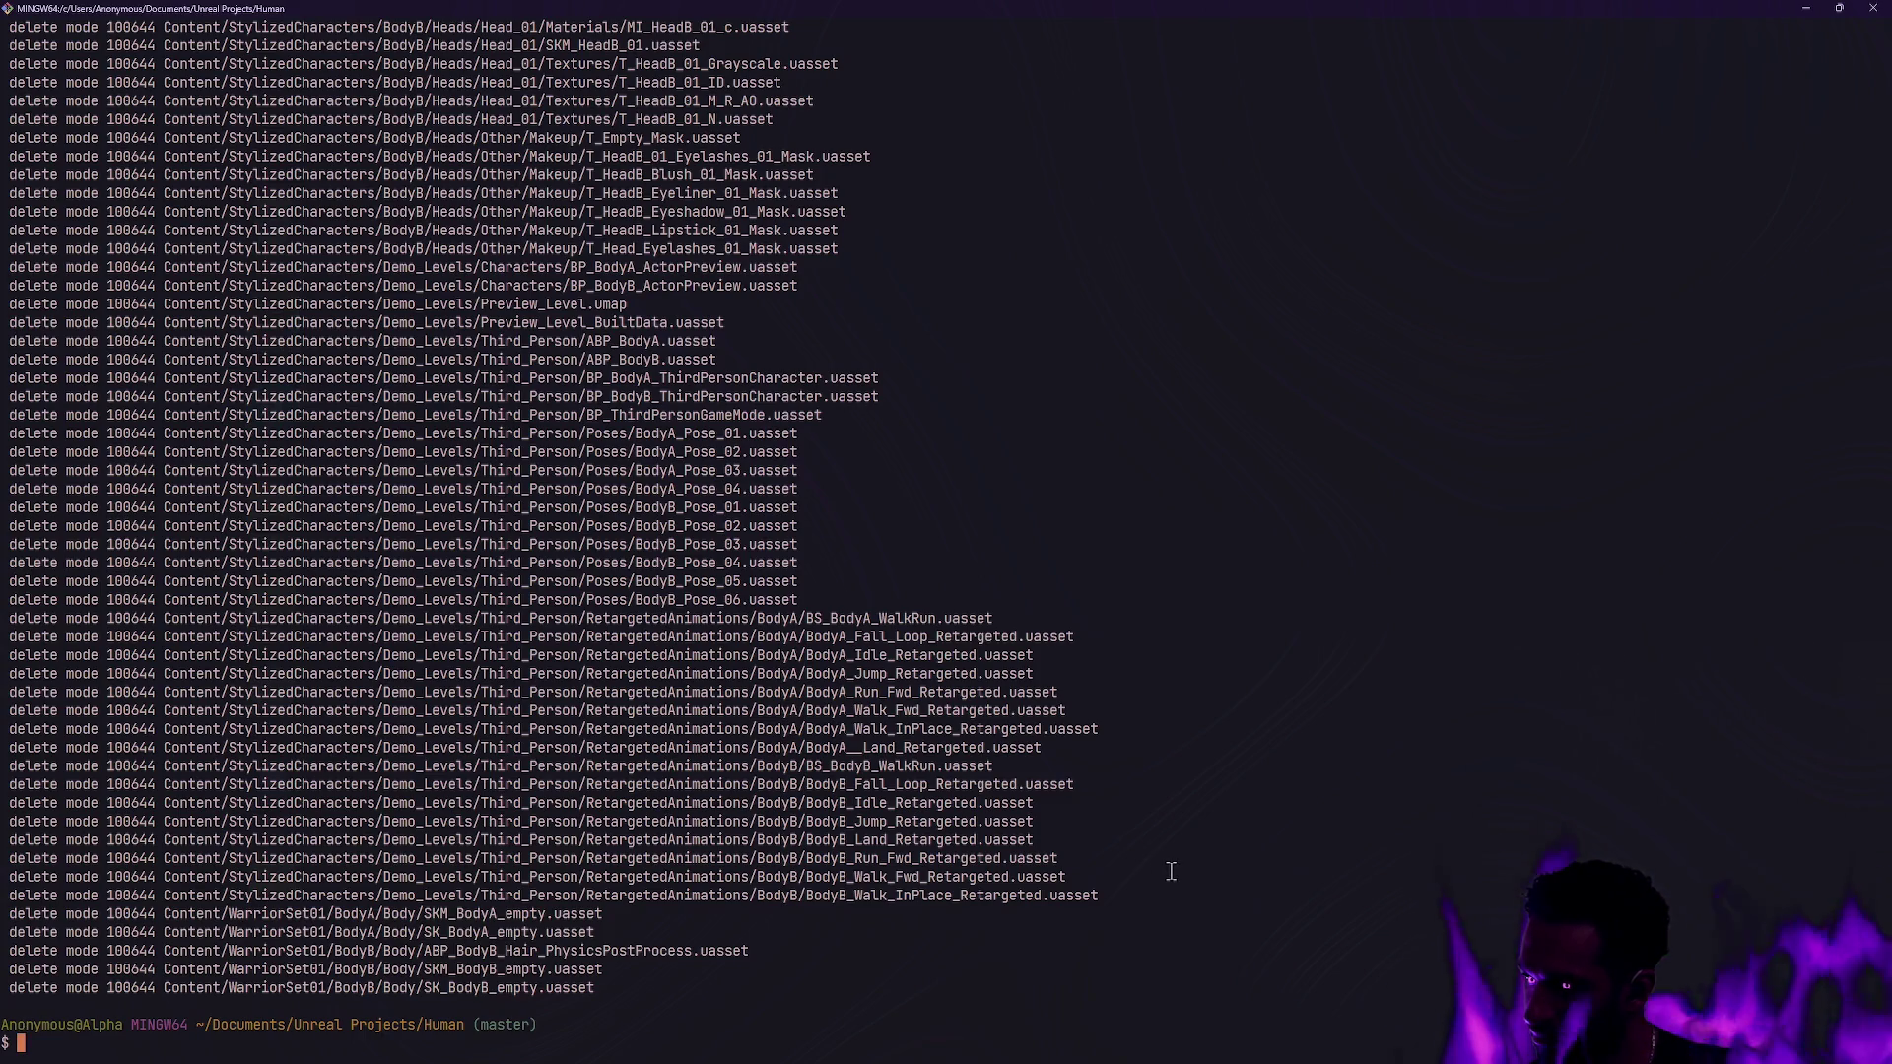
# Rerun gs in the terminal to confirm a clean working tree, then return to Unreal Editor.
pyautogui.hotkey('alt', 'Tab')
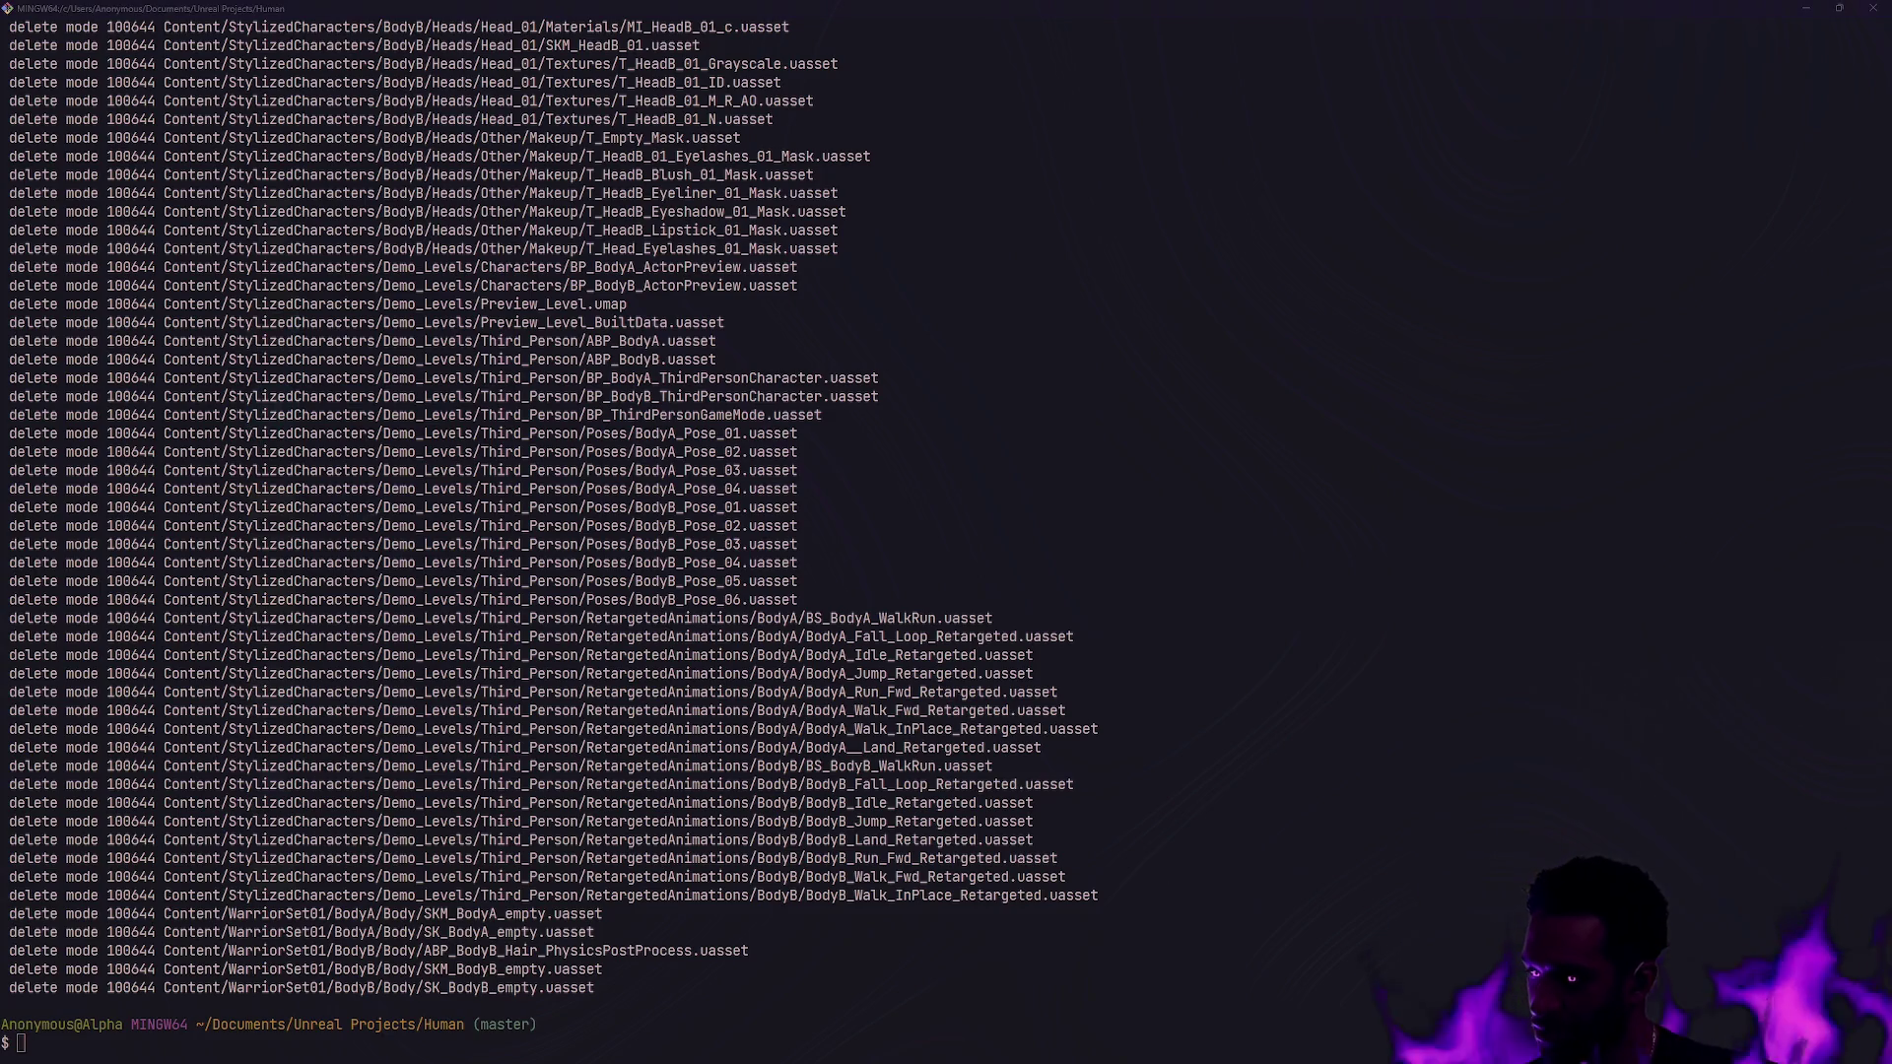
pyautogui.click(1171, 869)
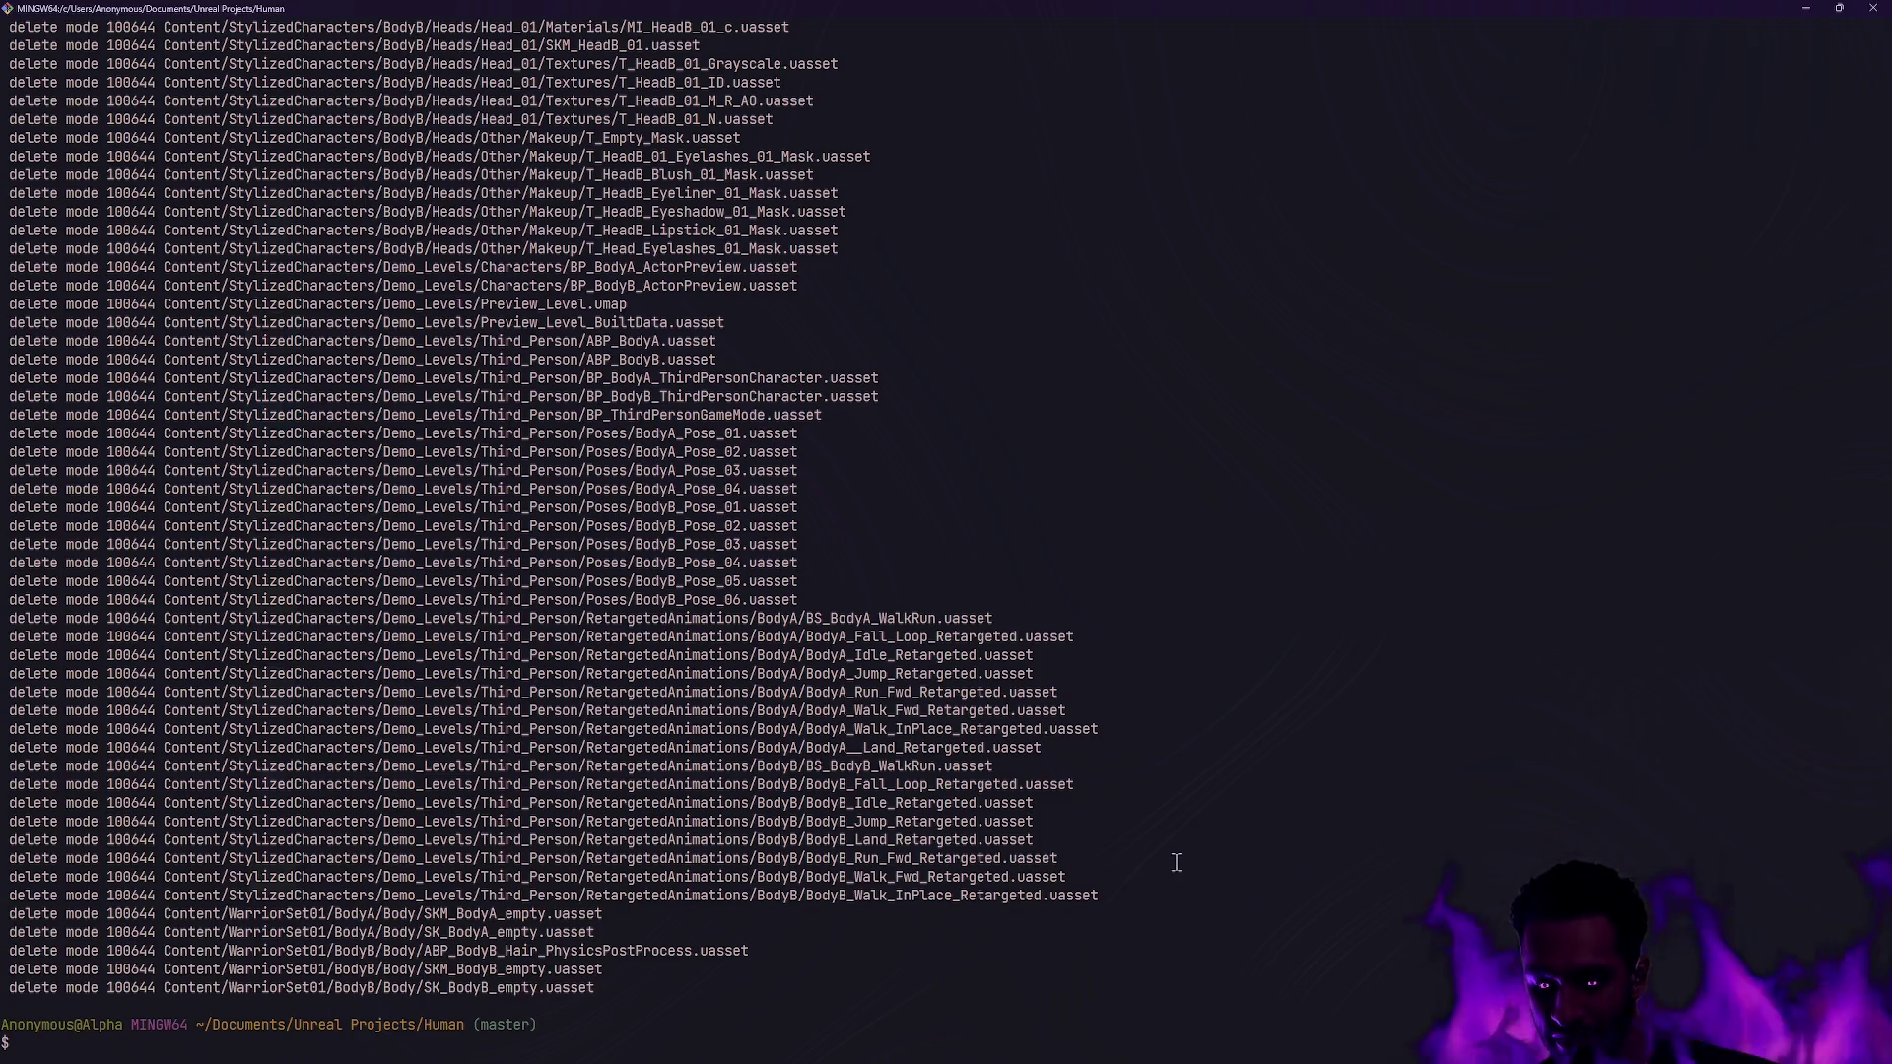
pyautogui.write('Function Key 11')
pyautogui.press('BackSpace')
pyautogui.press('BackSpace')
pyautogui.press('BackSpace')
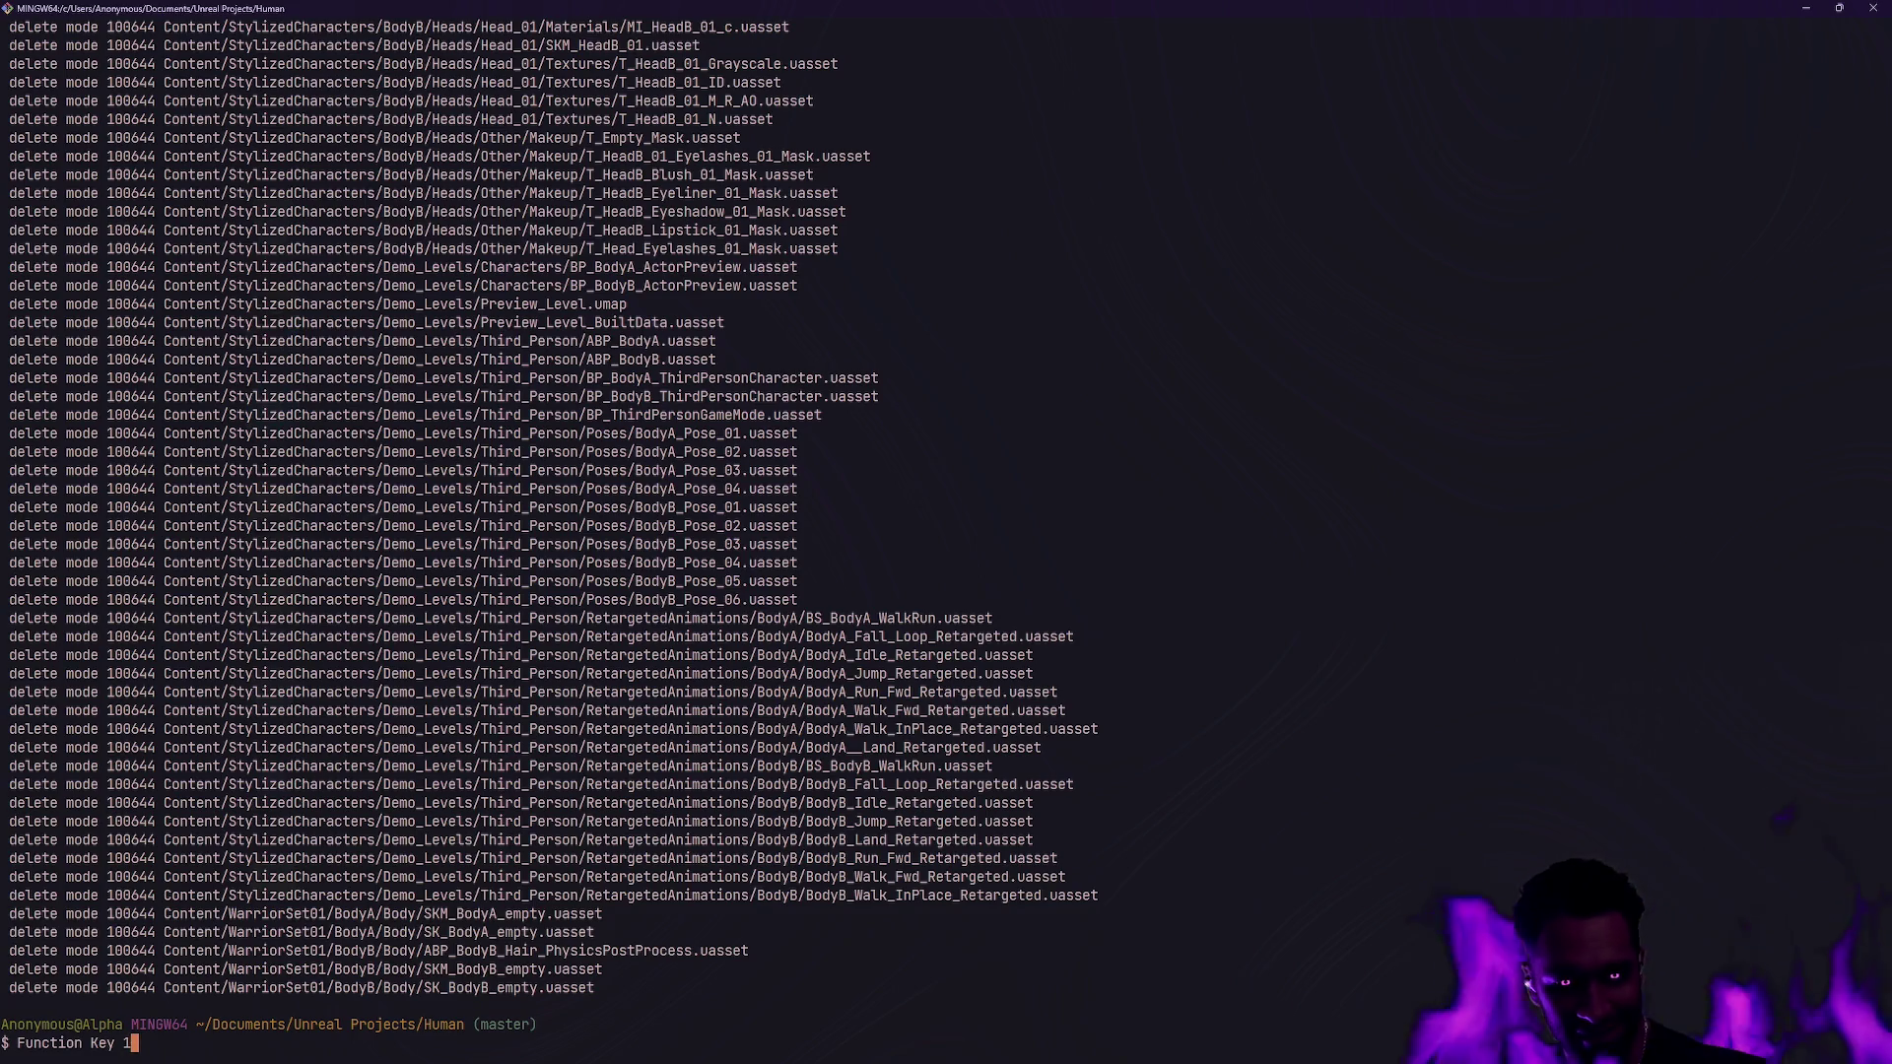
pyautogui.write('gs')
pyautogui.press('Return')
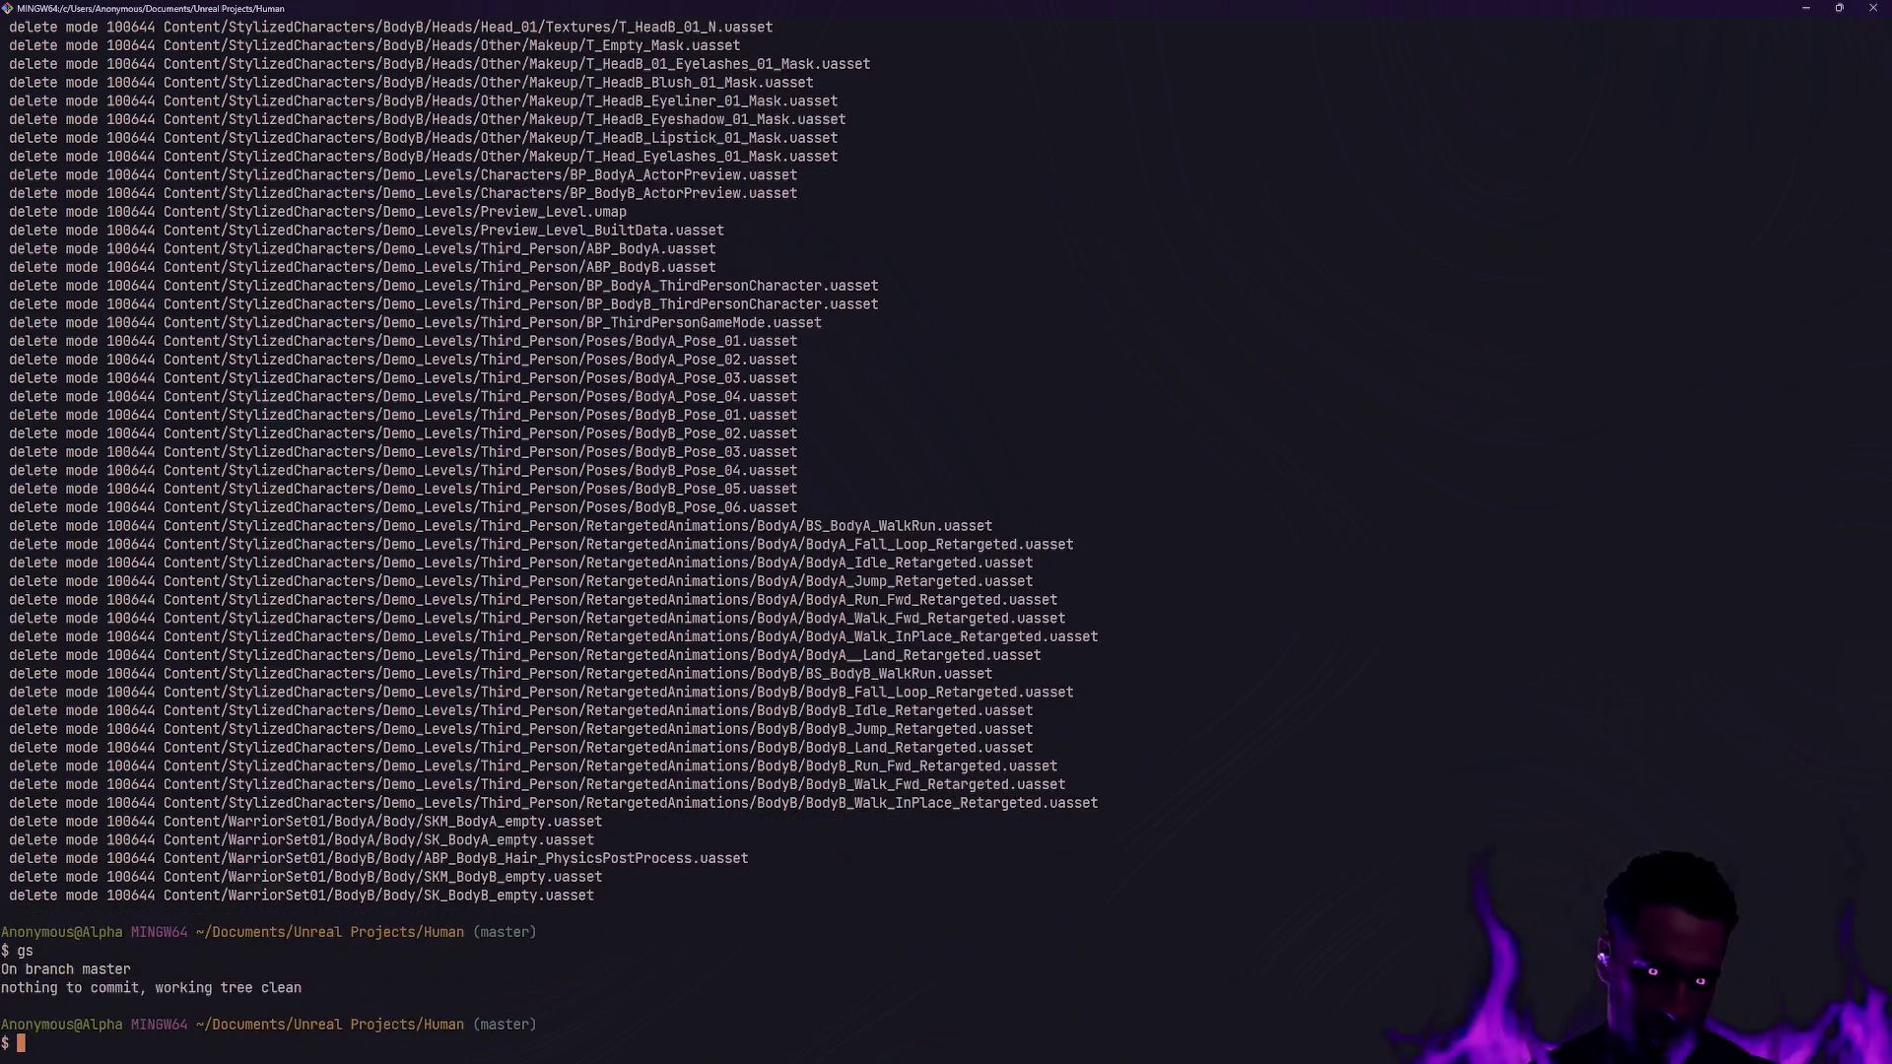
pyautogui.hotkey('alt', 'Tab')
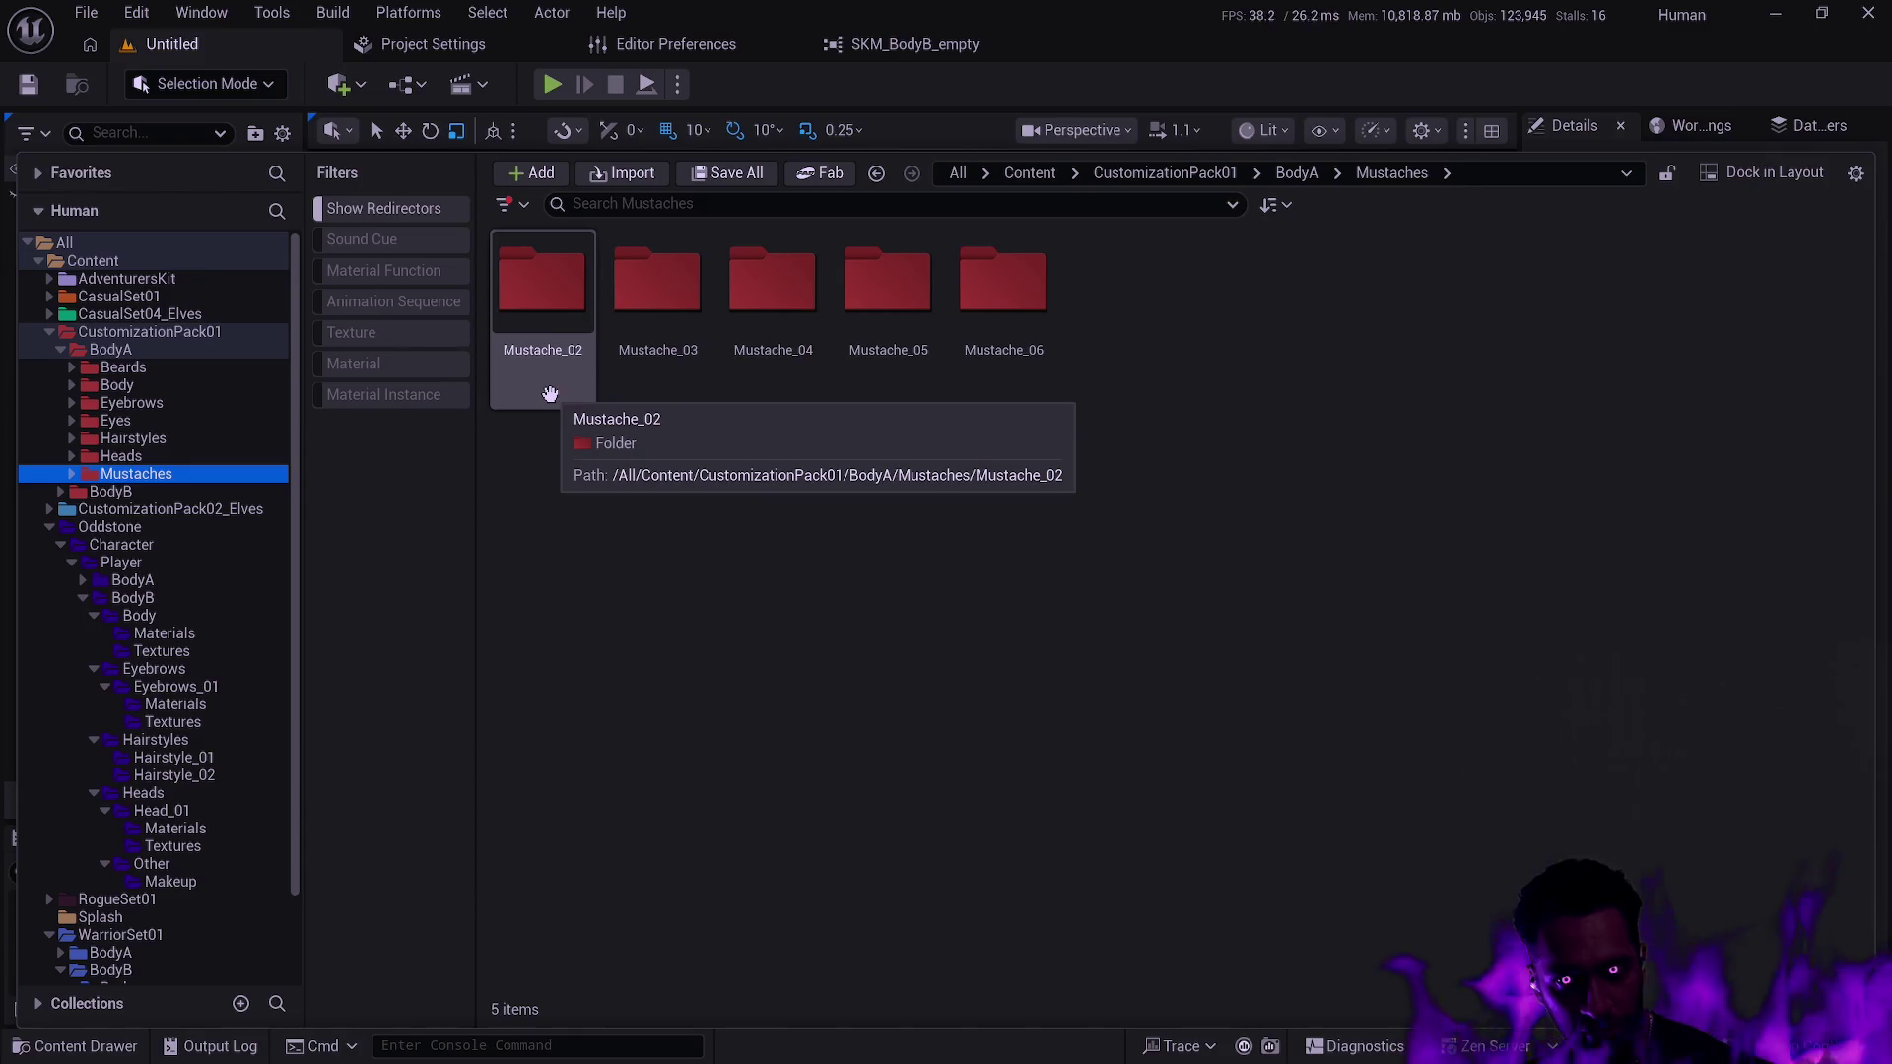
# Show BodyA's subfolders, view its Beards folder, then go to the top level of all content.
pyautogui.click(114, 350)
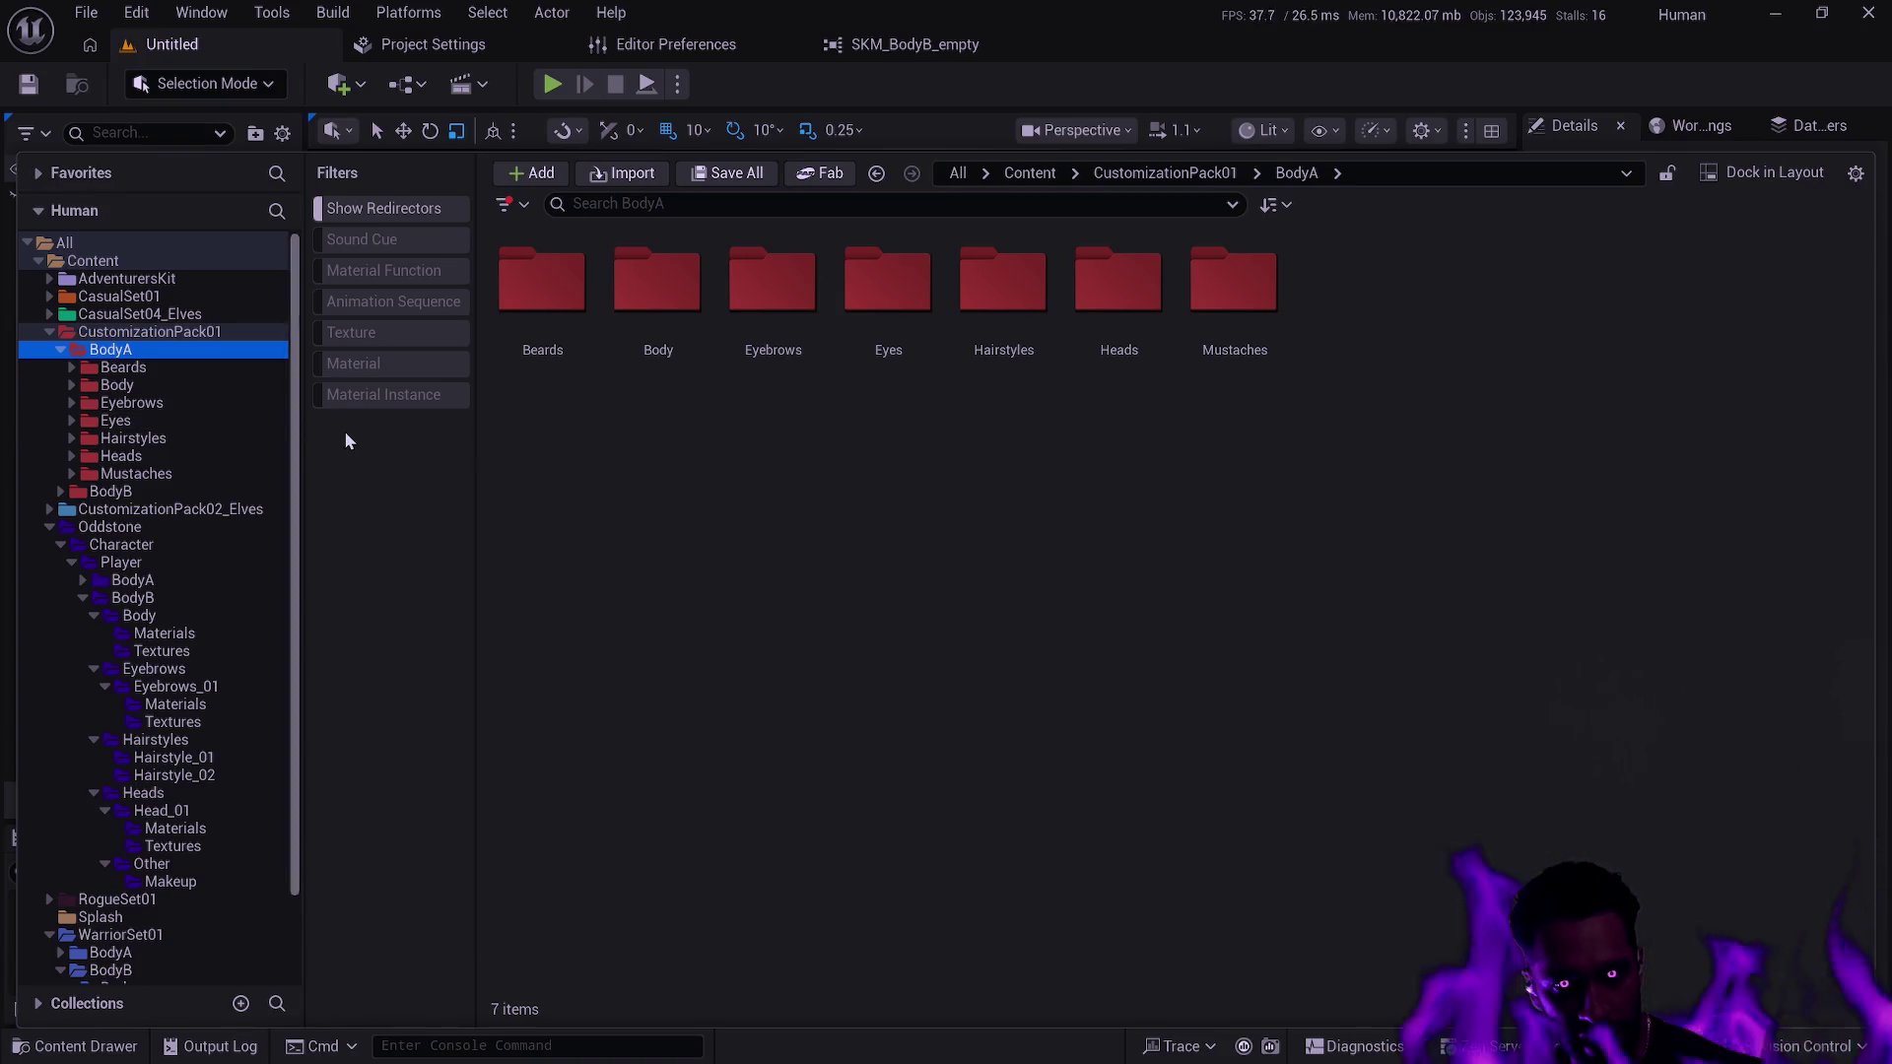
pyautogui.click(158, 367)
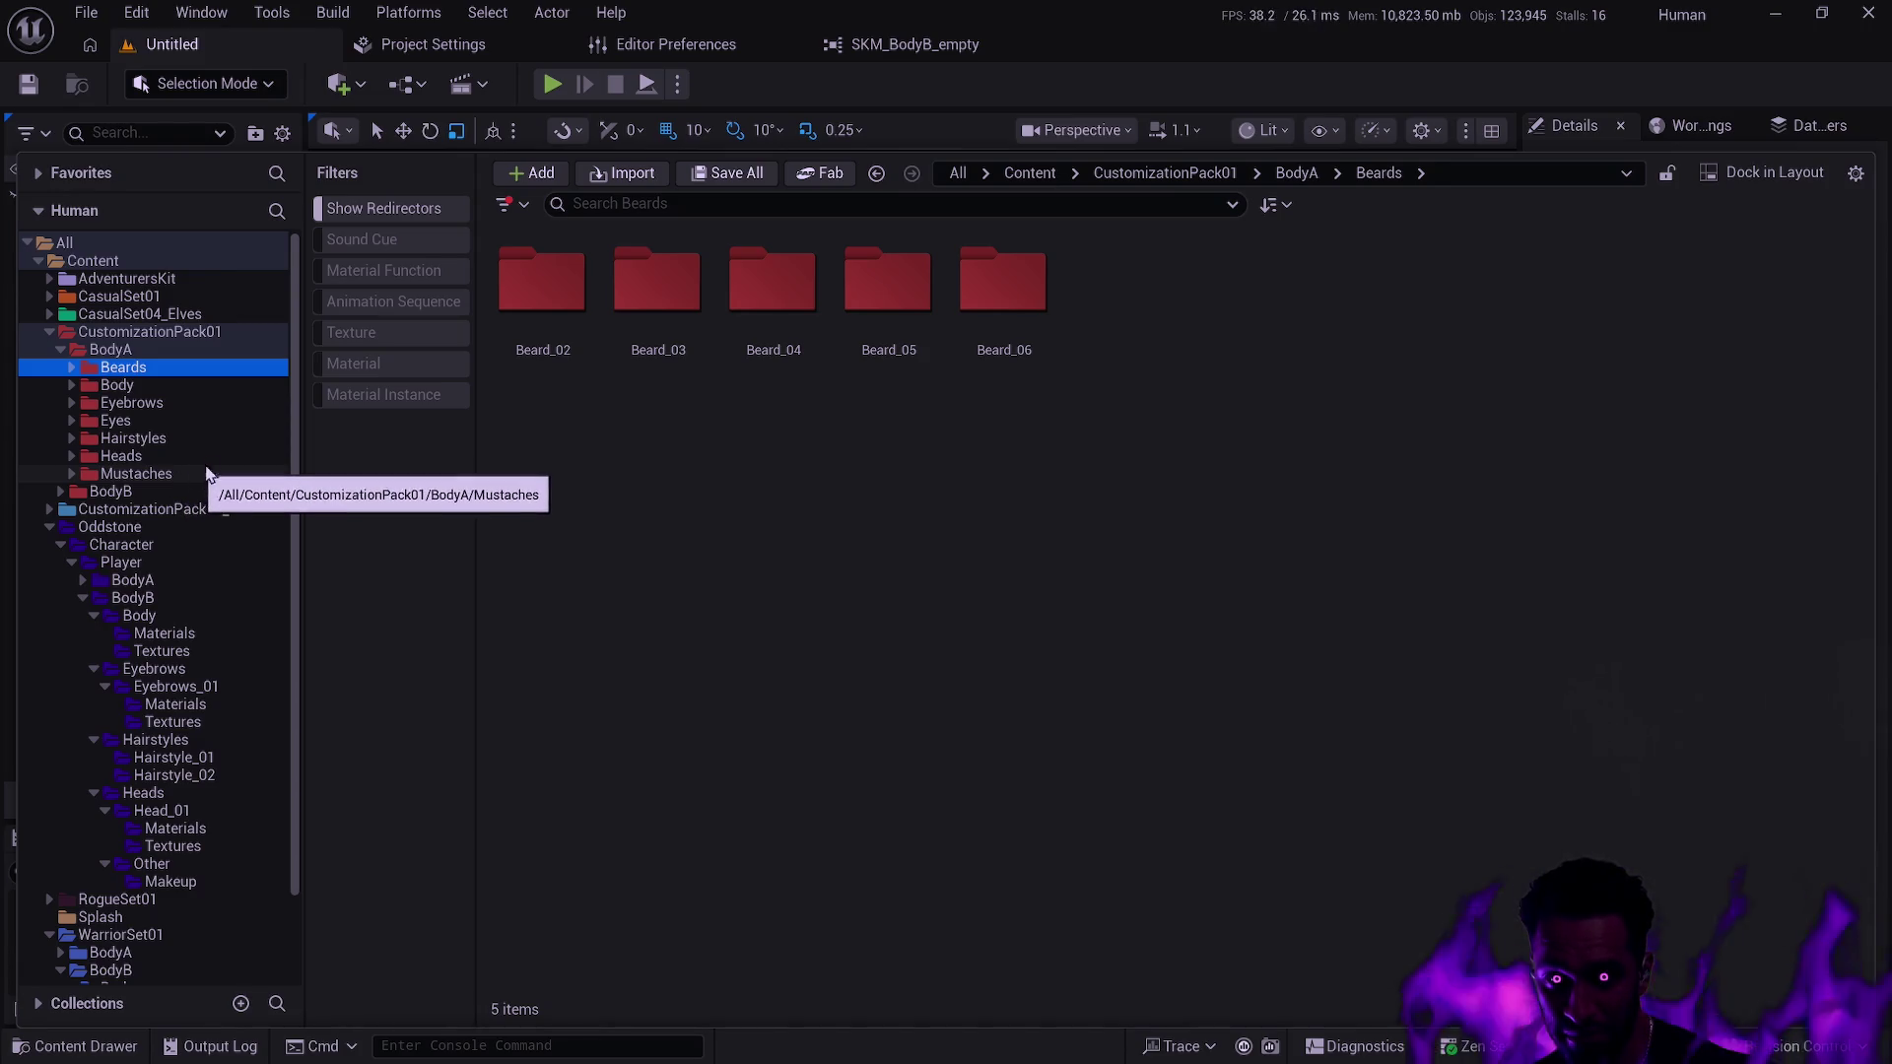
pyautogui.click(96, 245)
# Search the assets for 'head', then replace the query with 'Head_base'.
pyautogui.click(628, 204)
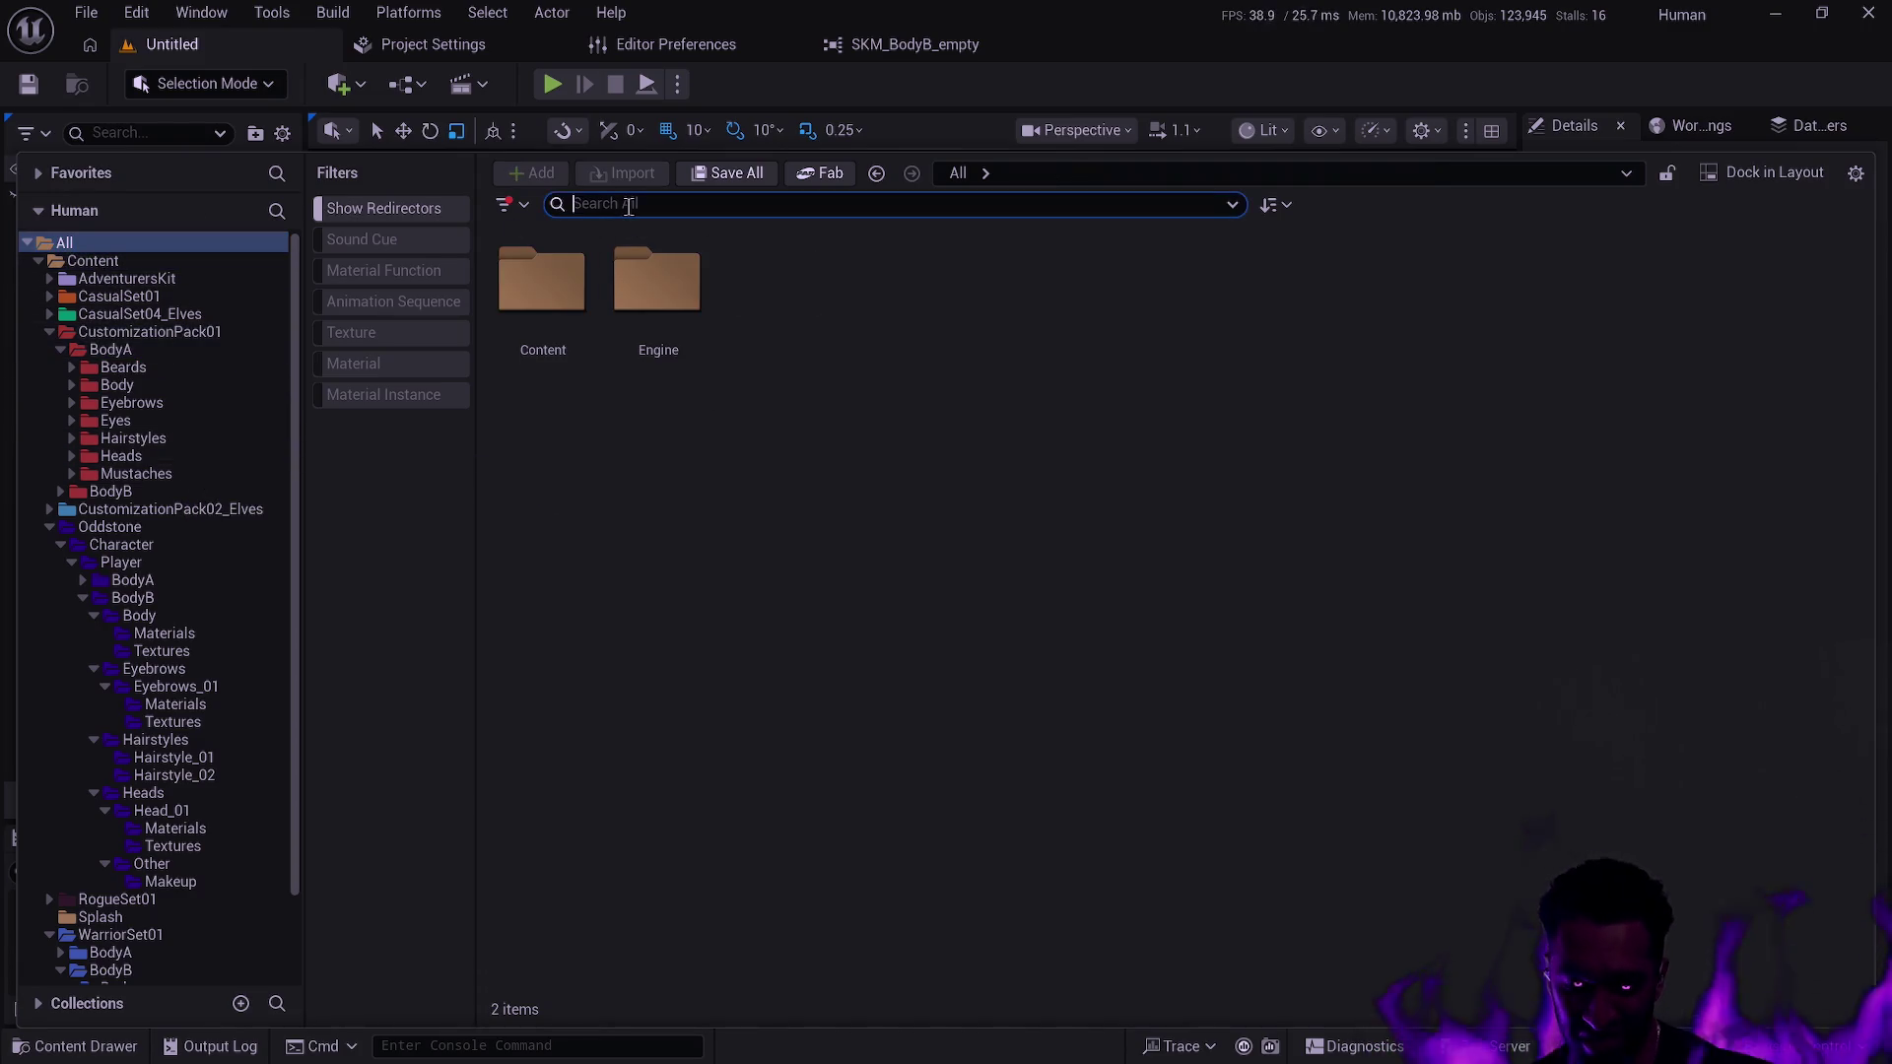
pyautogui.write('head')
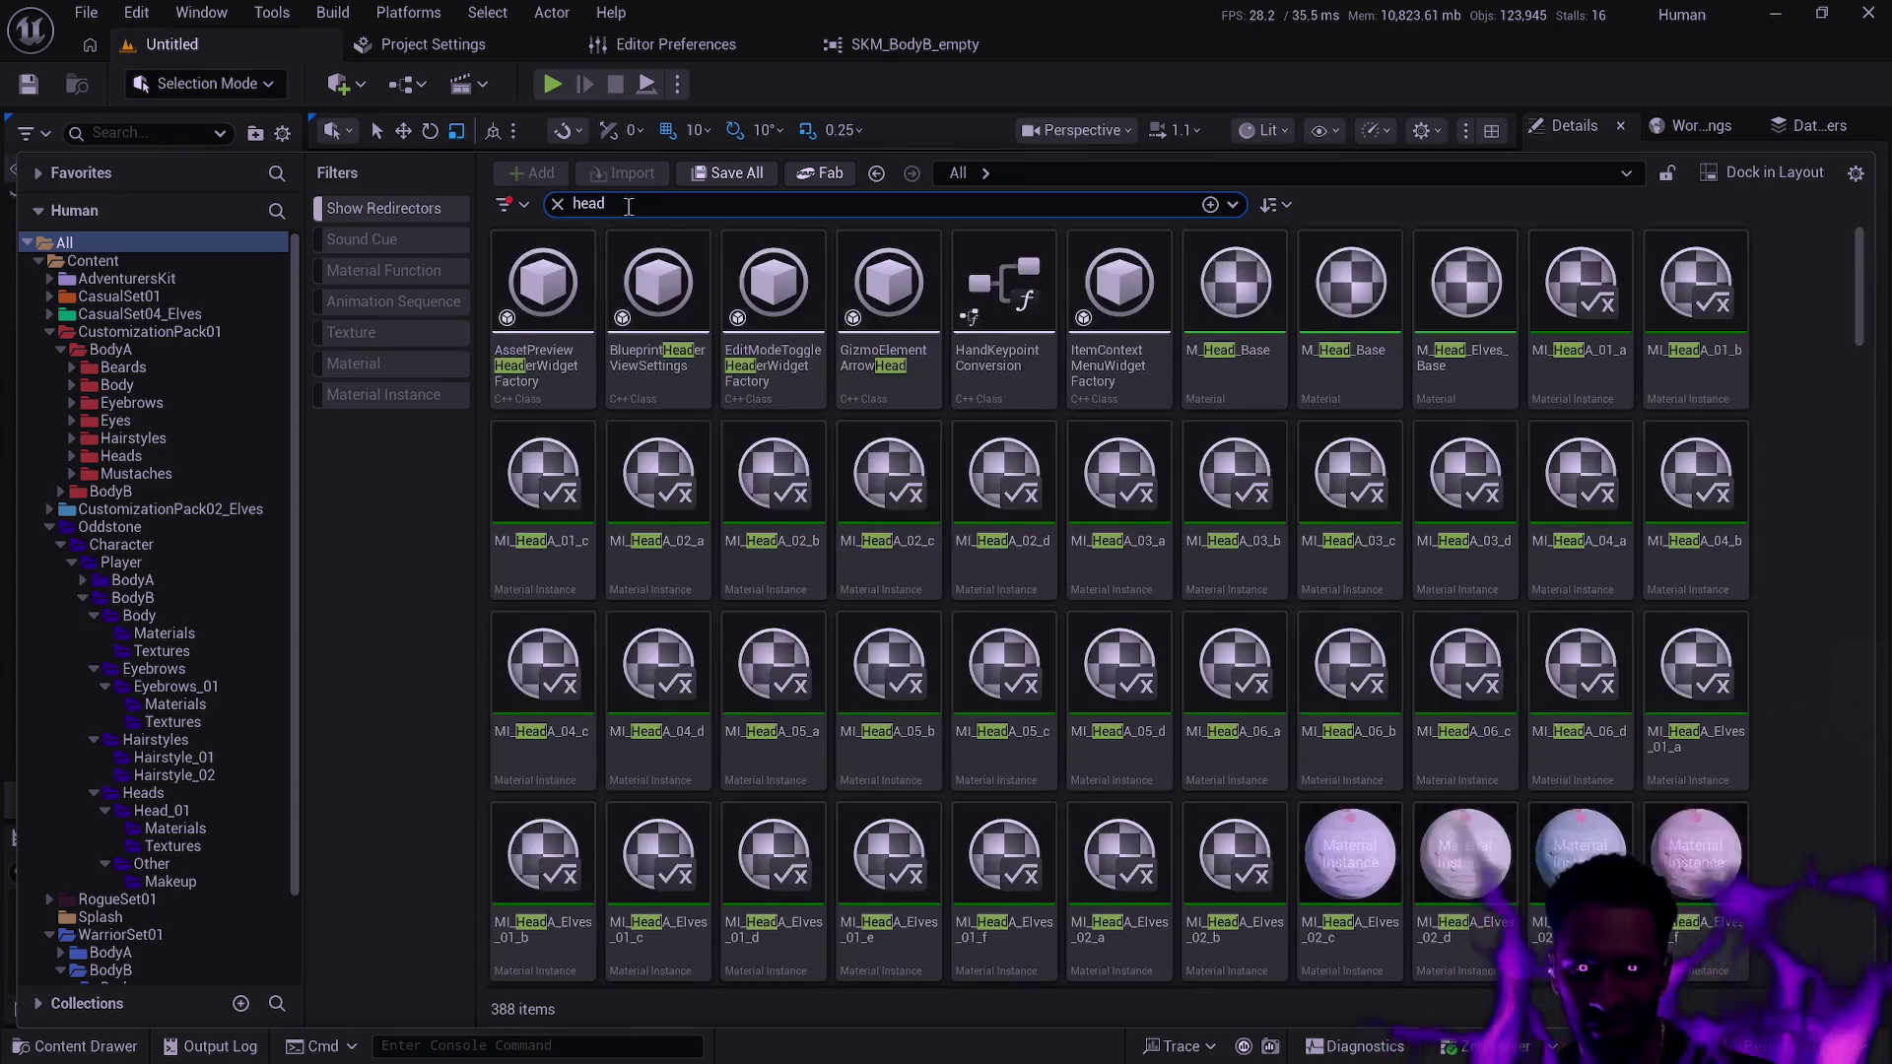
pyautogui.hotkey('ctrl', 'a')
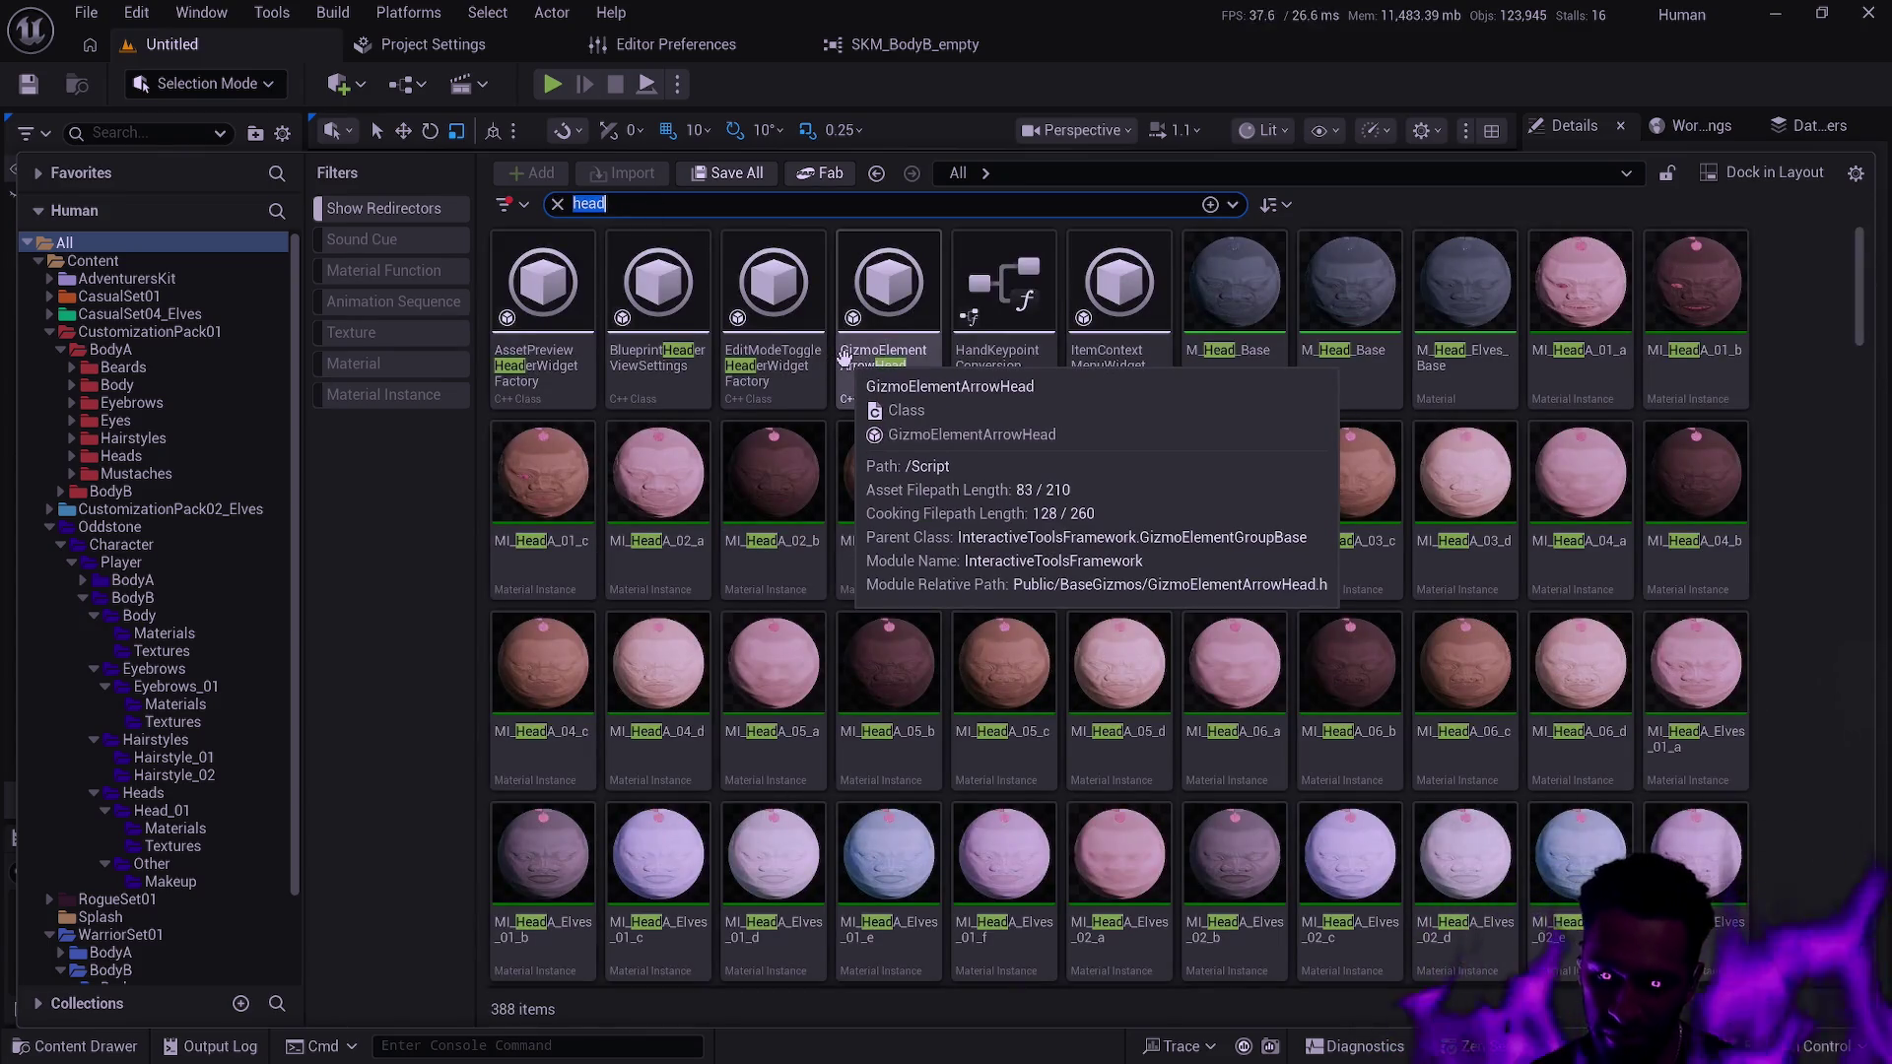
pyautogui.write('Head_base')
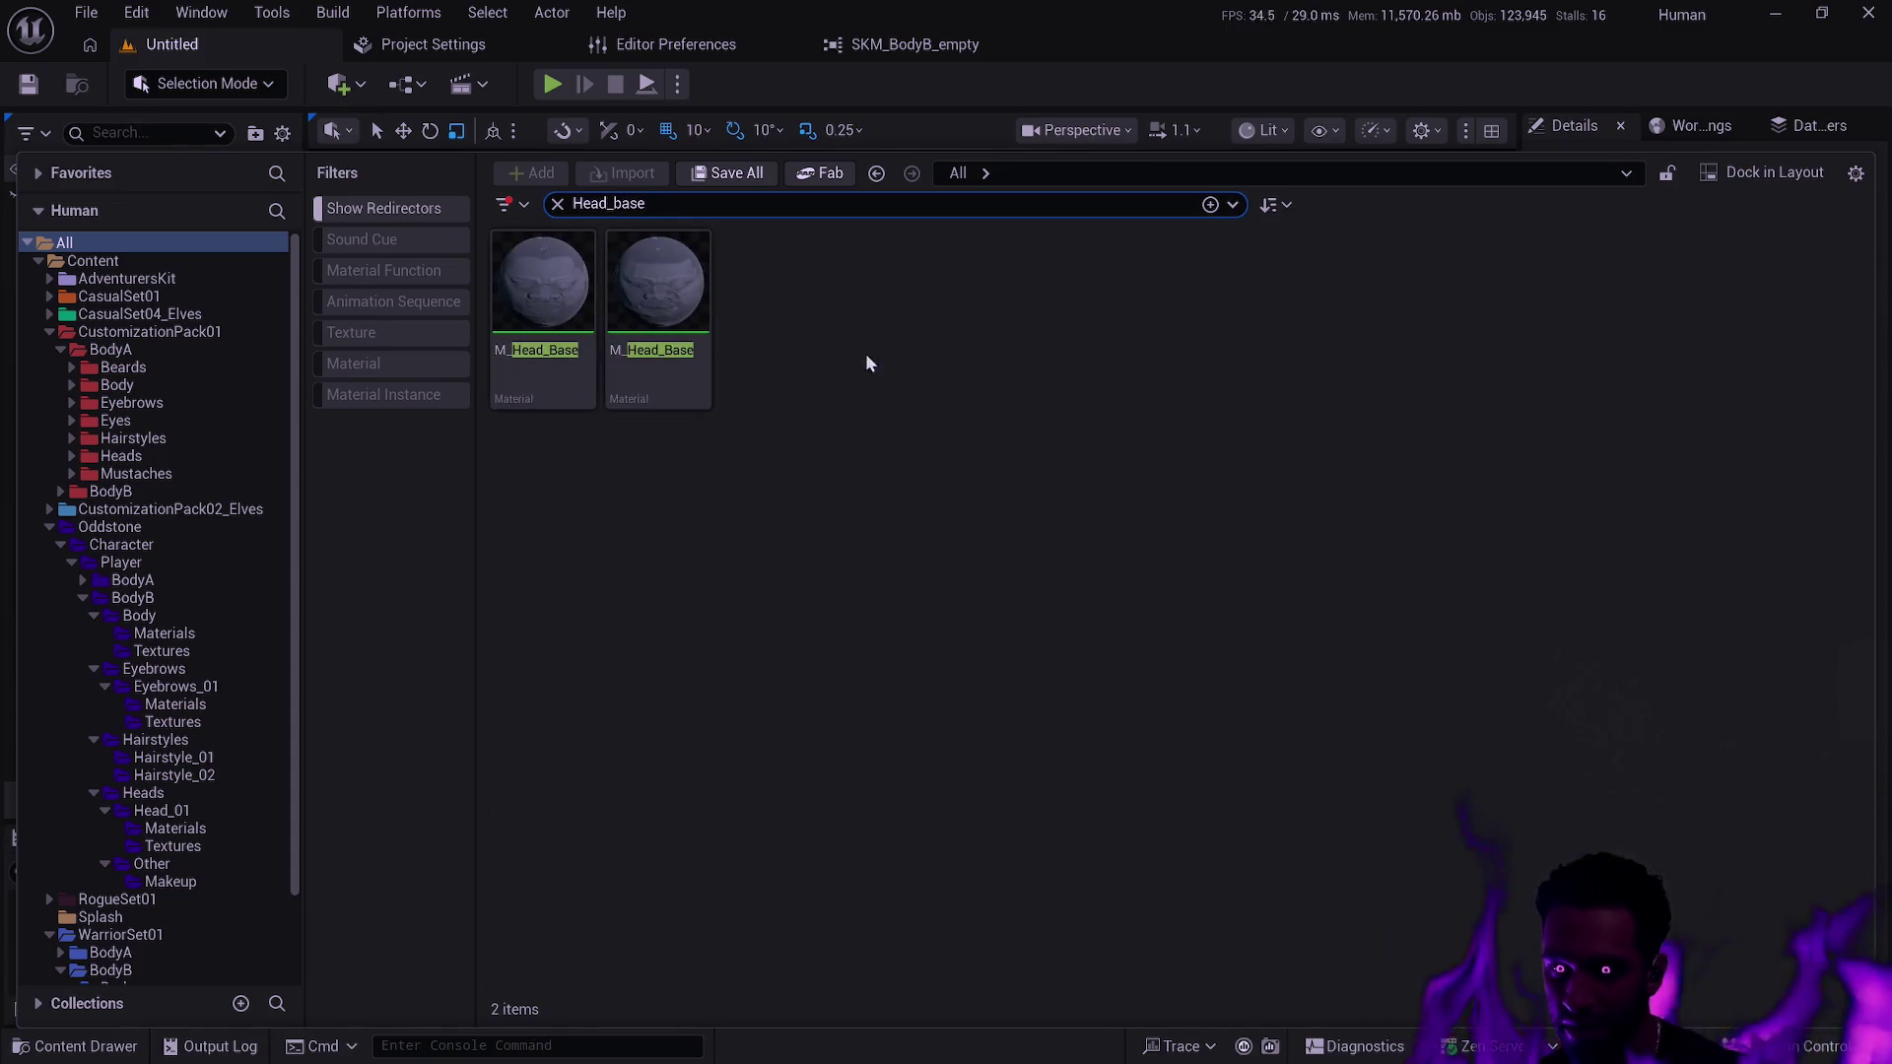
# Compare the two M_Head_Base assets' paths and run gs in Git Bash.
pyautogui.moveTo(698, 392)
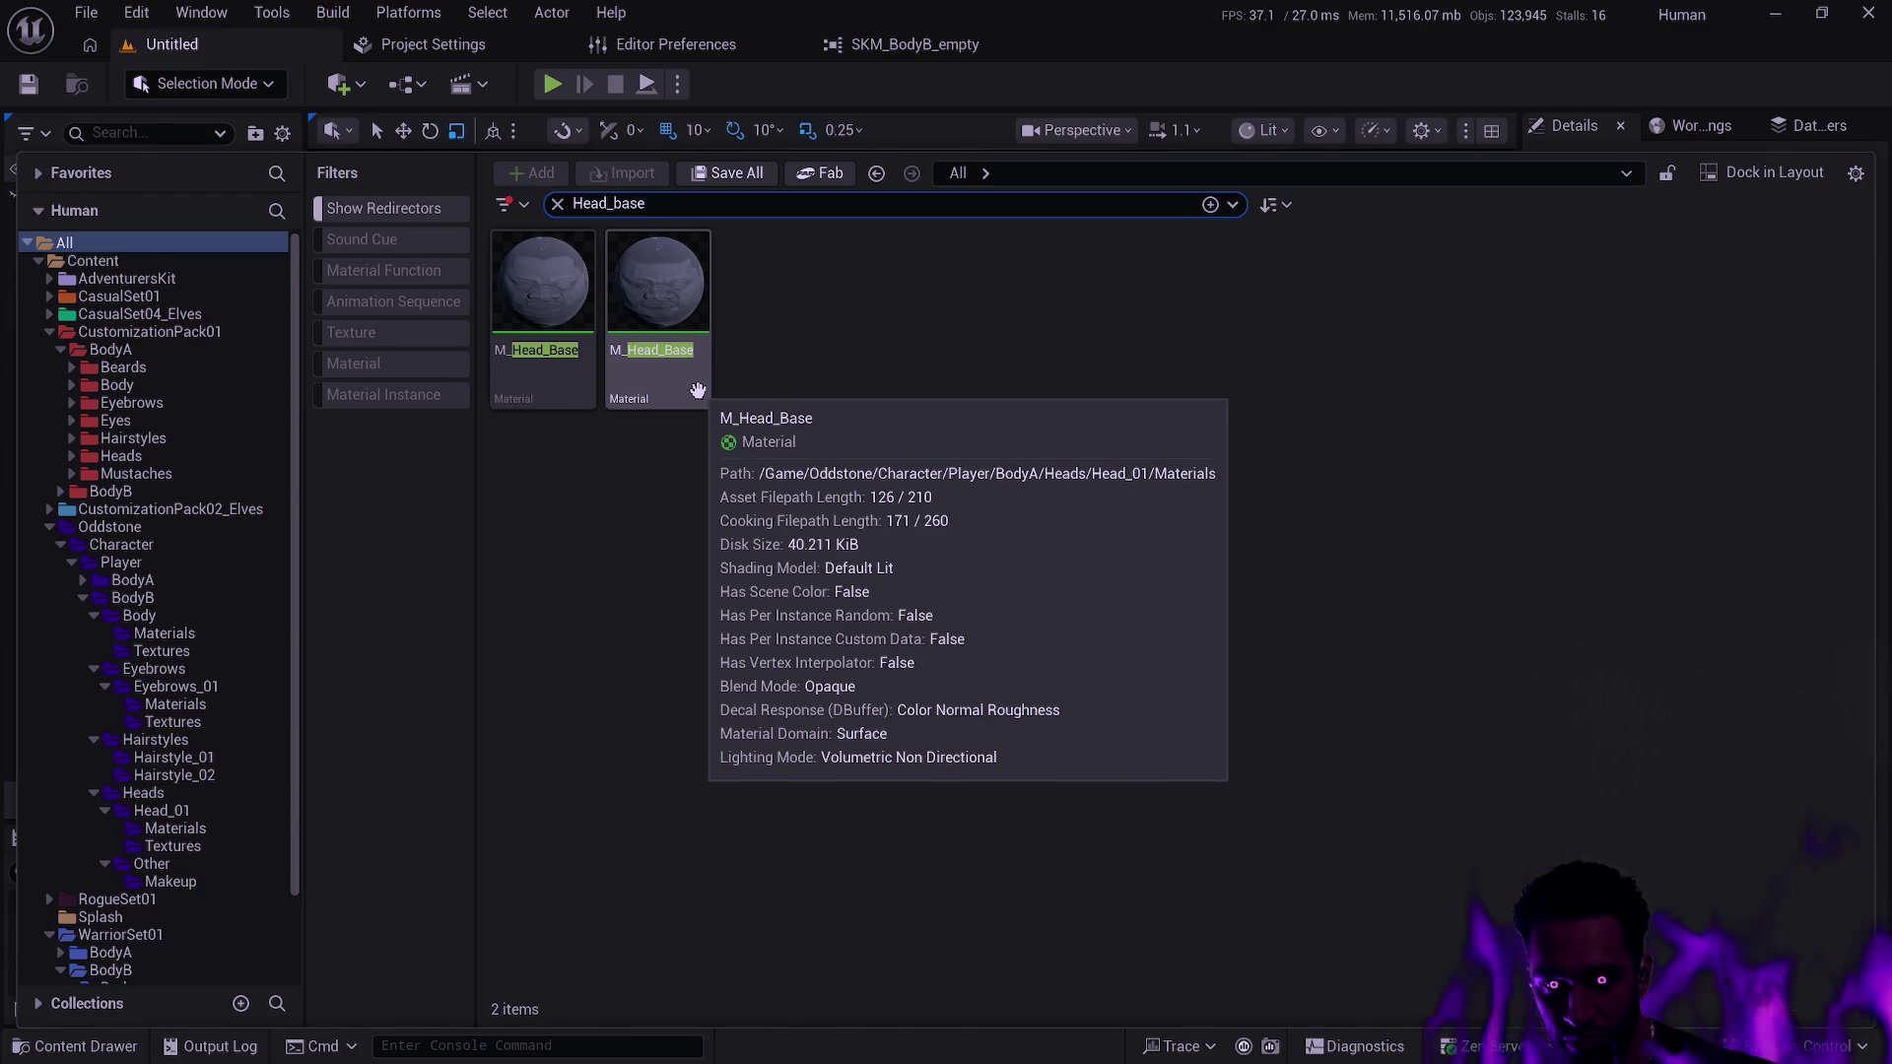
pyautogui.moveTo(585, 384)
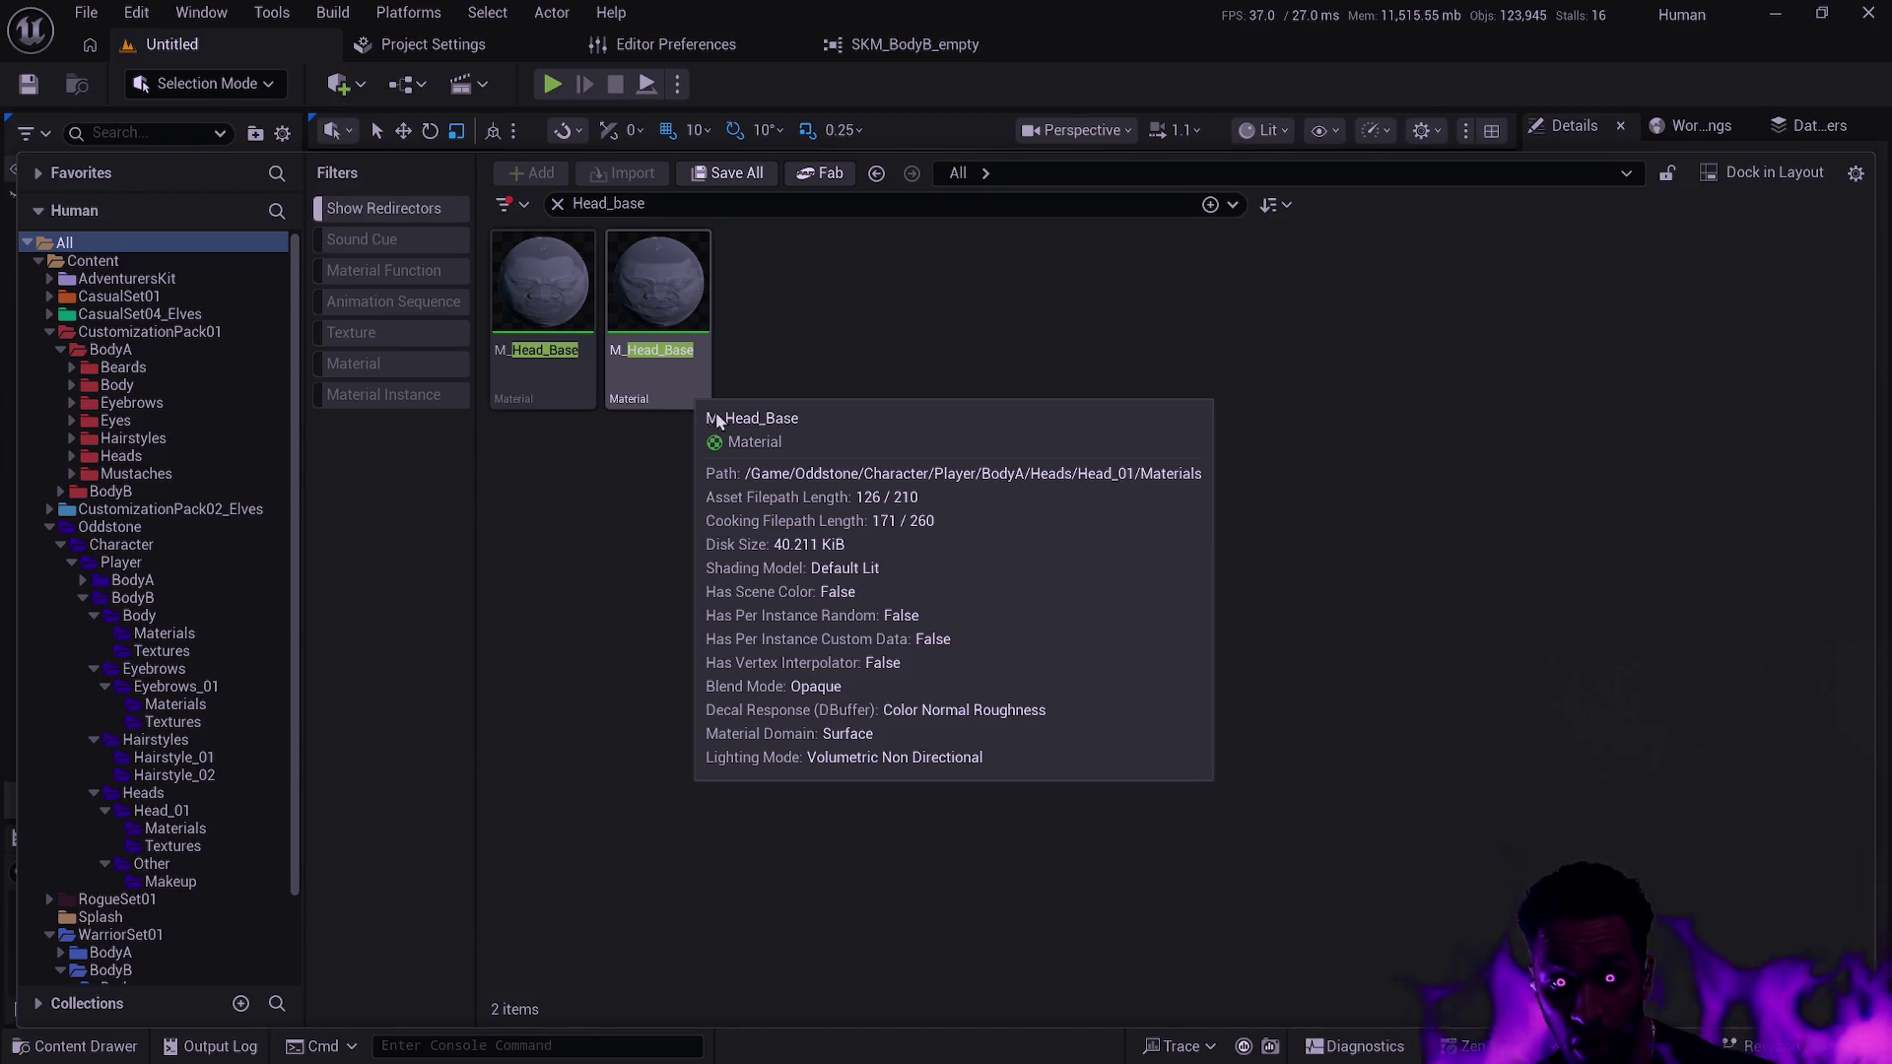
pyautogui.hotkey('alt', 'Tab')
pyautogui.write('gs')
pyautogui.press('Return')
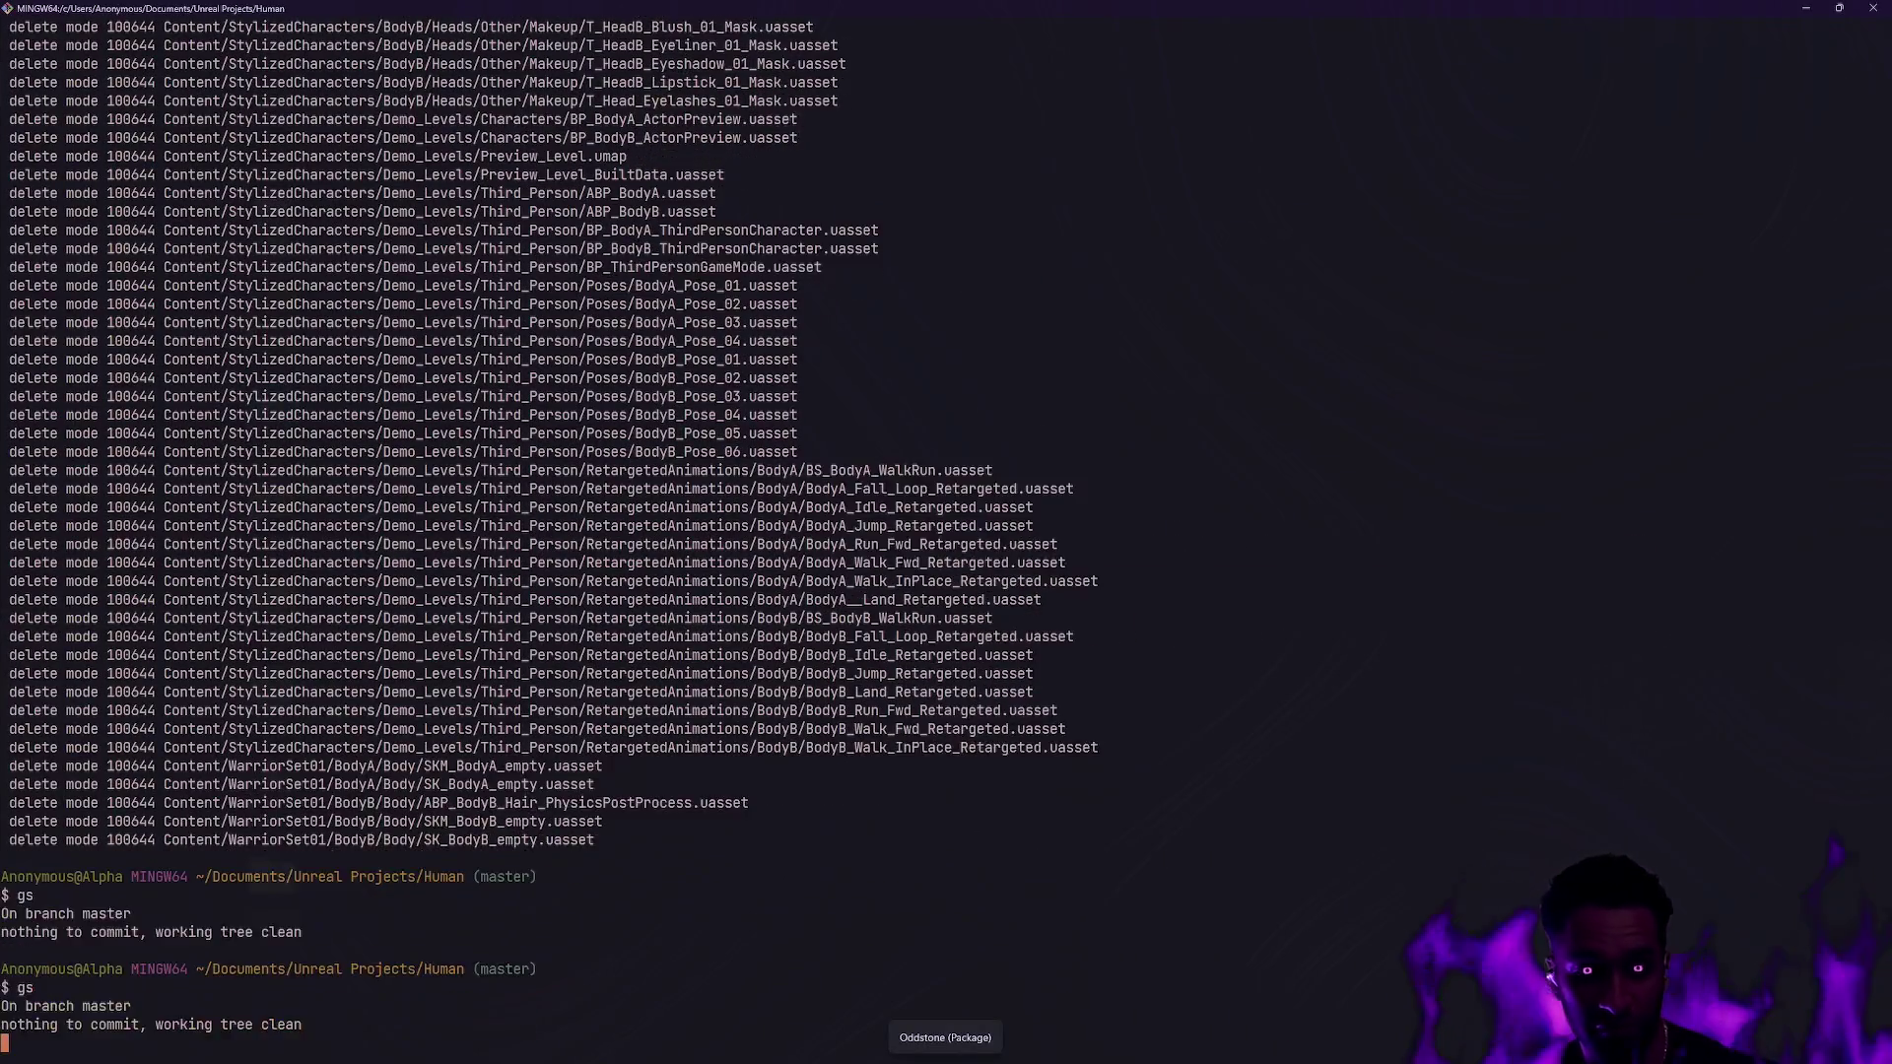
pyautogui.hotkey('alt', 'Tab')
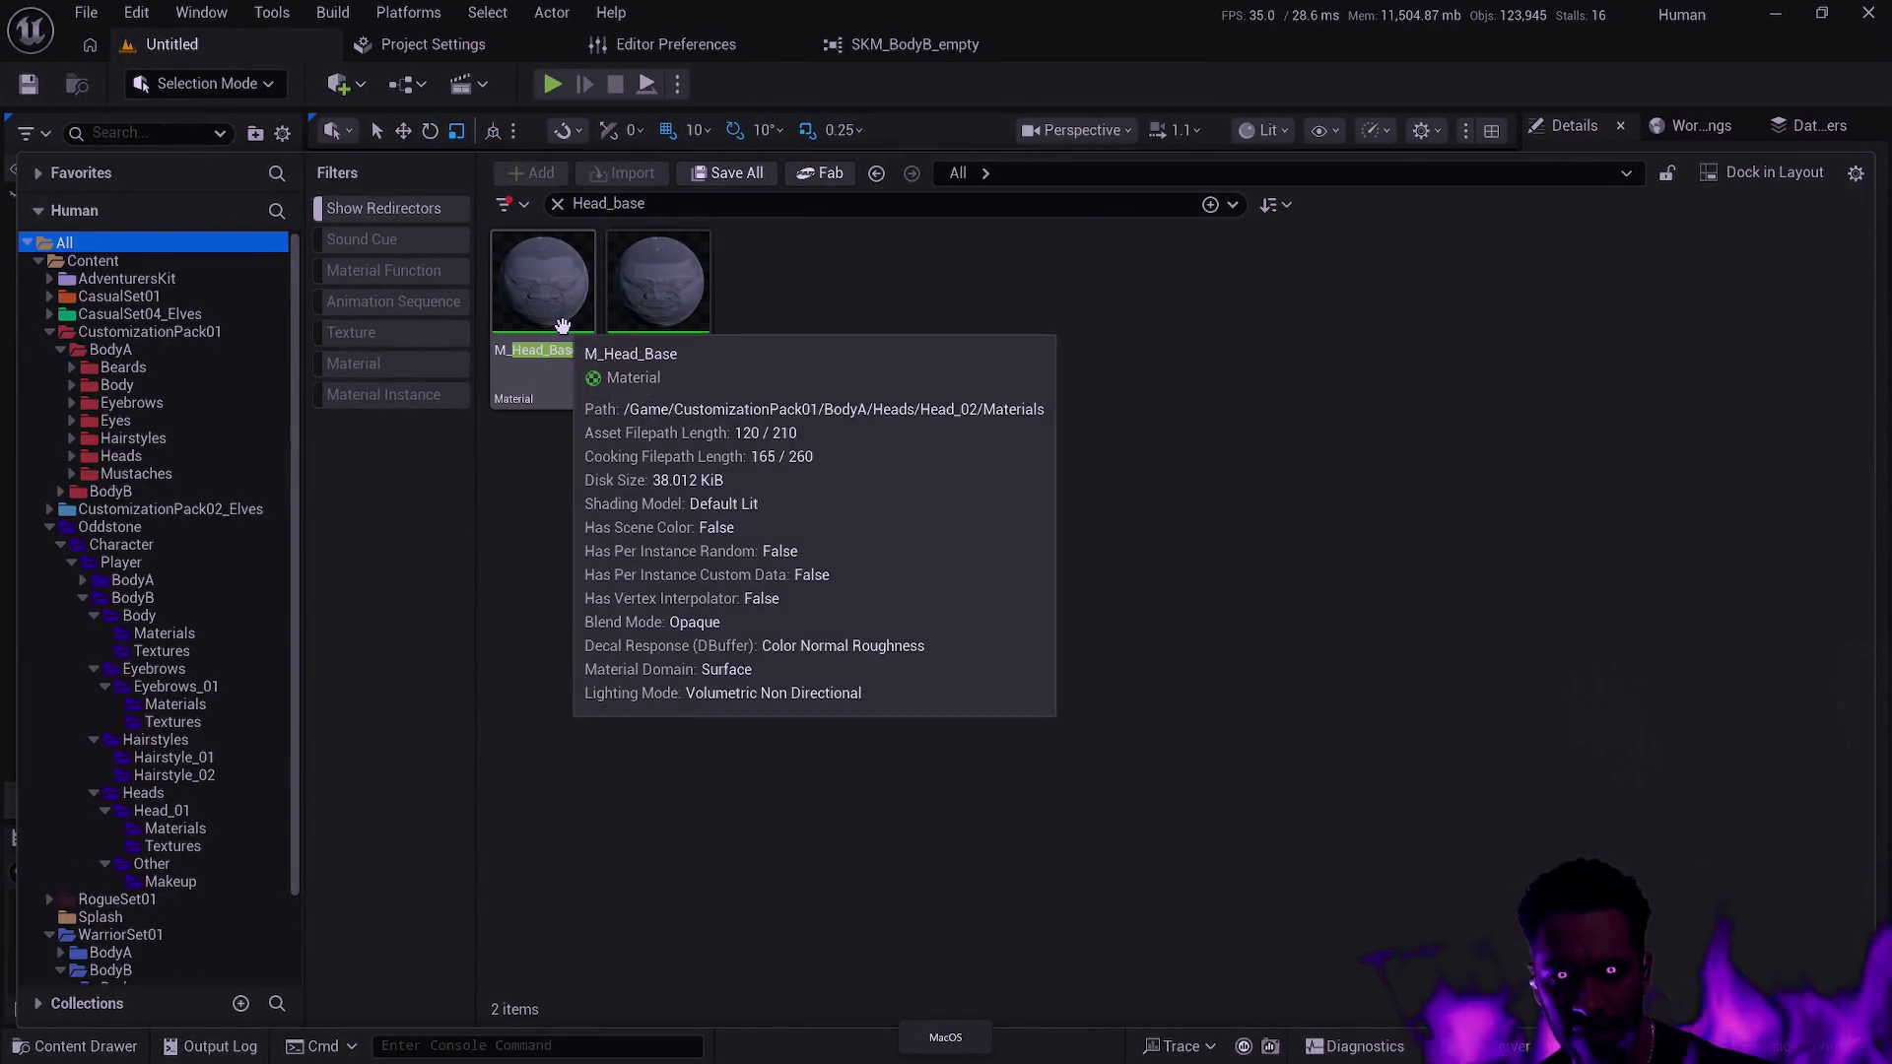
# Close the SKM_BodyB_empty editor and open both M_Head_Base materials in material editors.
pyautogui.click(658, 291)
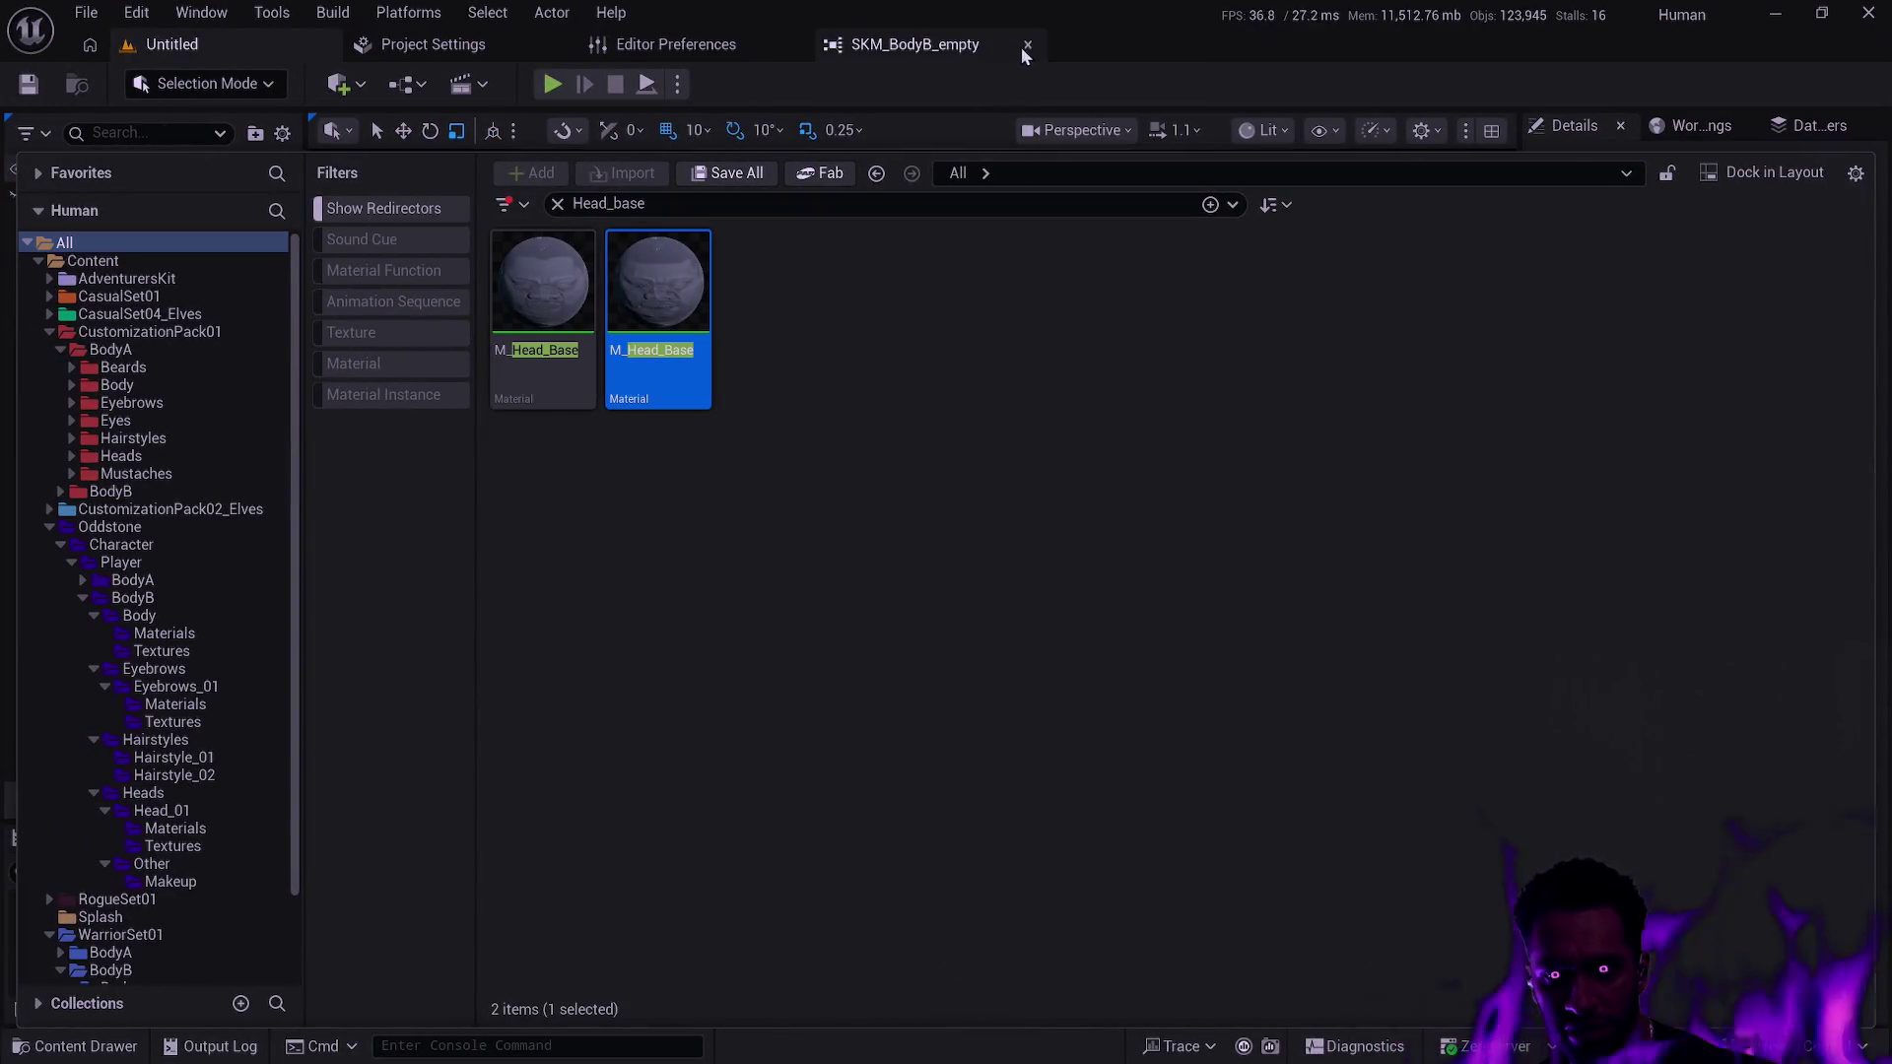
pyautogui.click(1027, 45)
pyautogui.hotkey('ctrl', 'space')
pyautogui.click(591, 328)
pyautogui.doubleClick(591, 328)
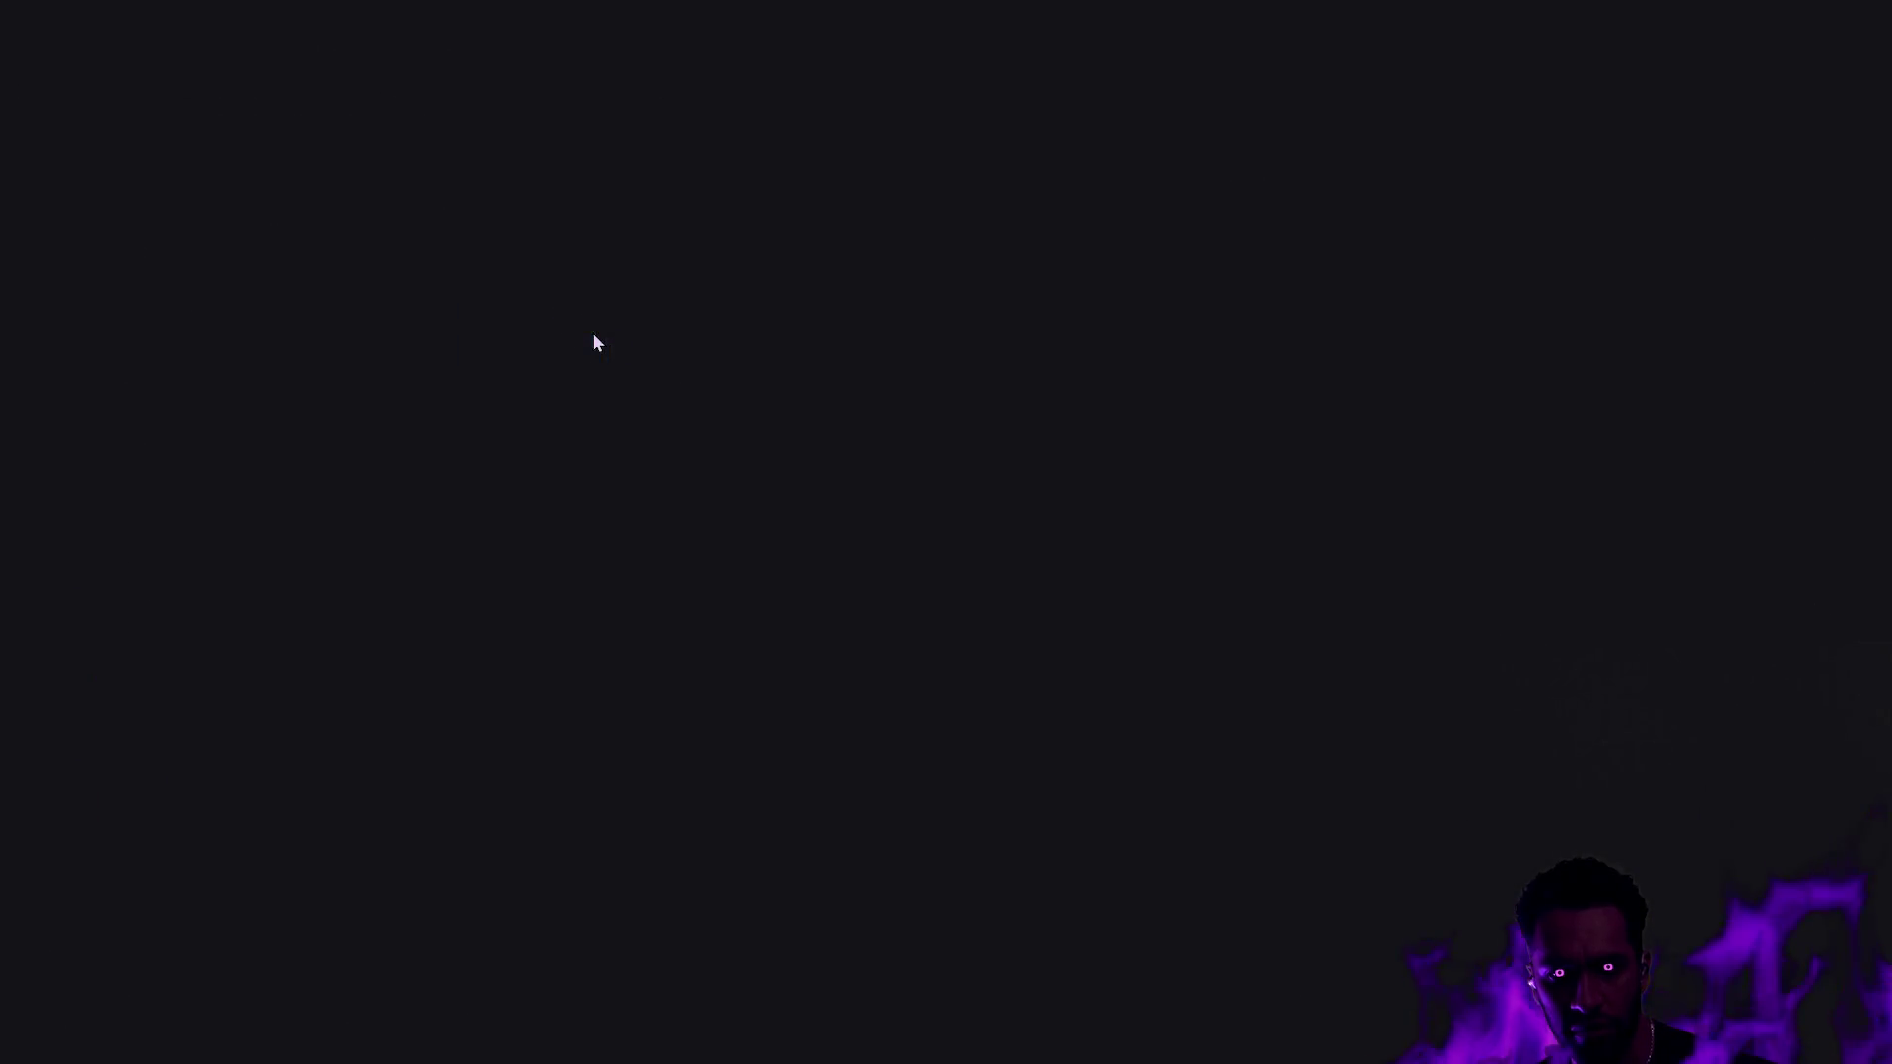
pyautogui.hotkey('ctrl', 'space')
pyautogui.doubleClick(660, 600)
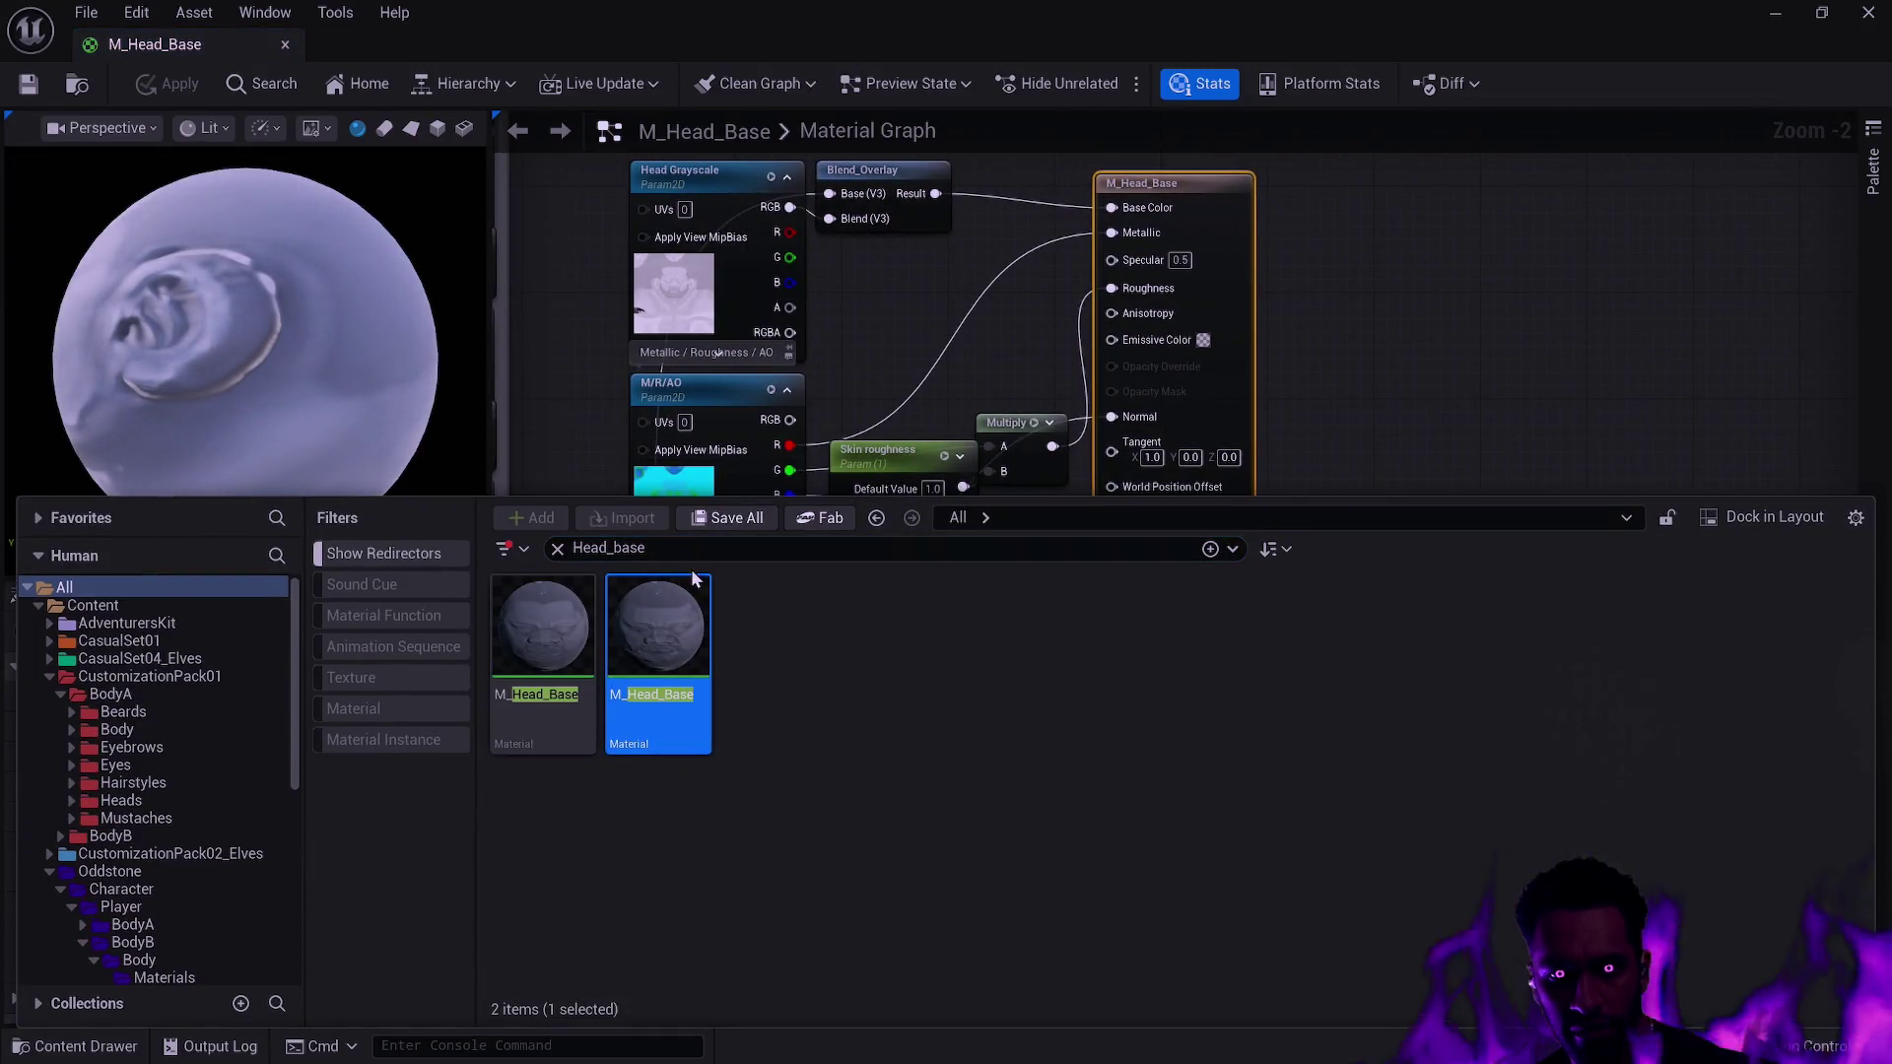
# Pan and zoom the first graph to show its Skin Base, Extra and Makeup/Tattoos groups.
pyautogui.scroll(-1, 934, 493)
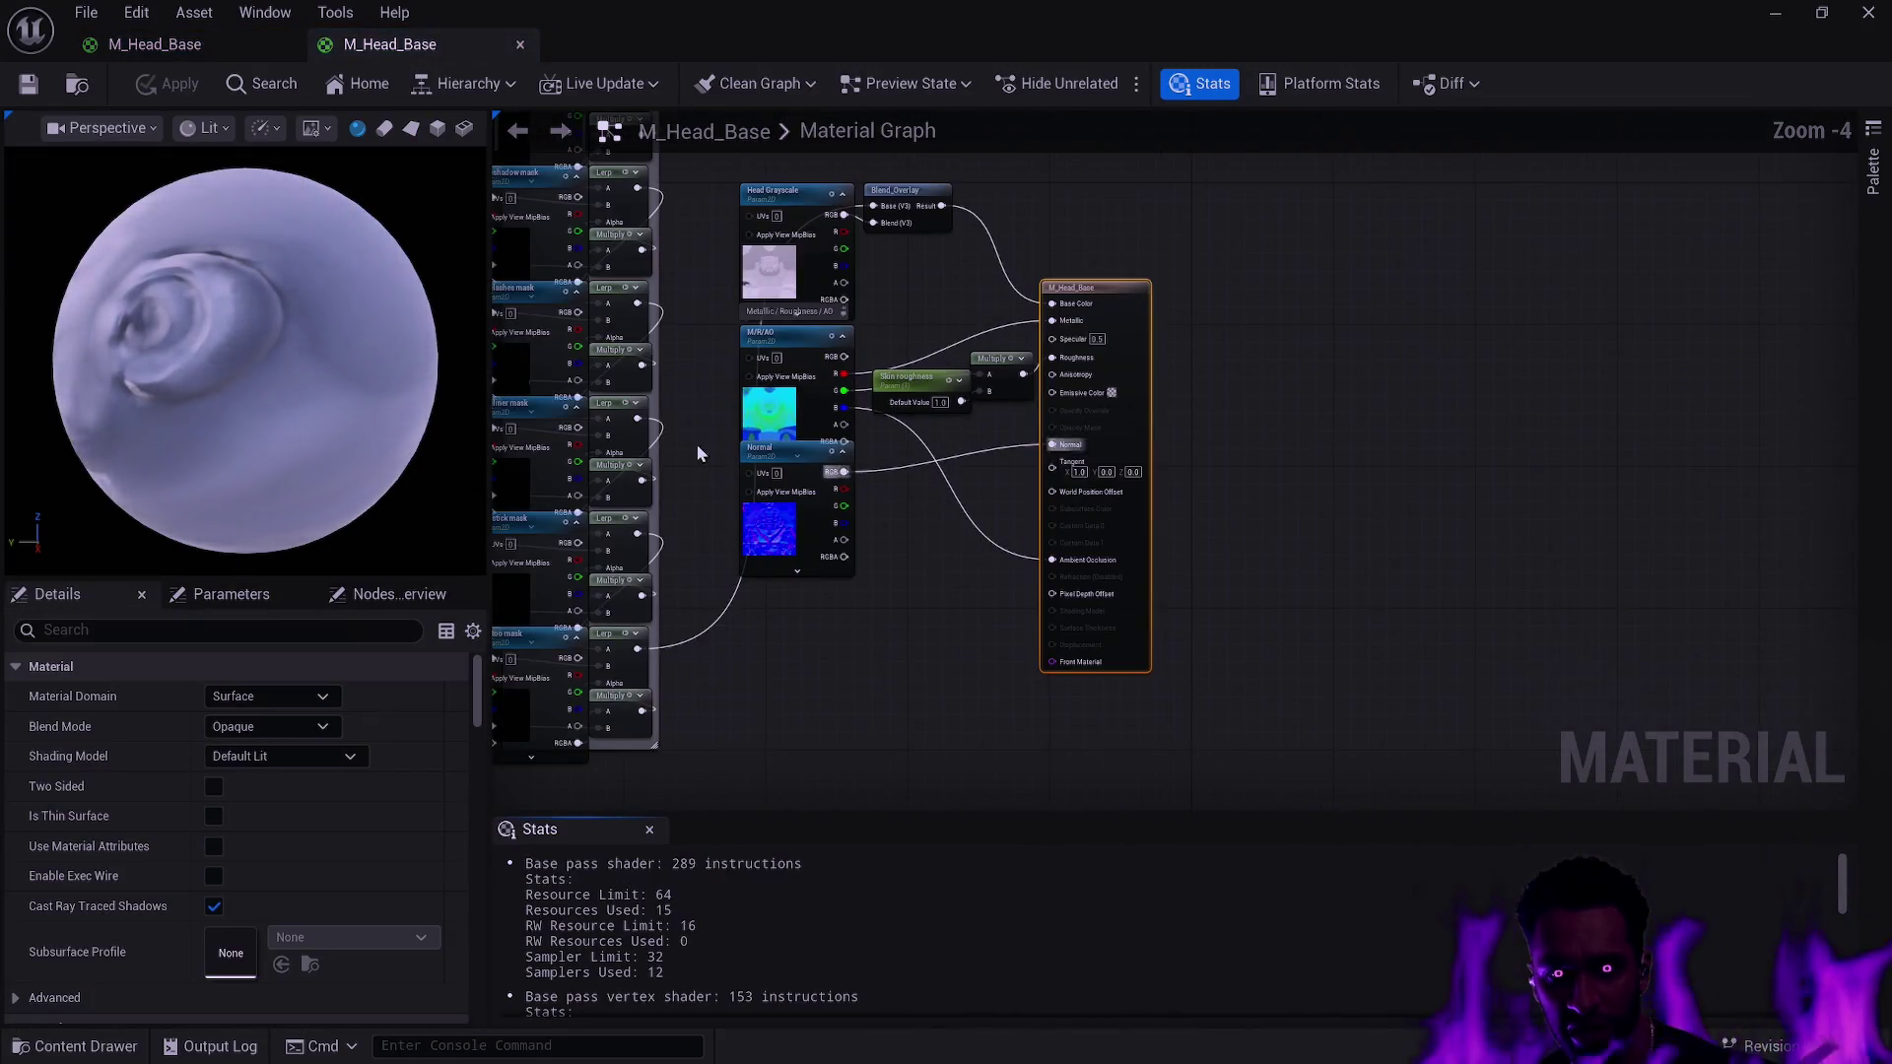
pyautogui.moveTo(696, 445); pyautogui.dragTo(953, 622)
pyautogui.scroll(-1, 946, 615)
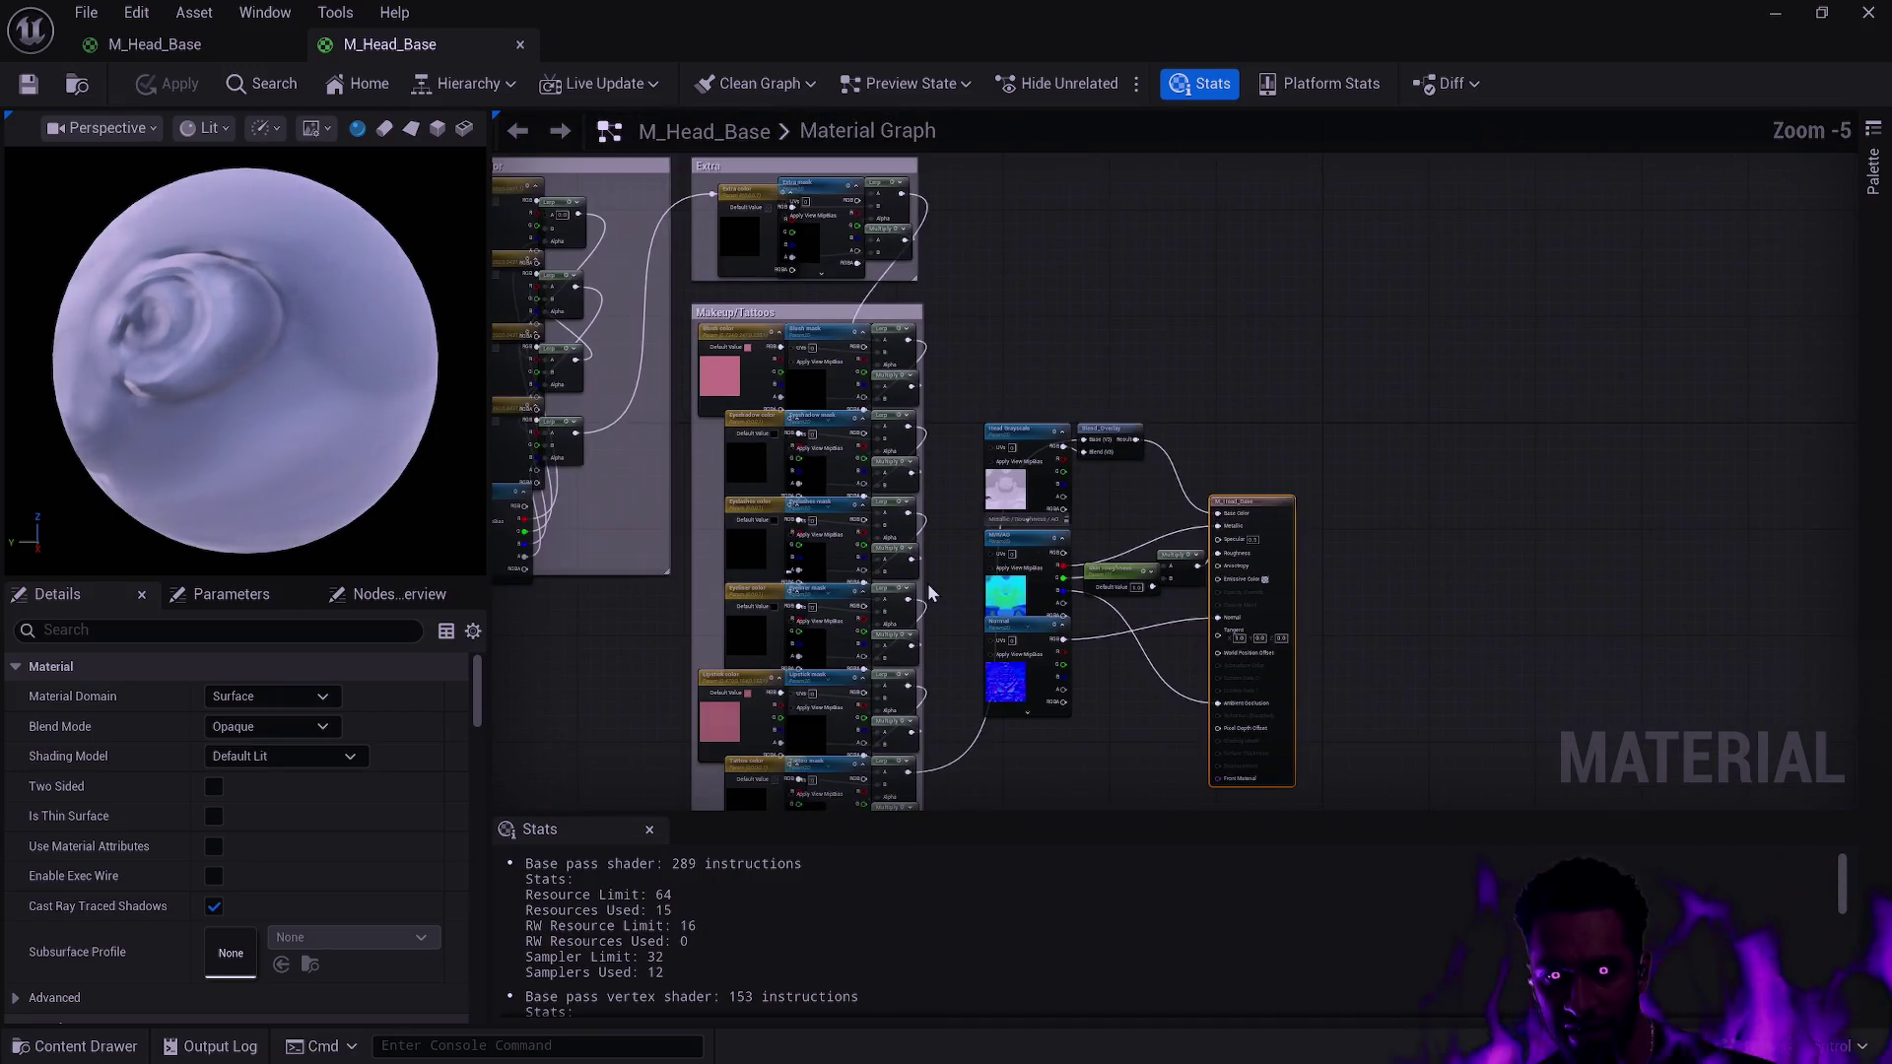
pyautogui.scroll(-1, 944, 558)
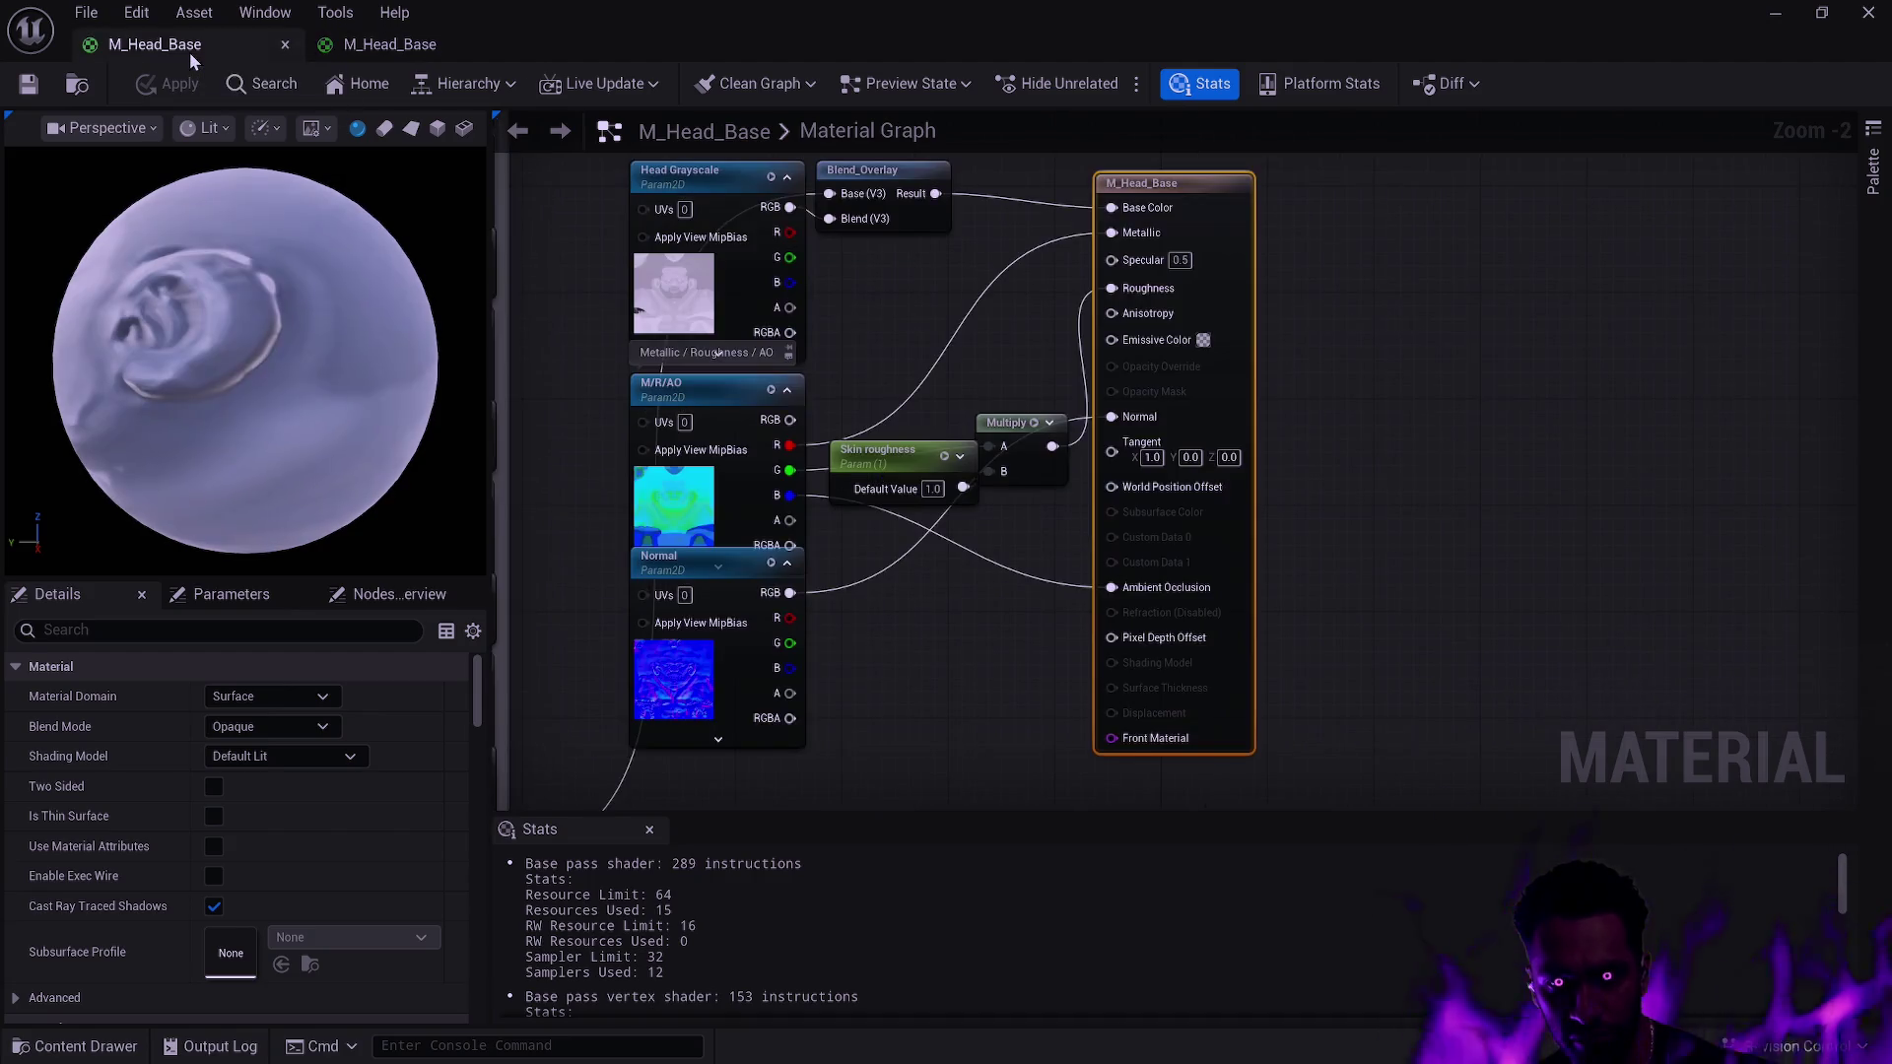
pyautogui.scroll(2, 676, 276)
pyautogui.scroll(-1, 676, 276)
pyautogui.moveTo(676, 276)
pyautogui.mouseDown()
pyautogui.moveTo(1187, 458)
pyautogui.moveTo(1251, 440)
pyautogui.moveTo(1247, 574)
pyautogui.mouseUp()
pyautogui.moveTo(906, 527)
pyautogui.mouseDown()
pyautogui.moveTo(879, 554)
pyautogui.moveTo(643, 355)
pyautogui.mouseUp()
pyautogui.scroll(-1, 647, 341)
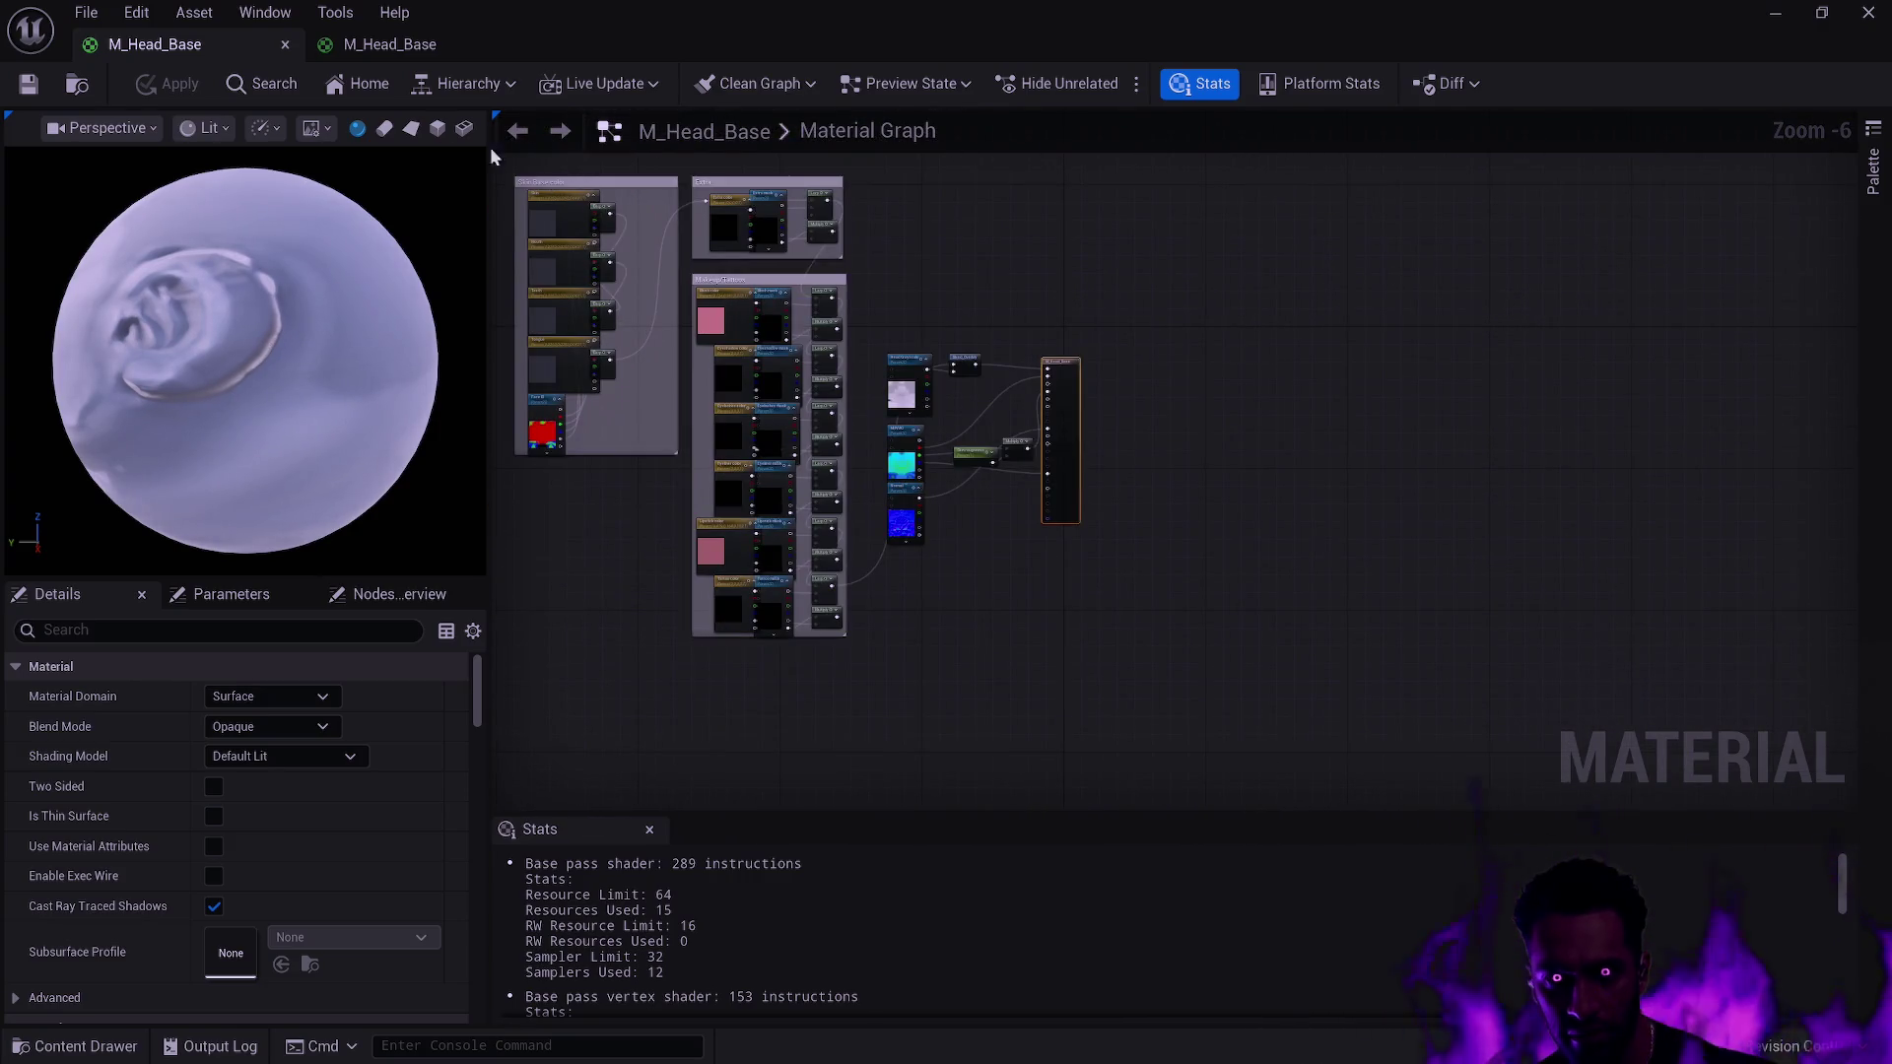
# Show both materials' Parameters lists and snap the two editors to the right and left screen halves.
pyautogui.click(414, 45)
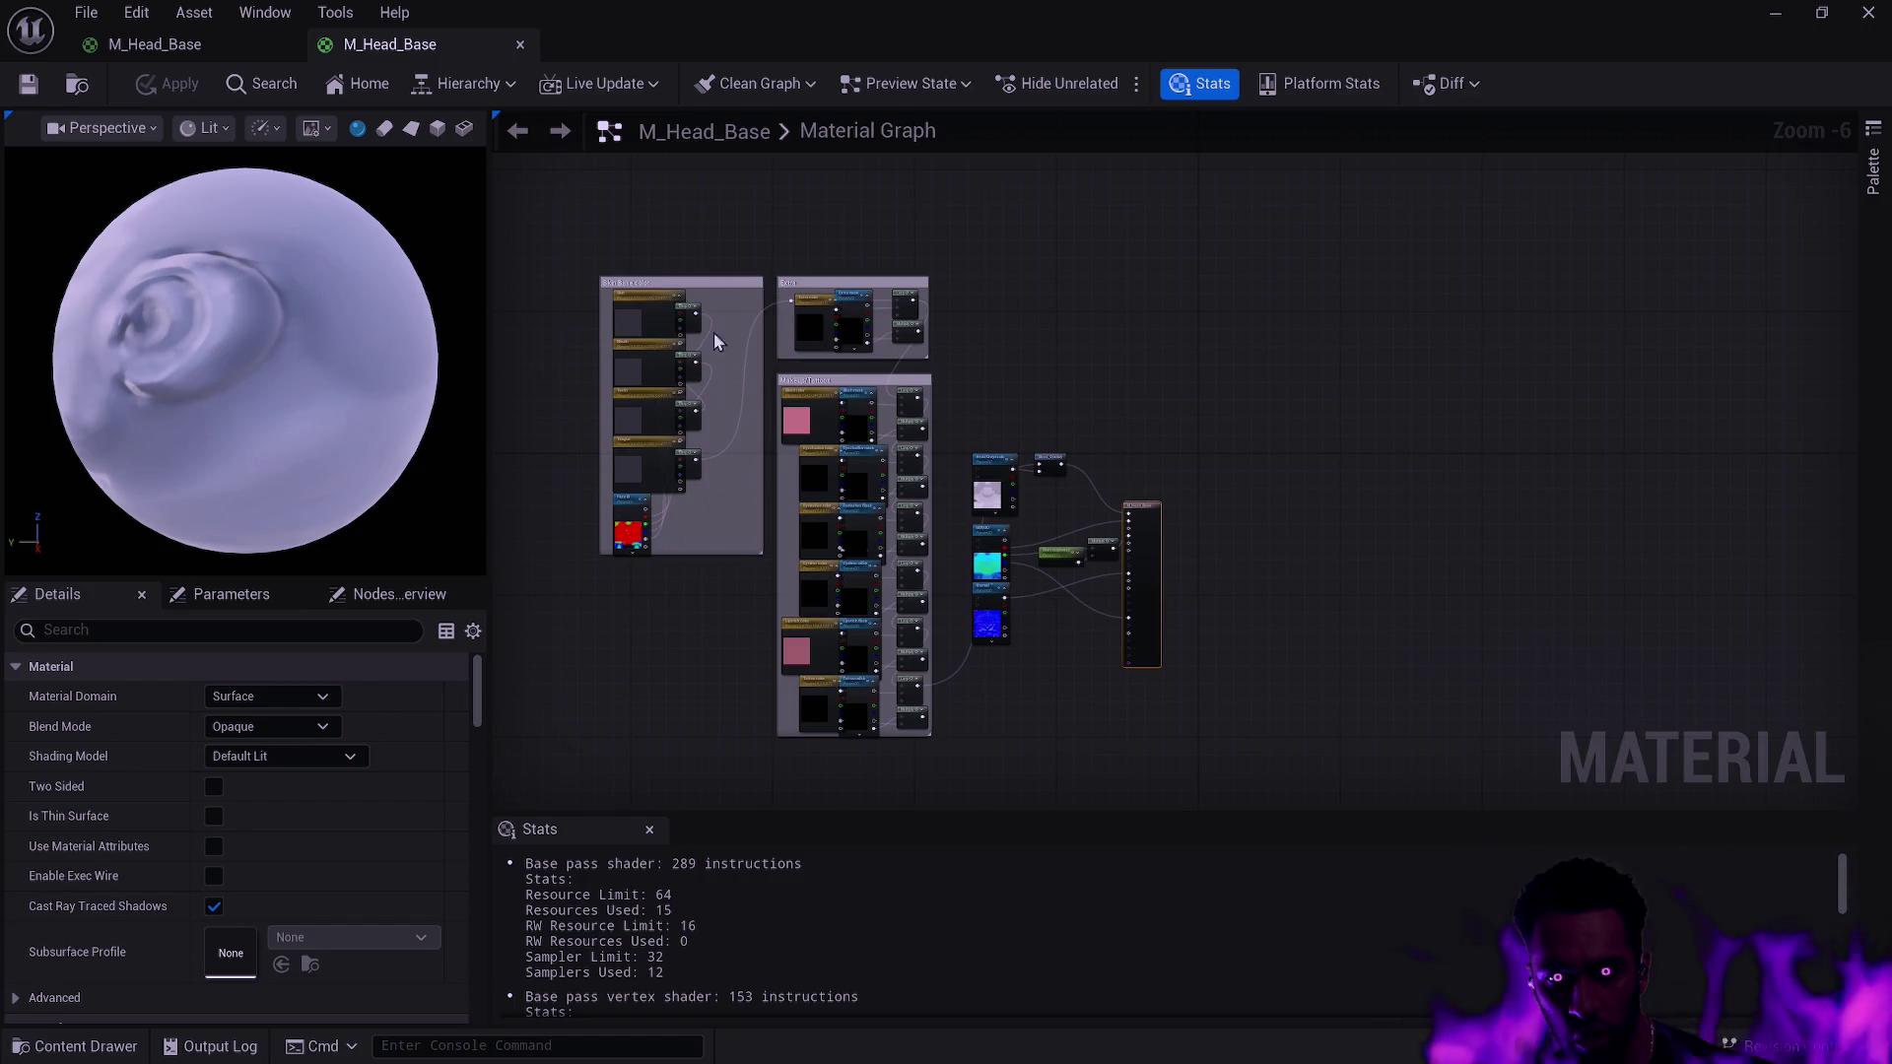
pyautogui.scroll(4, 713, 333)
pyautogui.moveTo(1425, 460); pyautogui.dragTo(1313, 632)
pyautogui.click(240, 595)
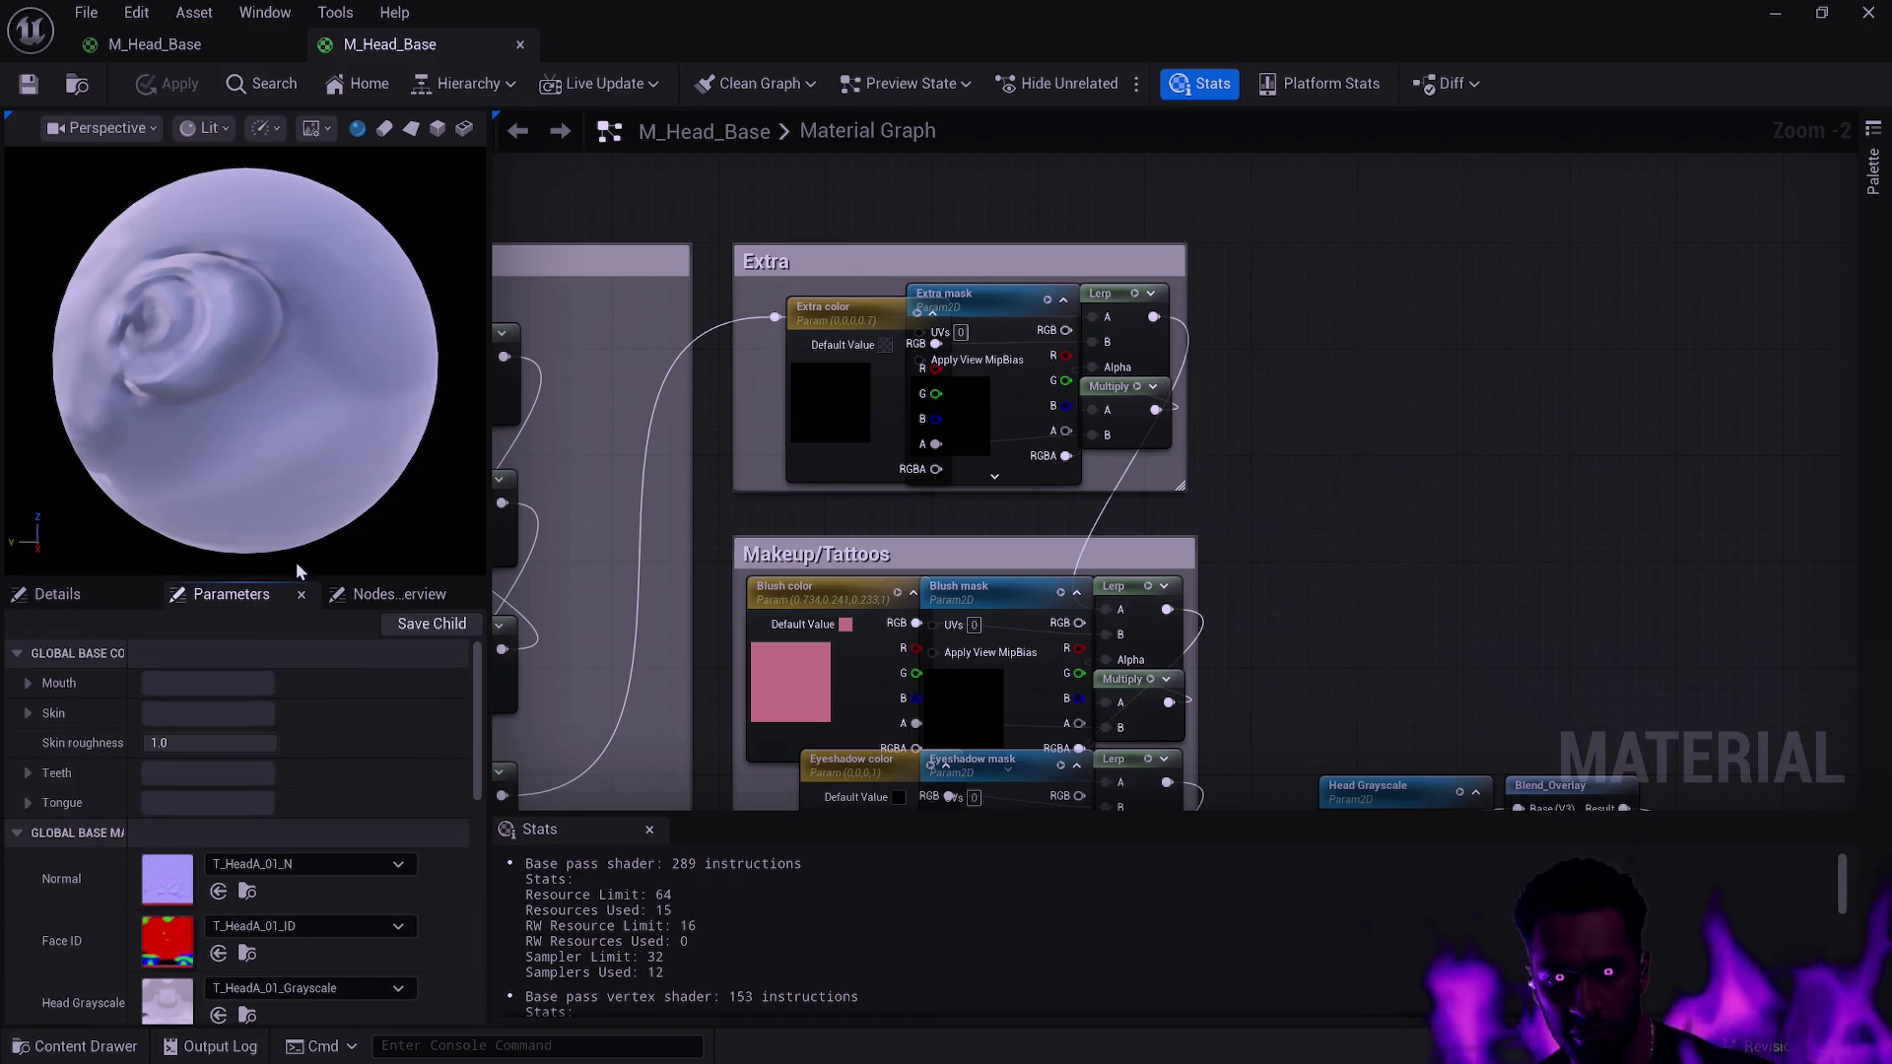
pyautogui.click(192, 45)
pyautogui.click(225, 594)
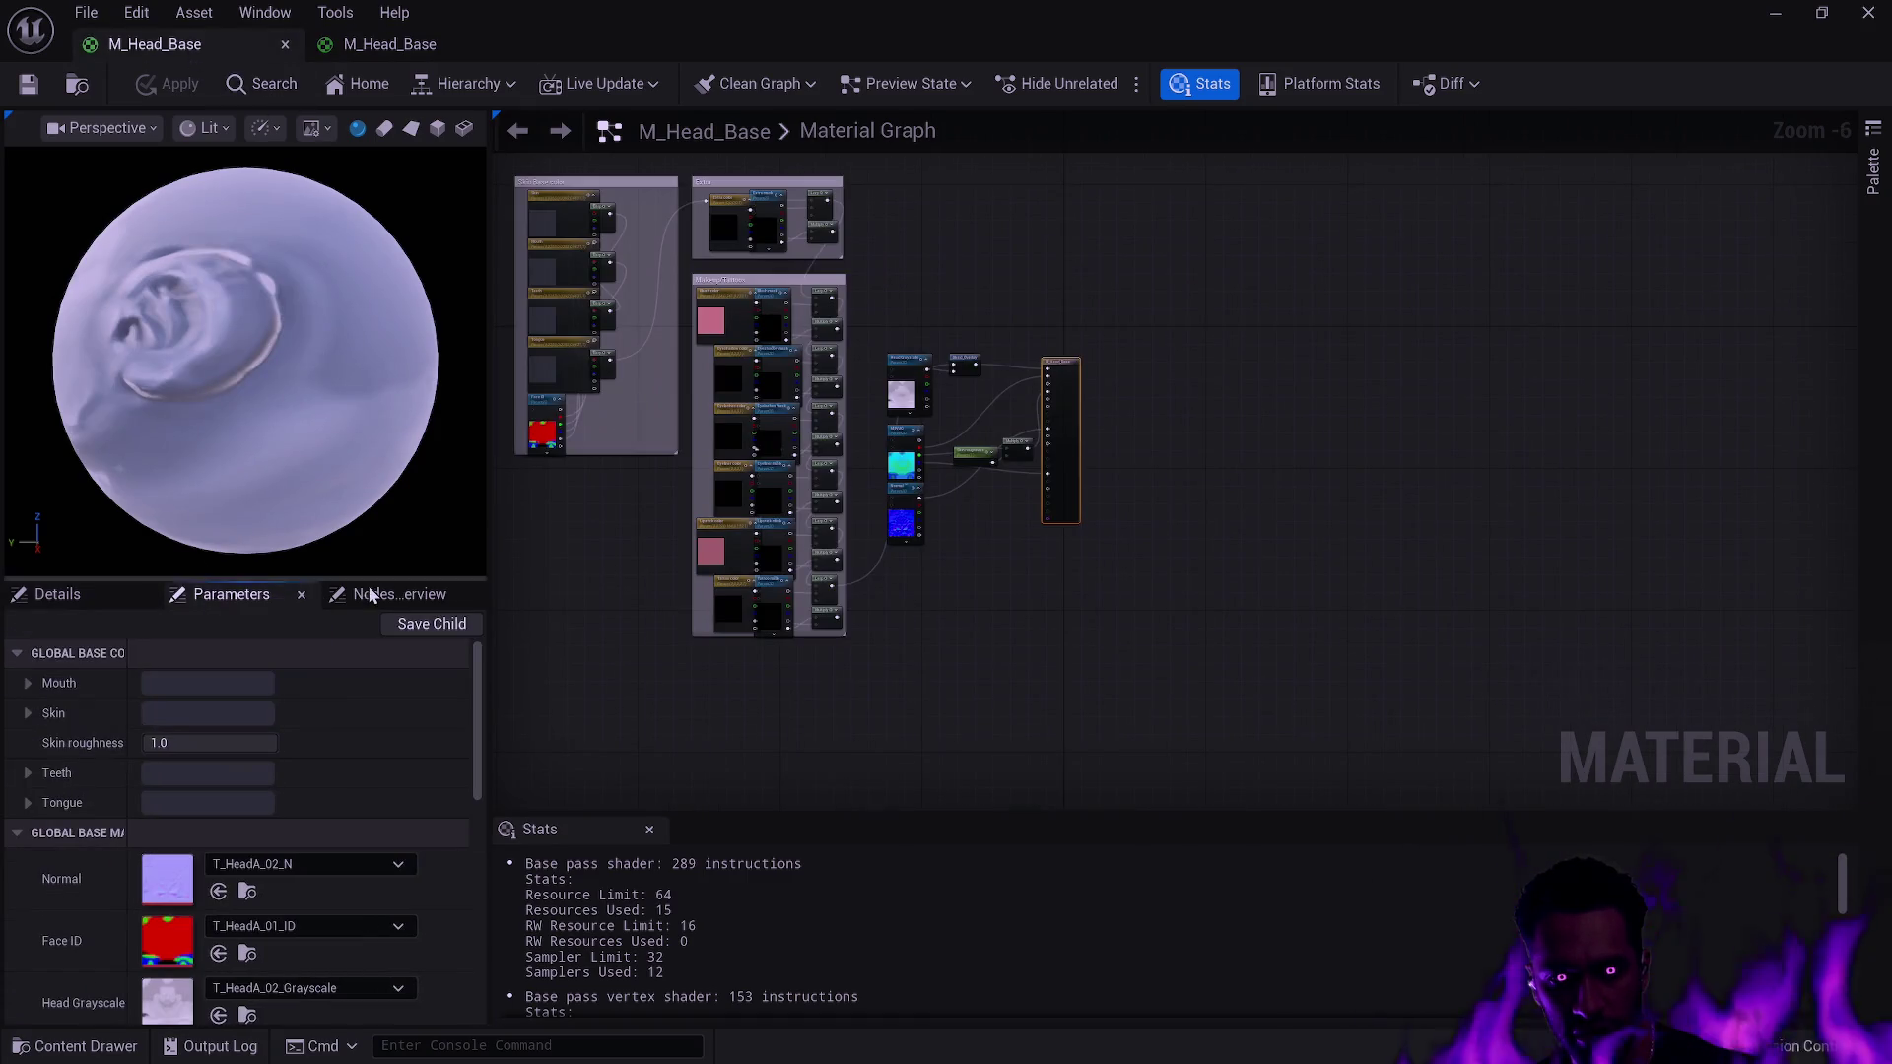
pyautogui.moveTo(389, 45)
pyautogui.mouseDown()
pyautogui.moveTo(1285, 258)
pyautogui.moveTo(1565, 274)
pyautogui.moveTo(1770, 358)
pyautogui.mouseUp()
pyautogui.click(749, 650)
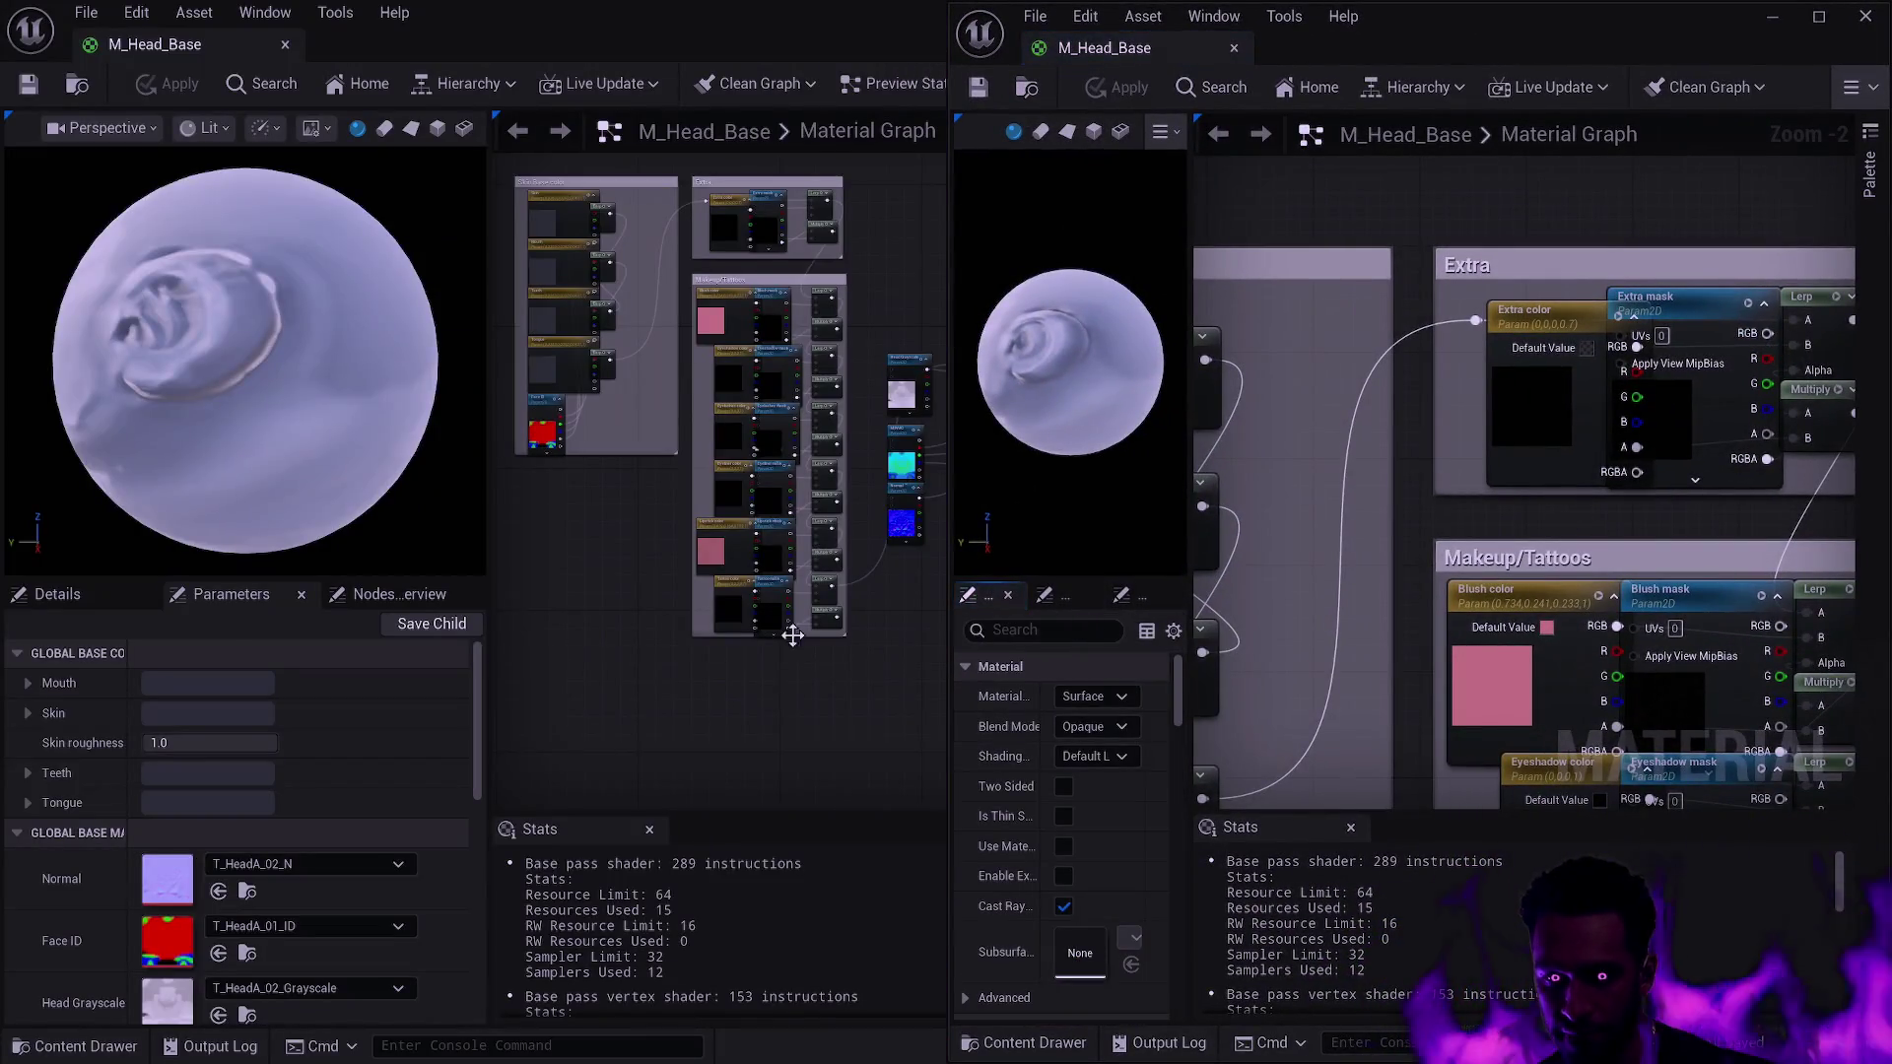
# Check the left material's general properties and reset the editor interface scale to 1.0.
pyautogui.press('super+Up')
pyautogui.click(617, 659)
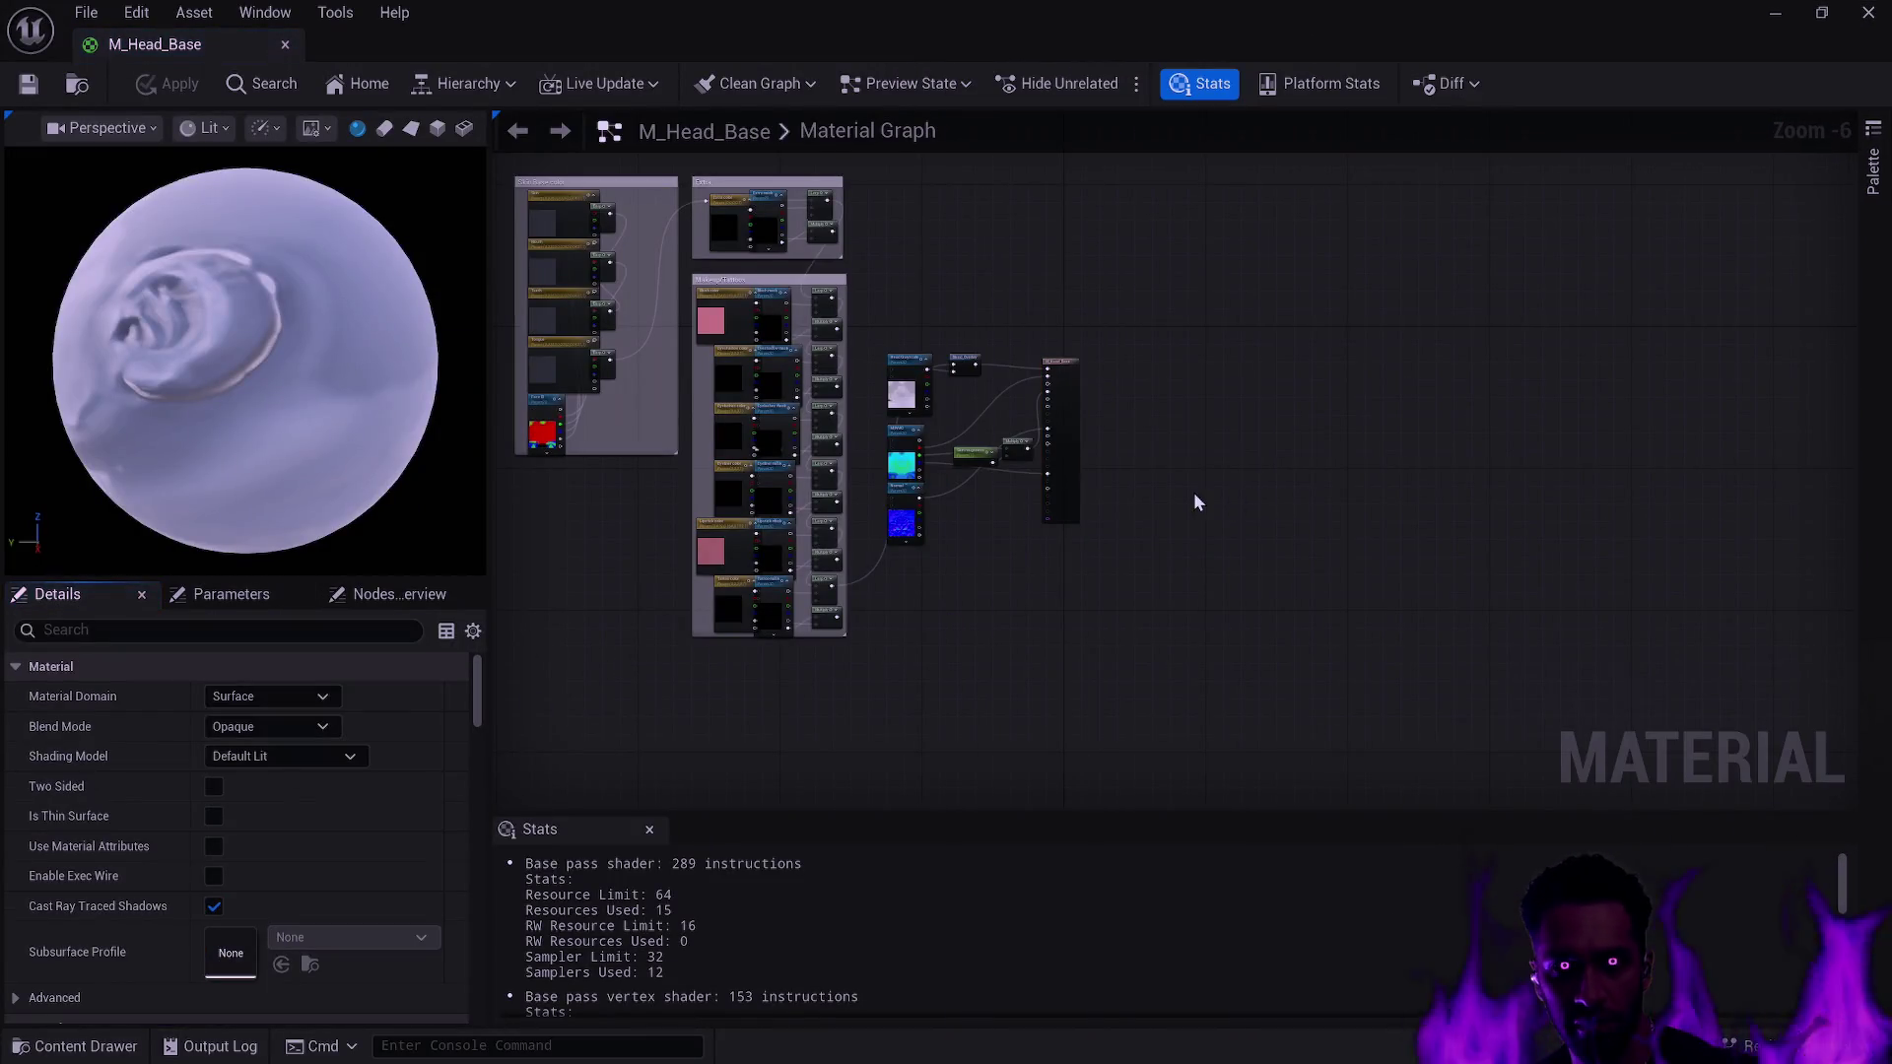
pyautogui.press('super+Down')
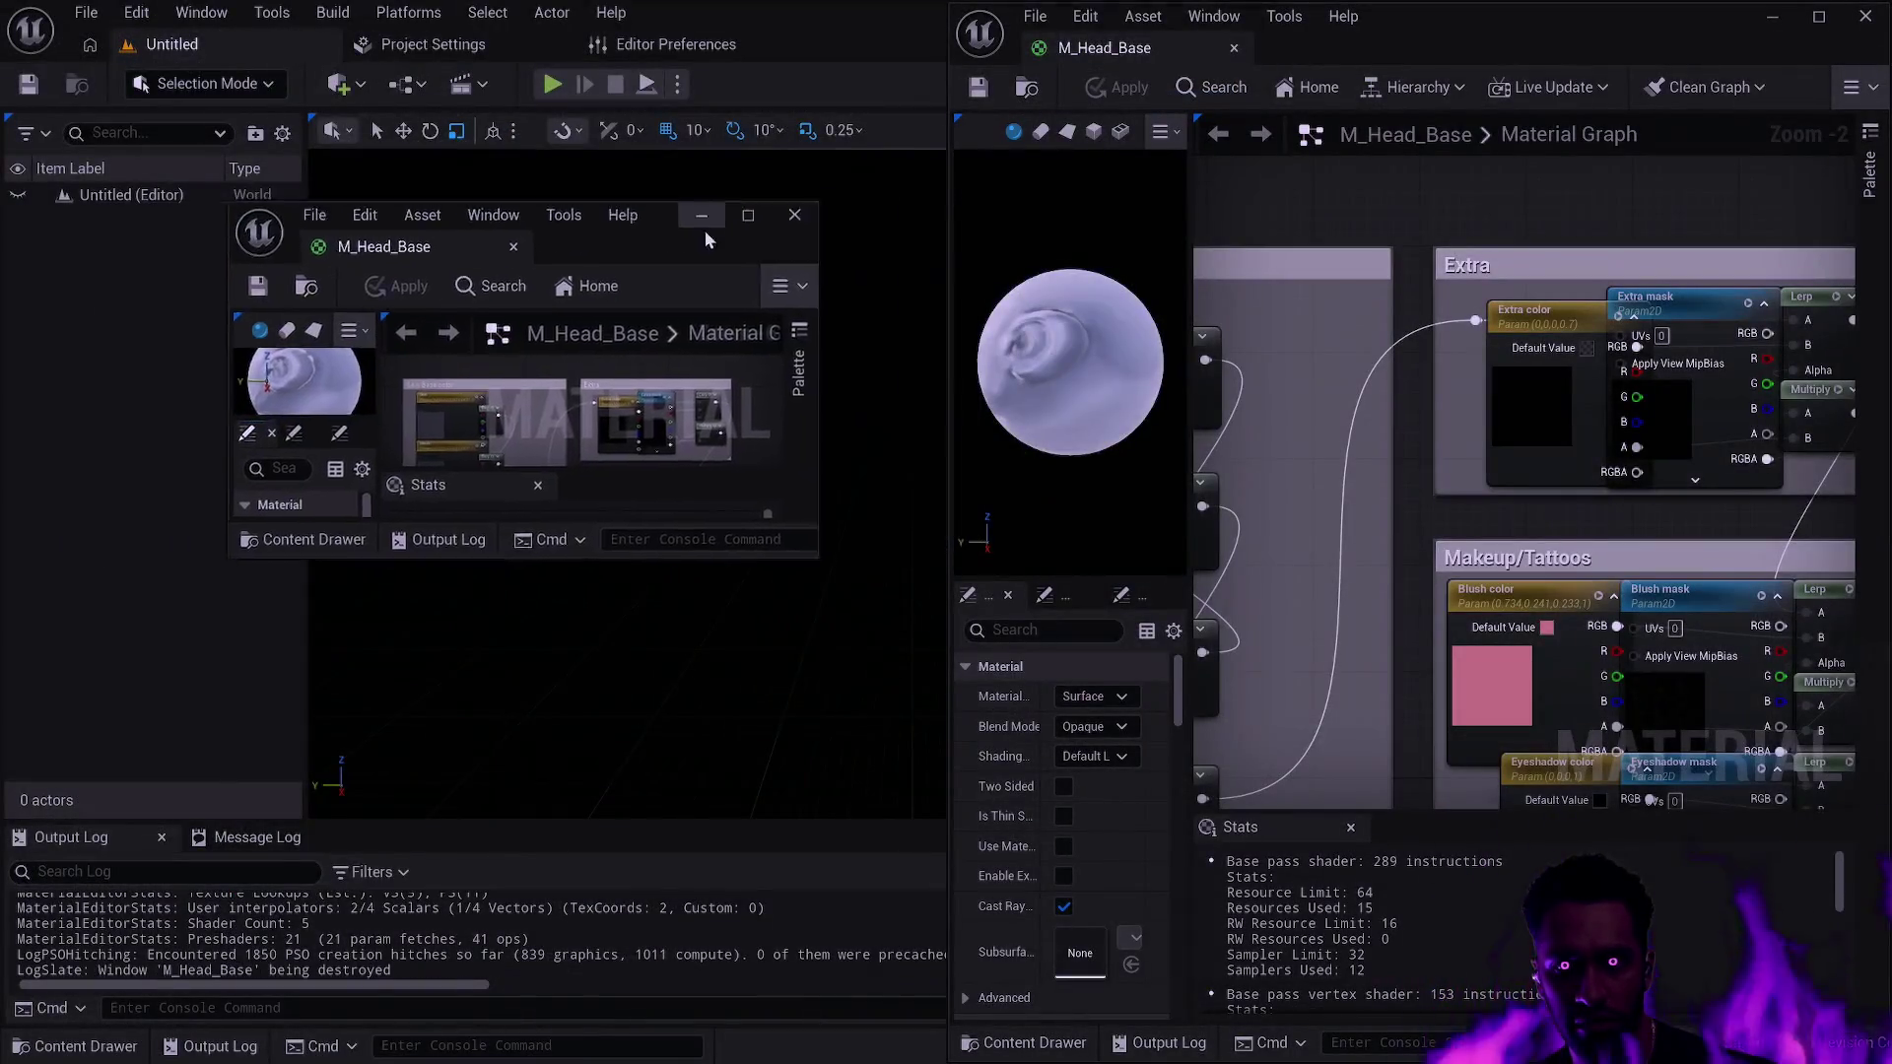
pyautogui.hotkey('ctrl', 'shift', 'w')
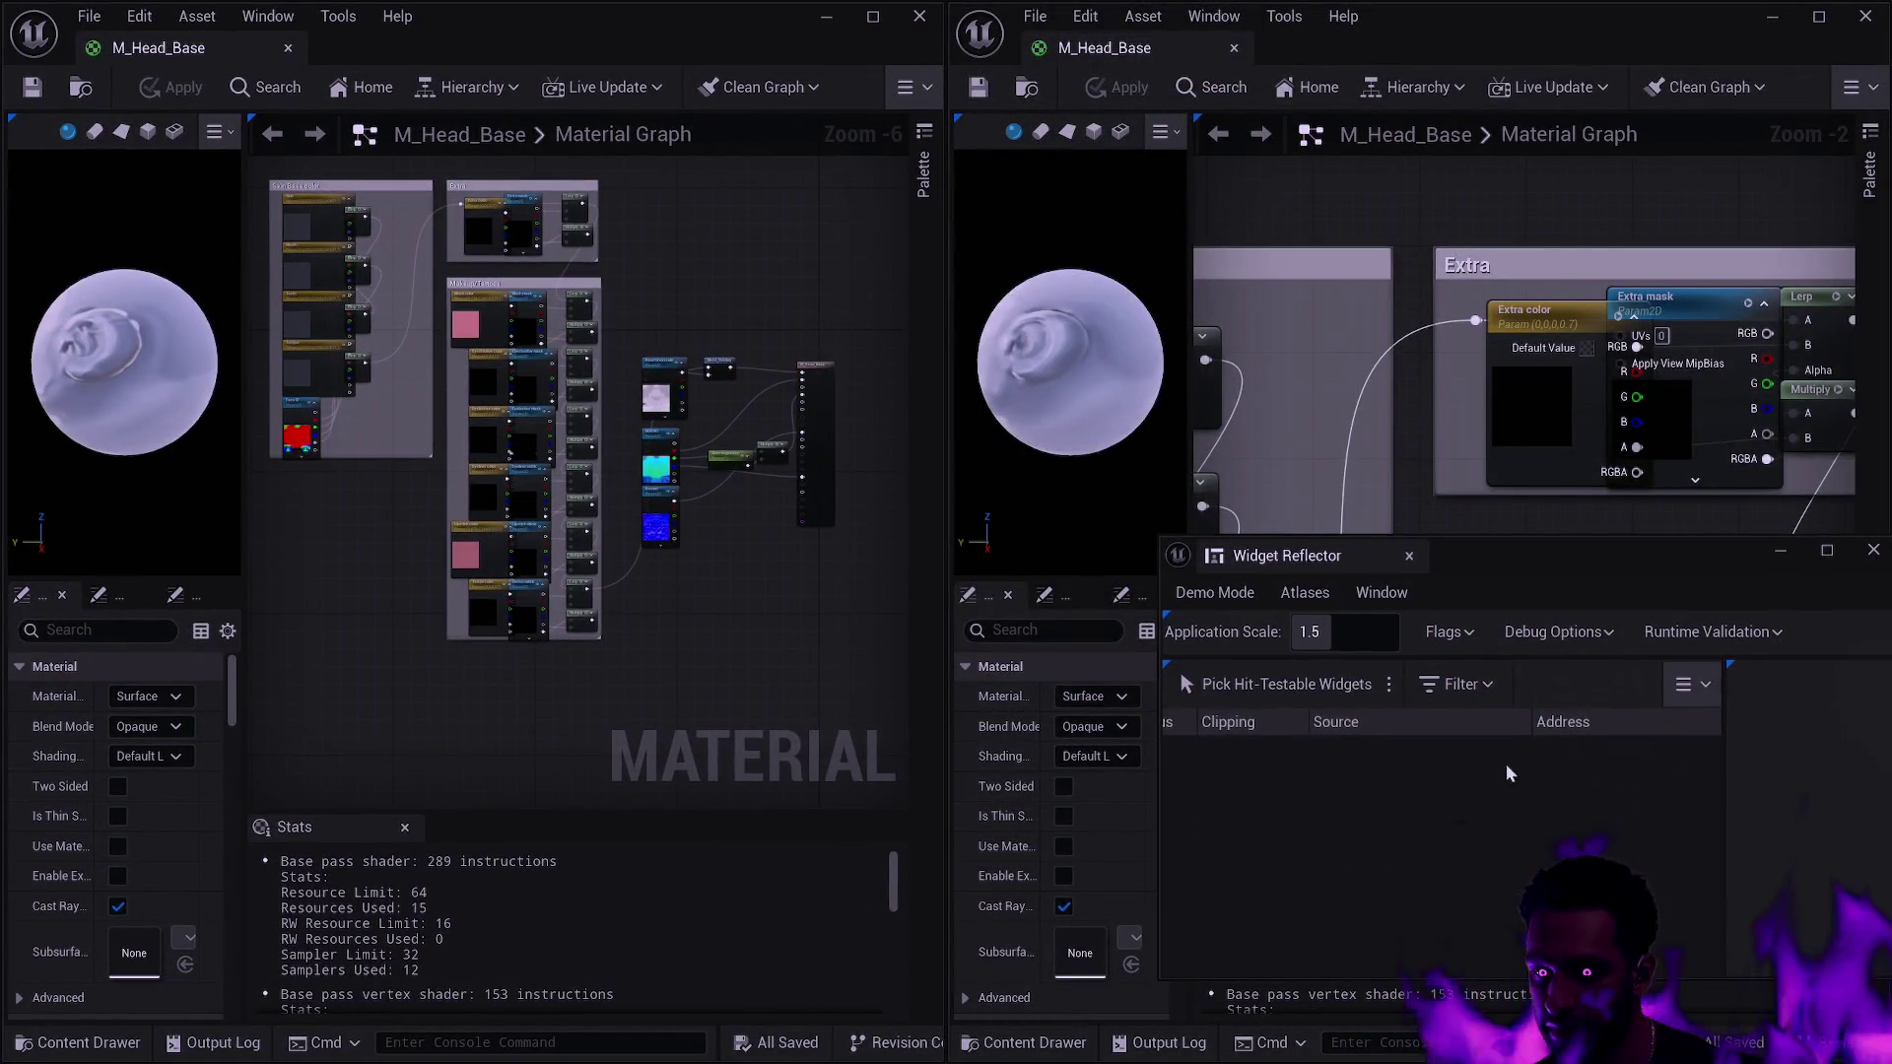
pyautogui.write('1')
pyautogui.press('Return')
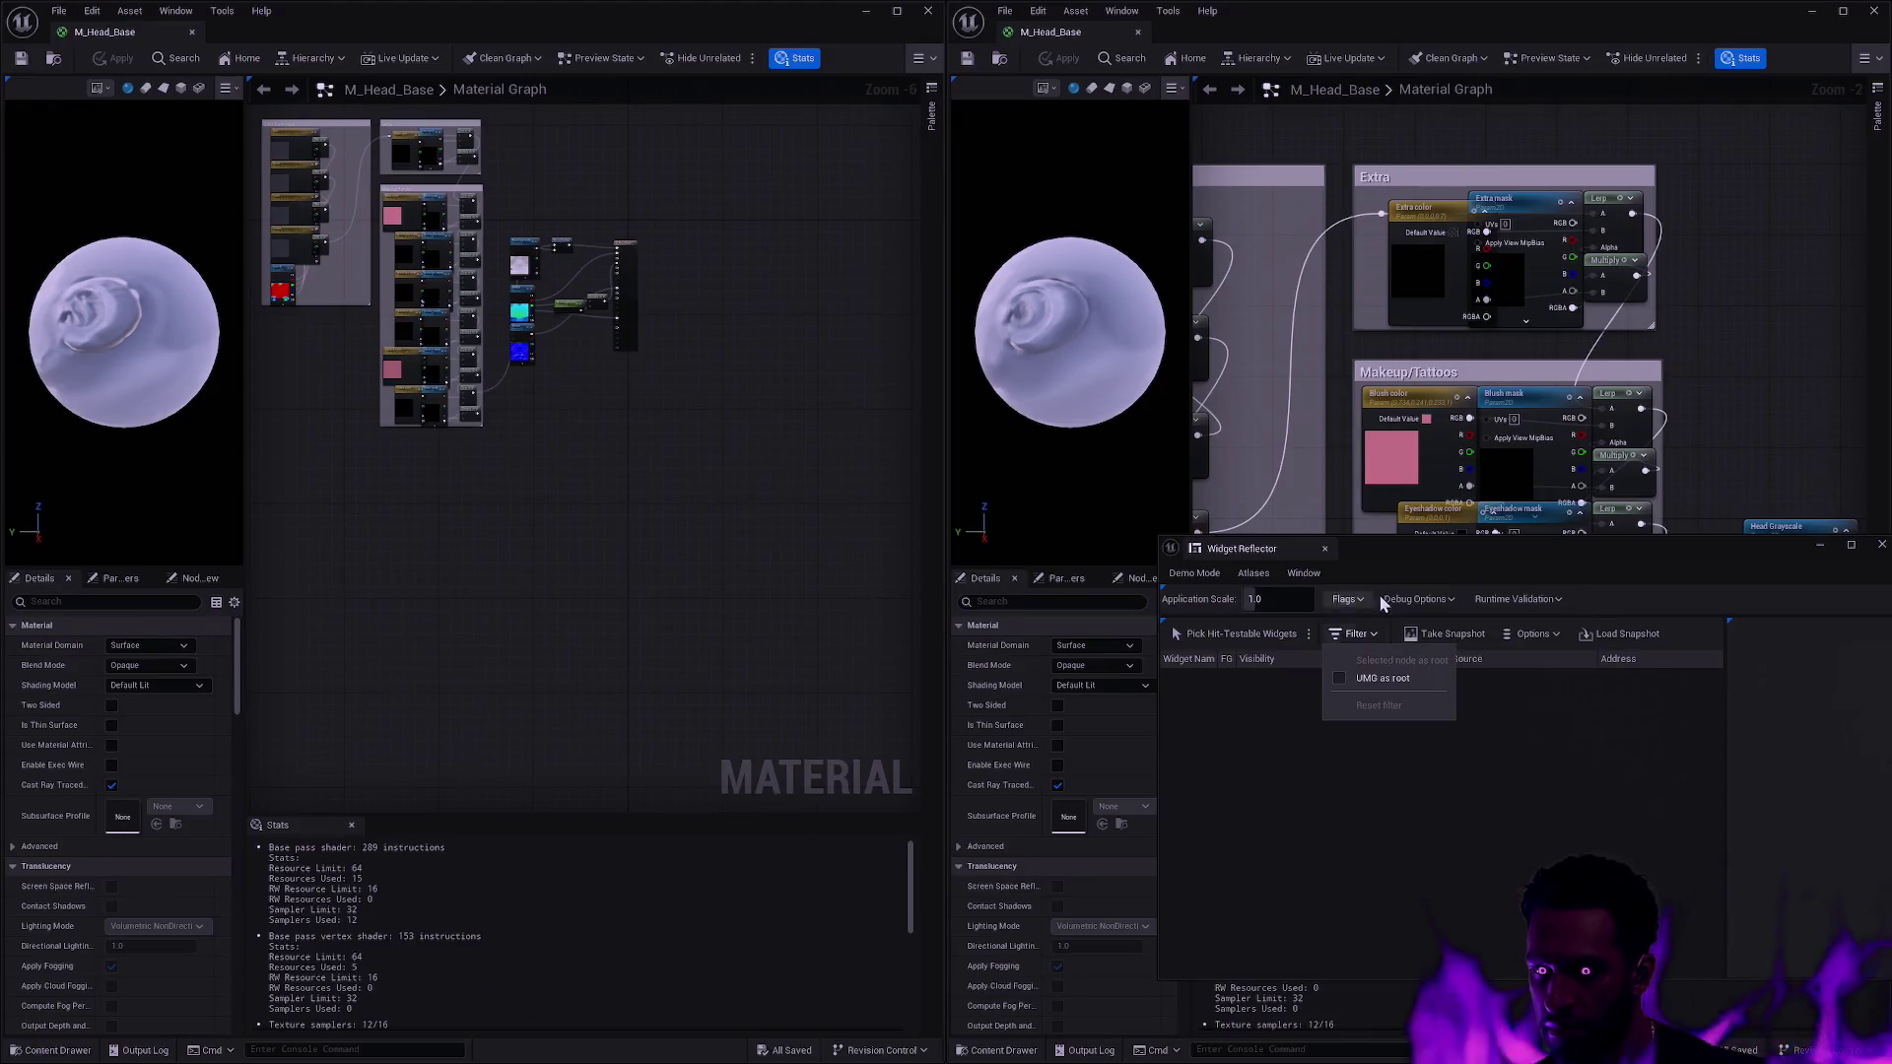
pyautogui.click(1325, 548)
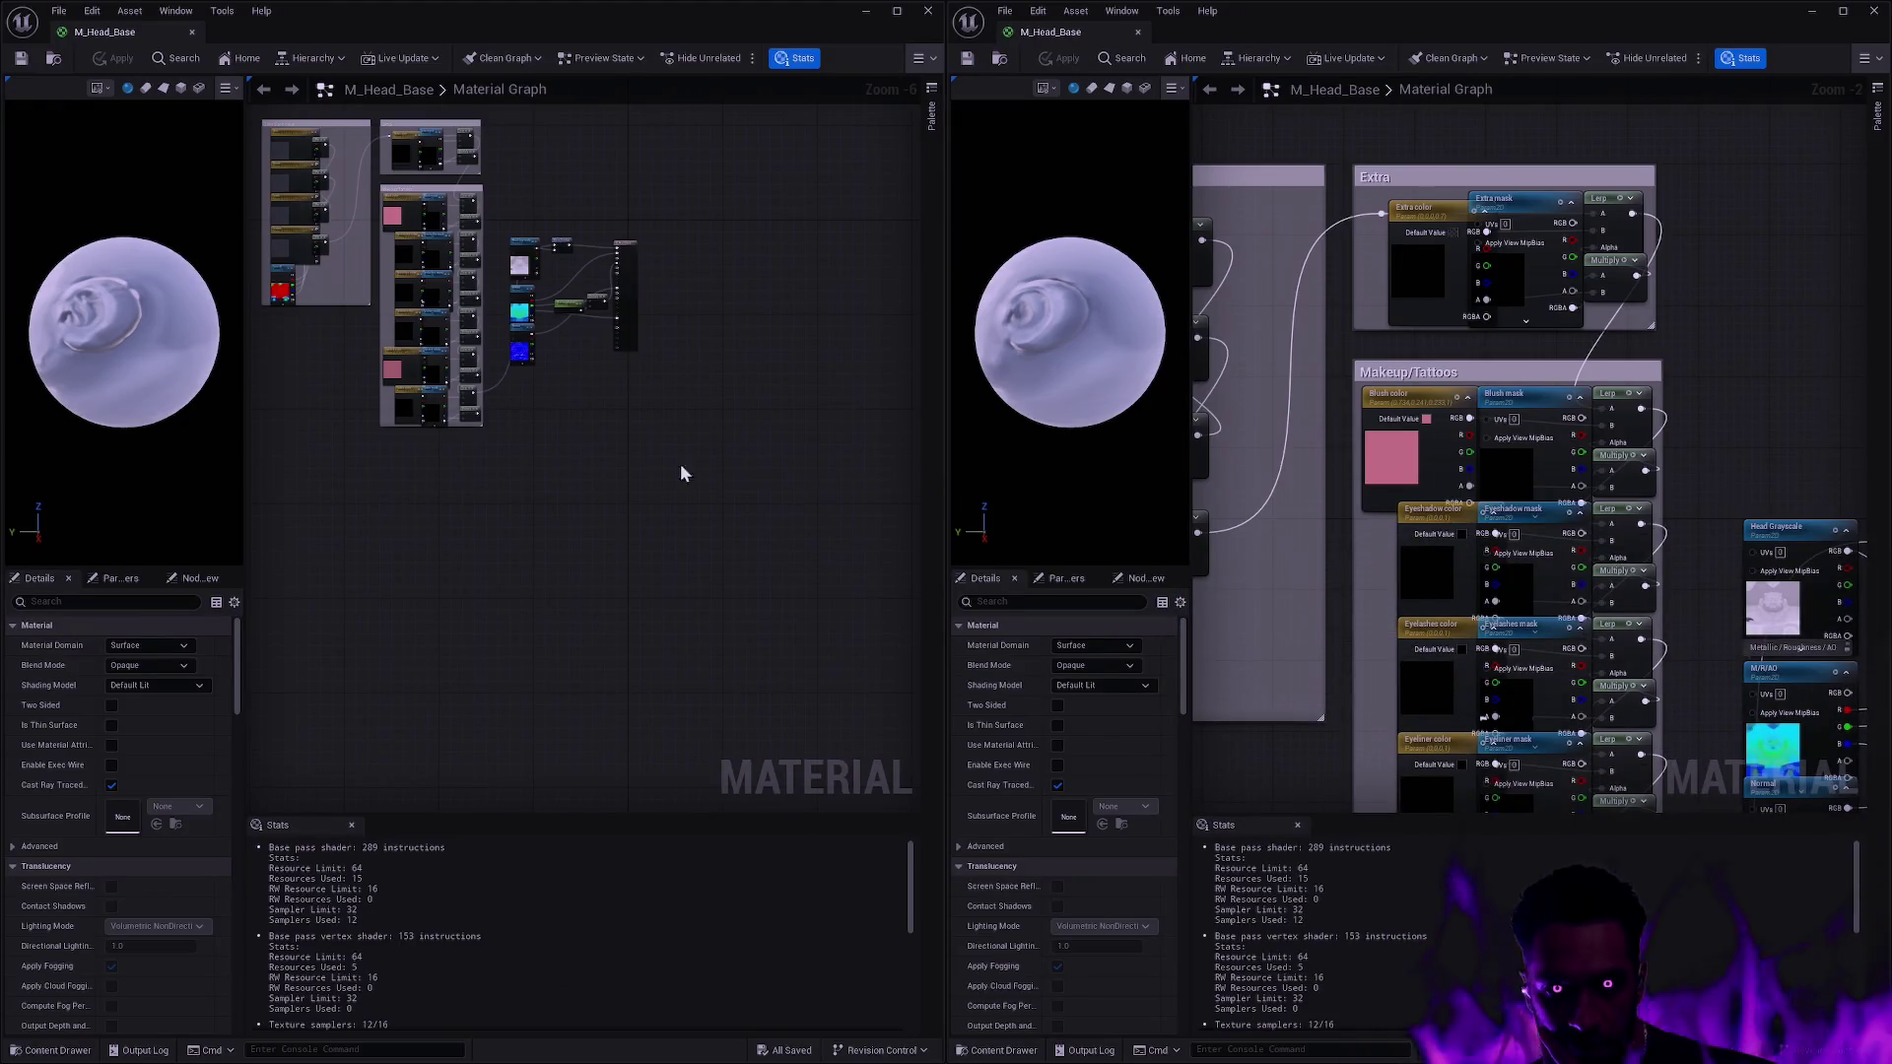
# Align both M_Head_Base graphs to compare them, then close the second material editor.
pyautogui.moveTo(680, 463); pyautogui.dragTo(801, 631)
pyautogui.scroll(4, 801, 630)
pyautogui.scroll(-3, 739, 570)
pyautogui.scroll(1, 1694, 646)
pyautogui.moveTo(1694, 646)
pyautogui.mouseDown()
pyautogui.moveTo(1286, 541)
pyautogui.moveTo(1316, 456)
pyautogui.mouseUp()
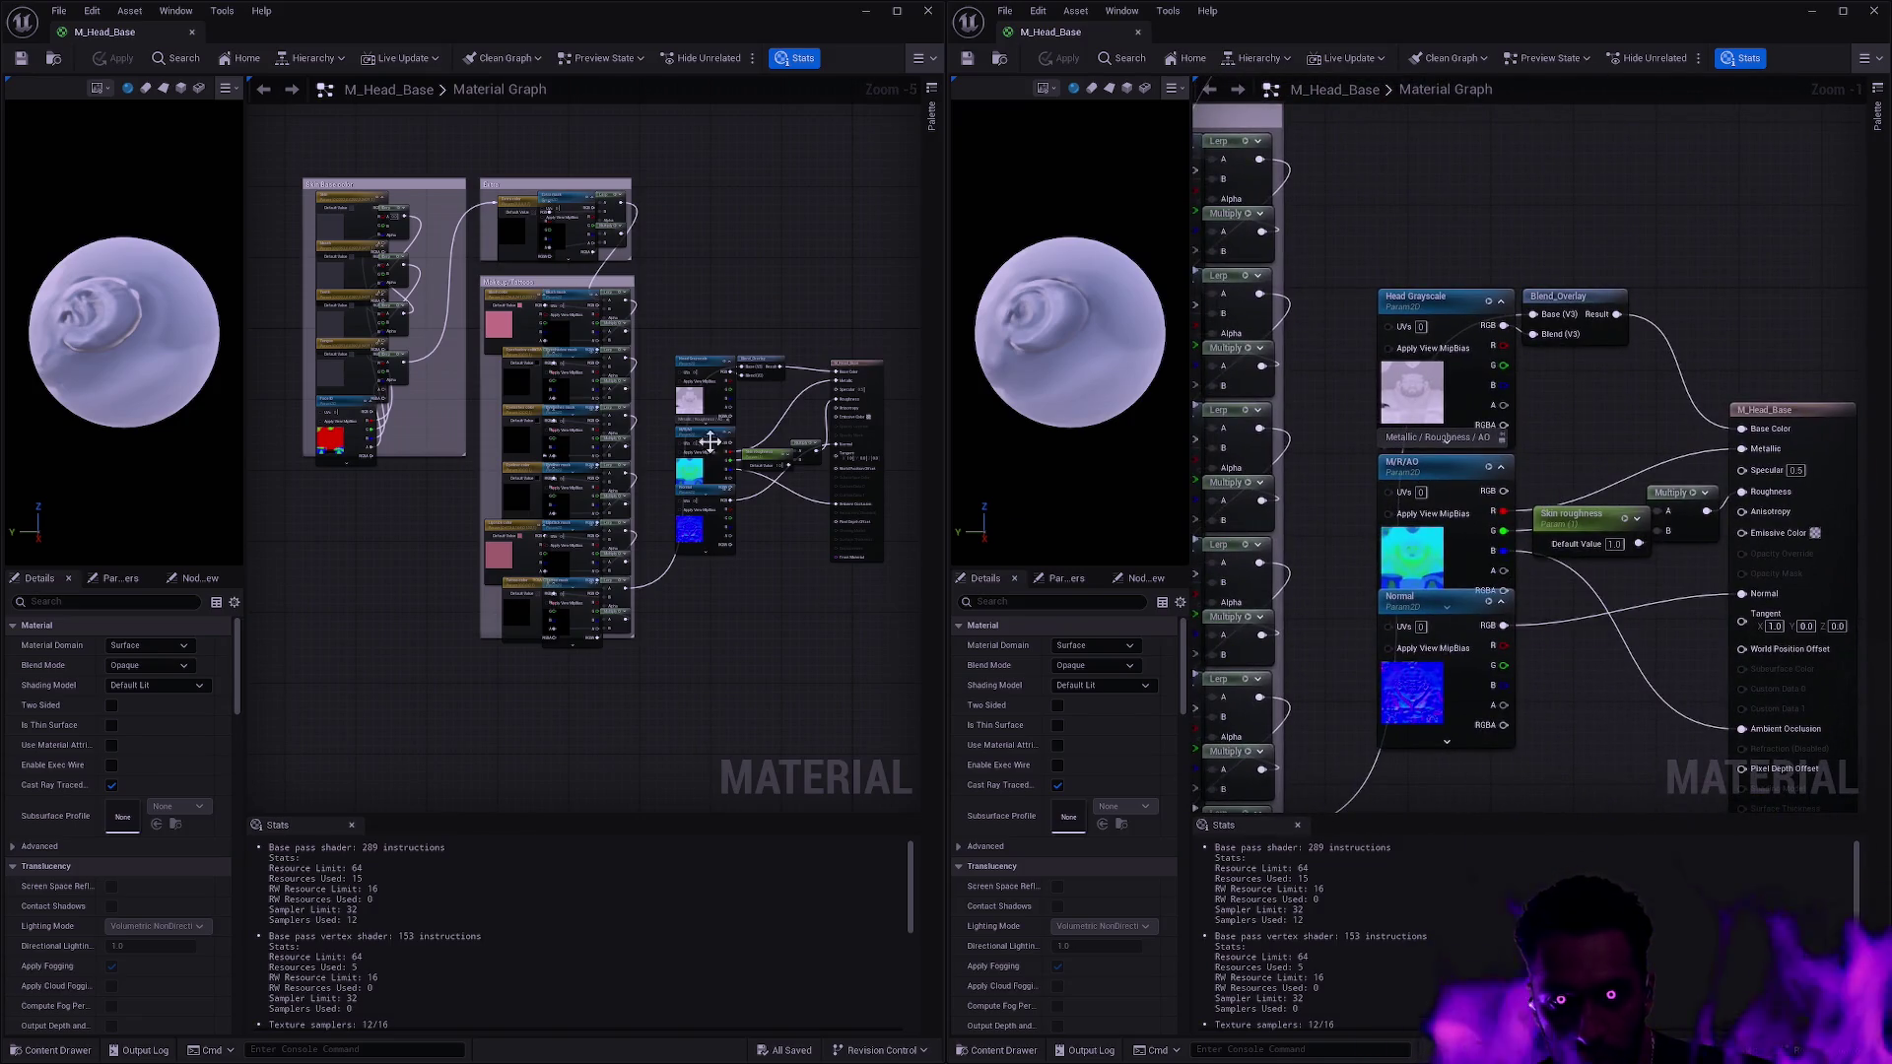
pyautogui.scroll(3, 694, 424)
pyautogui.moveTo(837, 579); pyautogui.dragTo(753, 585)
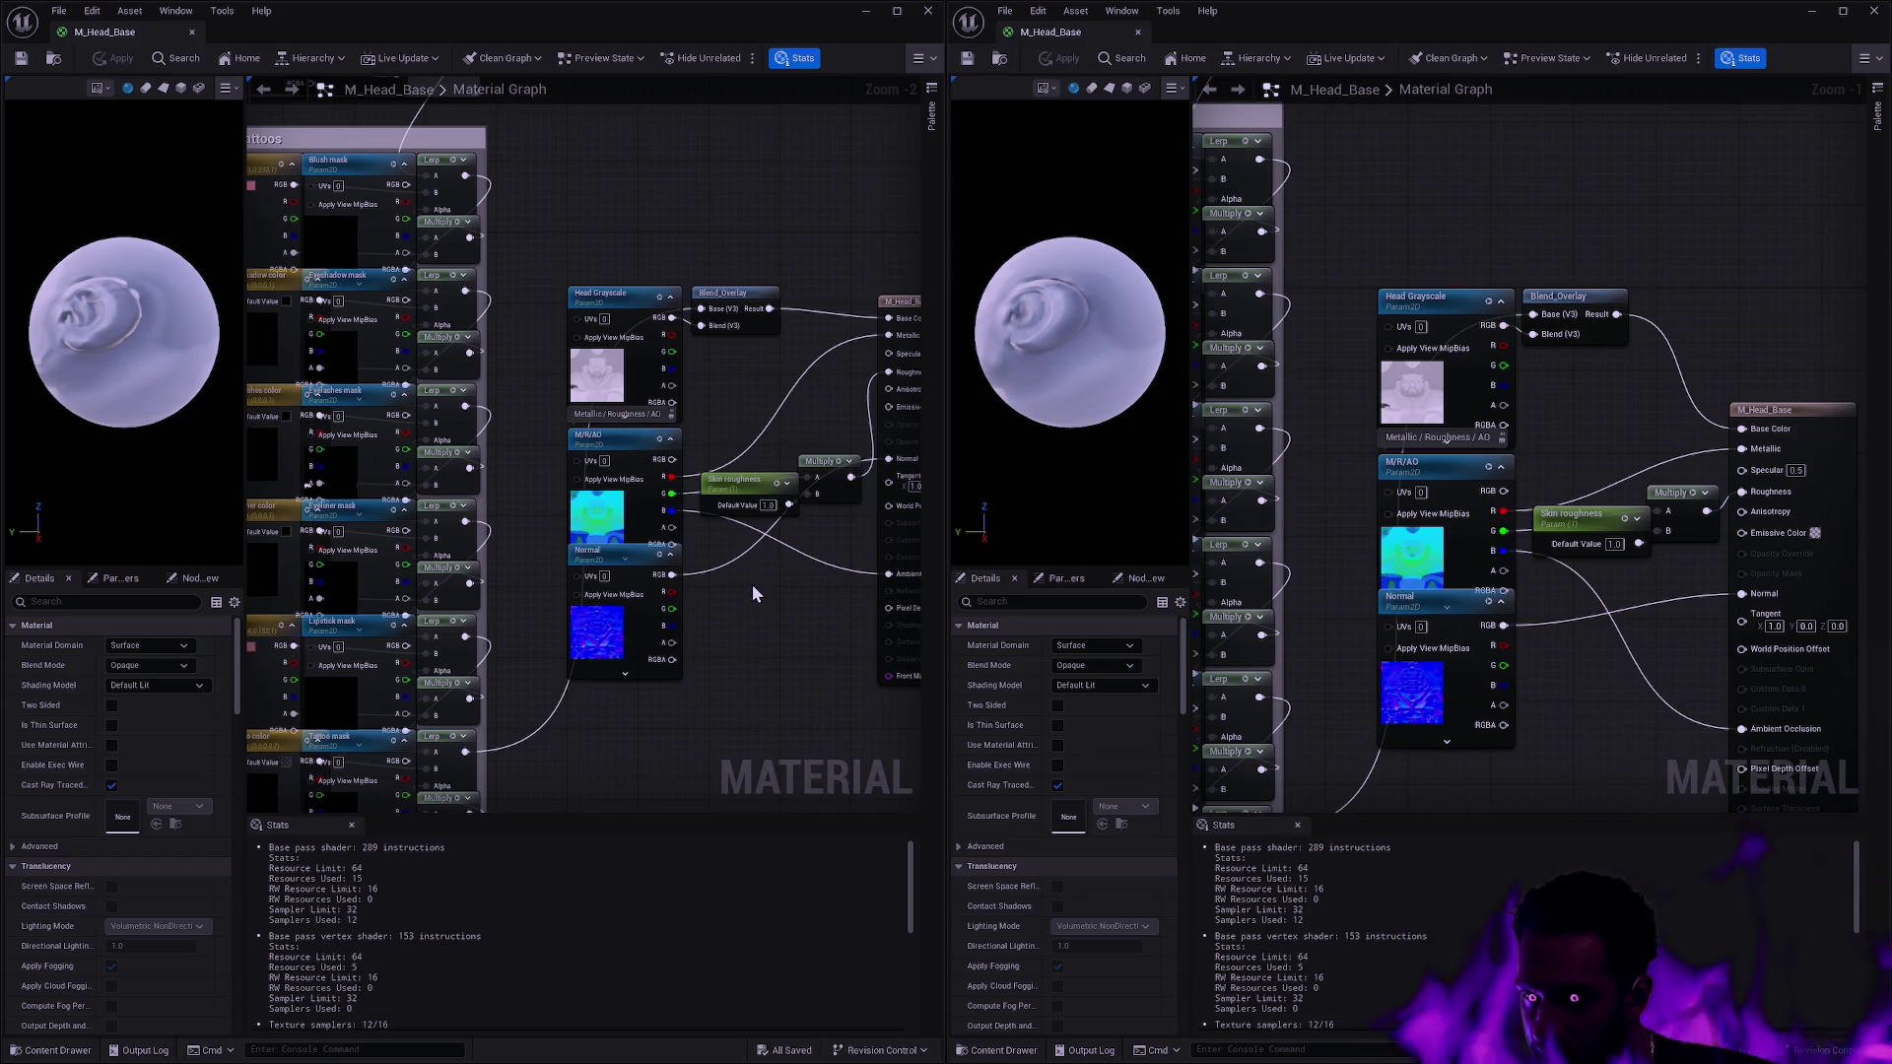
pyautogui.scroll(-1, 747, 579)
pyautogui.moveTo(747, 579); pyautogui.dragTo(859, 570)
pyautogui.scroll(-1, 860, 570)
pyautogui.scroll(-3, 1381, 647)
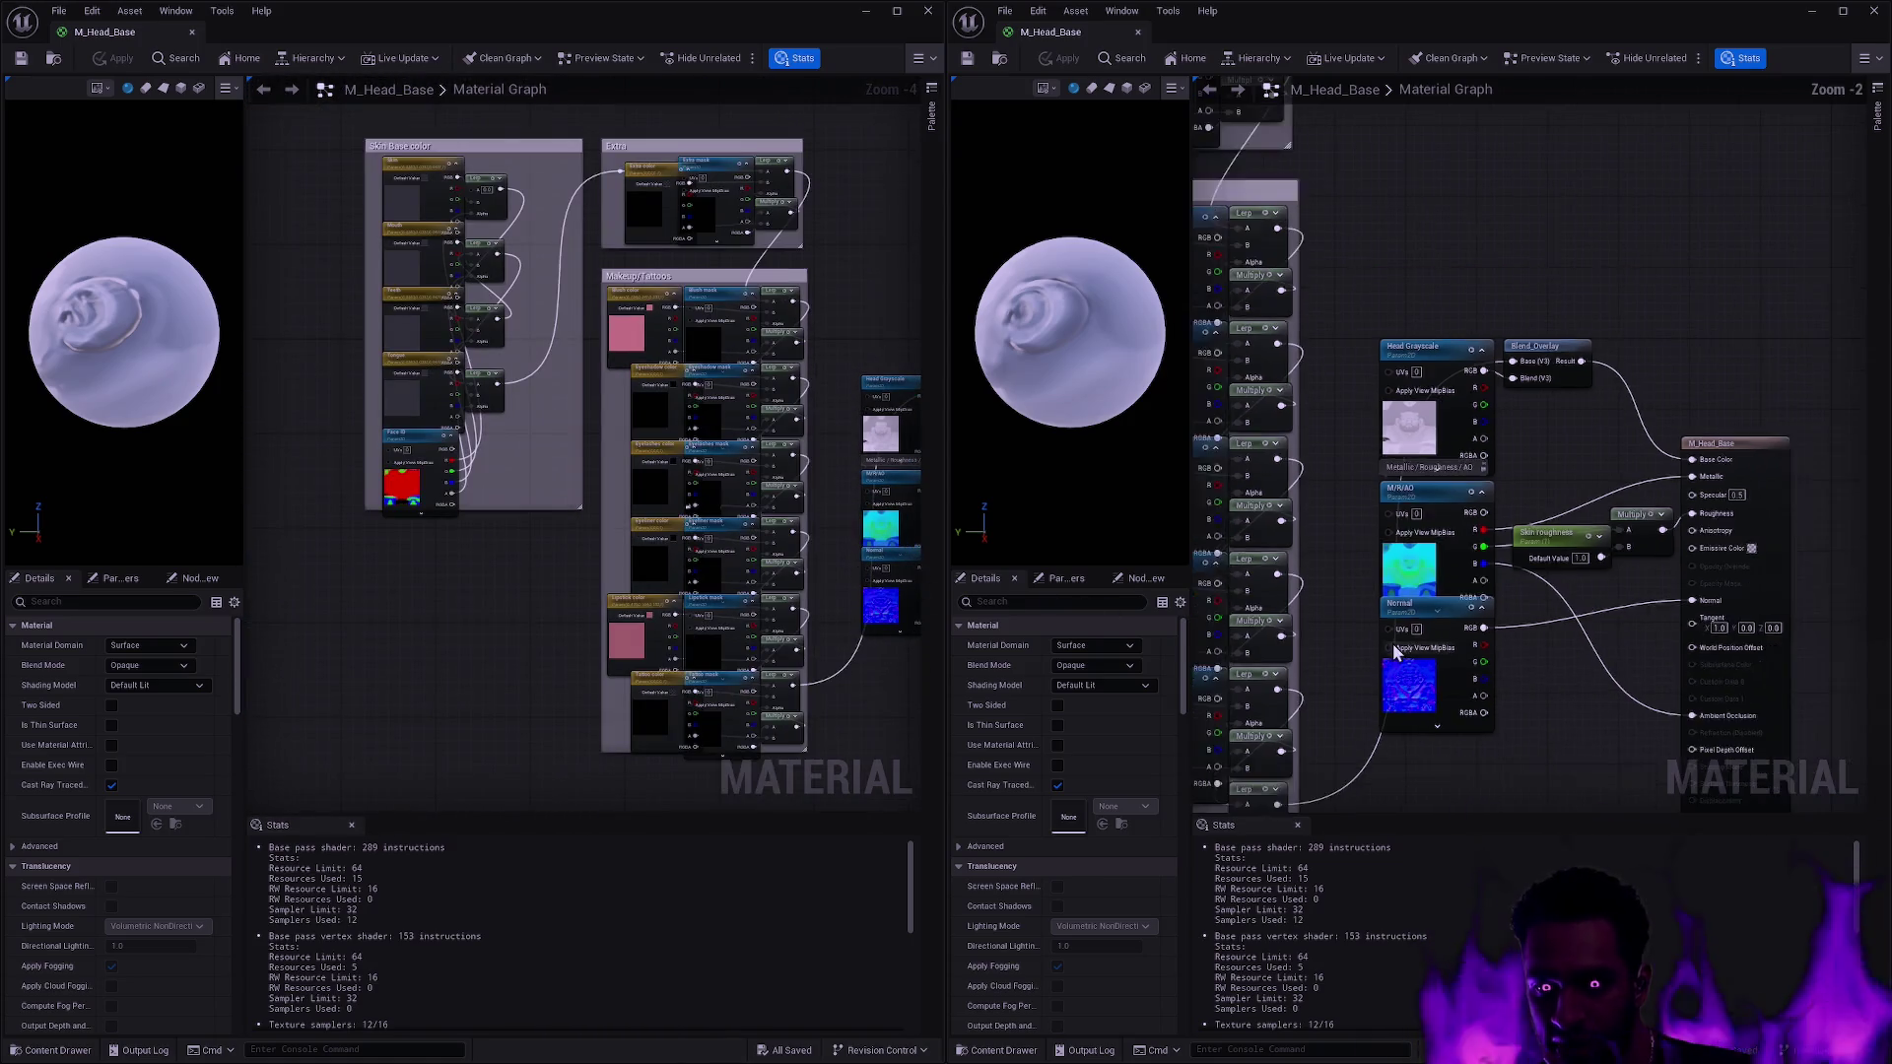
pyautogui.moveTo(1381, 647)
pyautogui.mouseDown()
pyautogui.moveTo(1585, 623)
pyautogui.moveTo(1596, 562)
pyautogui.mouseUp()
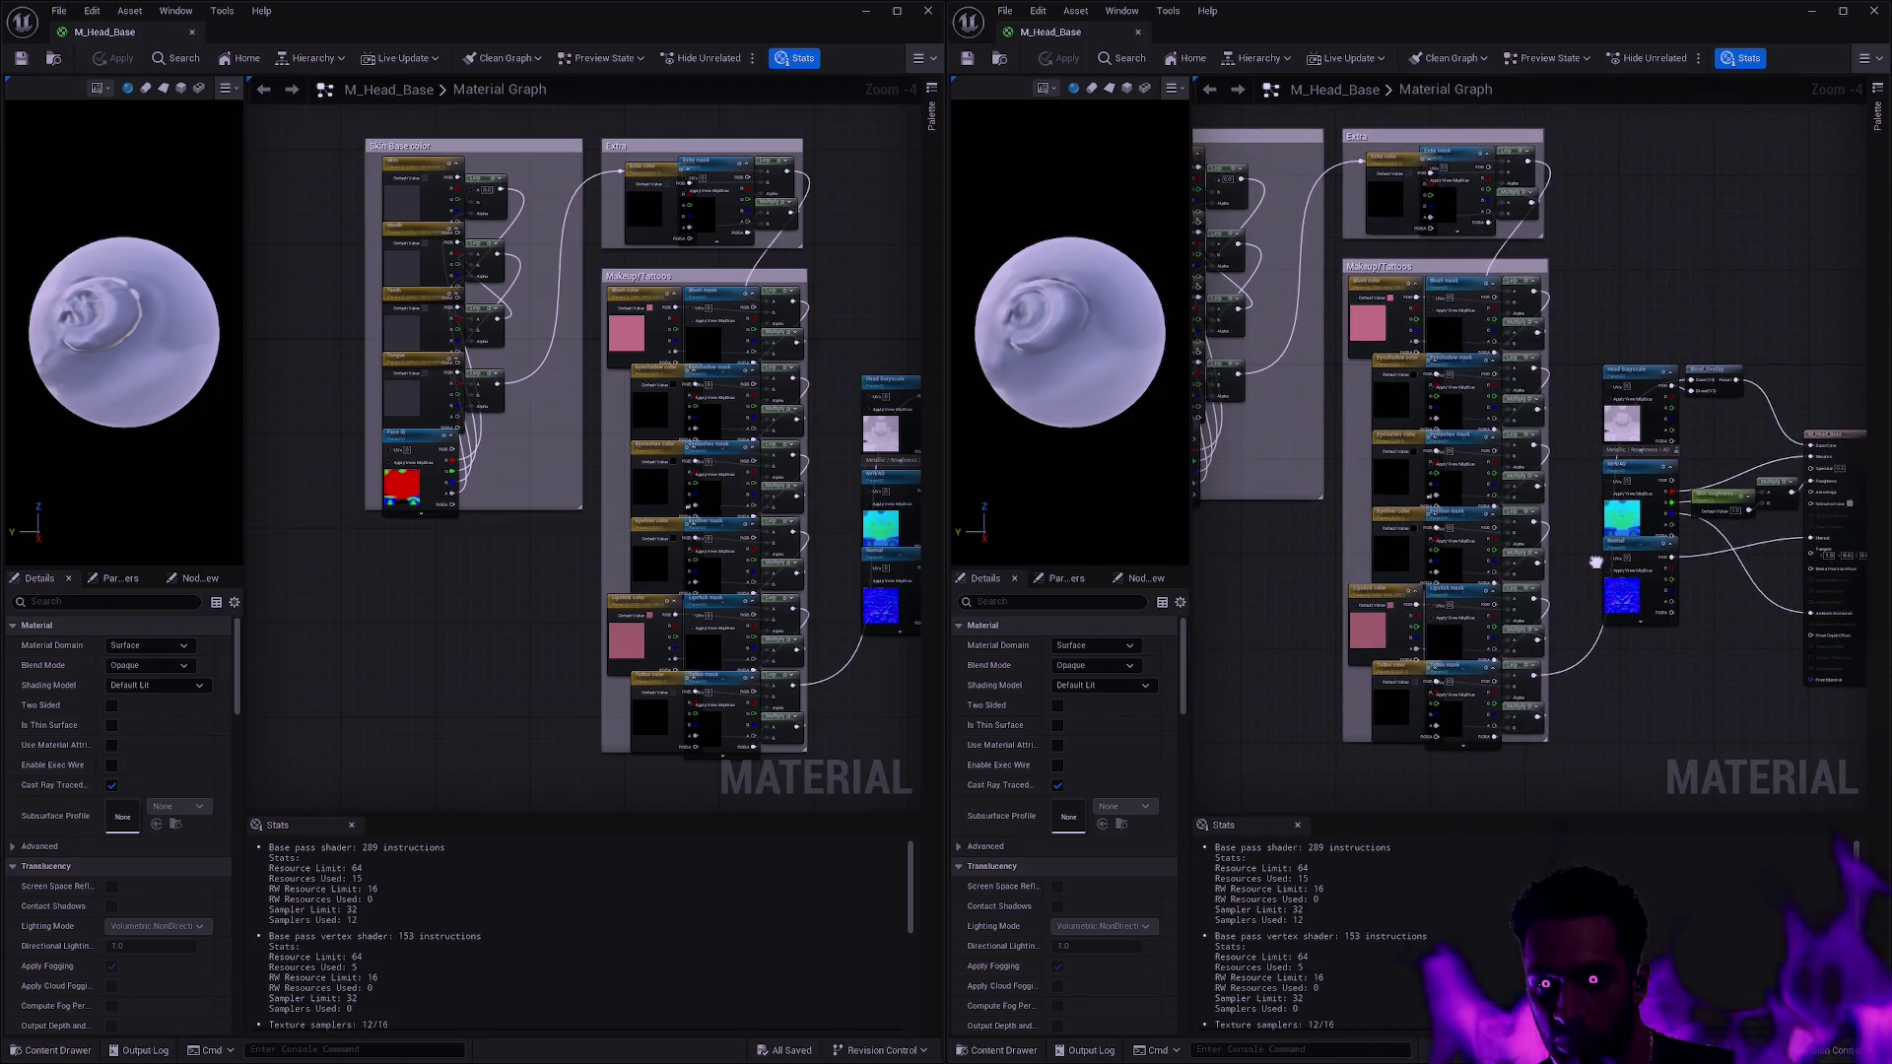
pyautogui.moveTo(1596, 562); pyautogui.dragTo(1743, 597)
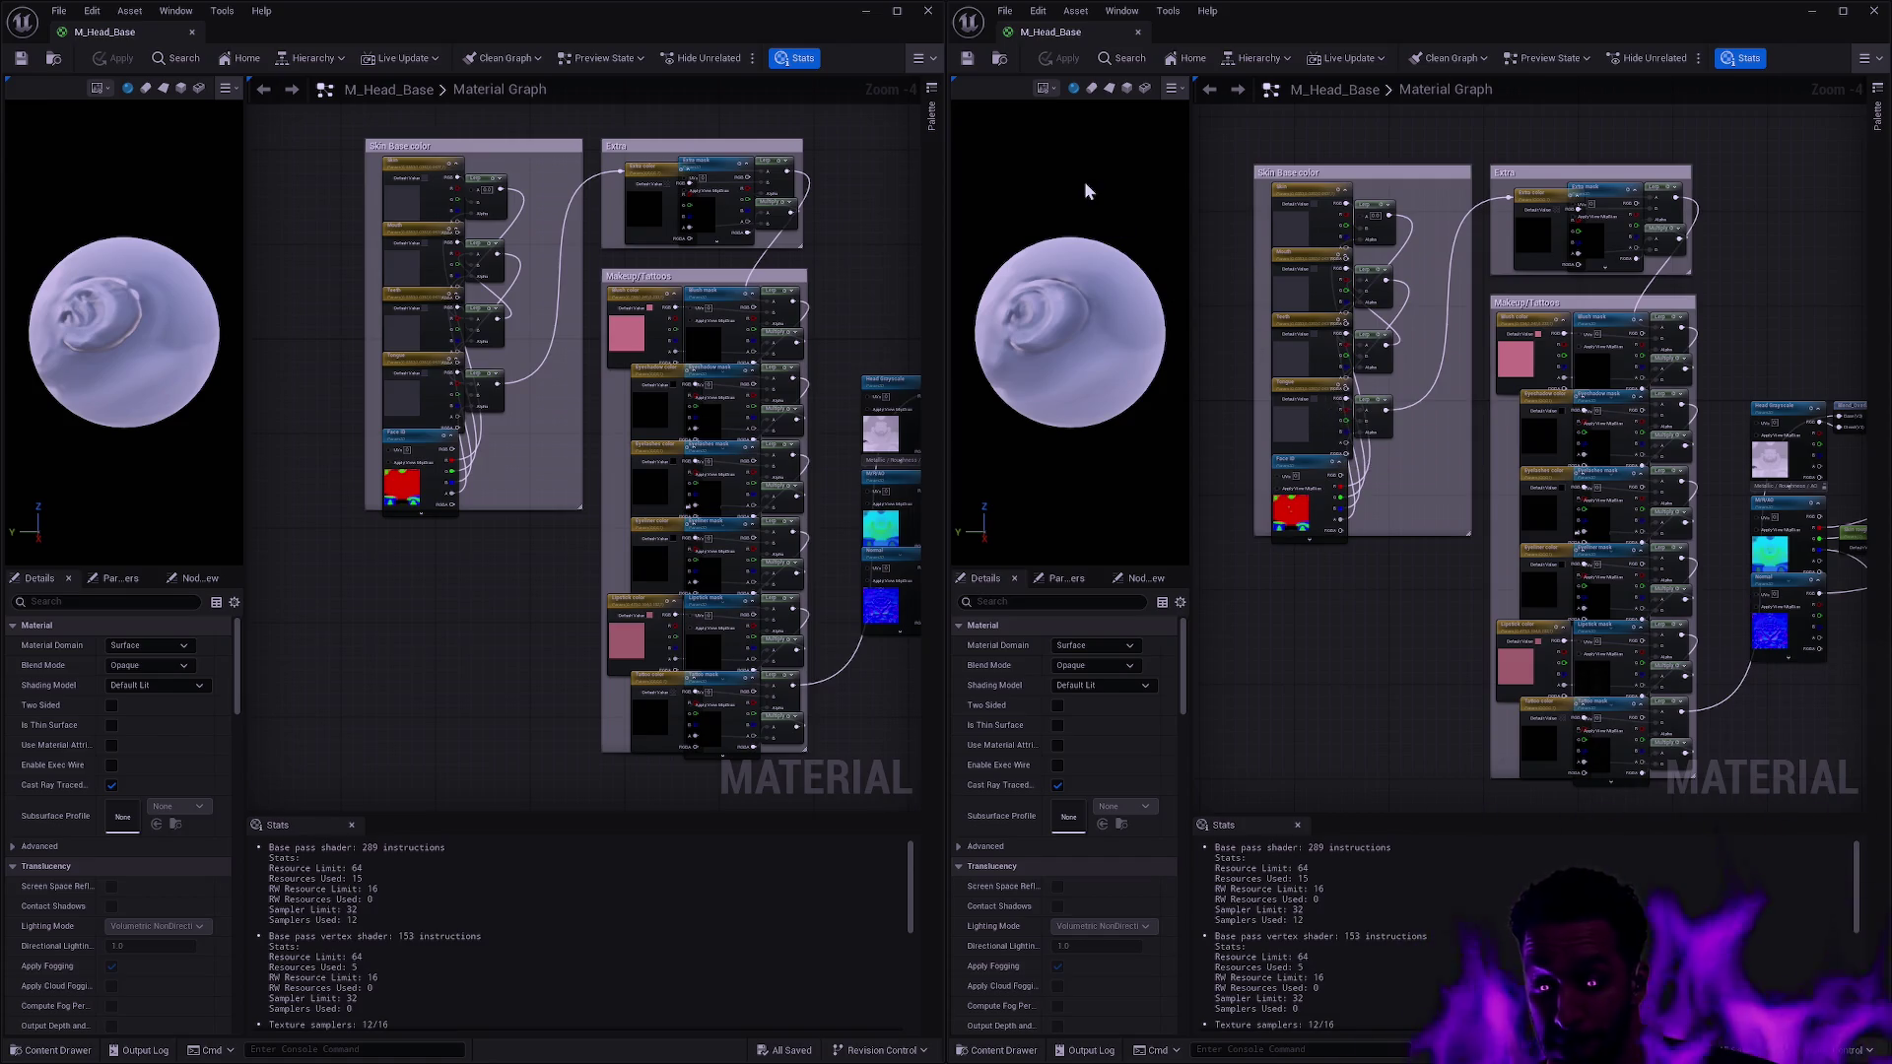
pyautogui.click(1138, 32)
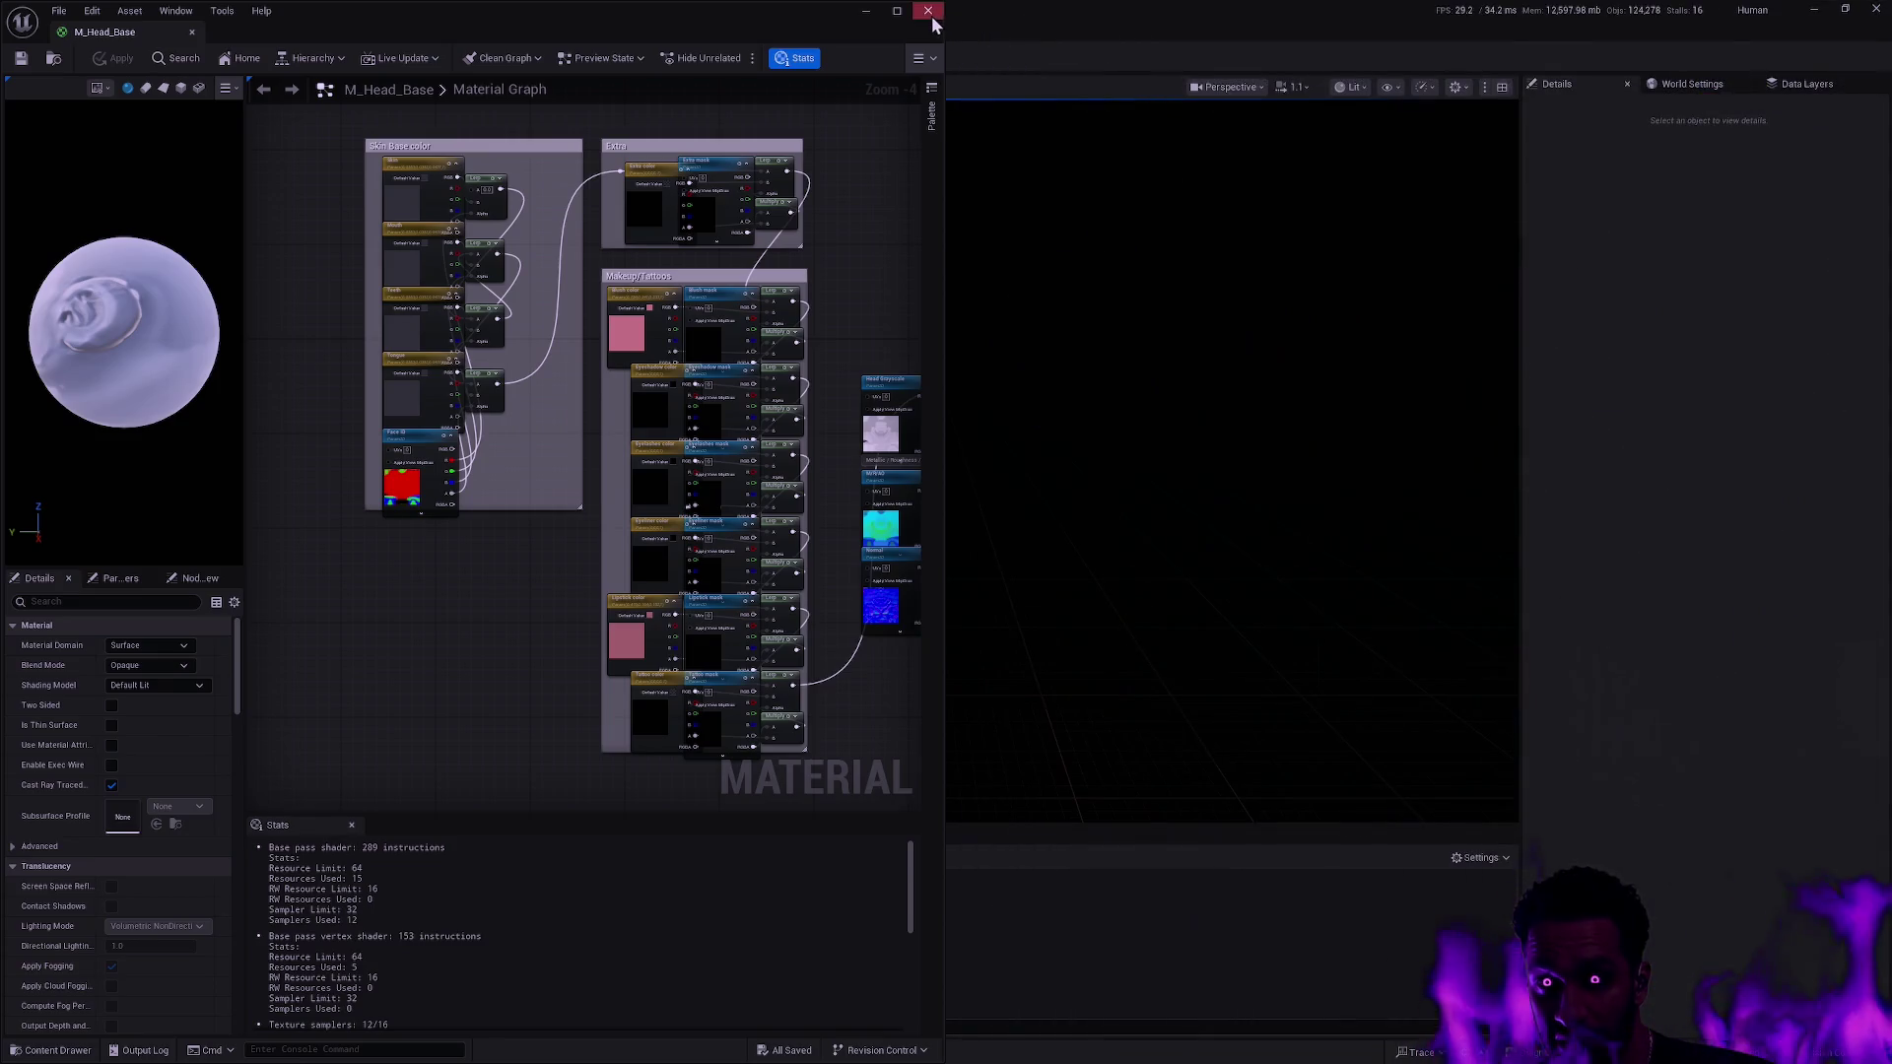
# Close the remaining material editor and delete the pack's Head_02 M_Head_Base copy.
pyautogui.click(927, 11)
pyautogui.hotkey('ctrl', 'space')
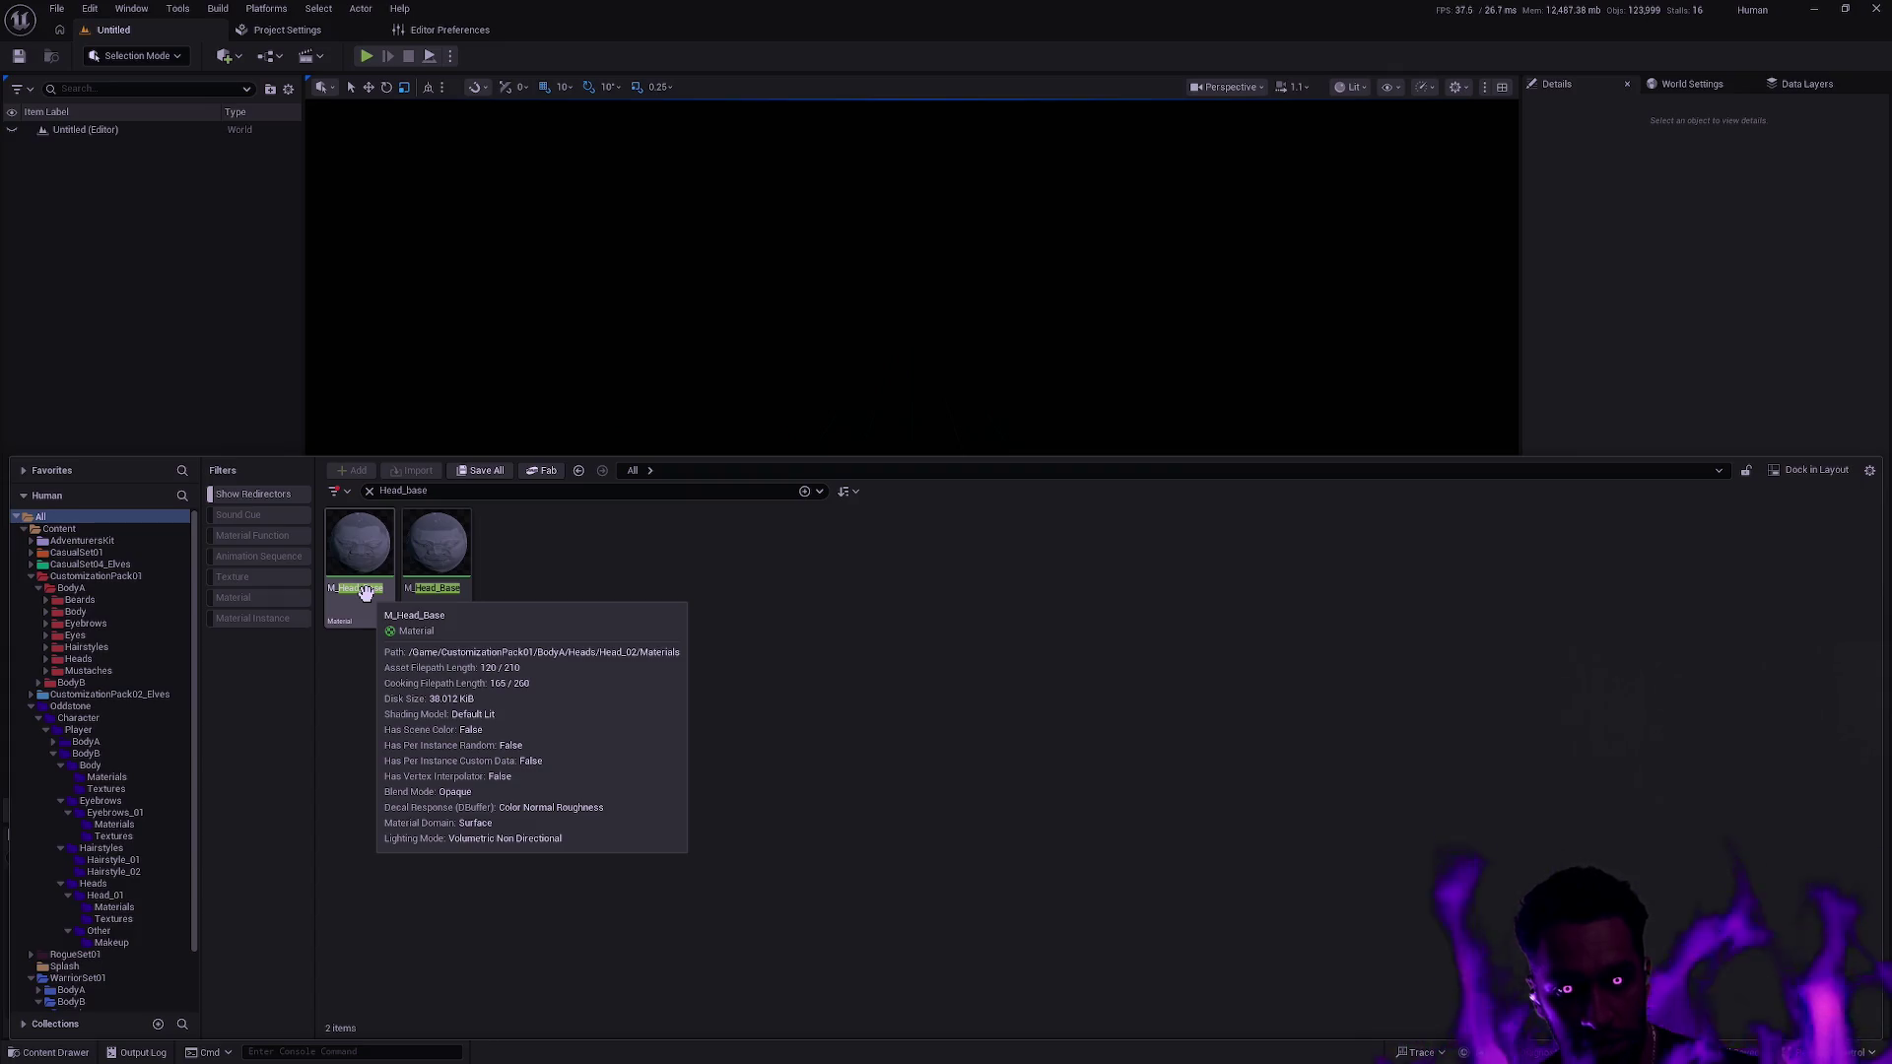
pyautogui.click(370, 597)
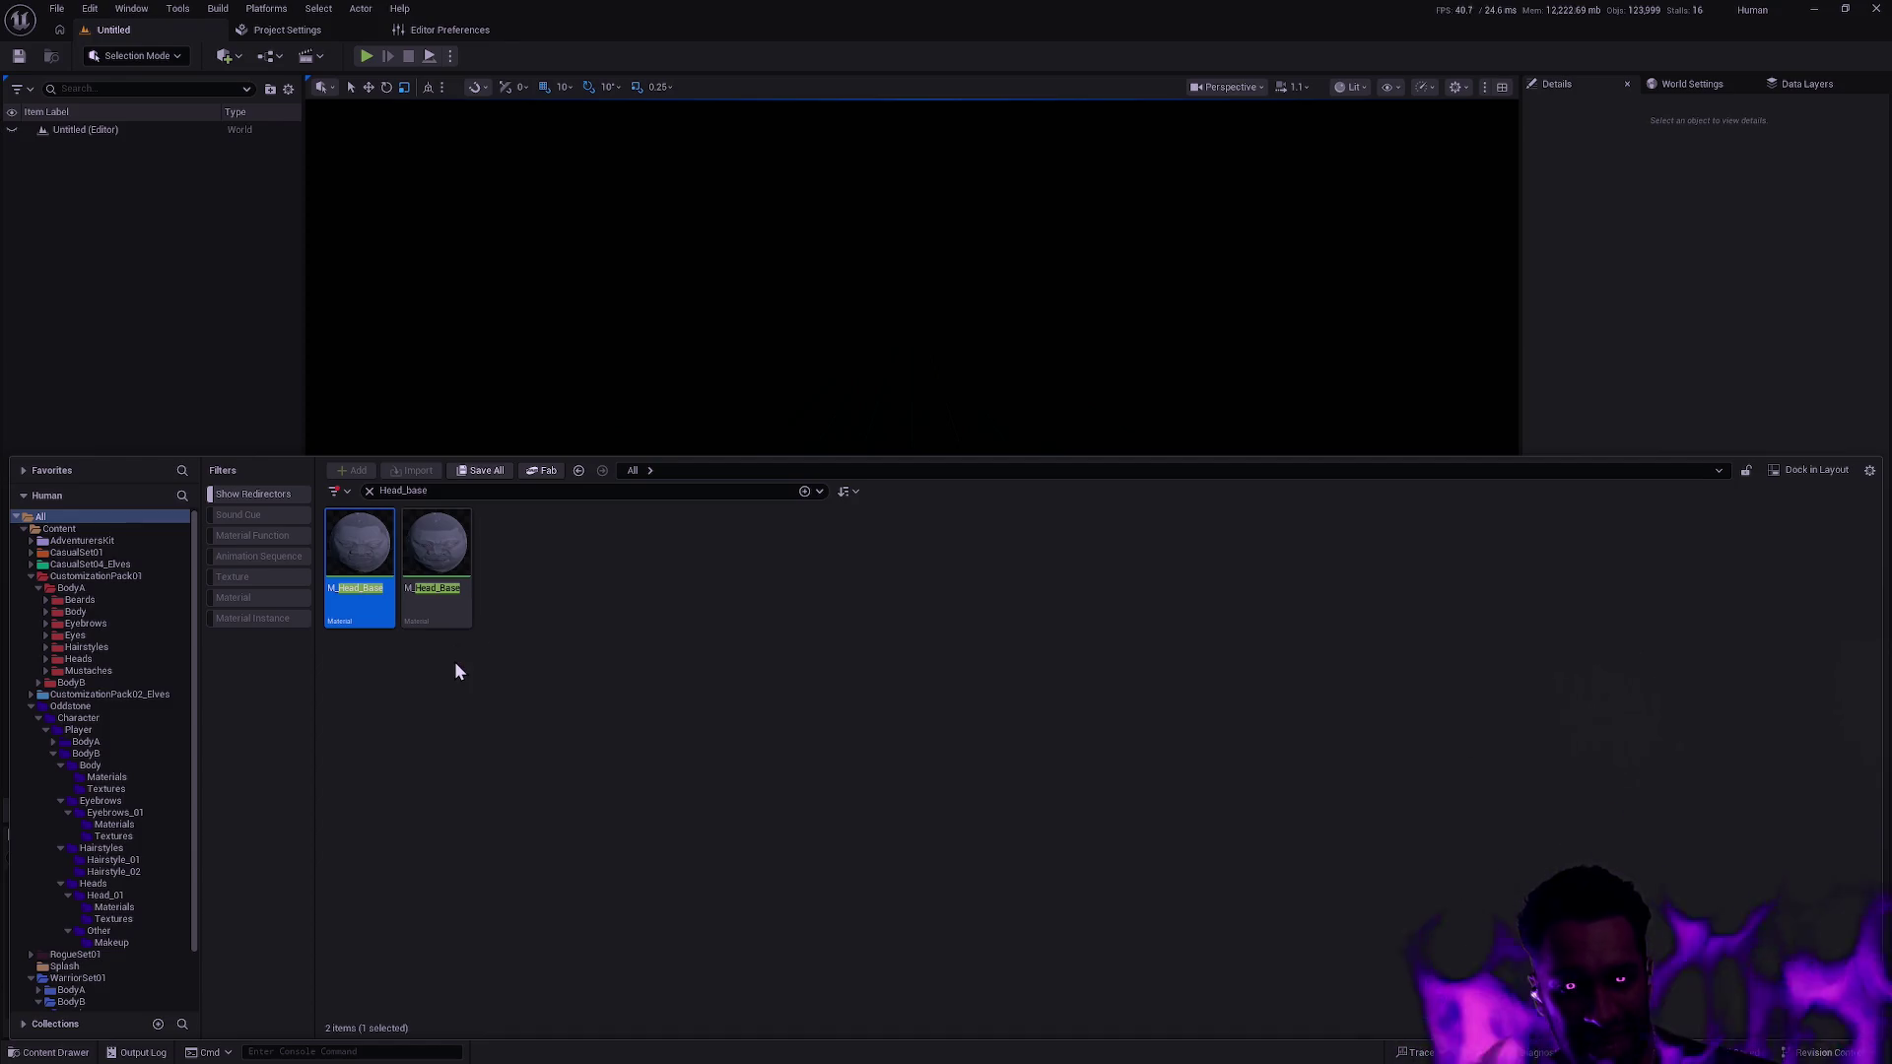
pyautogui.press('Delete')
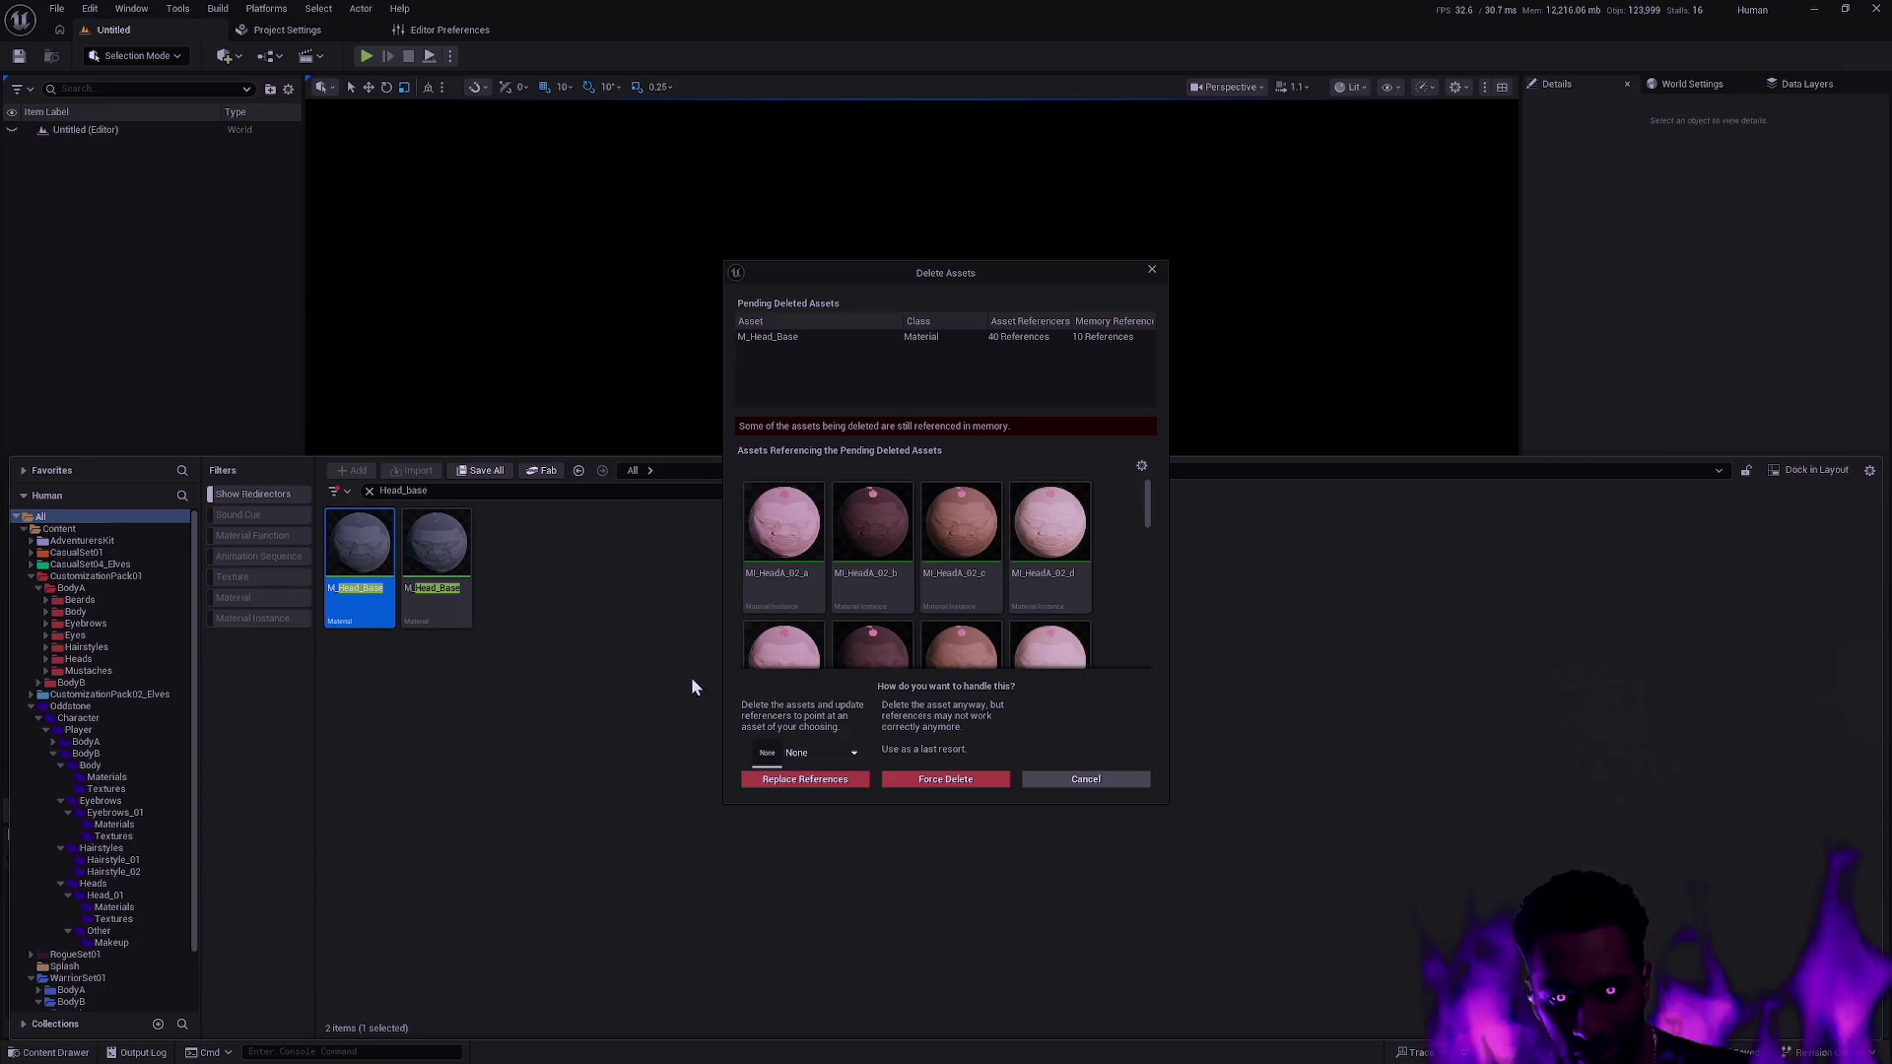
# Replace the duplicate's references with the Oddstone M_Head_Base and save the modified material instances.
pyautogui.click(843, 754)
pyautogui.write('M')
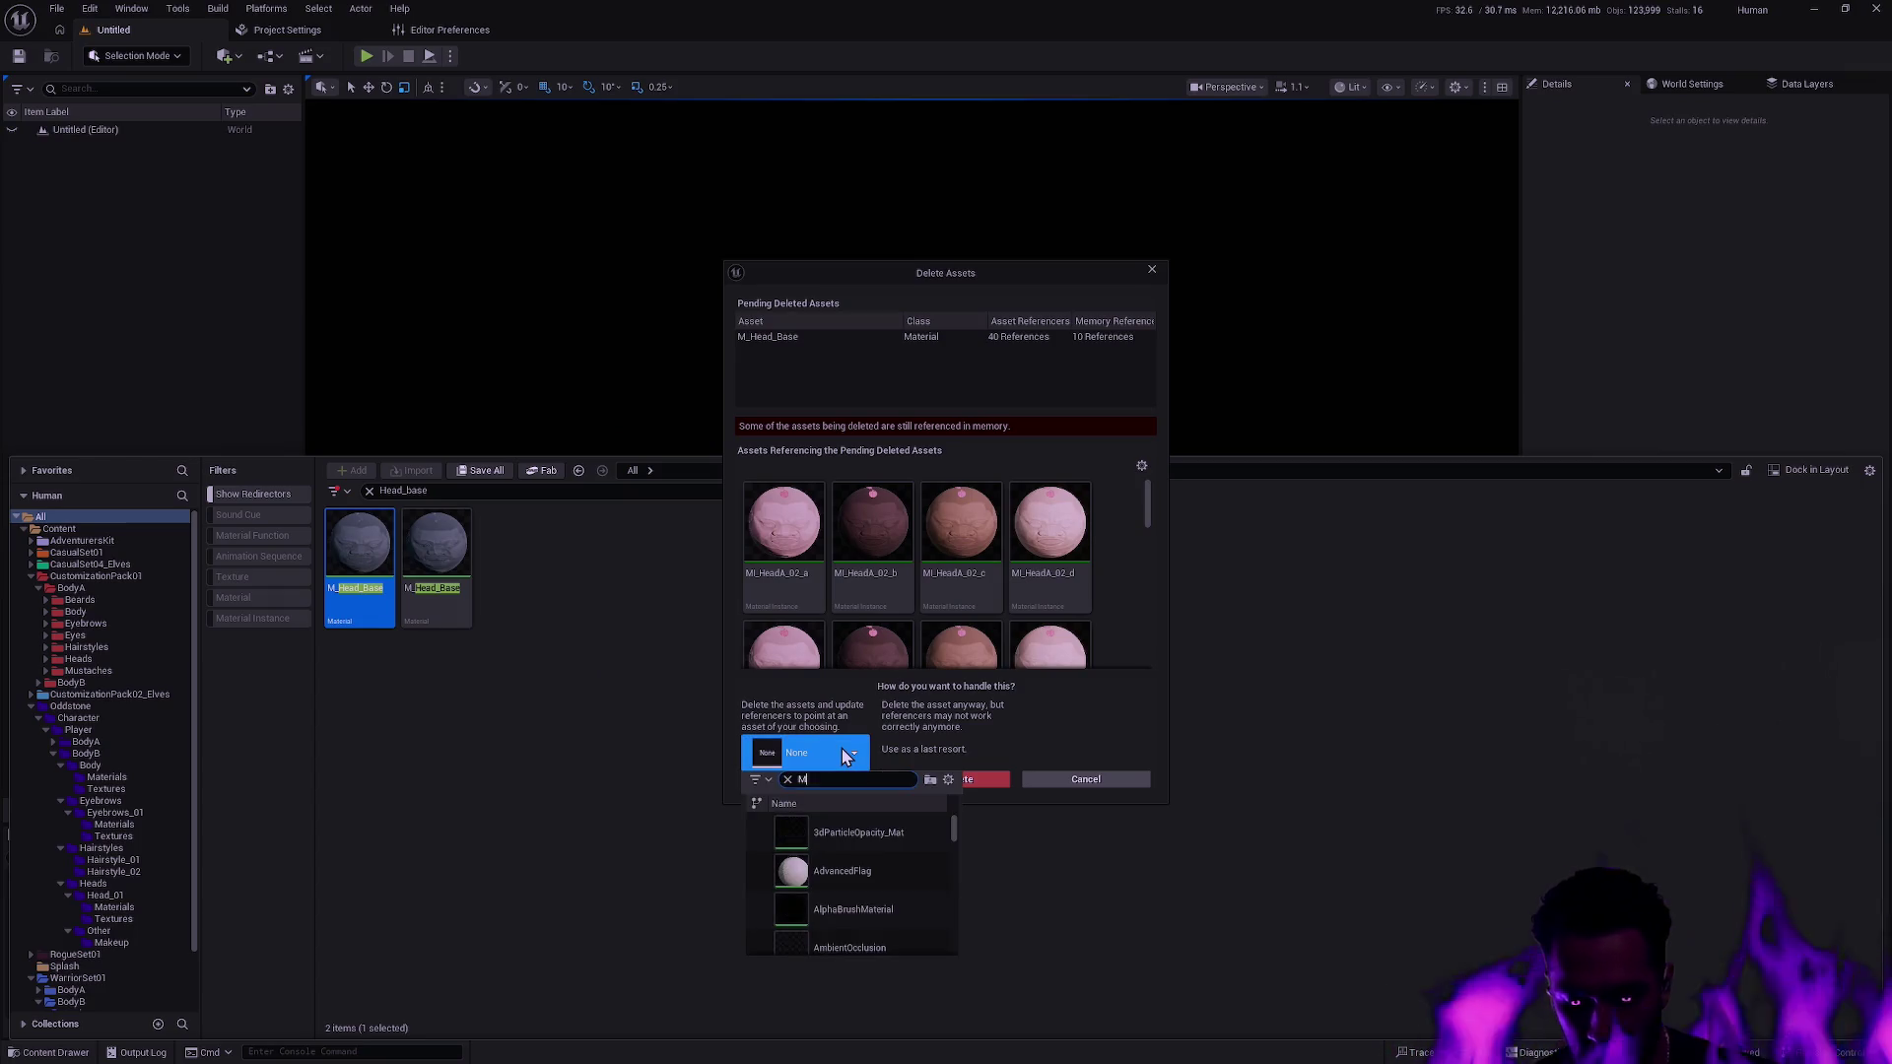
pyautogui.write('_Head')
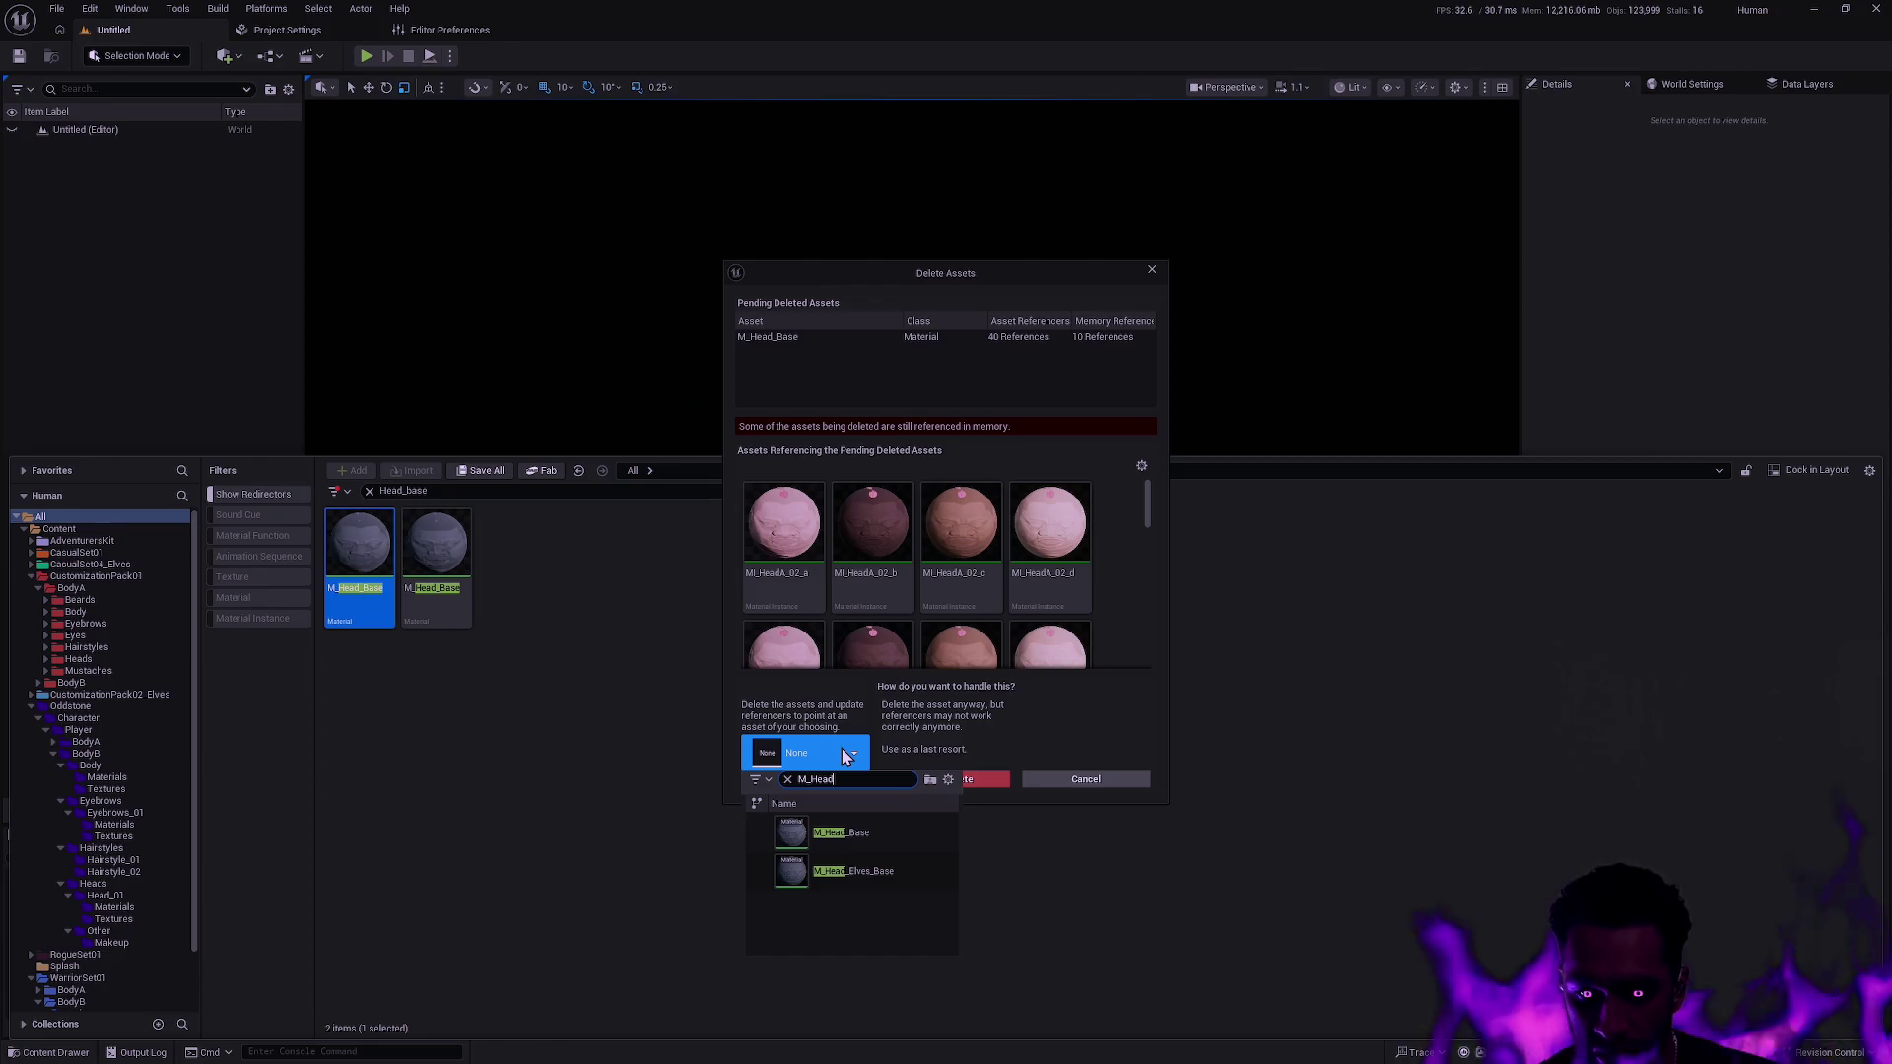
pyautogui.click(882, 832)
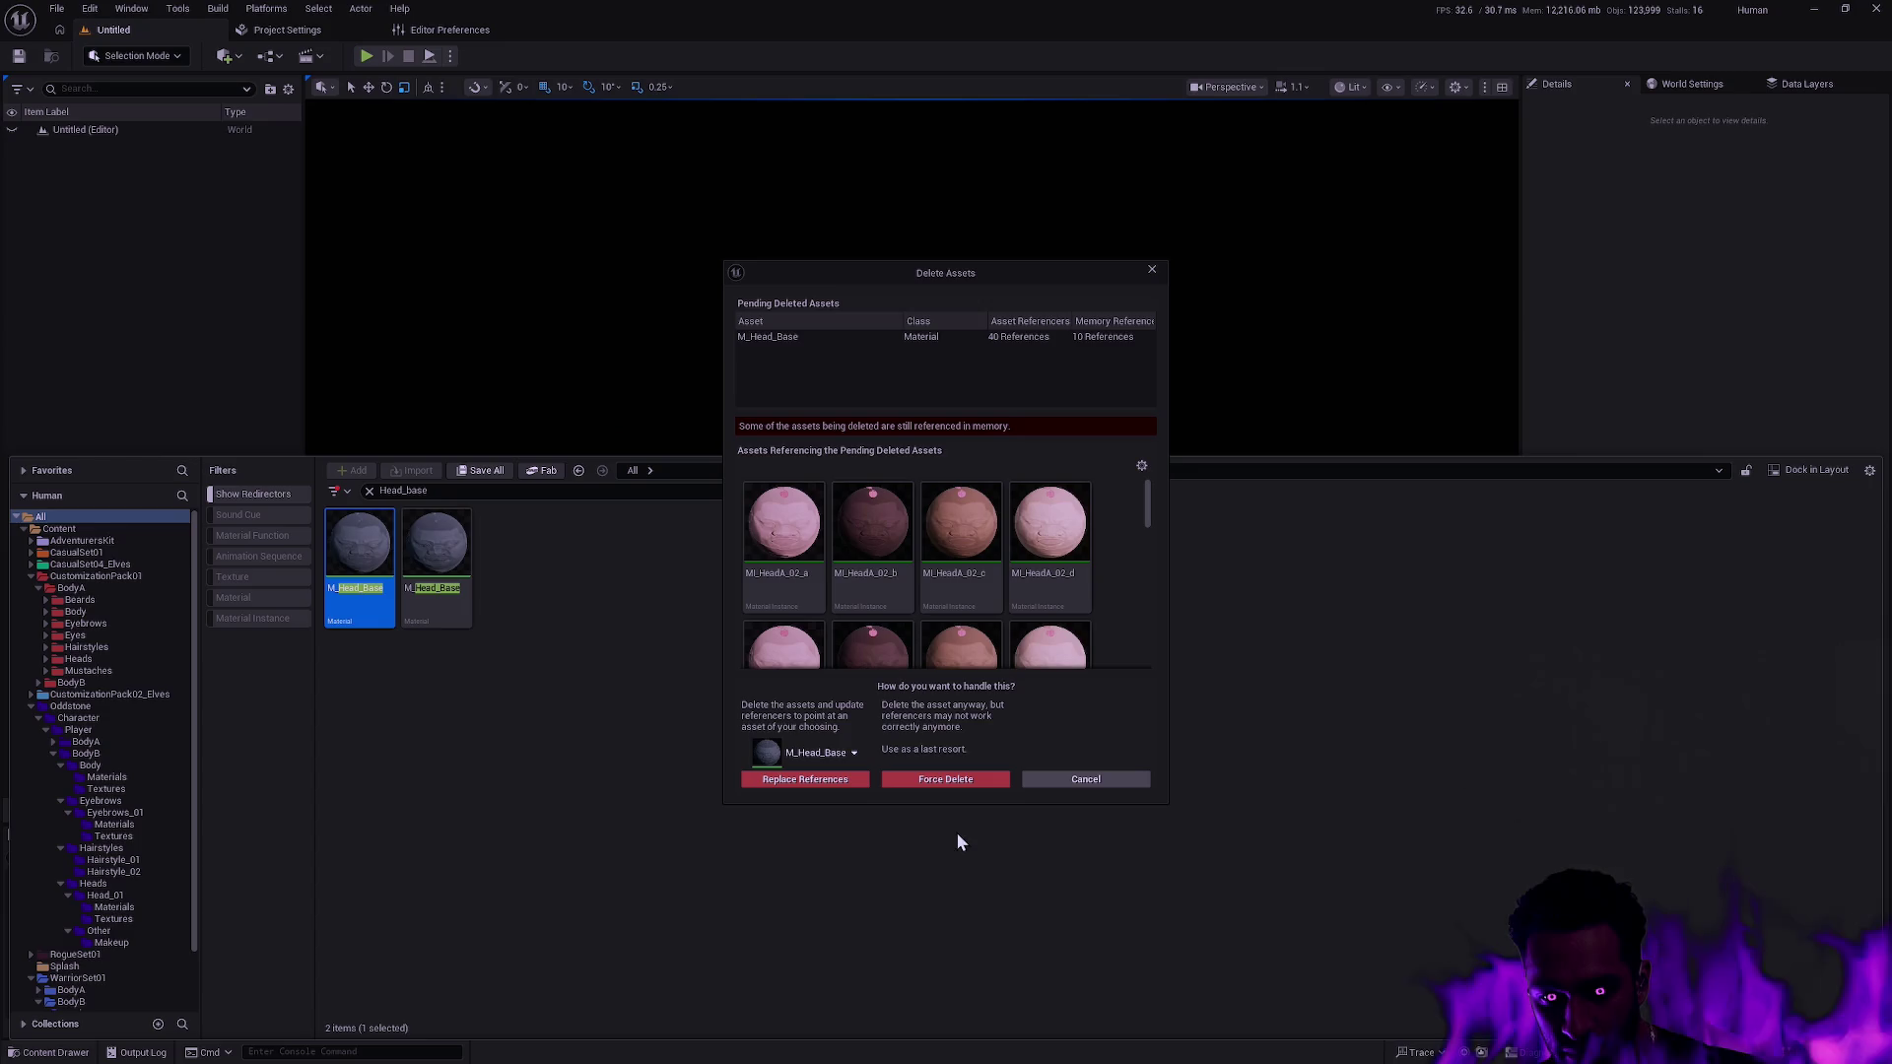
pyautogui.click(832, 788)
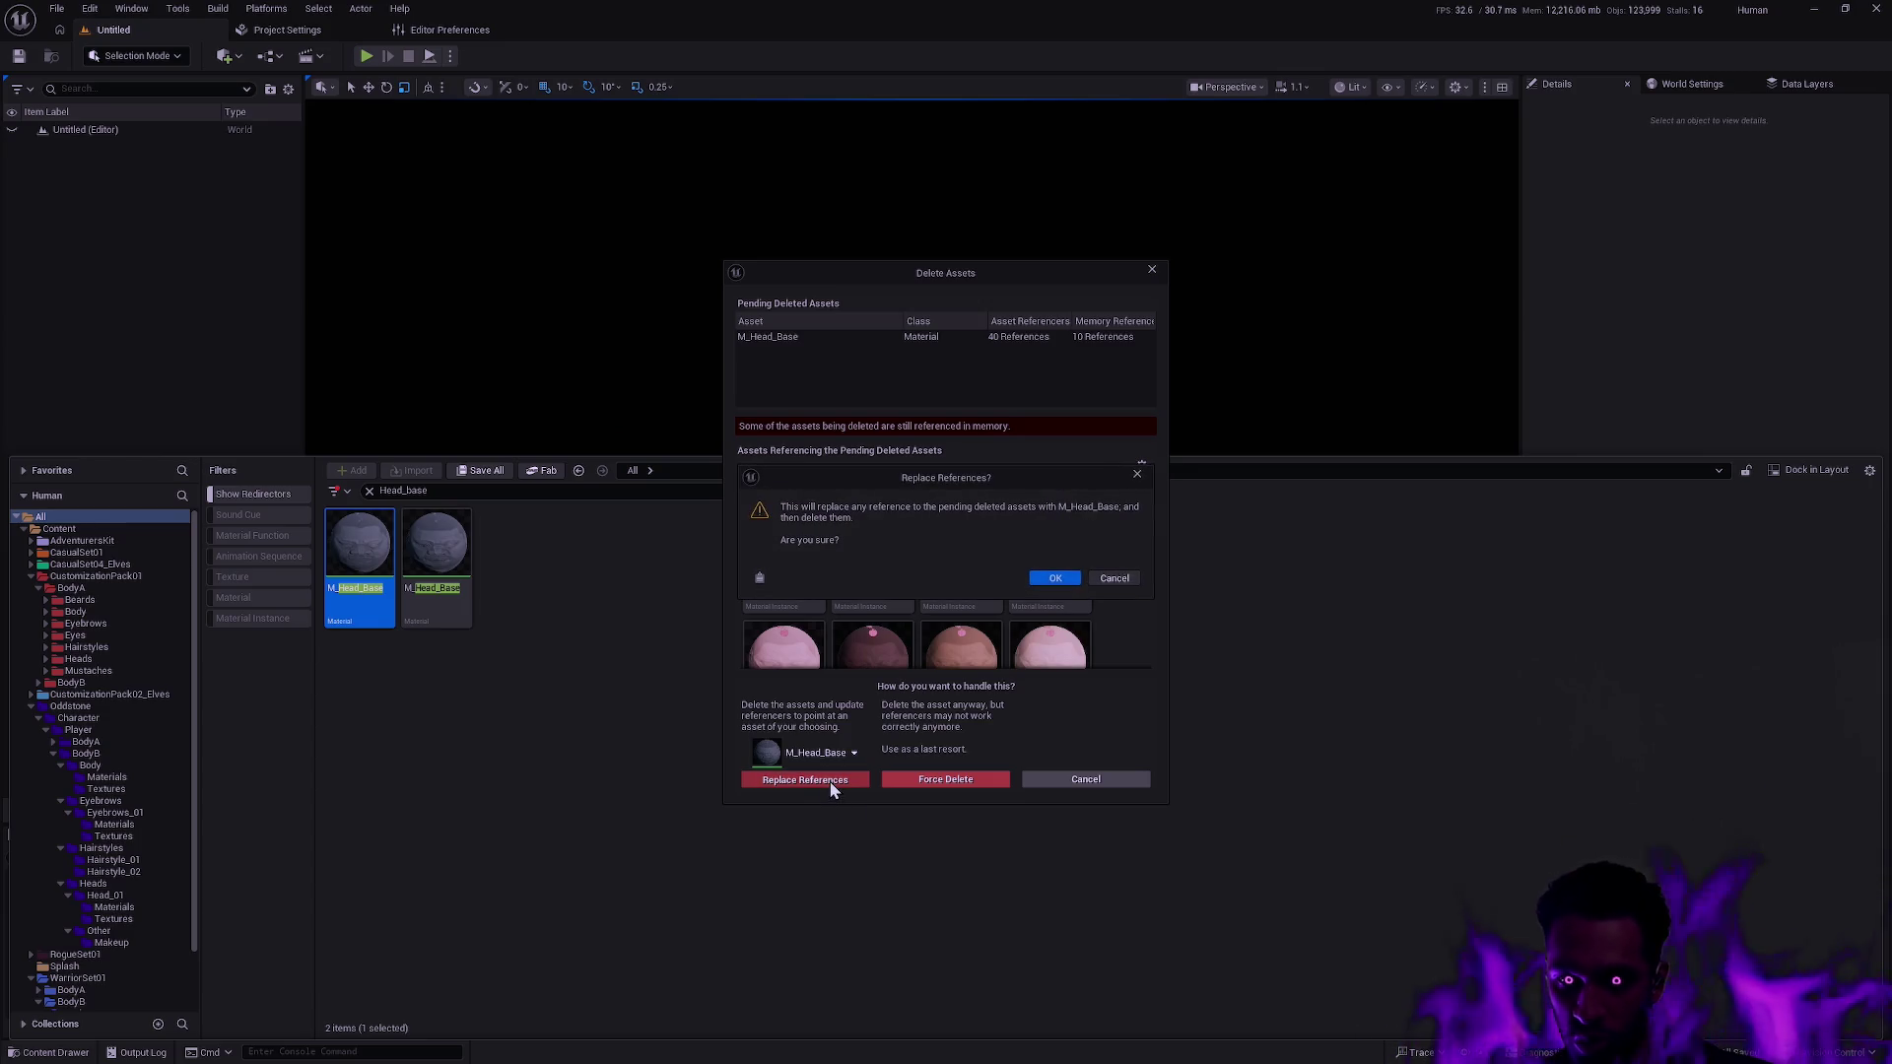
pyautogui.click(1048, 581)
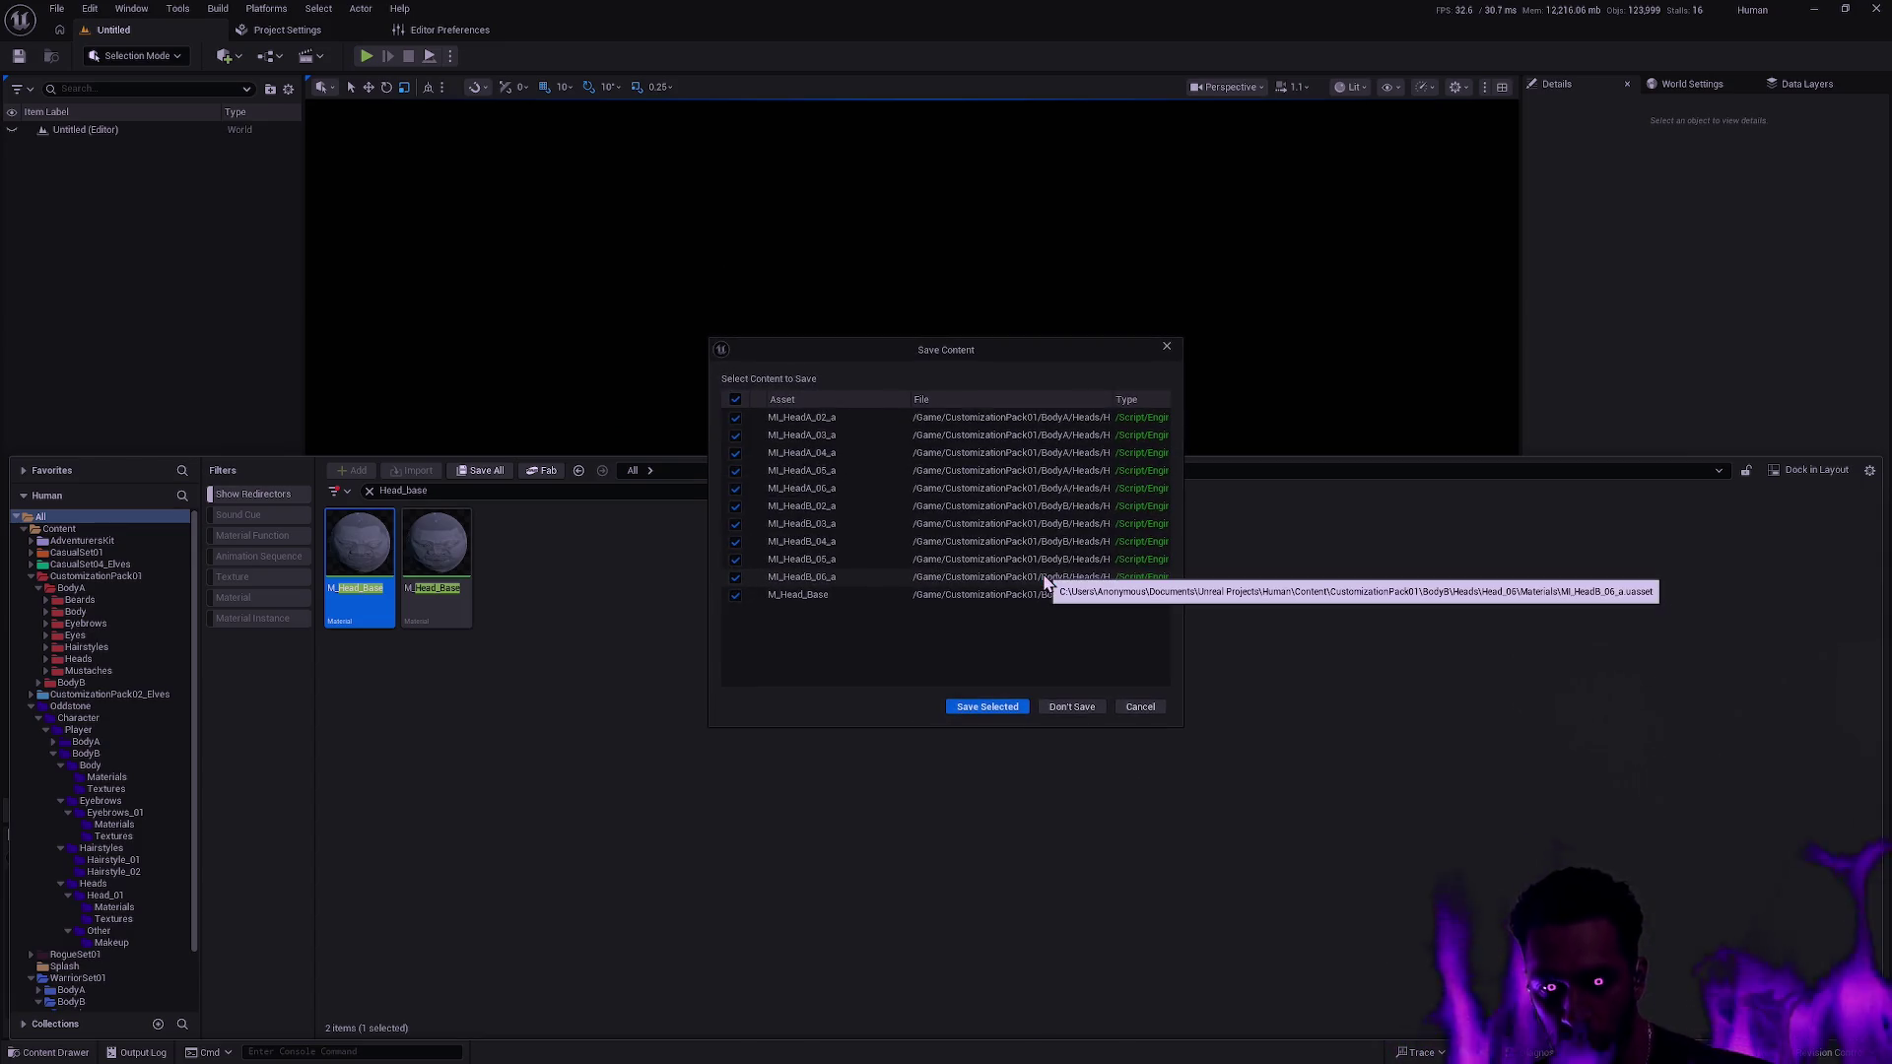
pyautogui.click(989, 707)
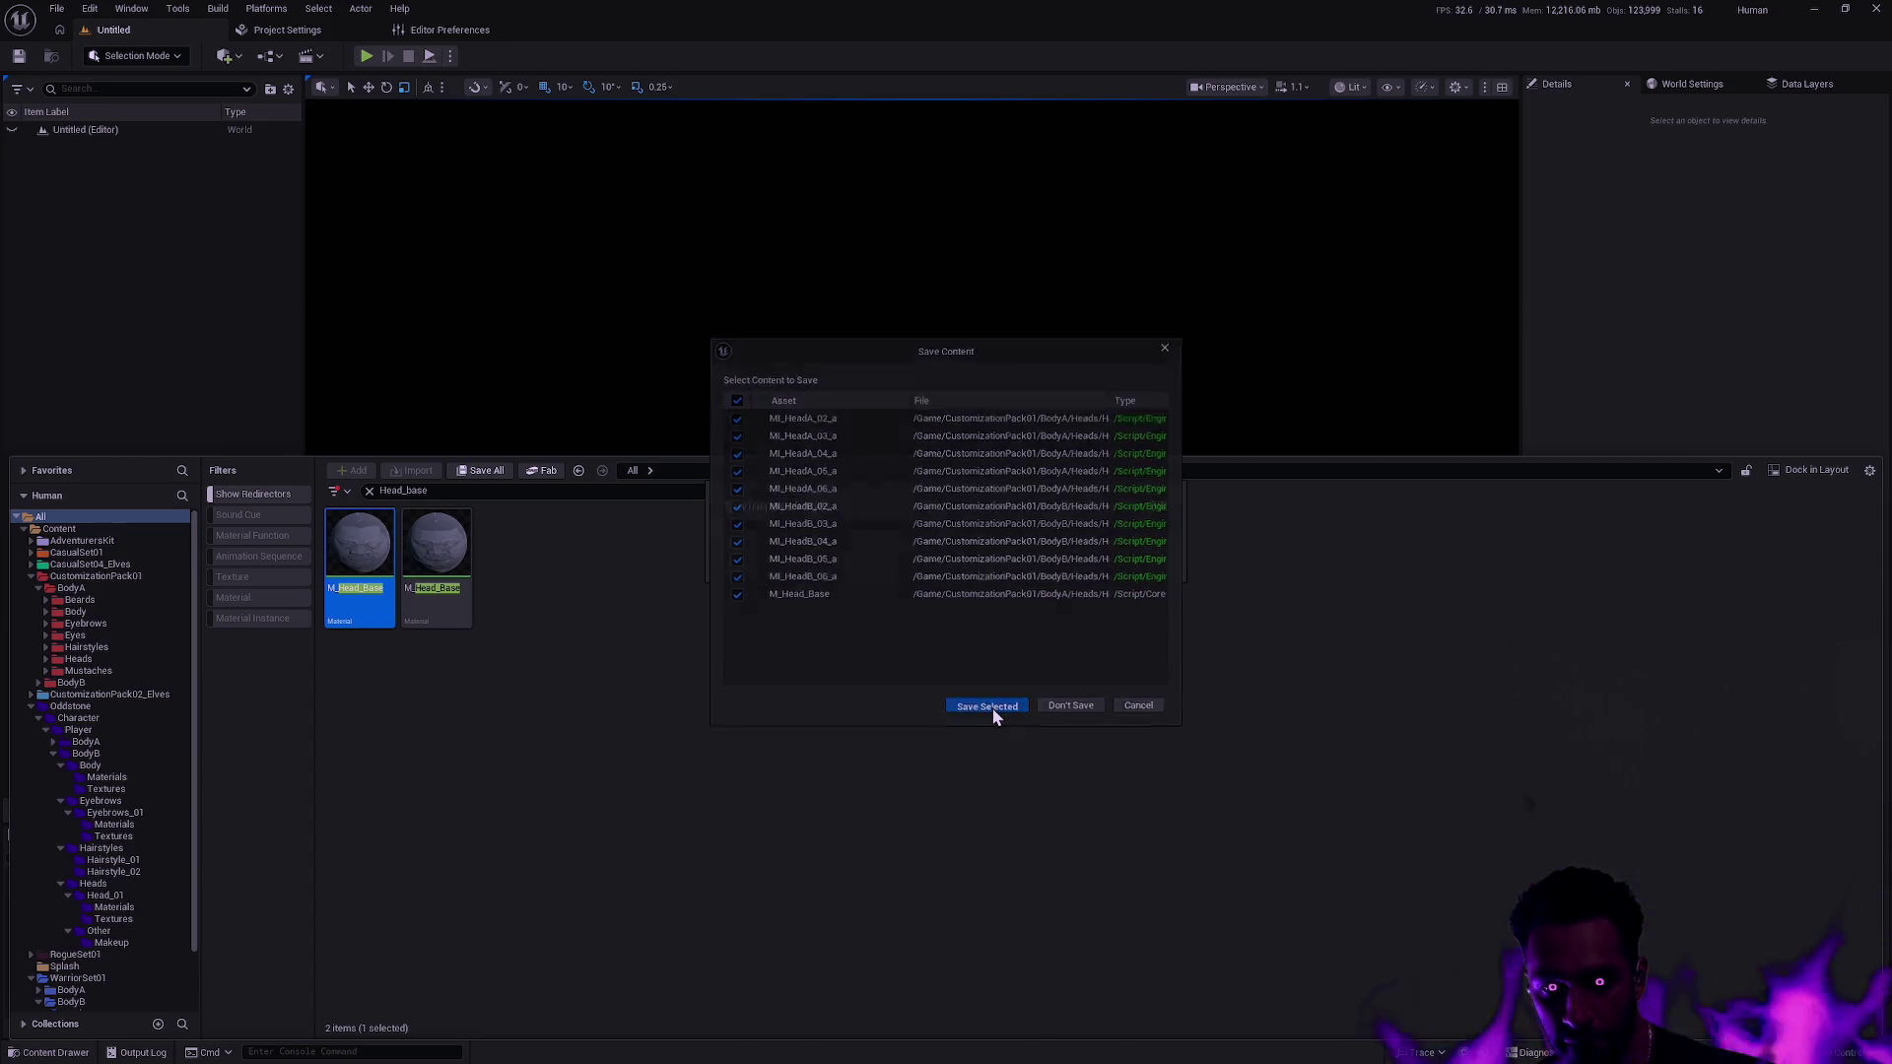
# Run Update Redirector References on the Content folder, dismiss the report, and select the remaining M_Head_Base.
pyautogui.rightClick(83, 517)
pyautogui.rightClick(56, 529)
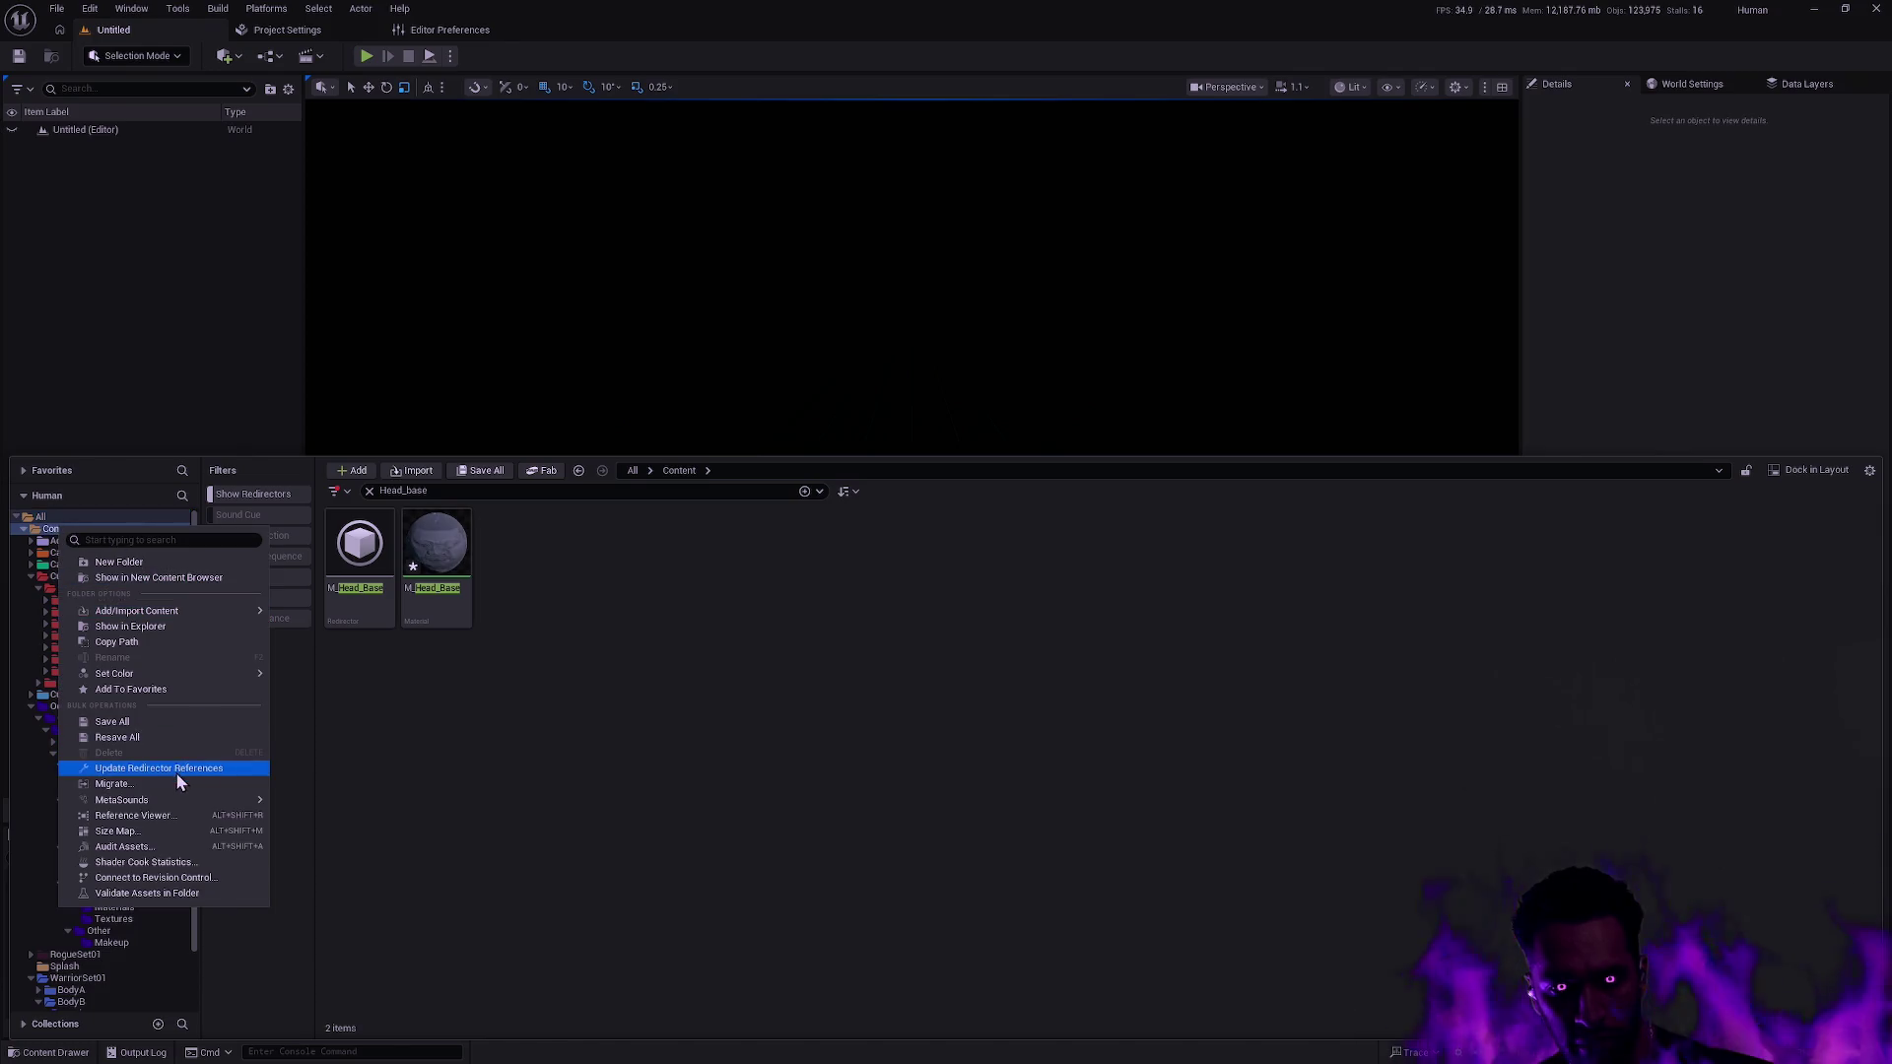
pyautogui.click(176, 768)
pyautogui.click(804, 822)
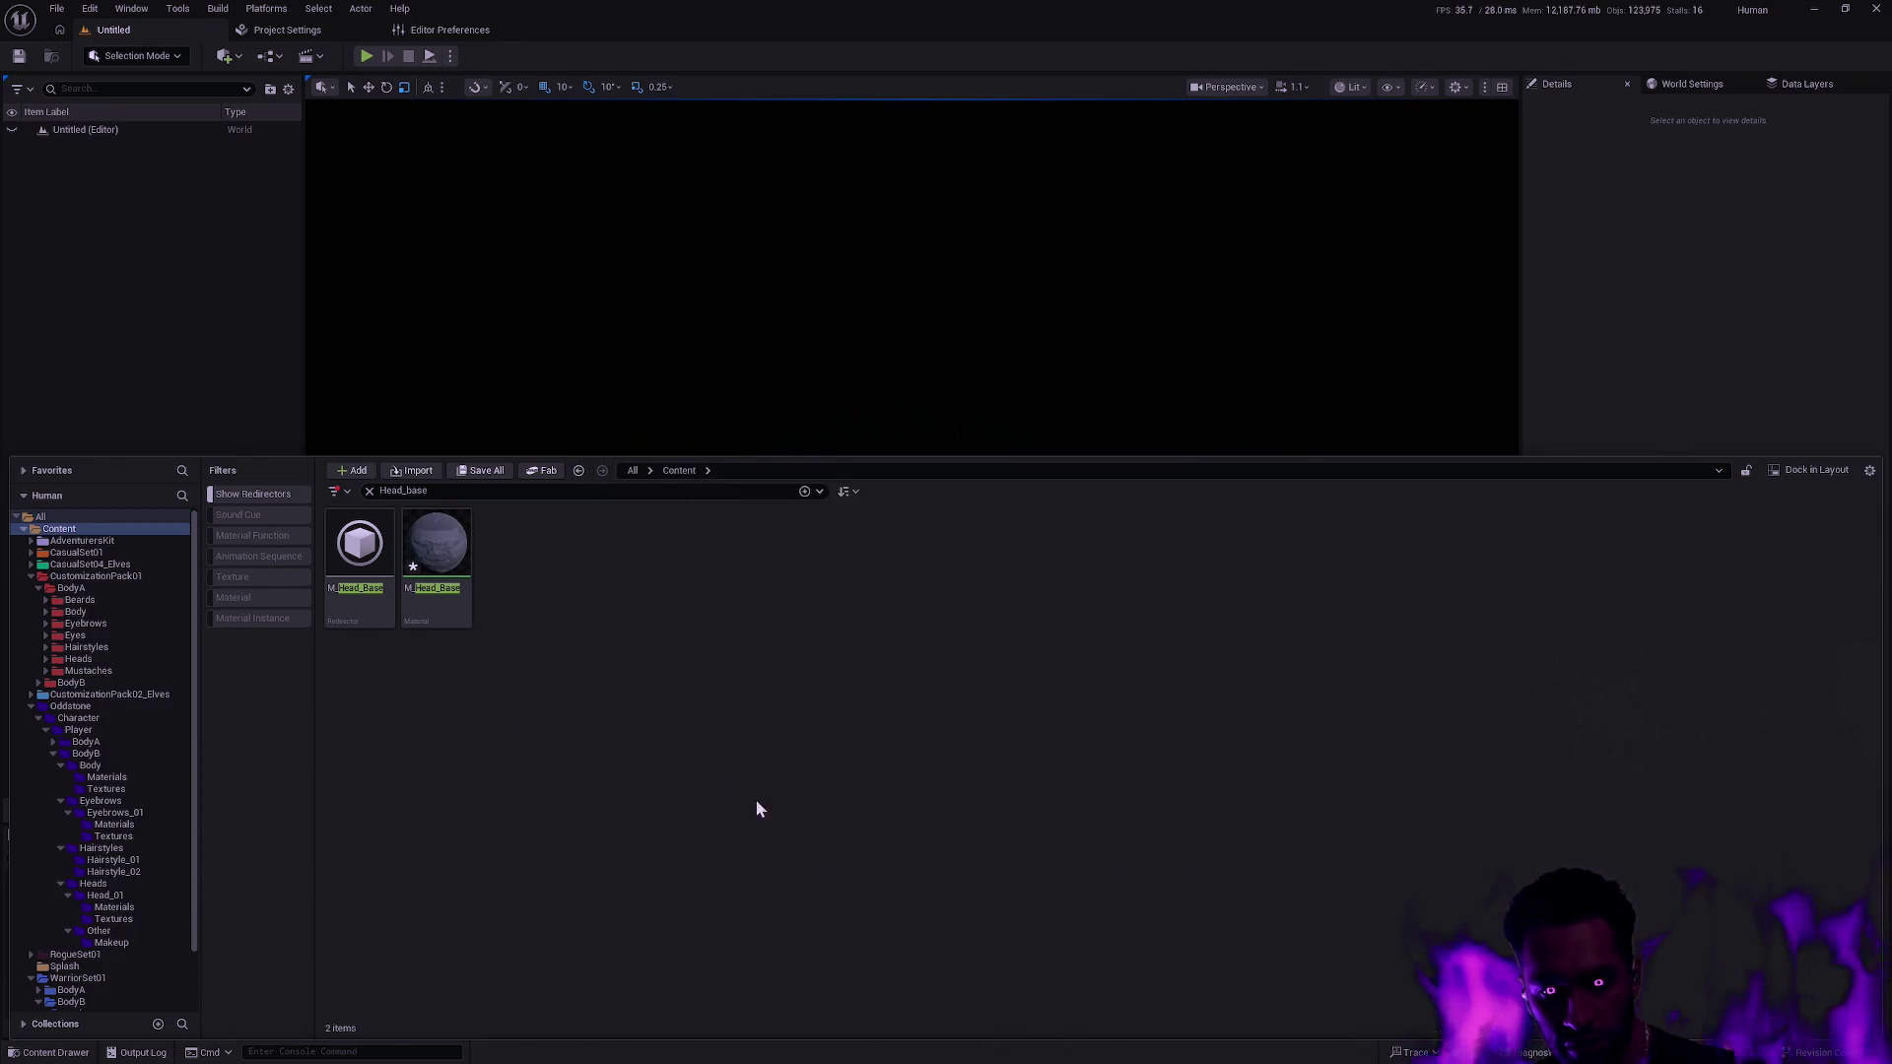
pyautogui.click(384, 603)
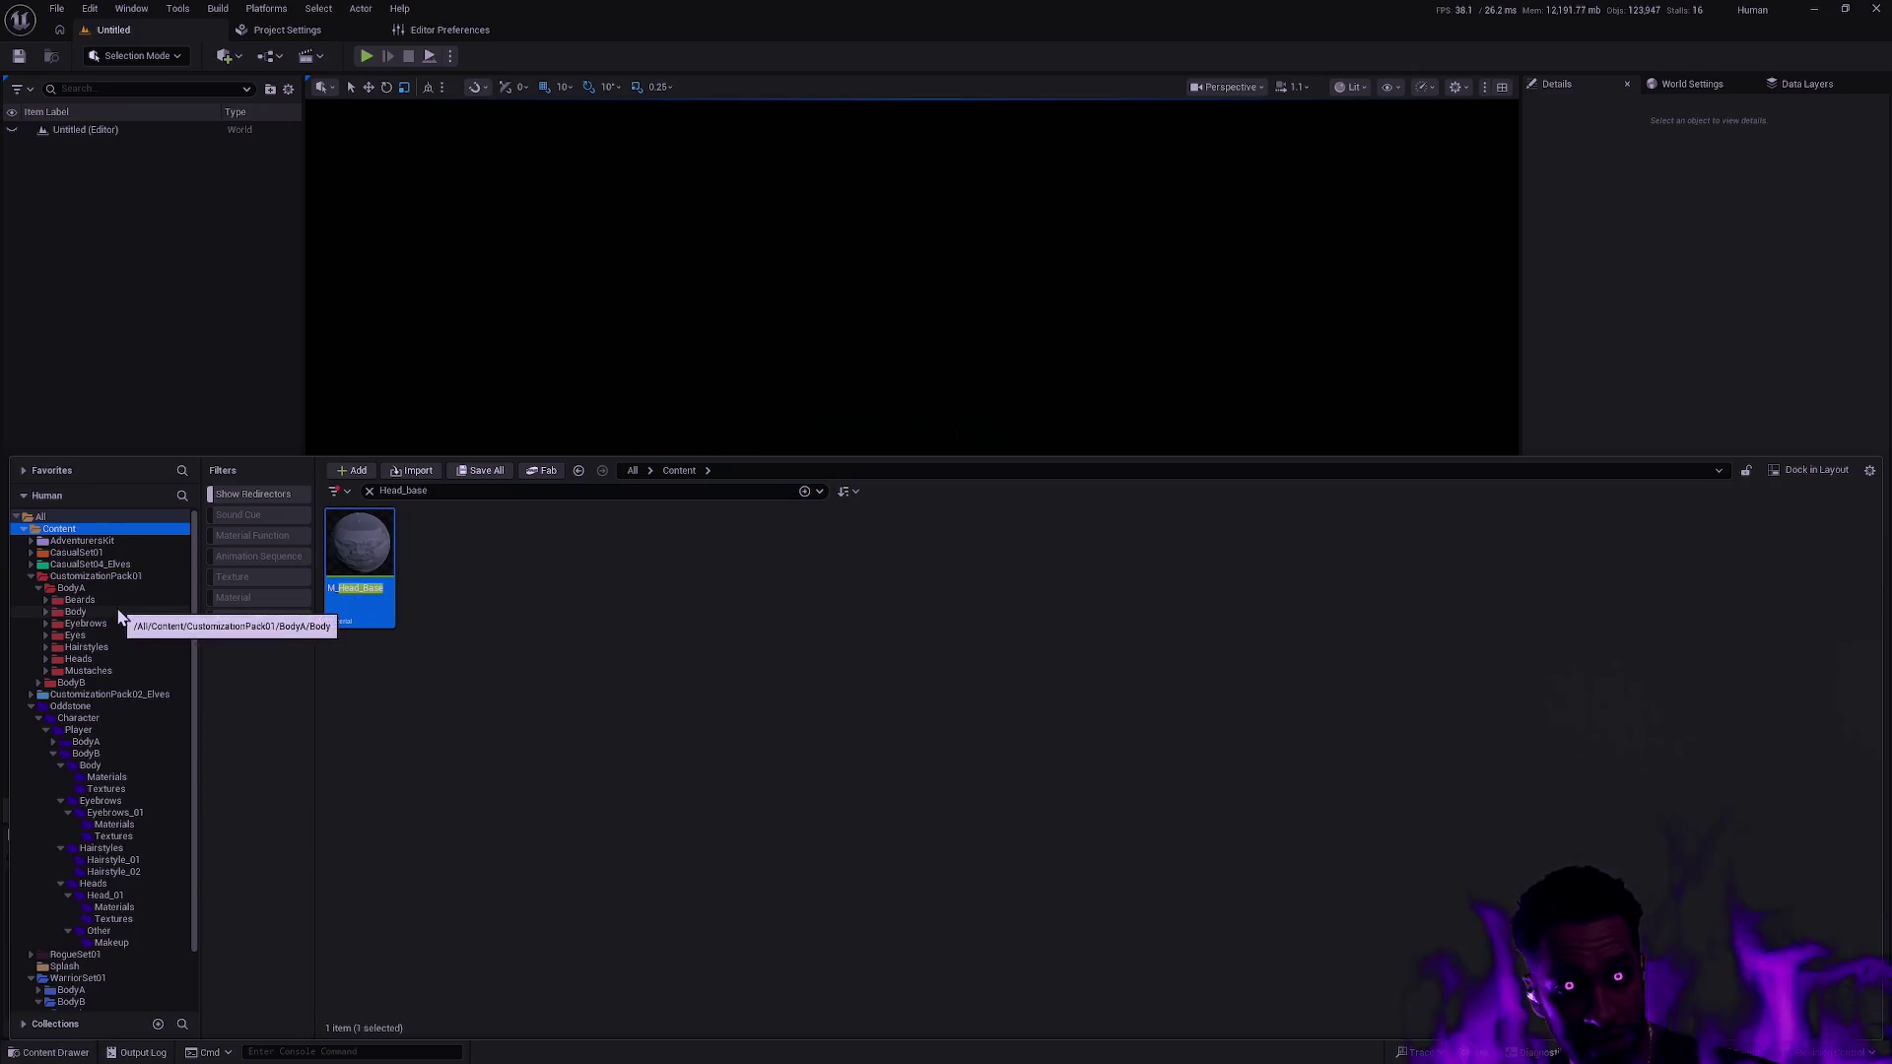
# Open BodyA's Head_03 Materials and use Find Parent on MI_HeadA_03_c, then go back.
pyautogui.rightClick(376, 607)
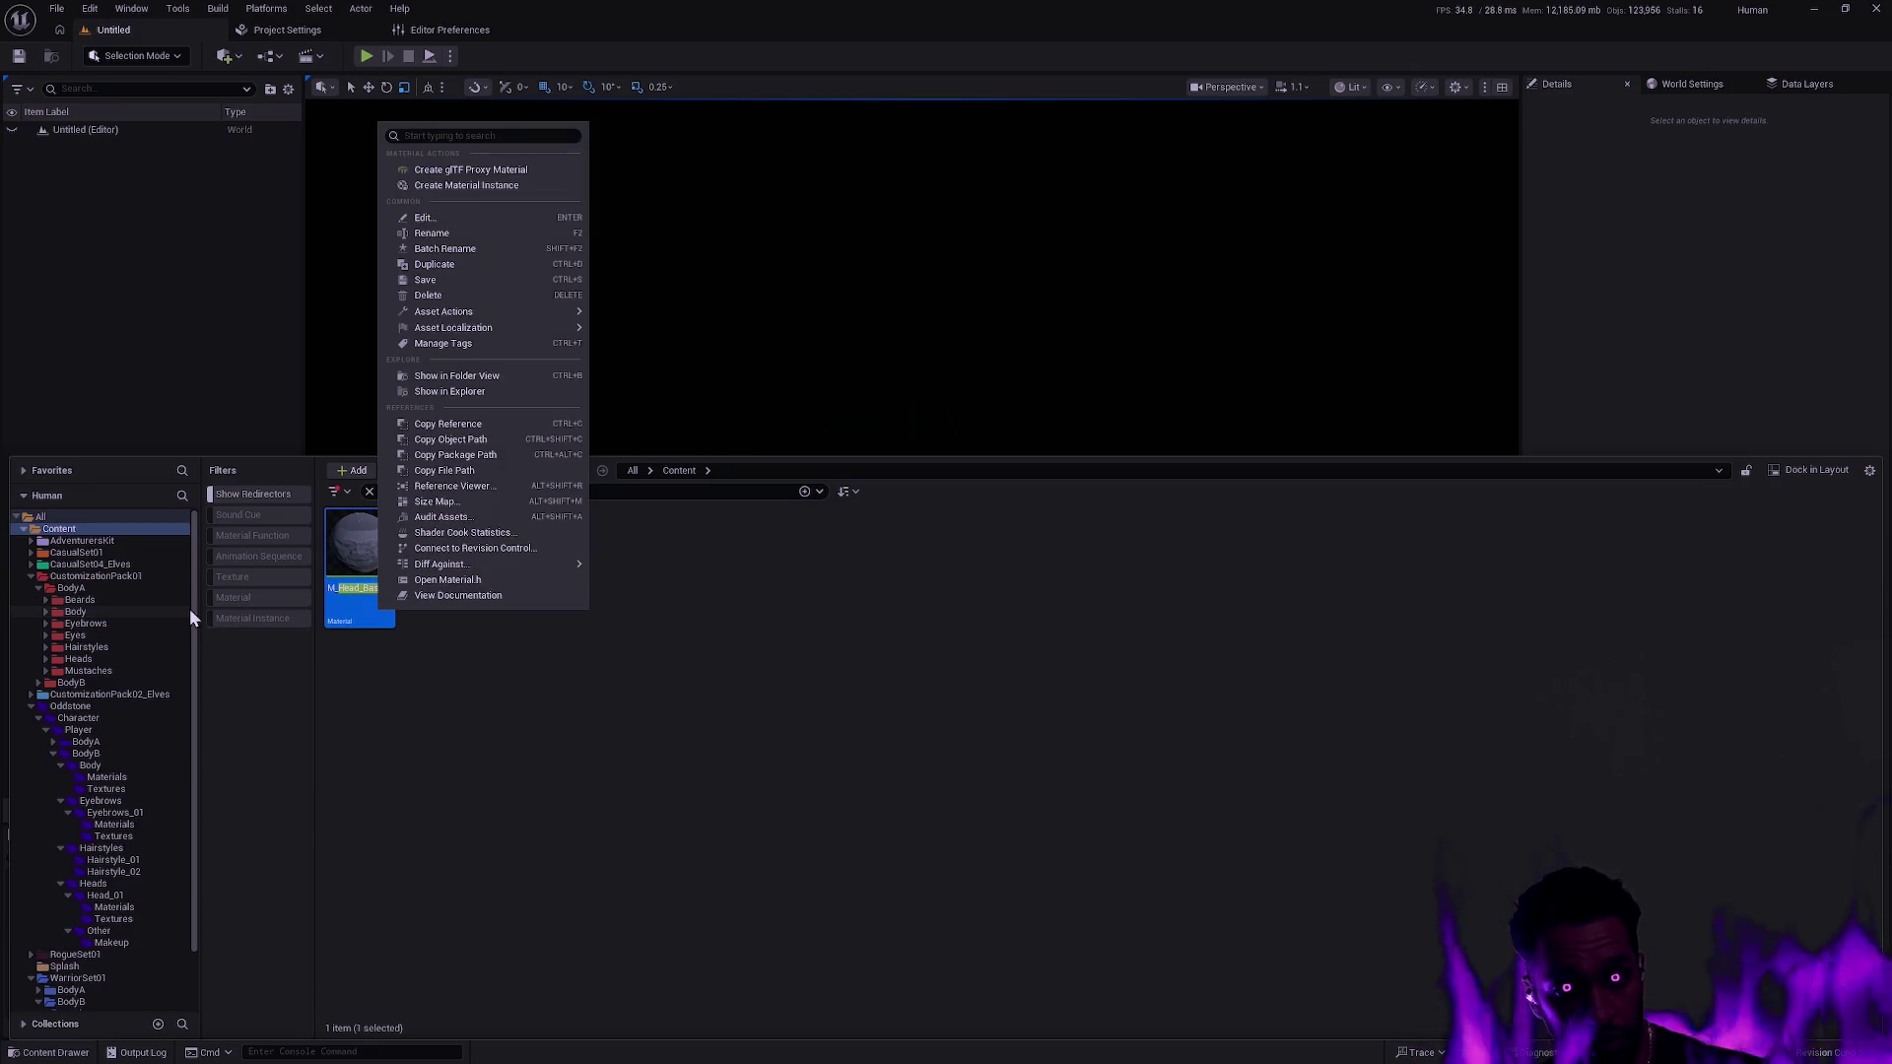
pyautogui.click(103, 658)
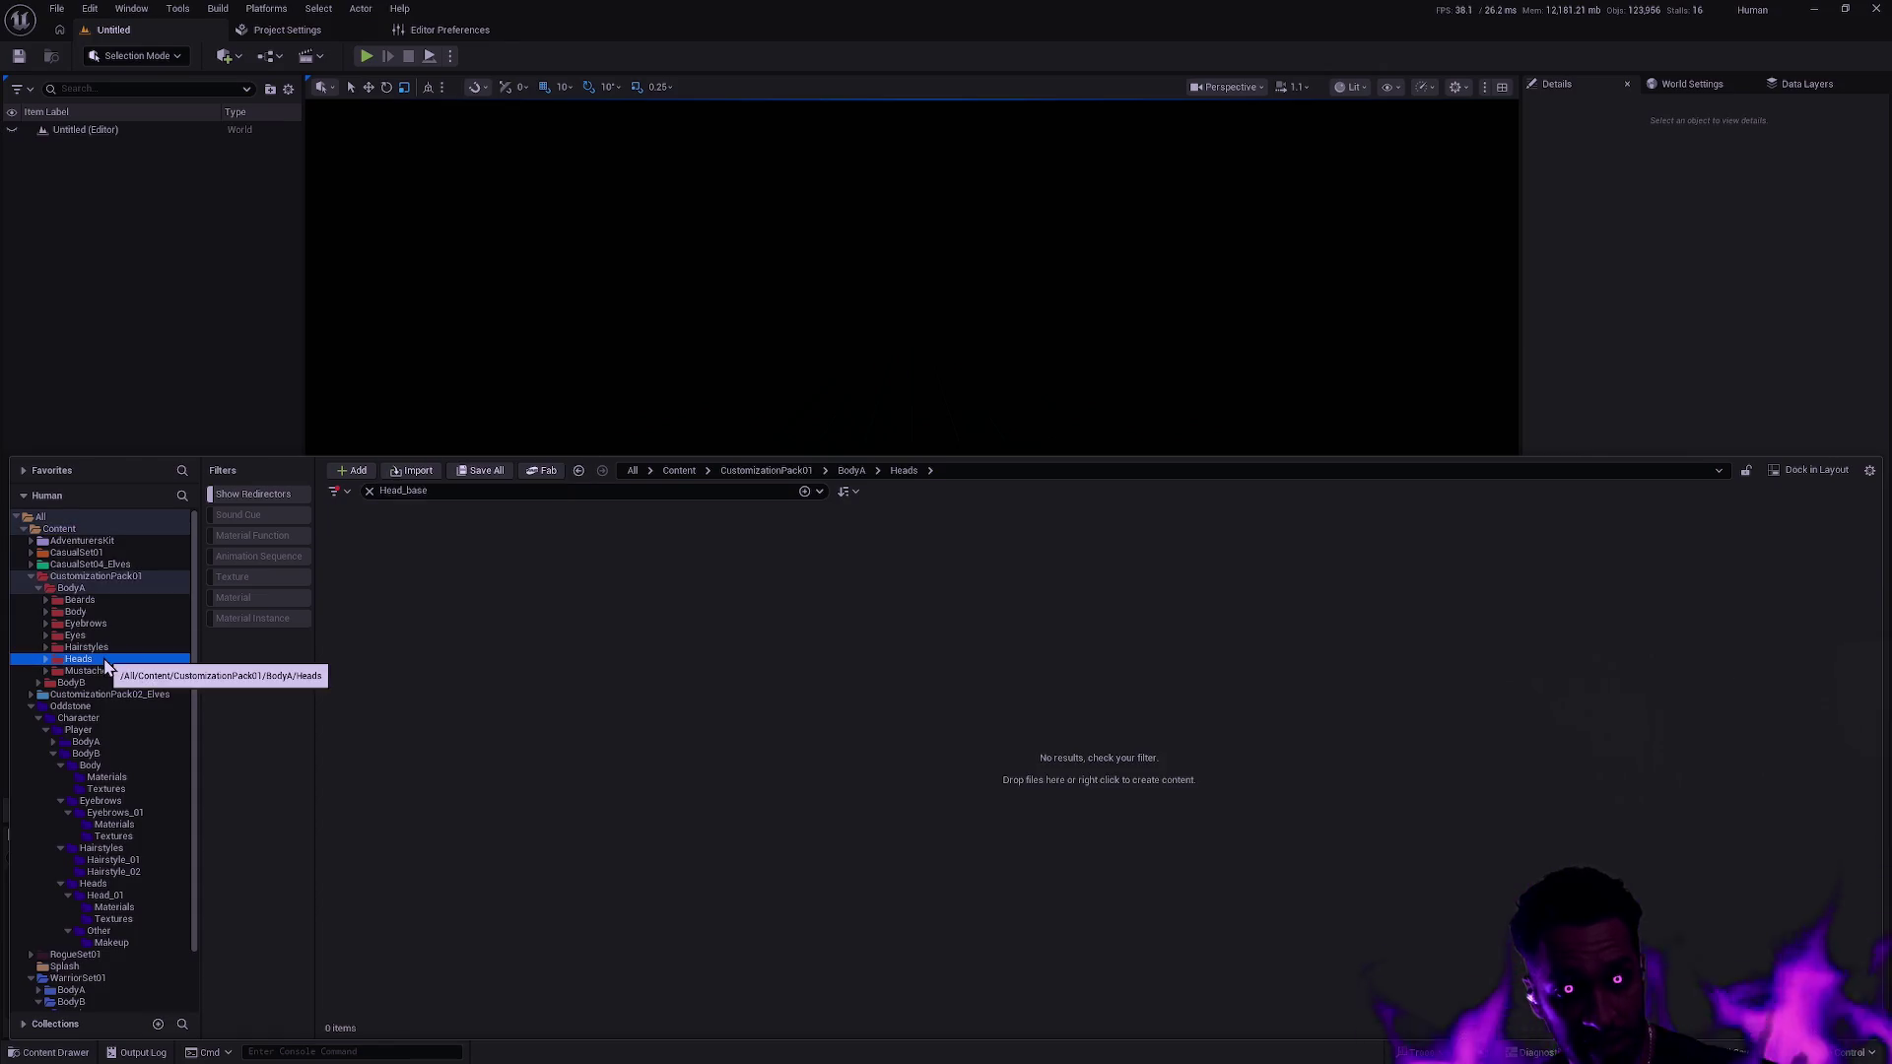
pyautogui.click(369, 492)
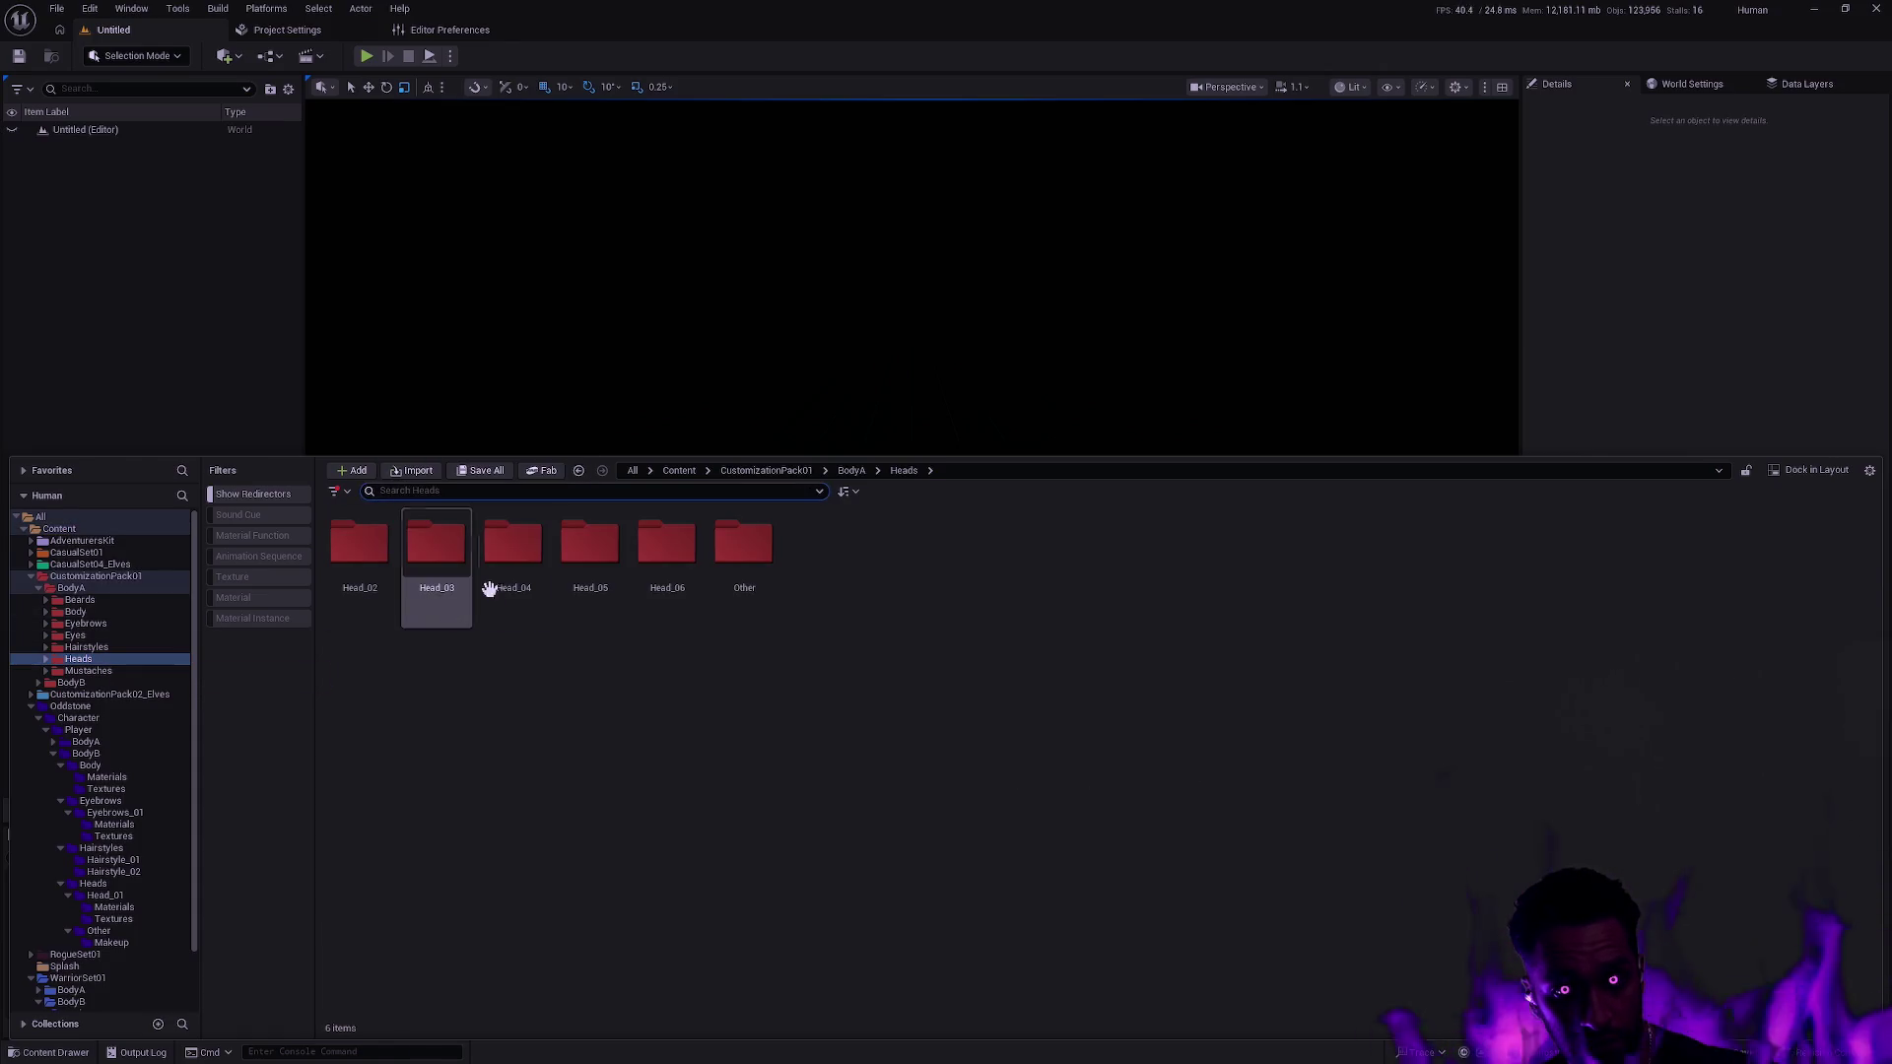
pyautogui.doubleClick(443, 571)
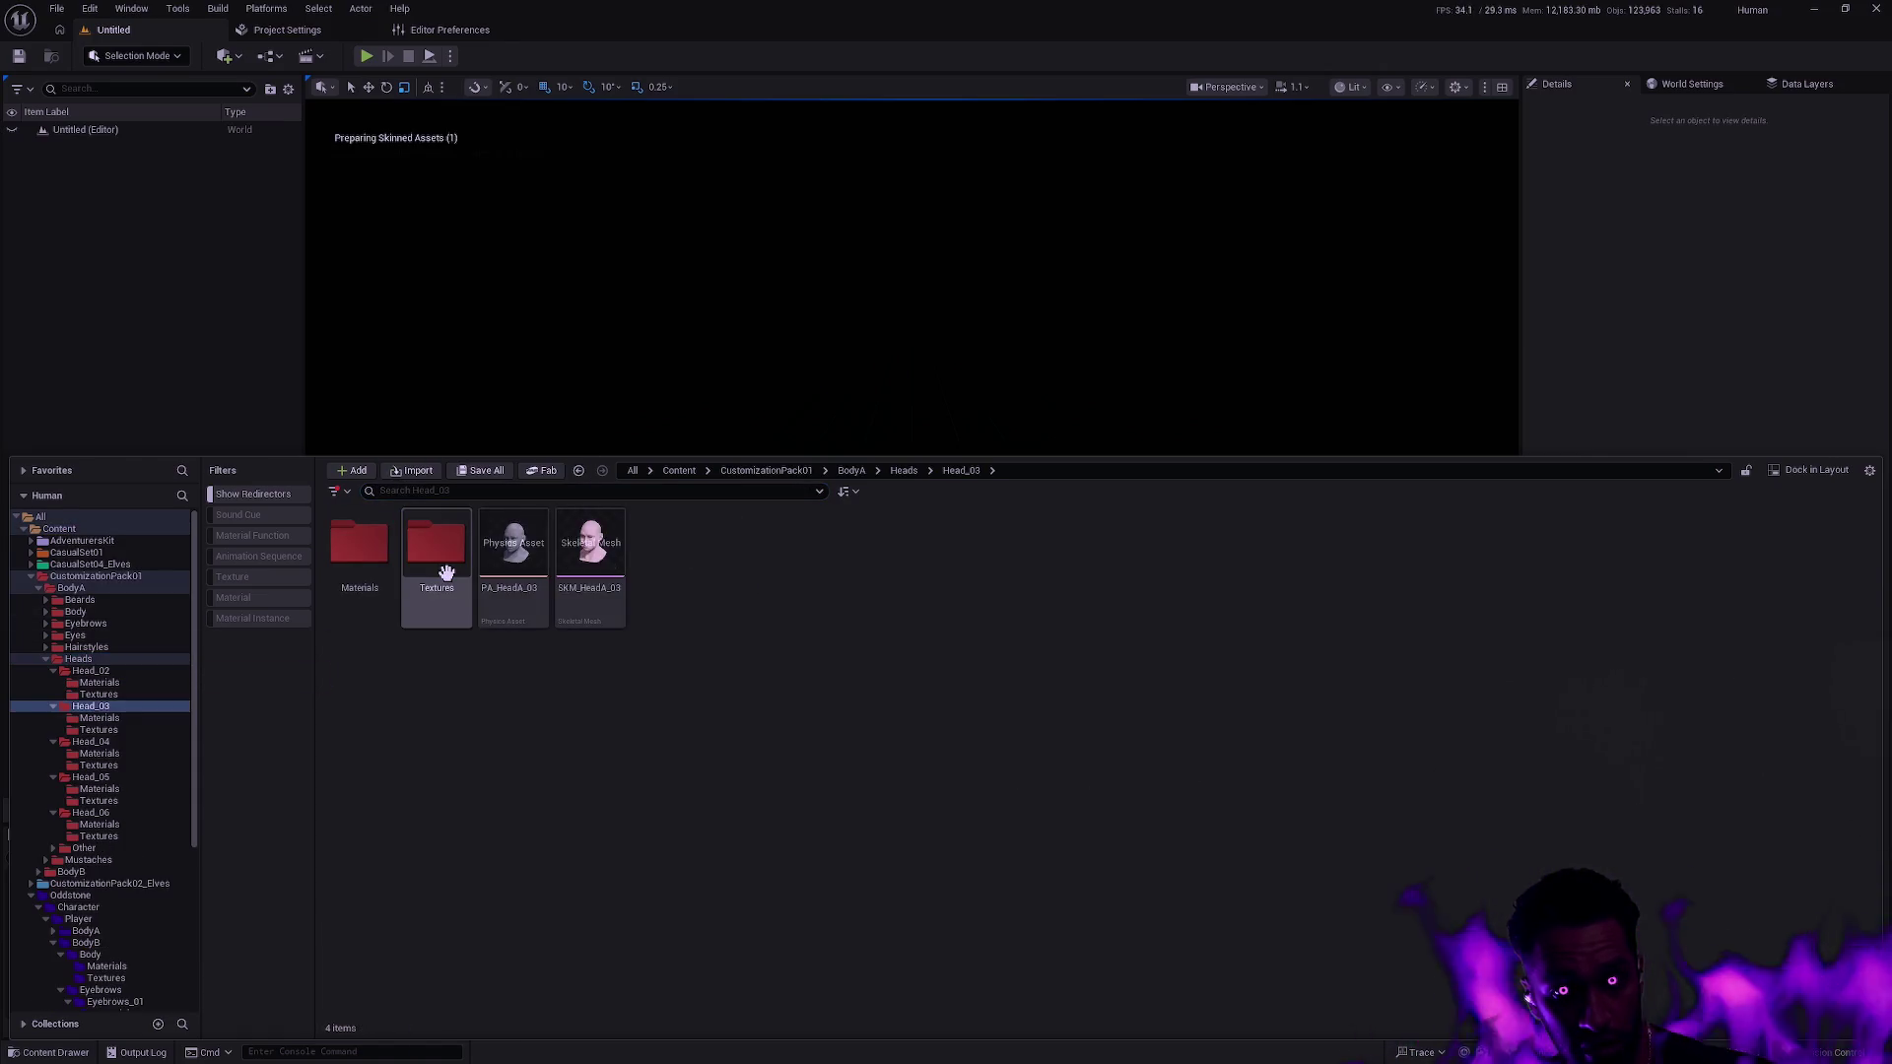
pyautogui.doubleClick(362, 572)
pyautogui.rightClick(512, 598)
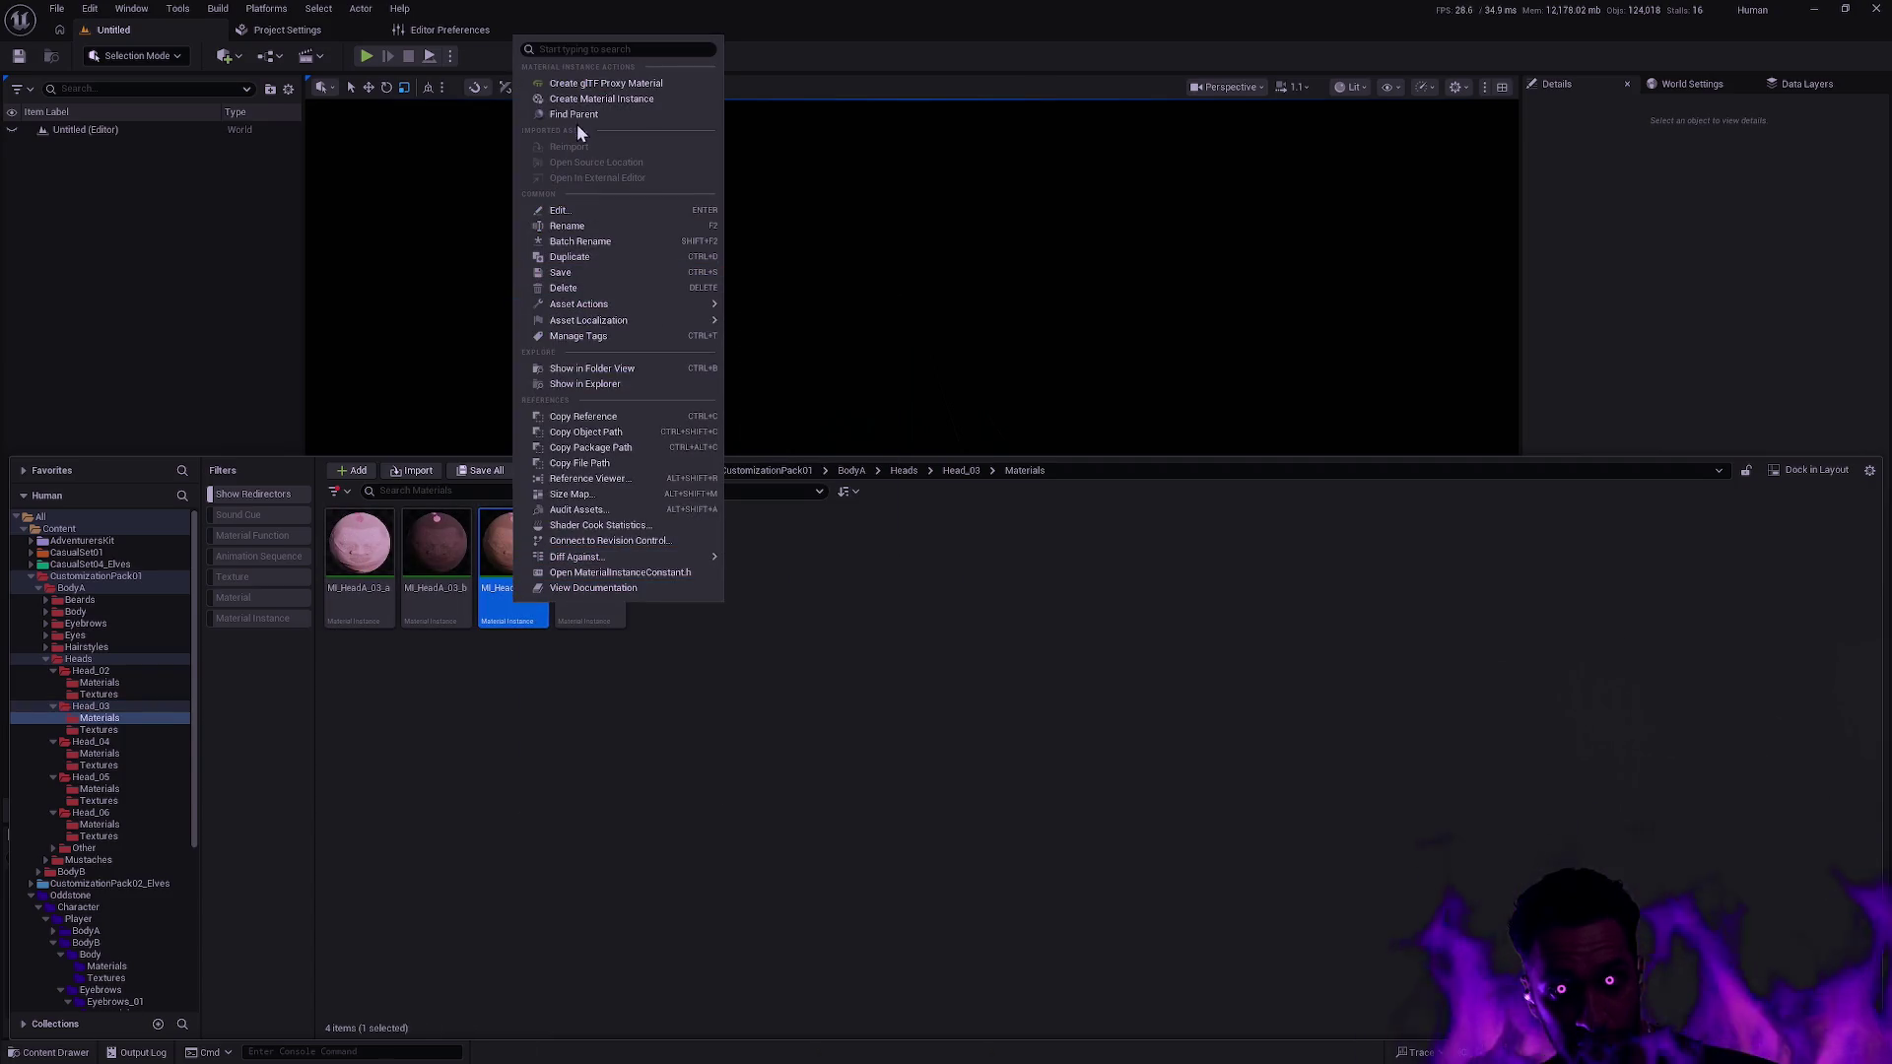
pyautogui.click(577, 120)
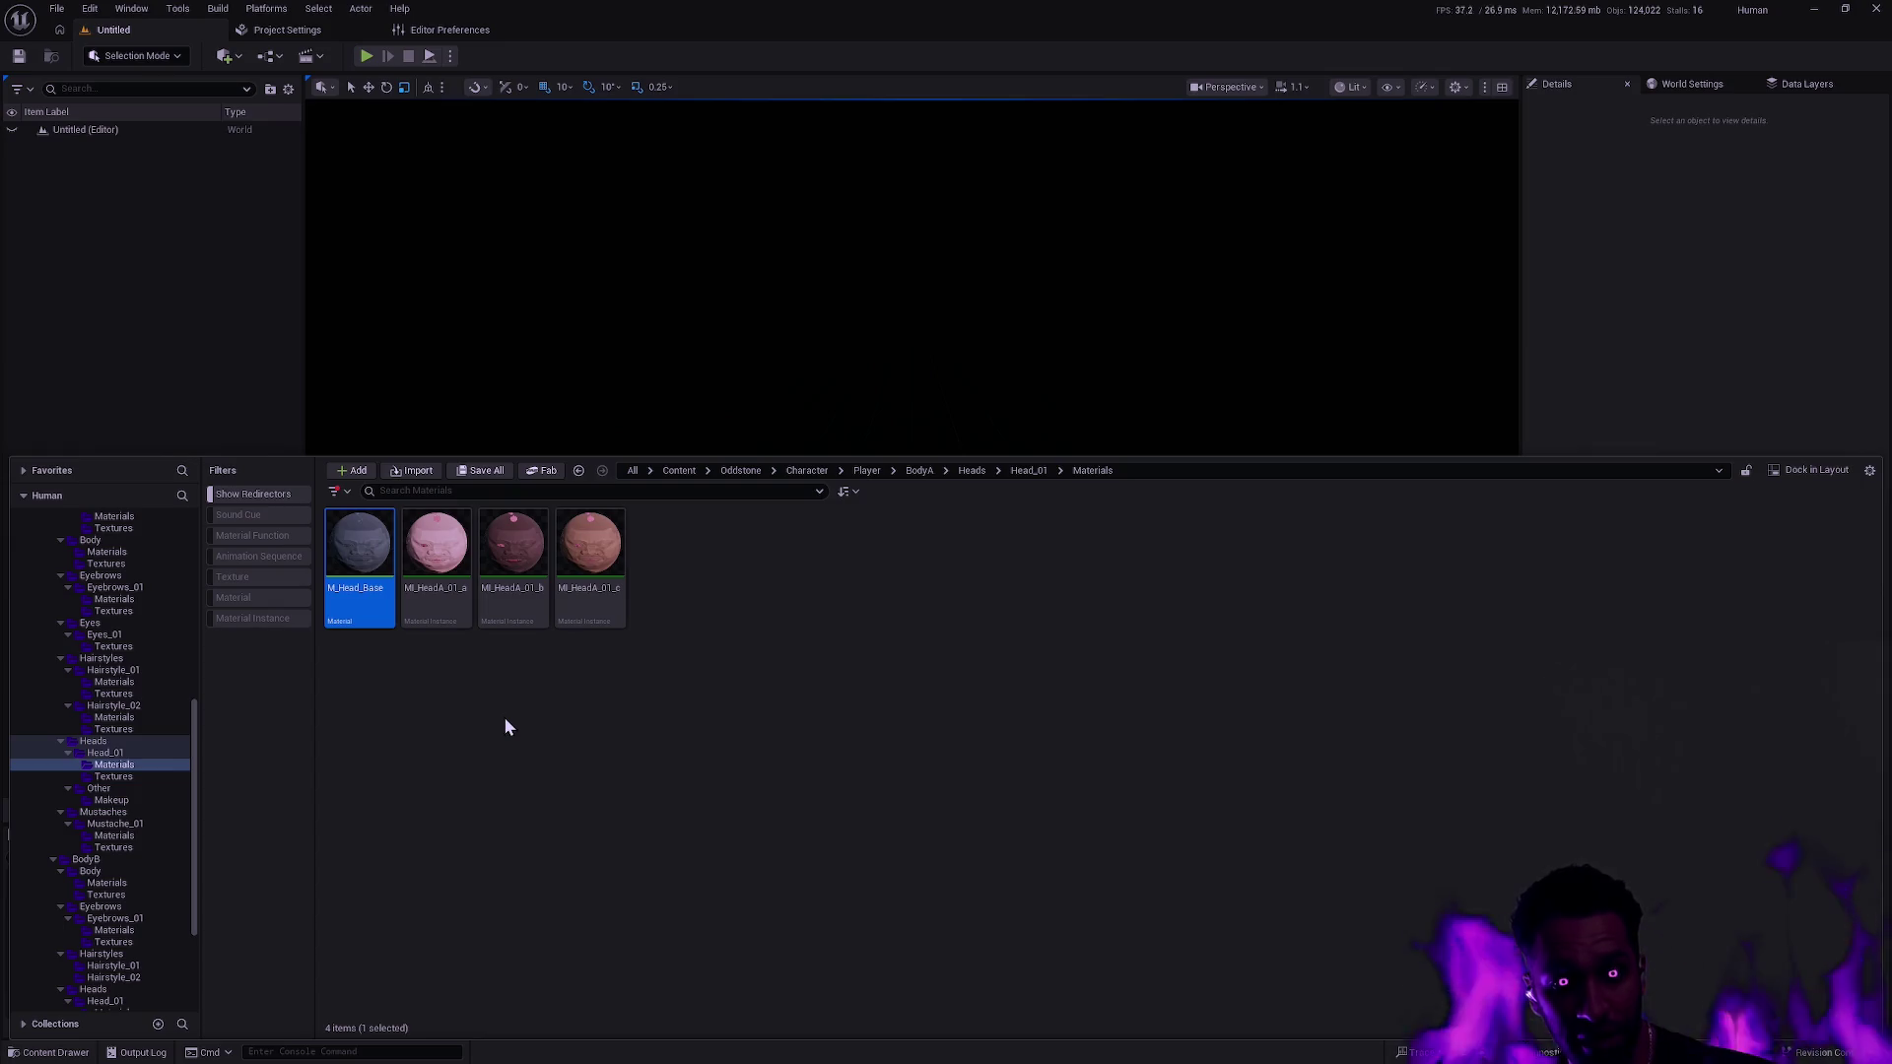
pyautogui.hotkey('alt', 'Left')
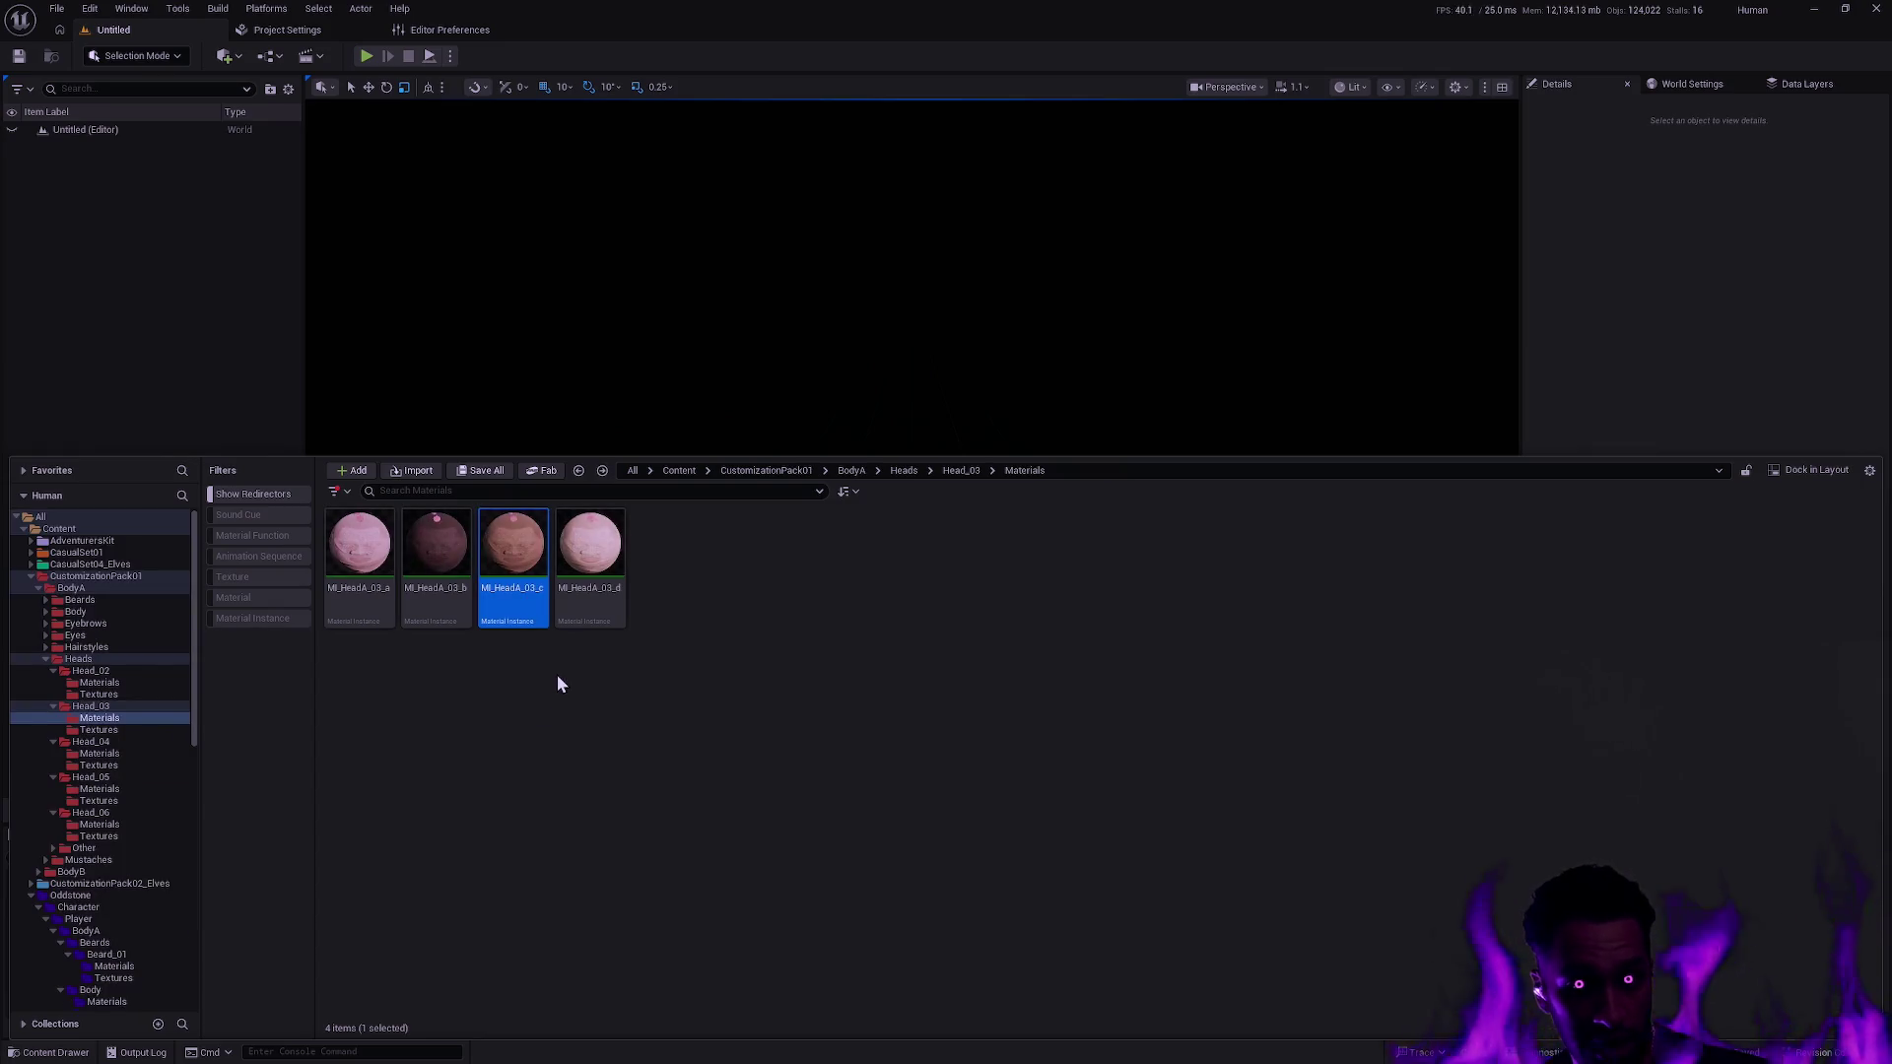
# Collapse the CustomizationPack01, CustomizationPack02_Elves and Oddstone folders, then return to the git terminal.
pyautogui.moveTo(534, 559)
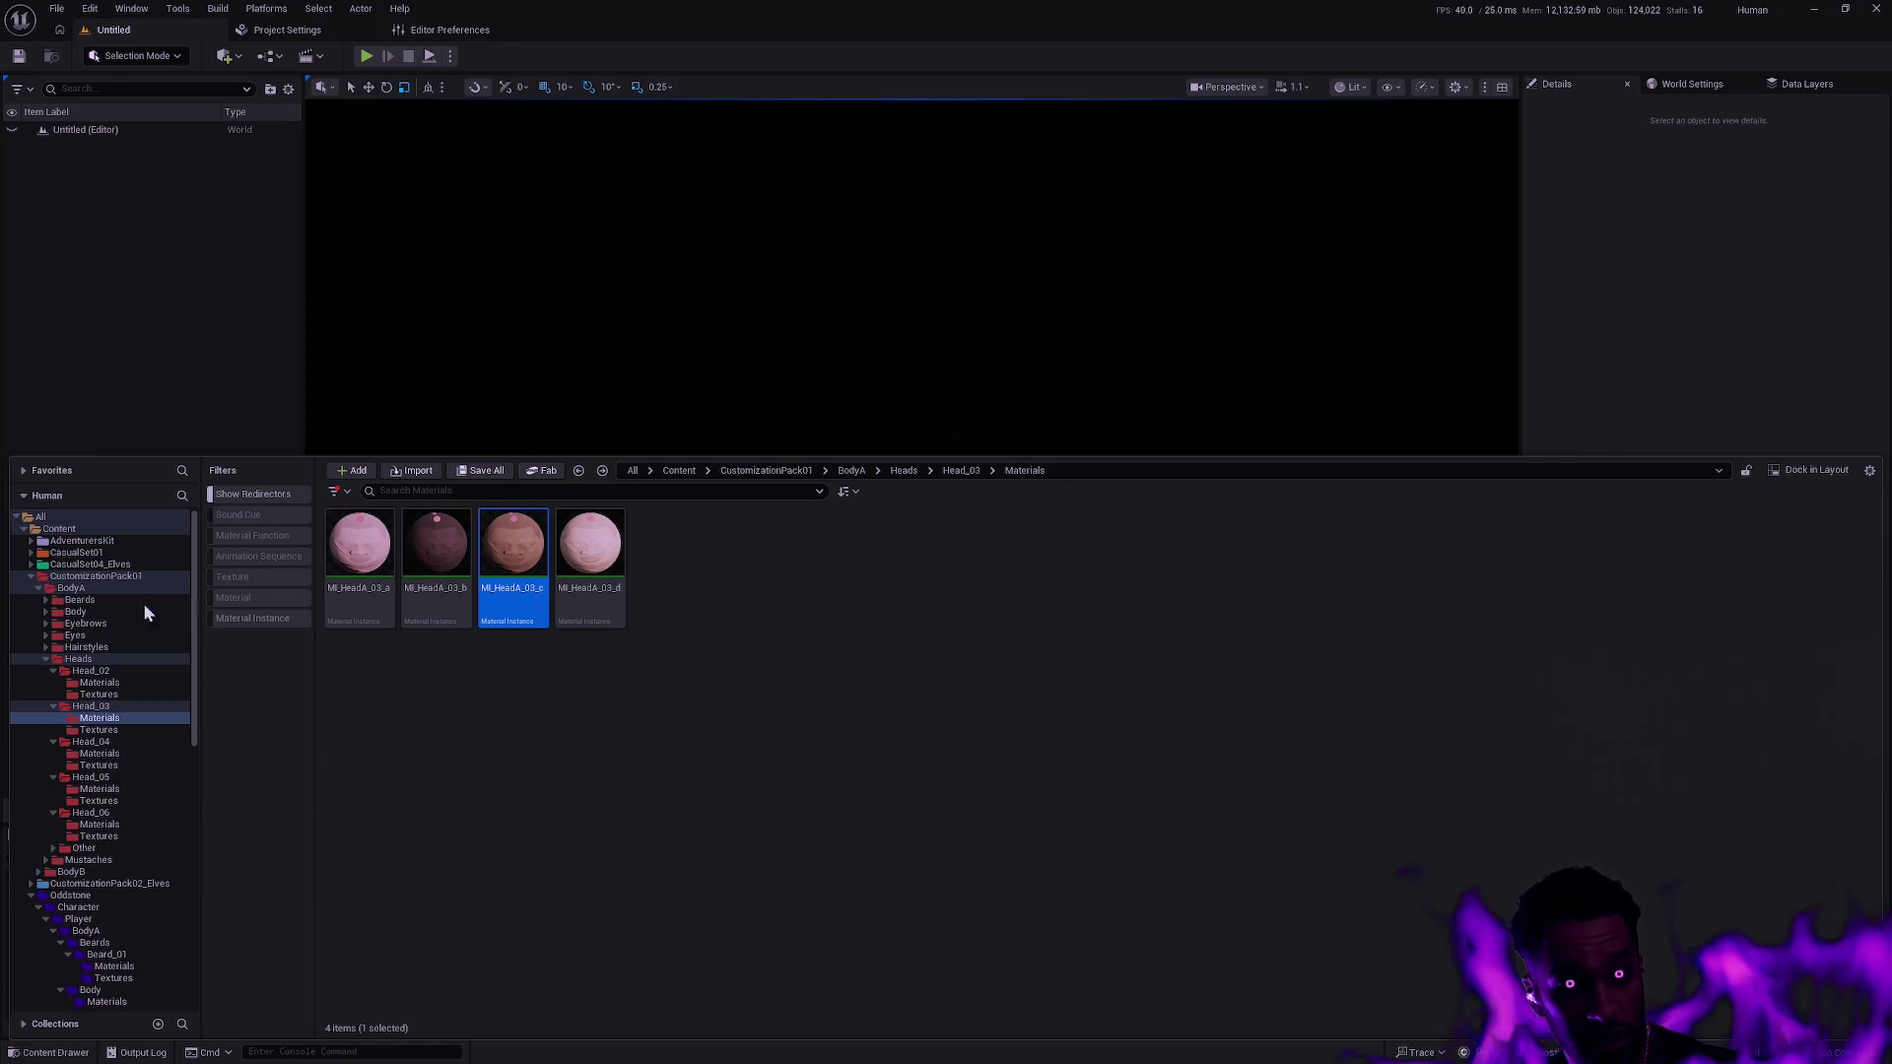
pyautogui.click(32, 577)
pyautogui.click(32, 588)
pyautogui.click(30, 588)
pyautogui.click(30, 600)
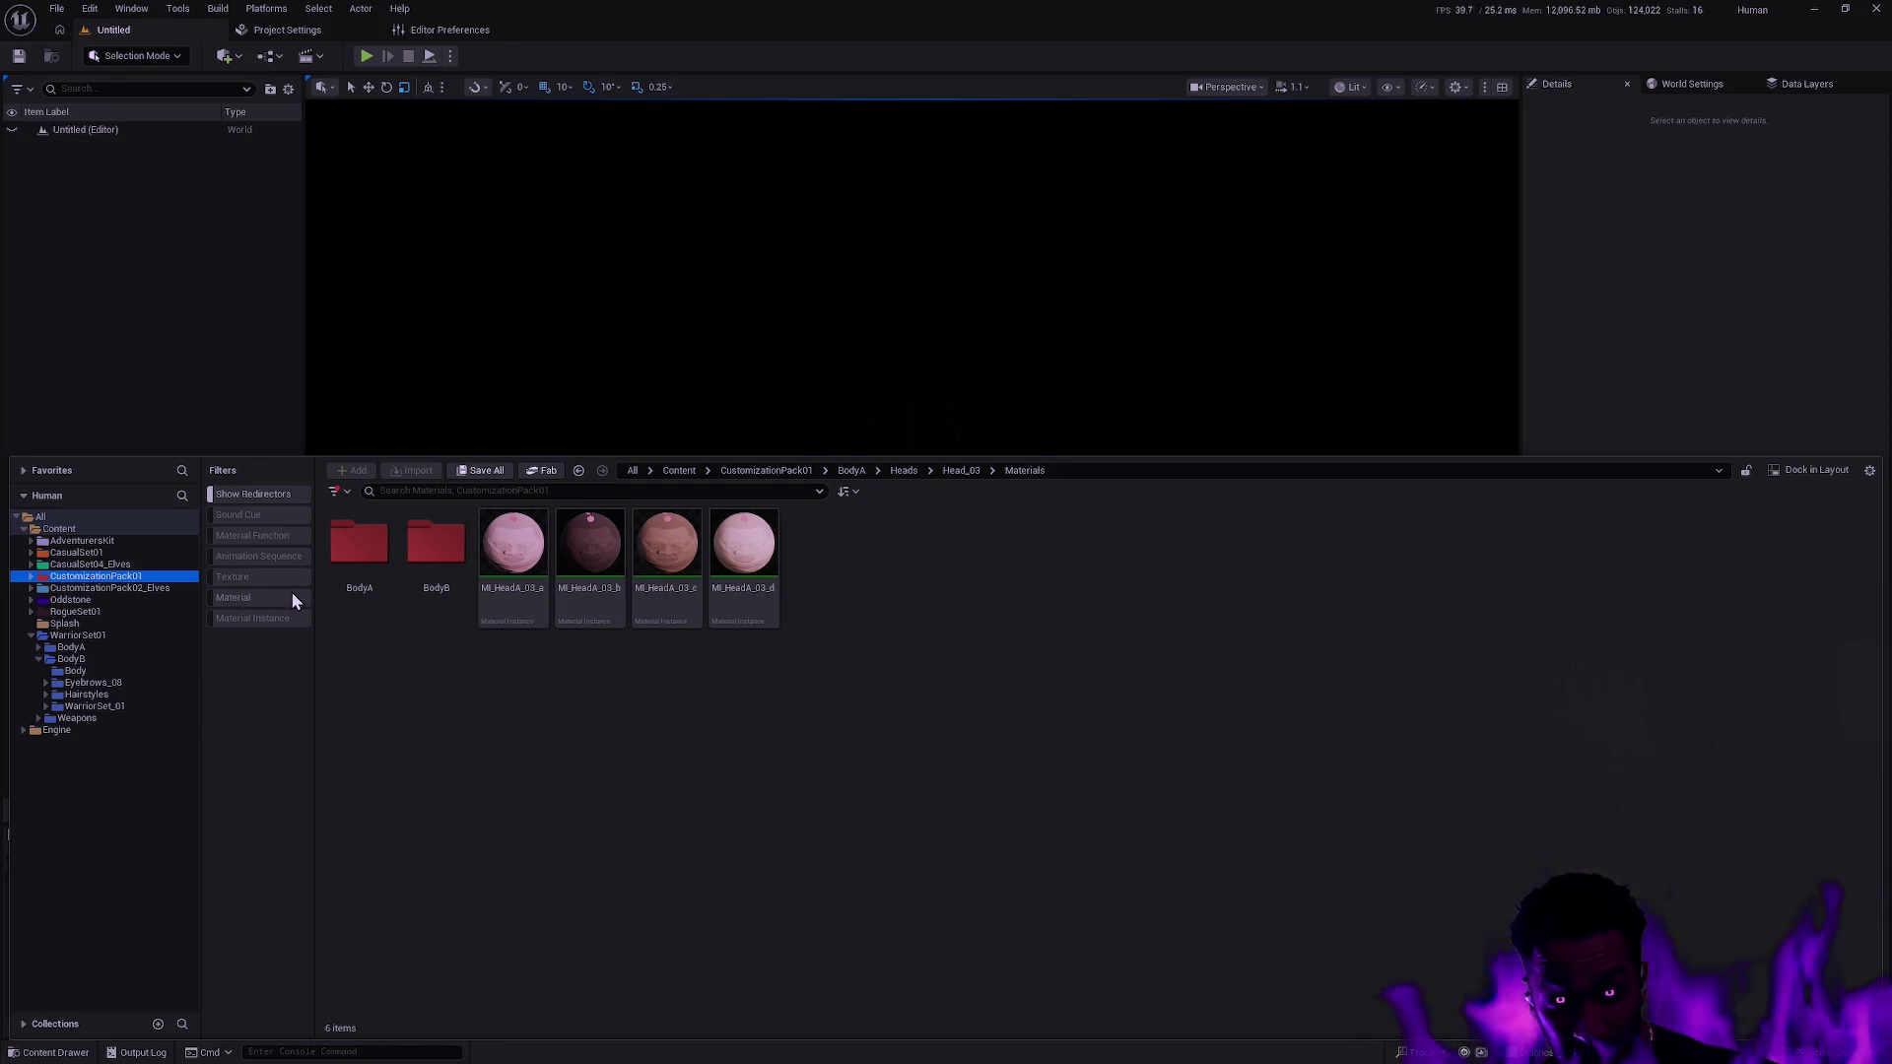
pyautogui.hotkey('alt', 'Tab')
# Check the git status, then stage all changes with ga -A and recheck.
pyautogui.write('gs')
pyautogui.press('Return')
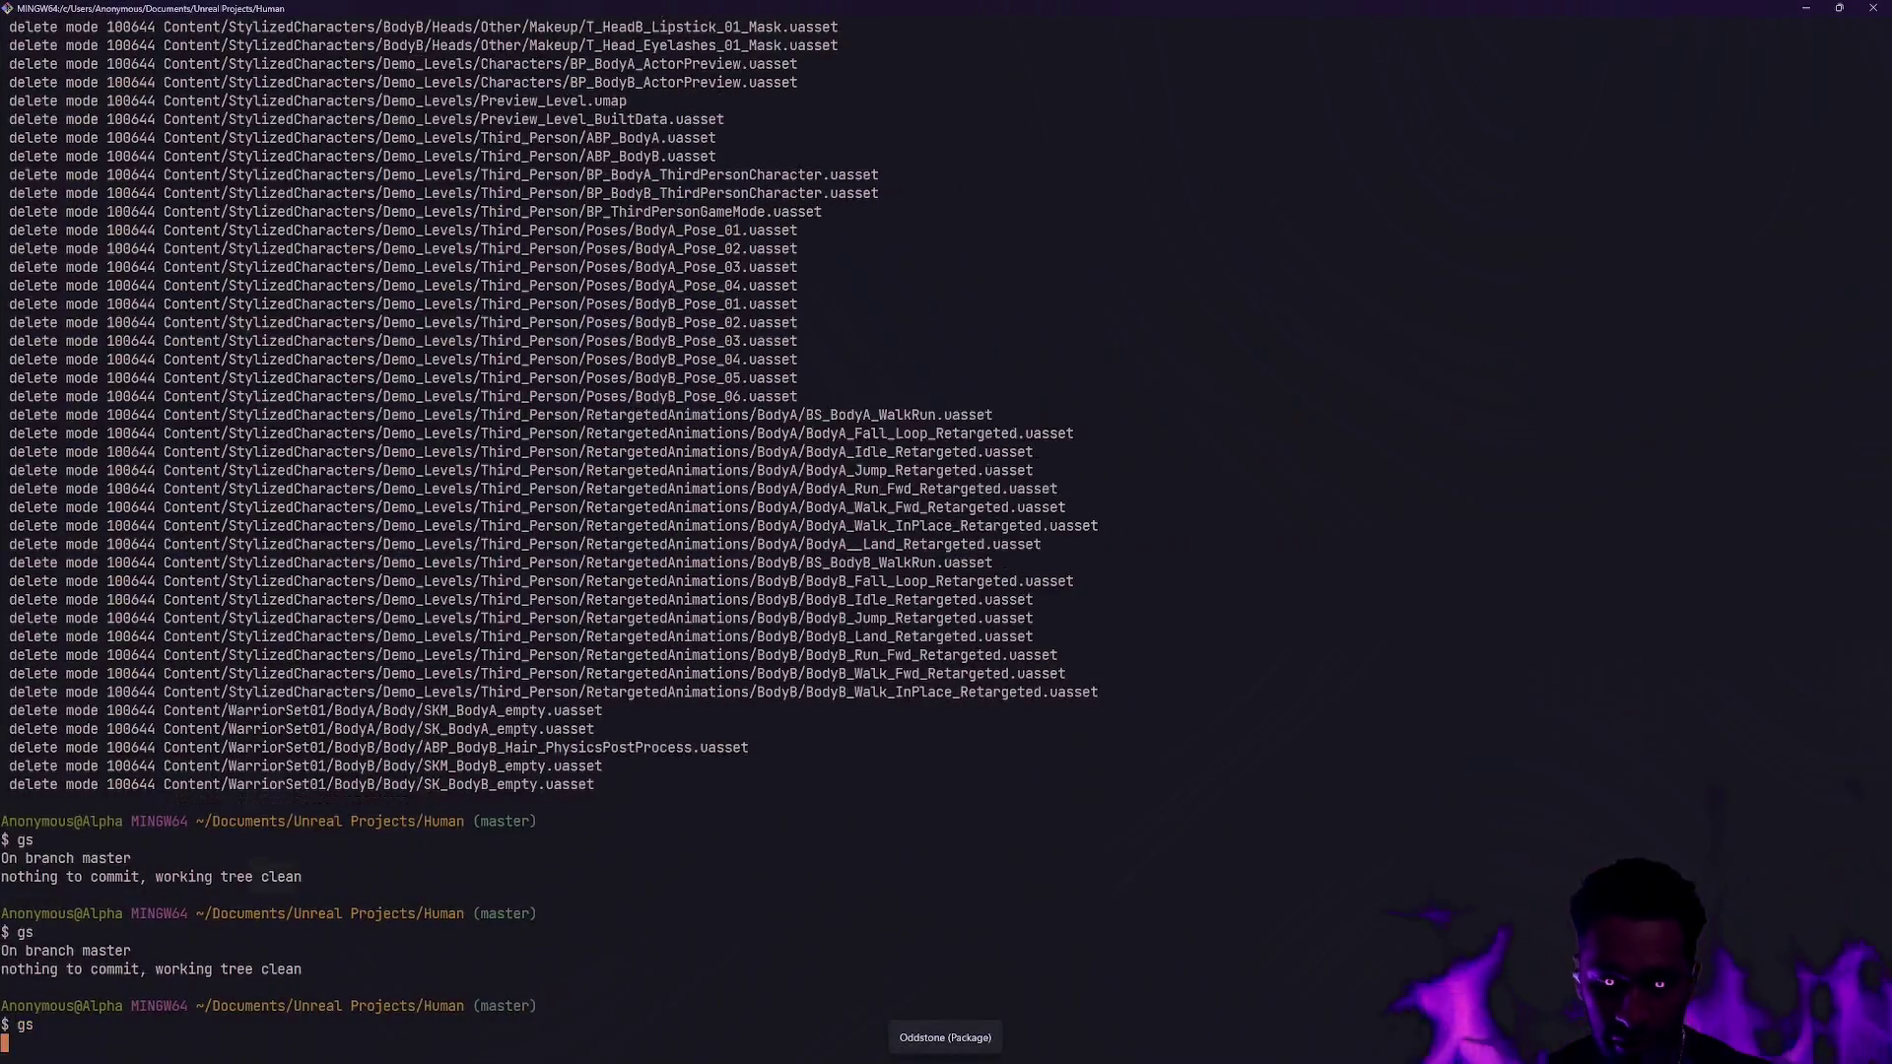
pyautogui.write('ga -Ags')
pyautogui.press('Return')
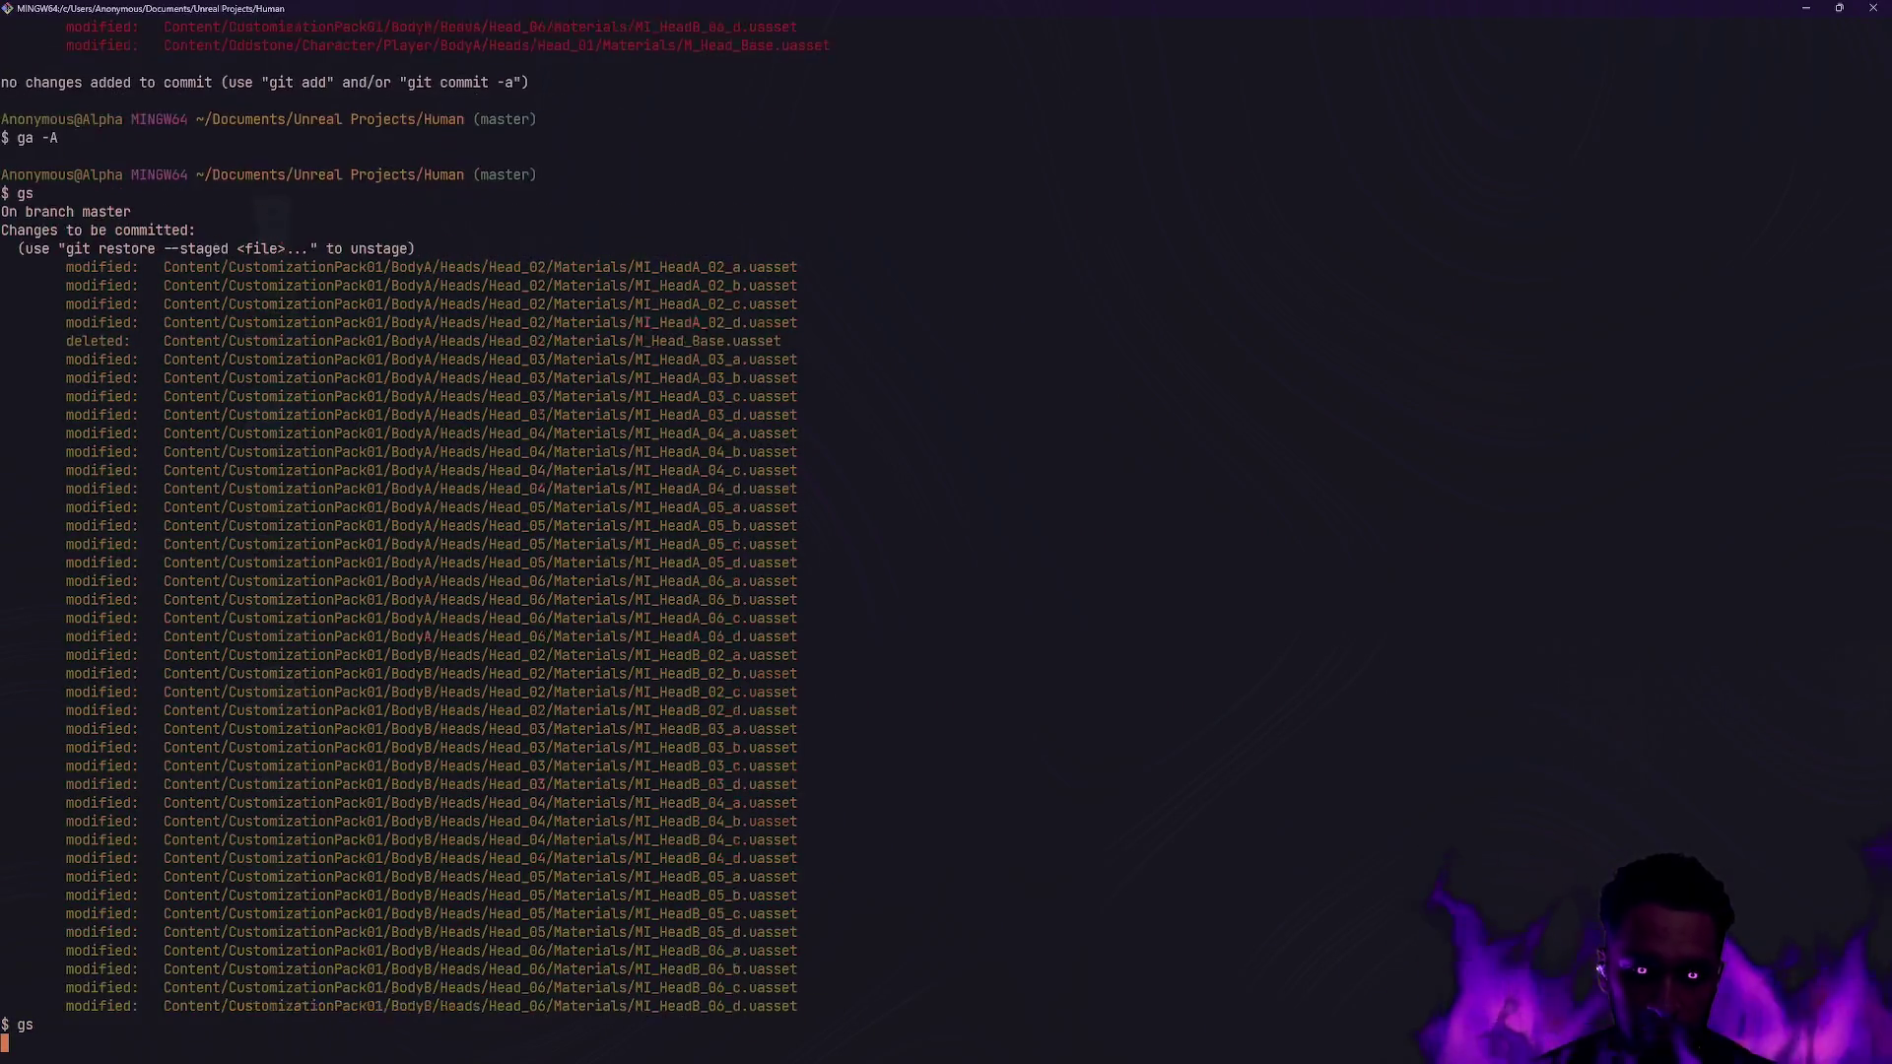
# Commit with message 'Consolidate duplicate head base materials' and snap the terminal aside to reveal Unreal.
pyautogui.write("gc -m 'COnsoli")
pyautogui.press('BackSpace')
pyautogui.press('BackSpace')
pyautogui.press('BackSpace')
pyautogui.write('onsolidate duplicate head material')
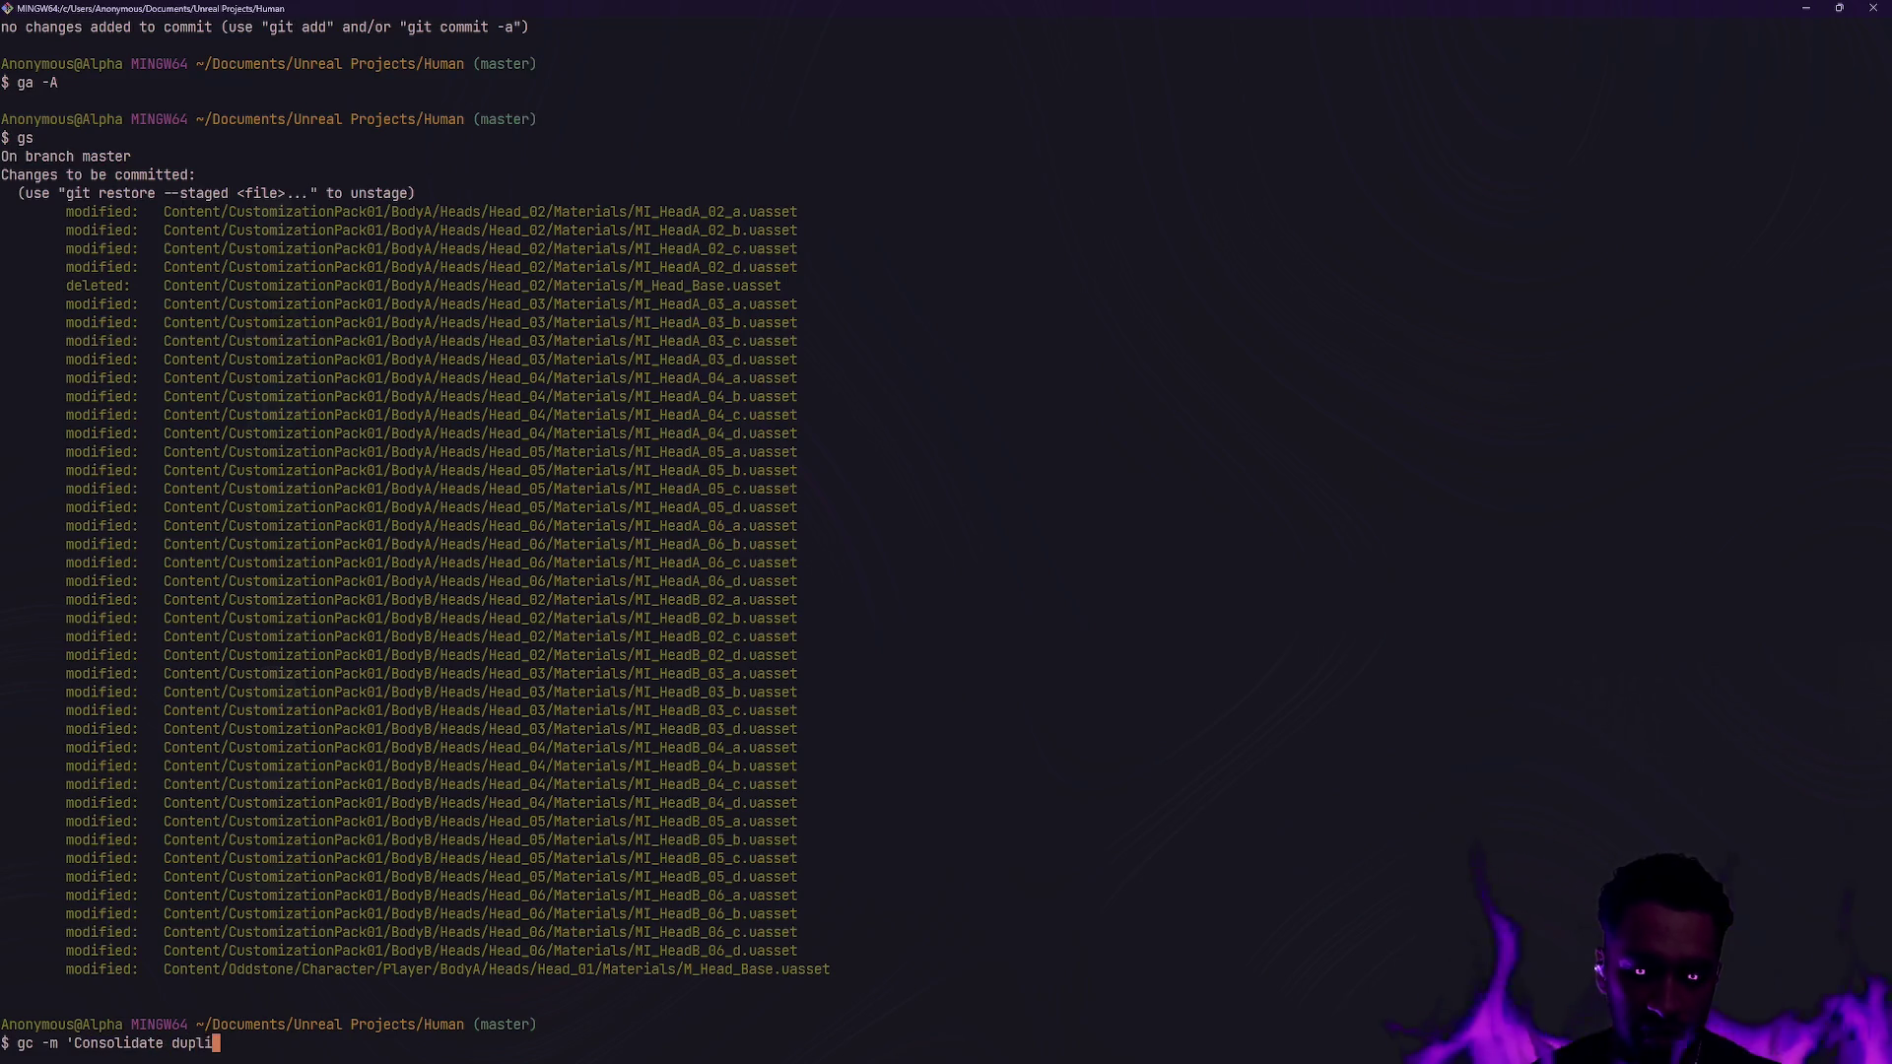
pyautogui.press('BackSpace')
pyautogui.press('BackSpace')
pyautogui.press('BackSpace')
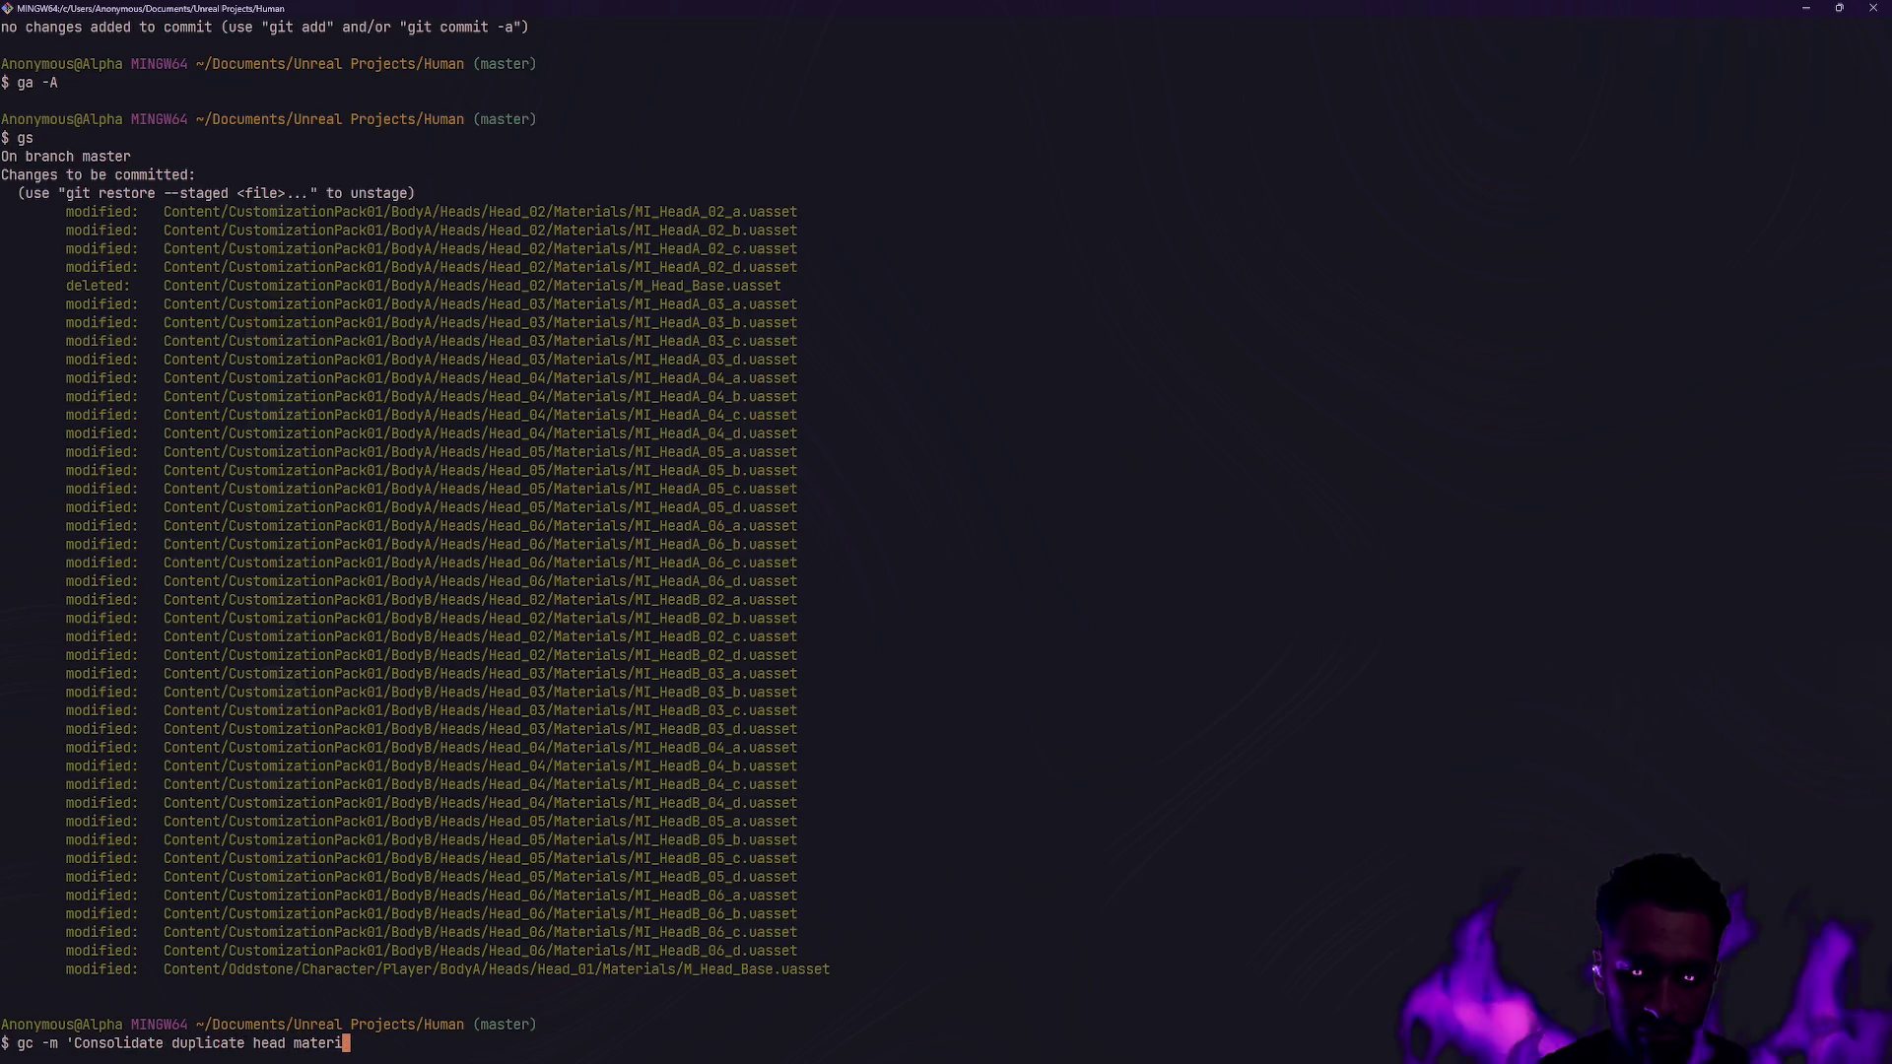
pyautogui.press('BackSpace')
pyautogui.write("base materials'")
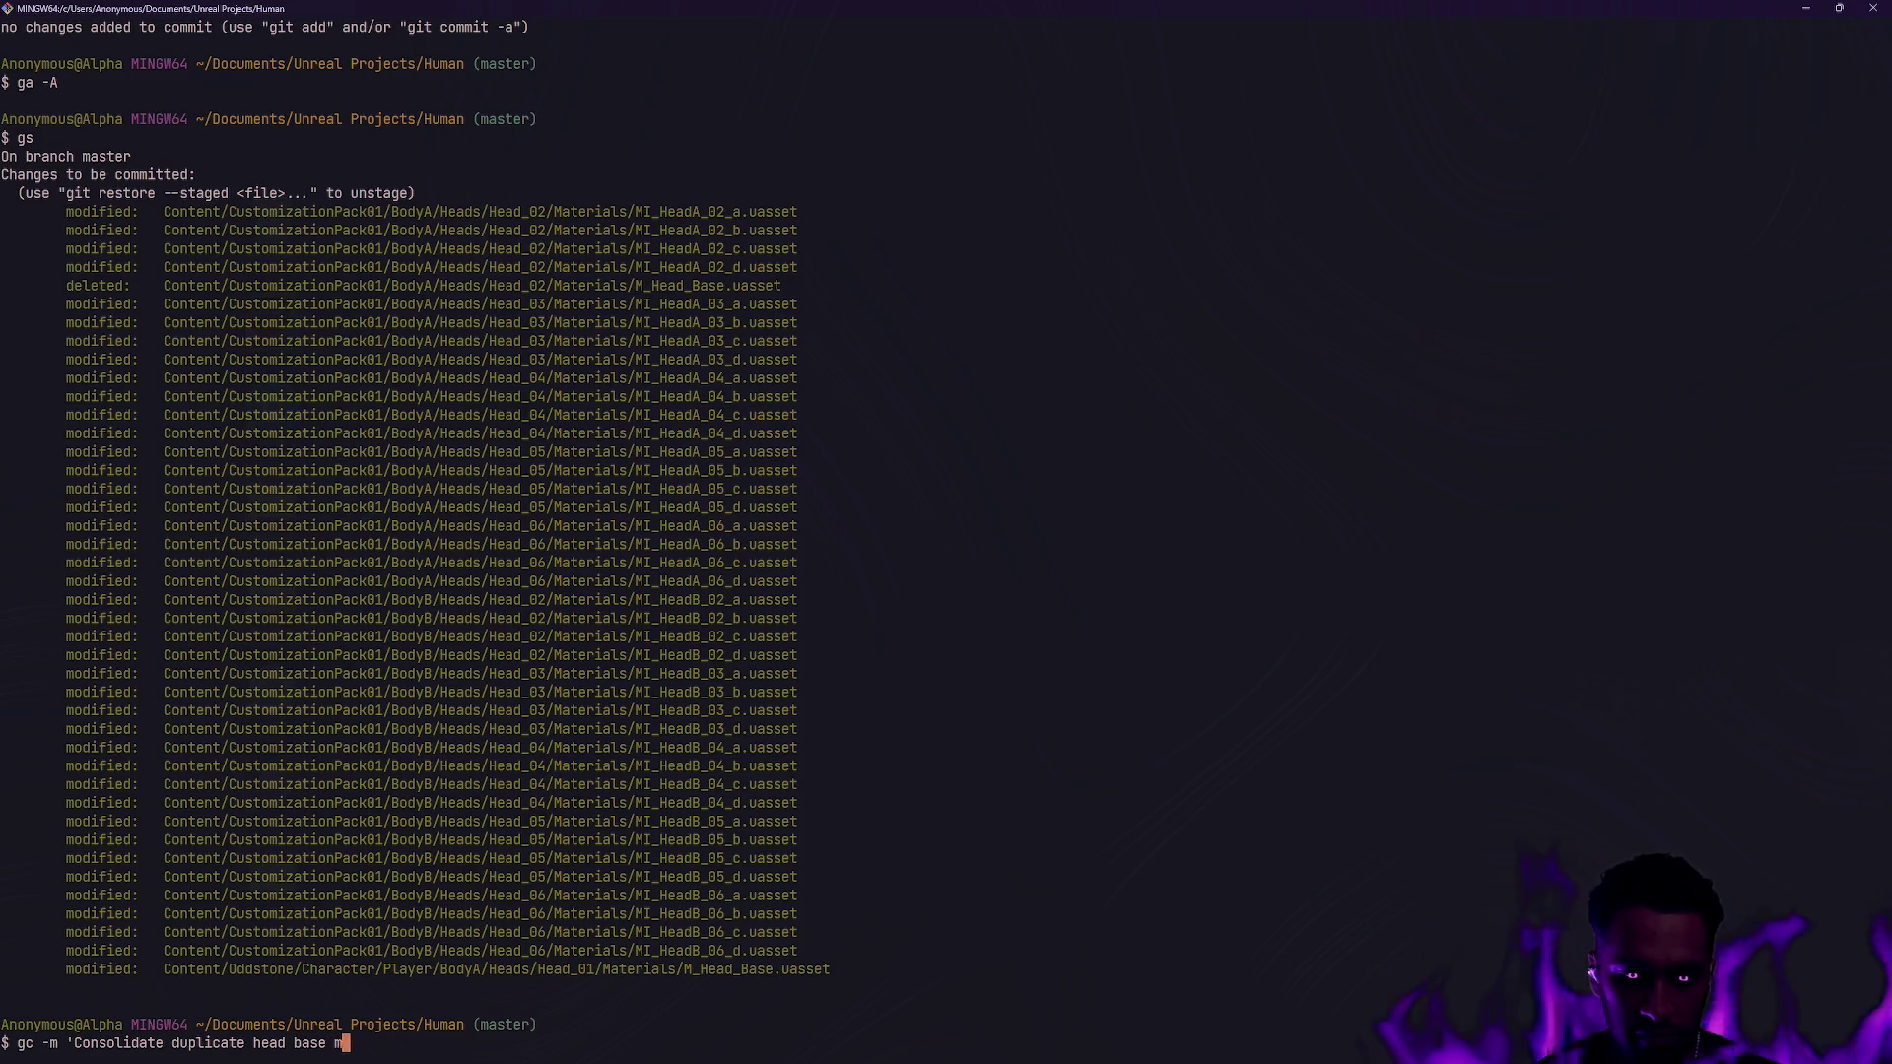
pyautogui.press('Return')
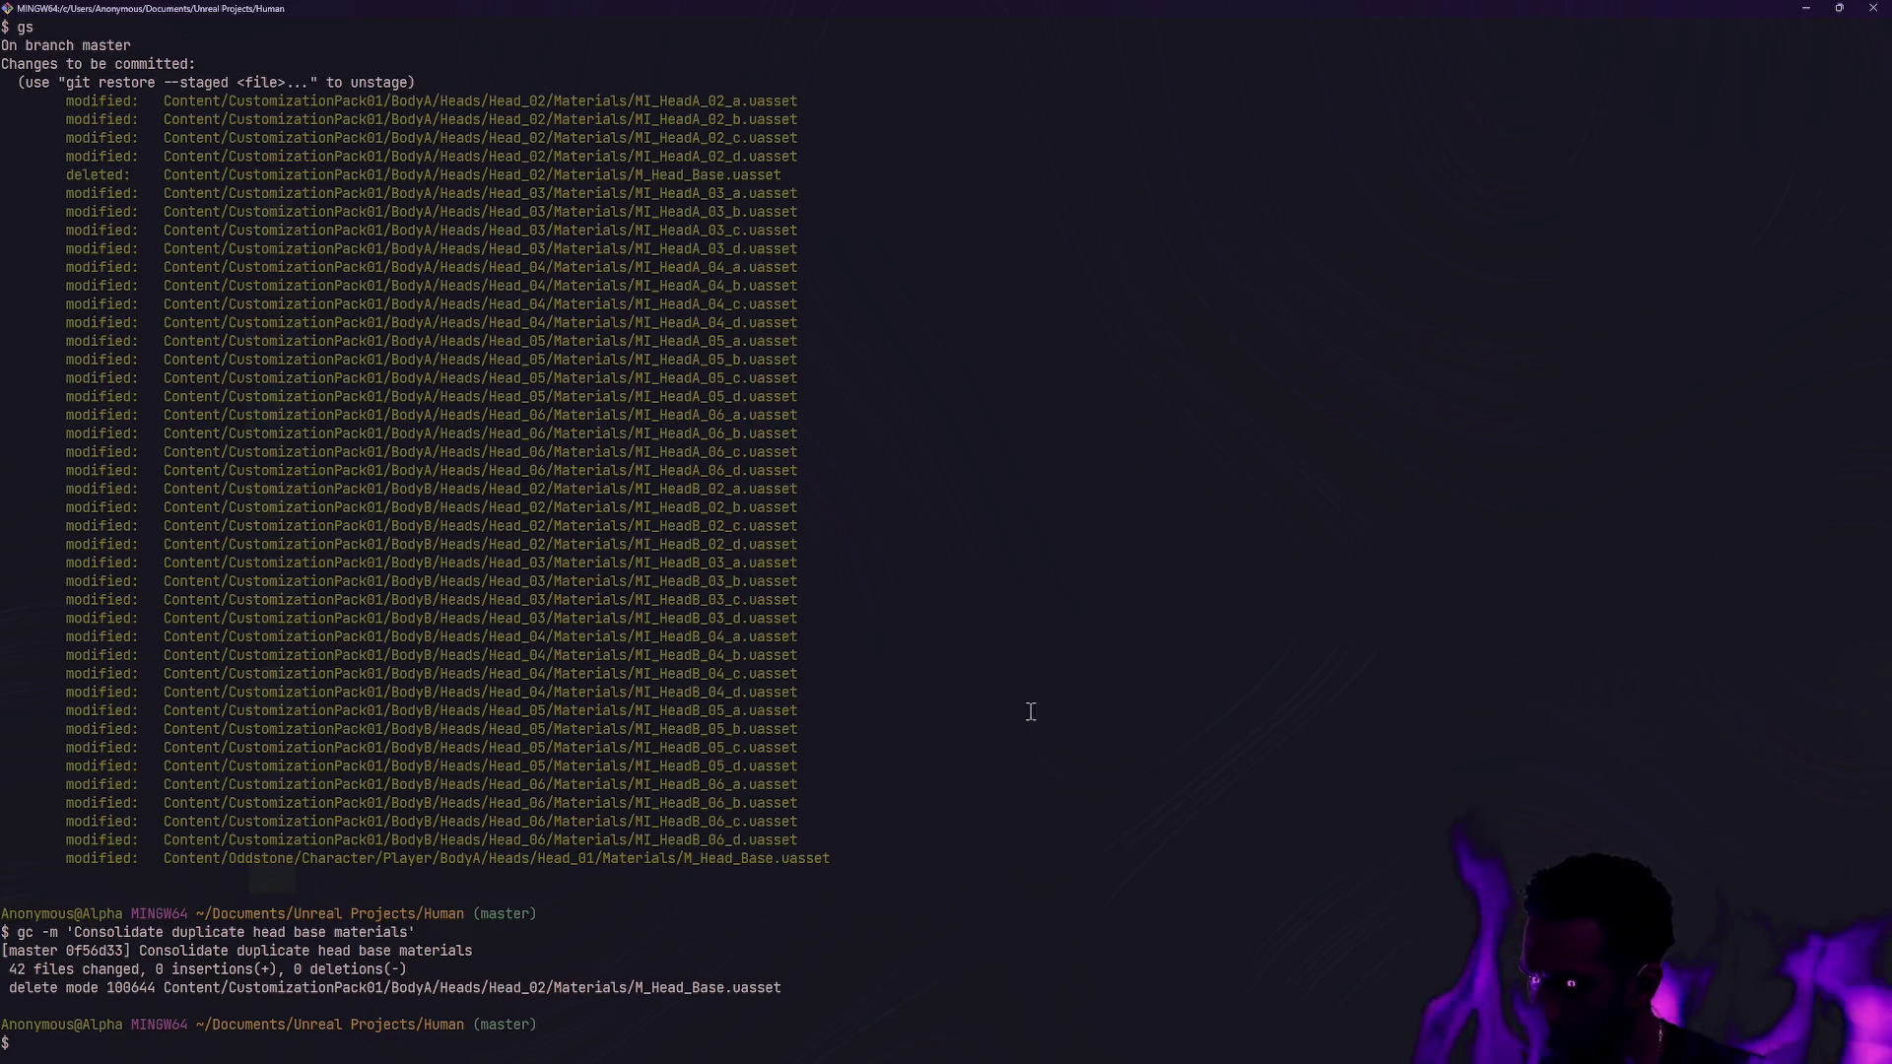
pyautogui.press('super+Right')
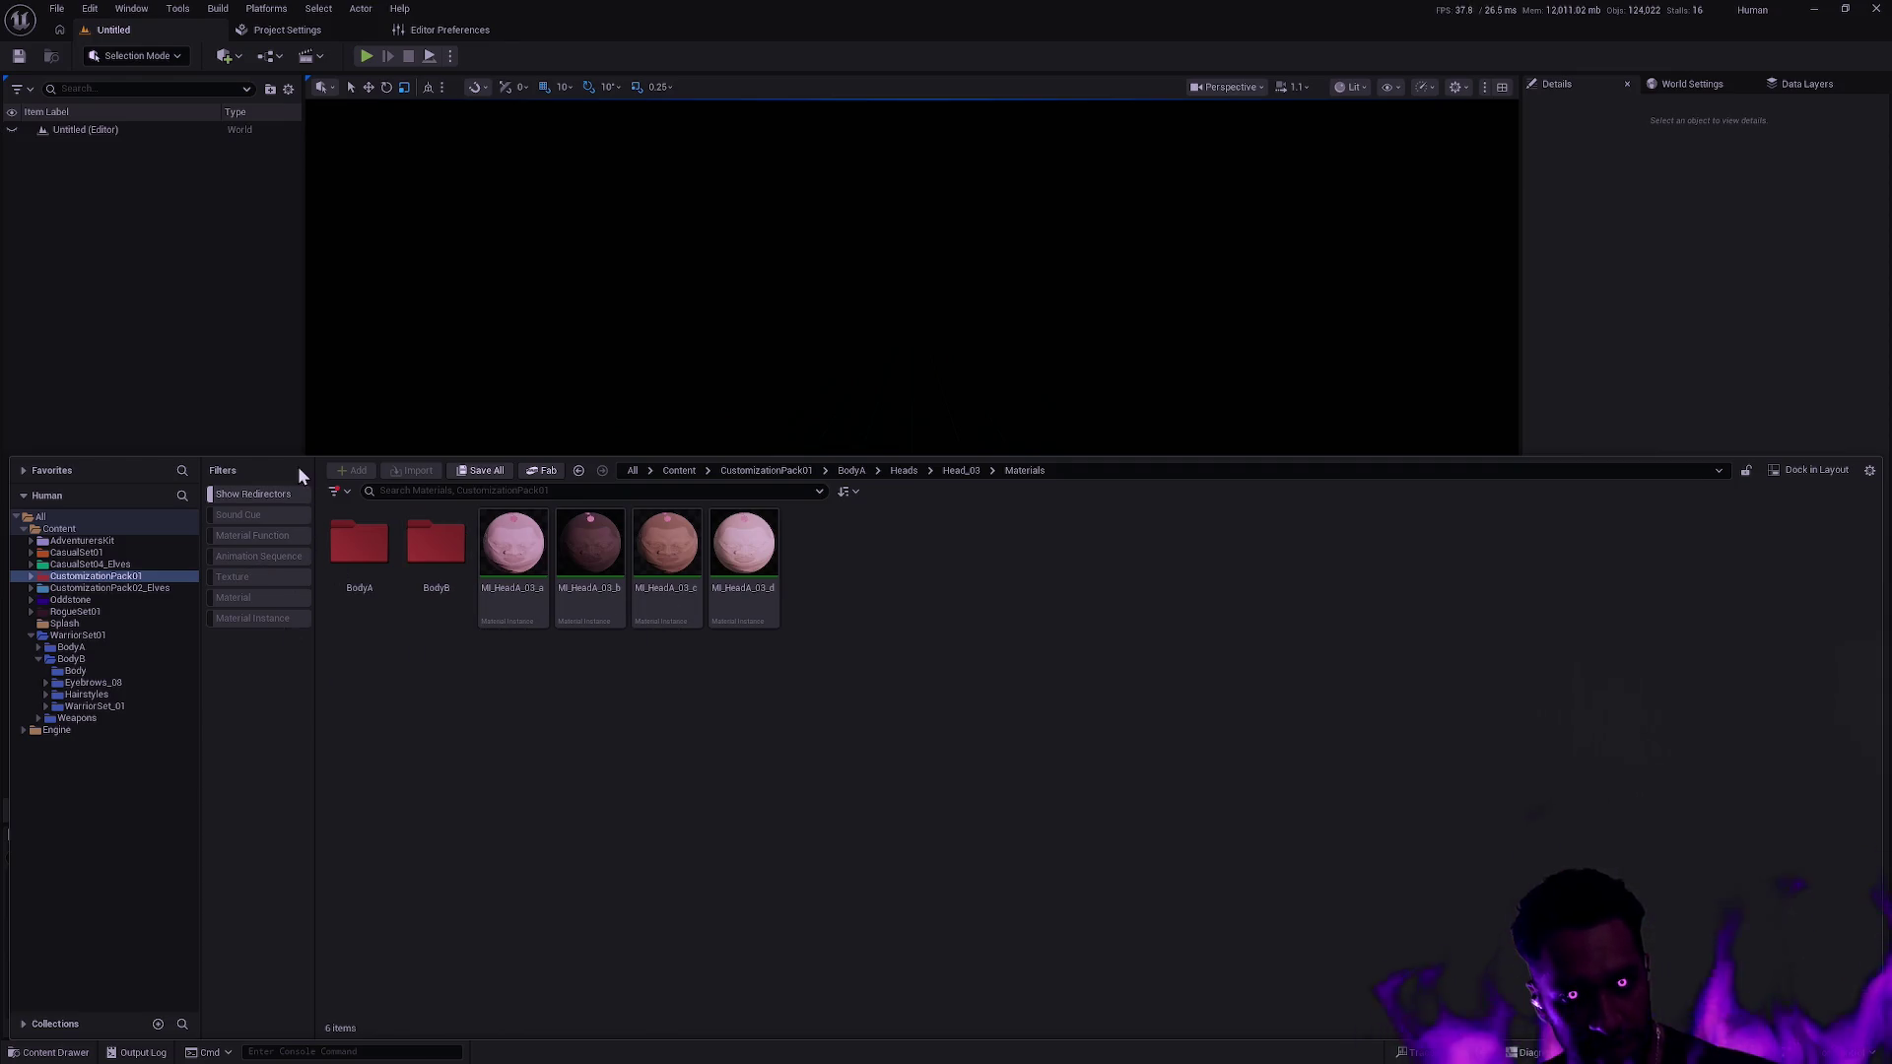
# Widen the asset grid and open CustomizationPack01's BodyA folder.
pyautogui.moveTo(316, 532); pyautogui.dragTo(304, 532)
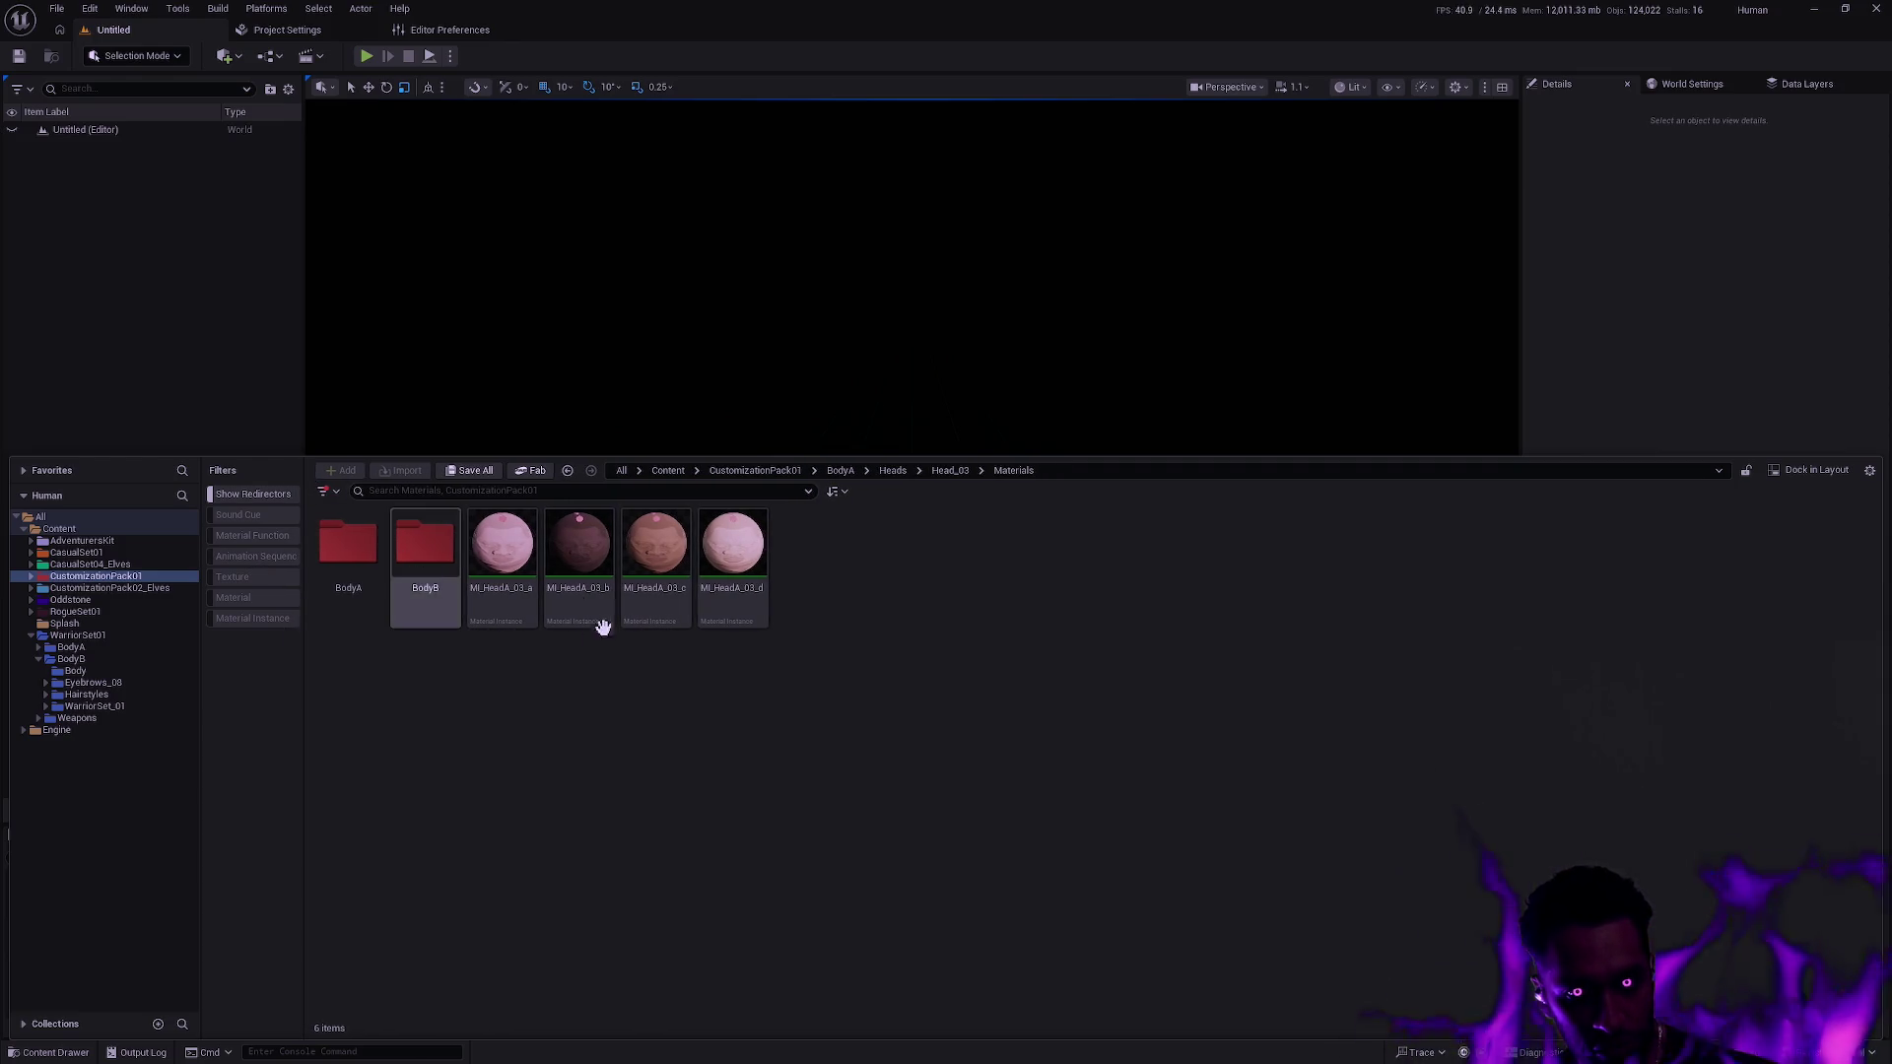
pyautogui.click(183, 713)
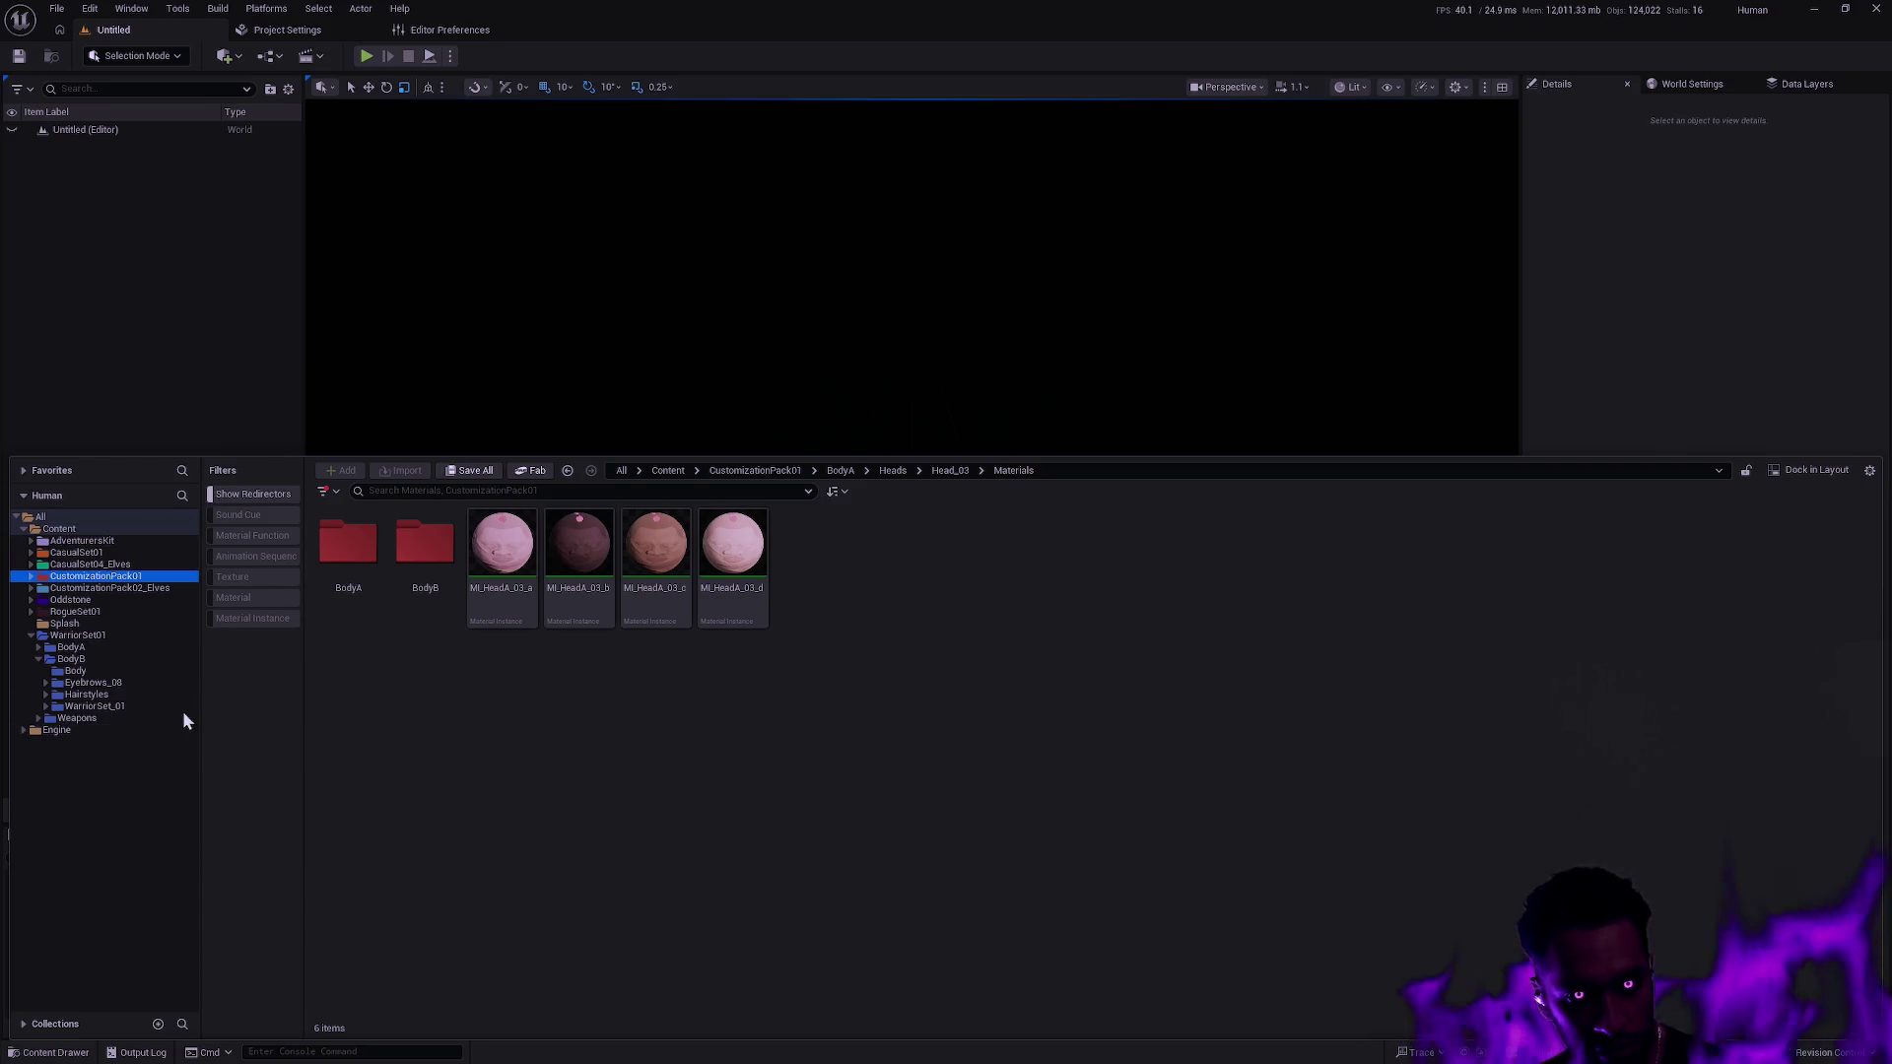
pyautogui.click(96, 577)
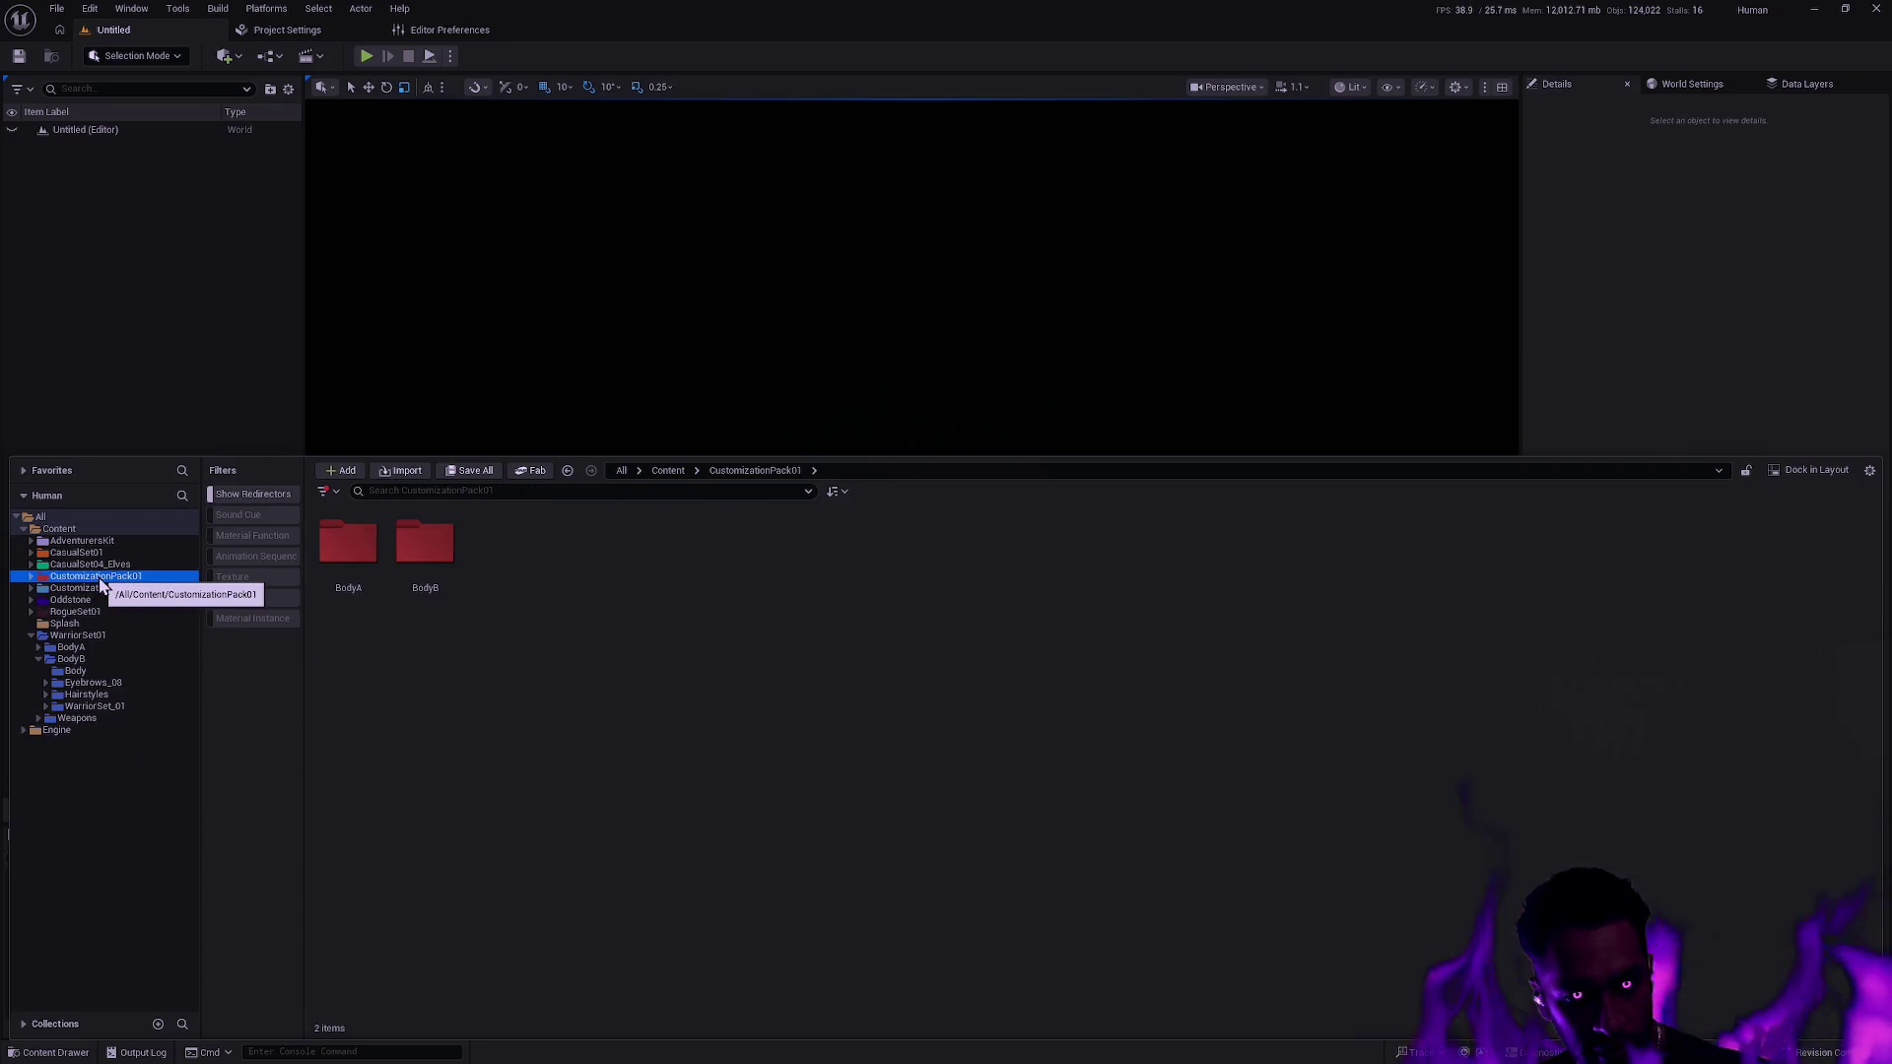
pyautogui.click(31, 577)
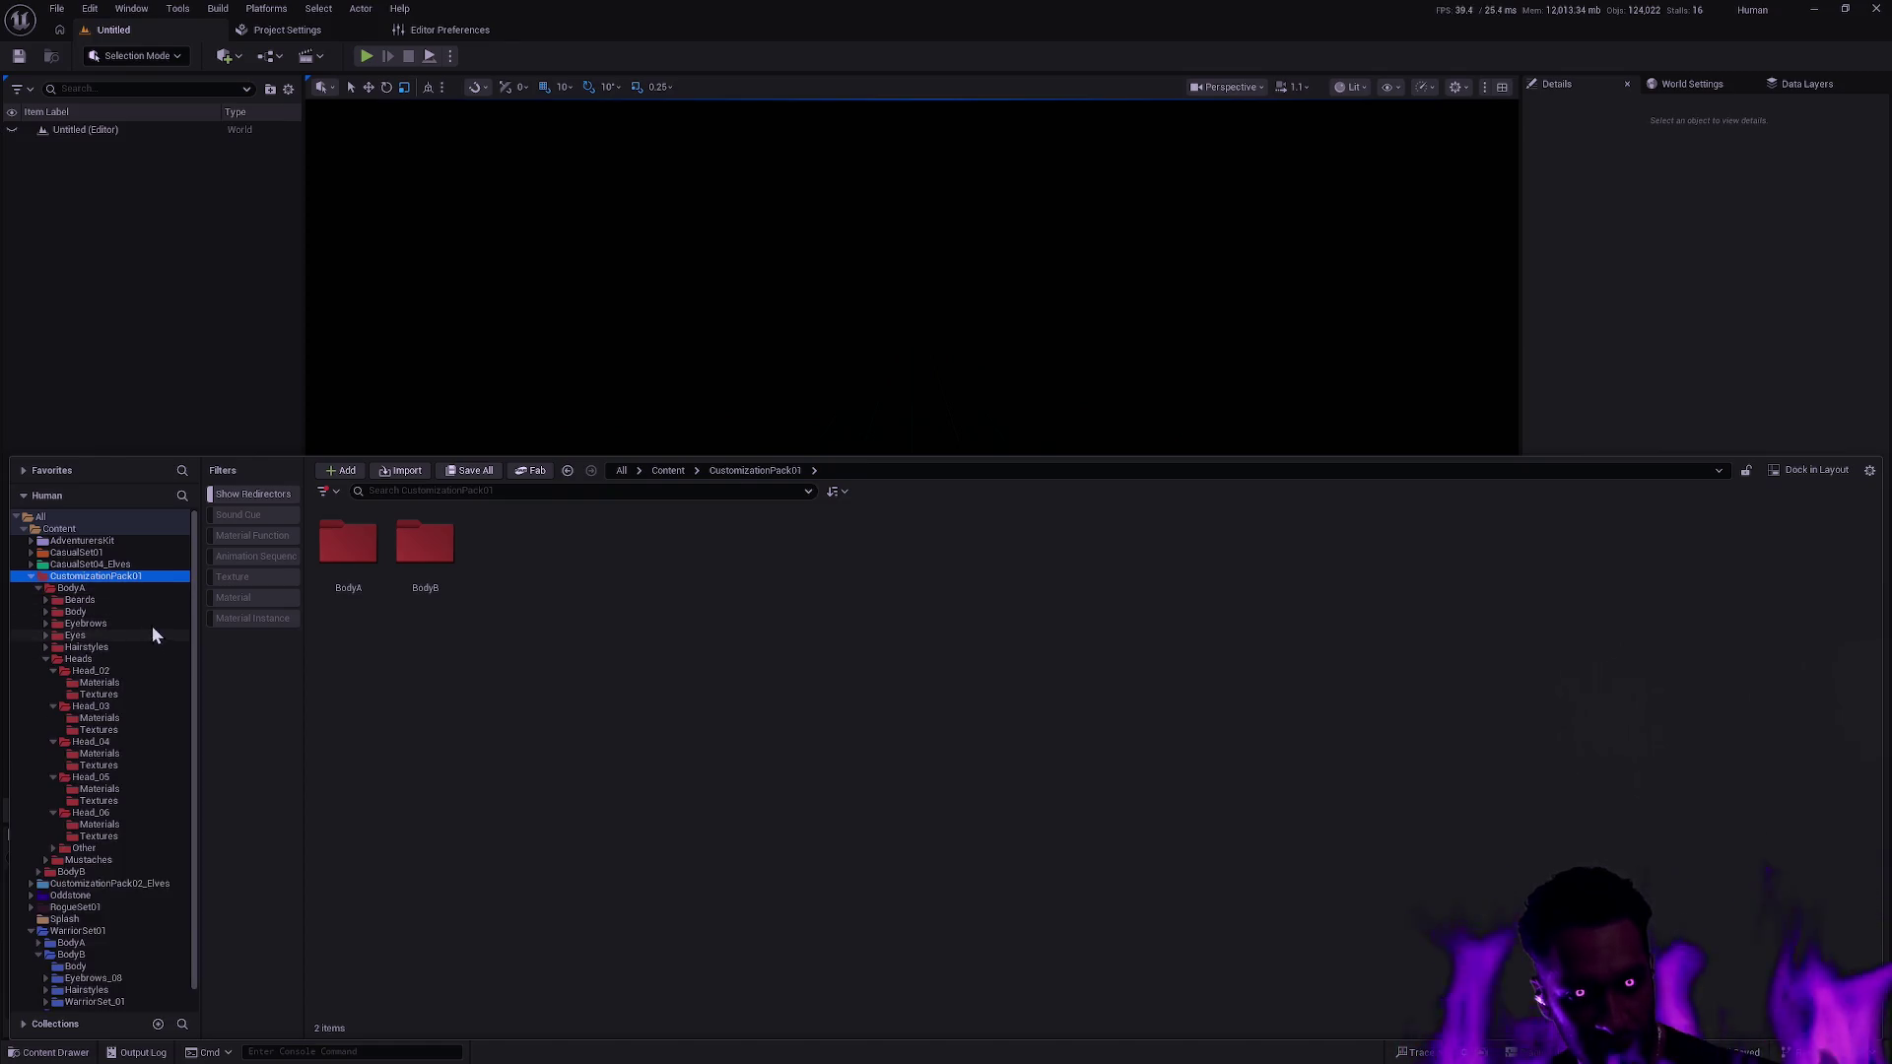
pyautogui.click(38, 588)
pyautogui.click(71, 588)
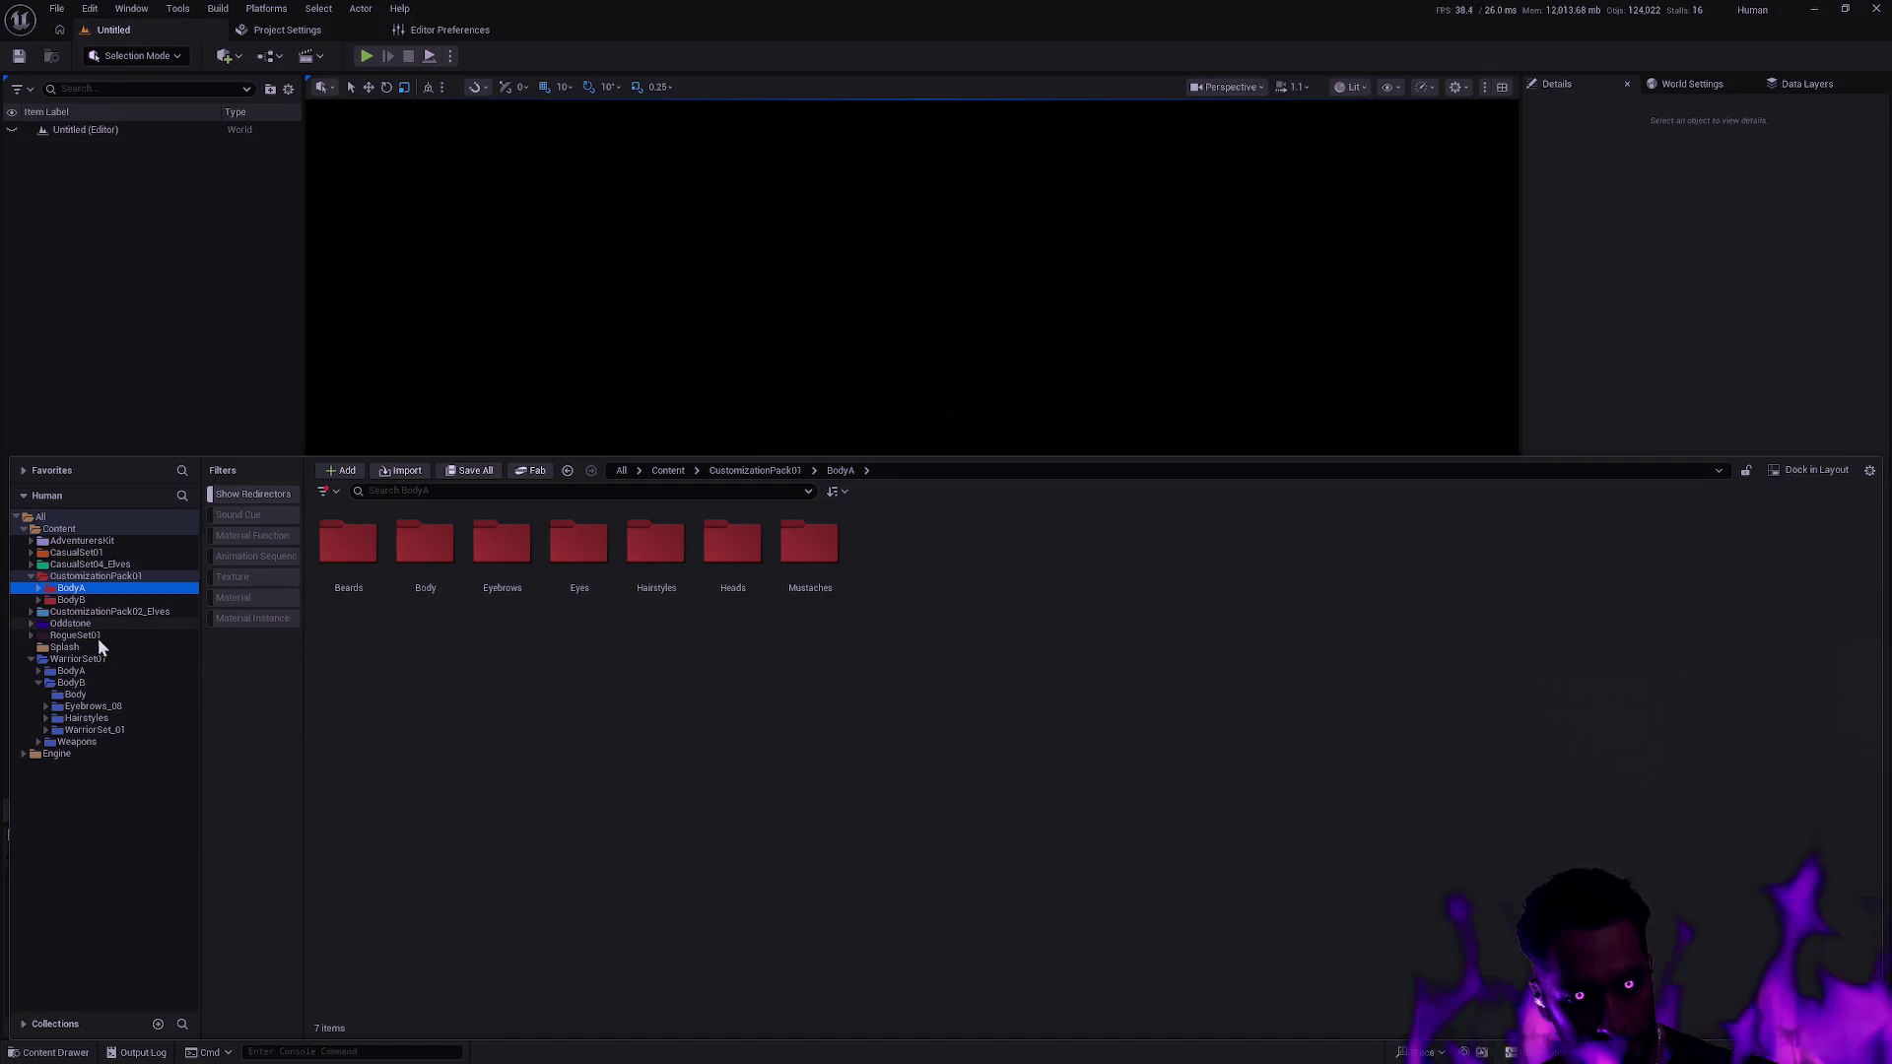
# Expand Oddstone > Character > Player > BodyA, select BodyA's seven subfolders and drag them onto it.
pyautogui.click(31, 624)
pyautogui.click(45, 647)
pyautogui.click(46, 646)
pyautogui.click(53, 671)
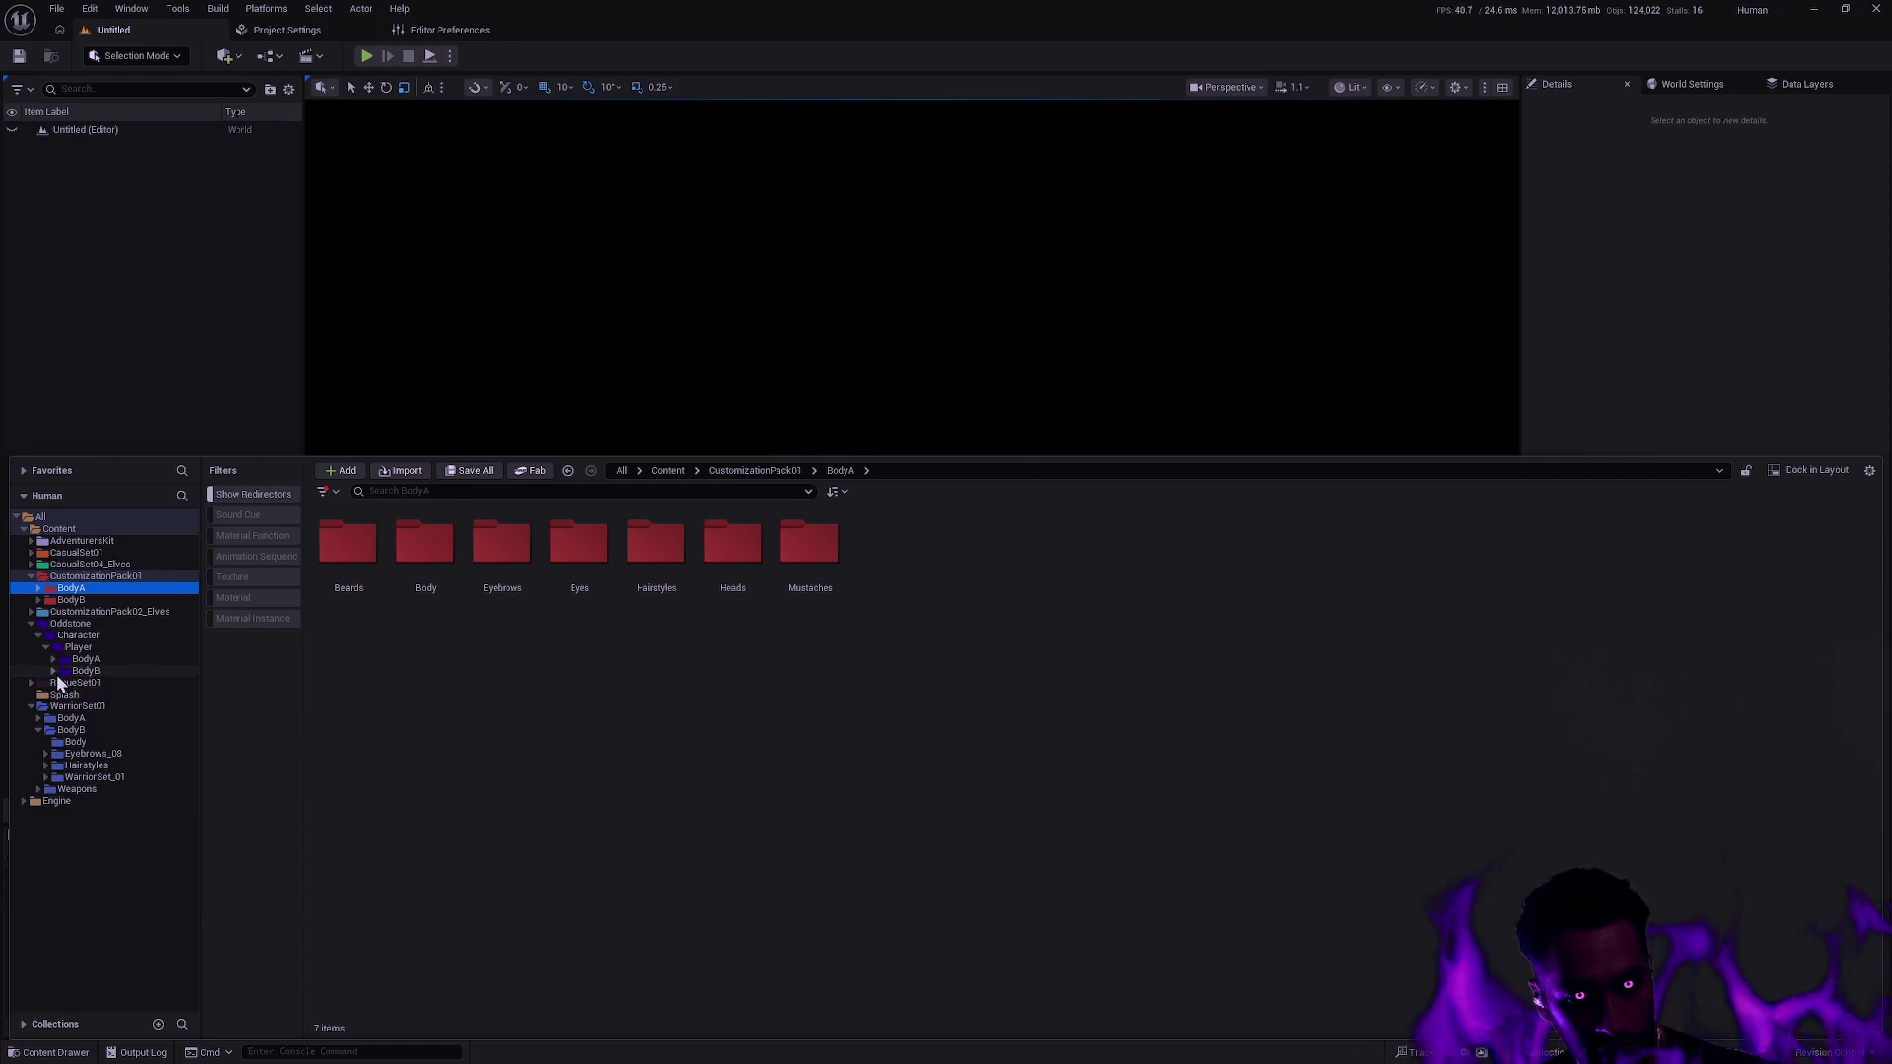
pyautogui.click(364, 592)
pyautogui.keyDown('shift'); pyautogui.click(802, 570); pyautogui.keyUp('shift')
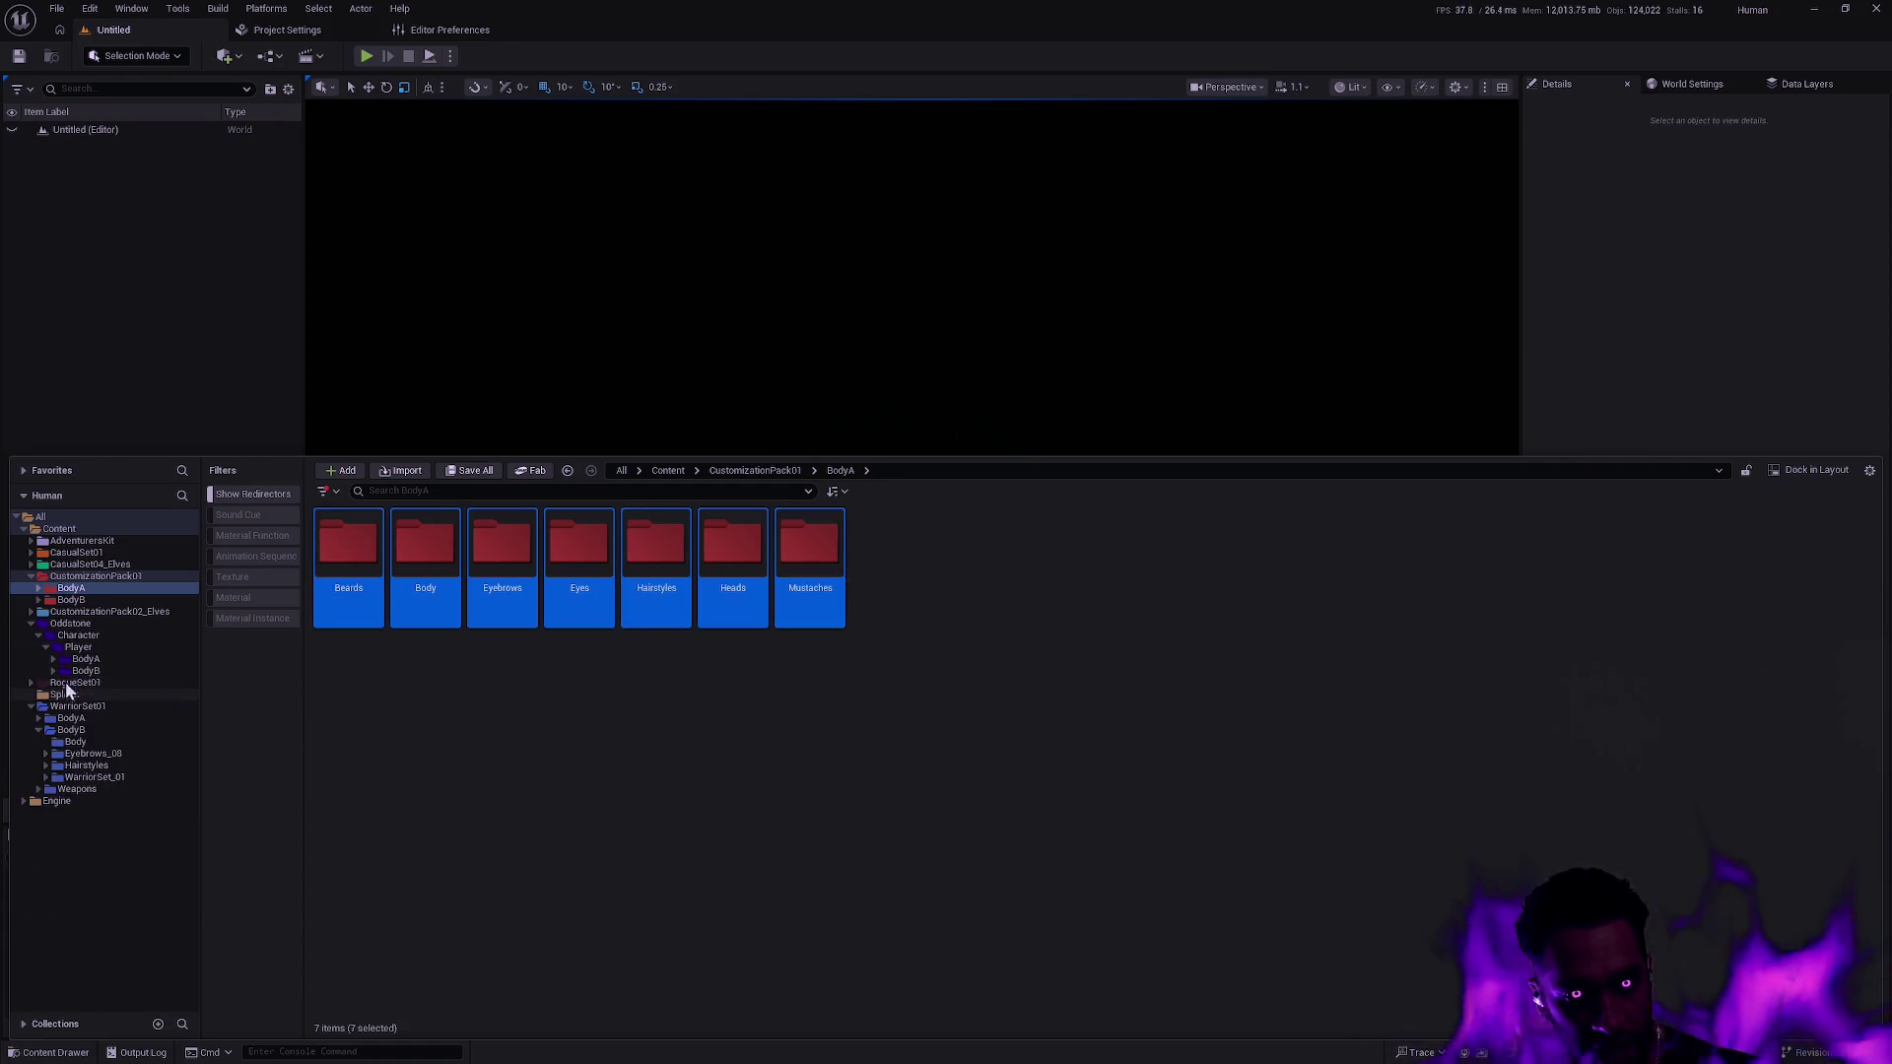
pyautogui.moveTo(325, 616)
pyautogui.mouseDown()
pyautogui.moveTo(320, 597)
pyautogui.moveTo(106, 664)
pyautogui.mouseUp()
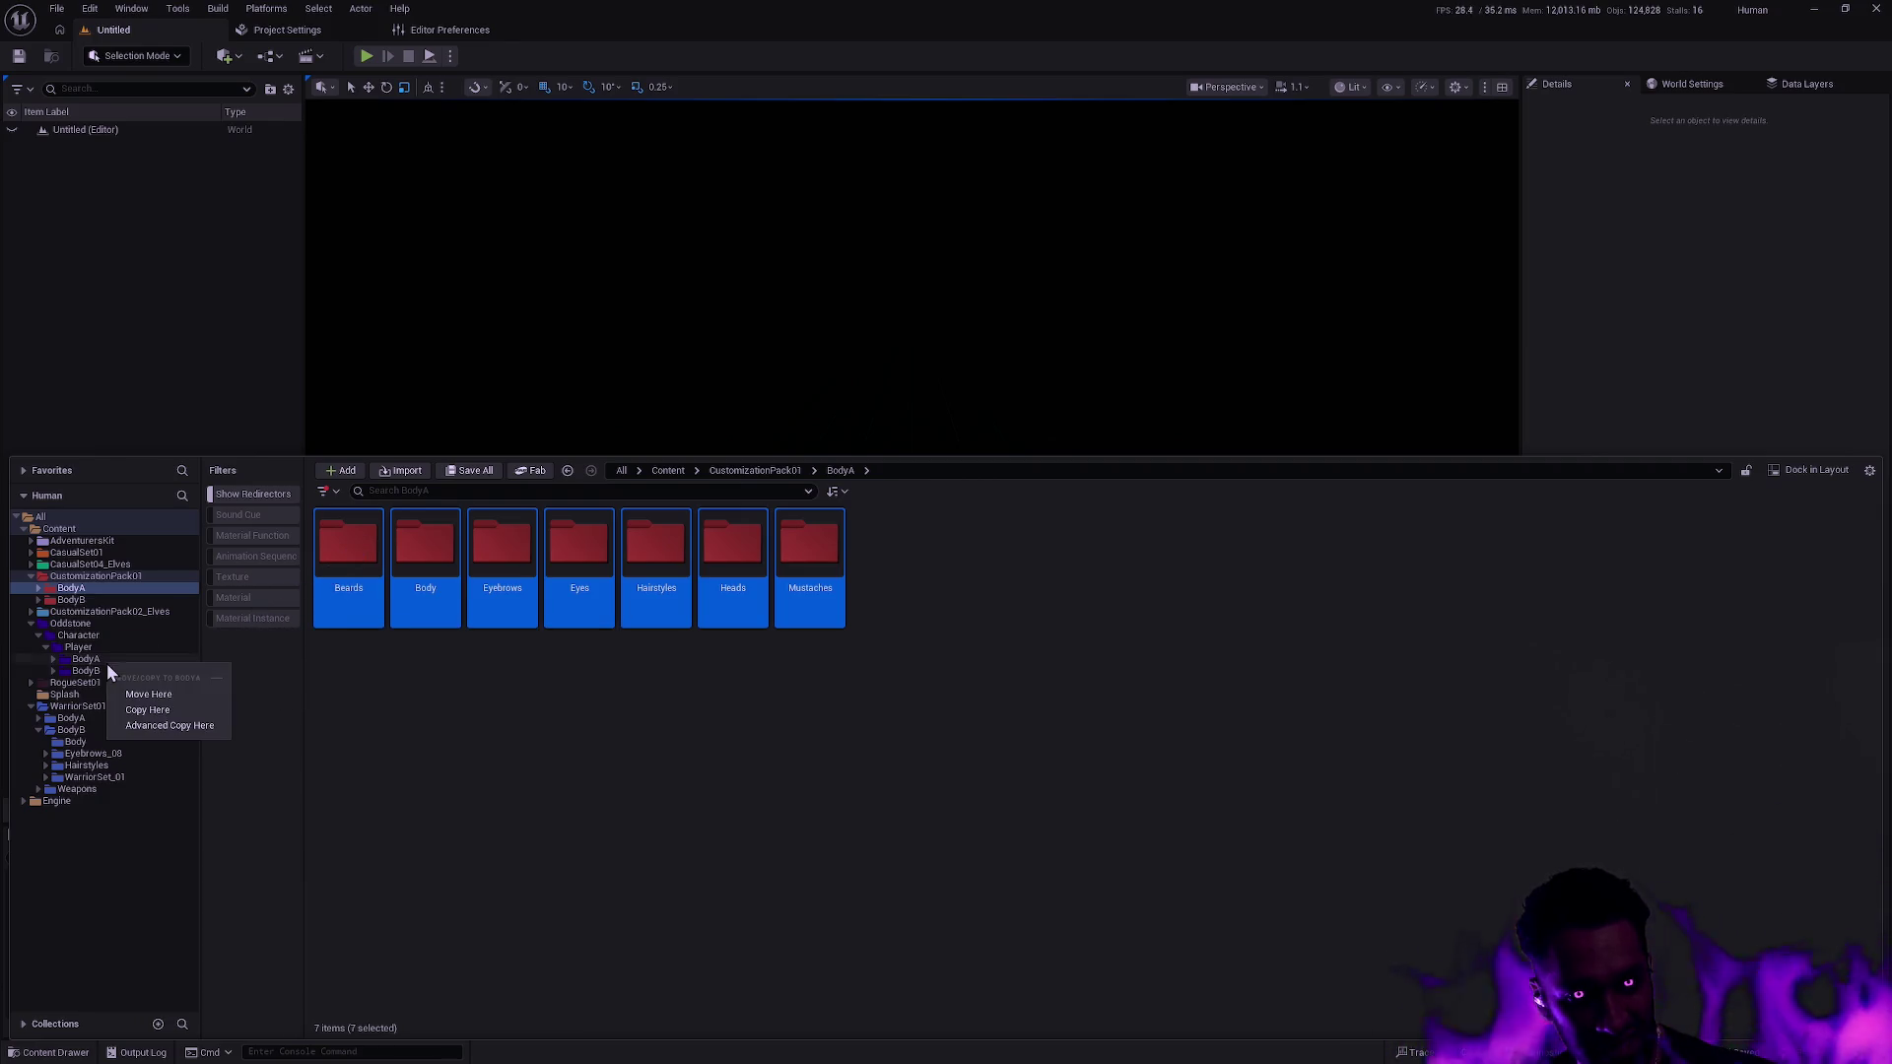
# Choose Move Here and confirm each load prompt (21, 27, 42 assets, then the final one).
pyautogui.click(191, 694)
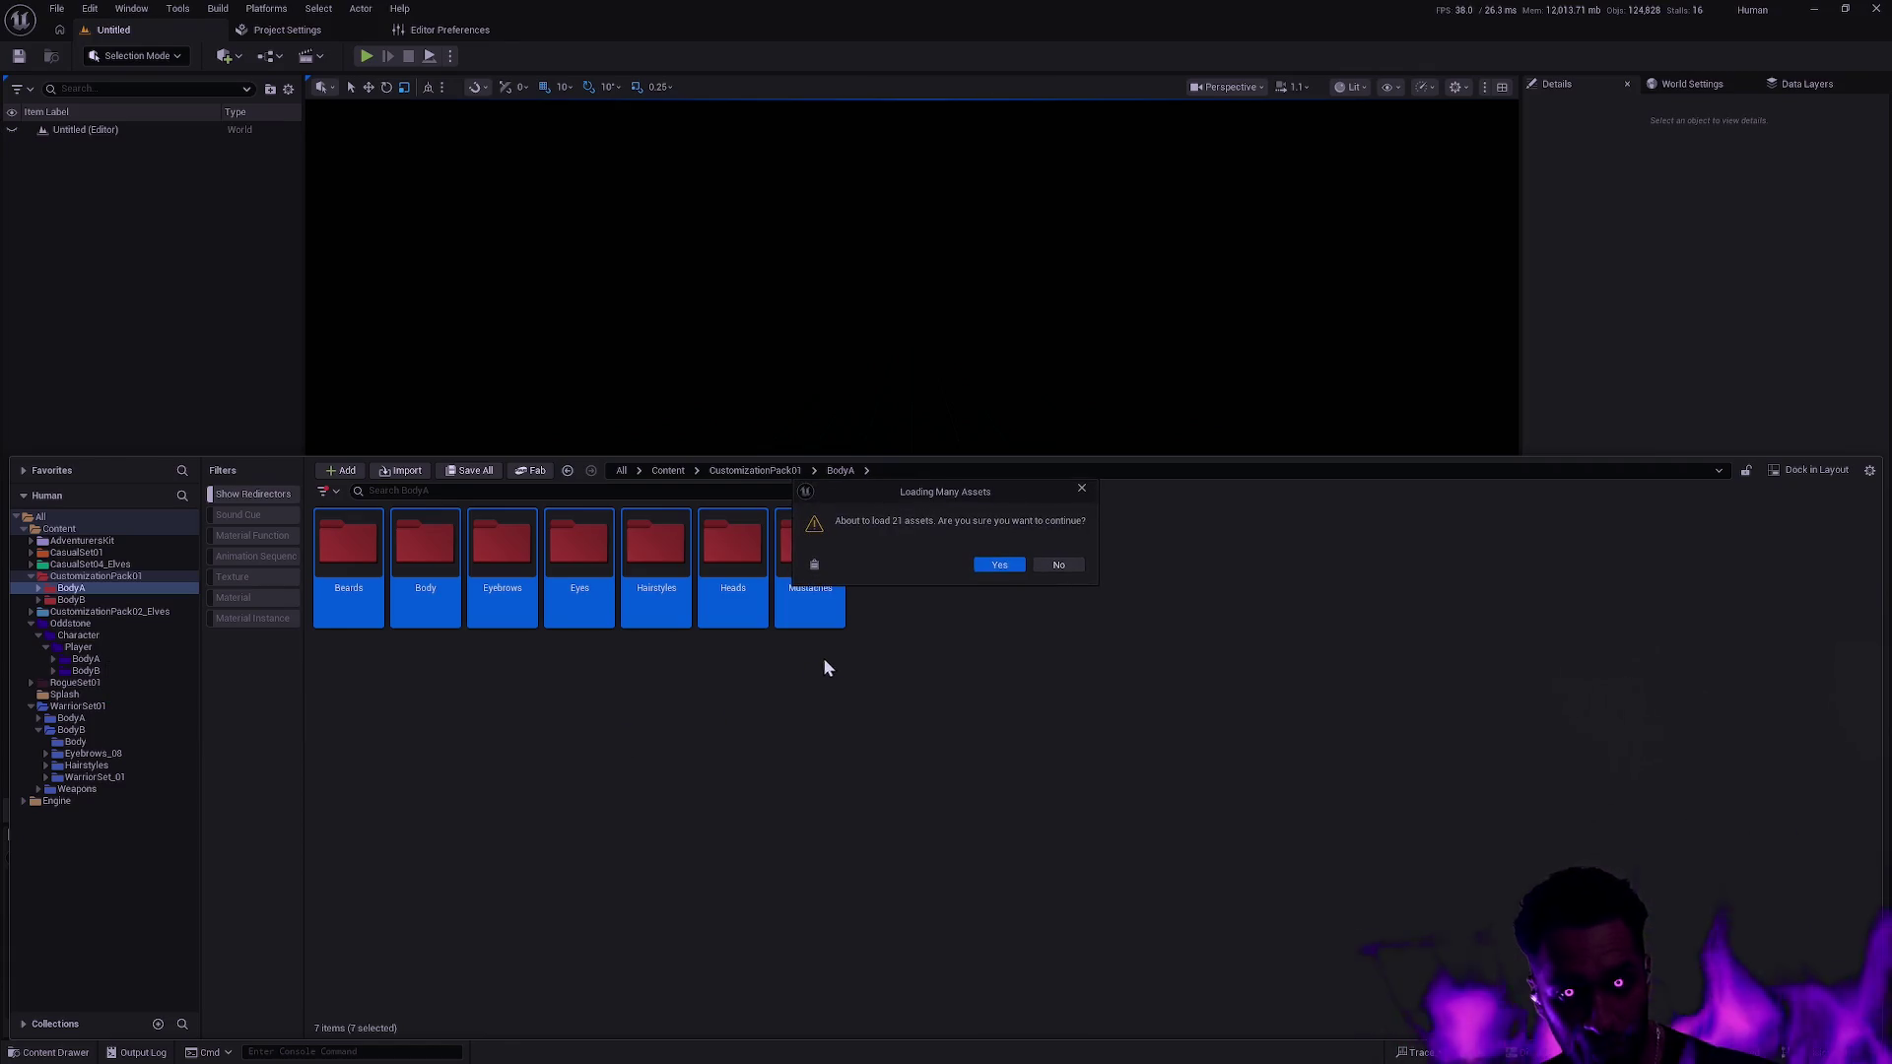
pyautogui.click(1020, 563)
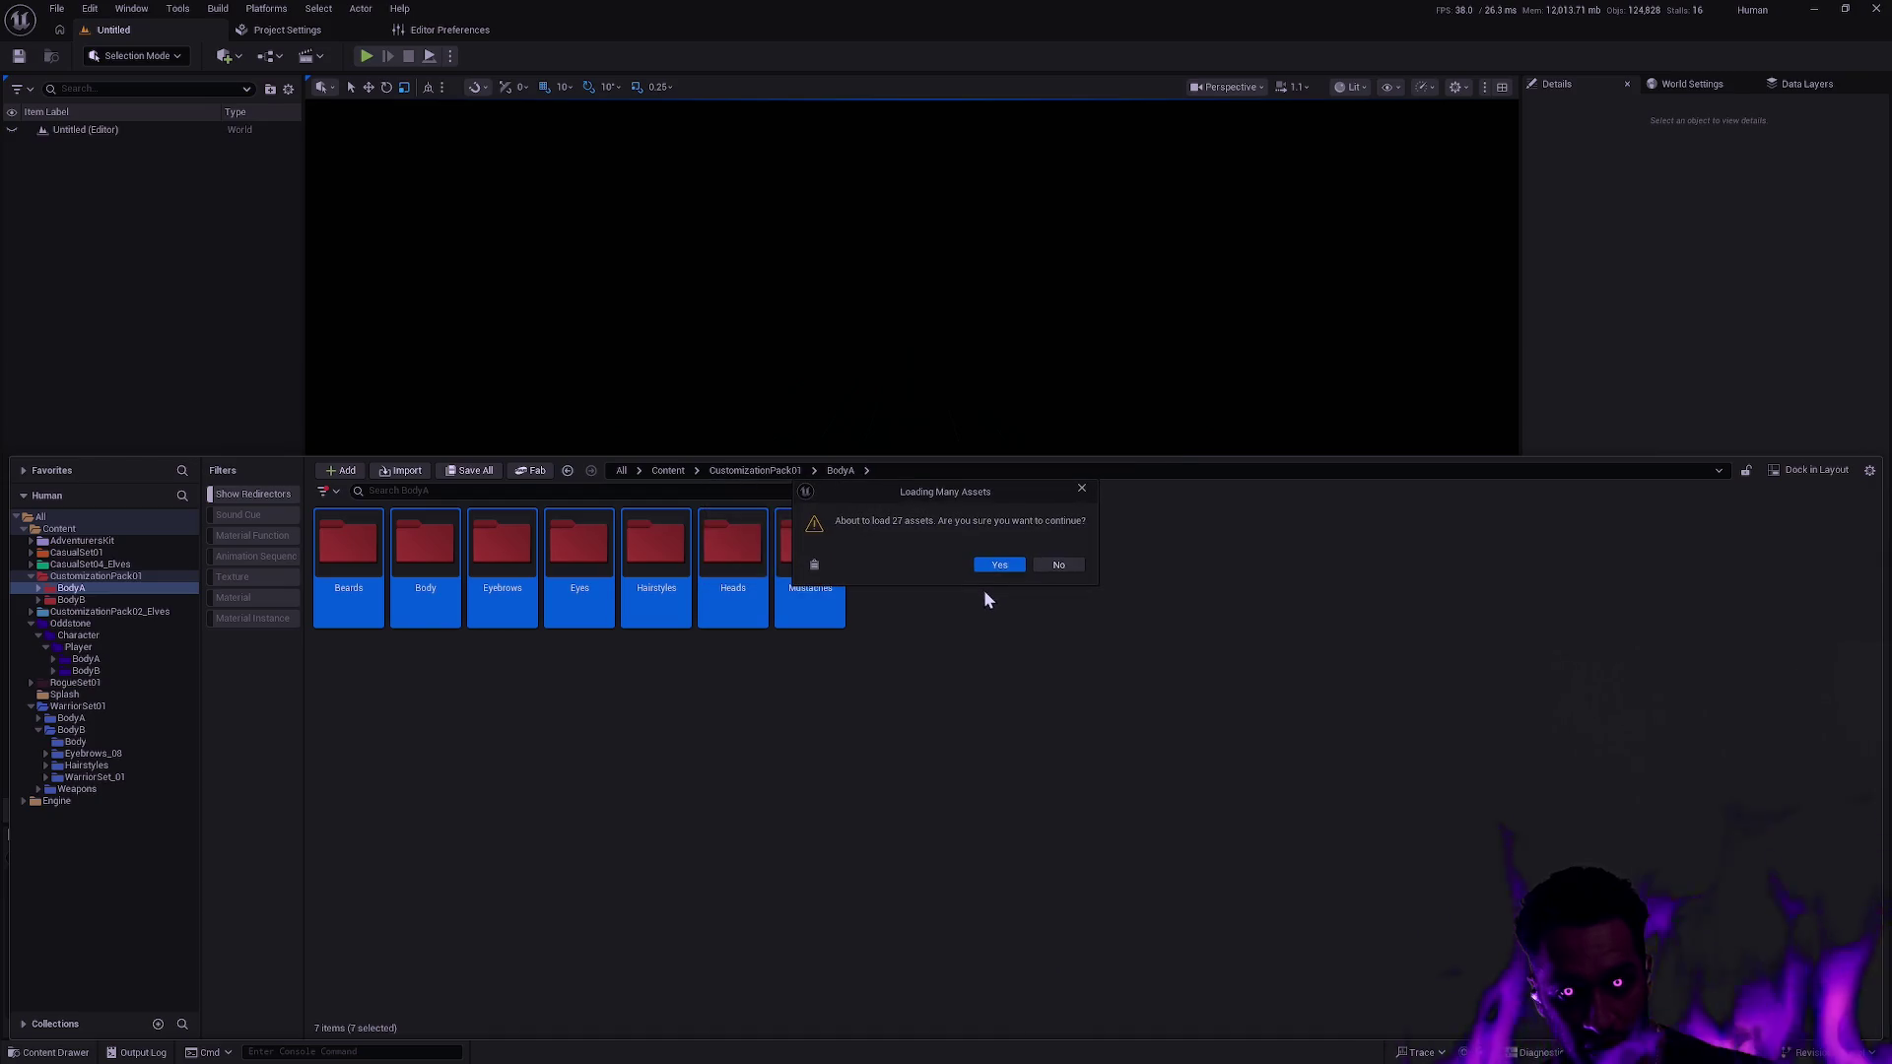
pyautogui.click(996, 565)
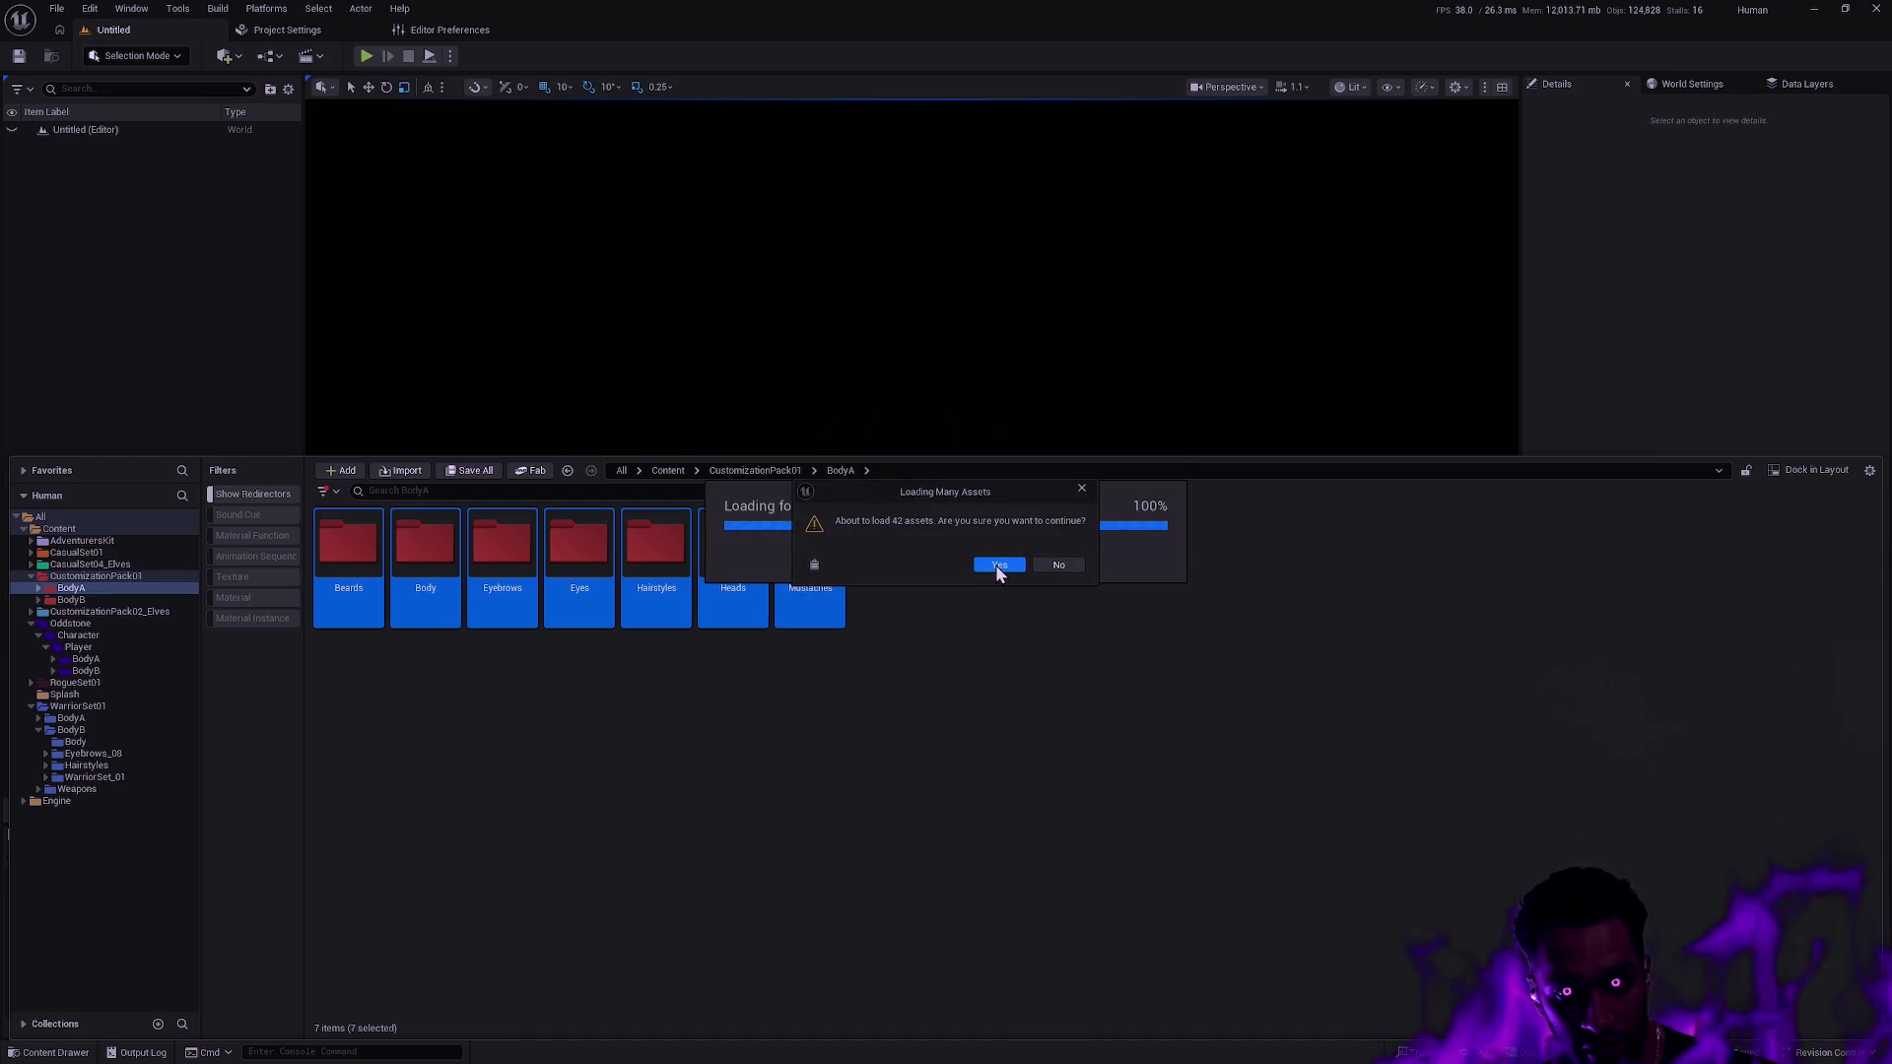
pyautogui.click(995, 565)
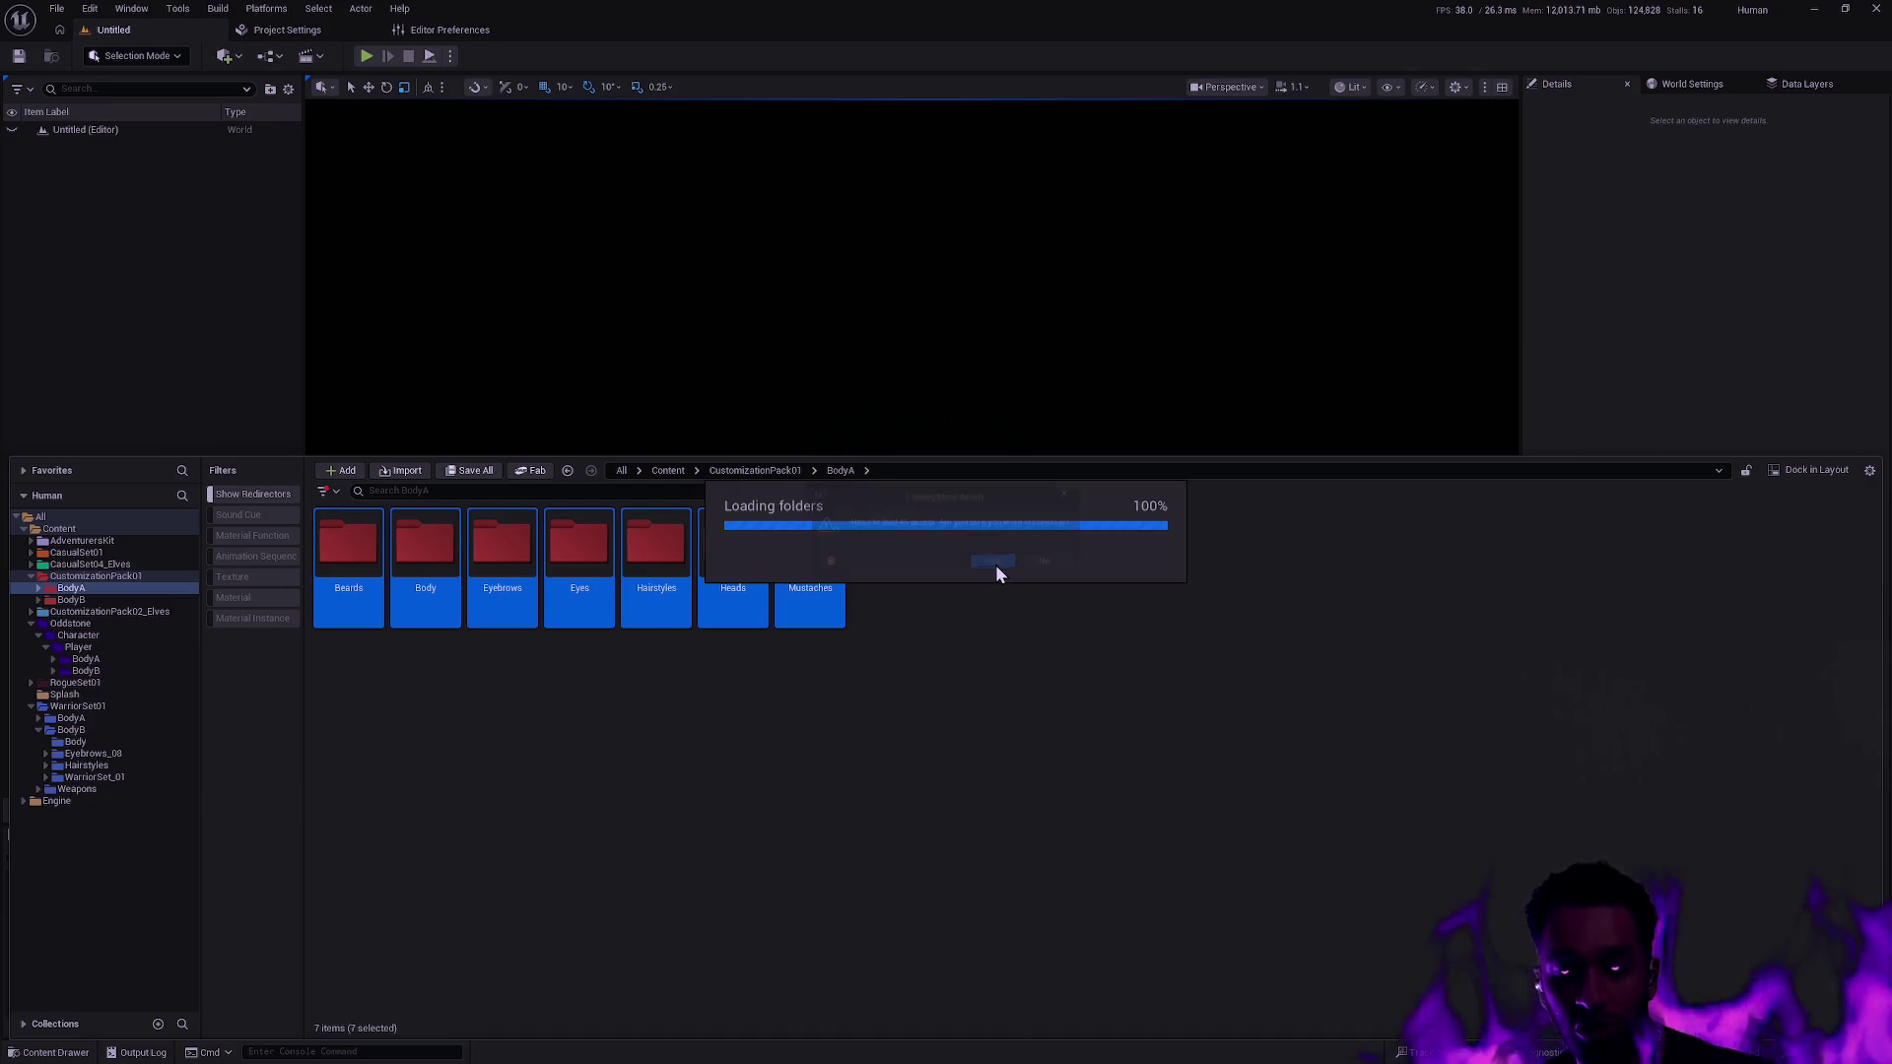
pyautogui.click(995, 565)
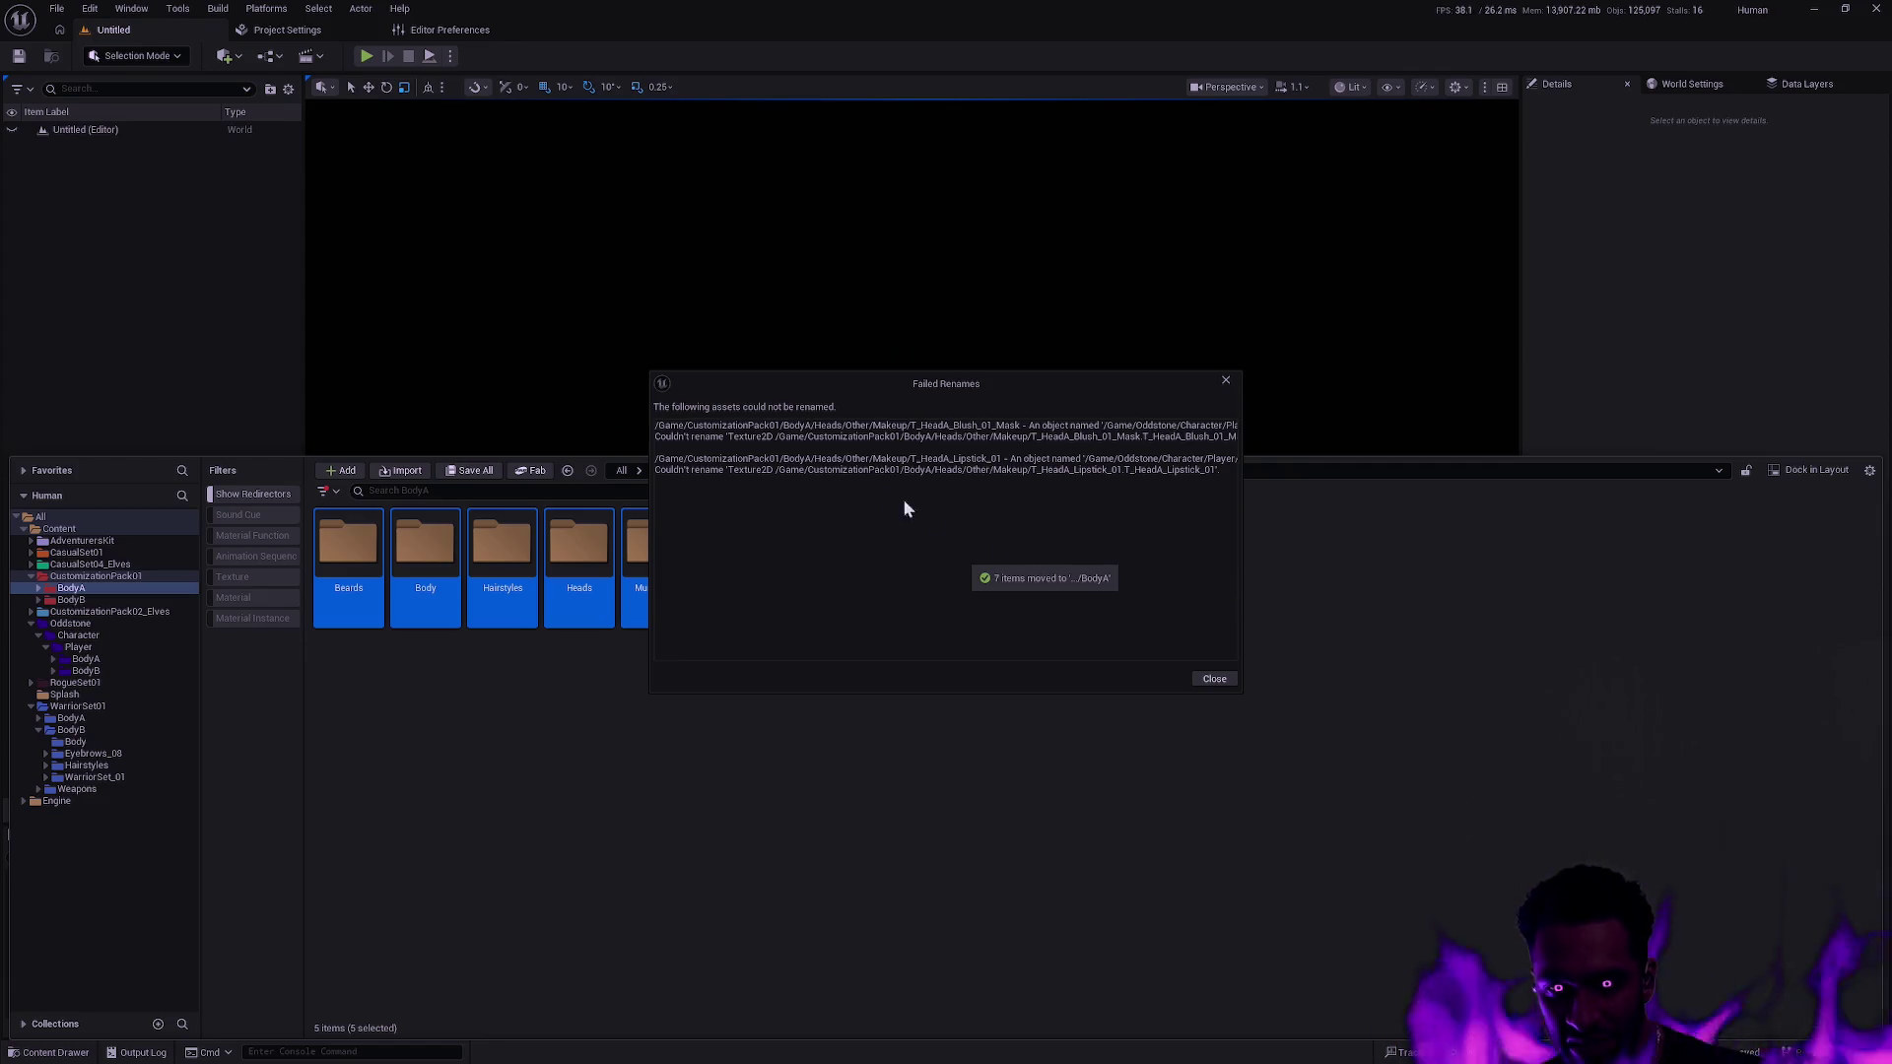
# Widen the Failed Renames report, then return the Content Drawer to the All root and focus search.
pyautogui.click(871, 447)
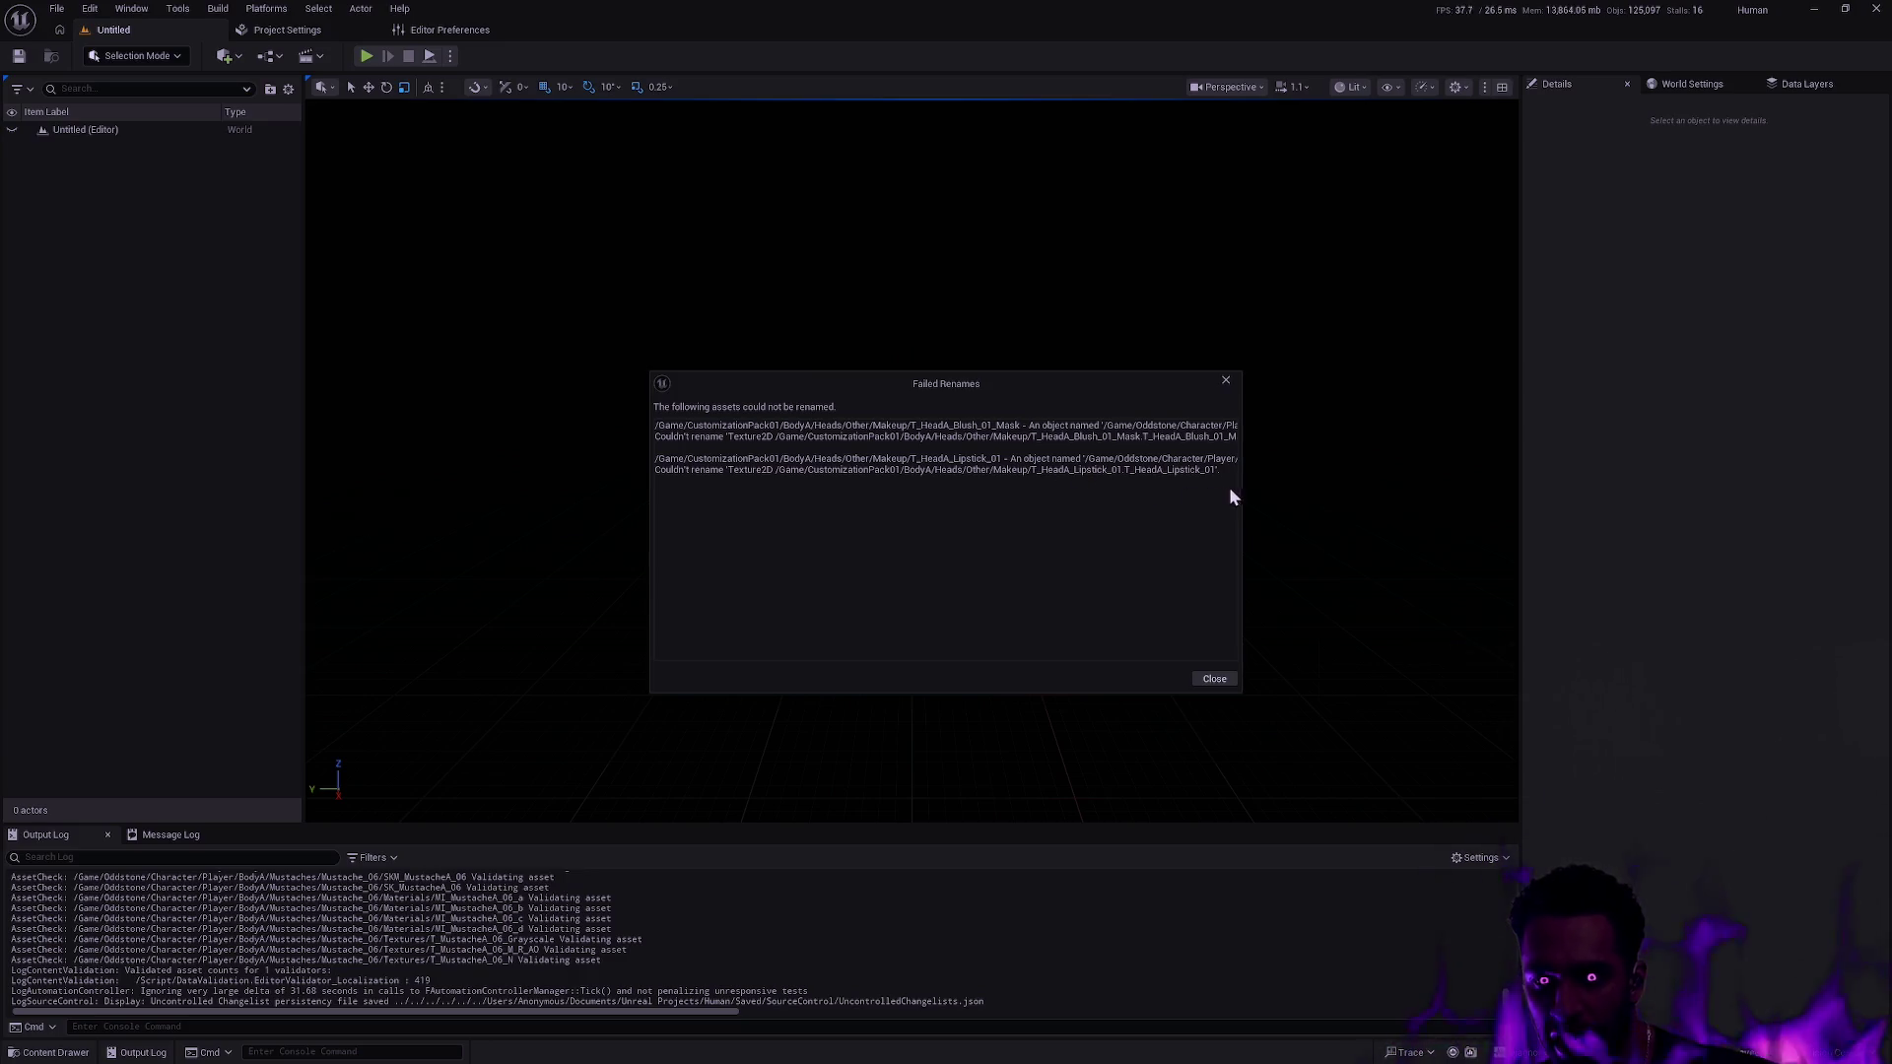
pyautogui.moveTo(1242, 482); pyautogui.dragTo(1699, 538)
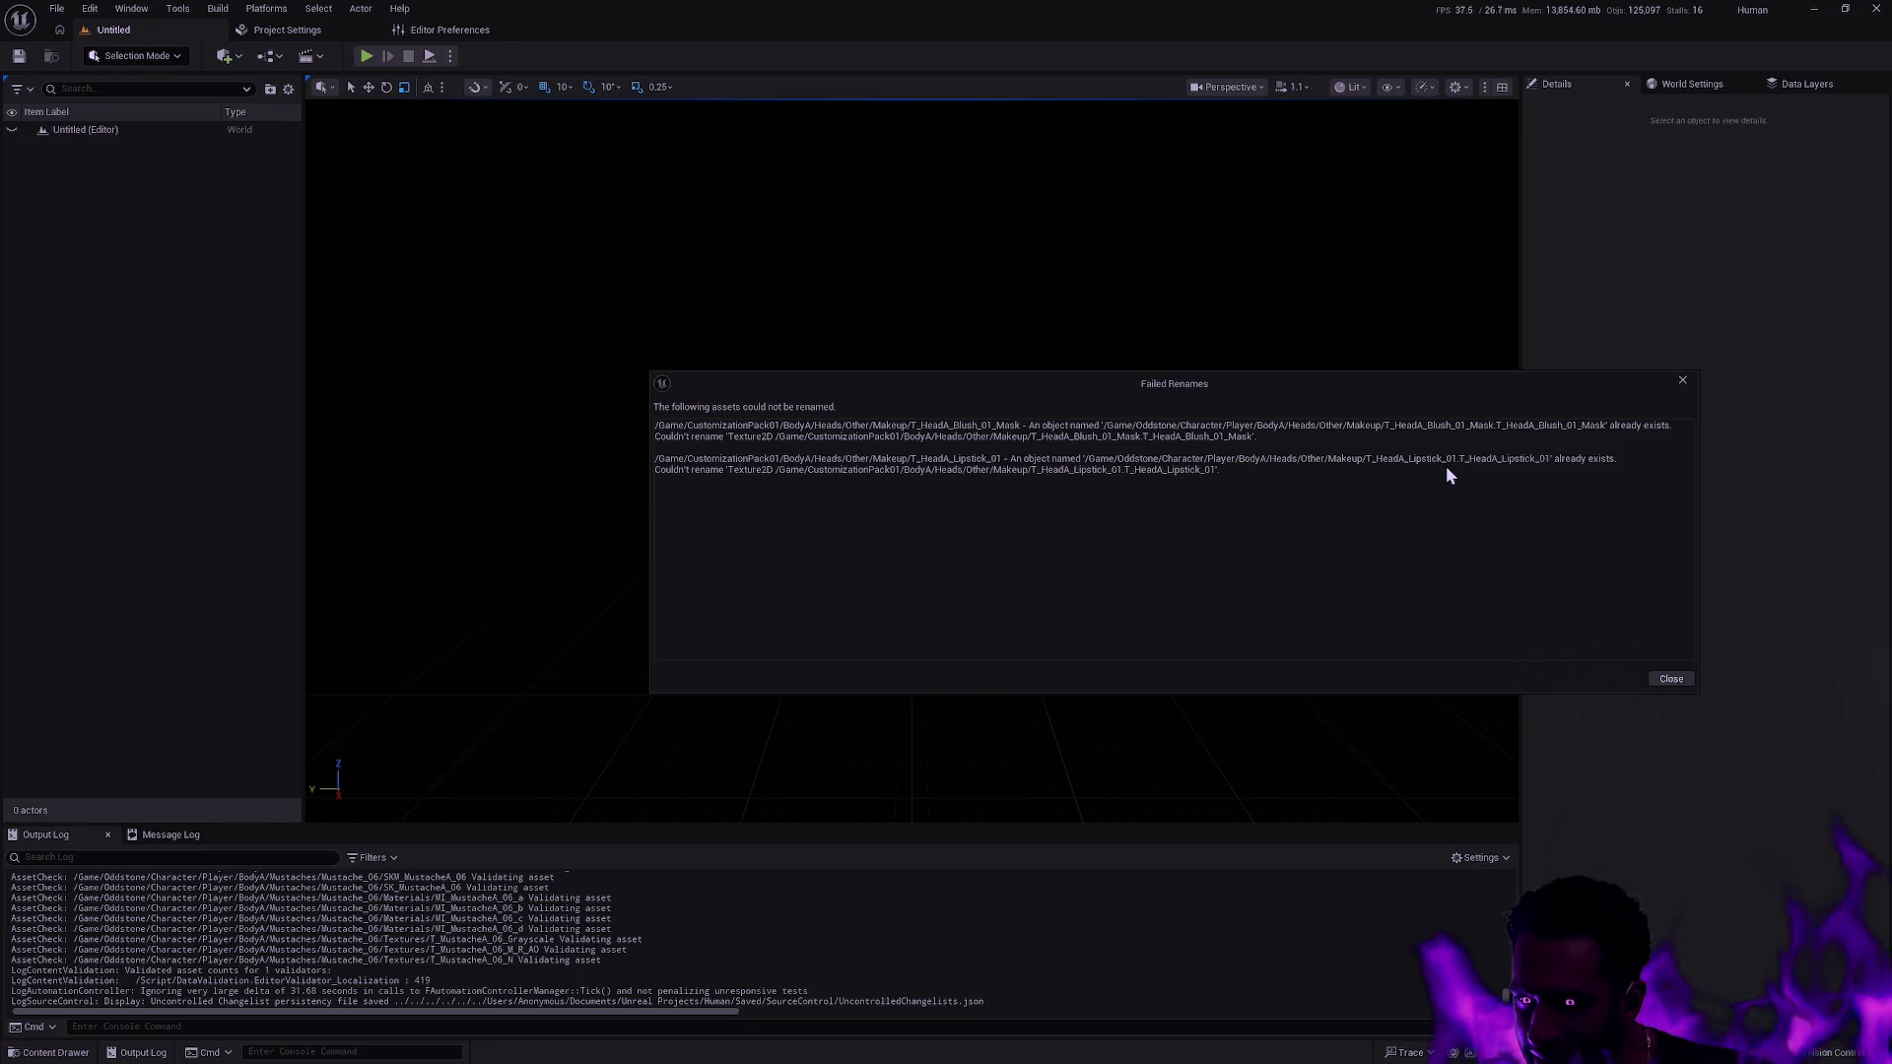
pyautogui.hotkey('ctrl', 'space')
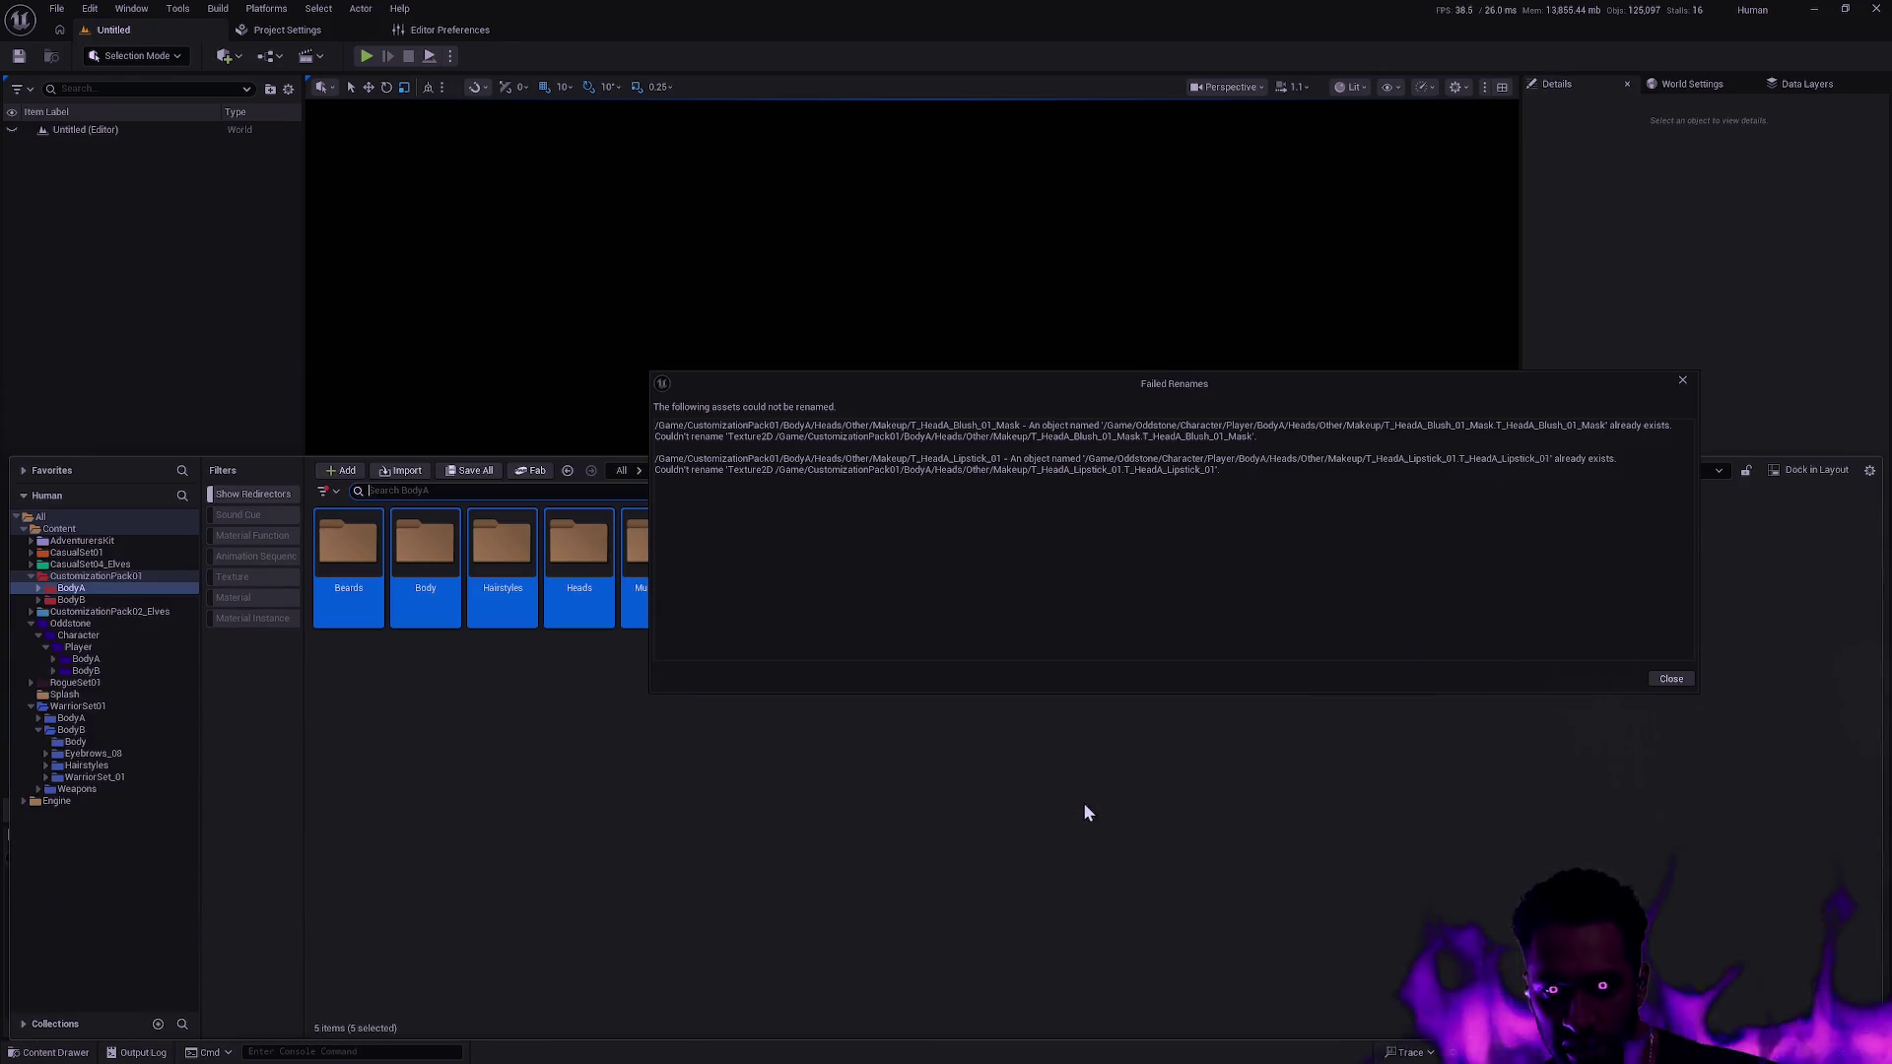
pyautogui.click(79, 518)
pyautogui.click(376, 492)
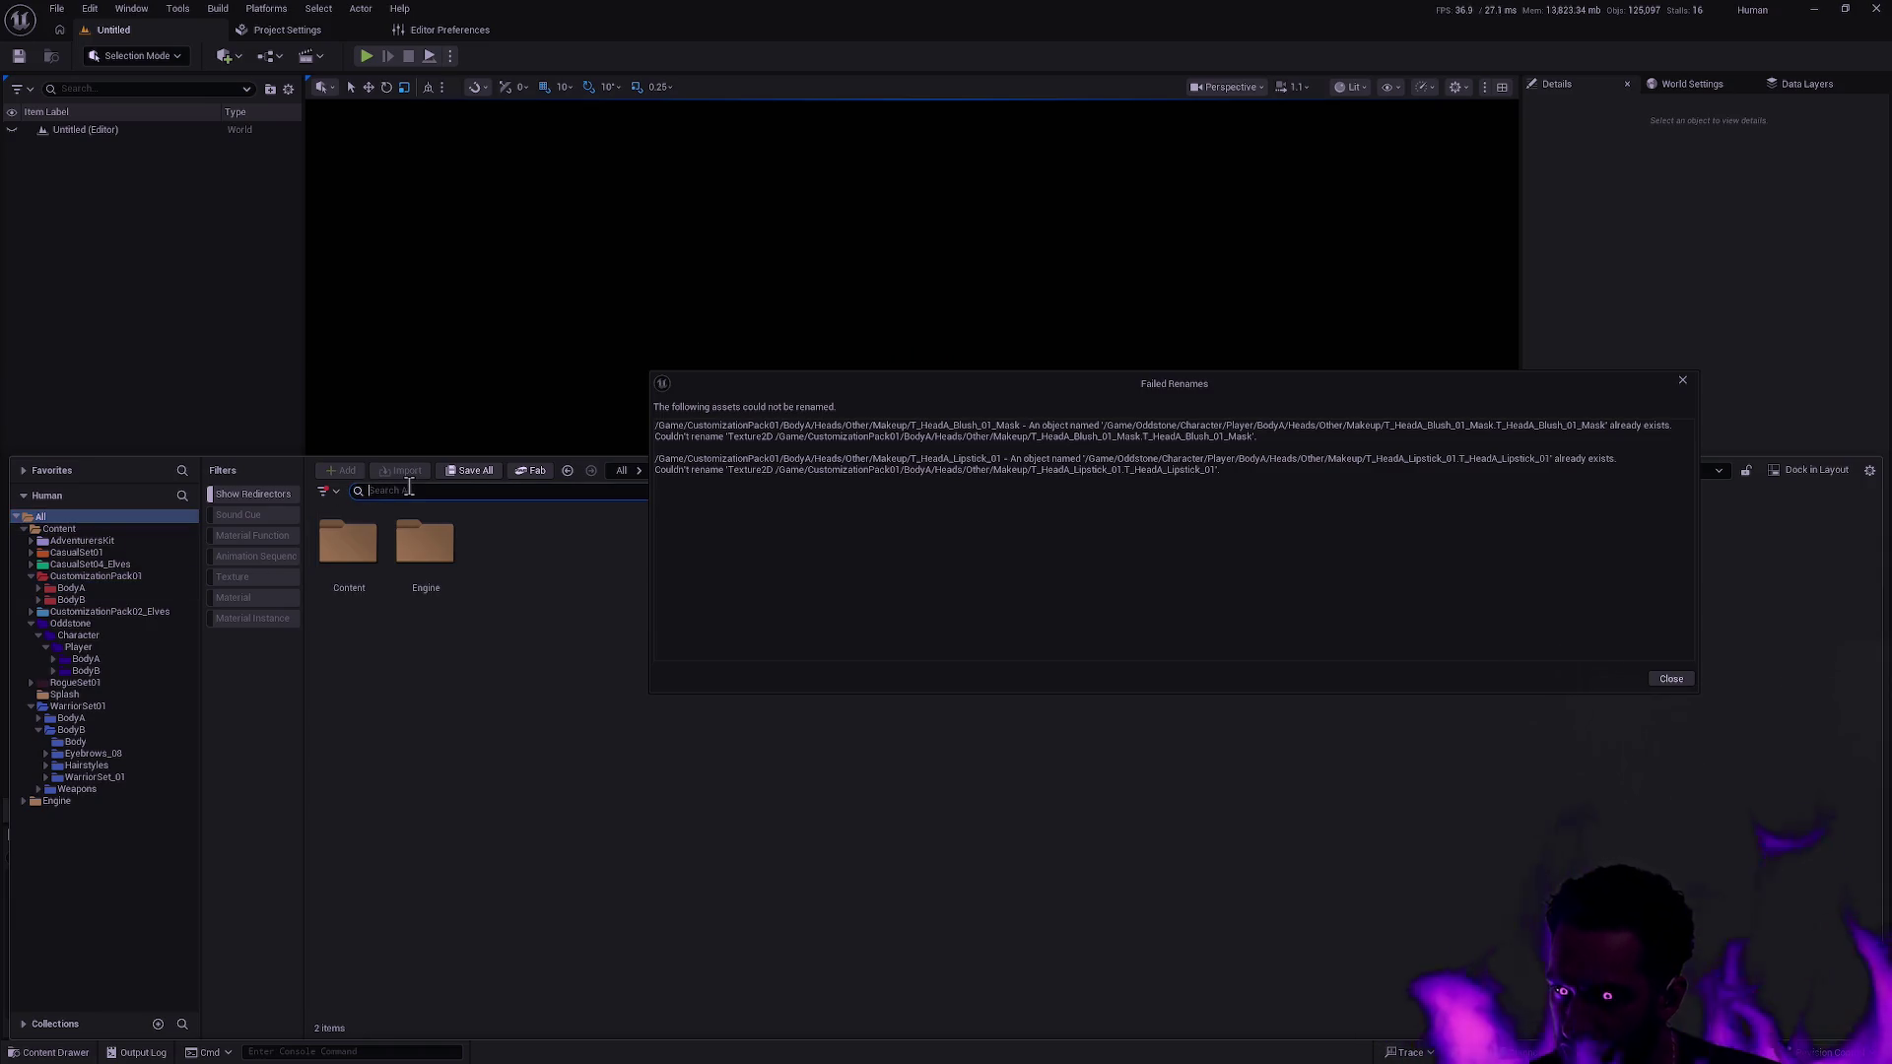
# Search for T_HeadA_Lipstick_01, close both Failed Renames reports, and clear the search.
pyautogui.write('T_Head')
pyautogui.write('A_Lipstick_01')
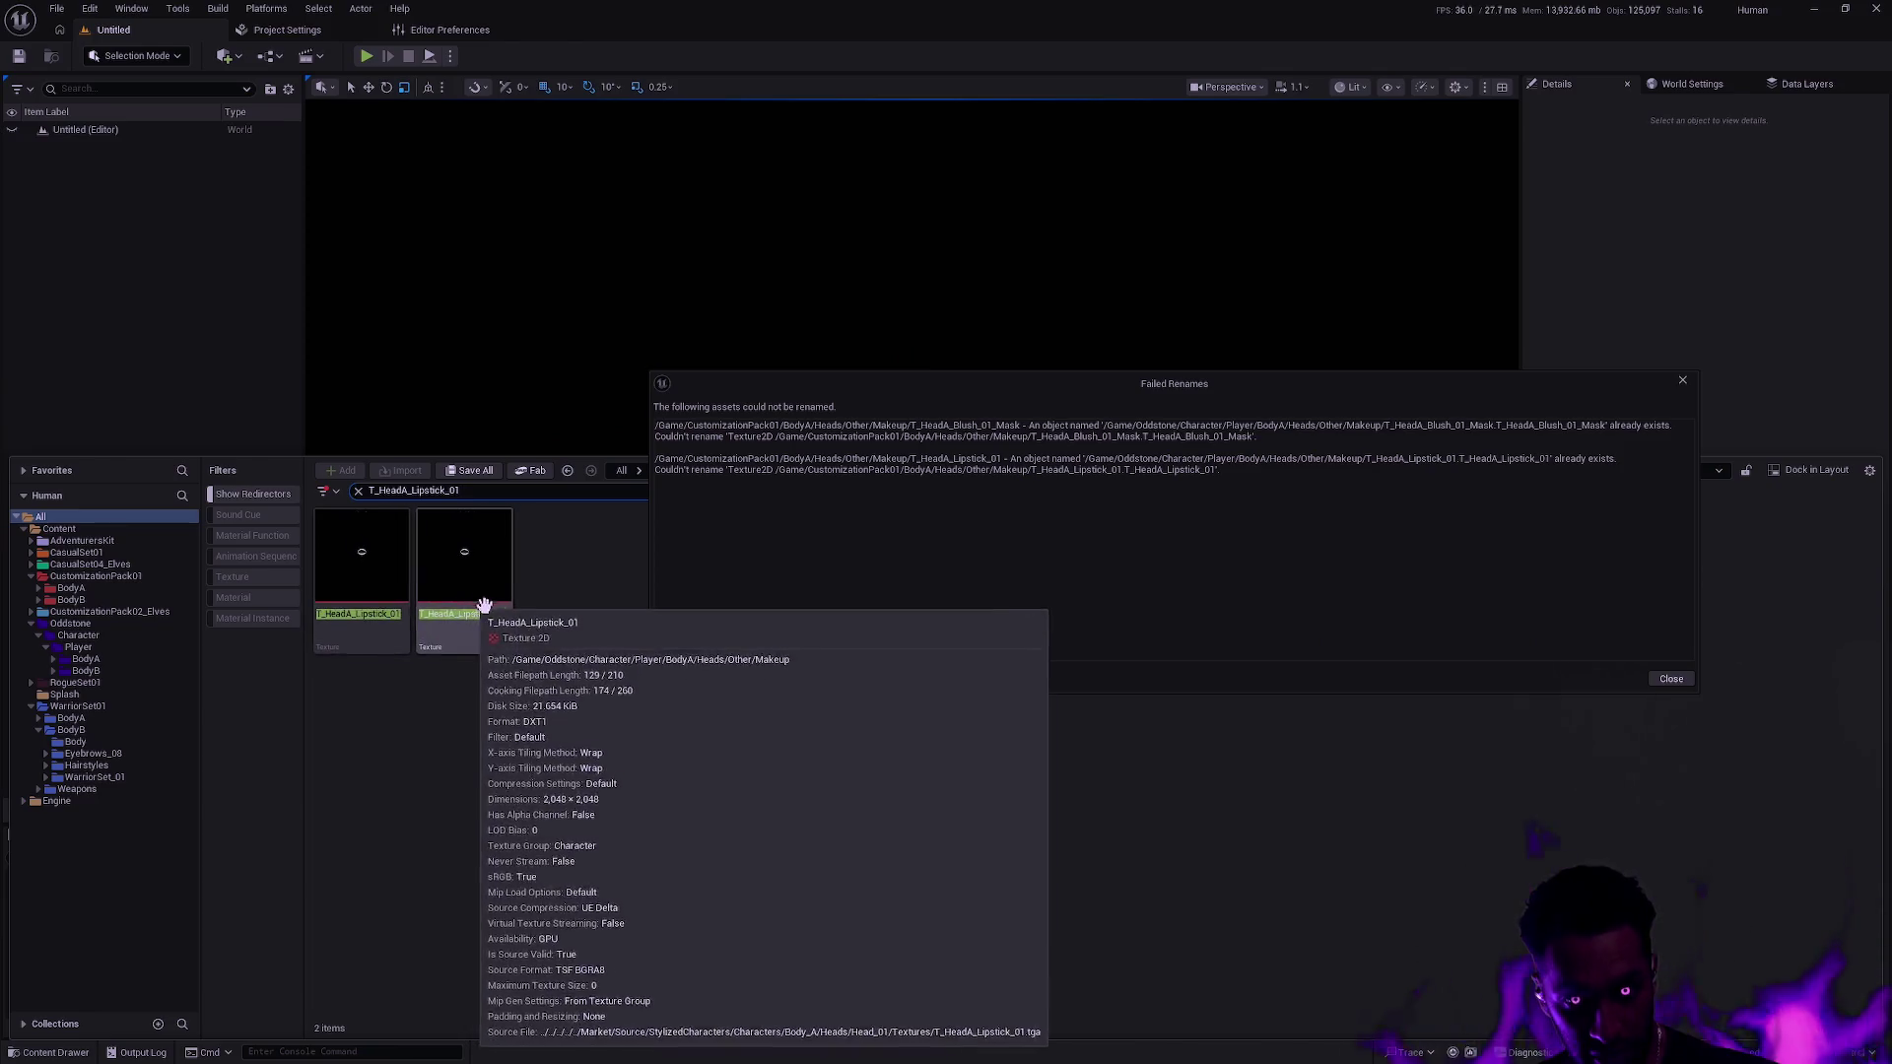
pyautogui.keyDown('ctrl'); pyautogui.scroll(2, 504, 617); pyautogui.keyUp('ctrl')
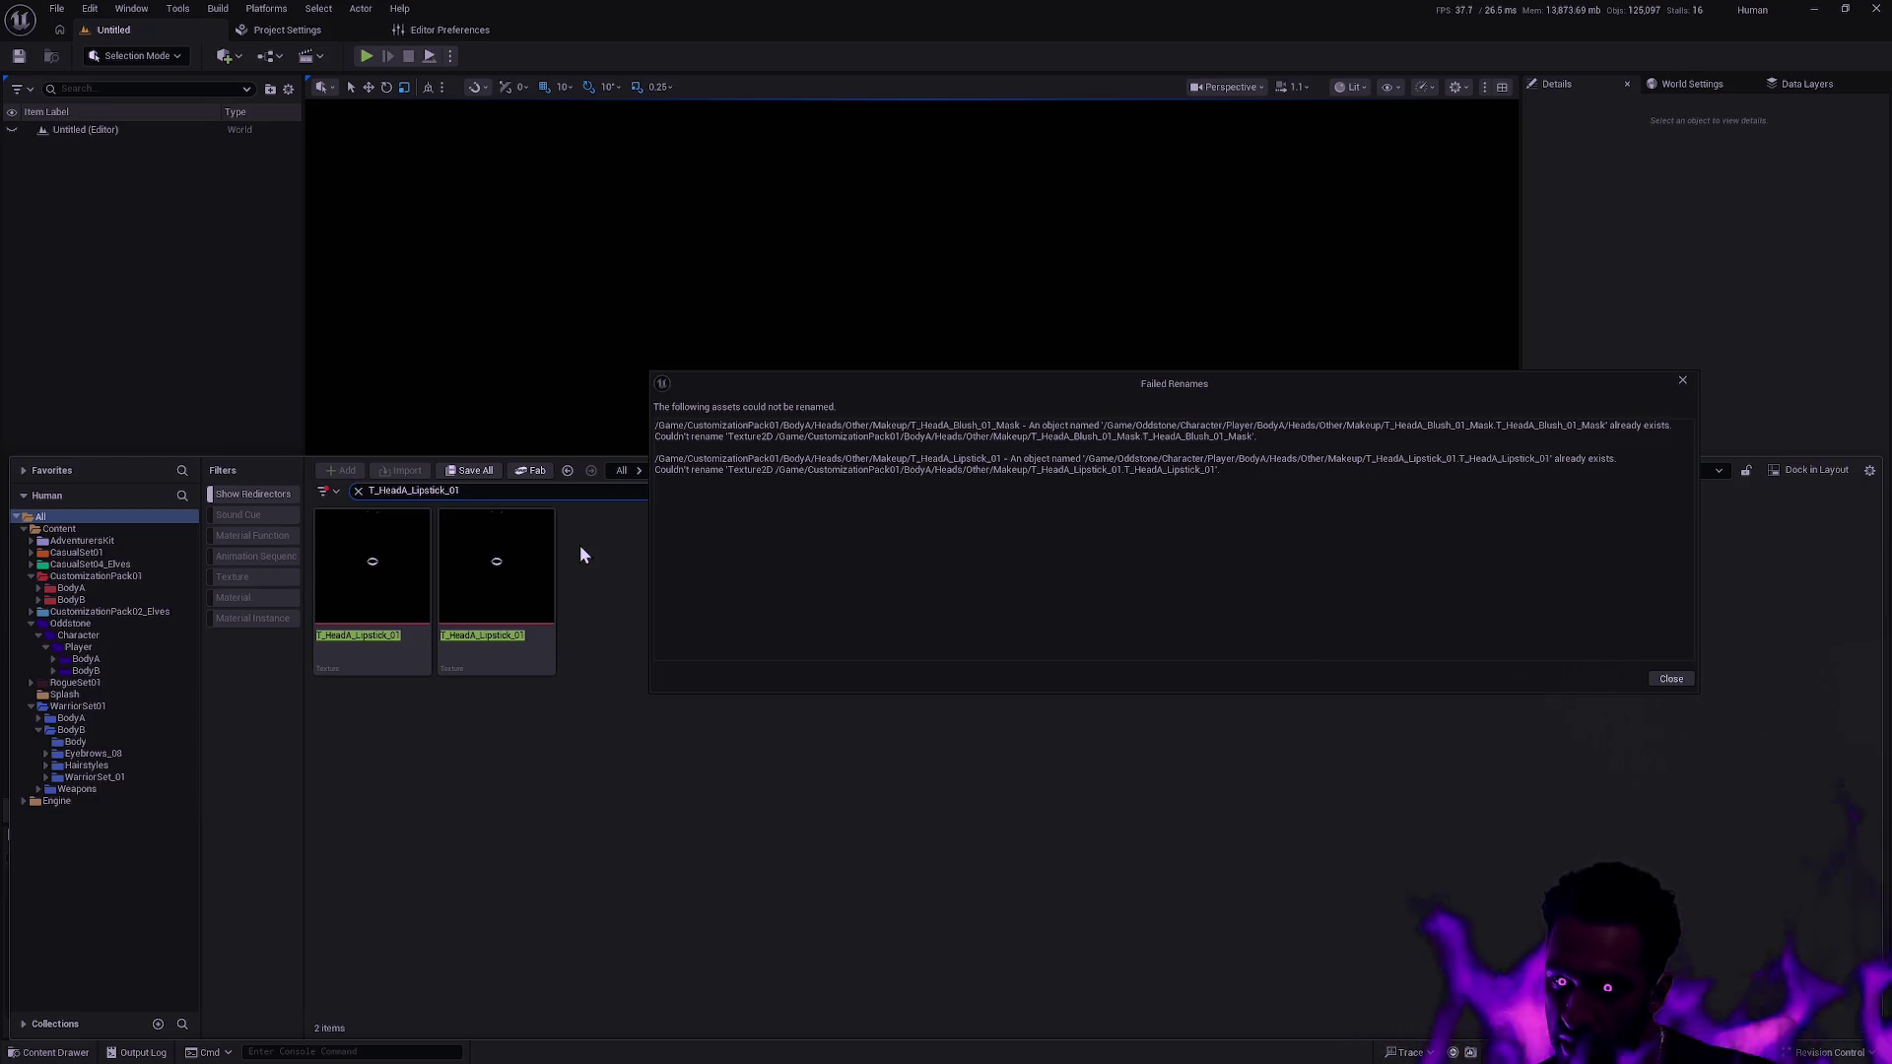
pyautogui.click(1674, 681)
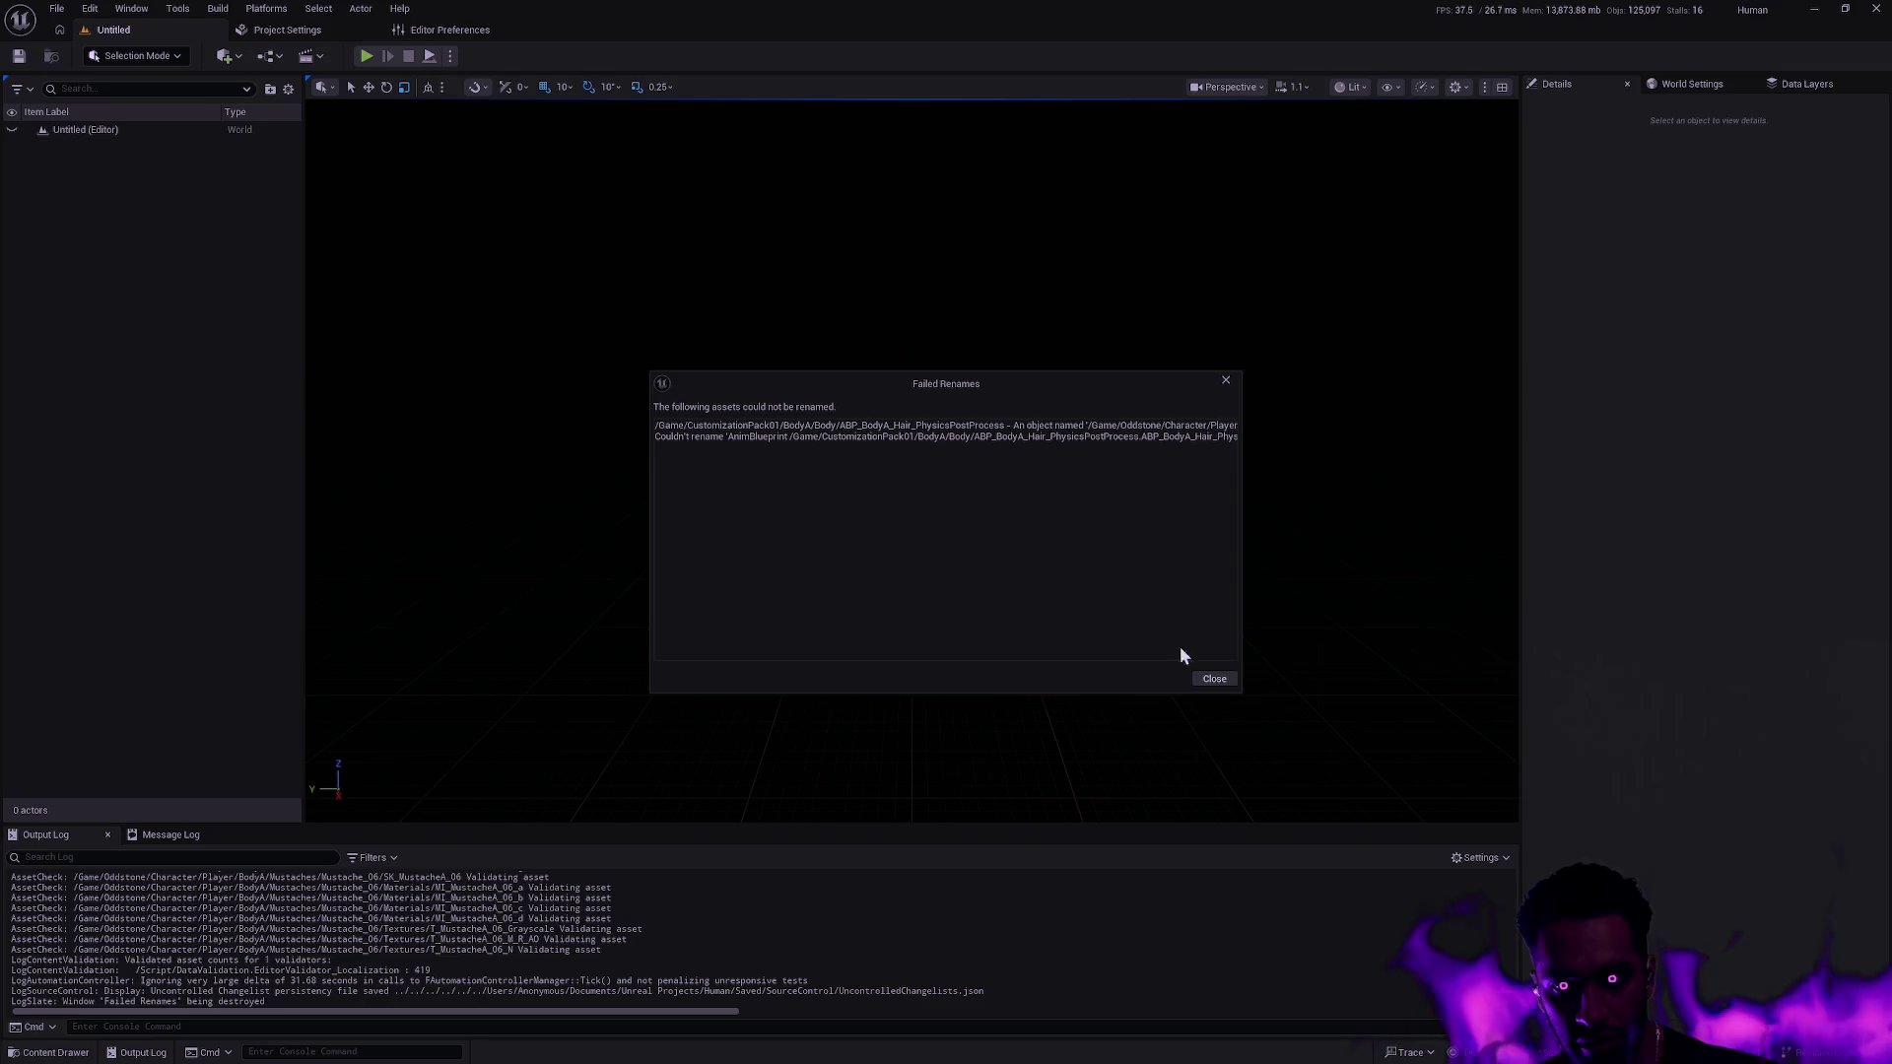
pyautogui.click(1217, 679)
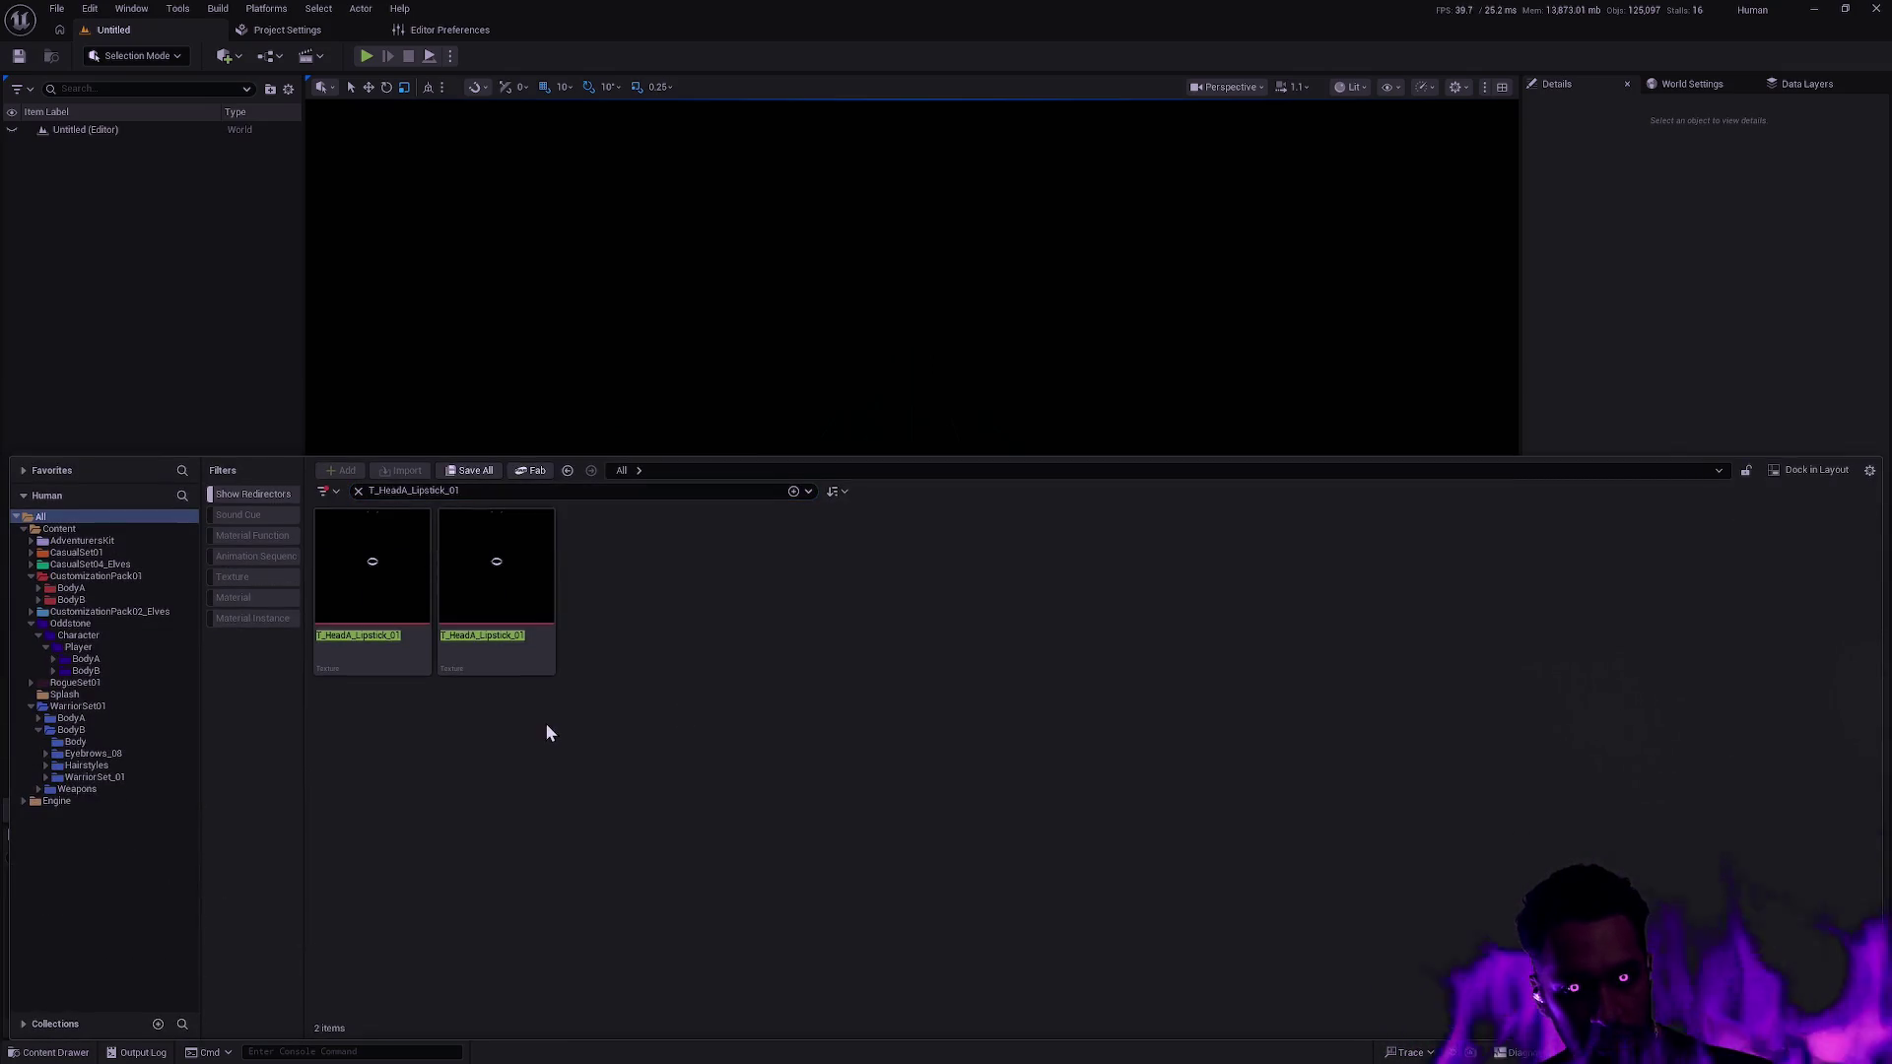
pyautogui.click(358, 491)
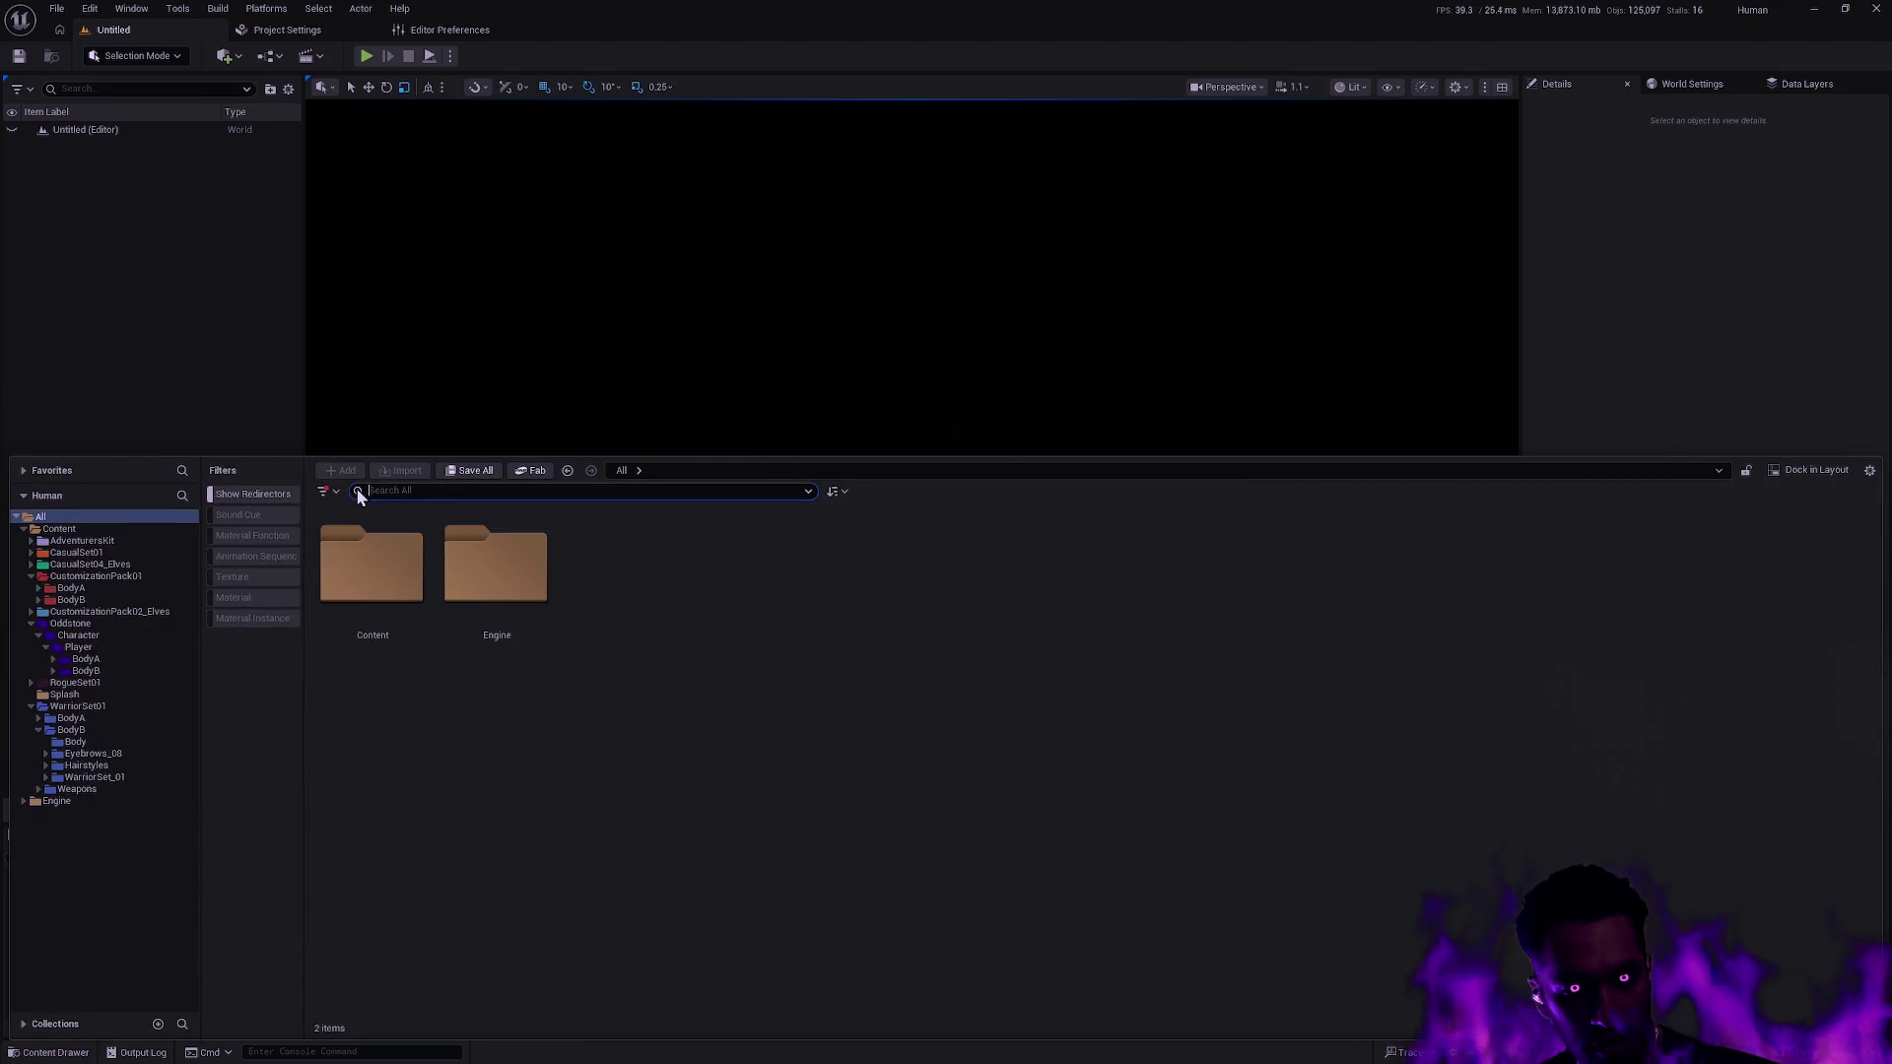
# Open CustomizationPack01 > BodyA > Beards > Beard_02 > Textures, then step back out.
pyautogui.click(120, 577)
pyautogui.doubleClick(340, 601)
pyautogui.doubleClick(395, 627)
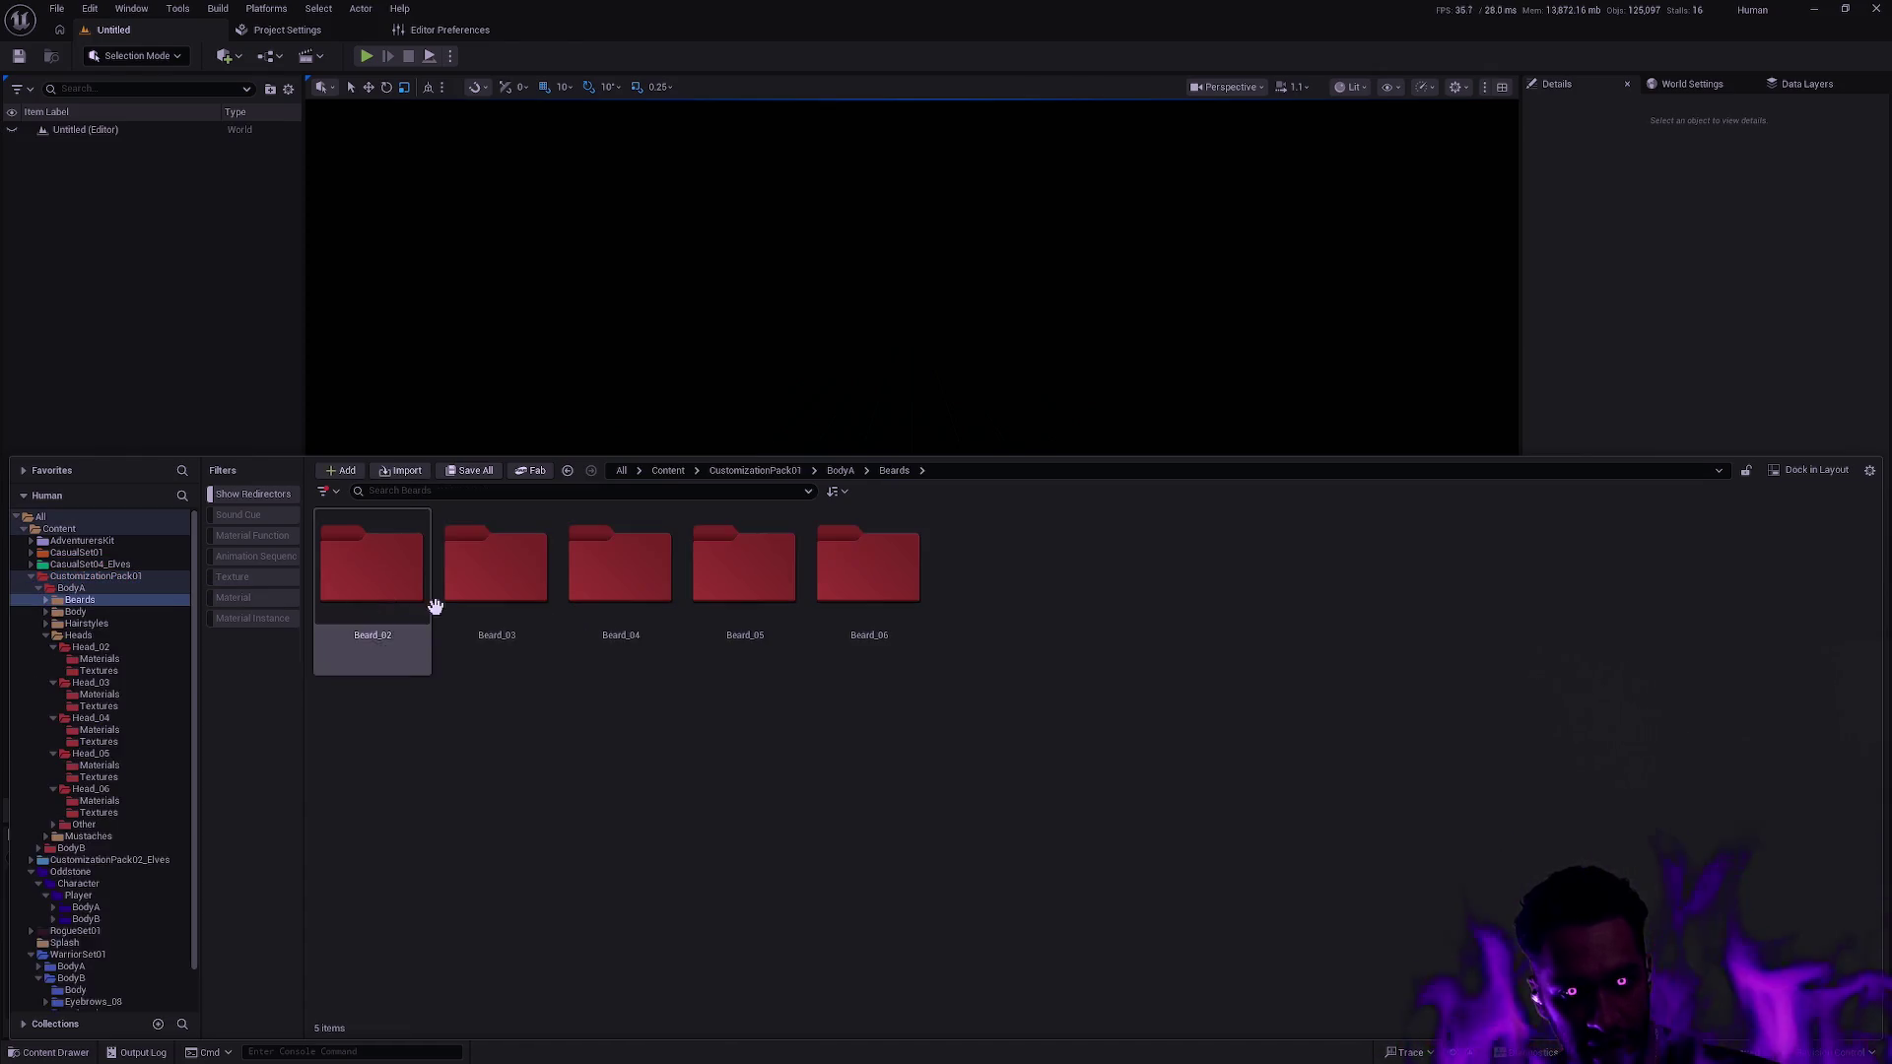
pyautogui.doubleClick(405, 597)
pyautogui.doubleClick(496, 602)
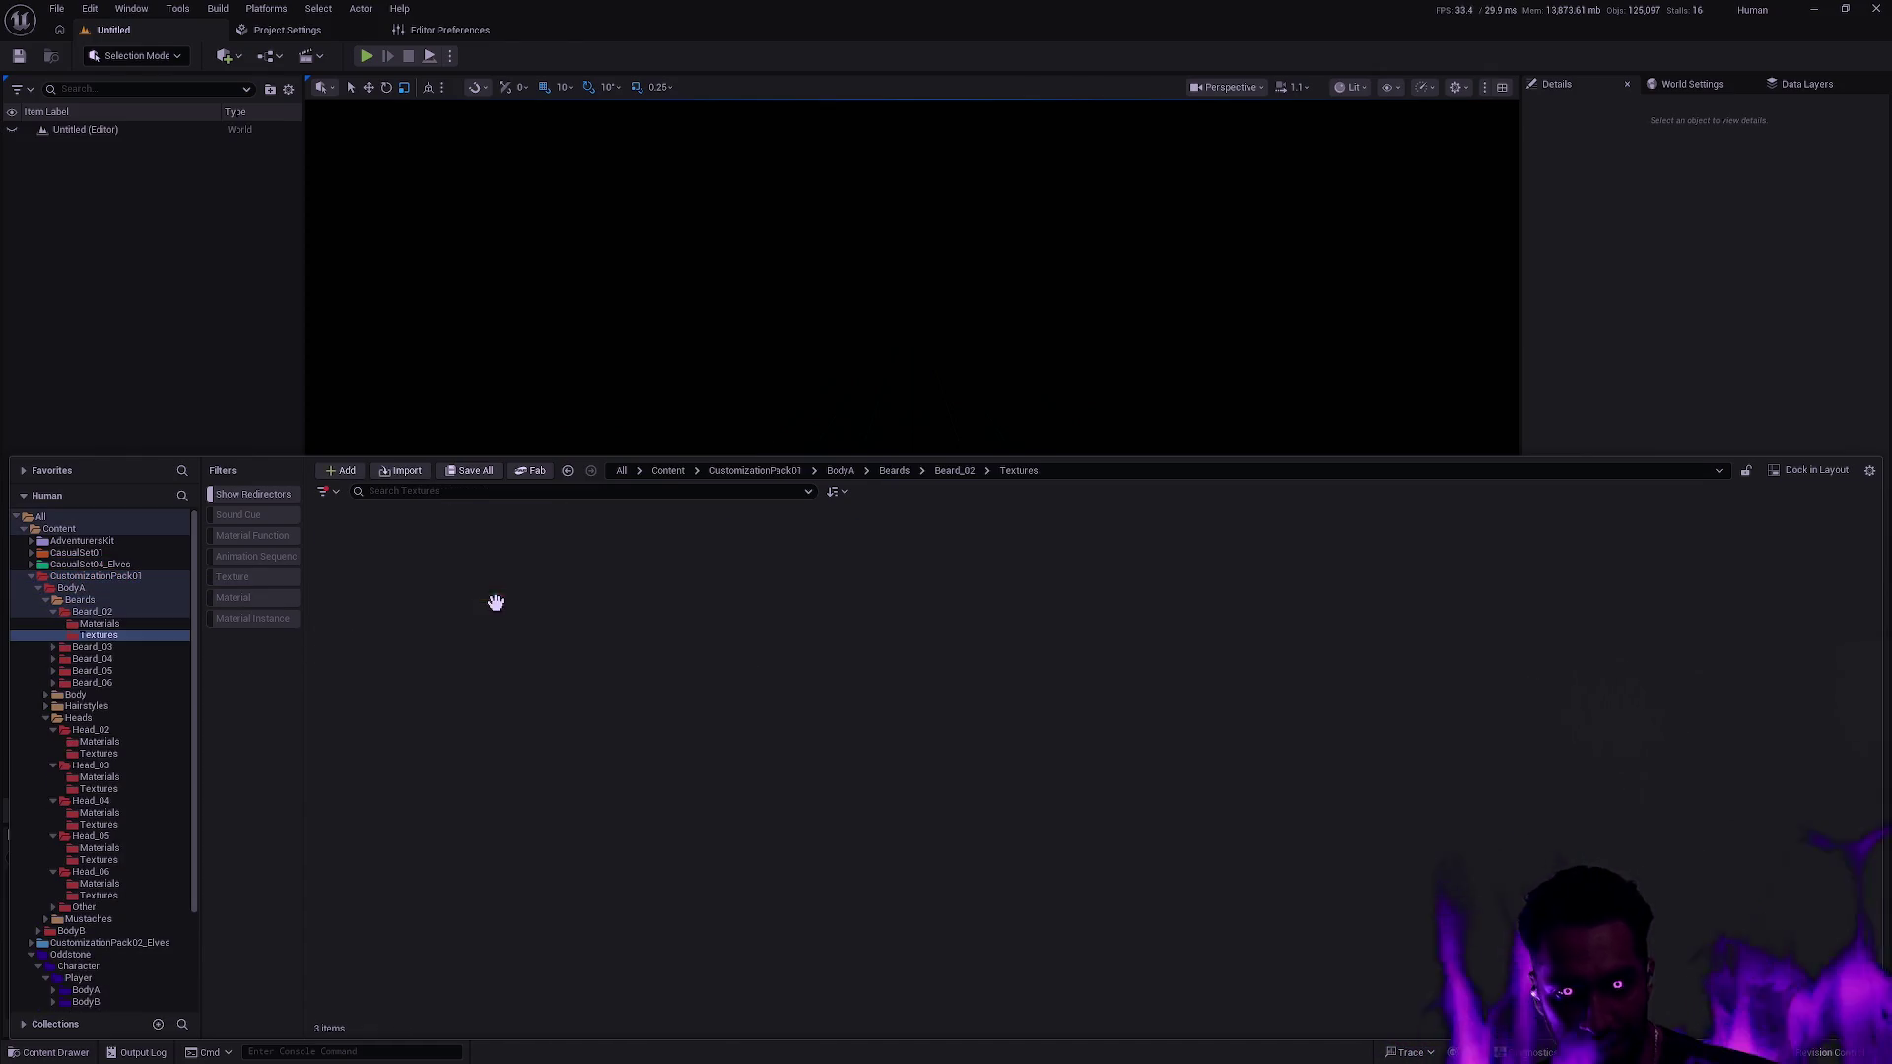
pyautogui.hotkey('alt', 'Left')
pyautogui.hotkey('alt', 'Left')
pyautogui.hotkey('alt', 'Left')
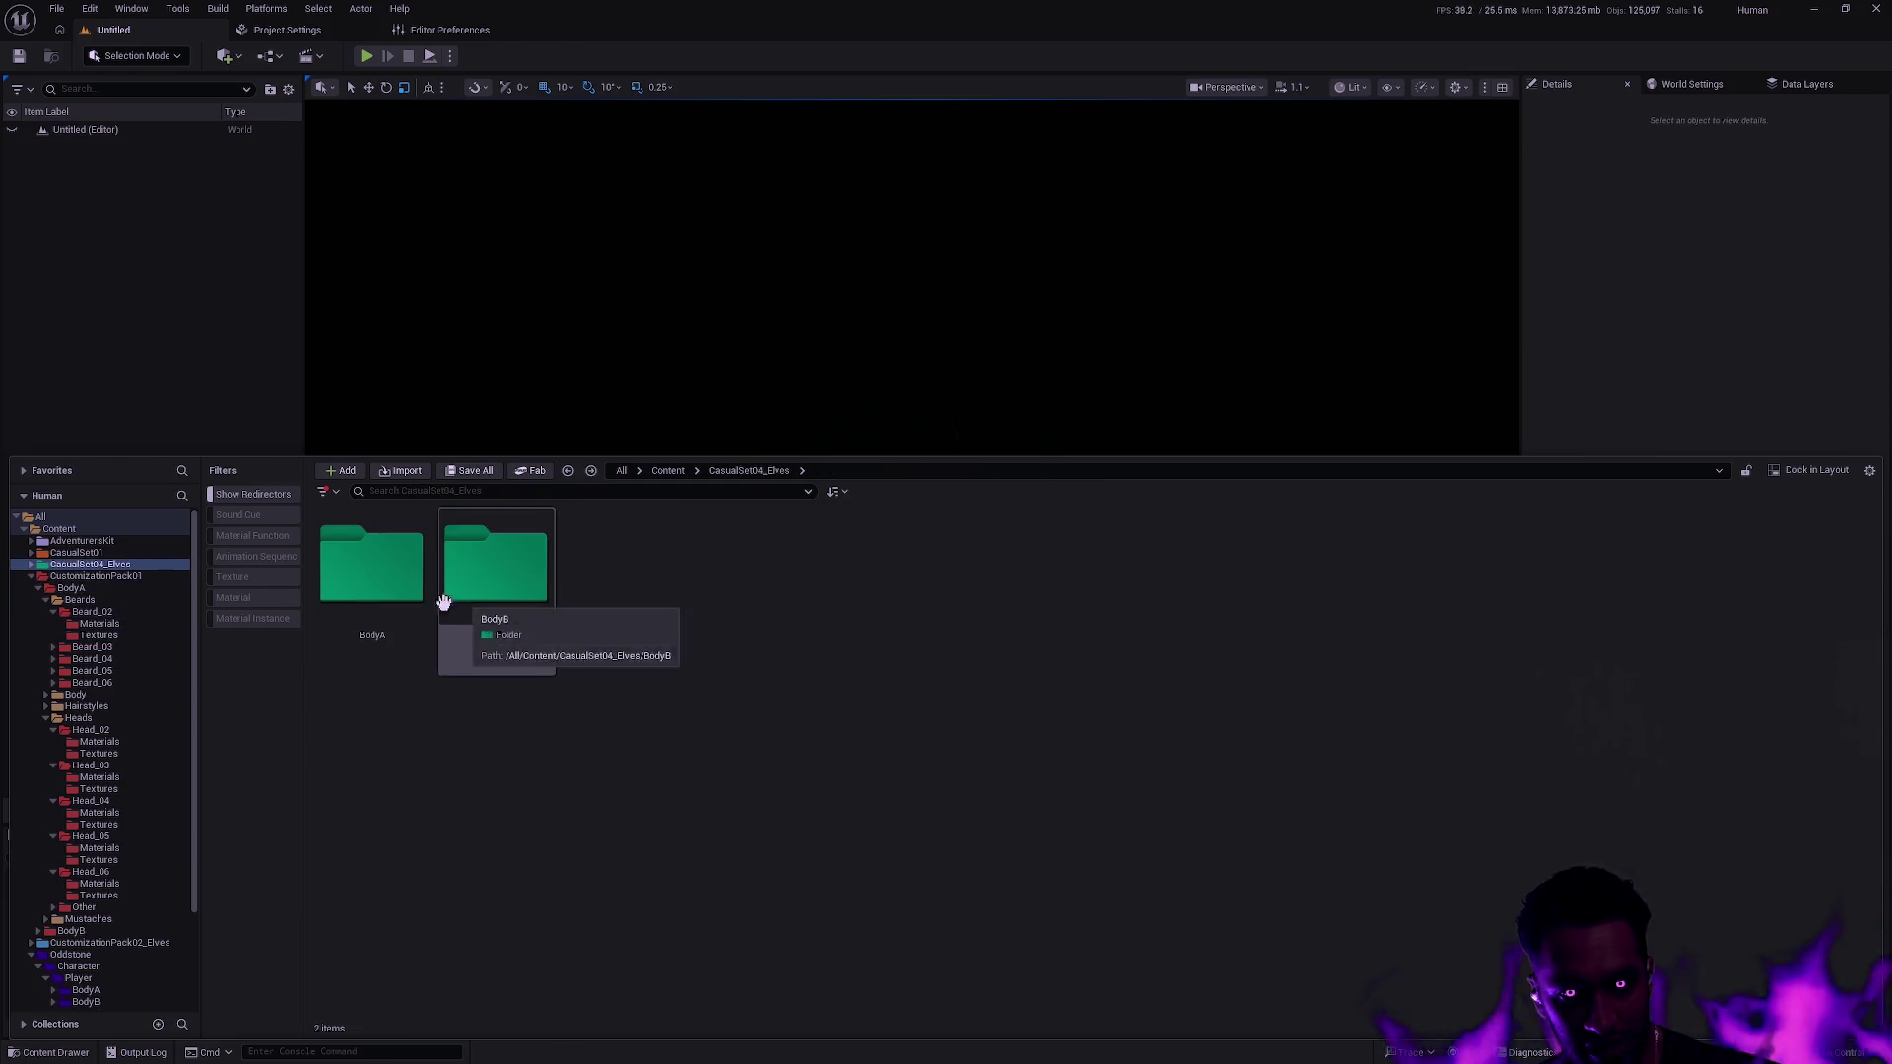
# Browse CustomizationPack02_Elves, inspecting its Piercing folder and Materials subfolder before stepping back.
pyautogui.click(30, 576)
pyautogui.click(156, 591)
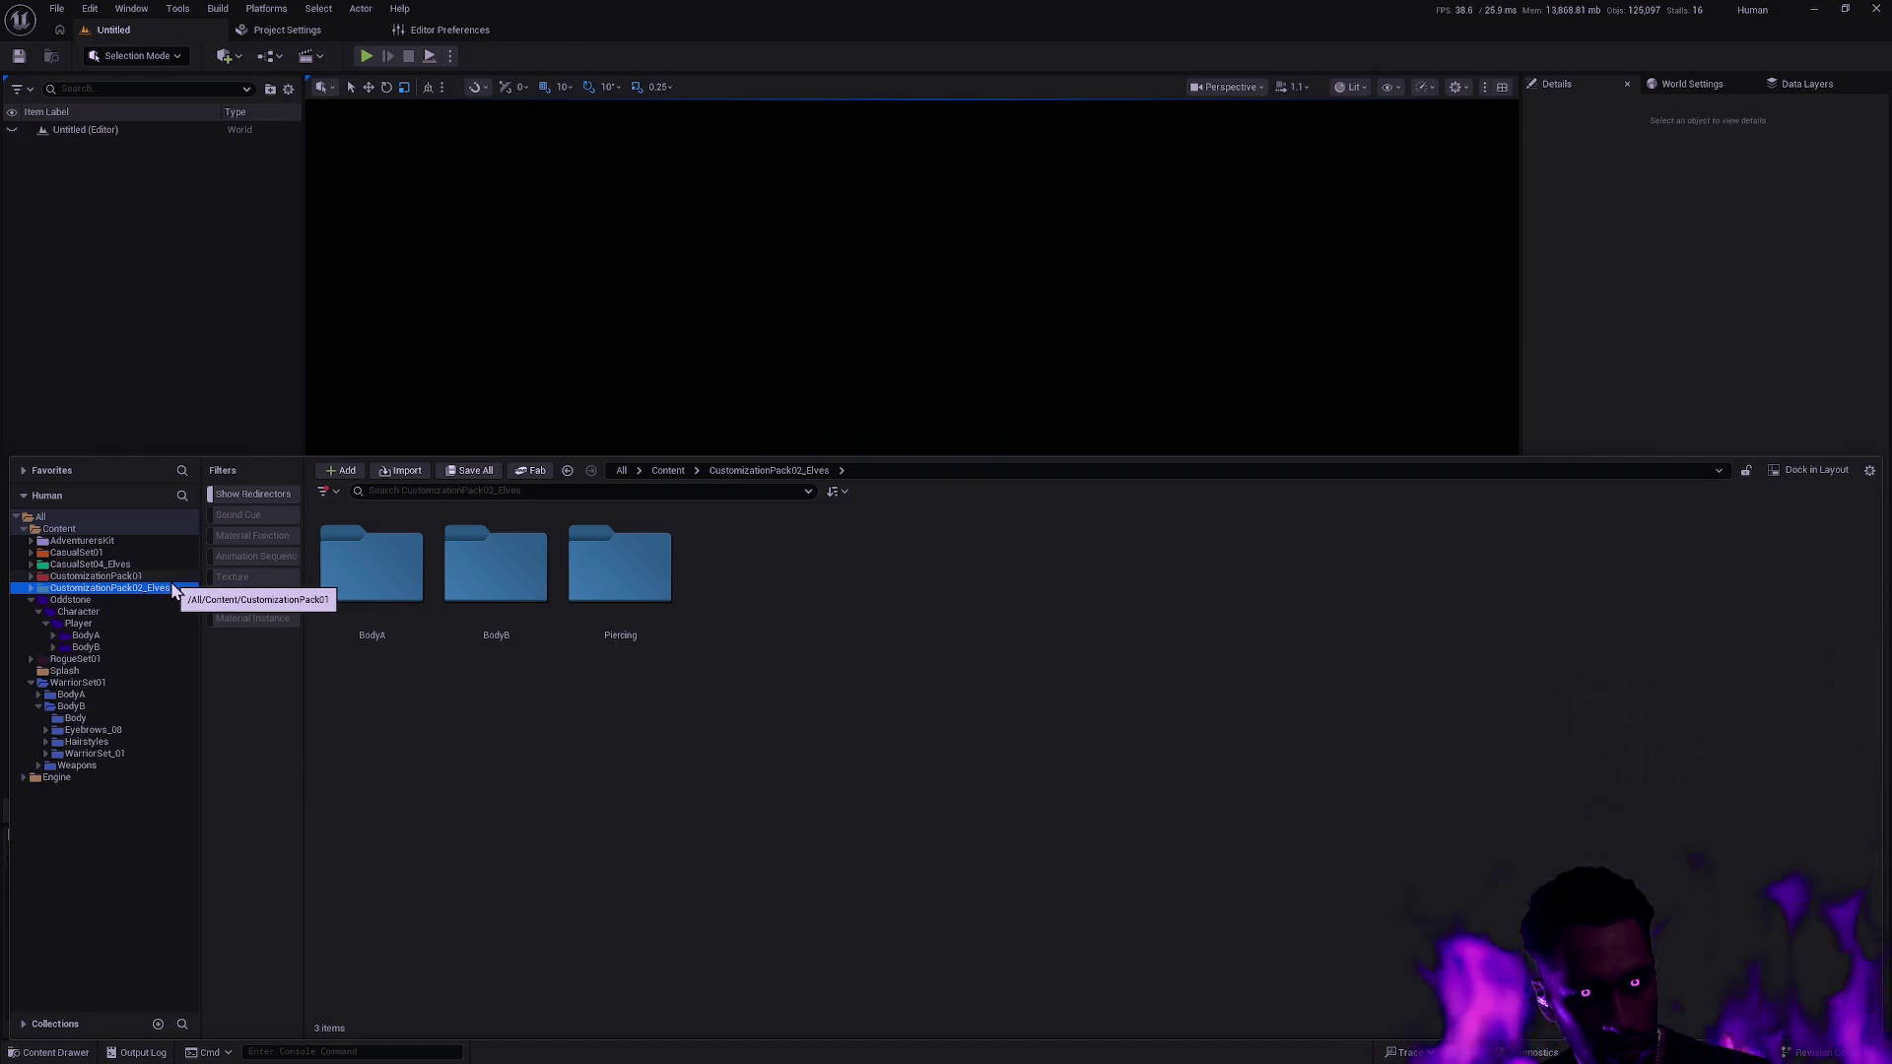
pyautogui.click(33, 684)
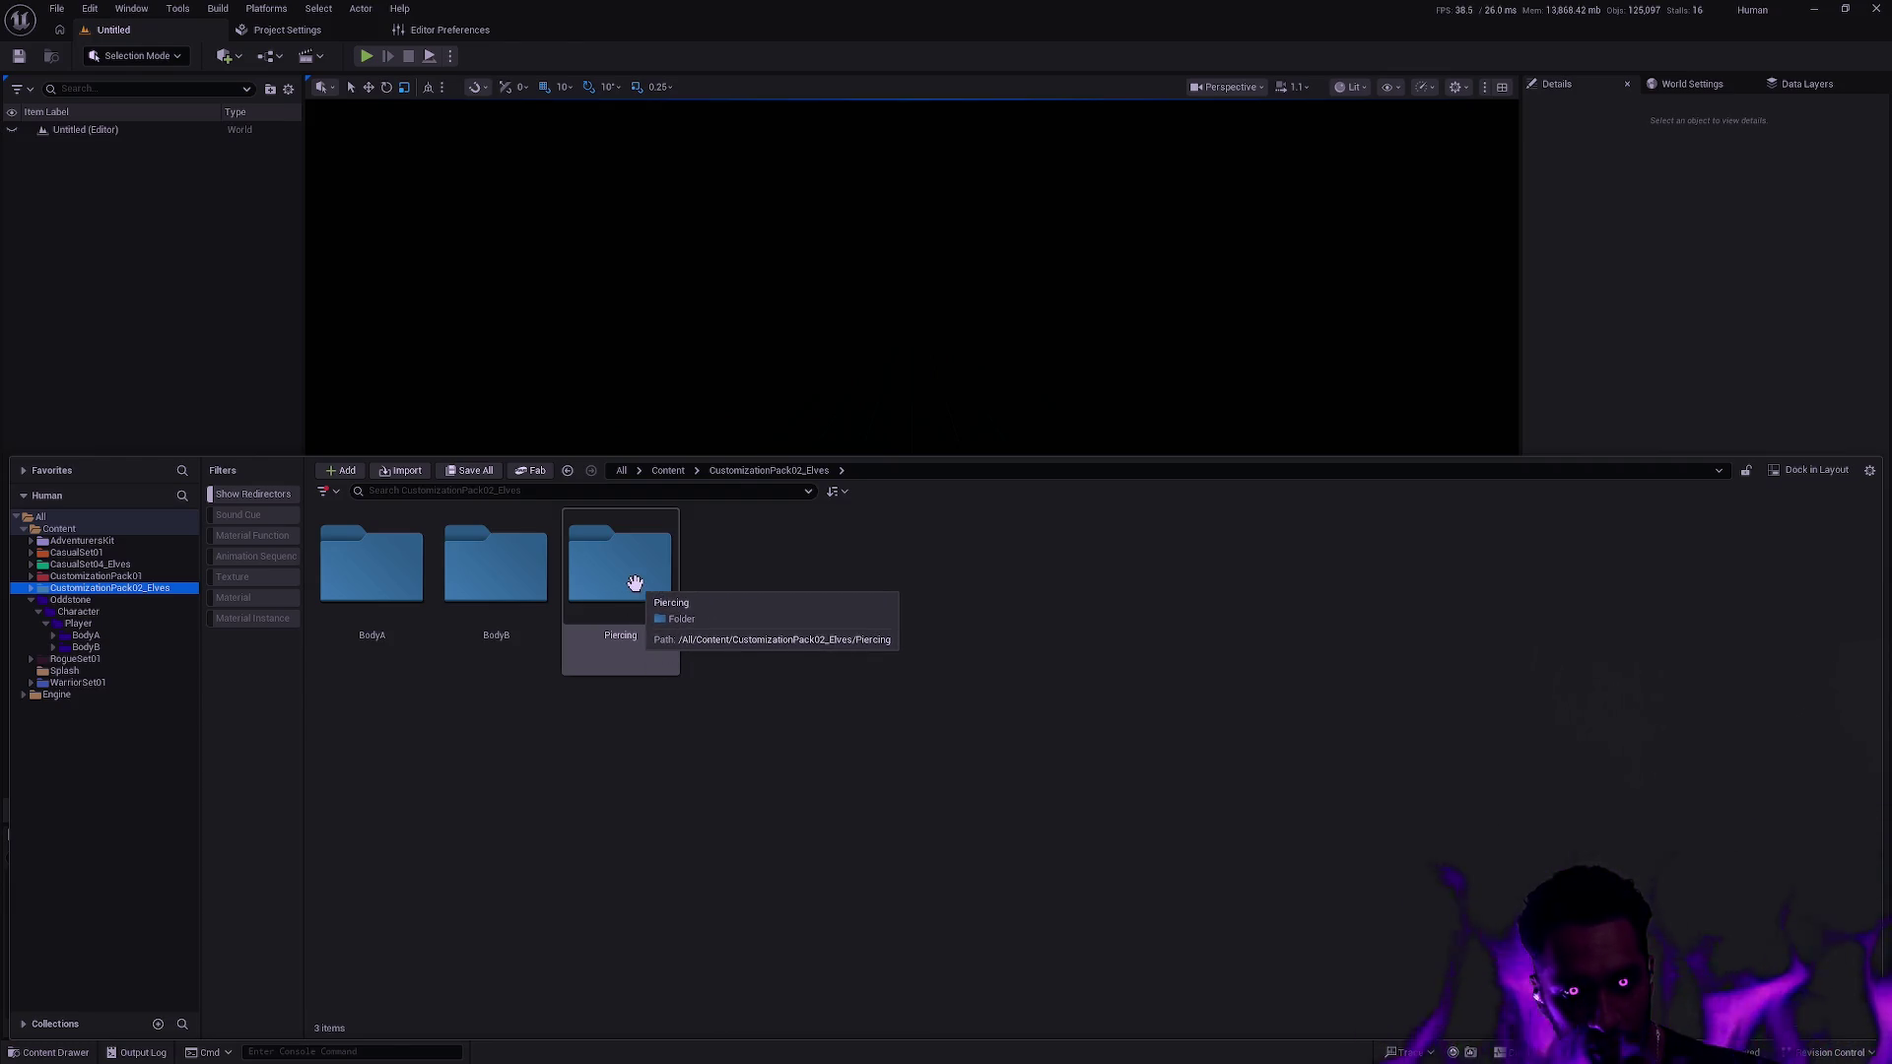
pyautogui.doubleClick(635, 583)
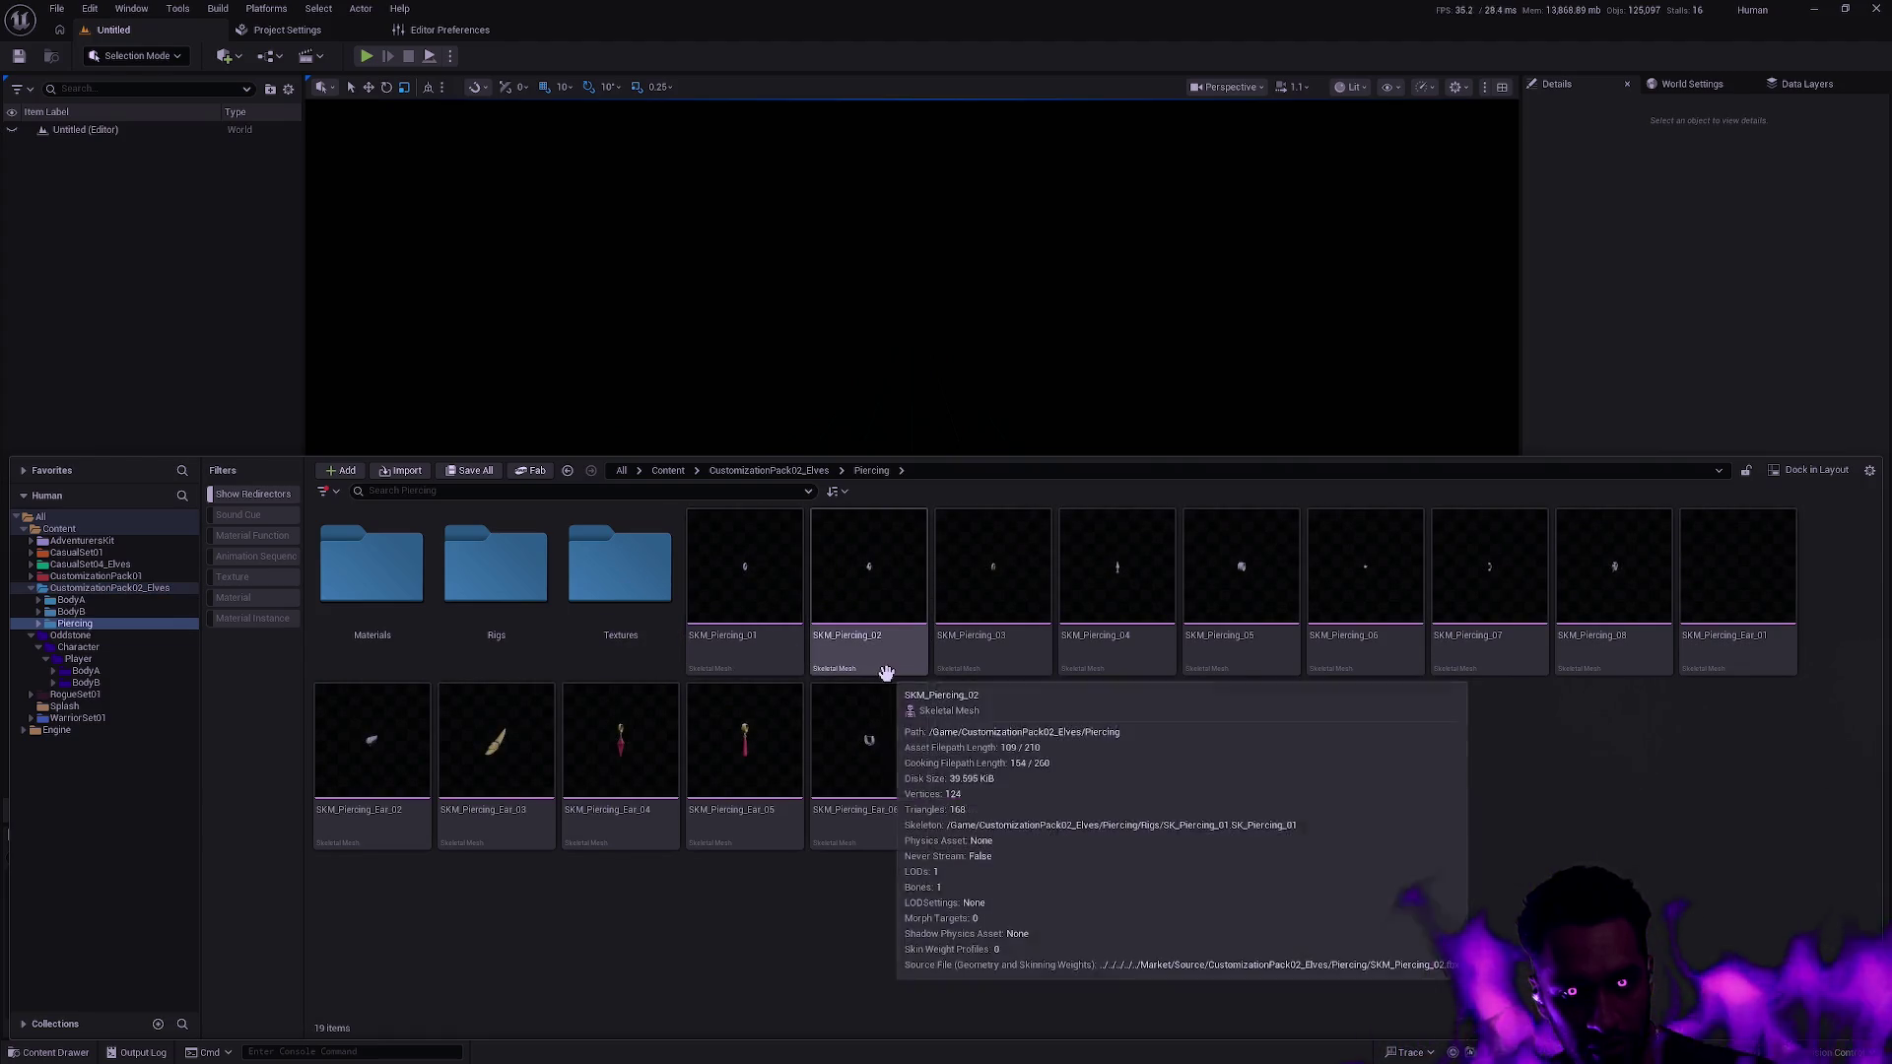
pyautogui.doubleClick(371, 567)
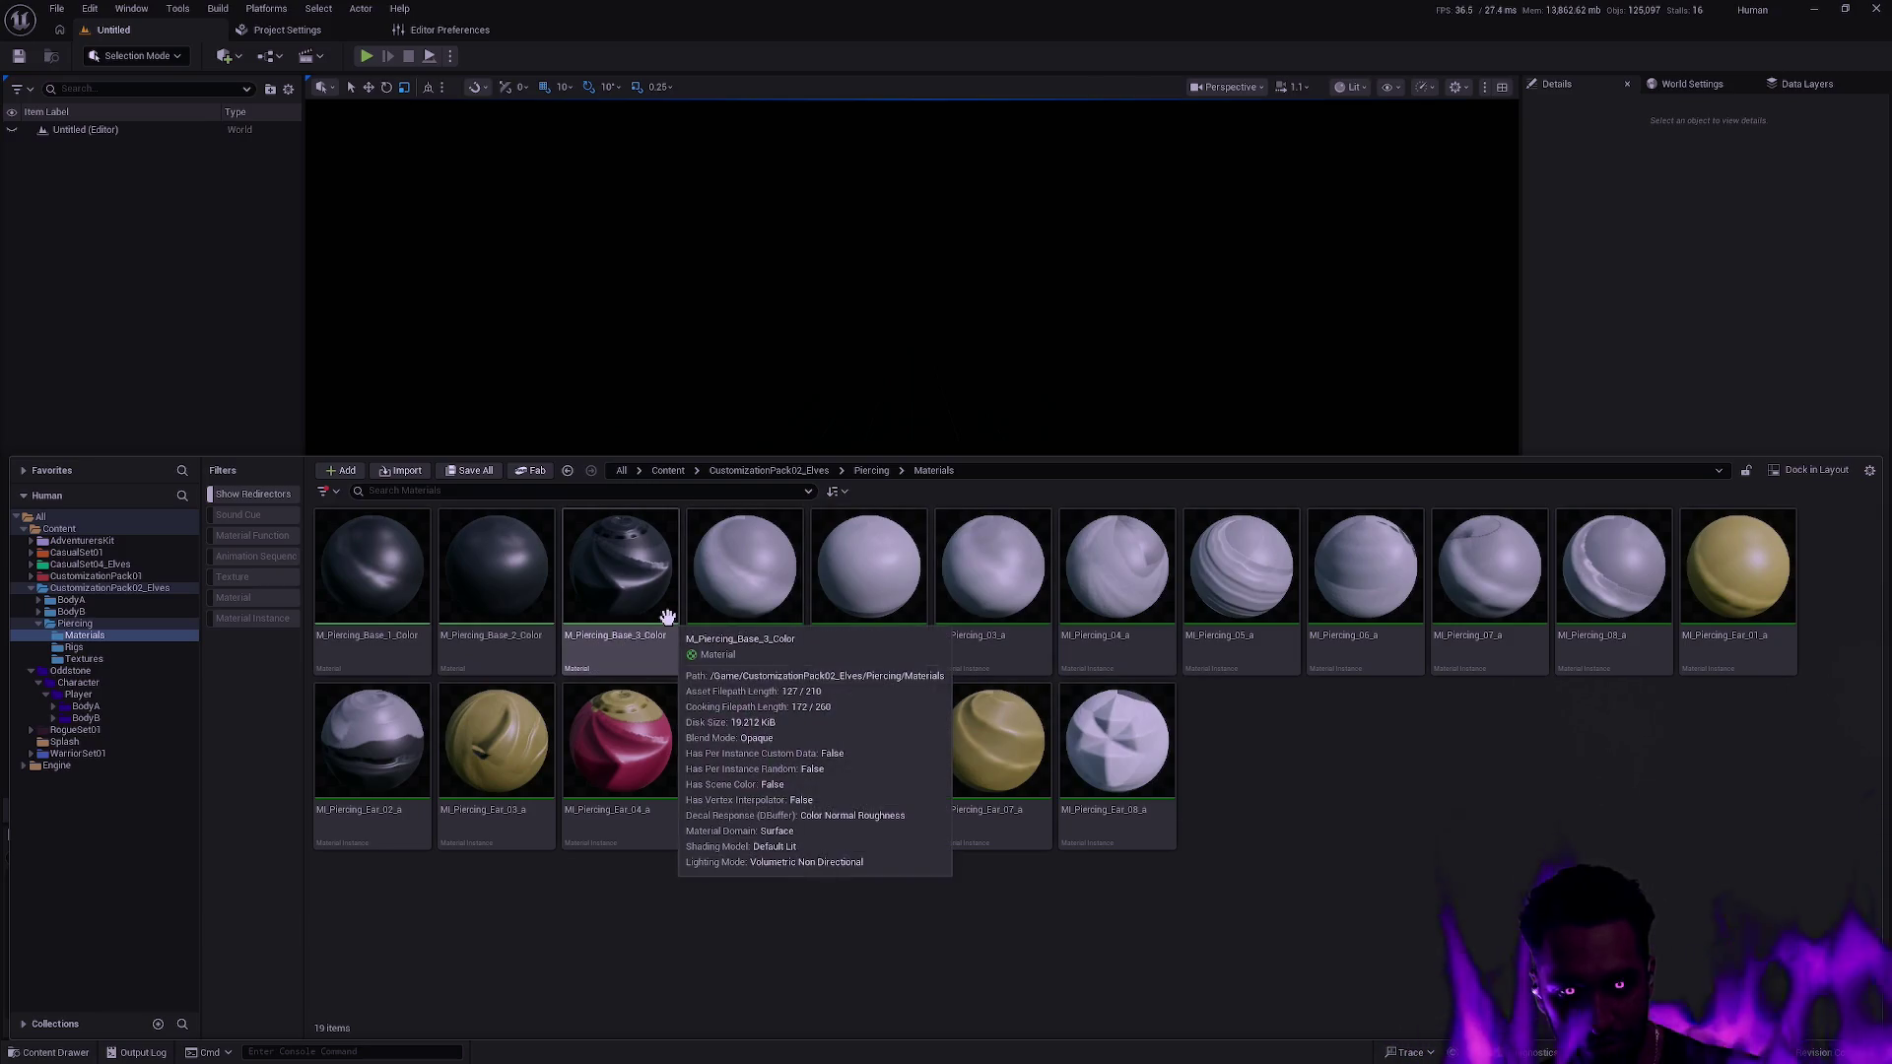
pyautogui.hotkey('alt', 'Left')
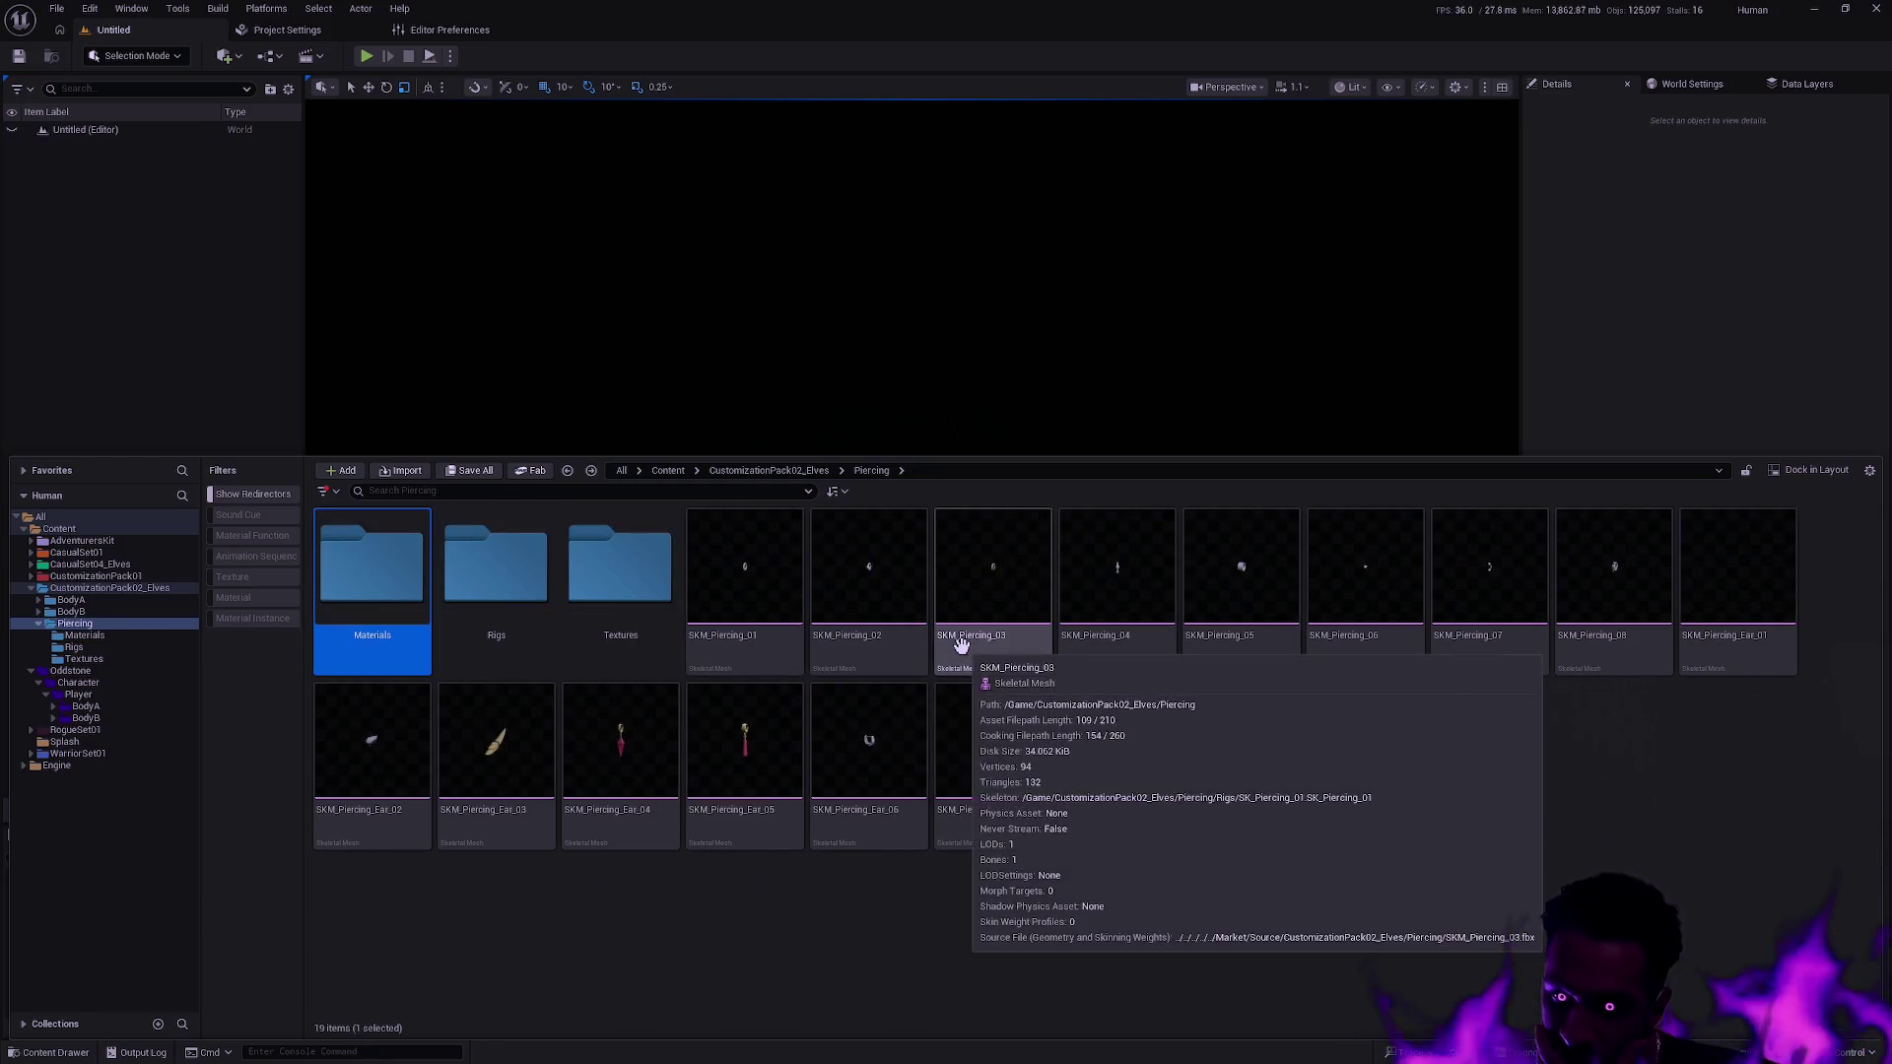
pyautogui.click(1511, 736)
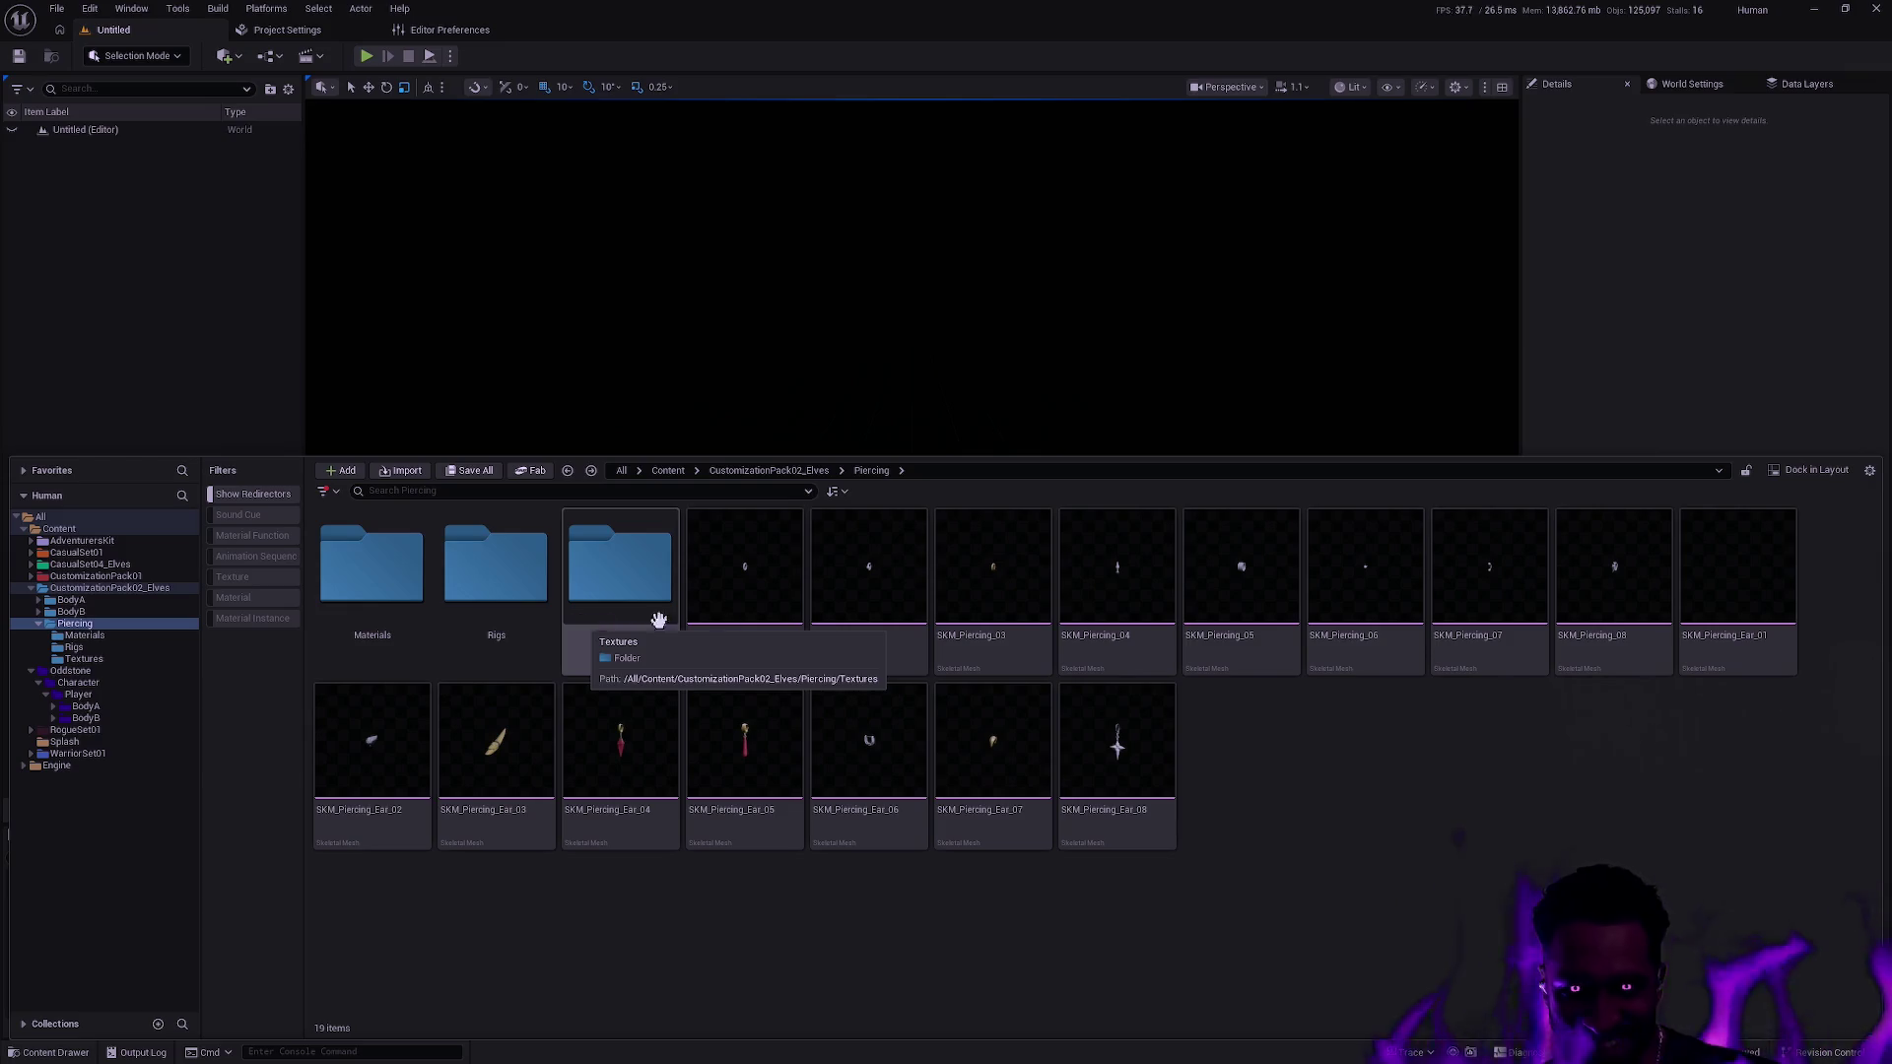
pyautogui.hotkey('alt', 'Left')
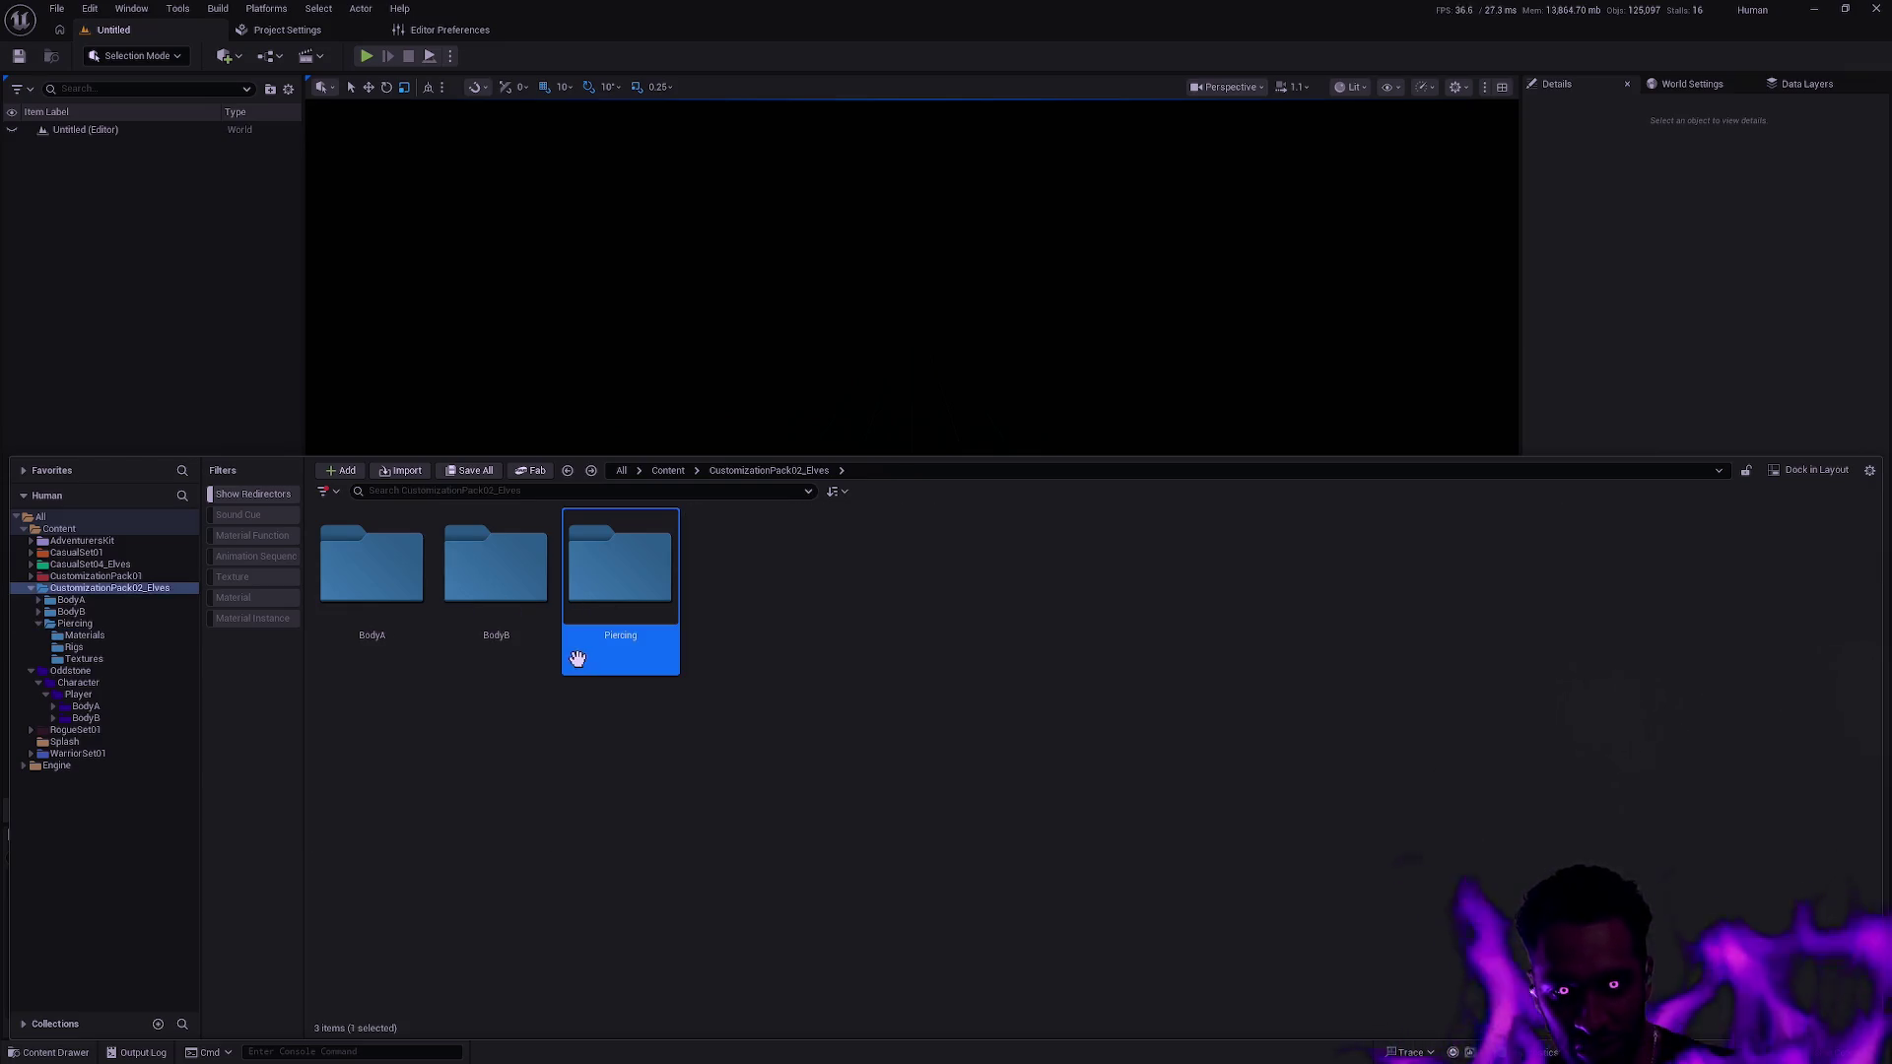
# Open CustomizationPack02_Elves/BodyA, select its six subfolders and drag them toward Oddstone Player/BodyA.
pyautogui.hotkey('alt', 'Left')
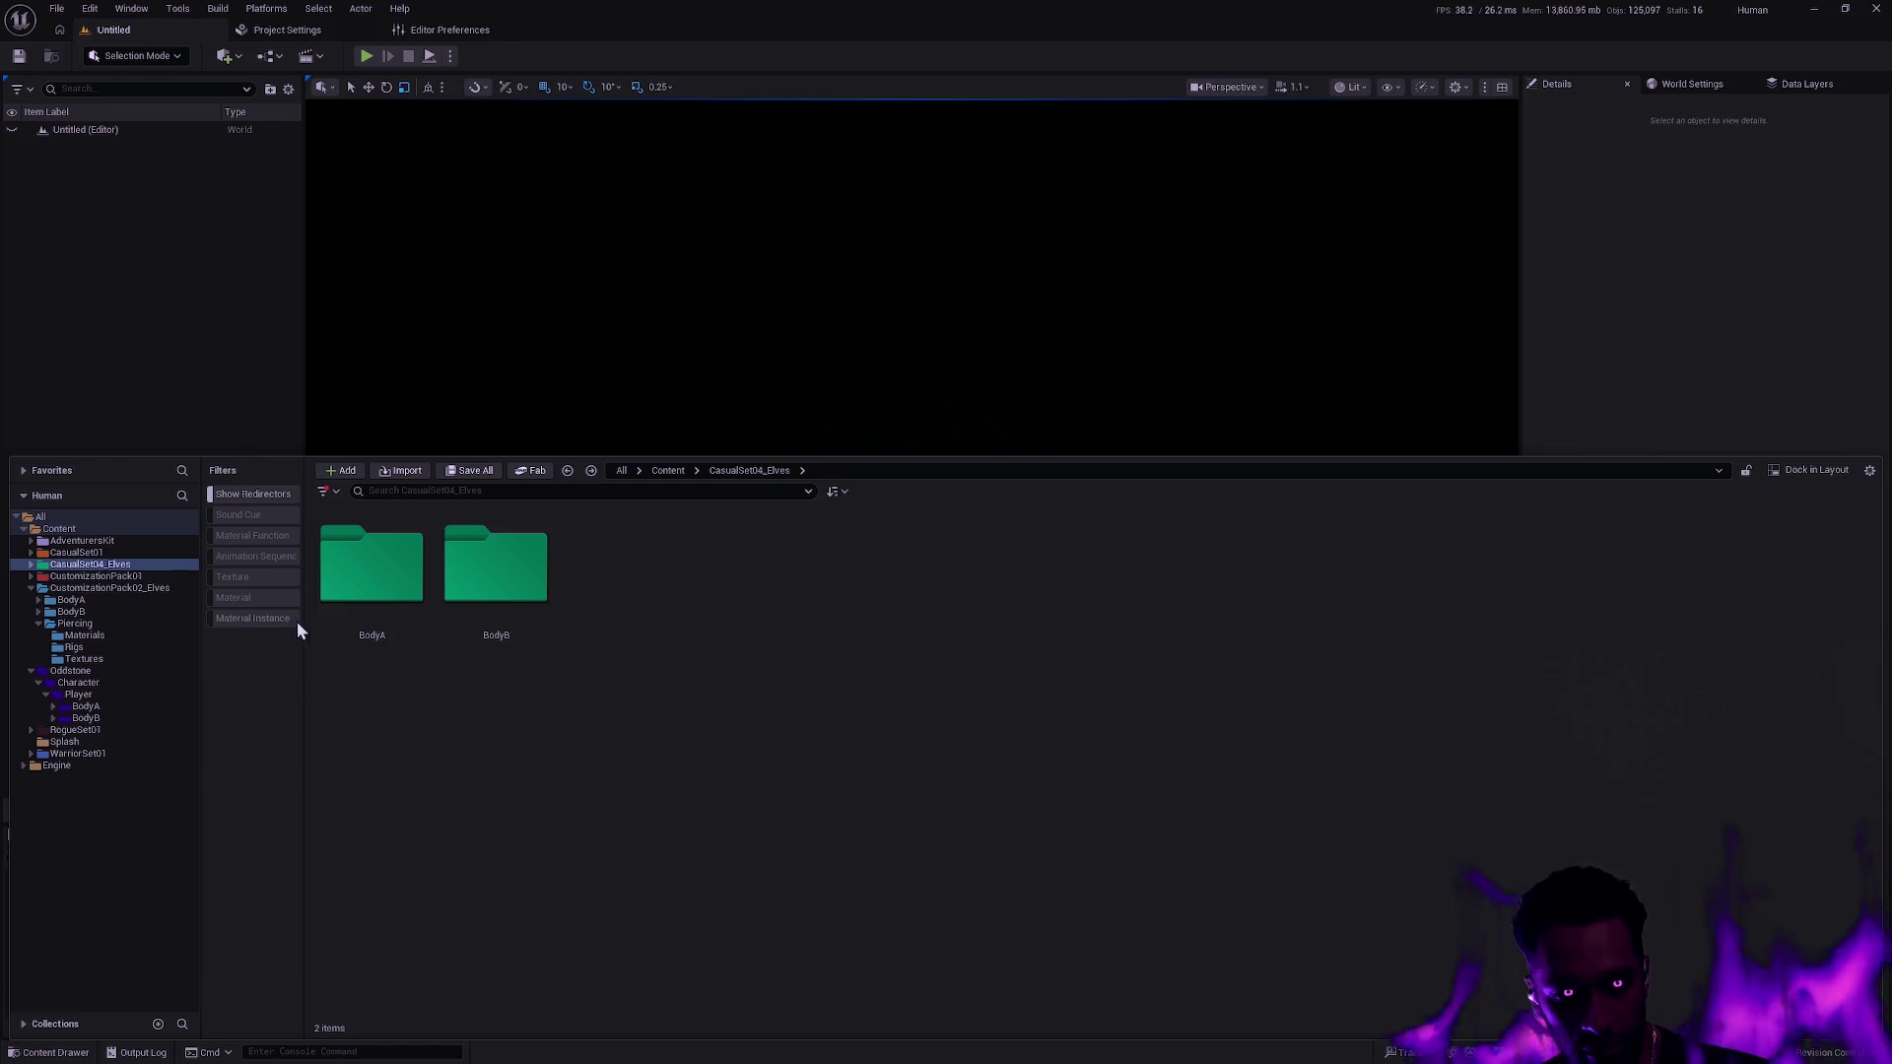
pyautogui.click(152, 587)
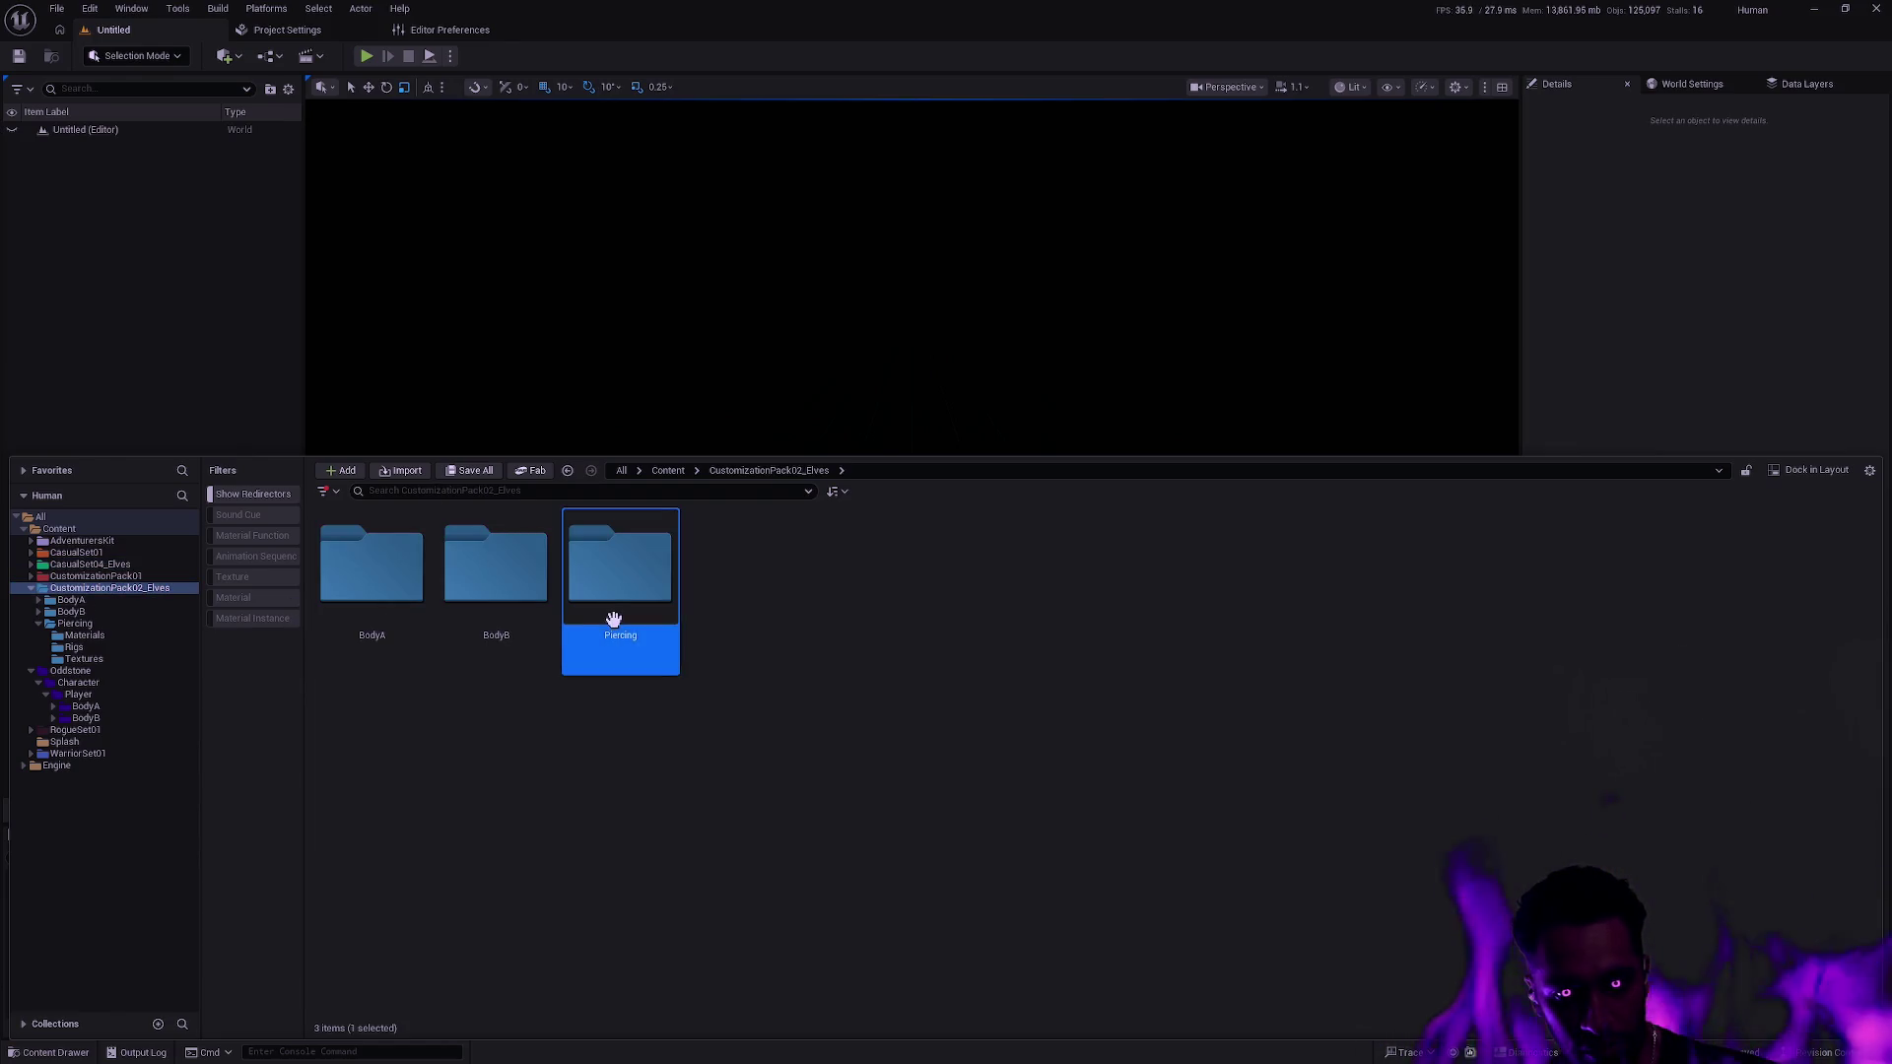
pyautogui.click(366, 605)
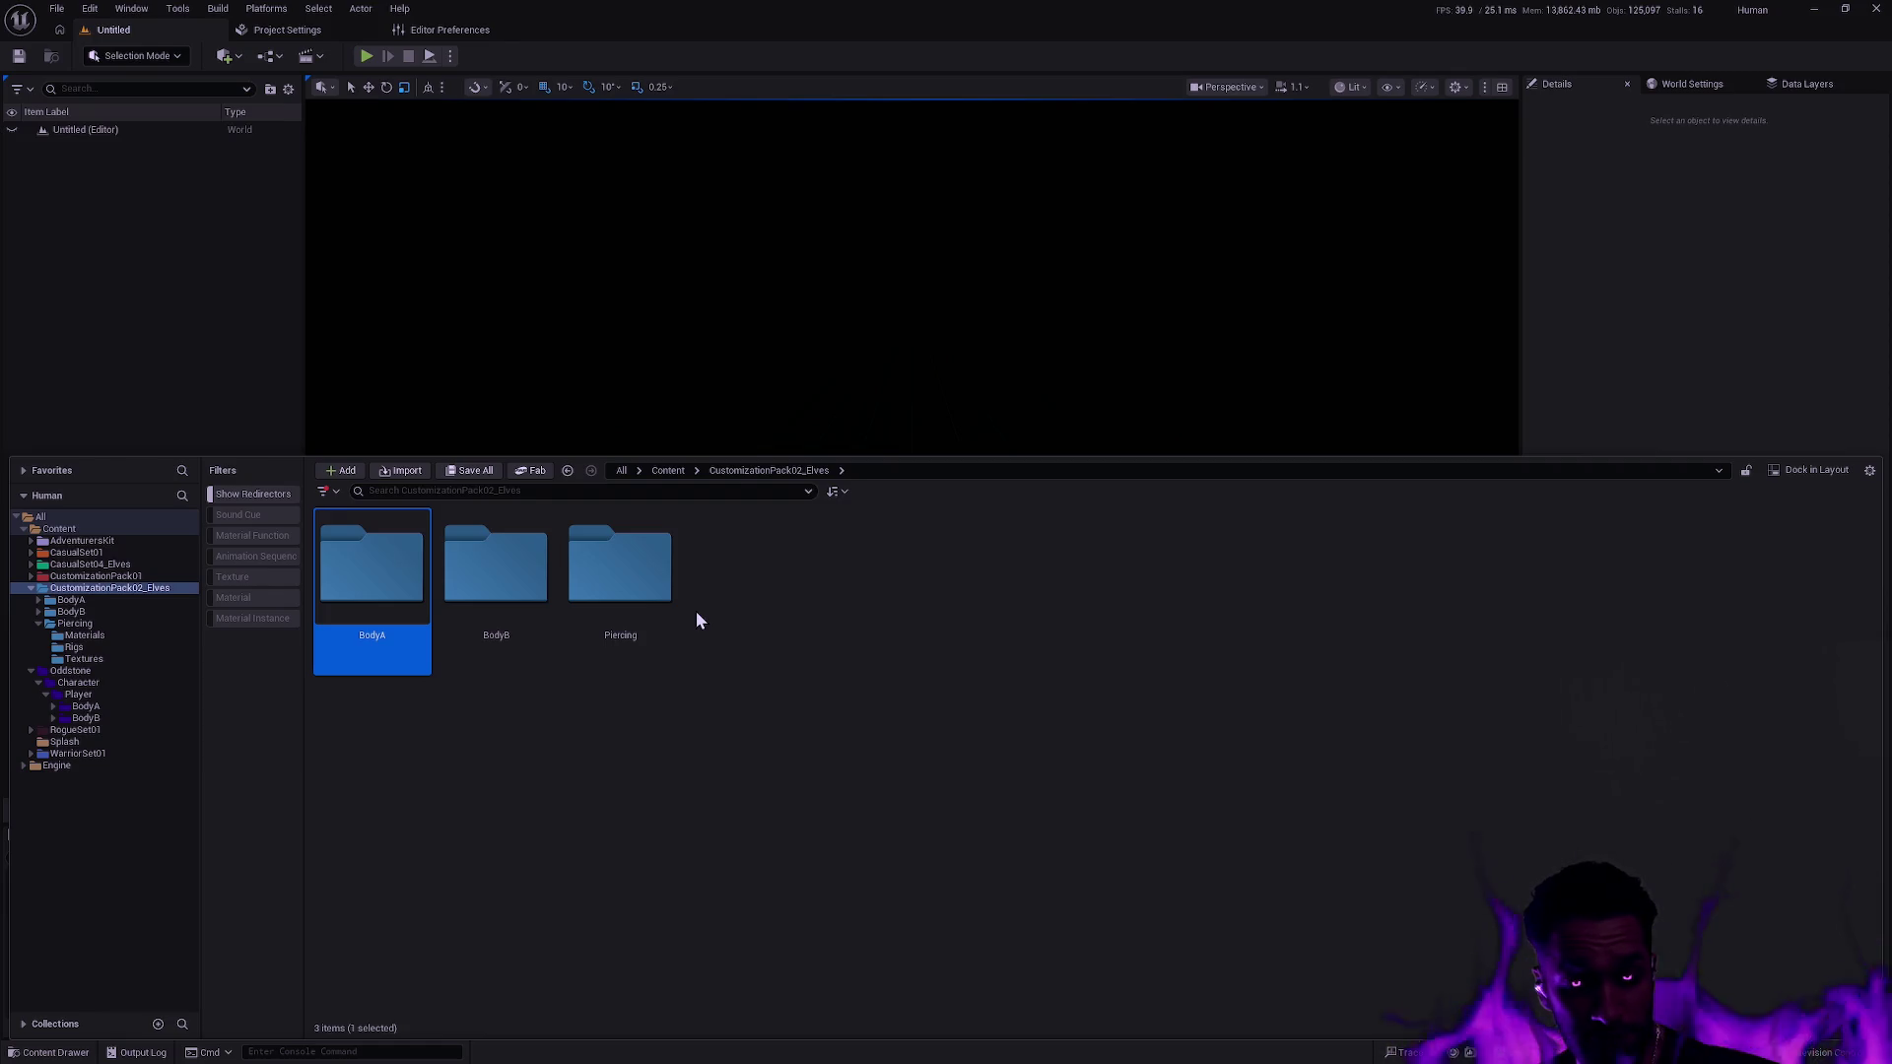
pyautogui.press('Return')
pyautogui.hotkey('ctrl', 'a')
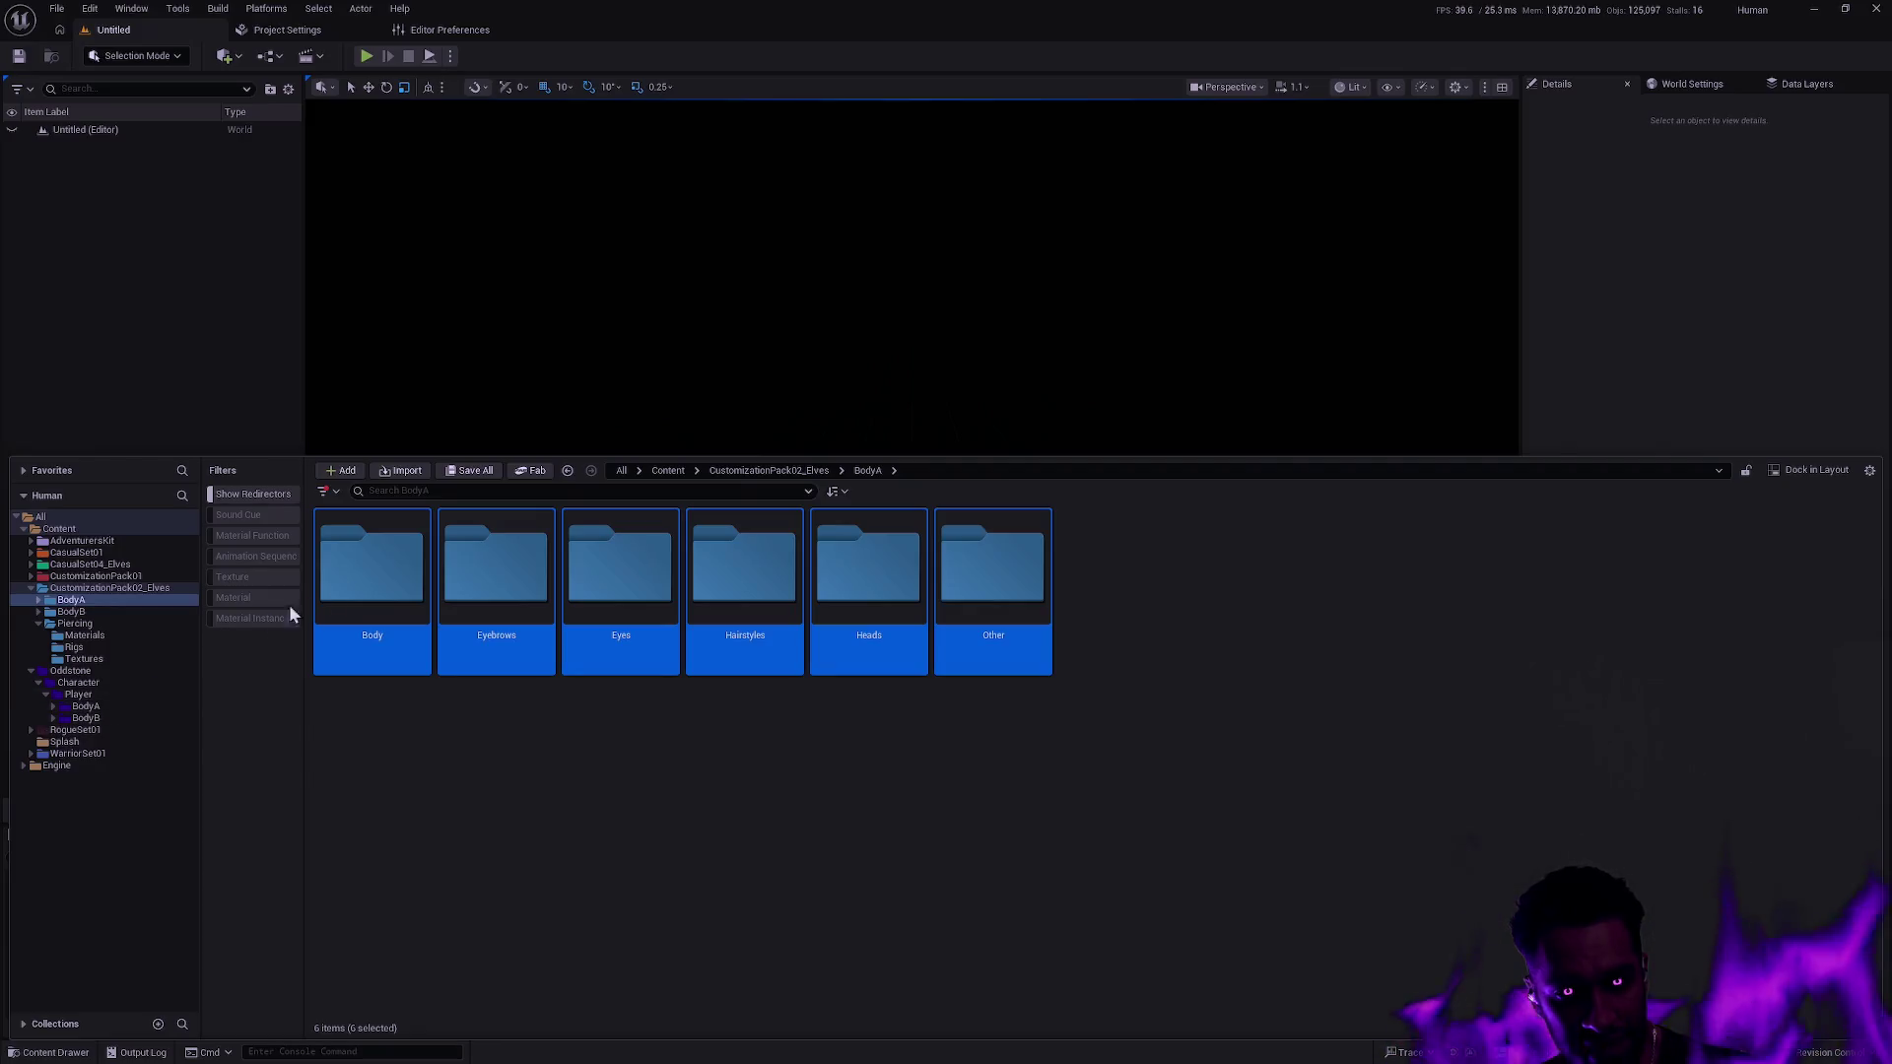
pyautogui.moveTo(380, 561)
pyautogui.mouseDown()
pyautogui.moveTo(99, 706)
pyautogui.moveTo(434, 714)
pyautogui.mouseUp()
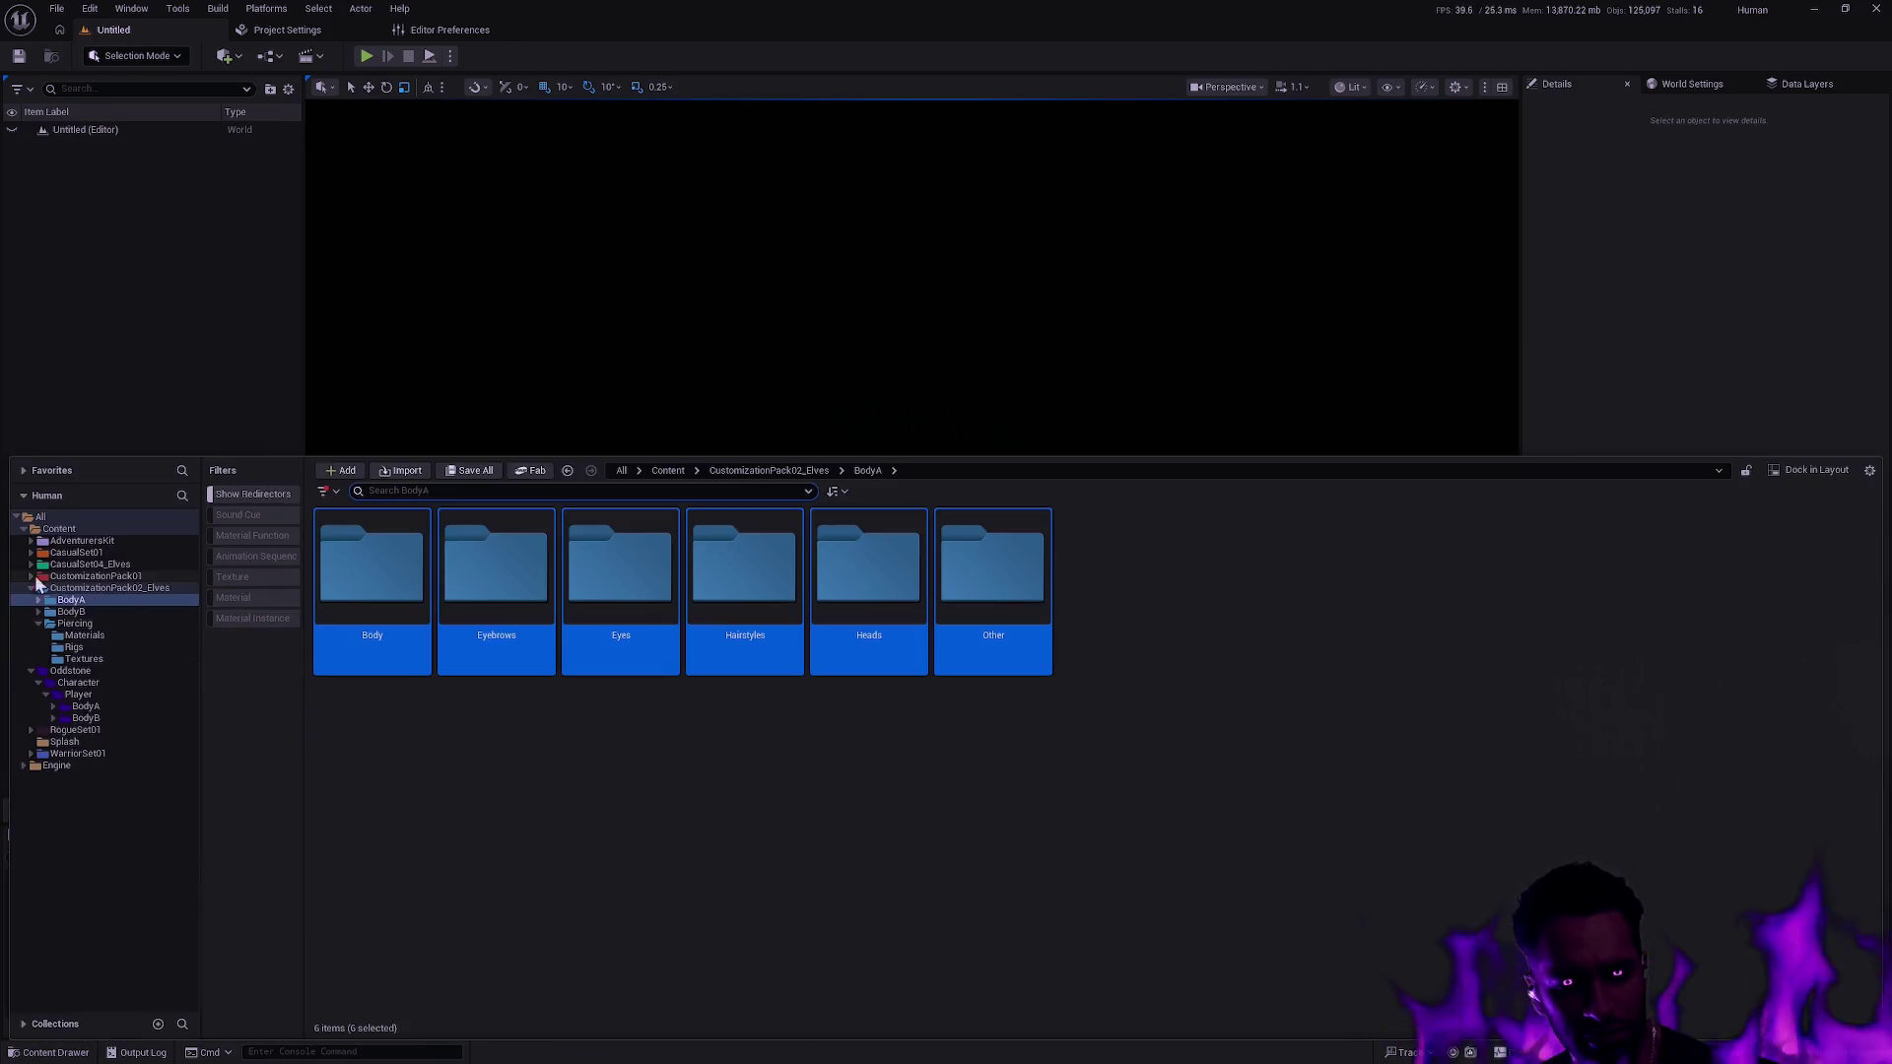
# Expand and collapse CustomizationPack01's BodyA and BodyB in the tree, then switch to Git Bash.
pyautogui.click(32, 576)
pyautogui.click(38, 588)
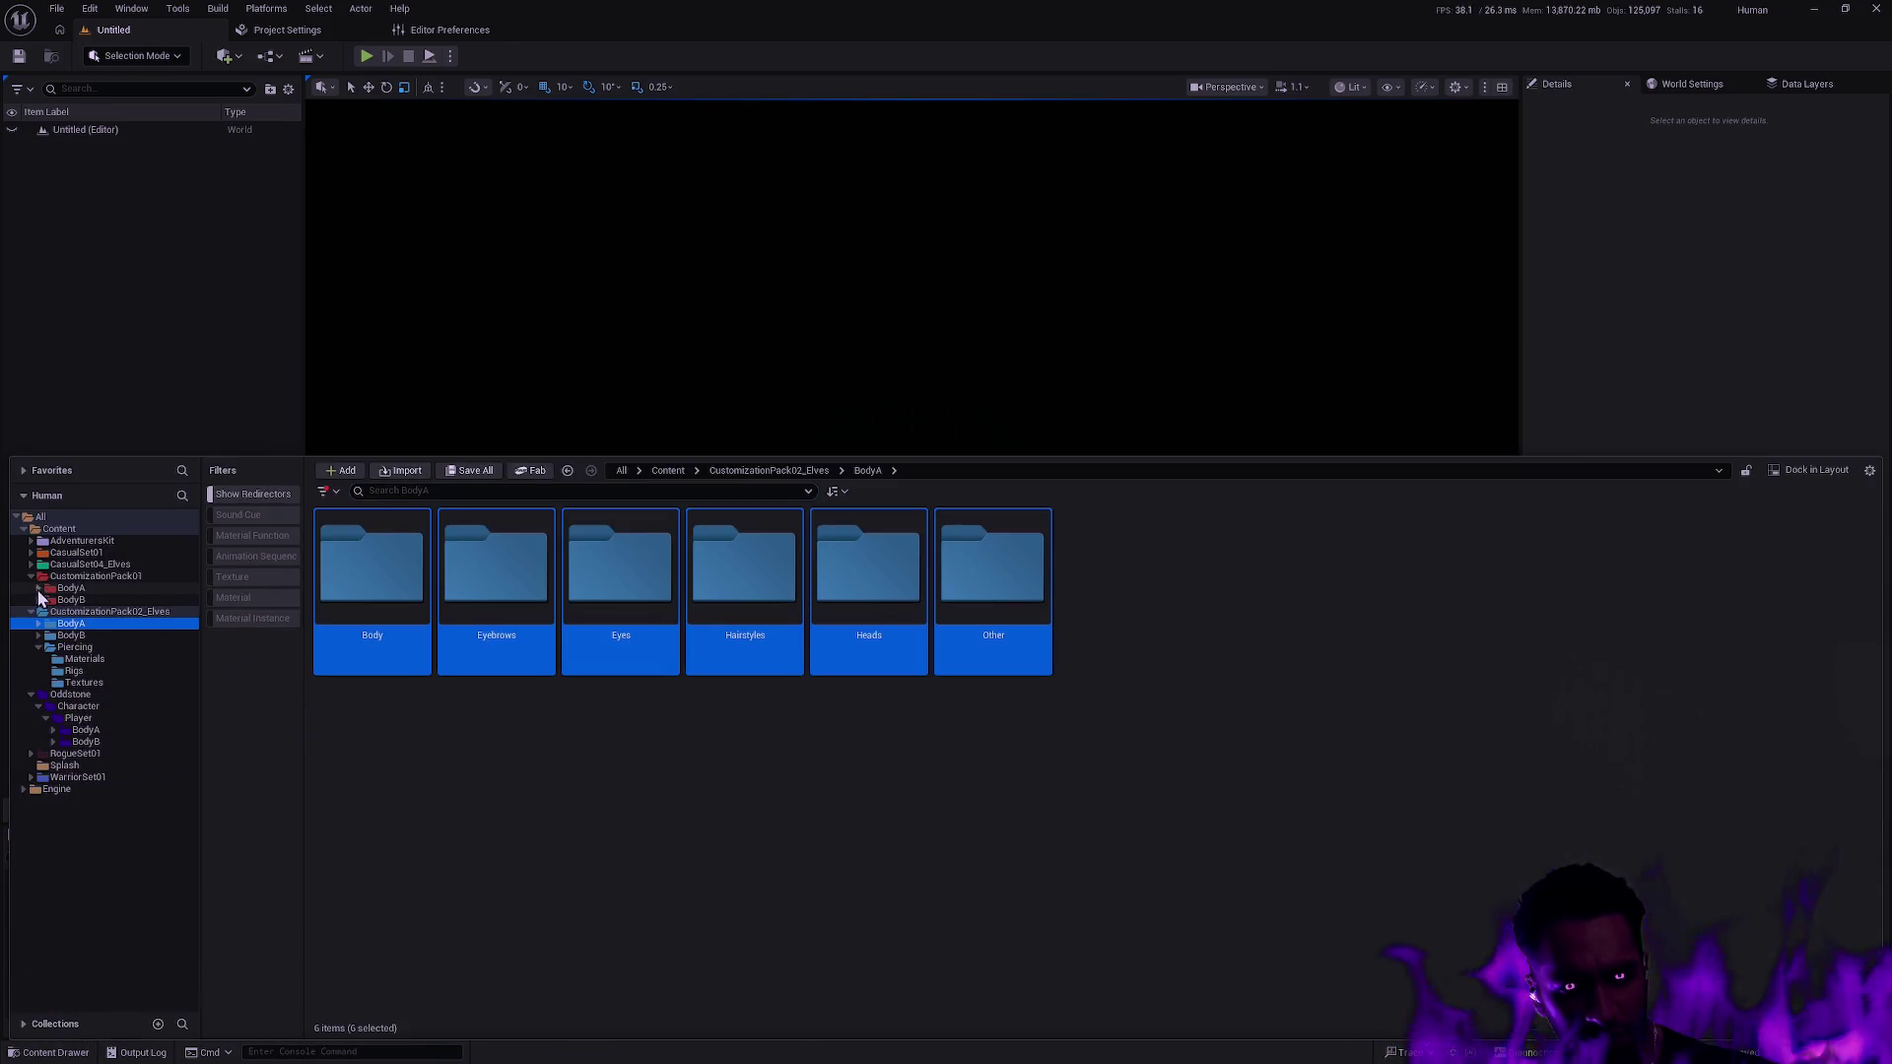
pyautogui.click(38, 601)
pyautogui.click(38, 600)
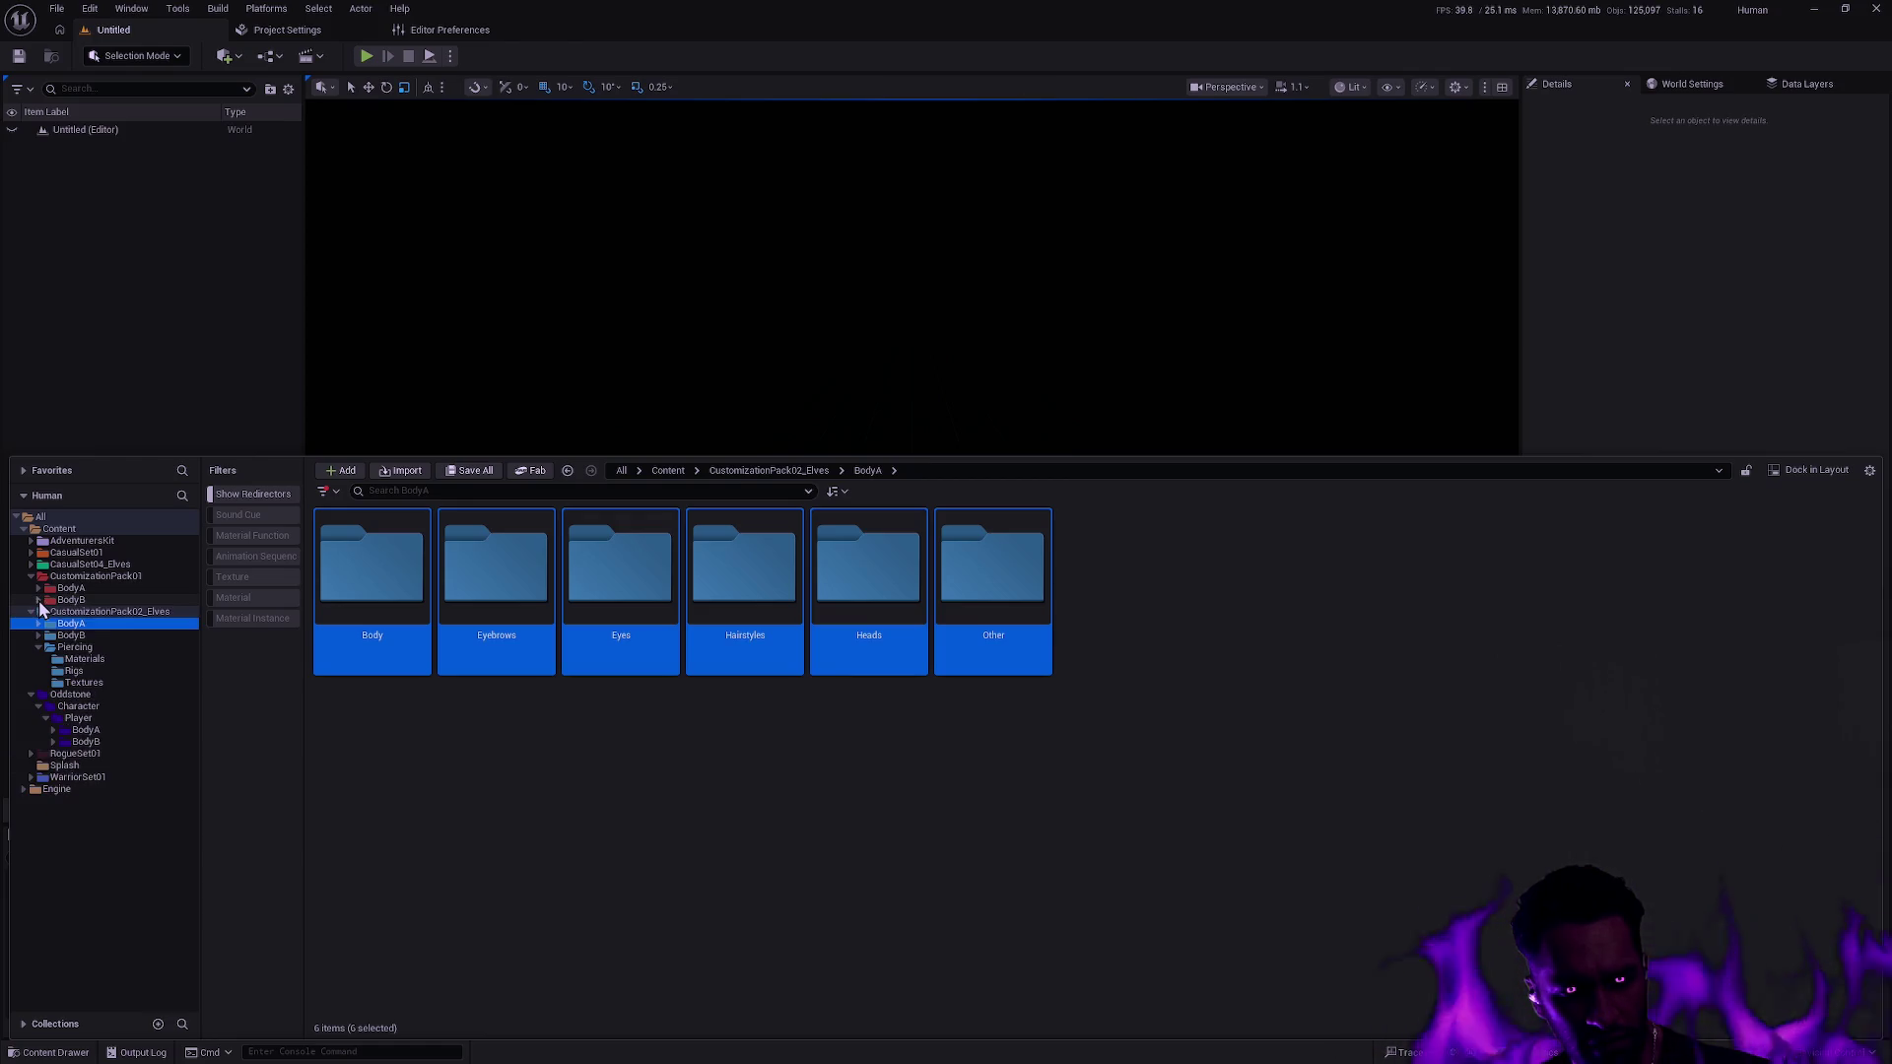
pyautogui.hotkey('alt', 'Tab')
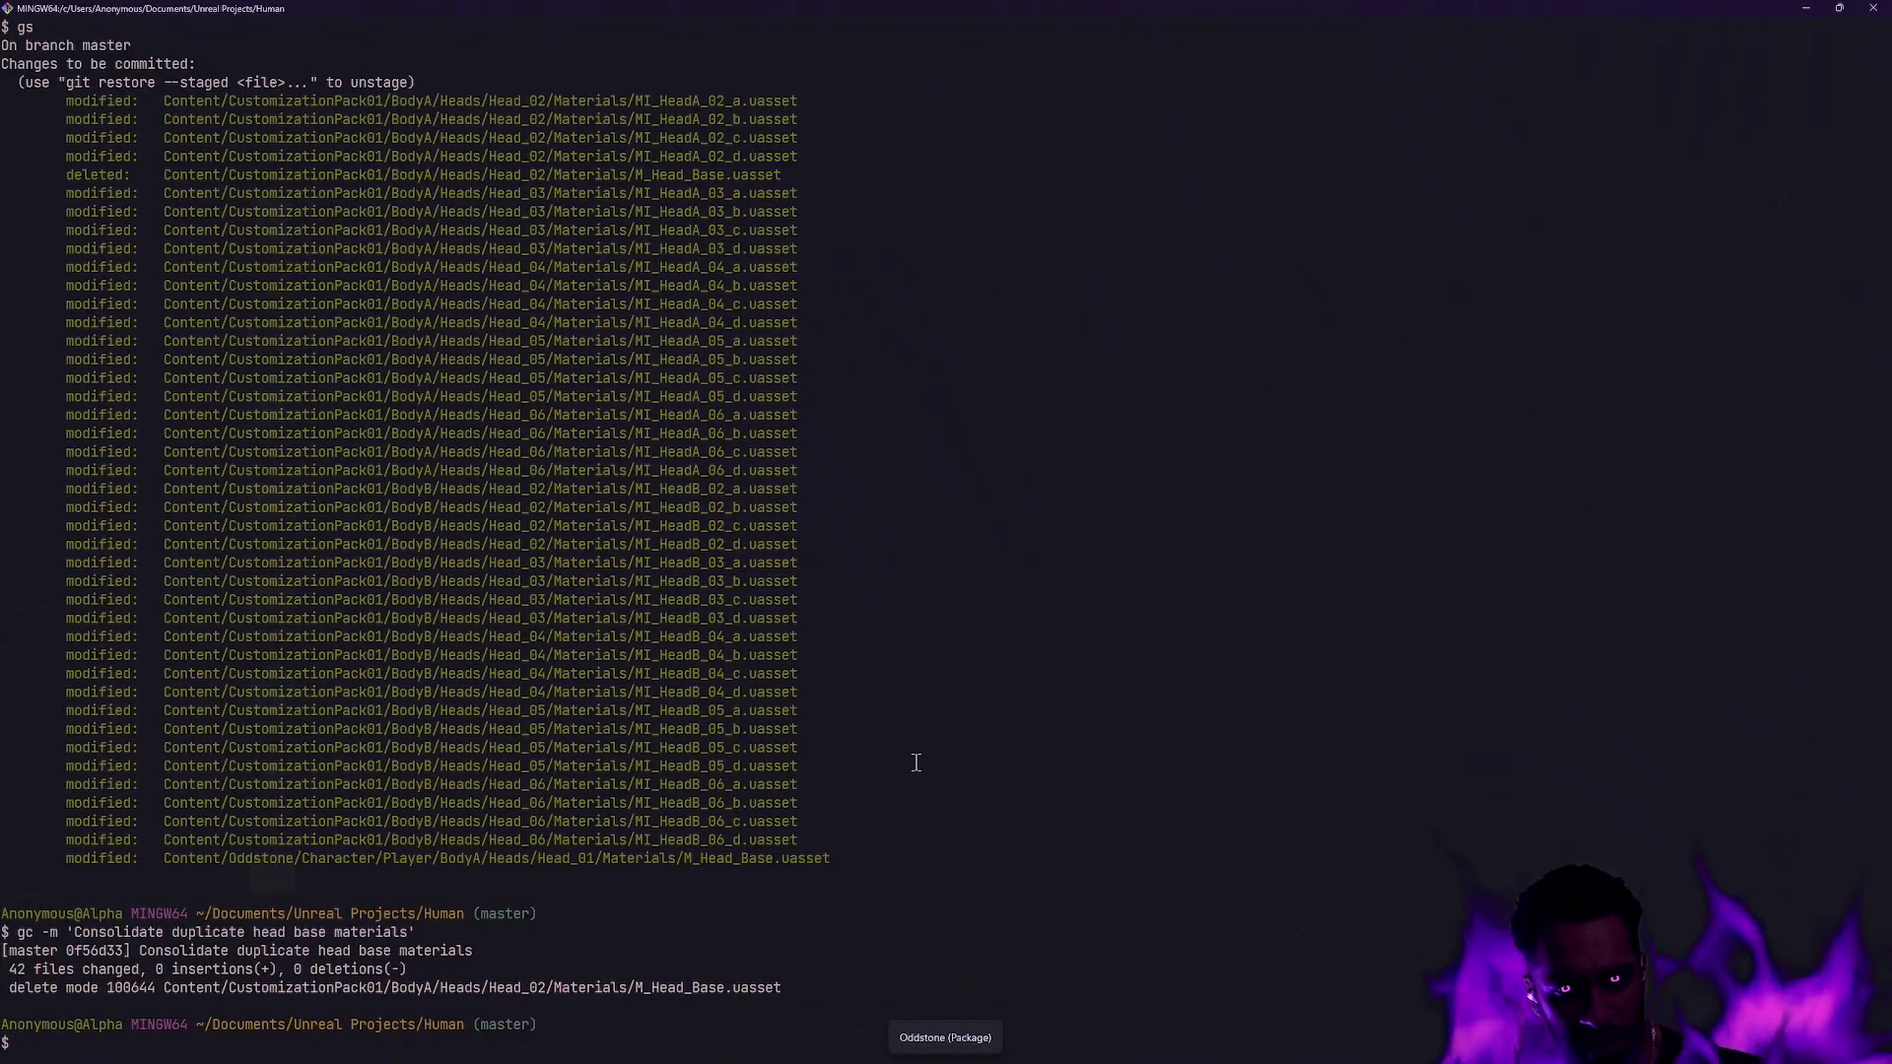
# Run gs and scroll through the modified, deleted and untracked Oddstone Player entries.
pyautogui.write('gs')
pyautogui.press('Return')
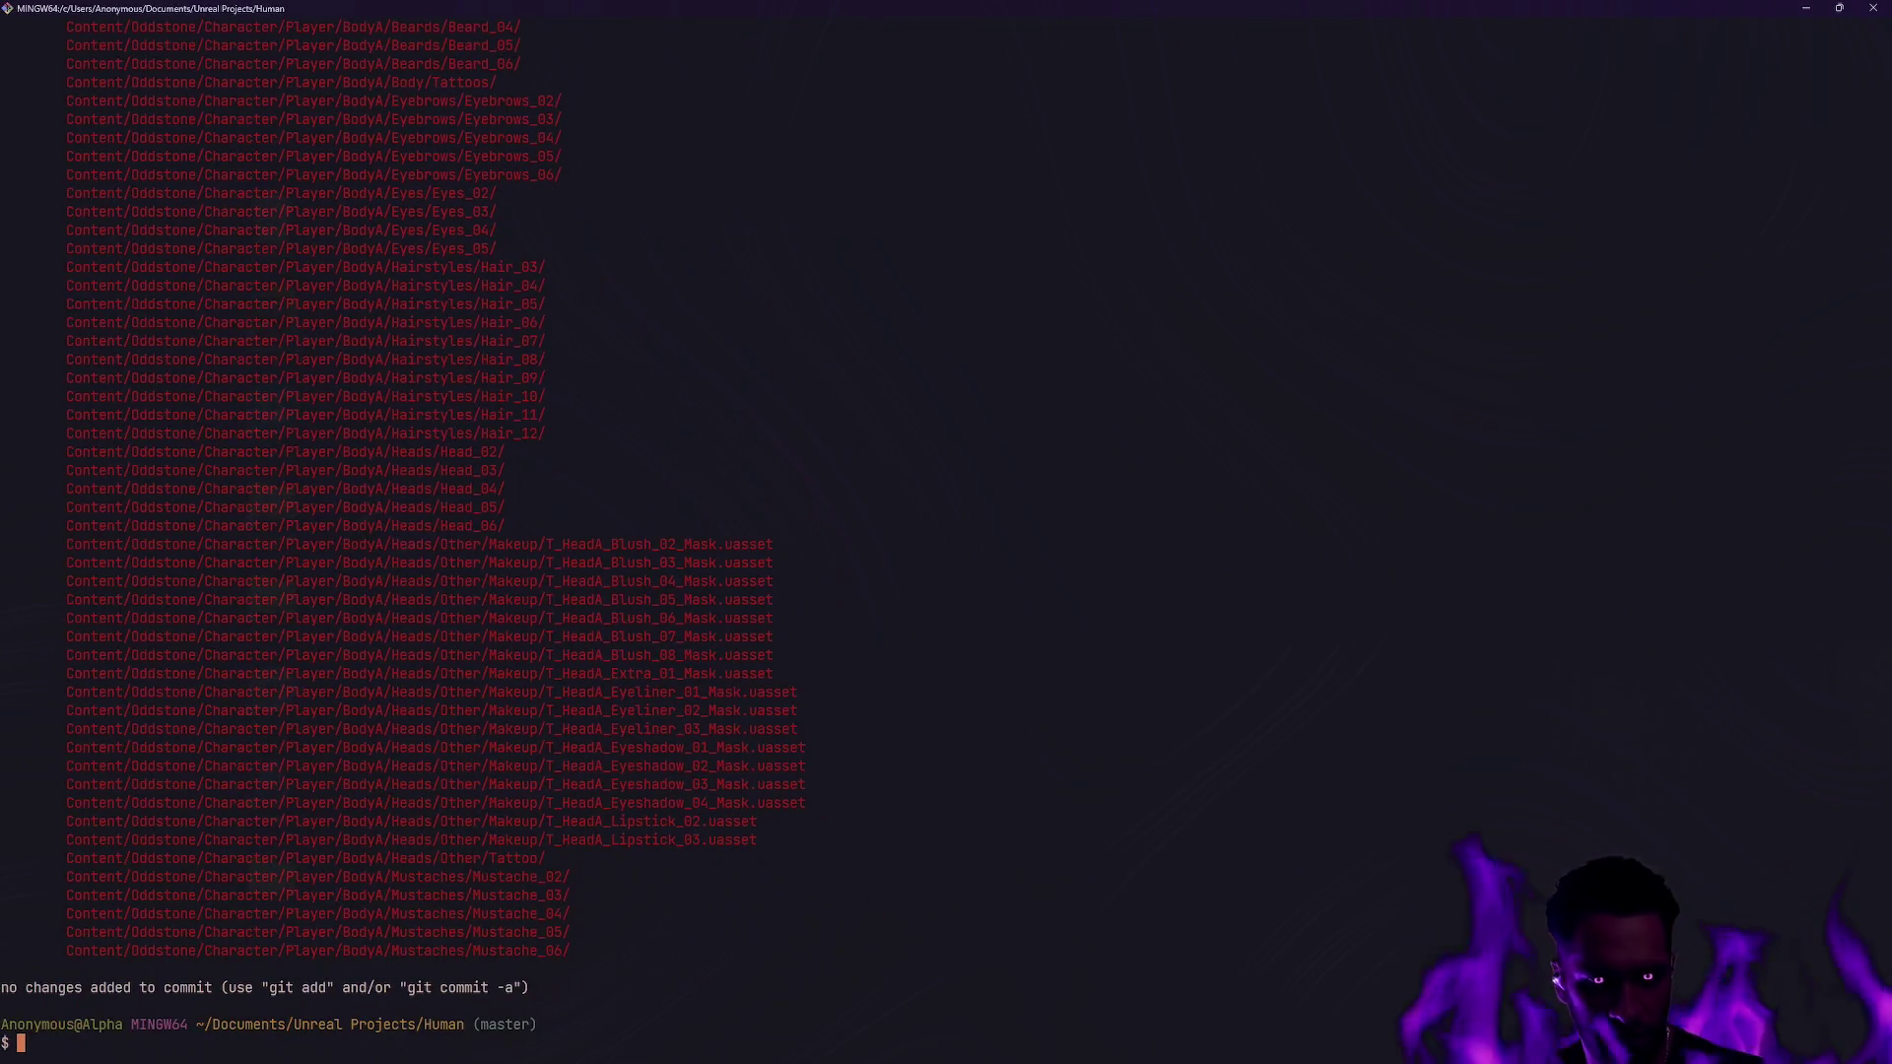
pyautogui.scroll(15, 985, 814)
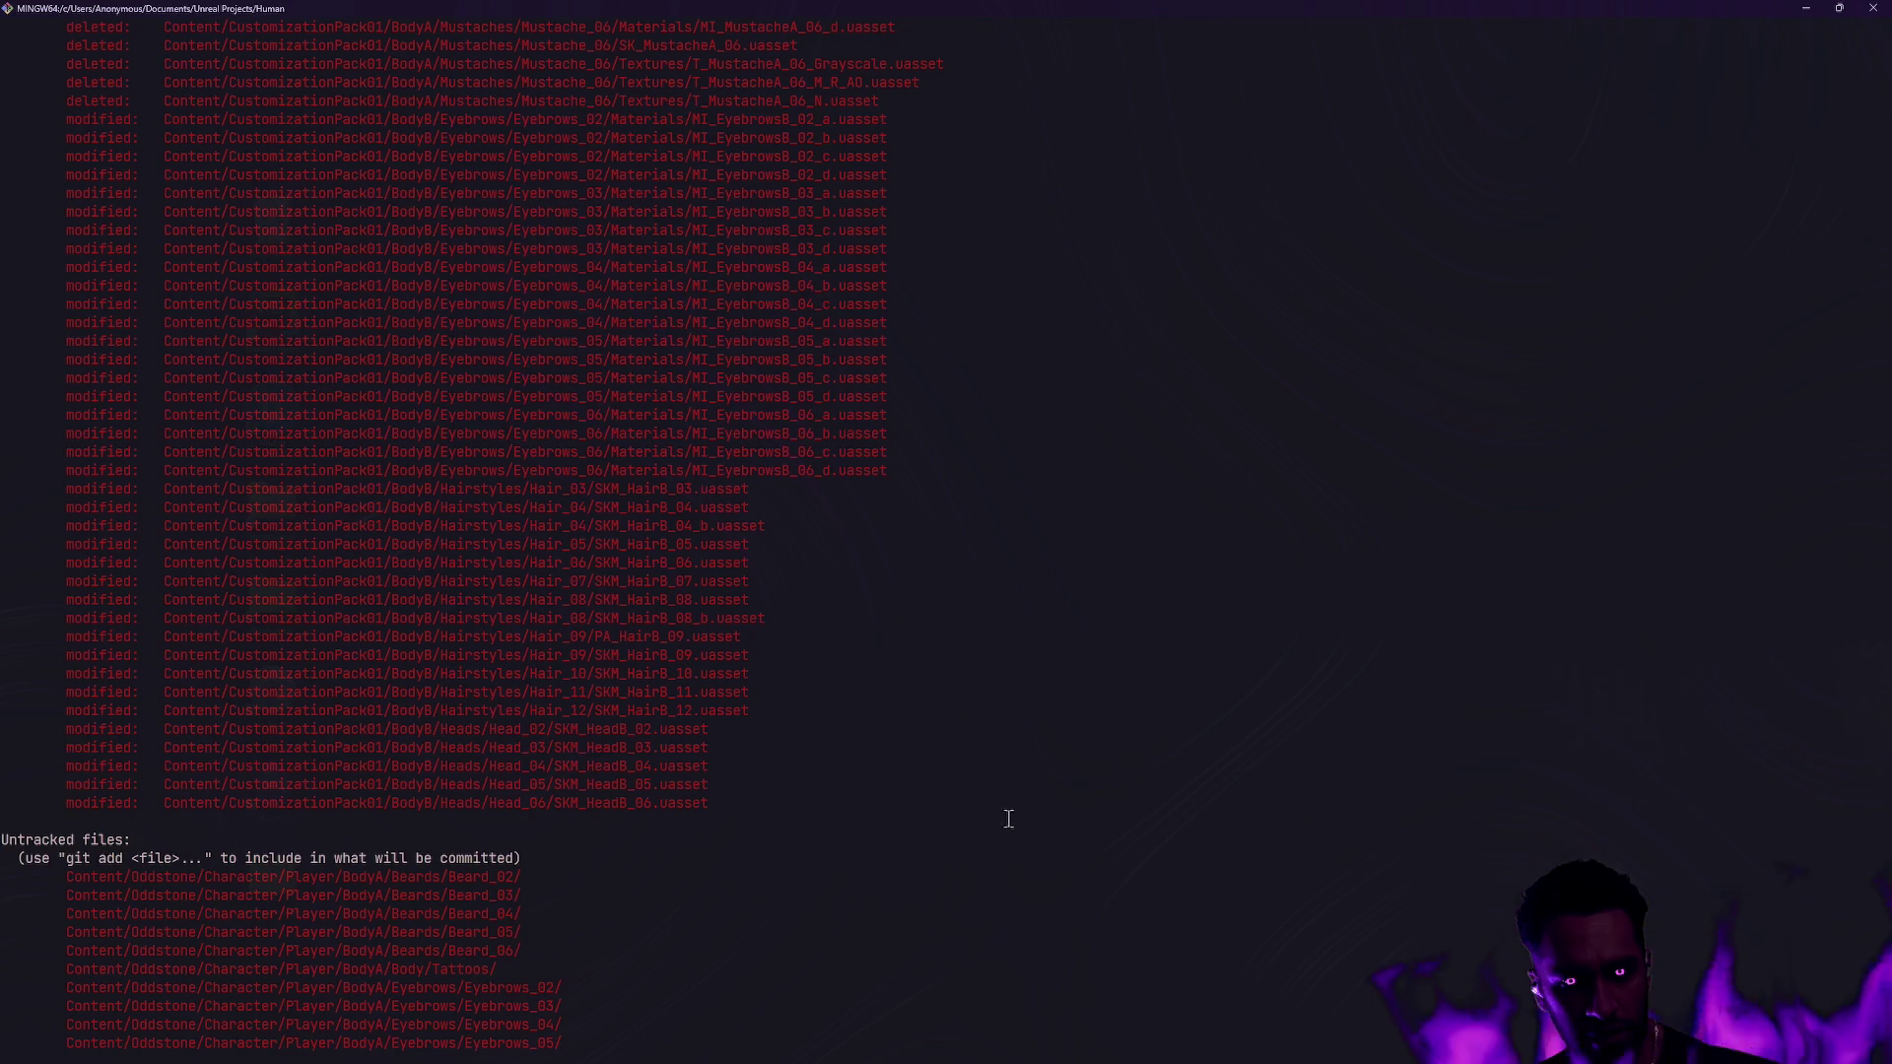
pyautogui.scroll(6, 397, 689)
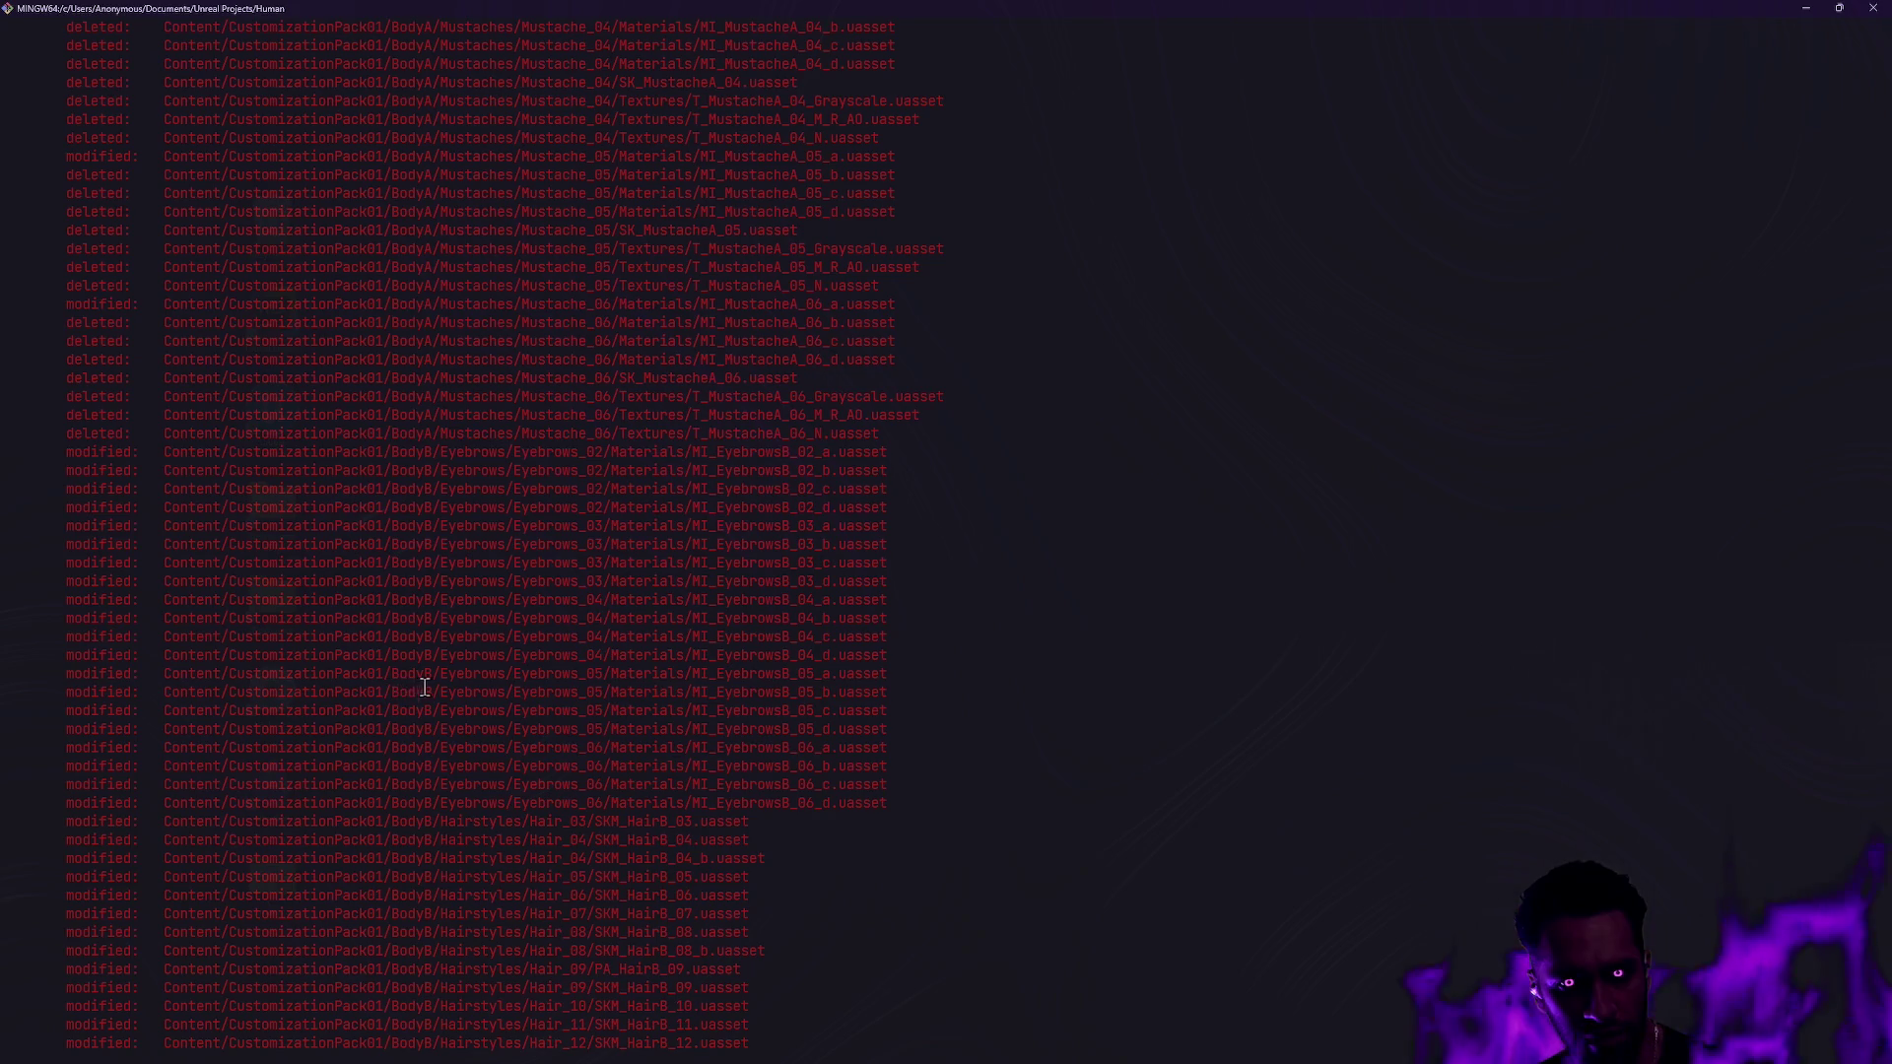
pyautogui.scroll(-6, 455, 687)
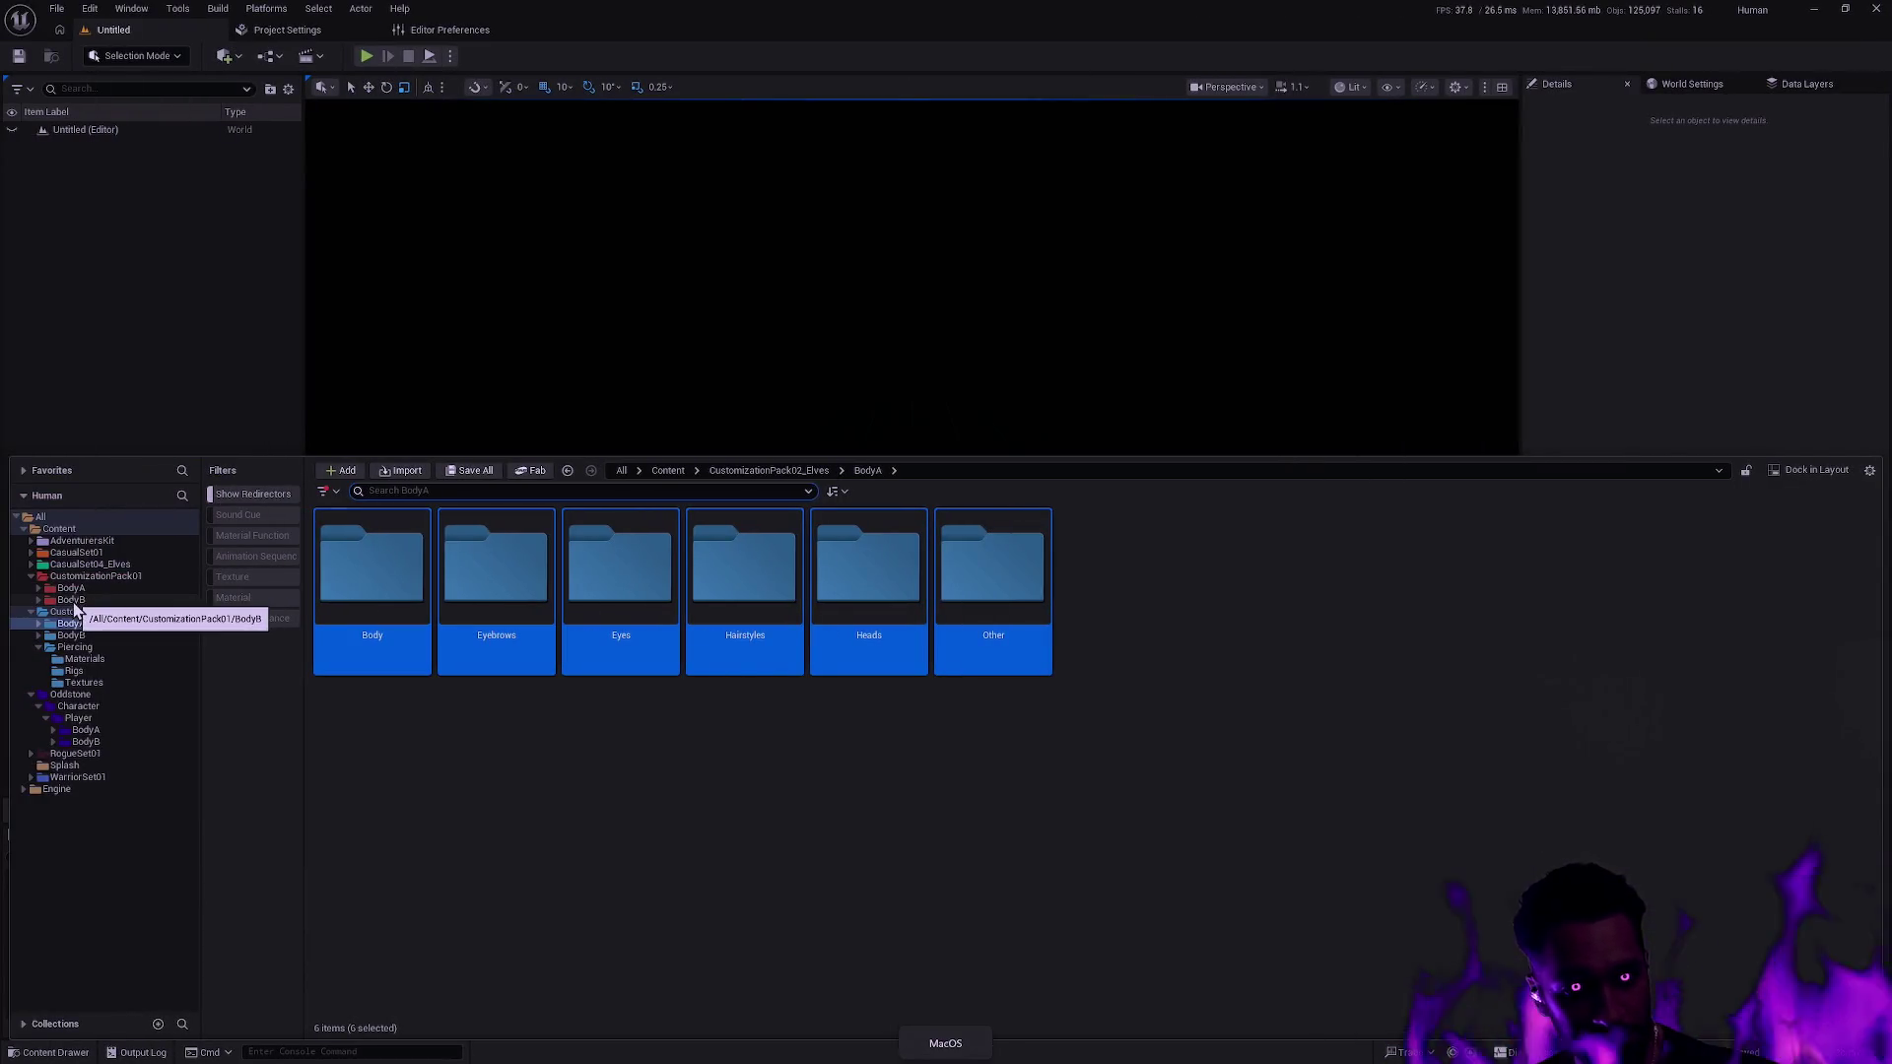
# Browse CustomizationPack01's BodyB > Body > Tattoos > Arm_L folders.
pyautogui.doubleClick(109, 601)
pyautogui.click(101, 613)
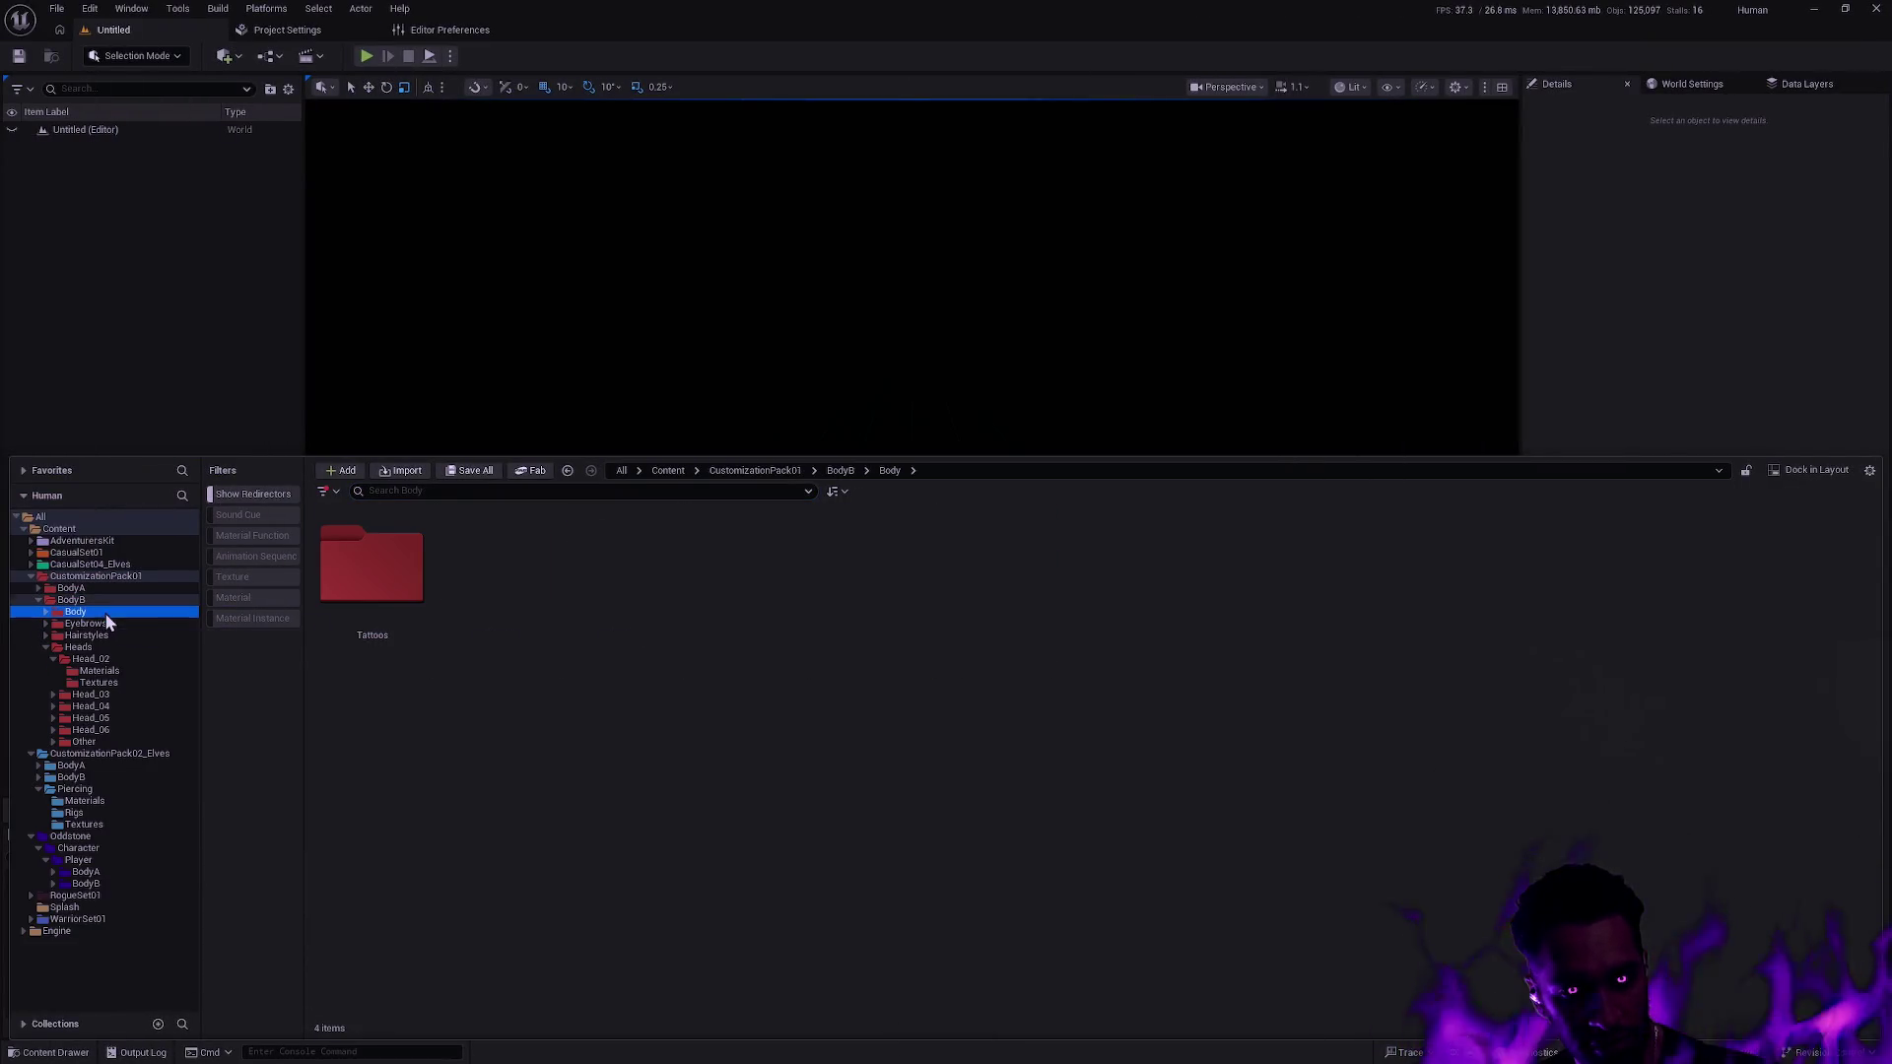
pyautogui.doubleClick(383, 596)
pyautogui.doubleClick(408, 595)
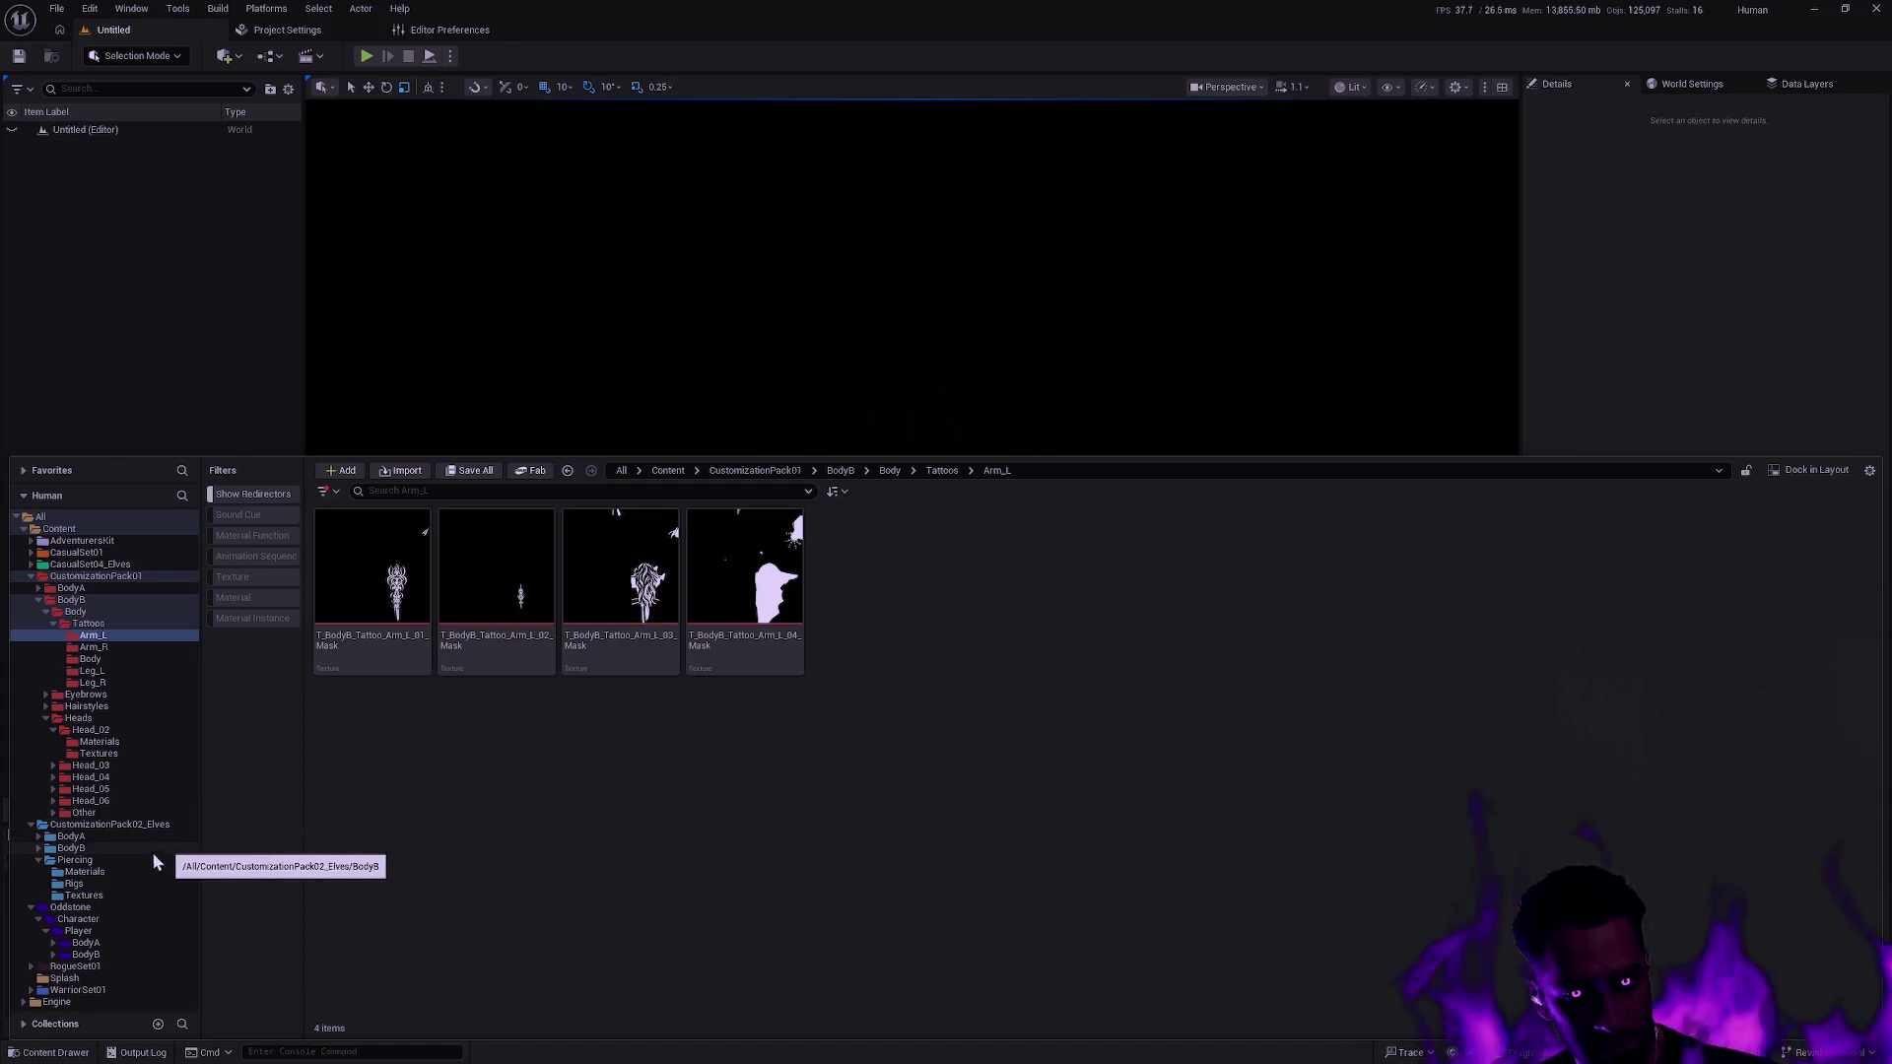
# Inspect Oddstone's Player/BodyB folder, then collapse its subfolders and the old Body branch in the tree.
pyautogui.doubleClick(92, 956)
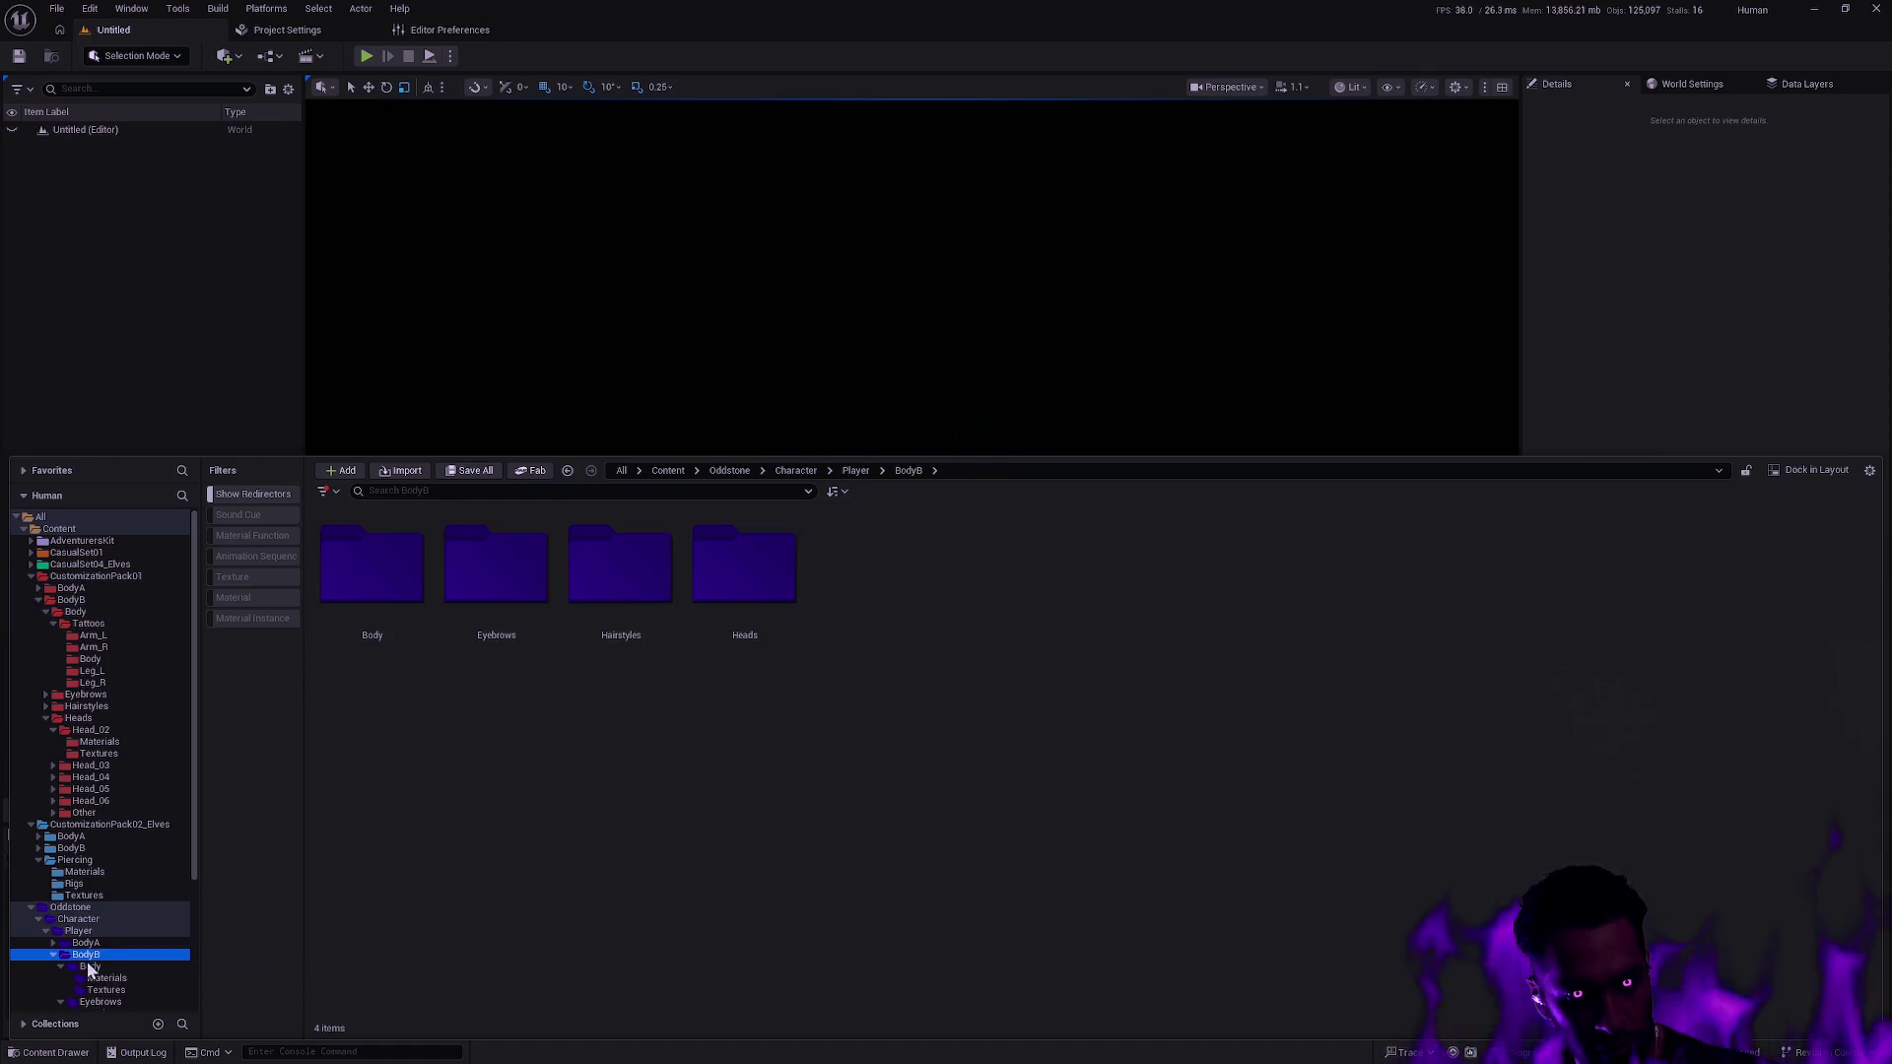
pyautogui.click(89, 967)
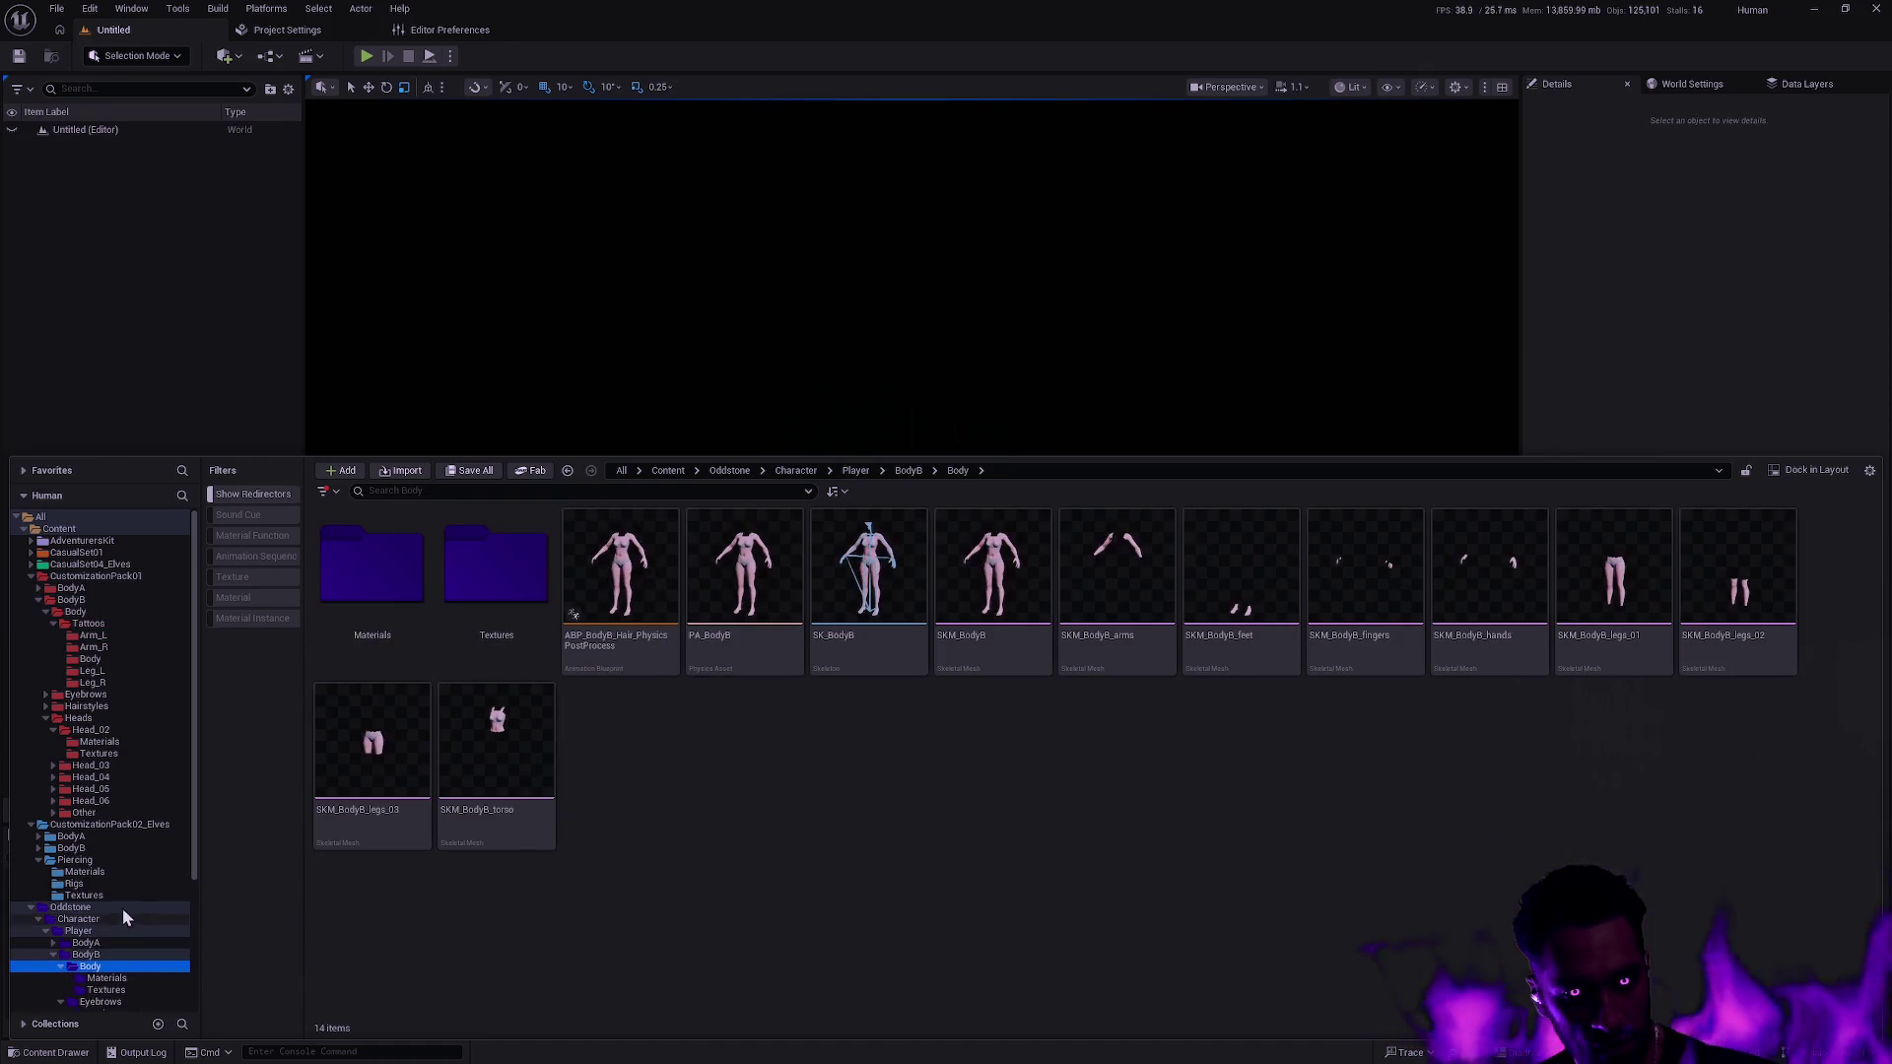
pyautogui.scroll(-2, 125, 918)
pyautogui.click(61, 918)
pyautogui.click(61, 930)
pyautogui.click(61, 943)
pyautogui.click(61, 955)
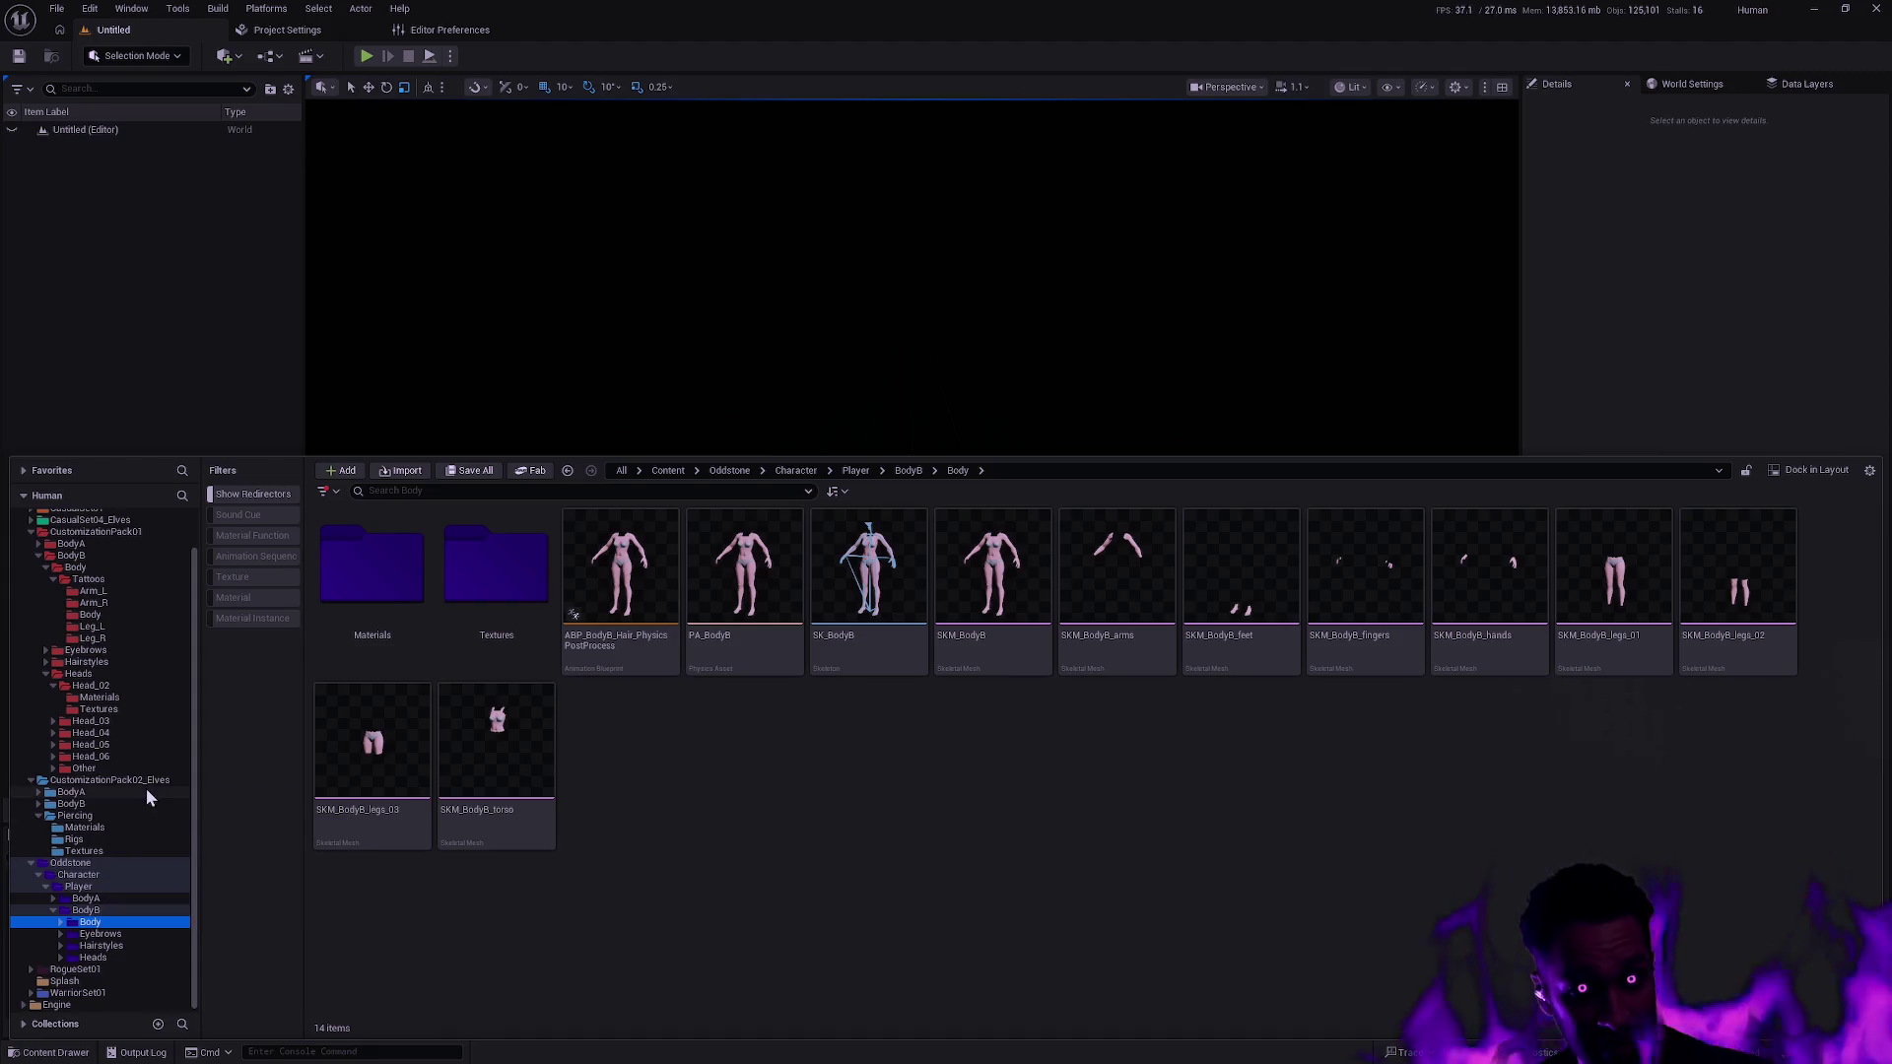
pyautogui.click(45, 569)
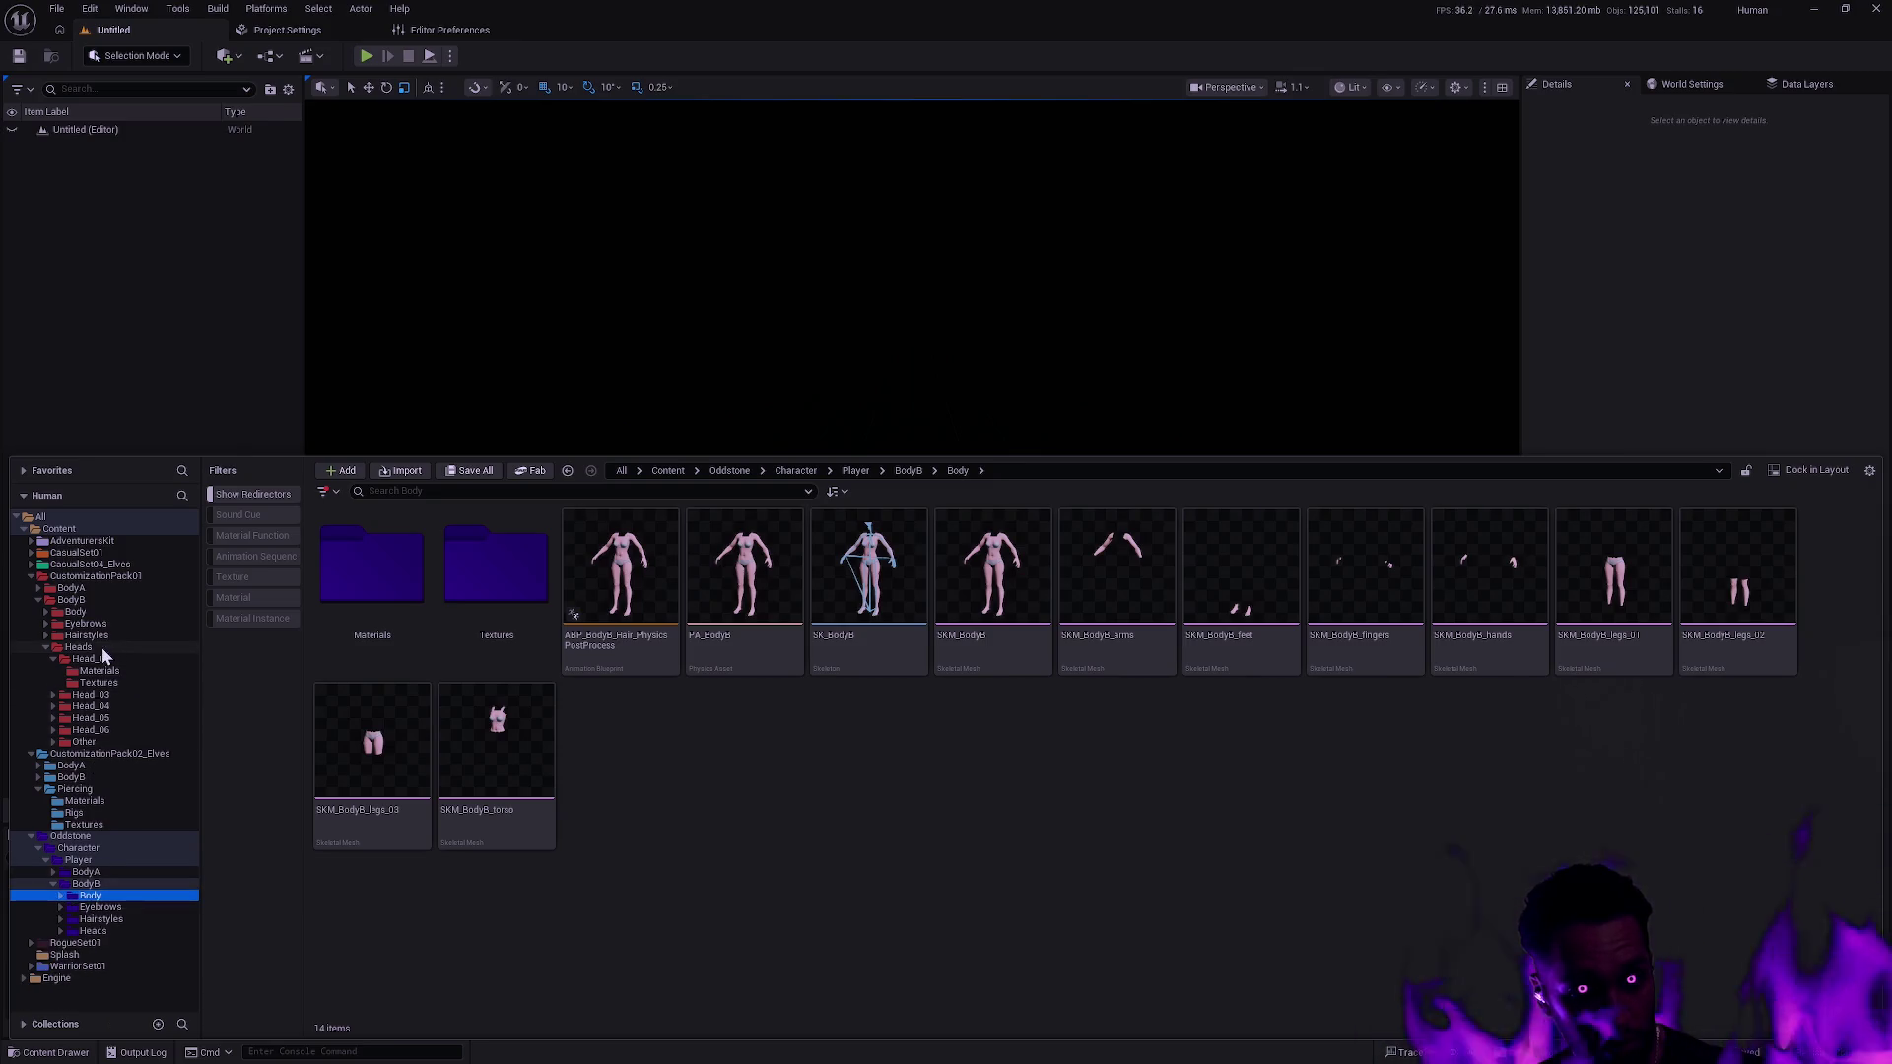
# Expand the old BodyB, select Body through Other, and drag them toward Oddstone's Player/BodyB.
pyautogui.click(99, 600)
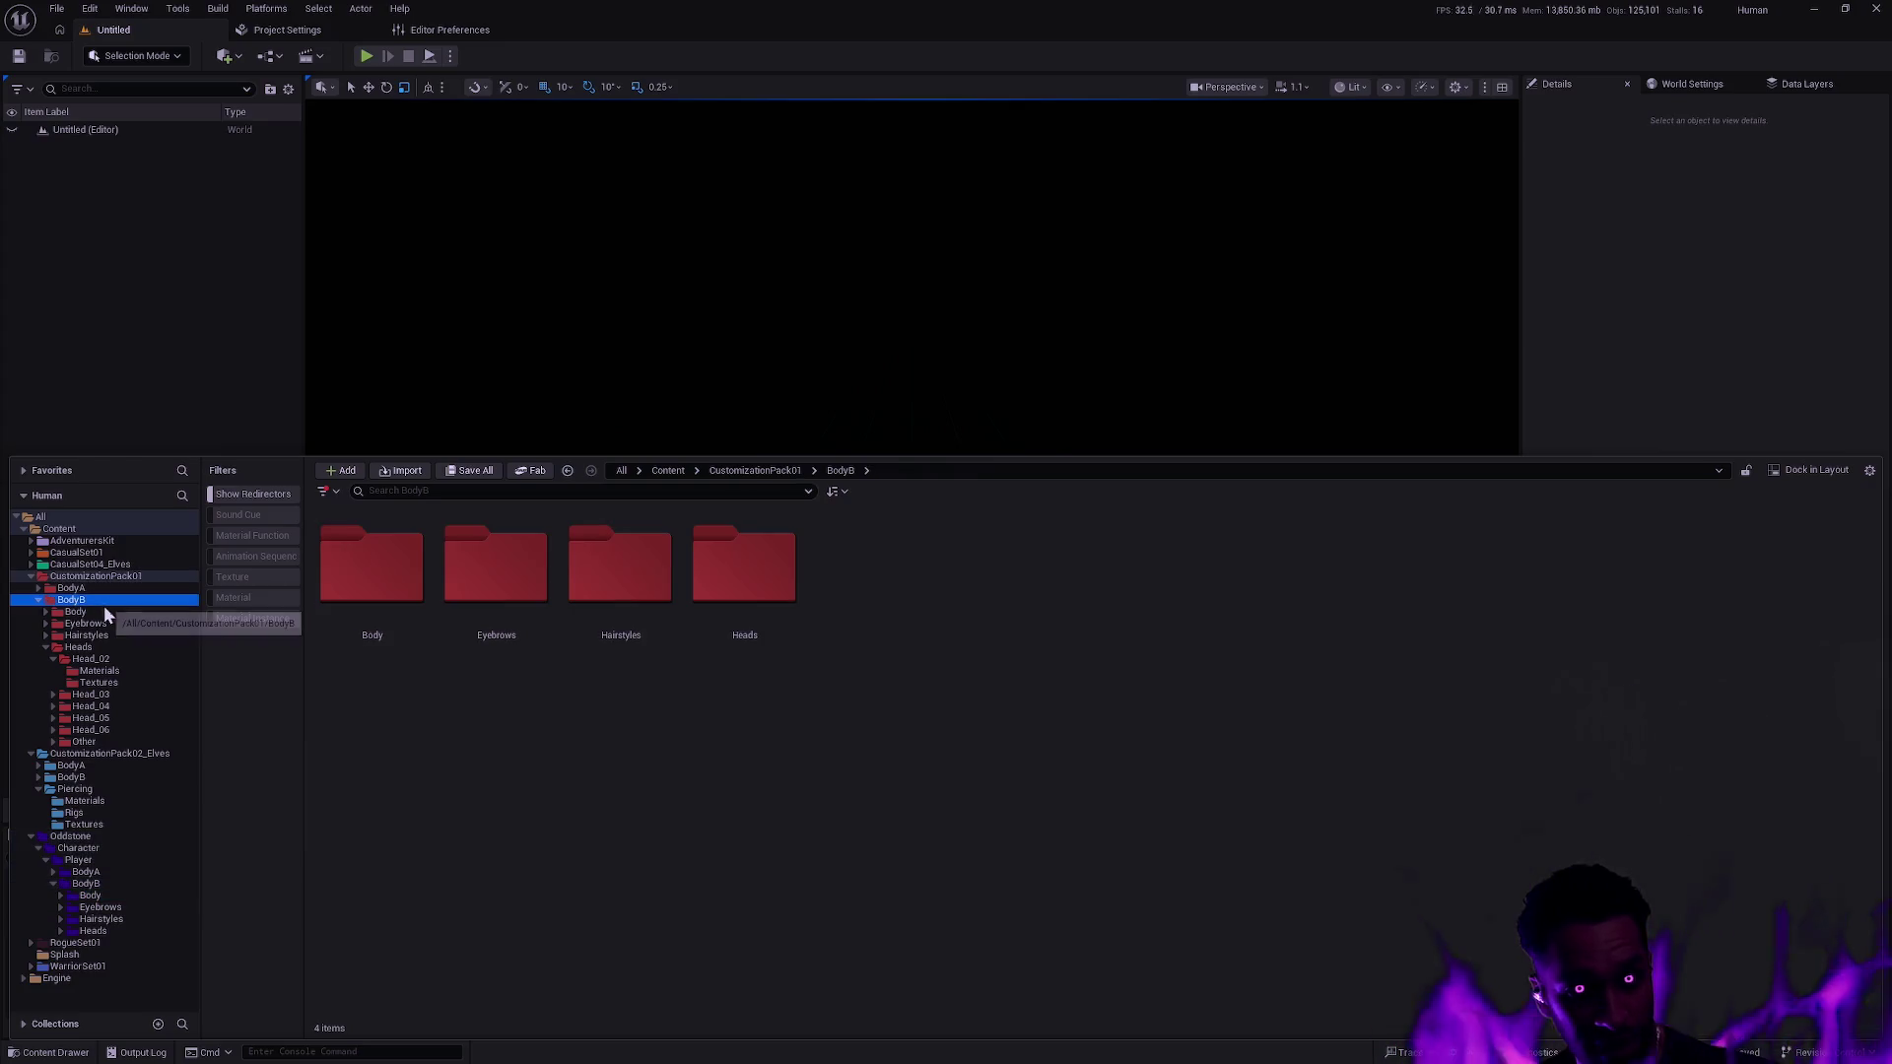
pyautogui.click(38, 600)
pyautogui.click(38, 600)
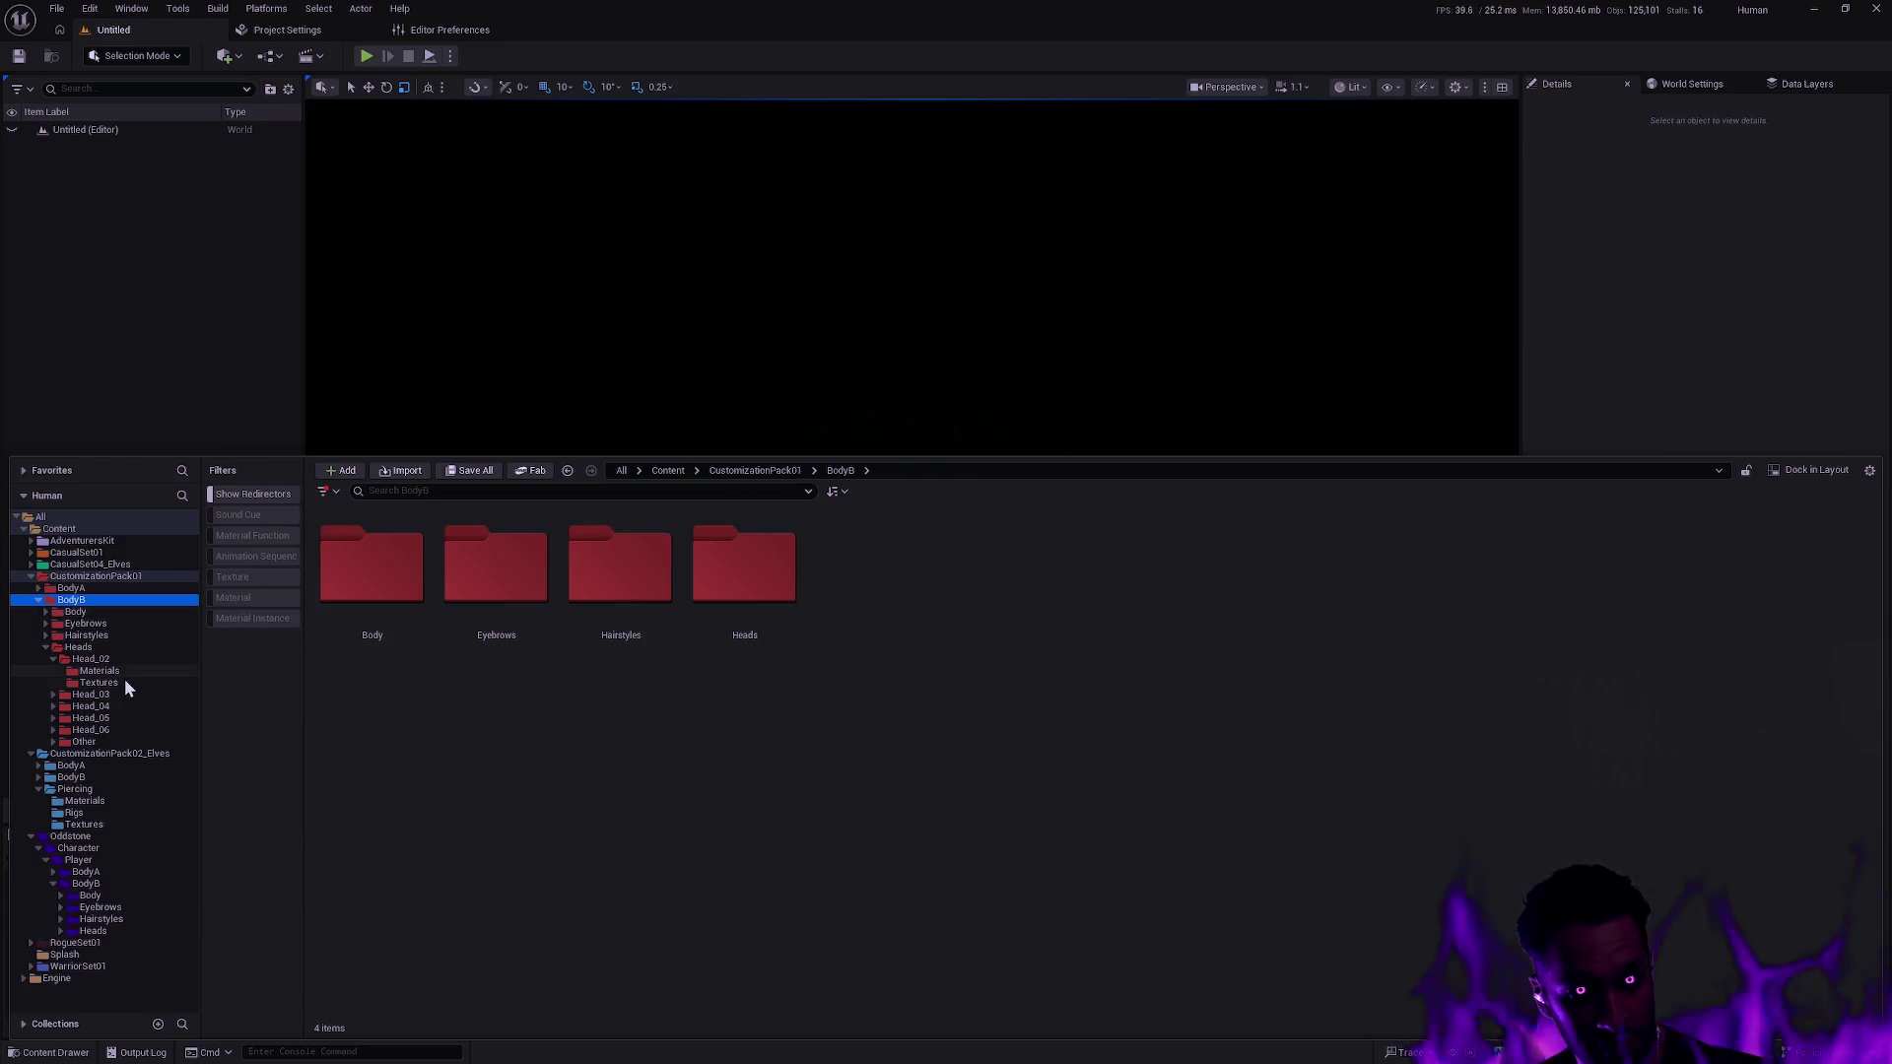
pyautogui.click(79, 612)
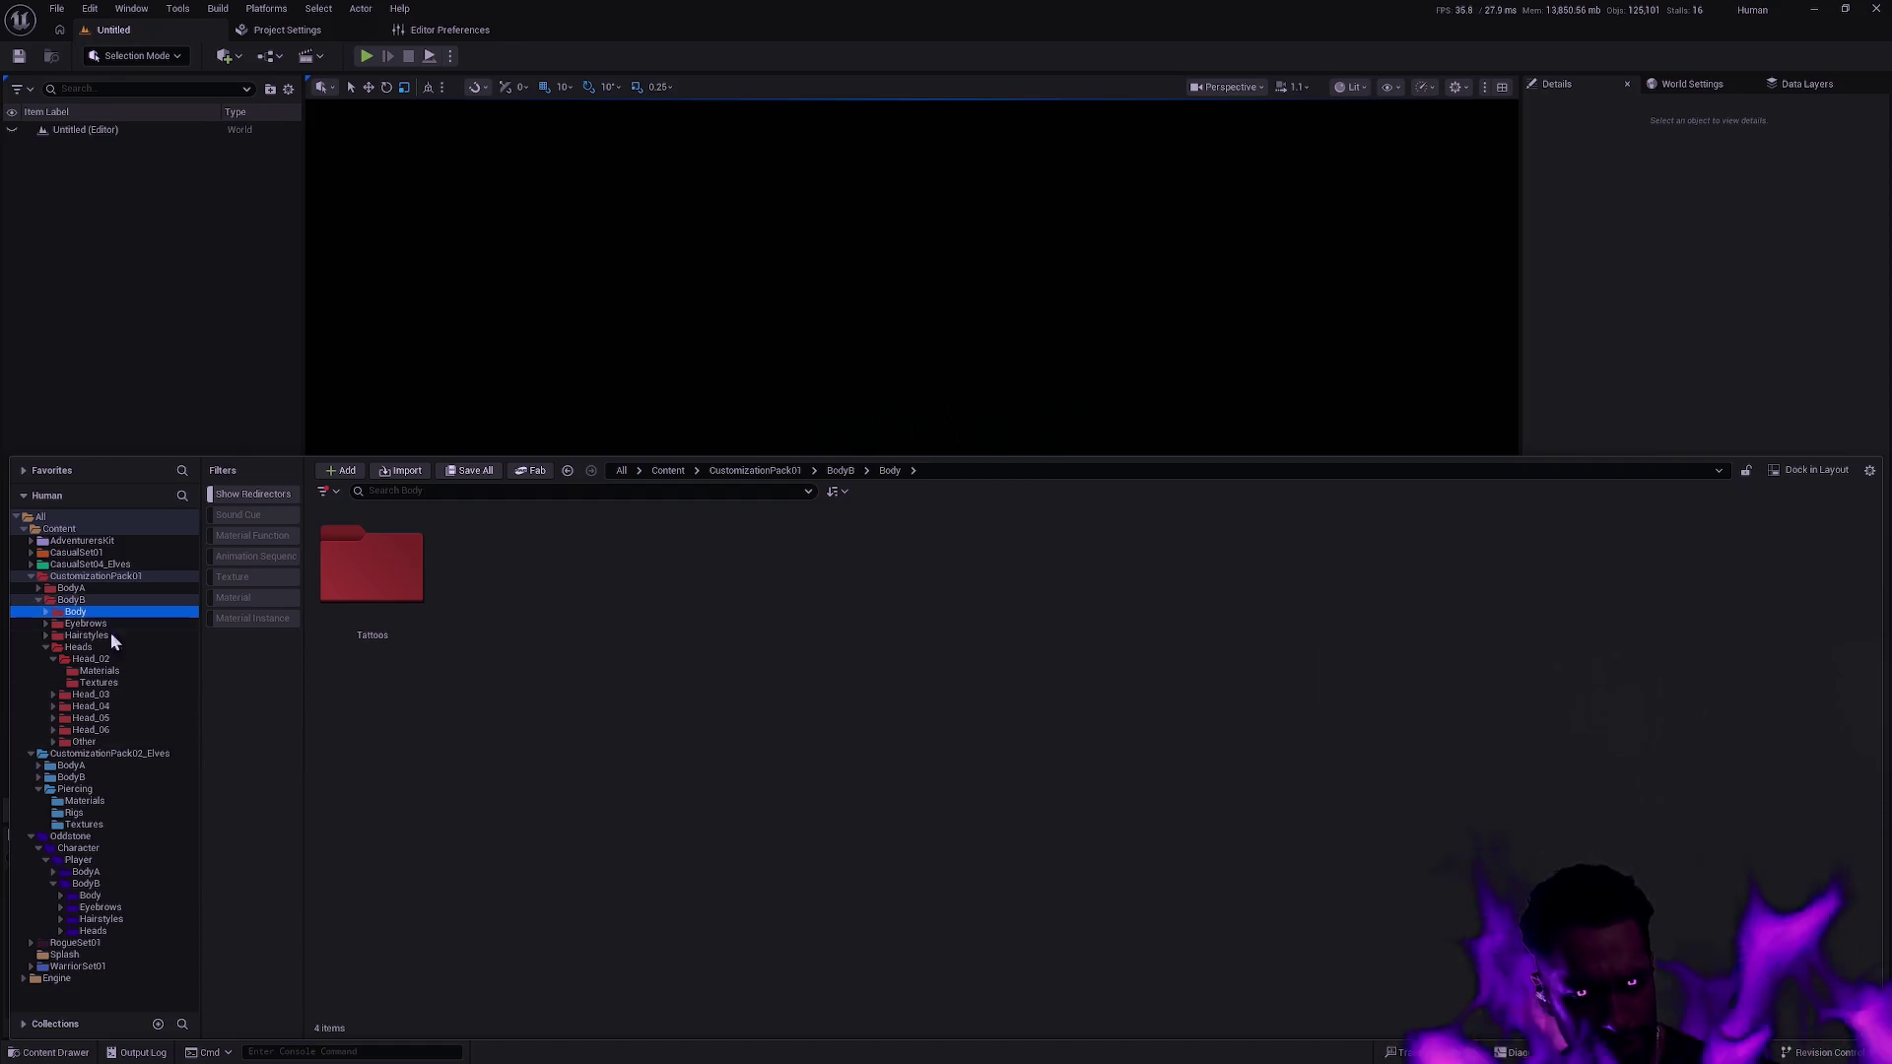
pyautogui.keyDown('shift'); pyautogui.click(99, 742); pyautogui.keyUp('shift')
pyautogui.moveTo(87, 623)
pyautogui.mouseDown()
pyautogui.moveTo(98, 730)
pyautogui.moveTo(142, 836)
pyautogui.moveTo(112, 894)
pyautogui.moveTo(122, 882)
pyautogui.mouseUp()
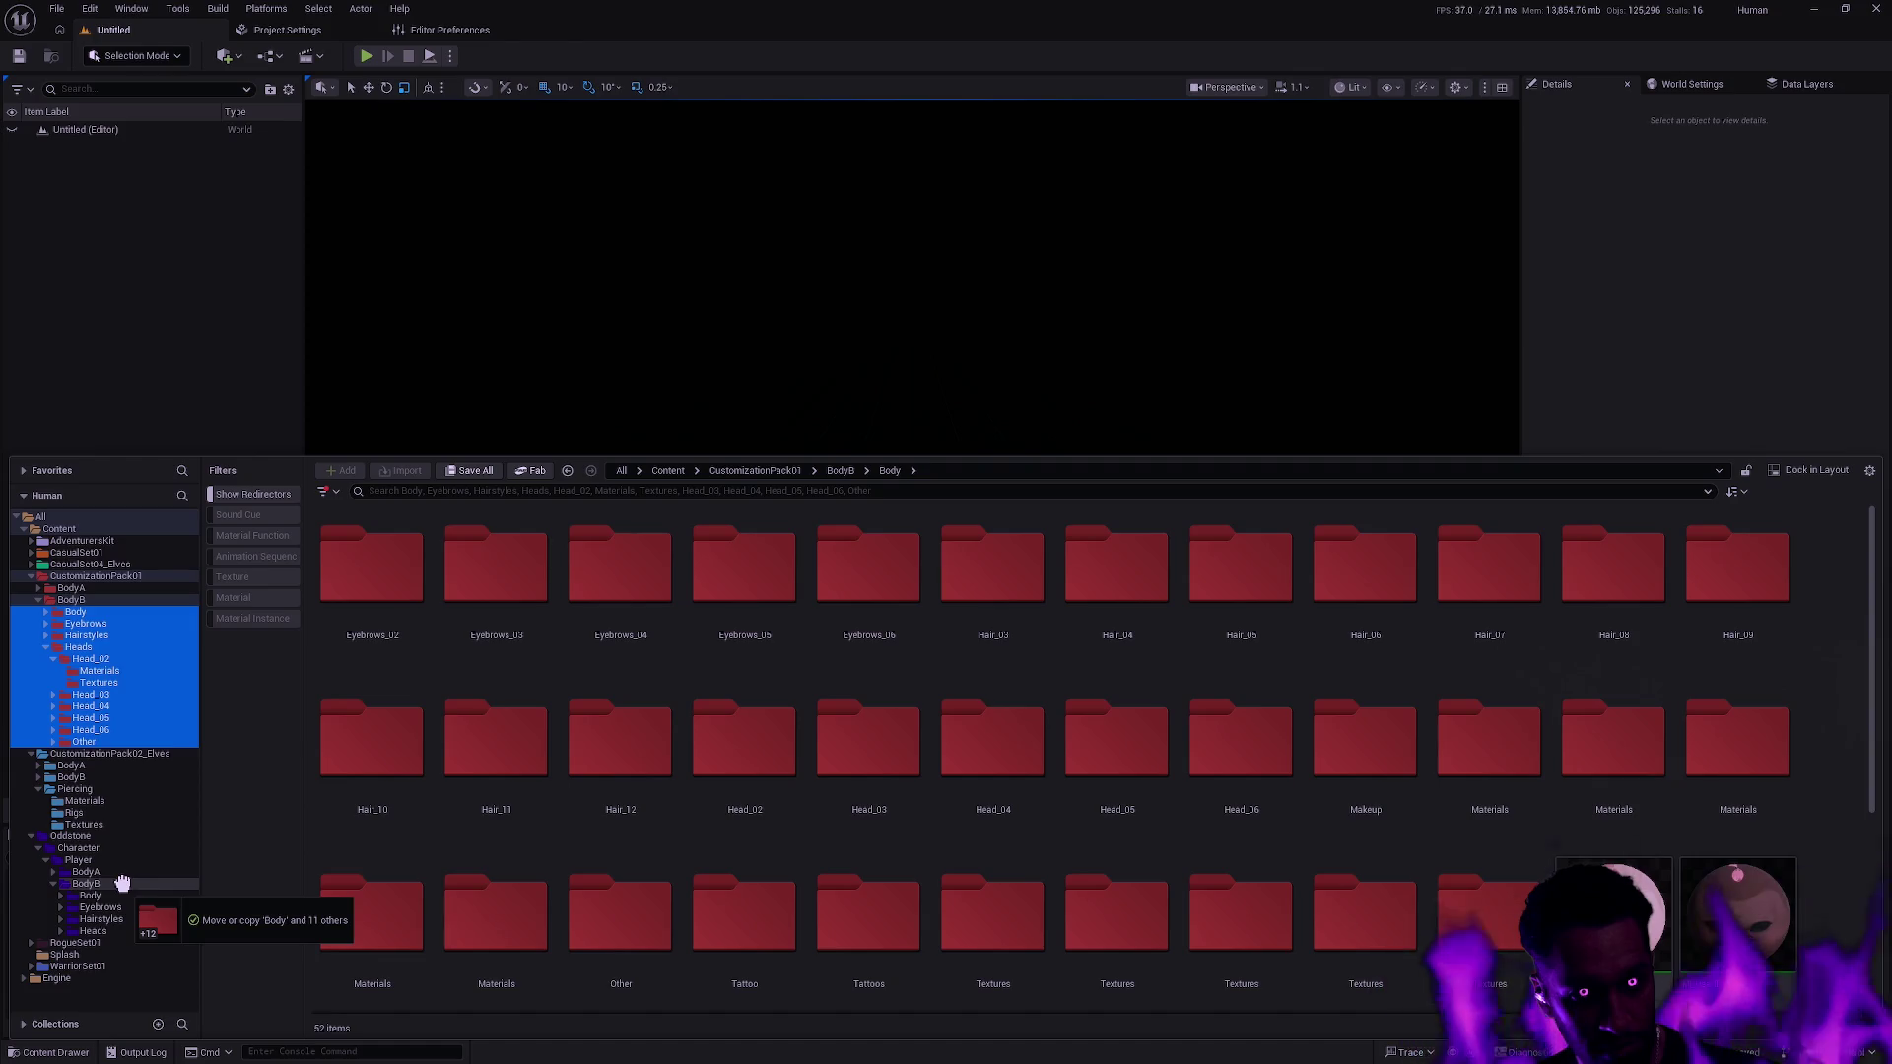
# Drop the BodyB folders onto Oddstone's Player/BodyB, choose Move Here and confirm loading the assets.
pyautogui.moveTo(122, 882); pyautogui.dragTo(125, 892)
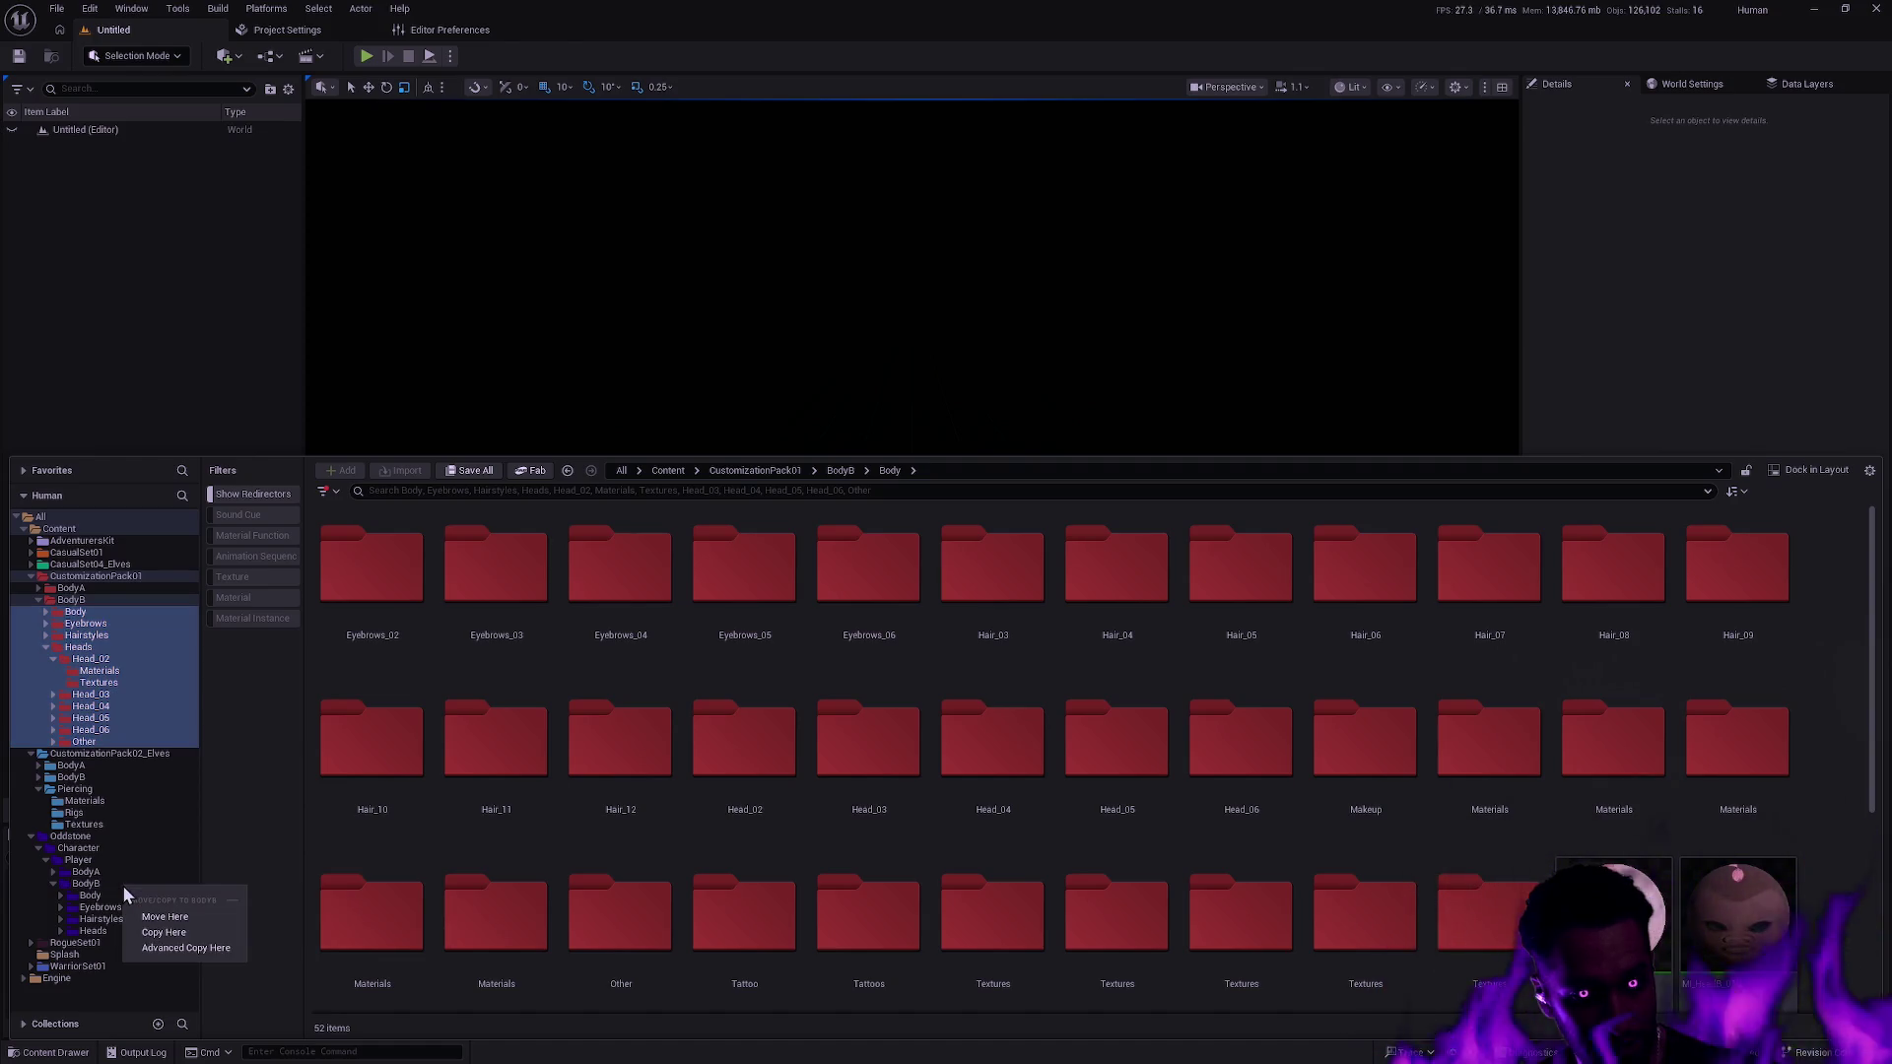
pyautogui.click(212, 918)
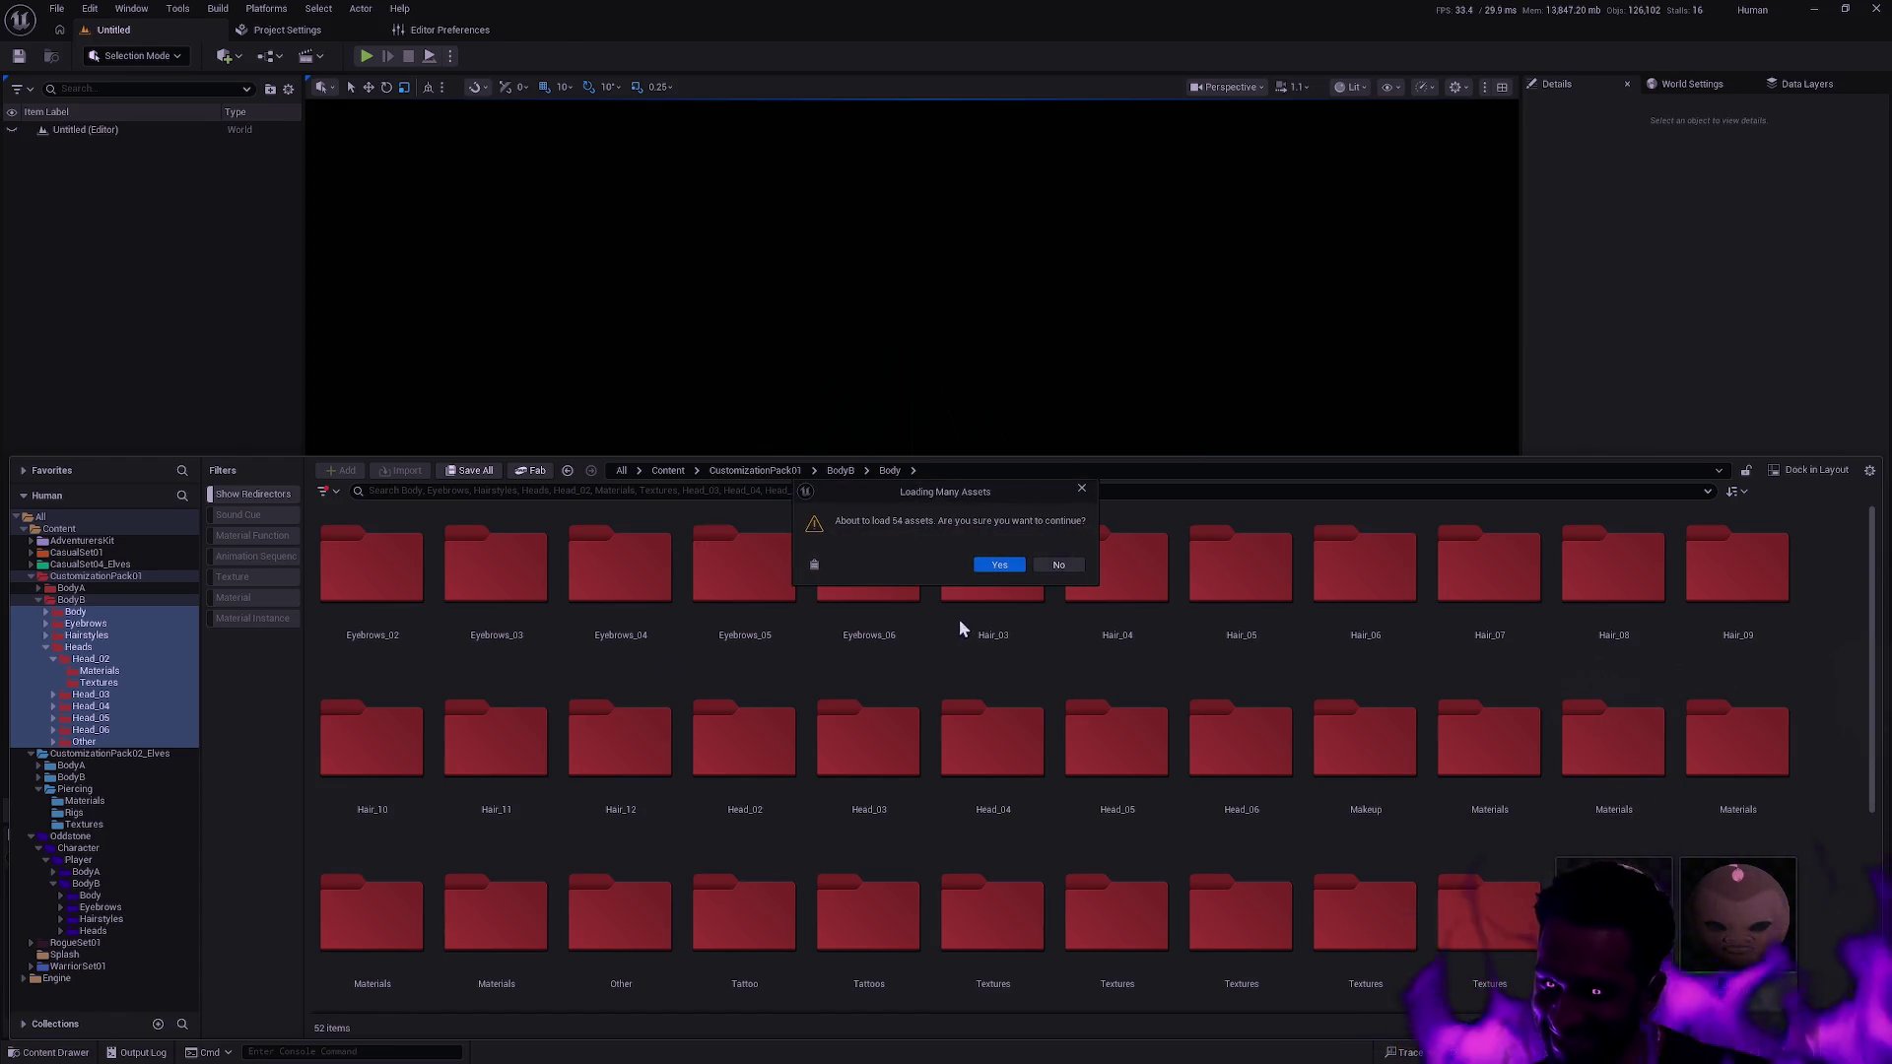
pyautogui.click(993, 565)
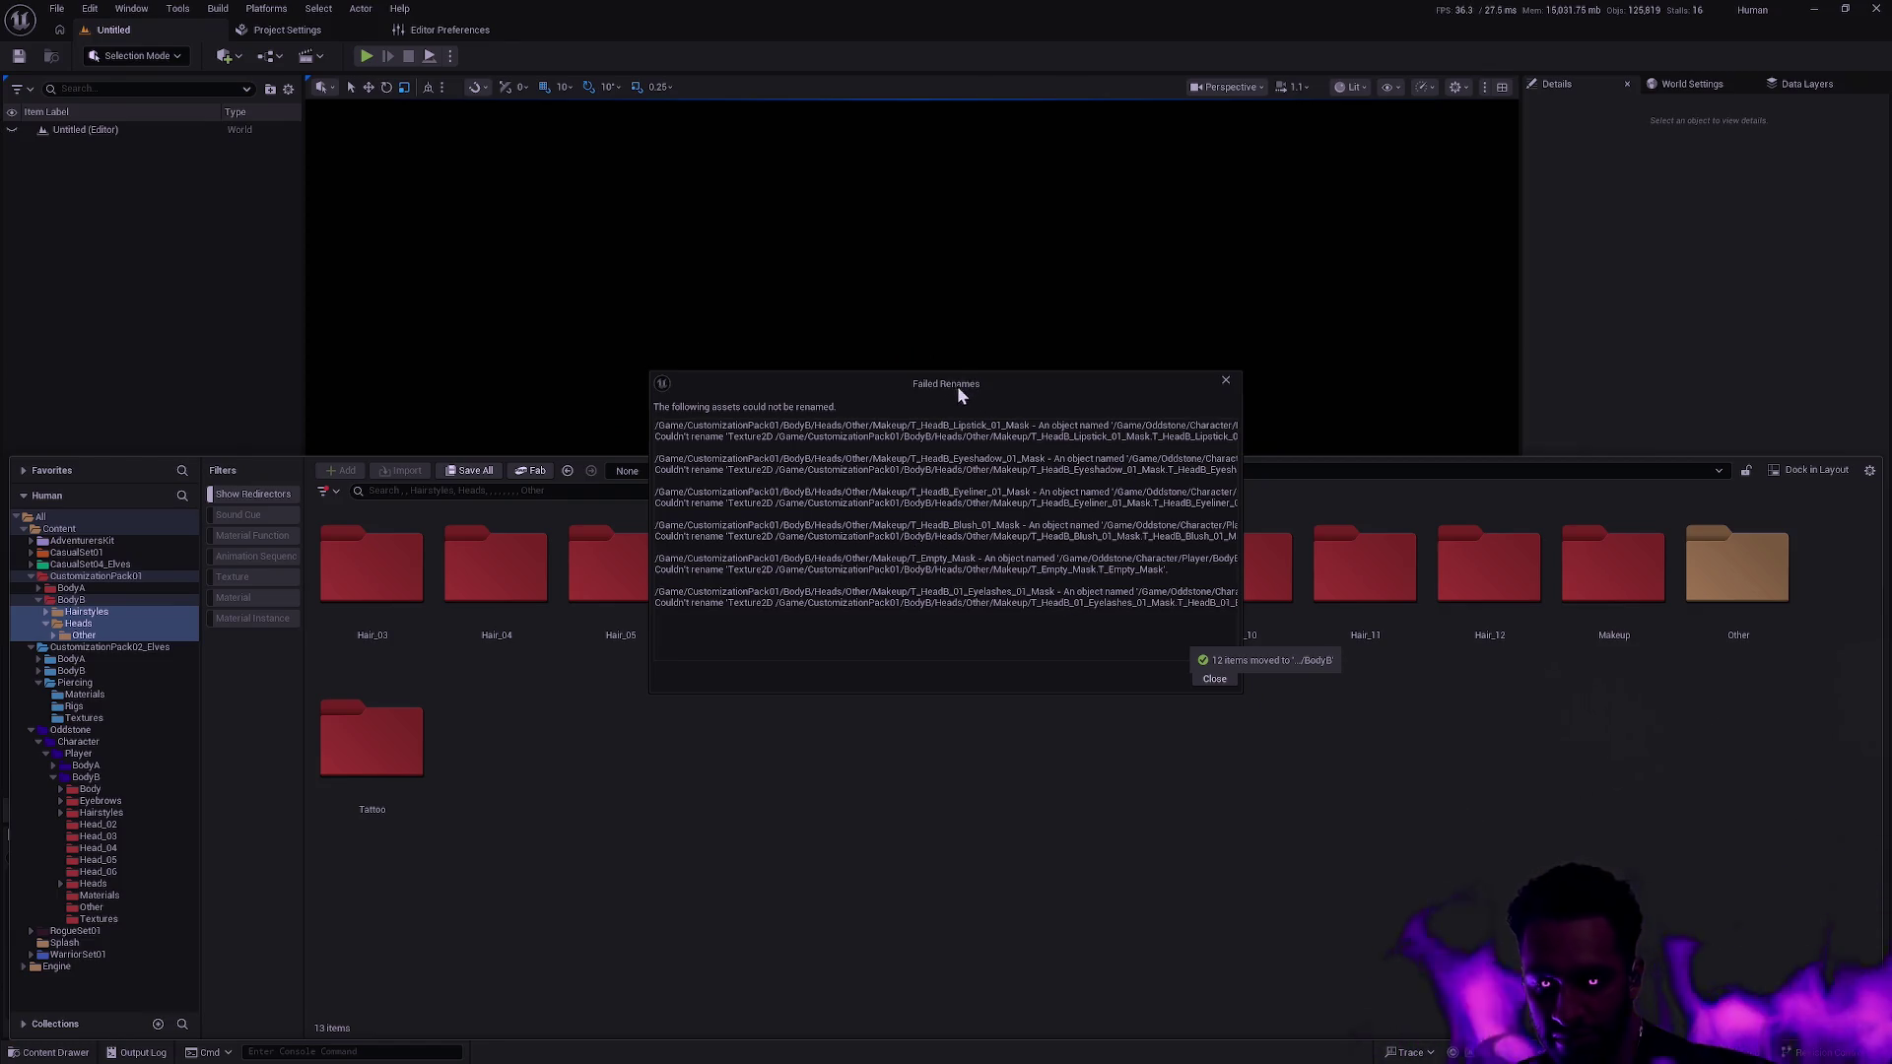
# Widen the Failed Renames report to read the six BodyB makeup mask paths, then close it.
pyautogui.moveTo(961, 394); pyautogui.dragTo(976, 398)
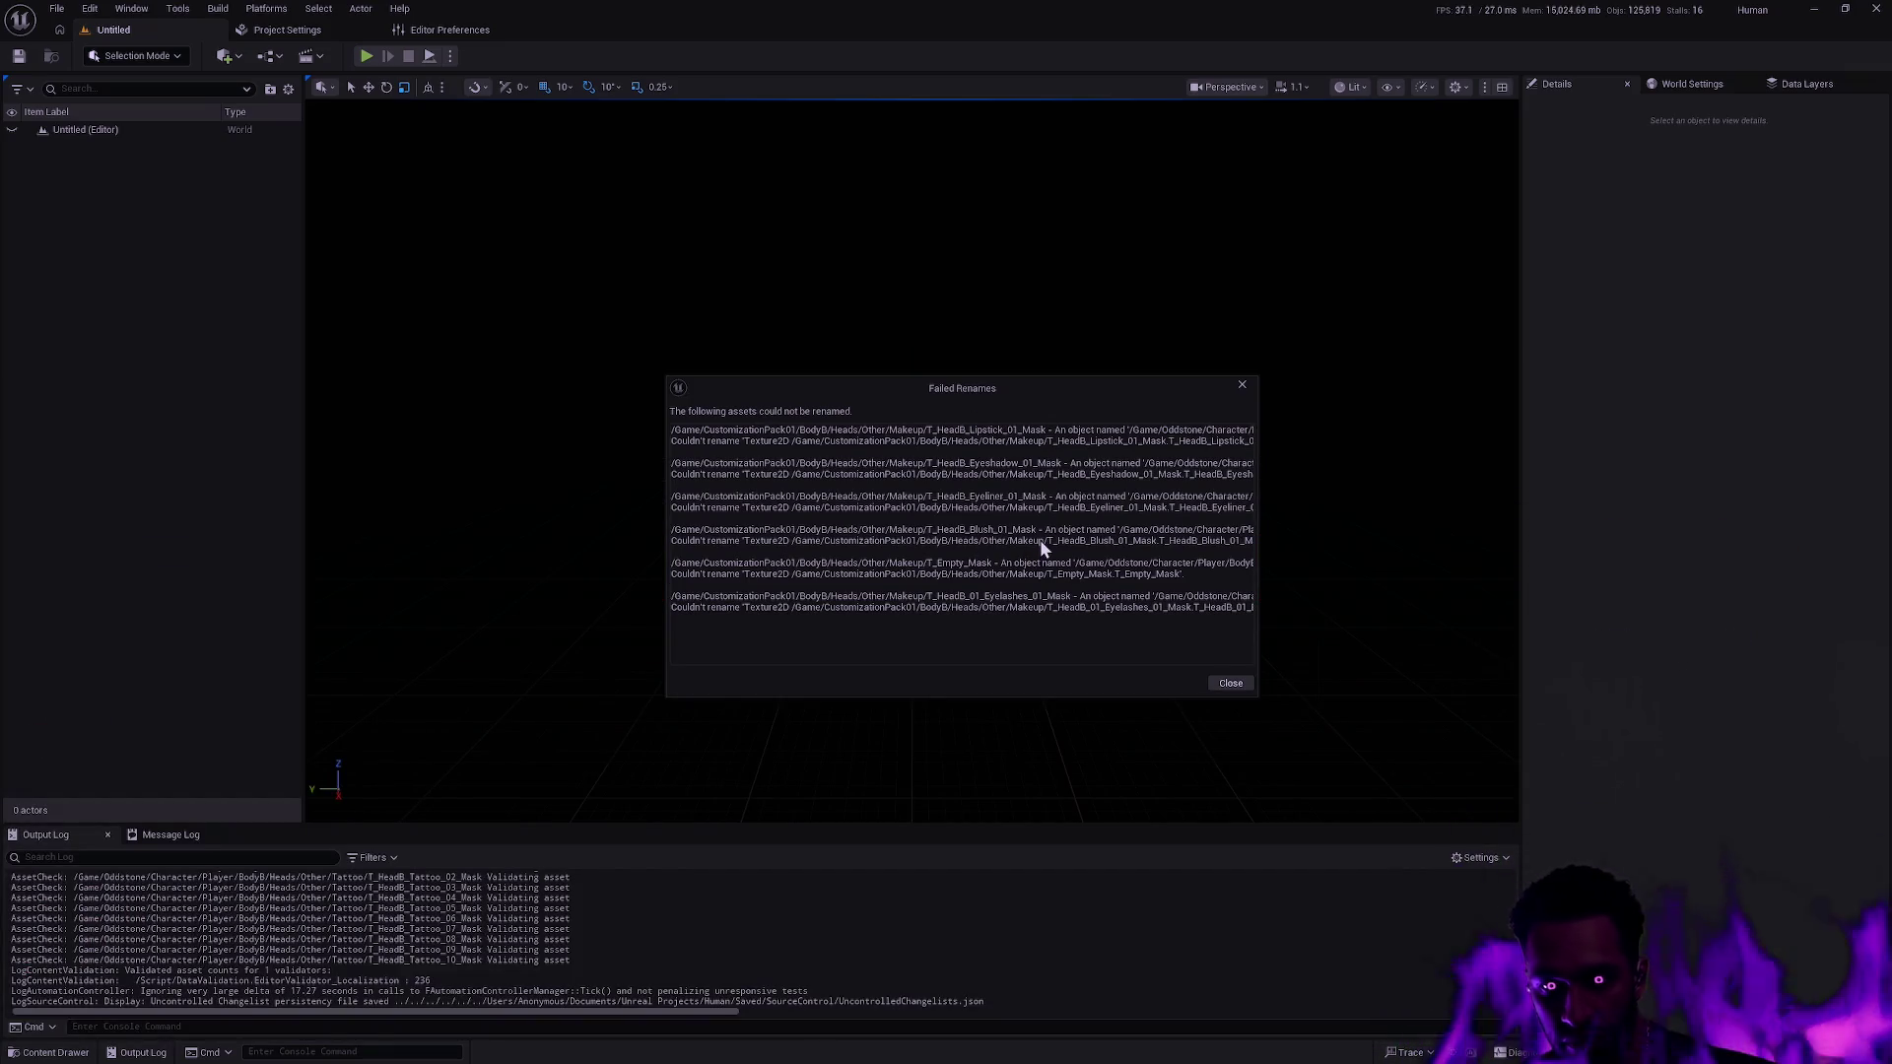
pyautogui.moveTo(1257, 554); pyautogui.dragTo(1614, 554)
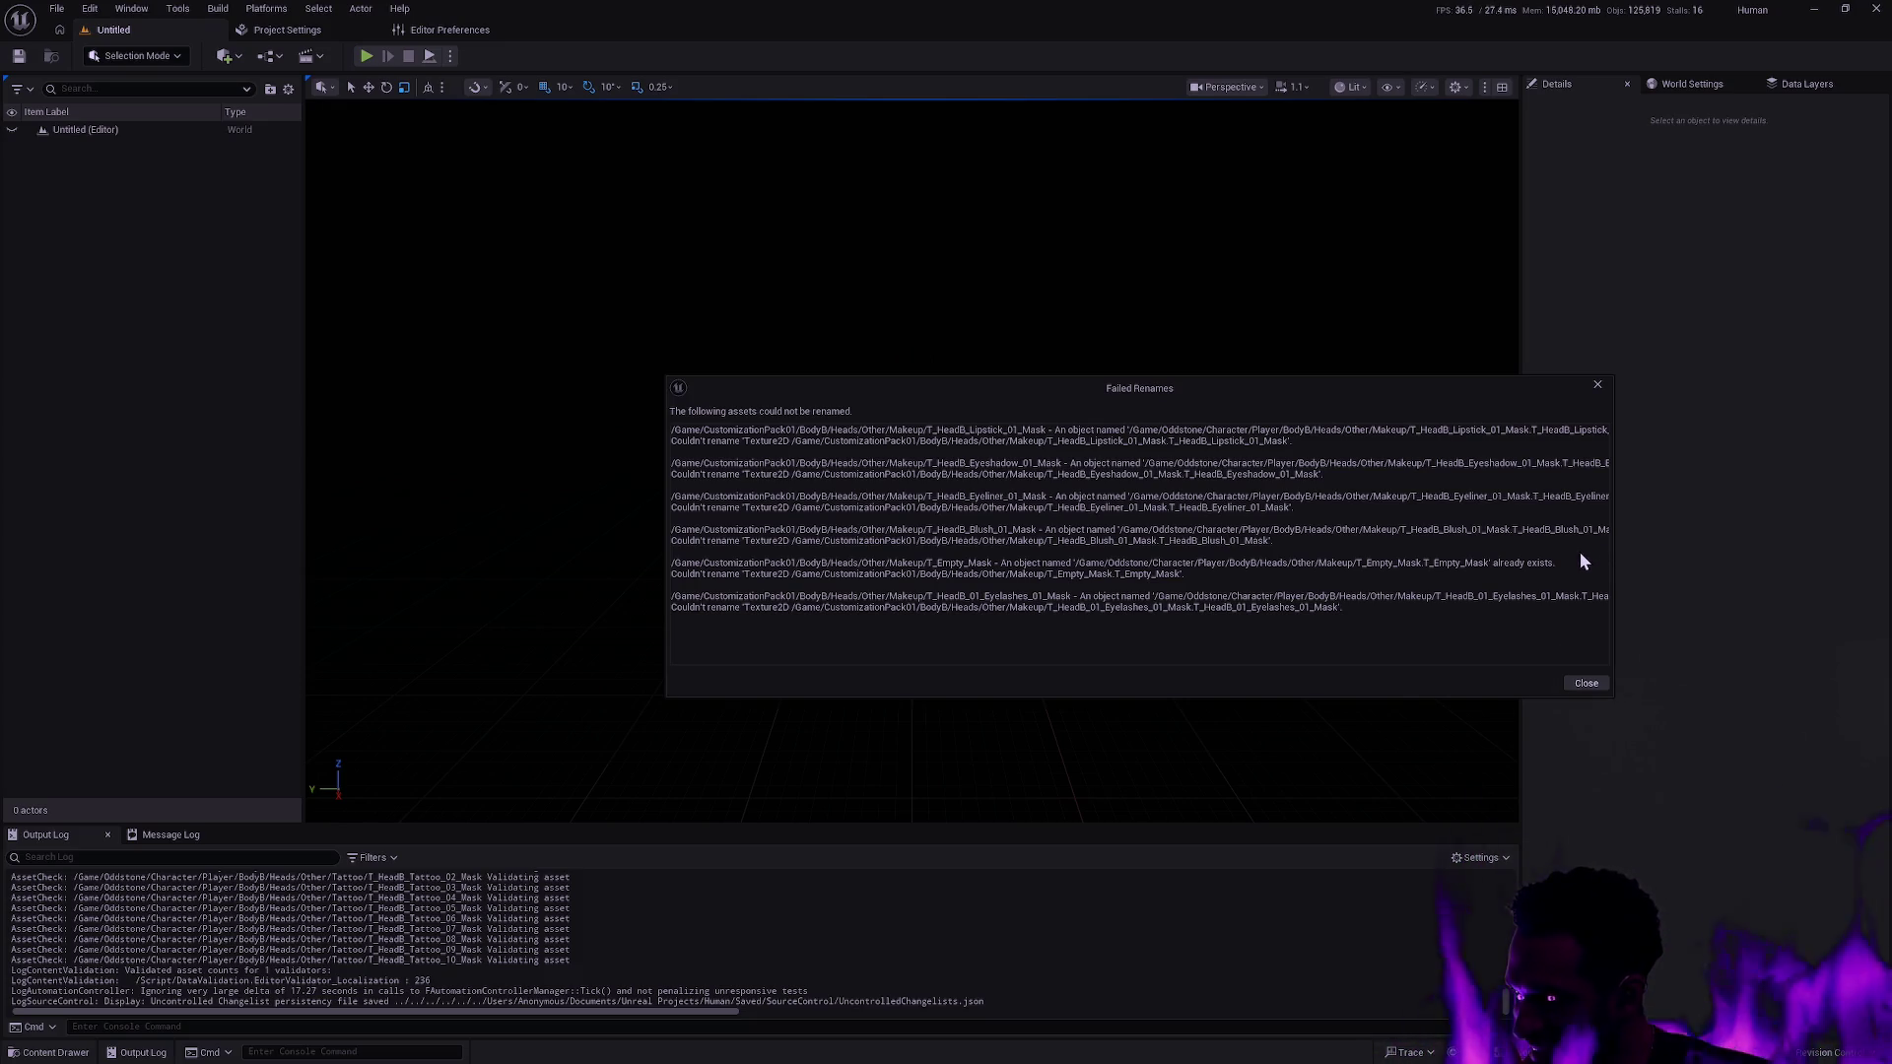
pyautogui.moveTo(1326, 391); pyautogui.dragTo(1089, 359)
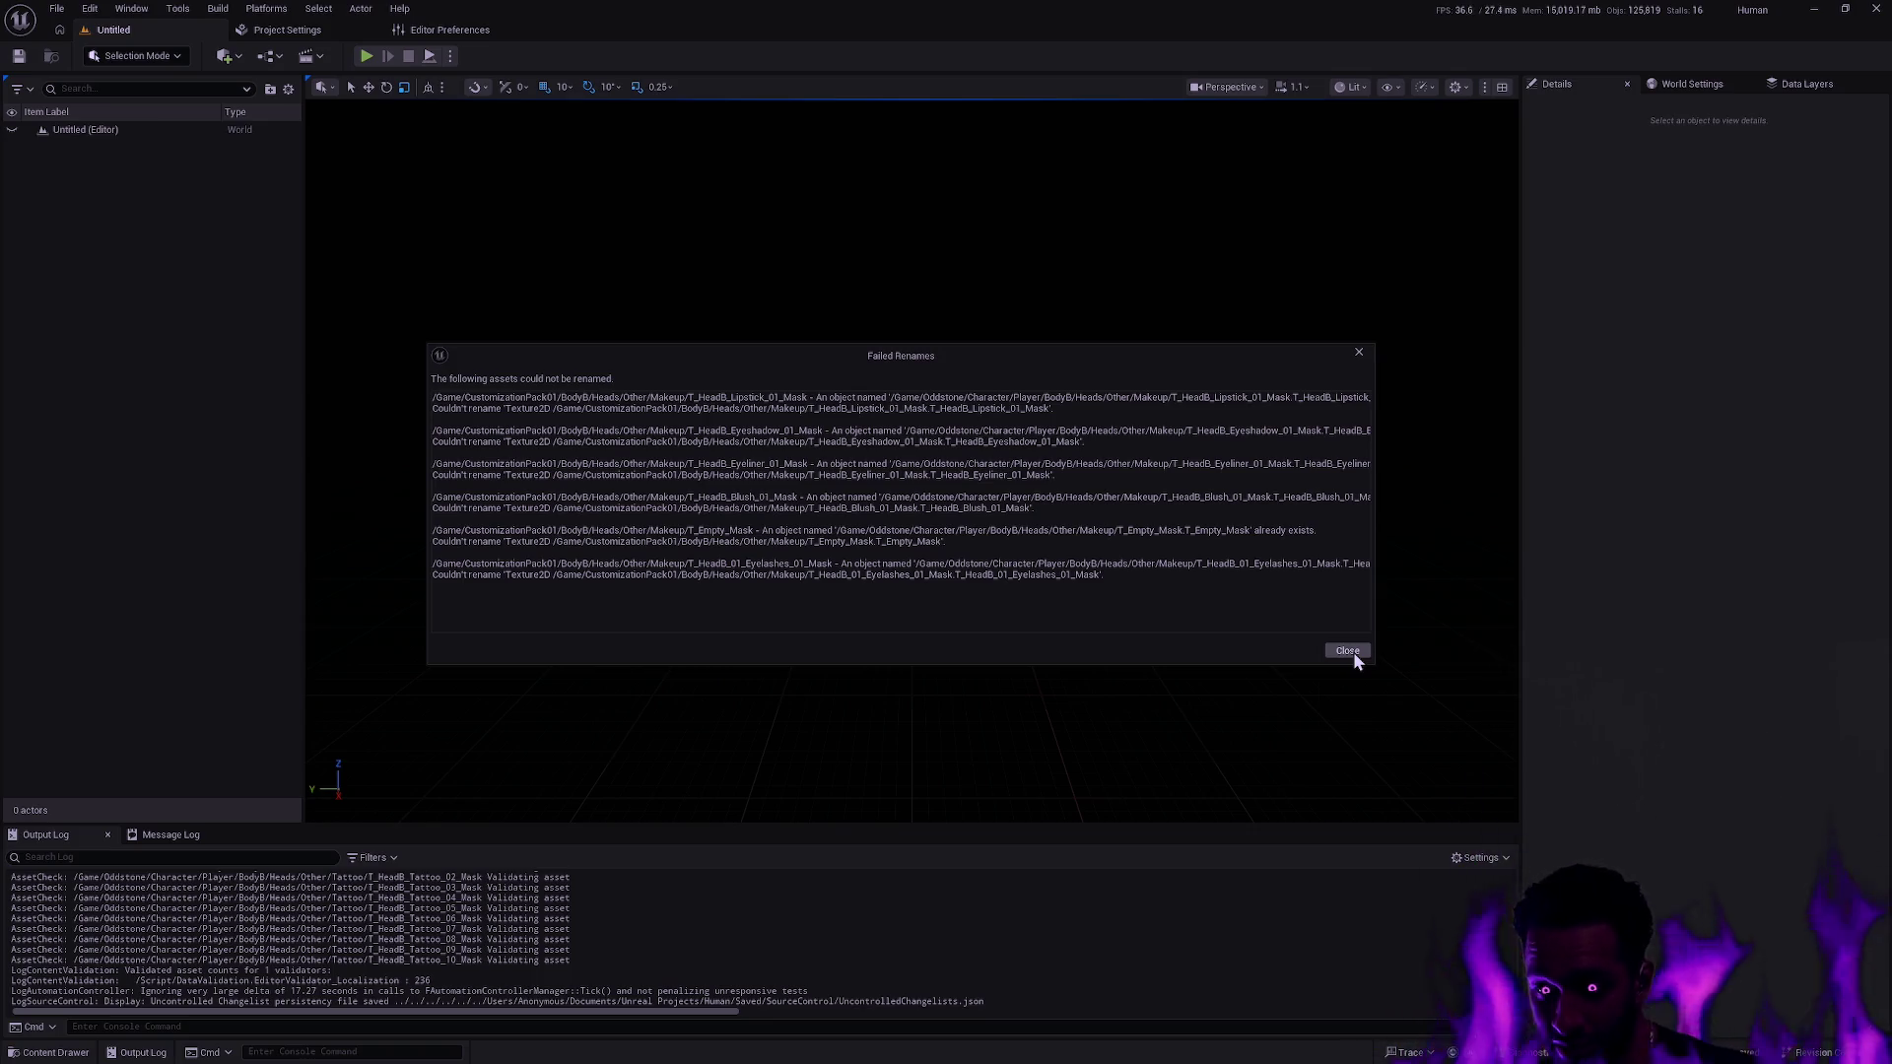
pyautogui.click(1348, 652)
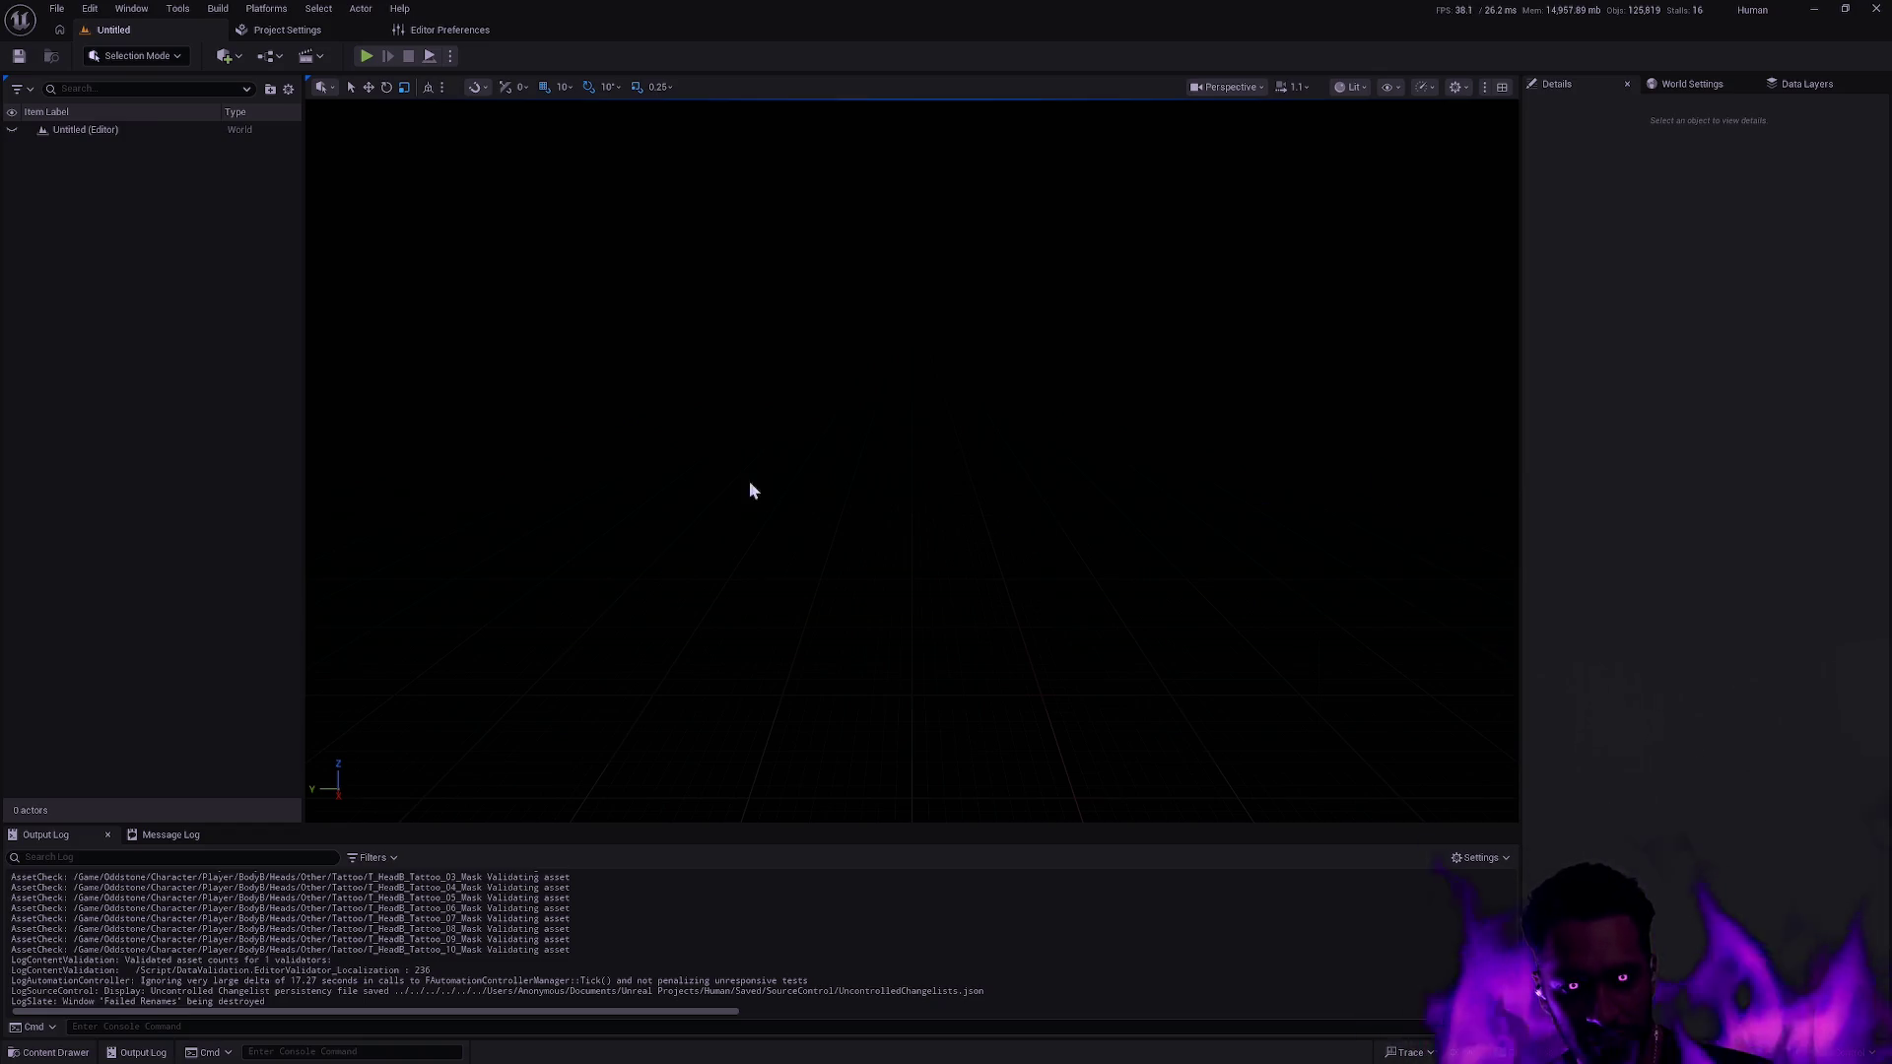
pyautogui.hotkey('ctrl', 'space')
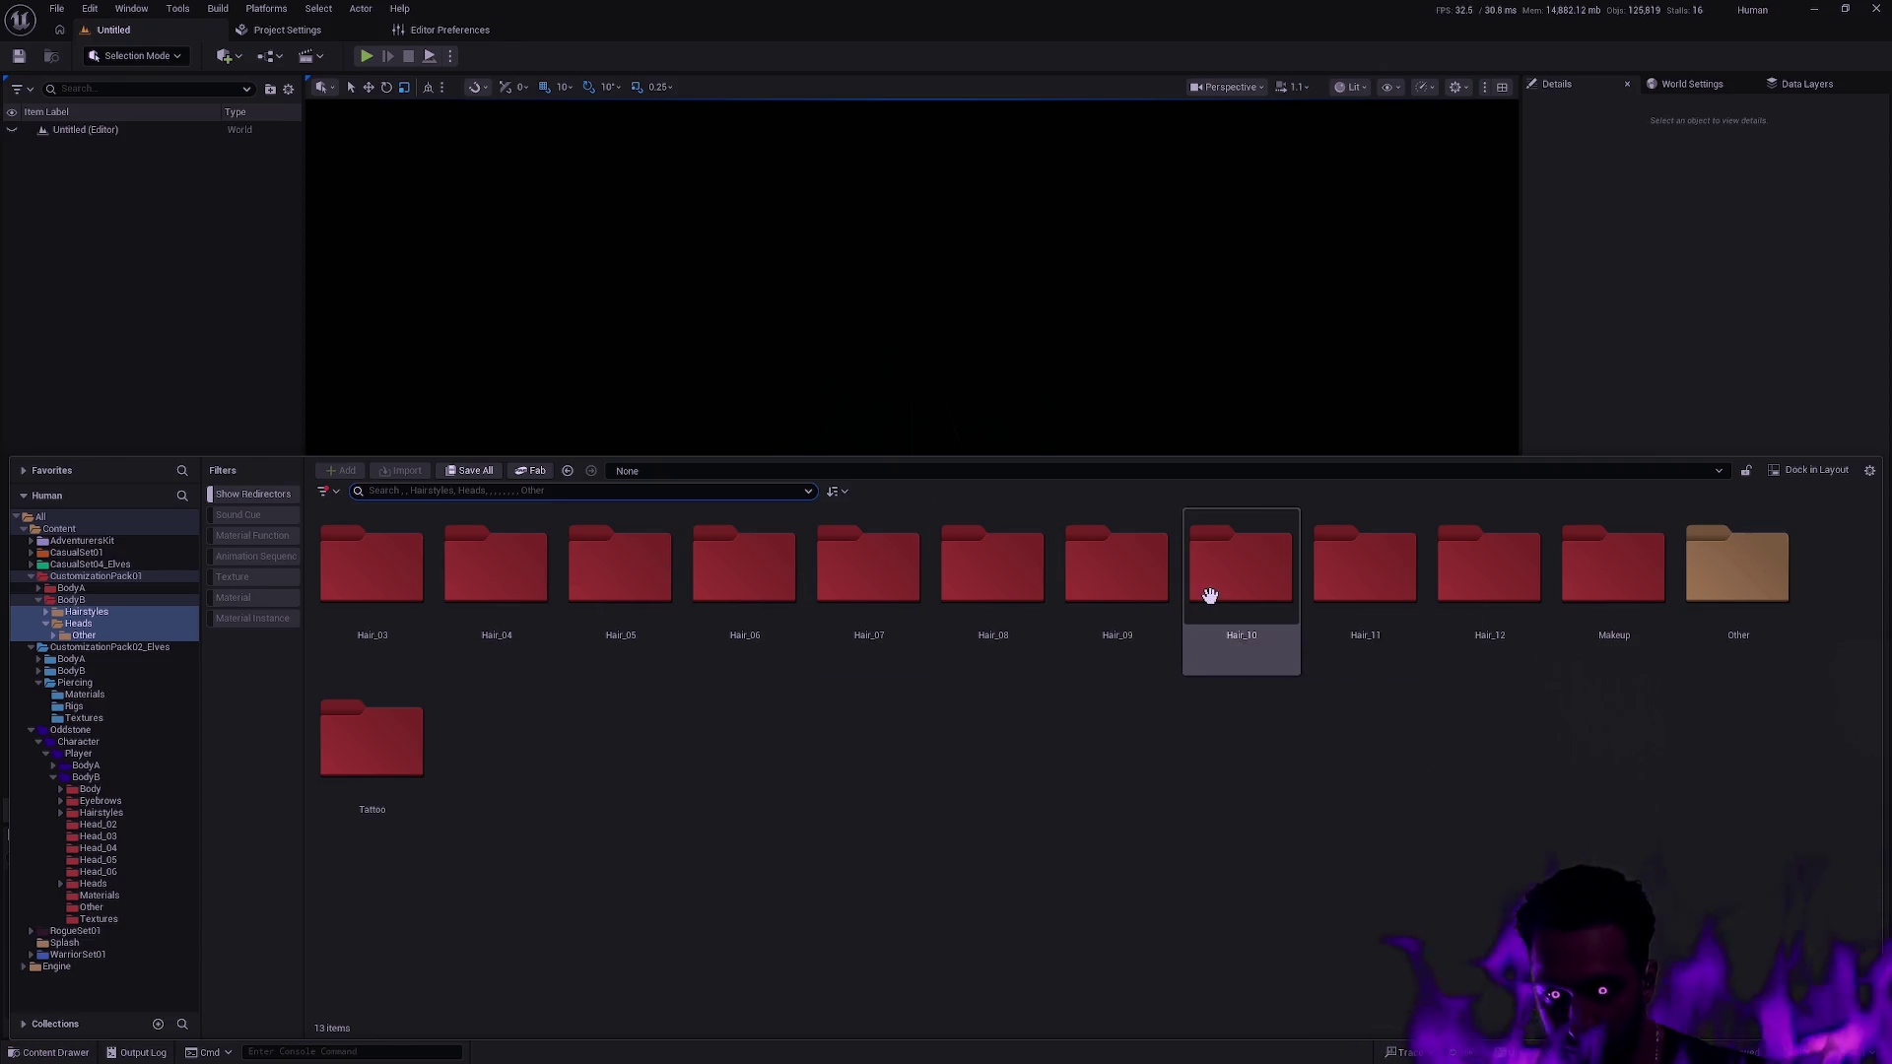
pyautogui.click(1646, 410)
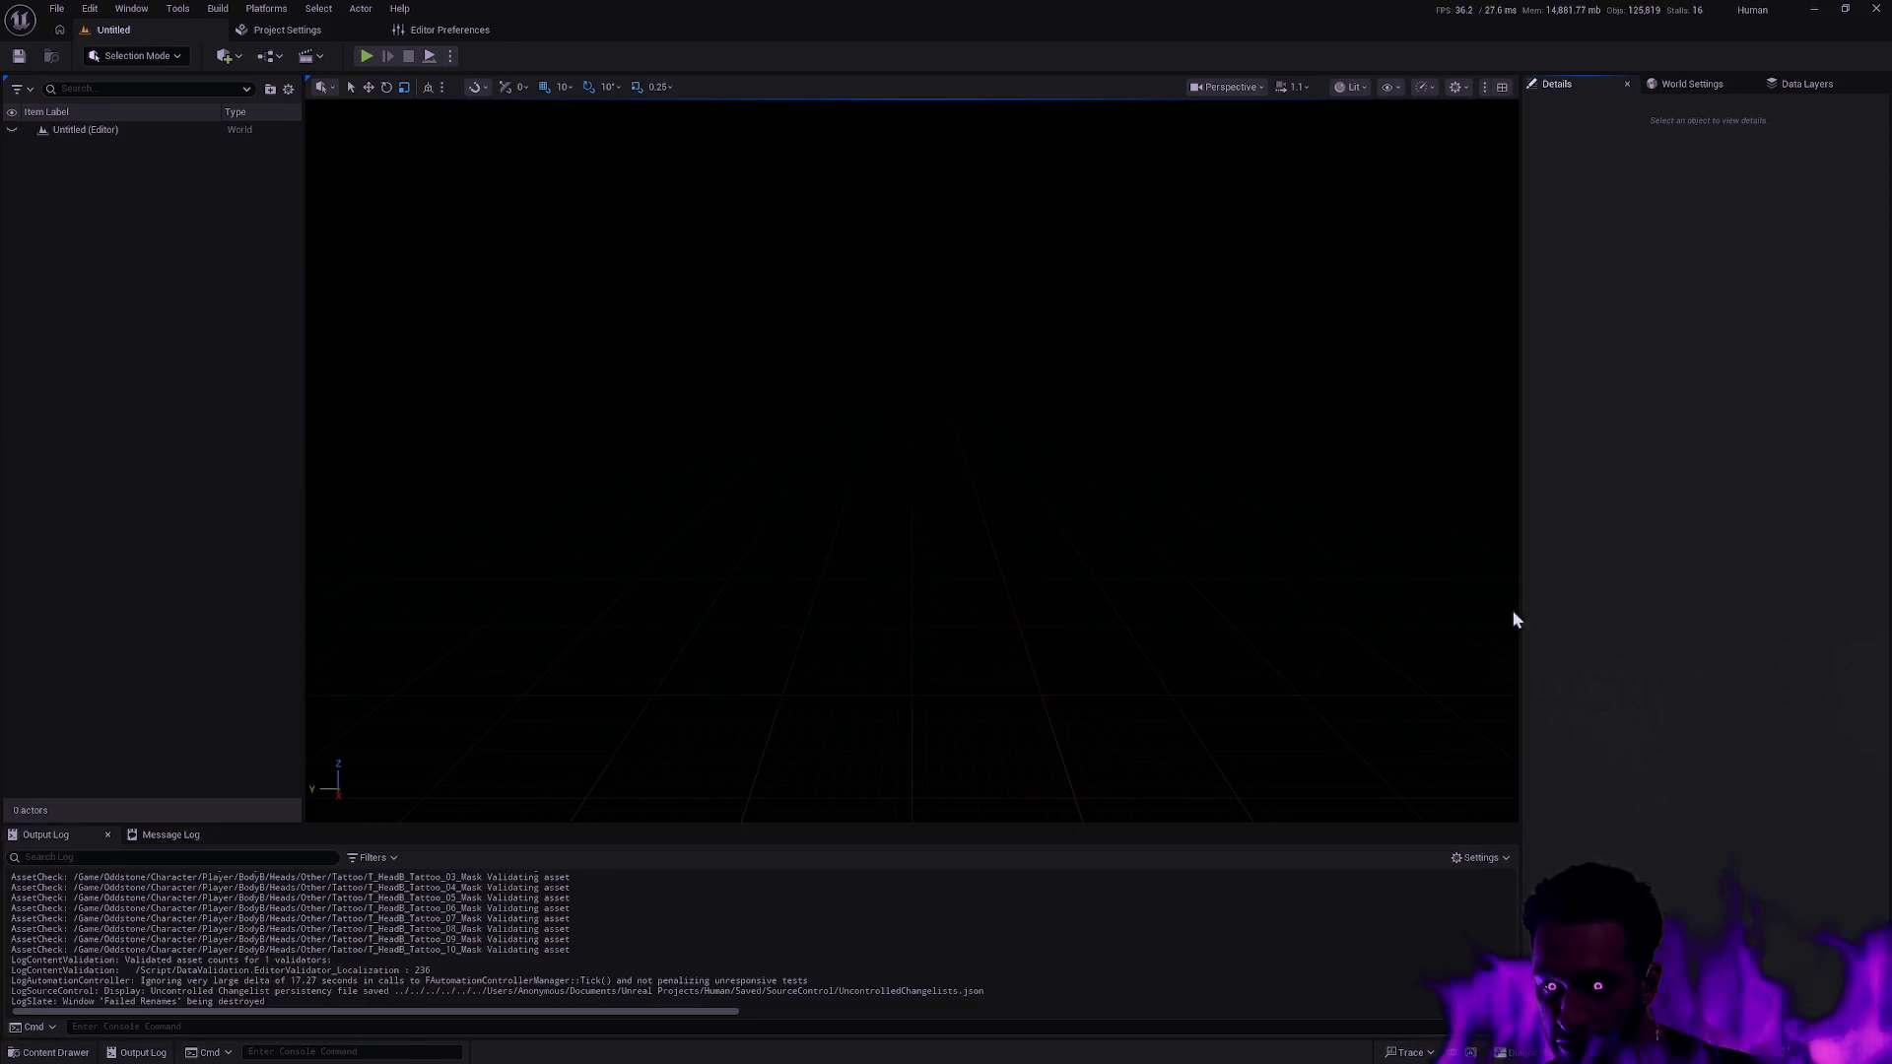
# Switch the bottom panel to the Message Log and review the Load Errors entries.
pyautogui.click(158, 836)
pyautogui.scroll(-5, 284, 946)
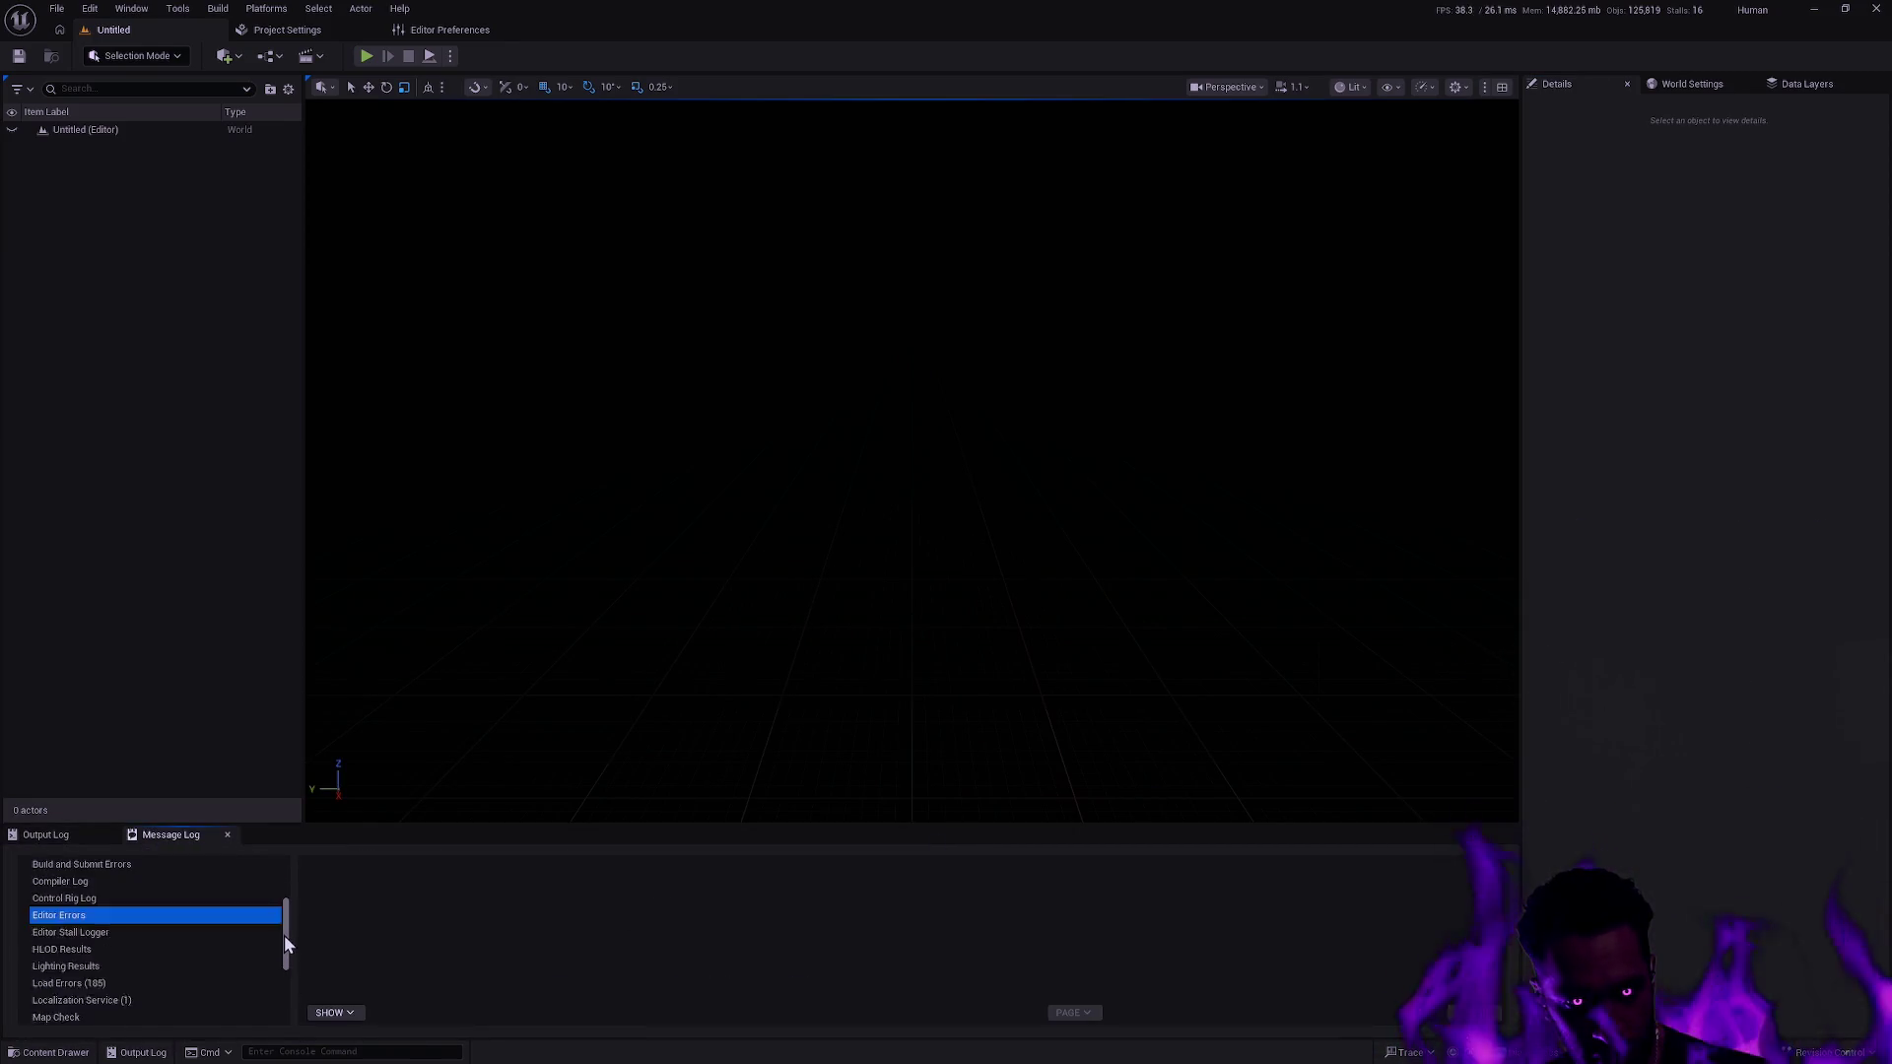
pyautogui.scroll(-3, 286, 958)
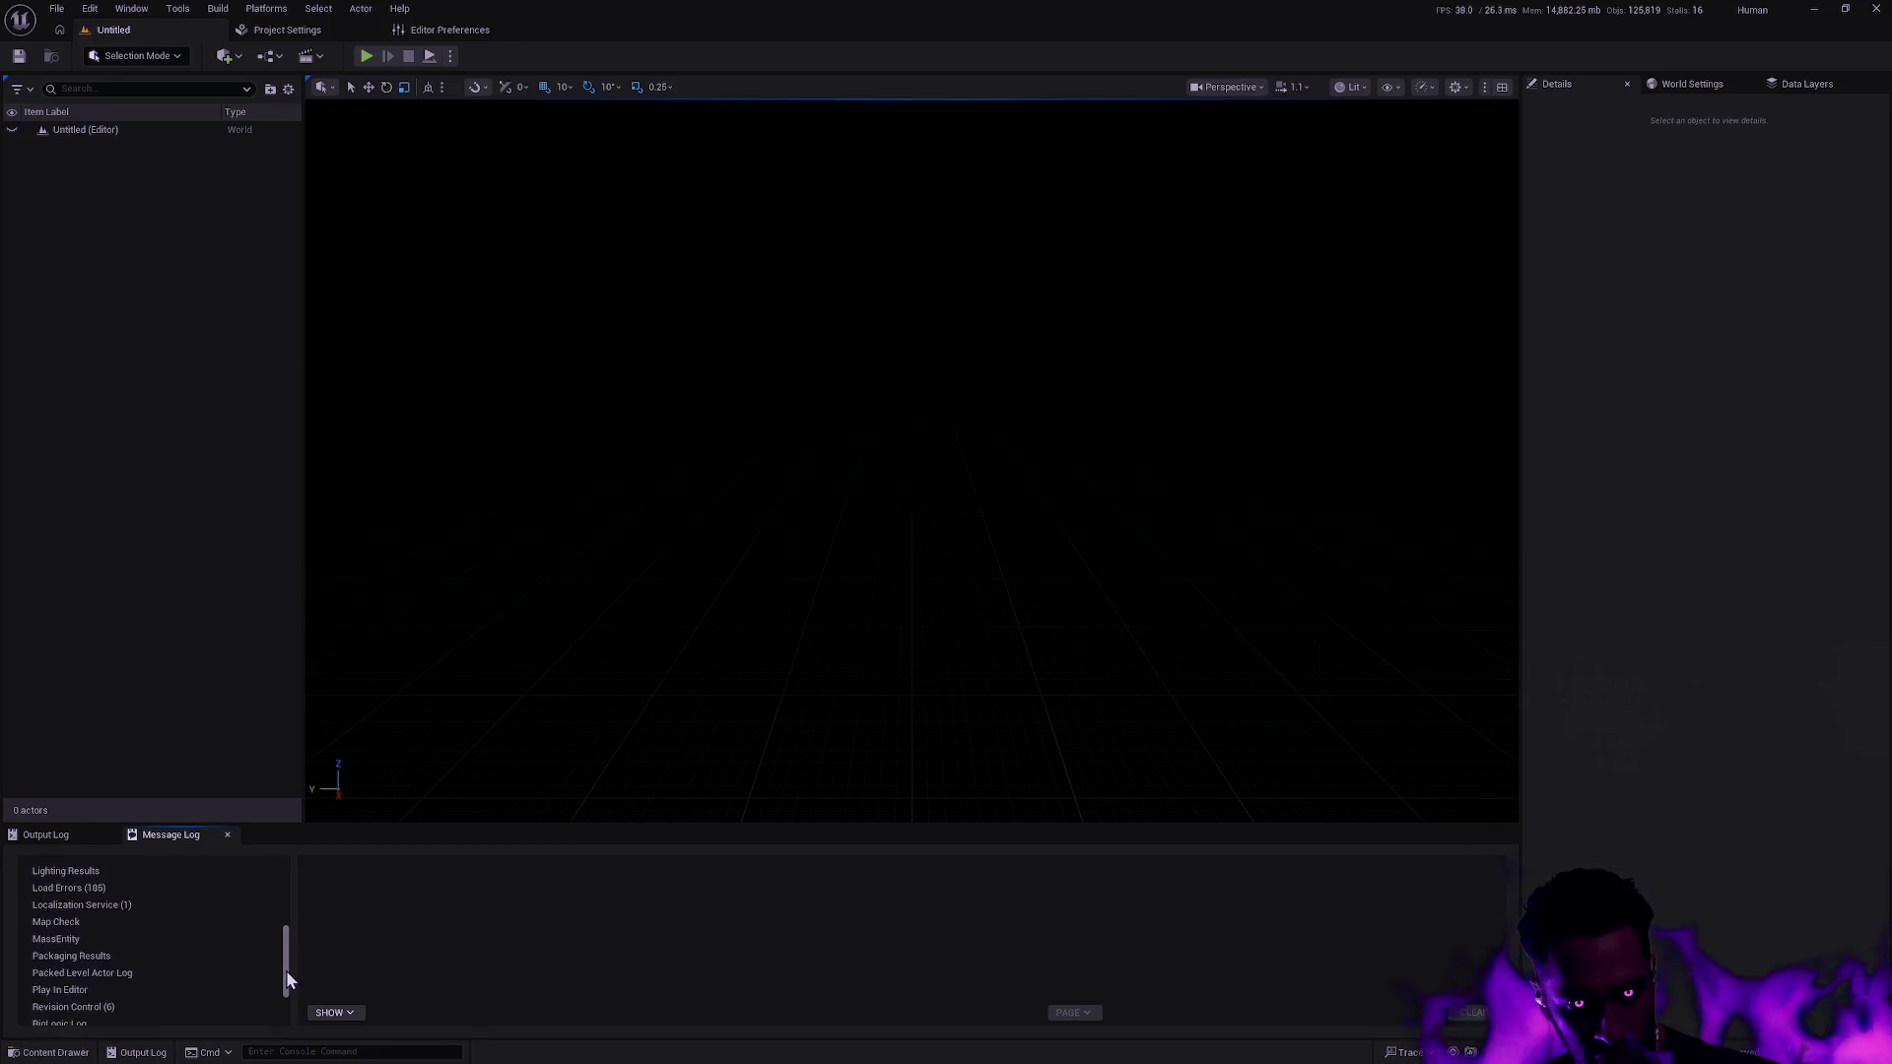
pyautogui.click(183, 890)
pyautogui.scroll(-5, 286, 993)
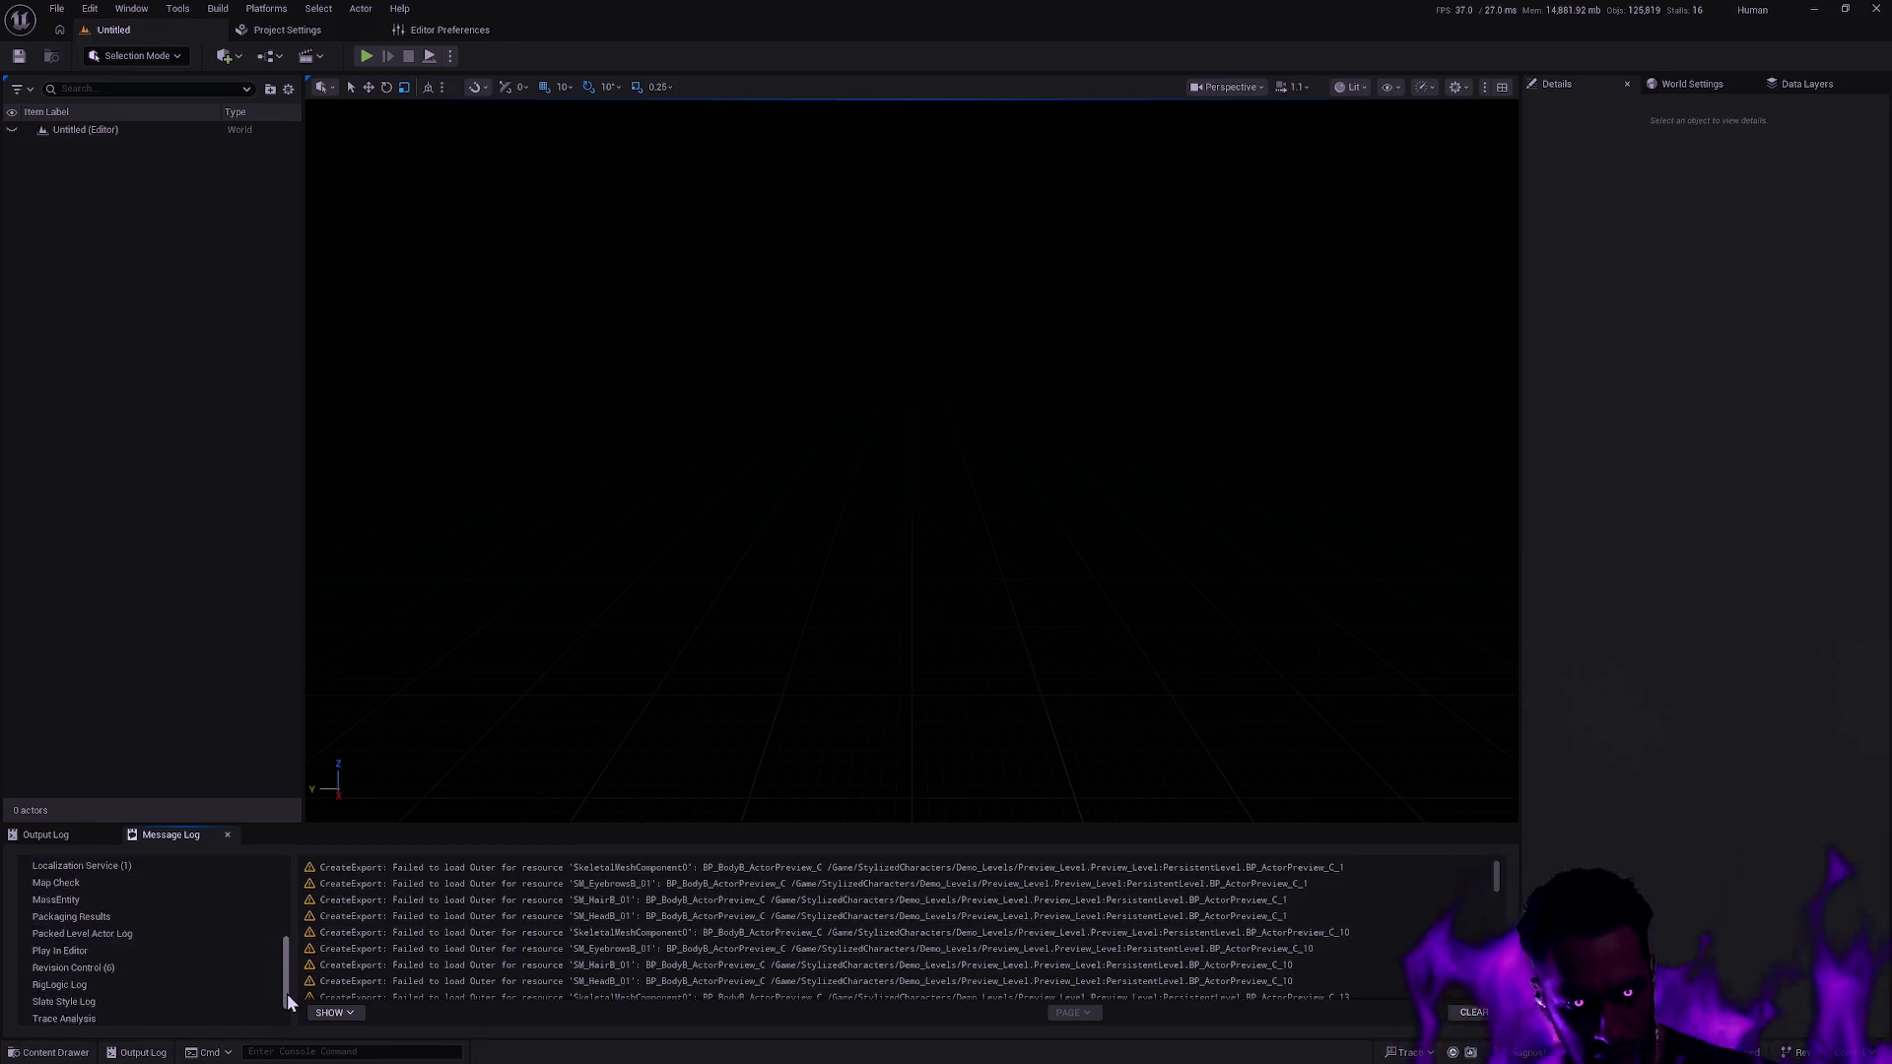
pyautogui.moveTo(282, 1011); pyautogui.dragTo(288, 877)
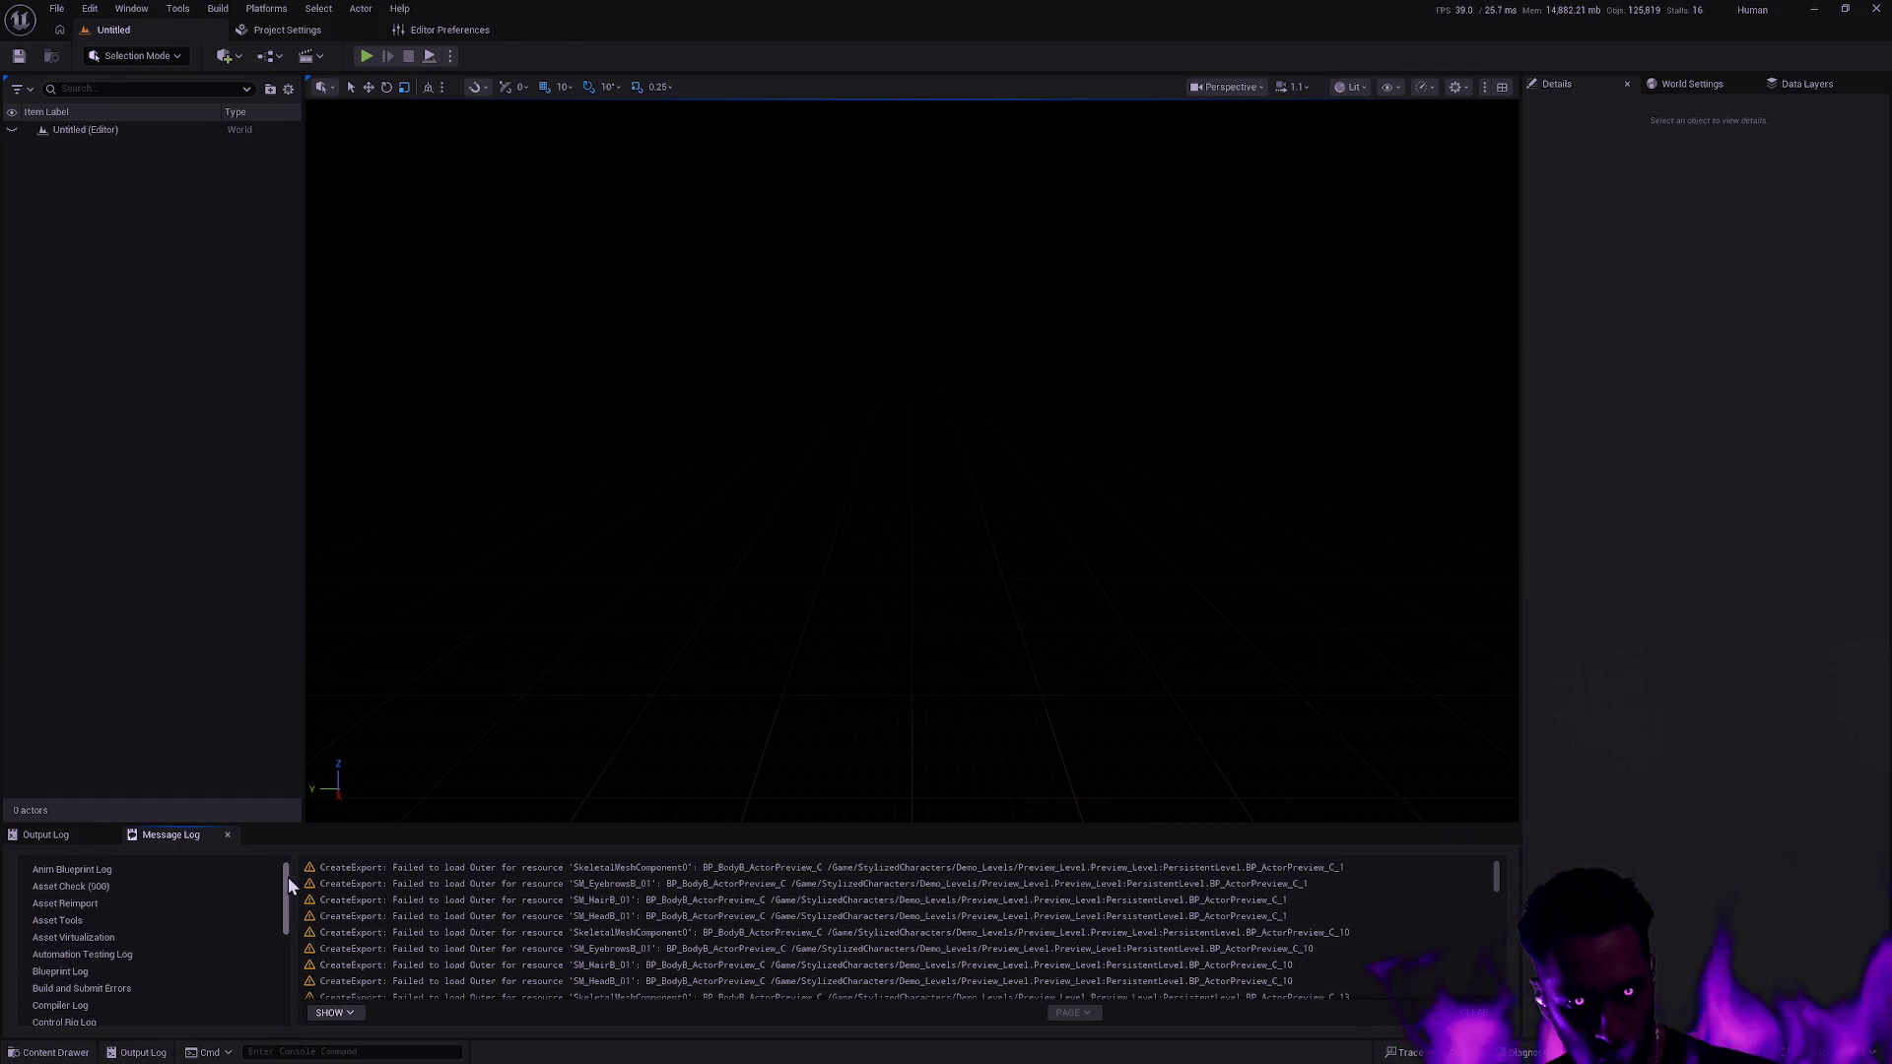
# Review the Asset Check and Revision Control messages, then bring the Content Drawer back up.
pyautogui.click(199, 887)
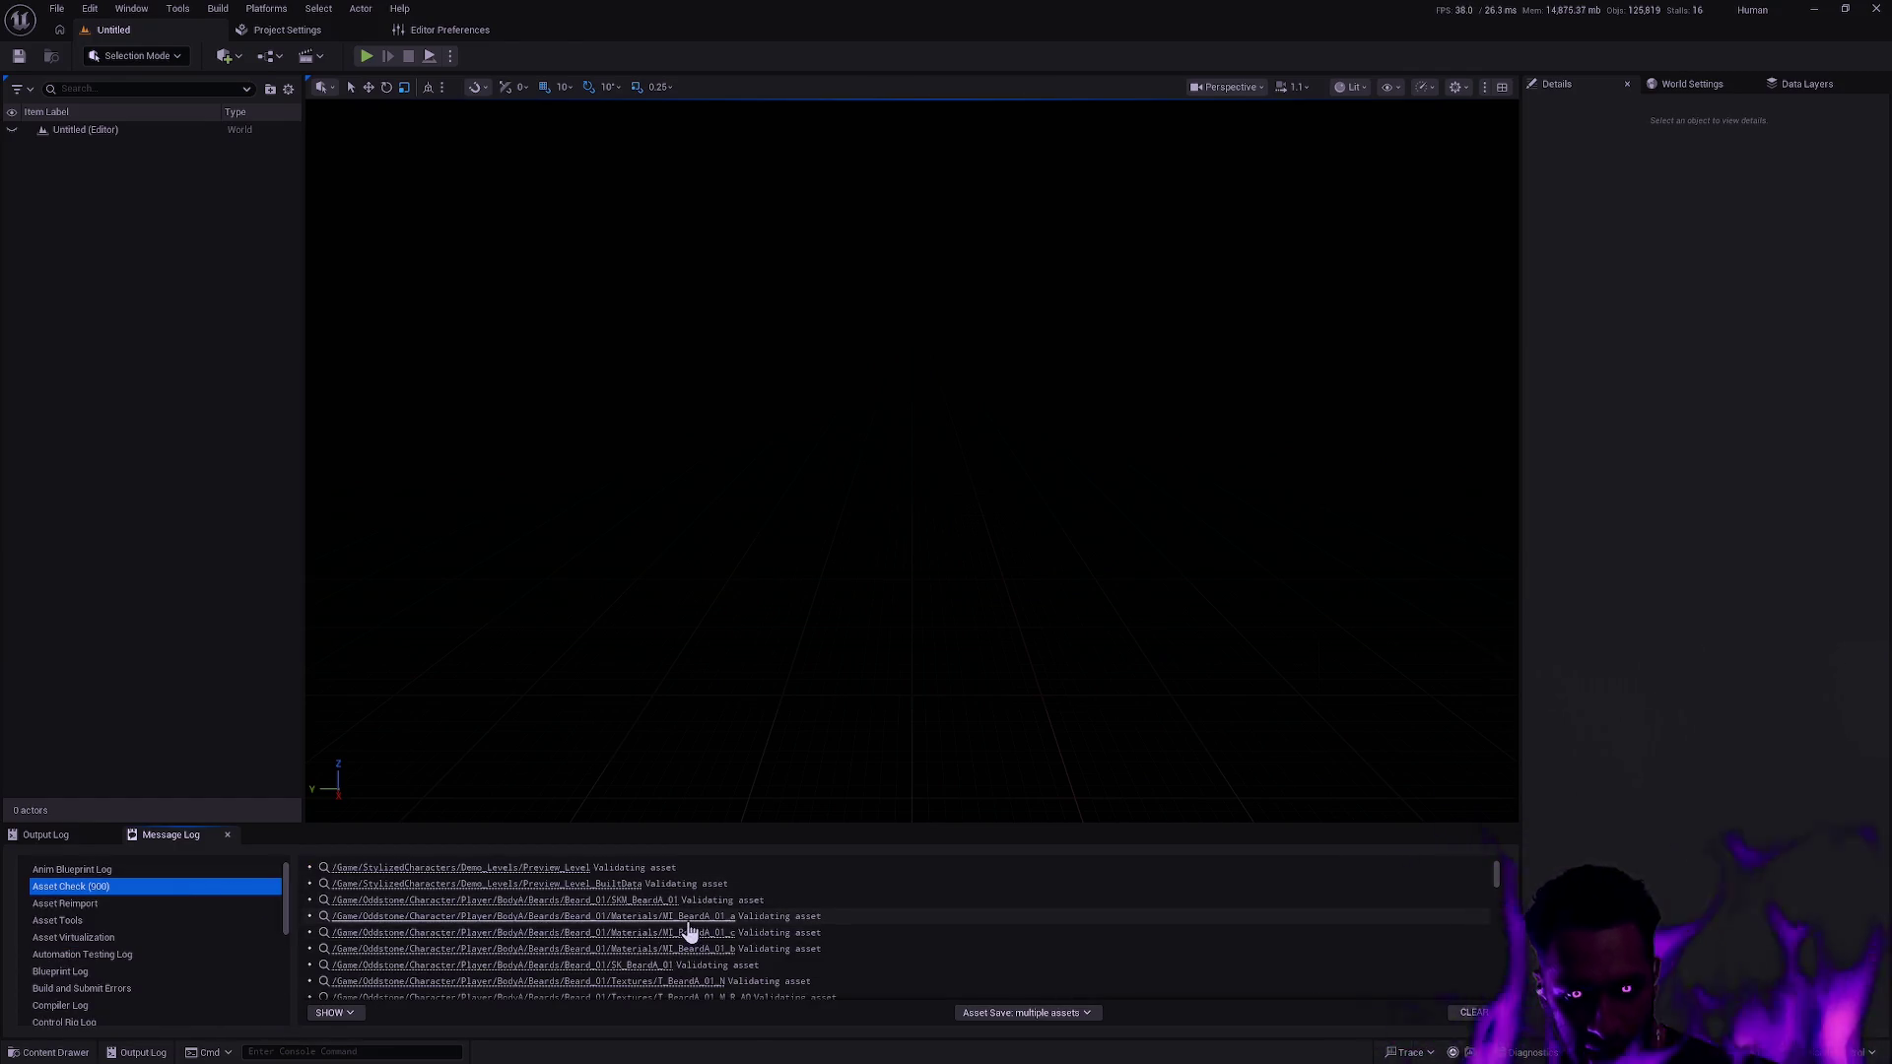
pyautogui.scroll(-2, 891, 899)
pyautogui.scroll(-2, 893, 895)
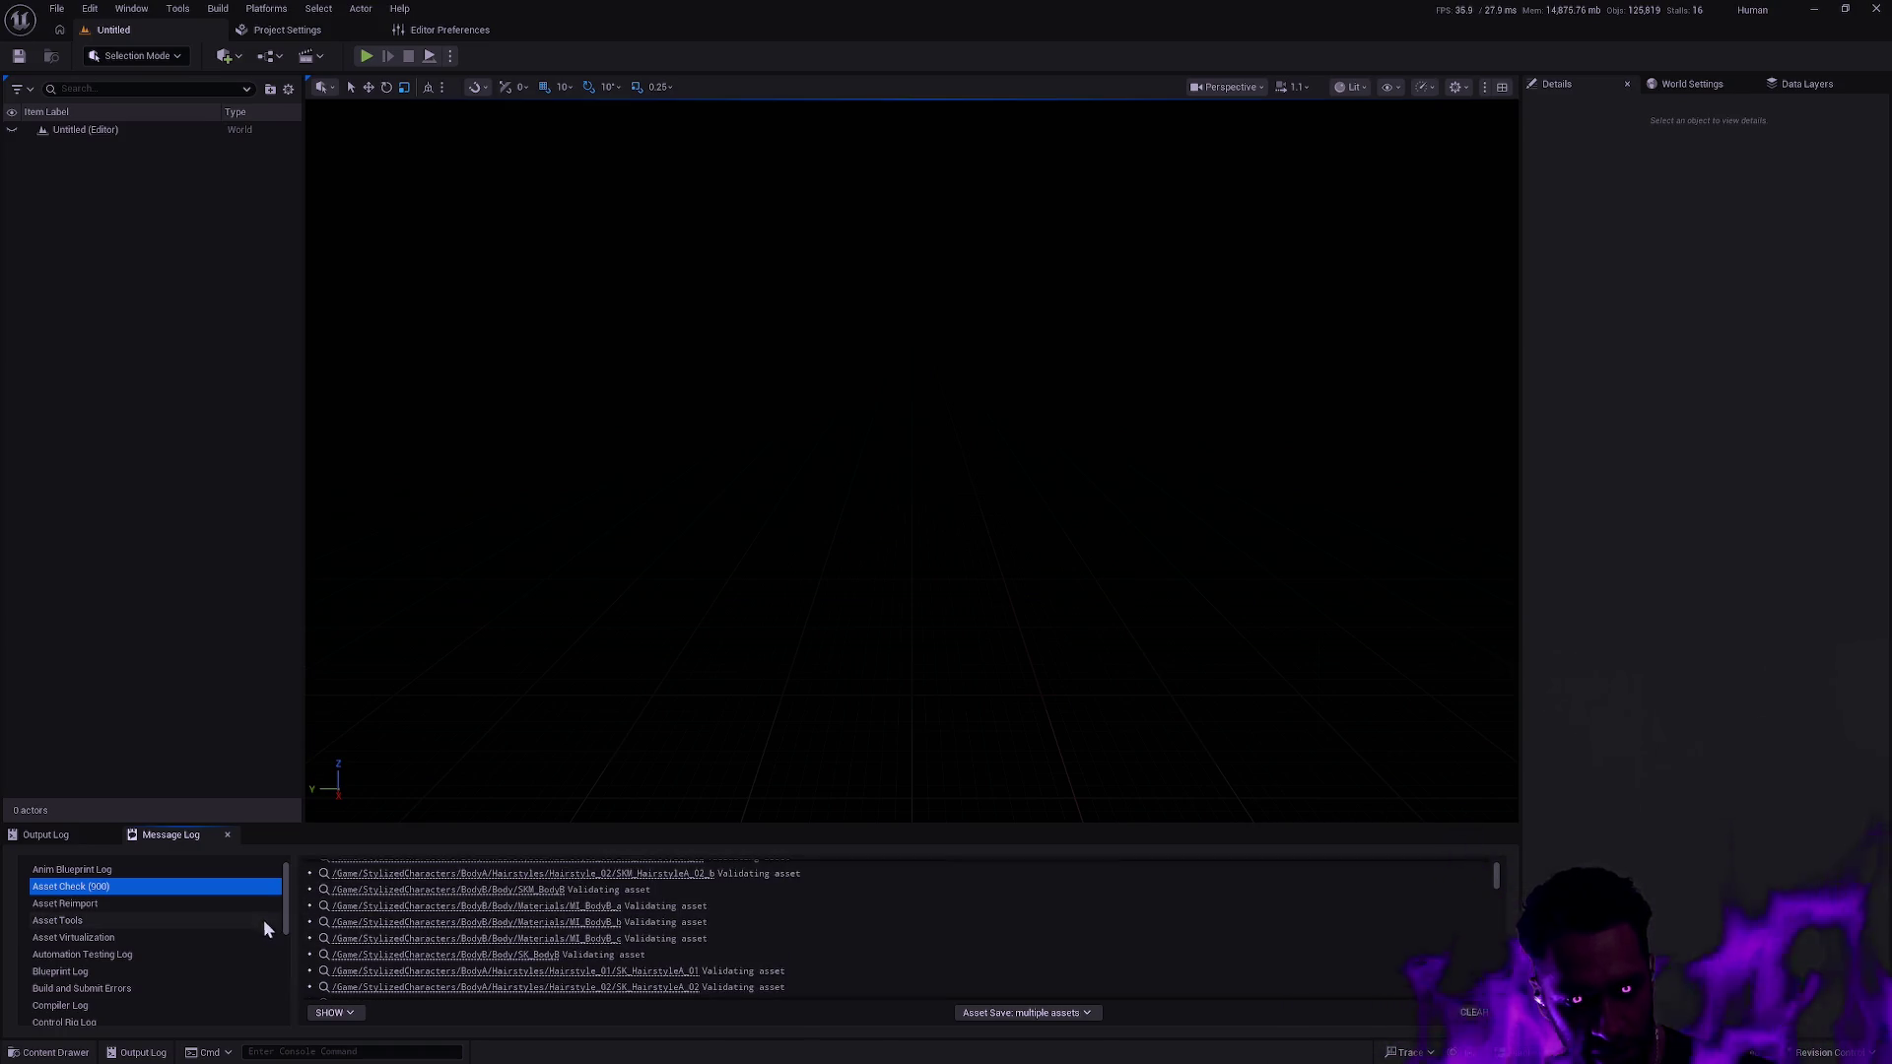
pyautogui.scroll(-2, 275, 916)
pyautogui.moveTo(283, 939); pyautogui.dragTo(282, 989)
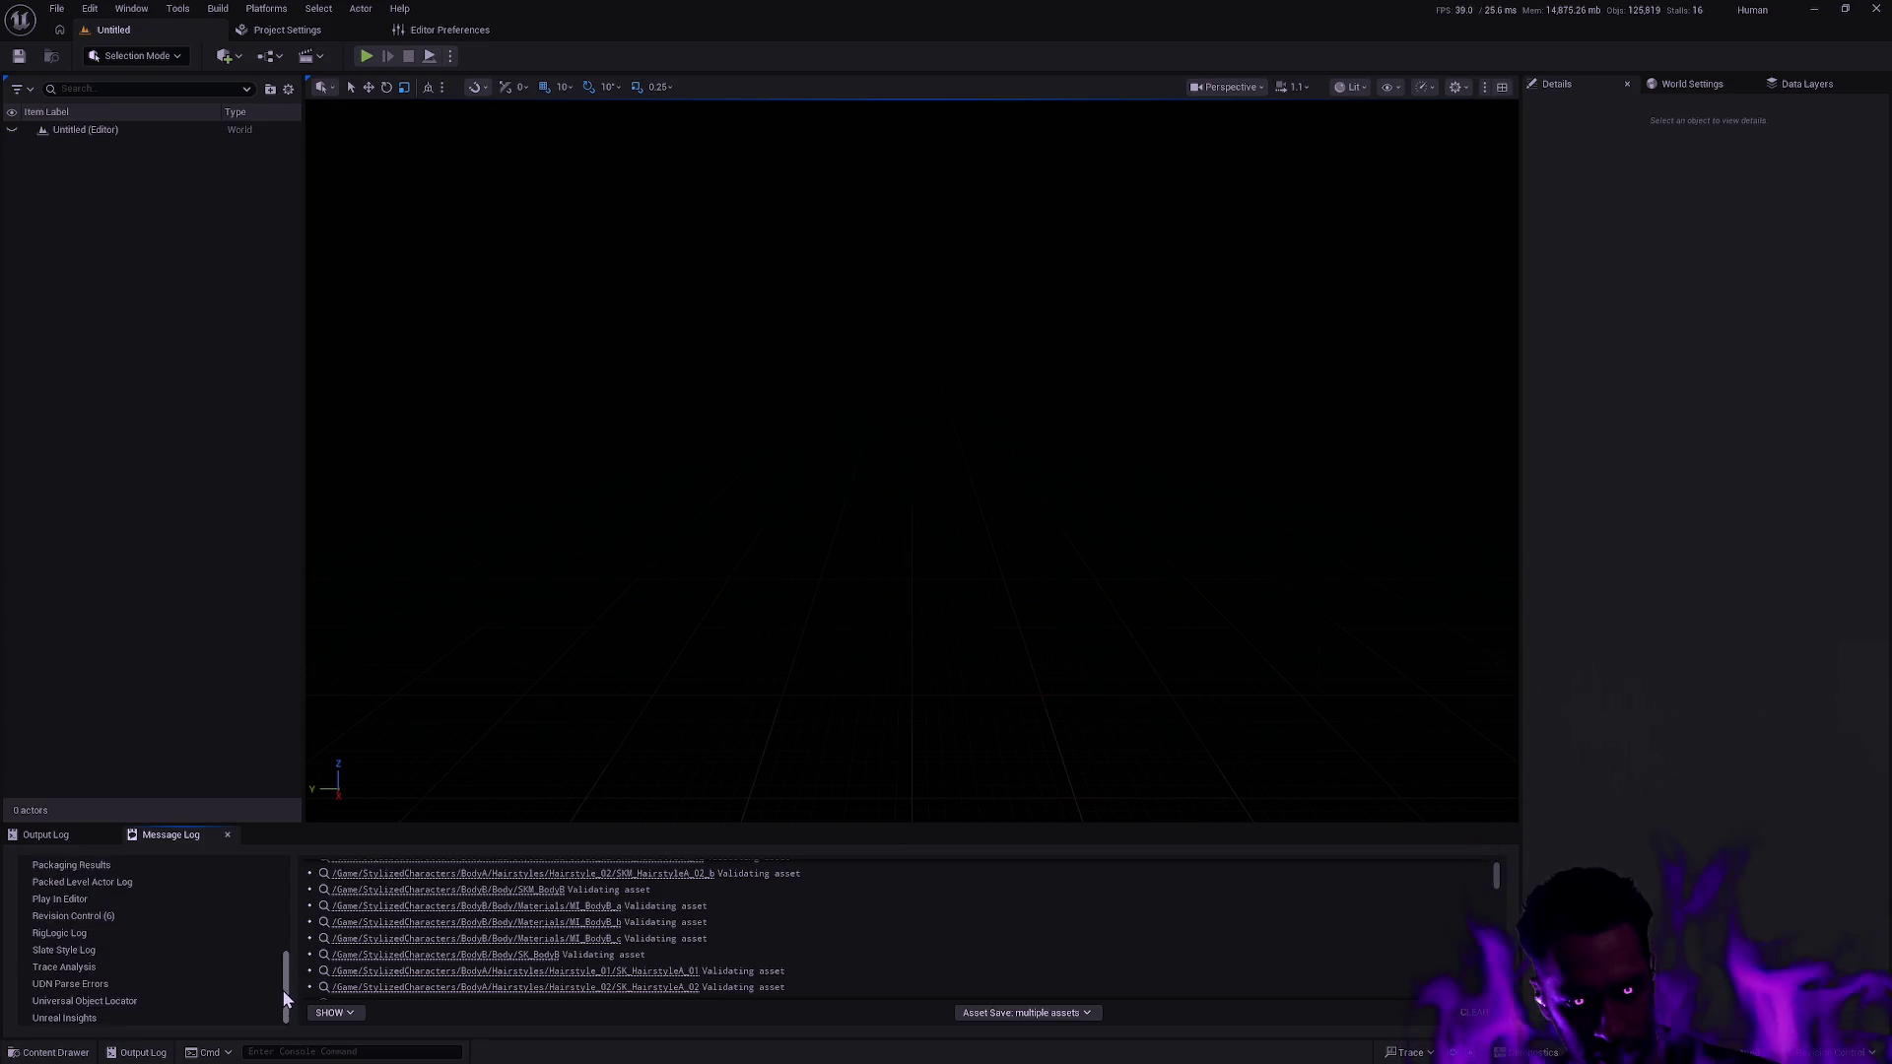
pyautogui.click(158, 917)
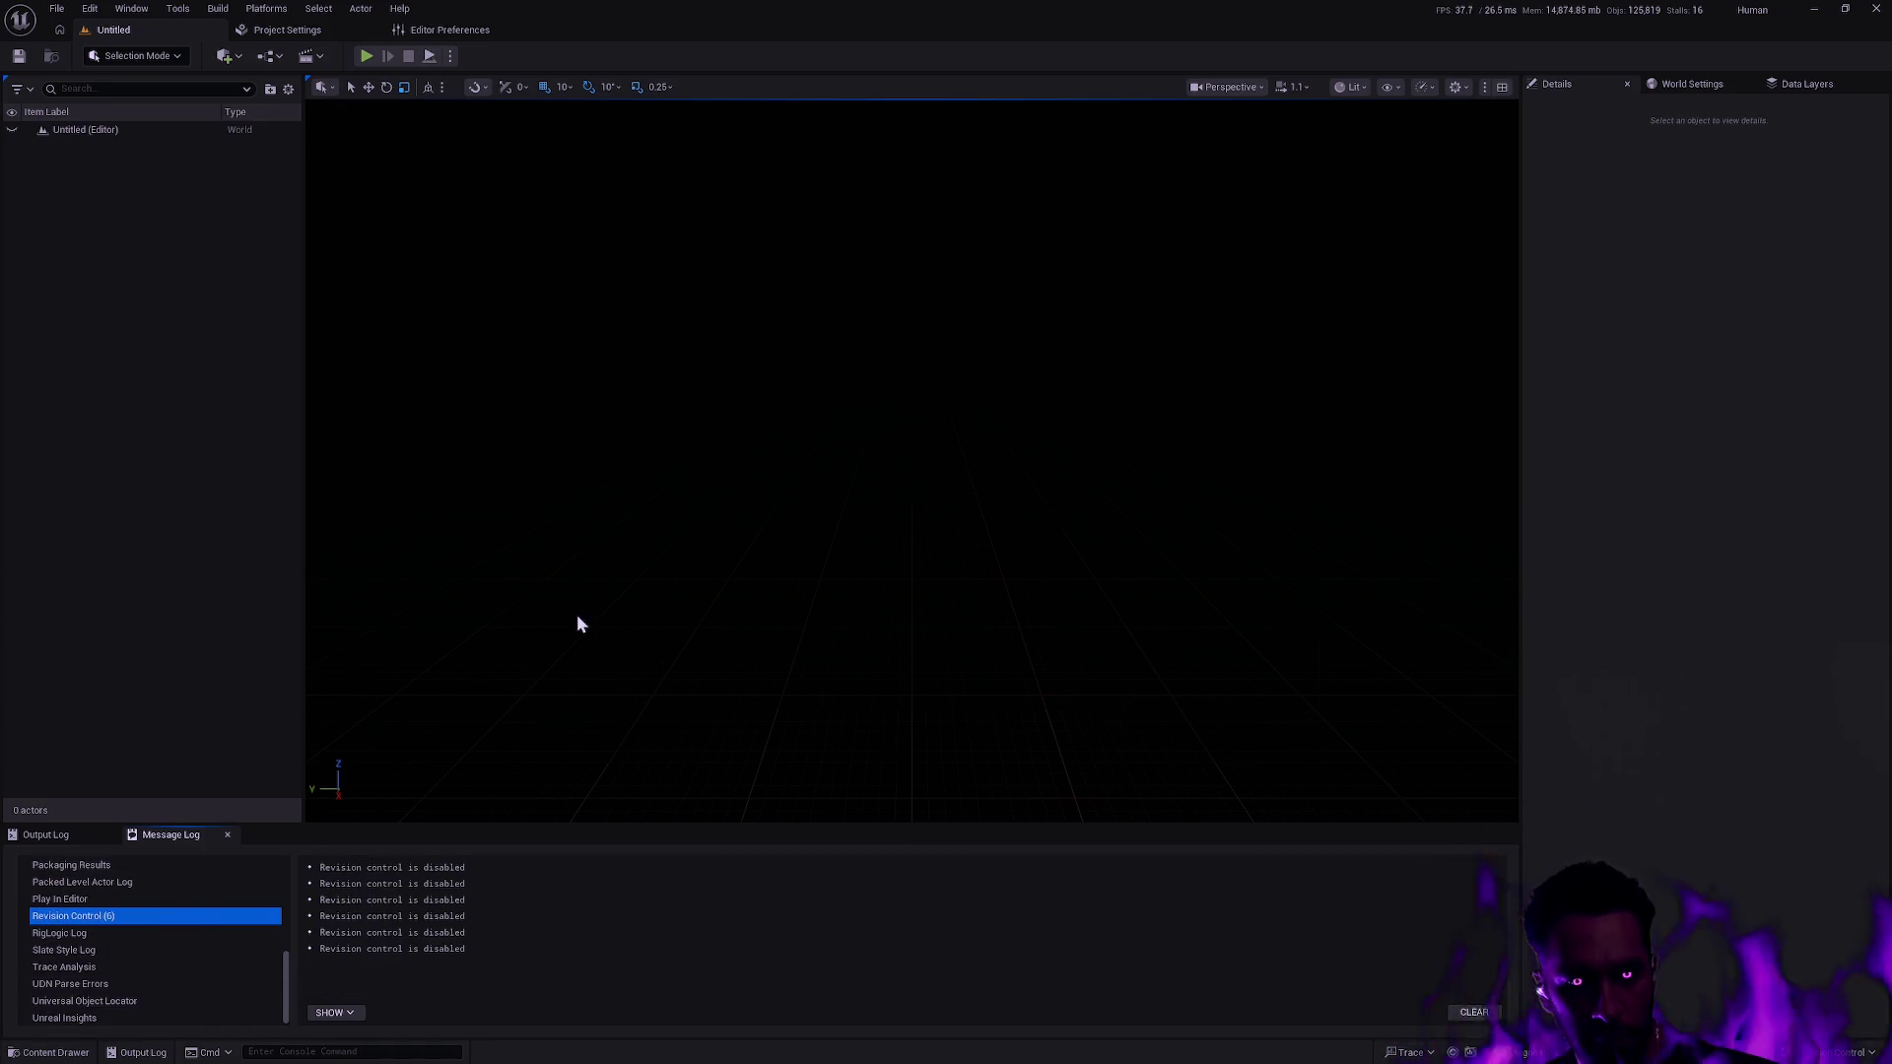
pyautogui.hotkey('ctrl', 'space')
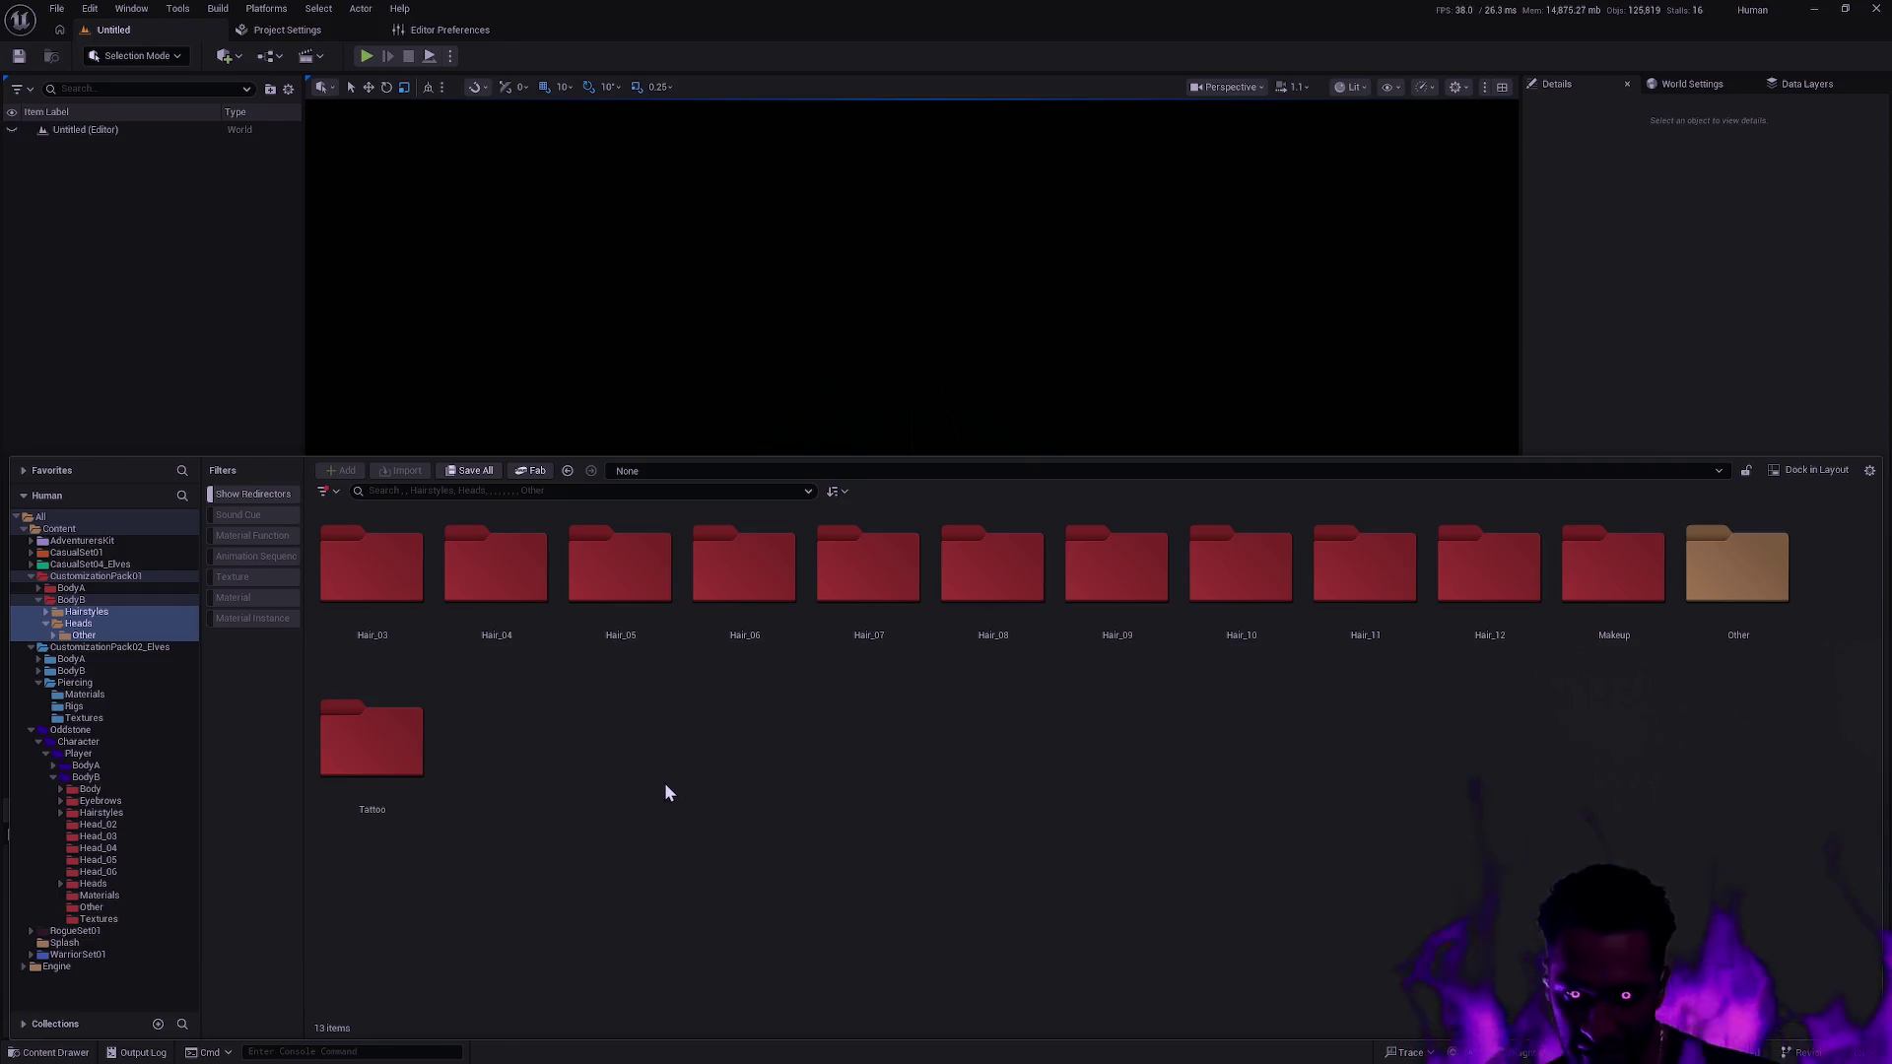
# Move the Tattoo folder into Heads' Other folder and browse the old BodyB folder.
pyautogui.moveTo(368, 705)
pyautogui.mouseDown()
pyautogui.moveTo(172, 631)
pyautogui.moveTo(44, 627)
pyautogui.mouseUp()
pyautogui.click(45, 624)
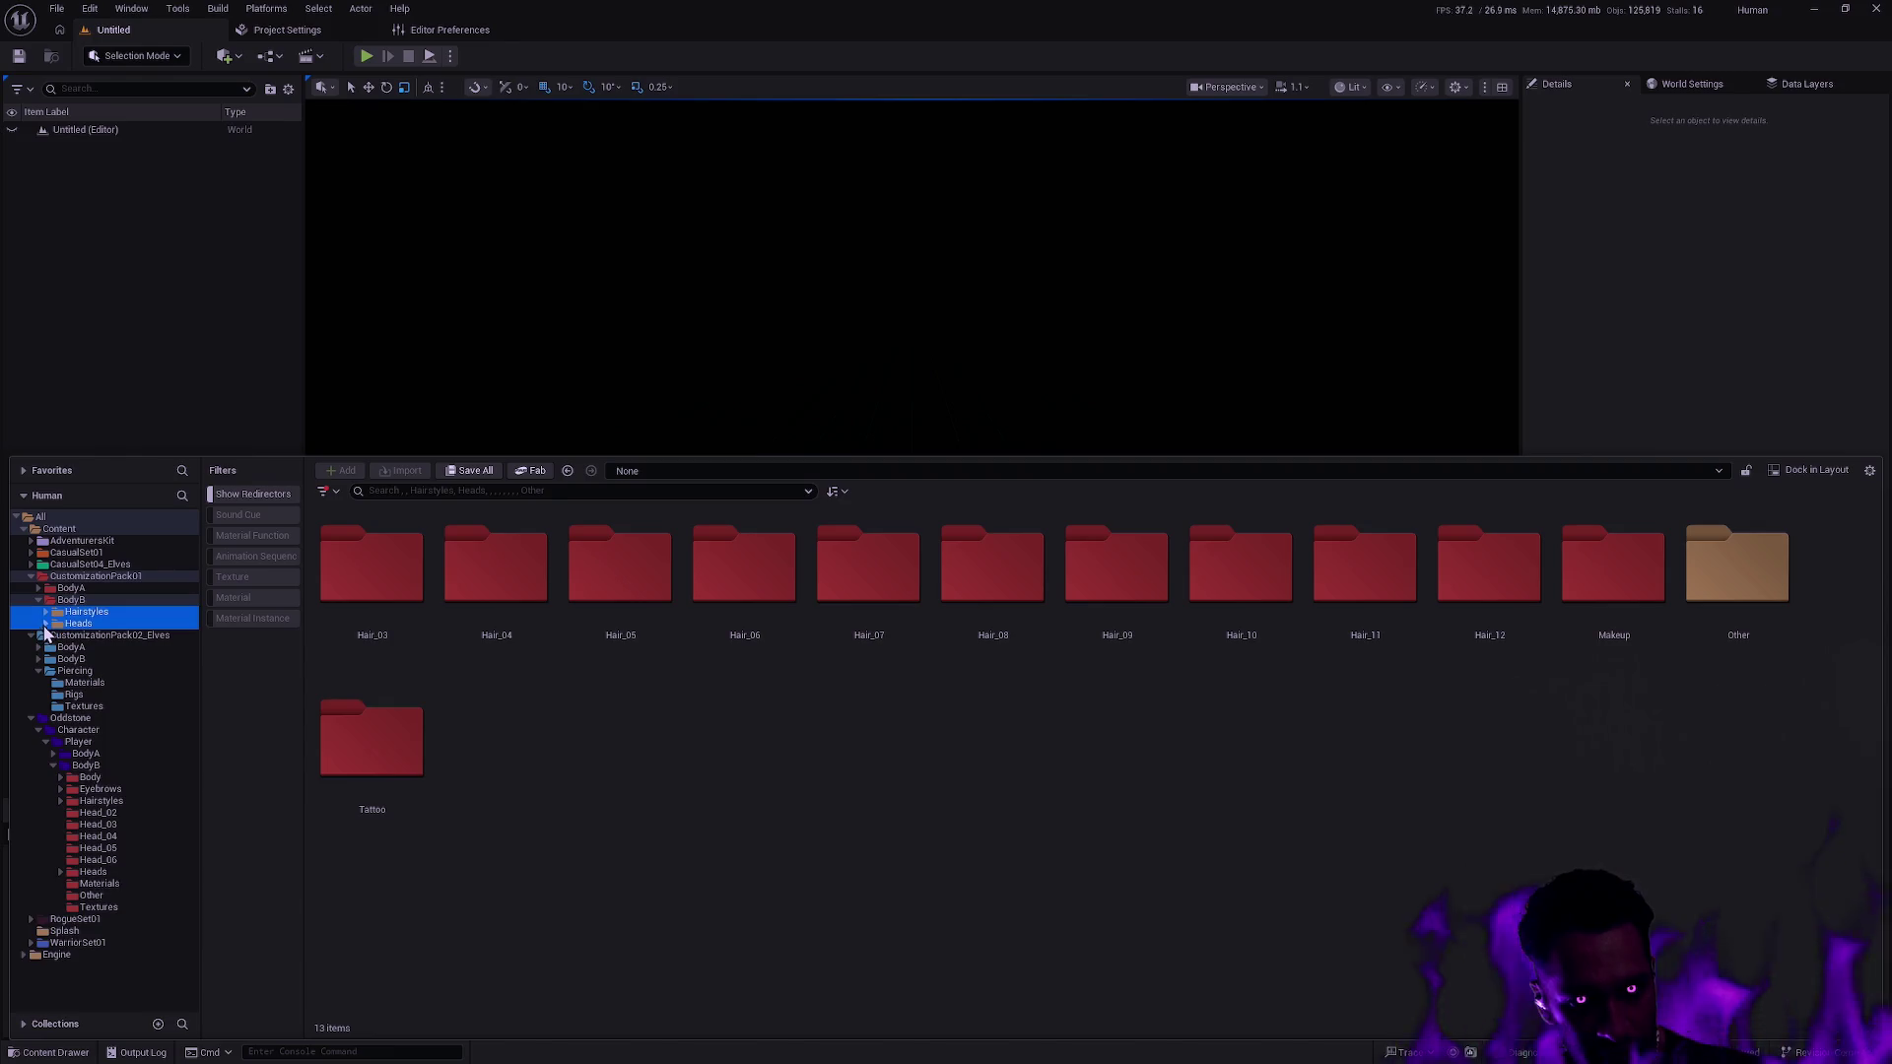
pyautogui.doubleClick(71, 599)
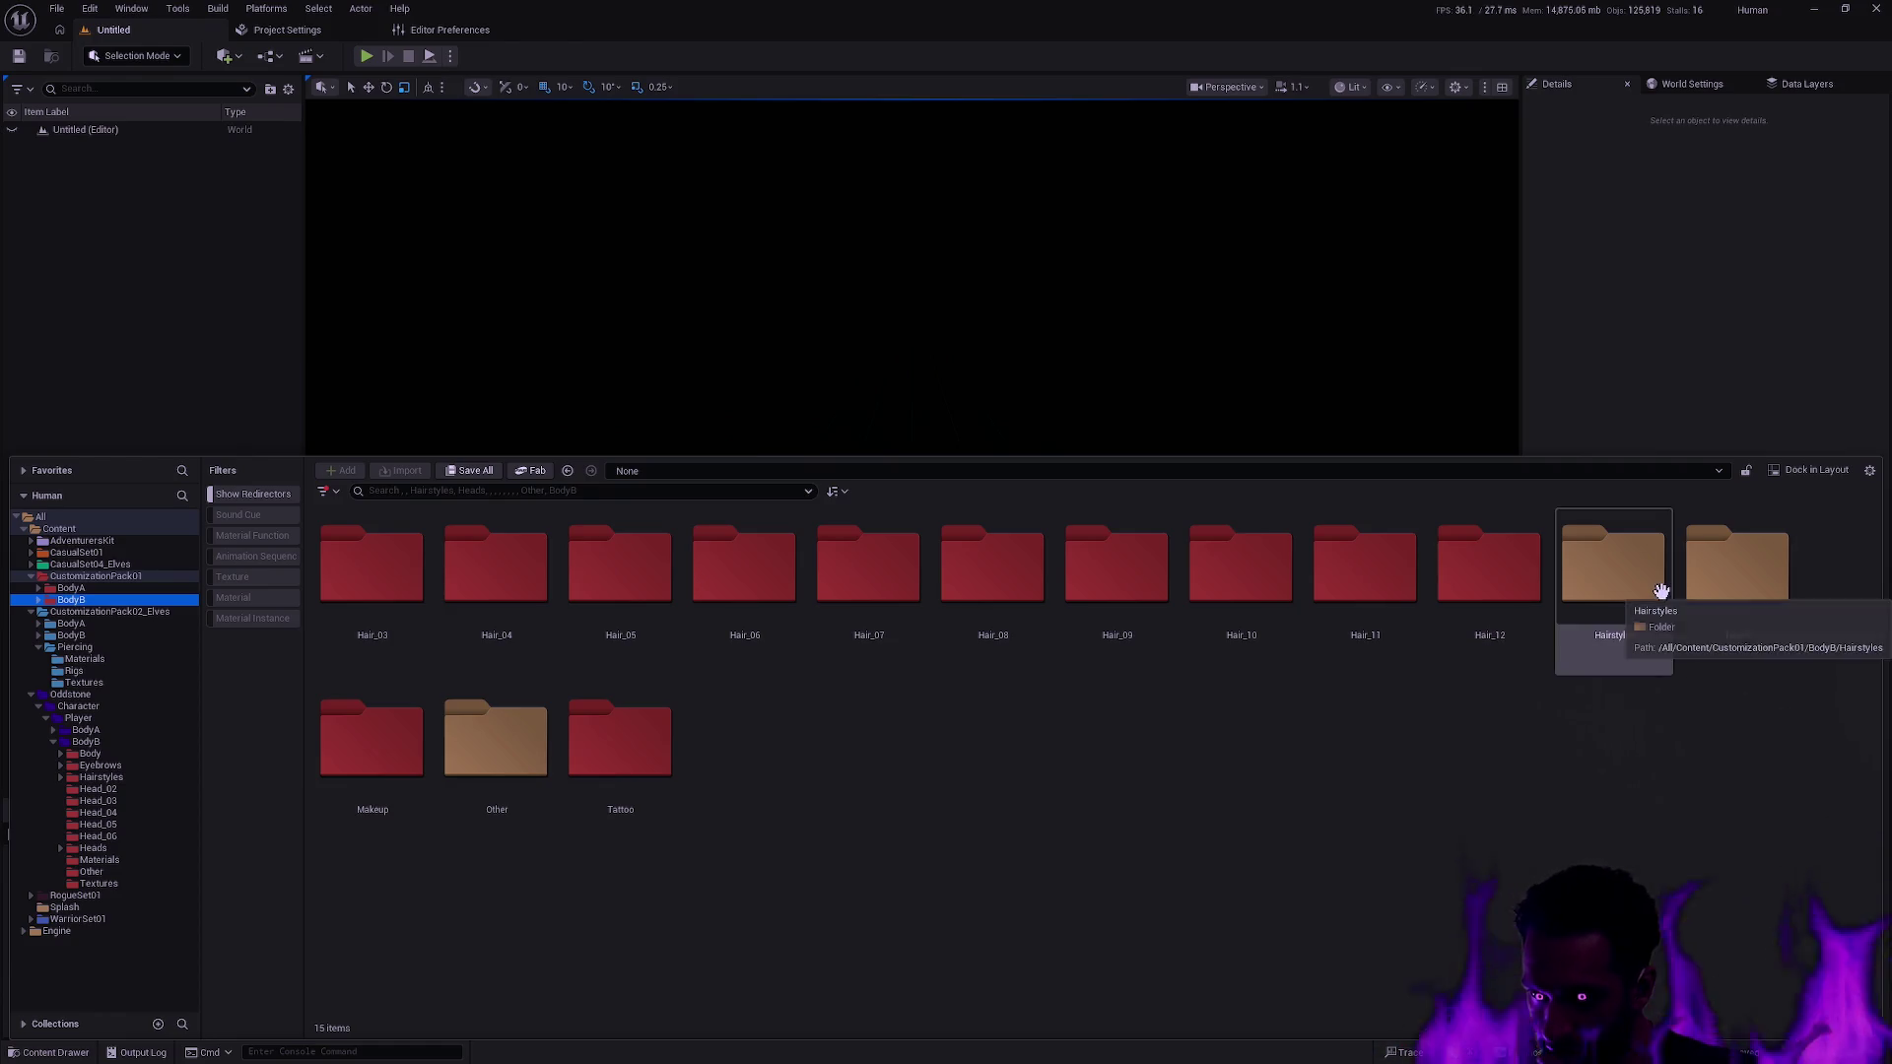
pyautogui.click(1661, 591)
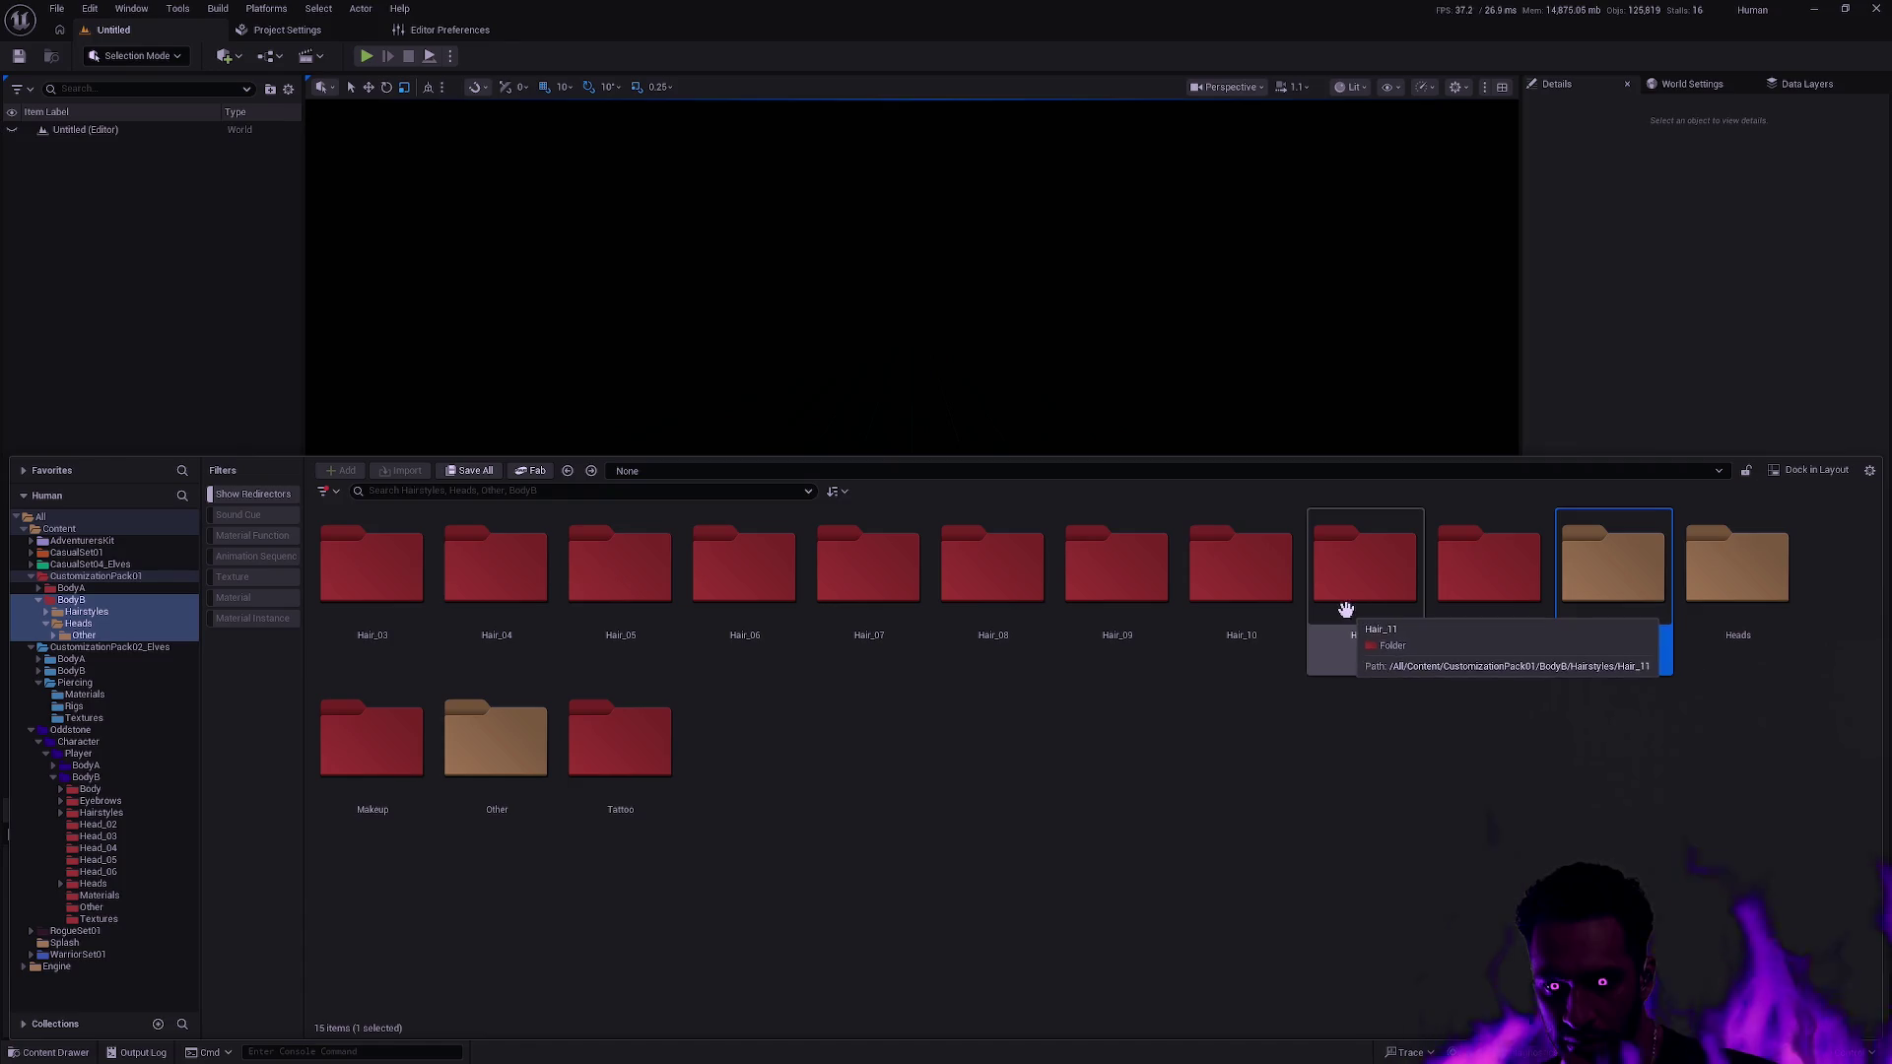
pyautogui.click(1229, 725)
# Look through the Other and Makeup folders' textures, then start deleting CustomizationPack01.
pyautogui.doubleClick(493, 748)
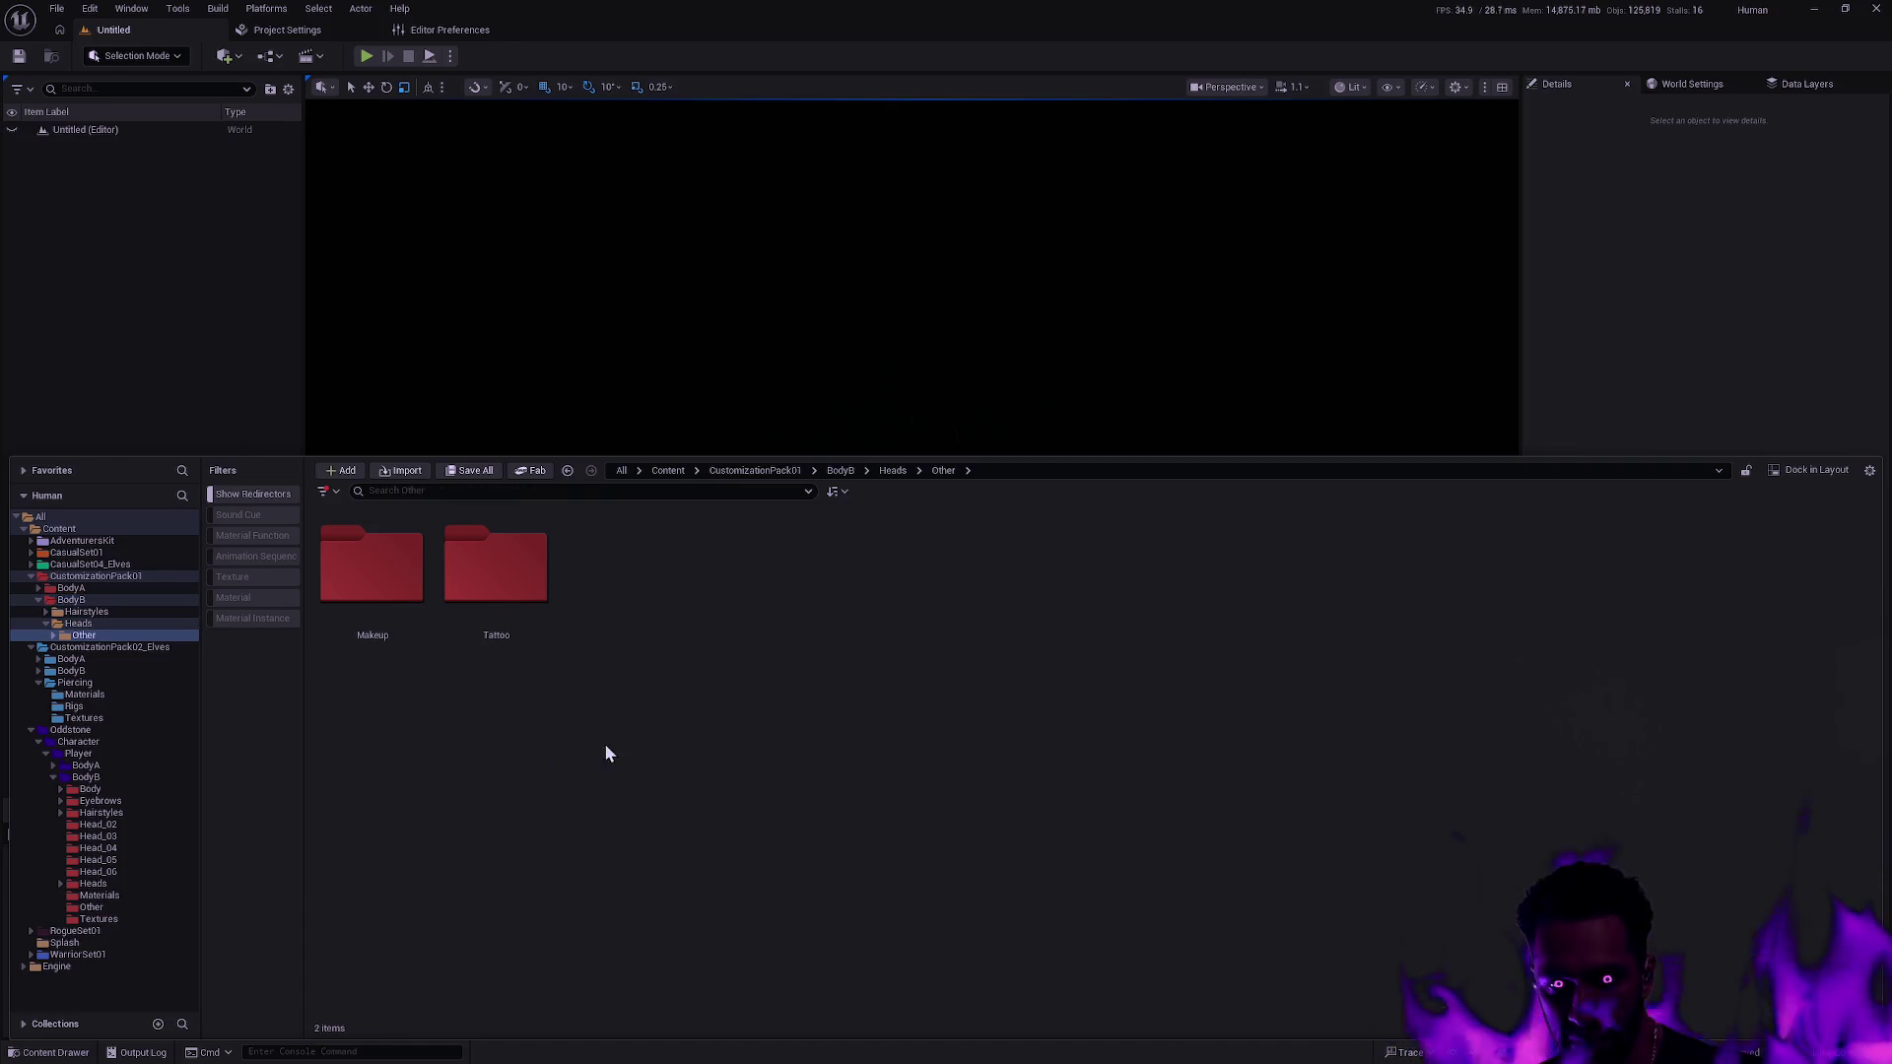
pyautogui.click(471, 593)
pyautogui.doubleClick(384, 583)
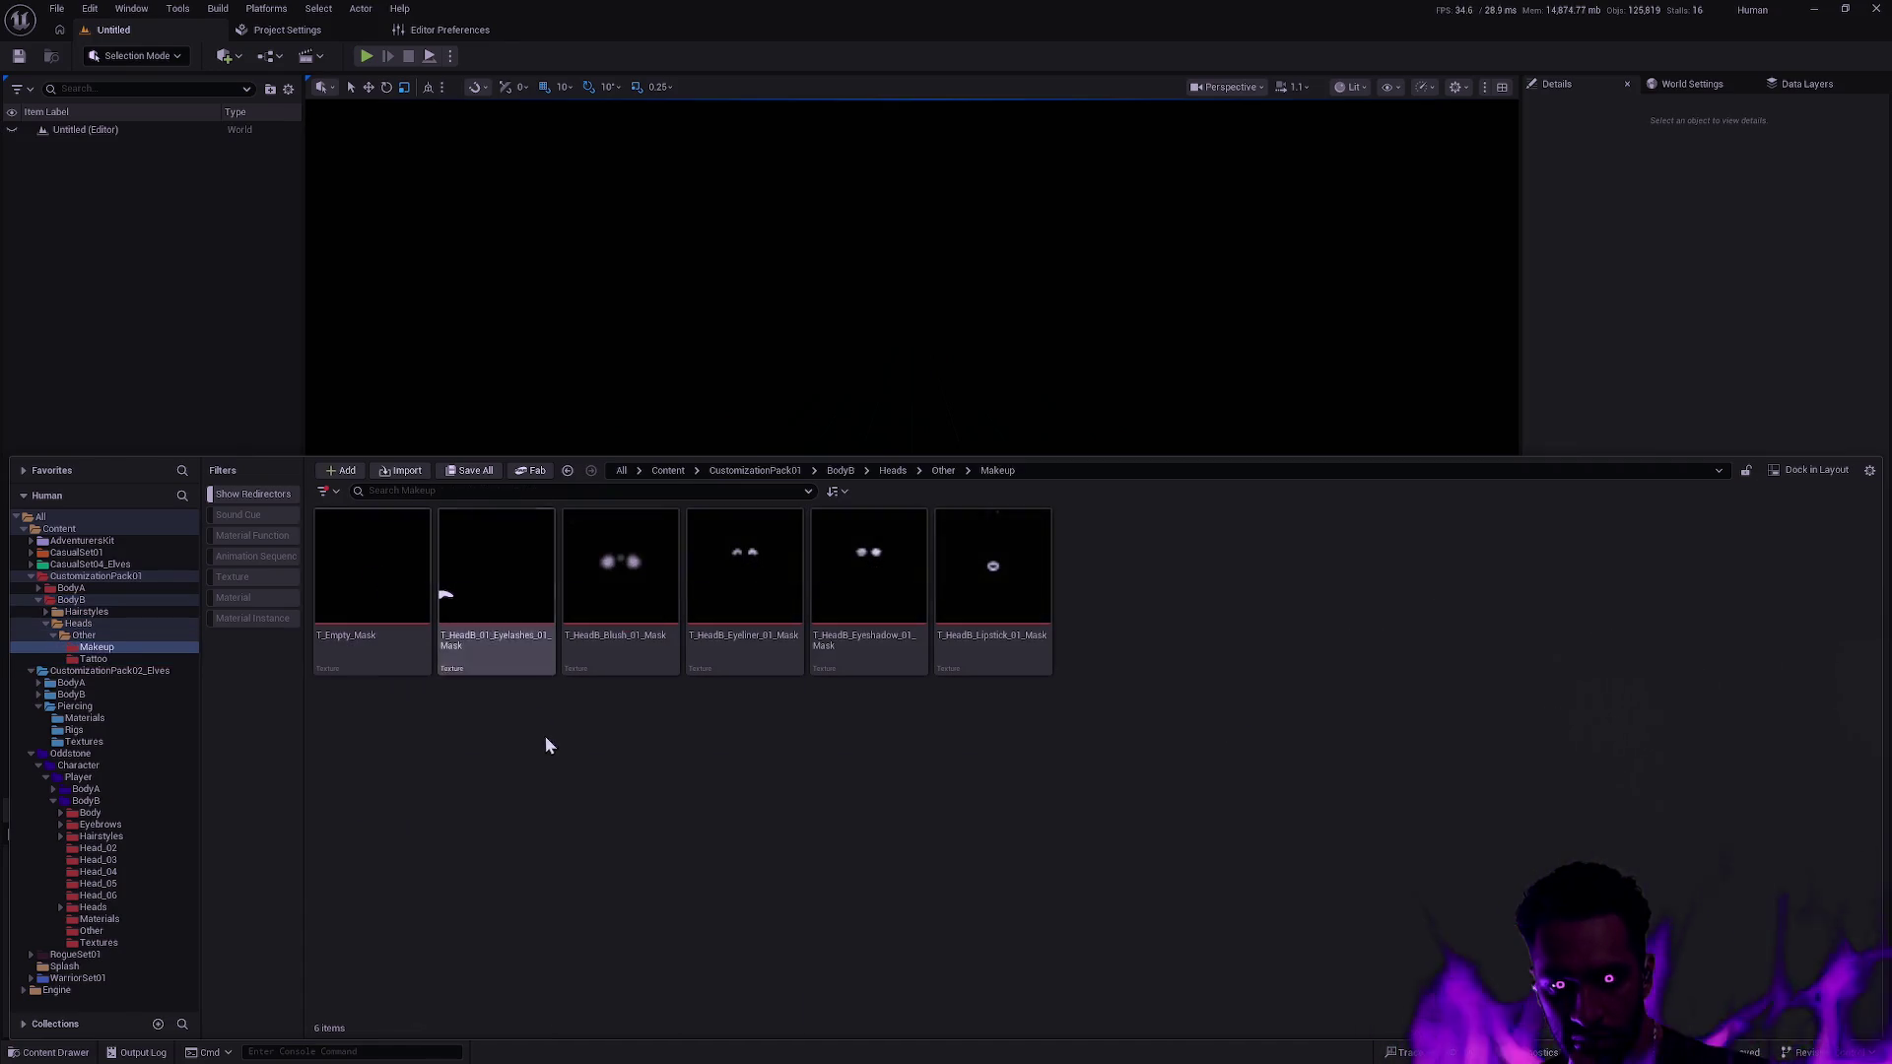
pyautogui.hotkey('alt', 'Left')
pyautogui.hotkey('alt', 'Right')
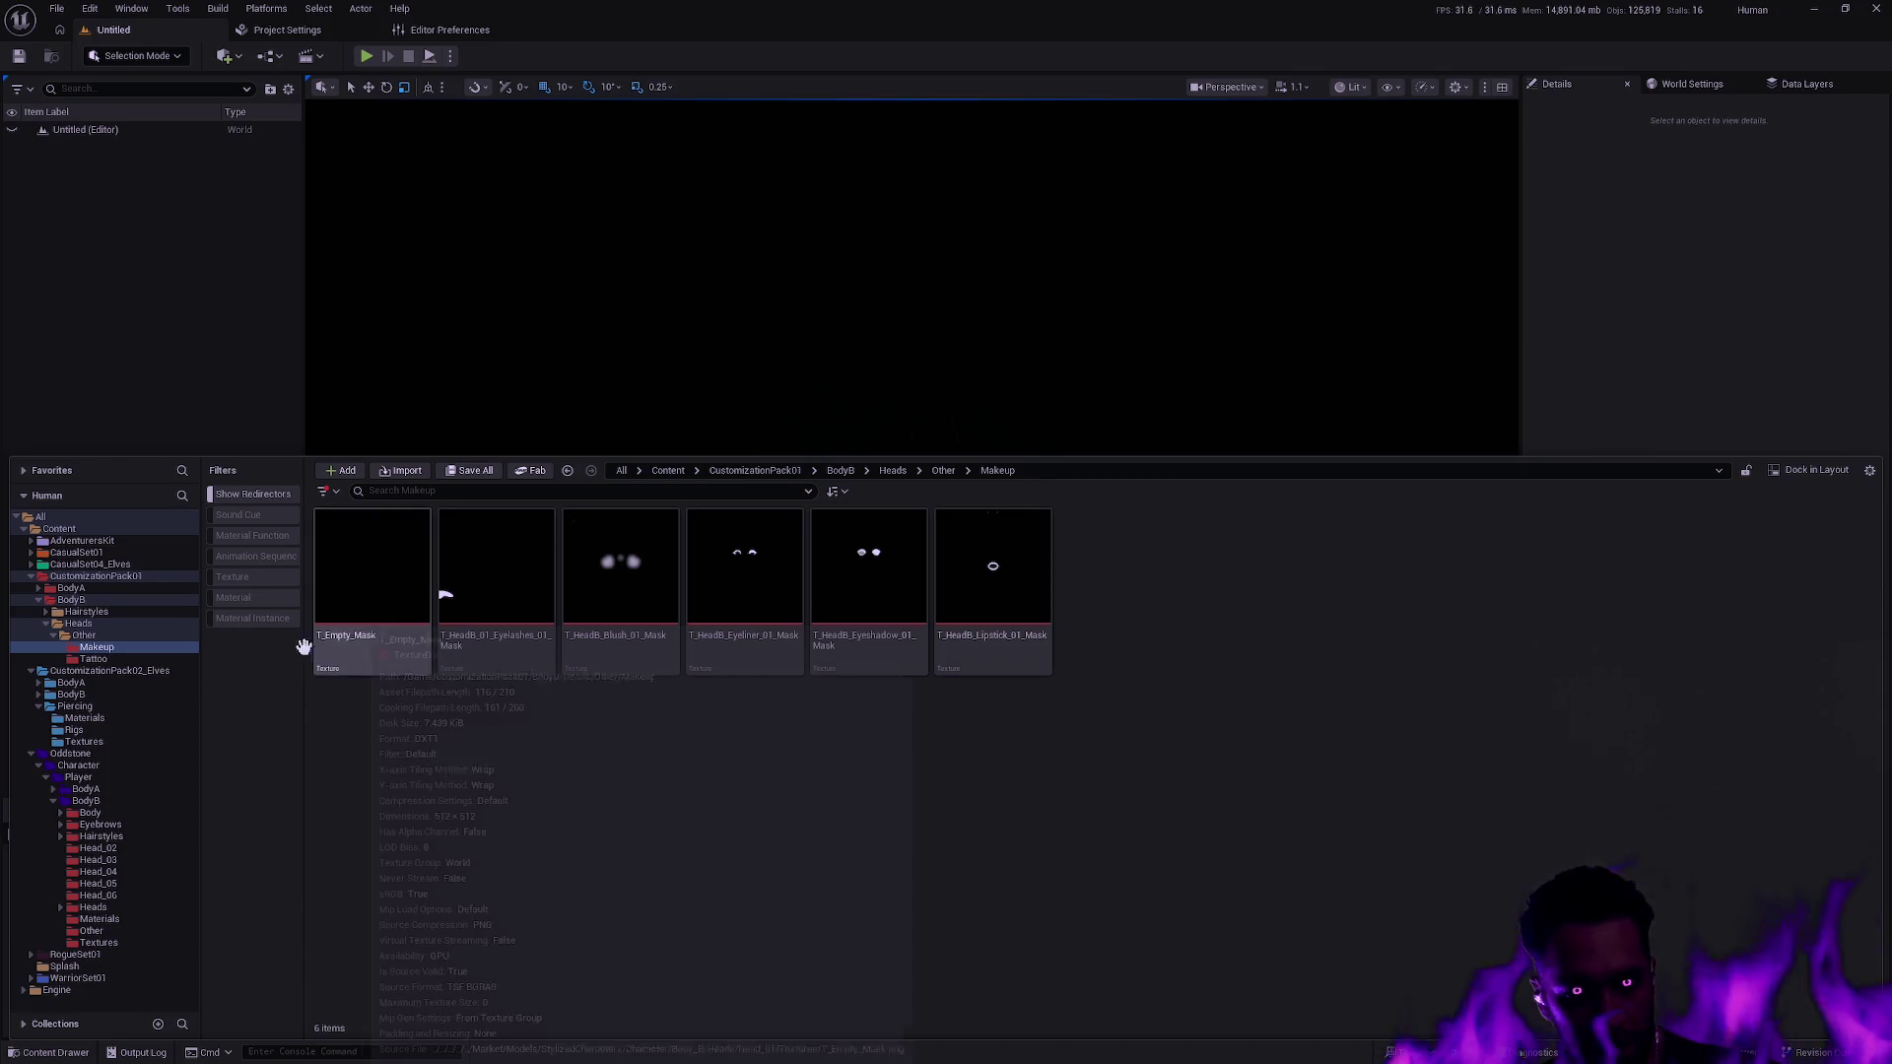
pyautogui.keyDown('ctrl'); pyautogui.doubleClick(91, 577); pyautogui.keyUp('ctrl')
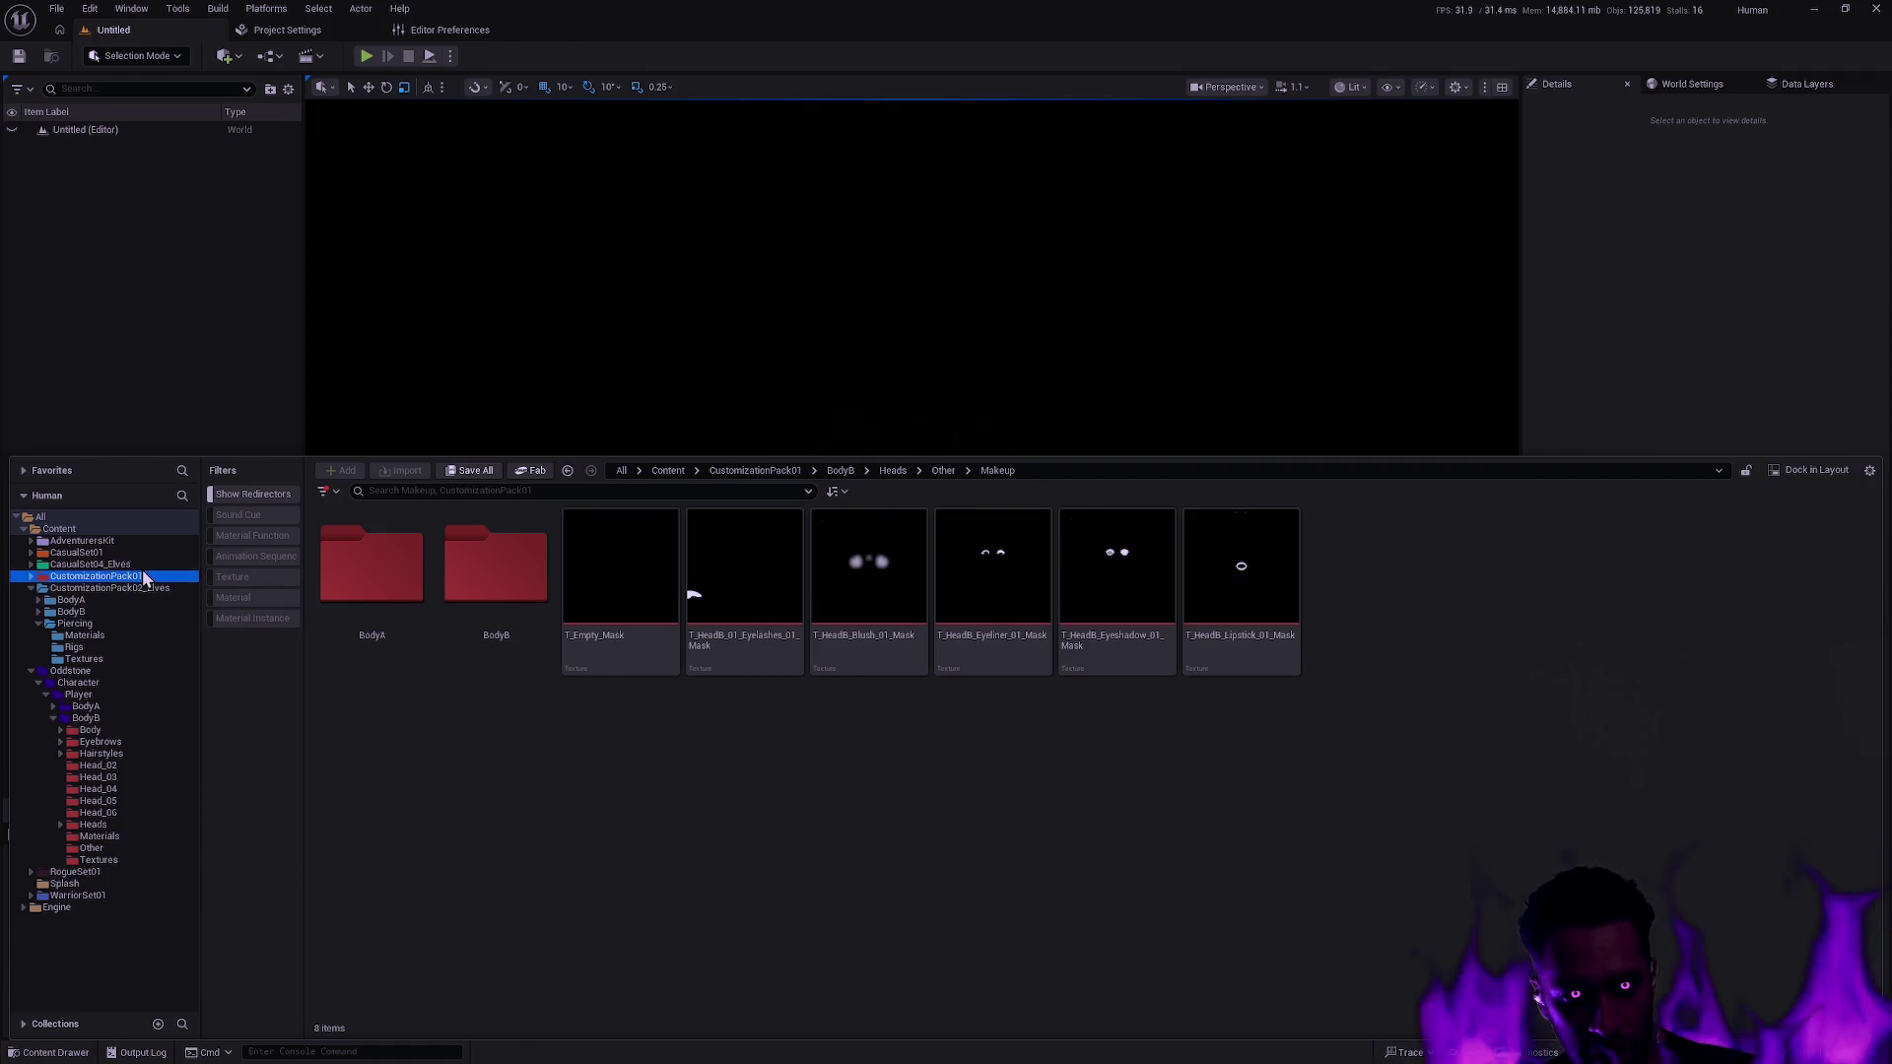
pyautogui.press('Delete')
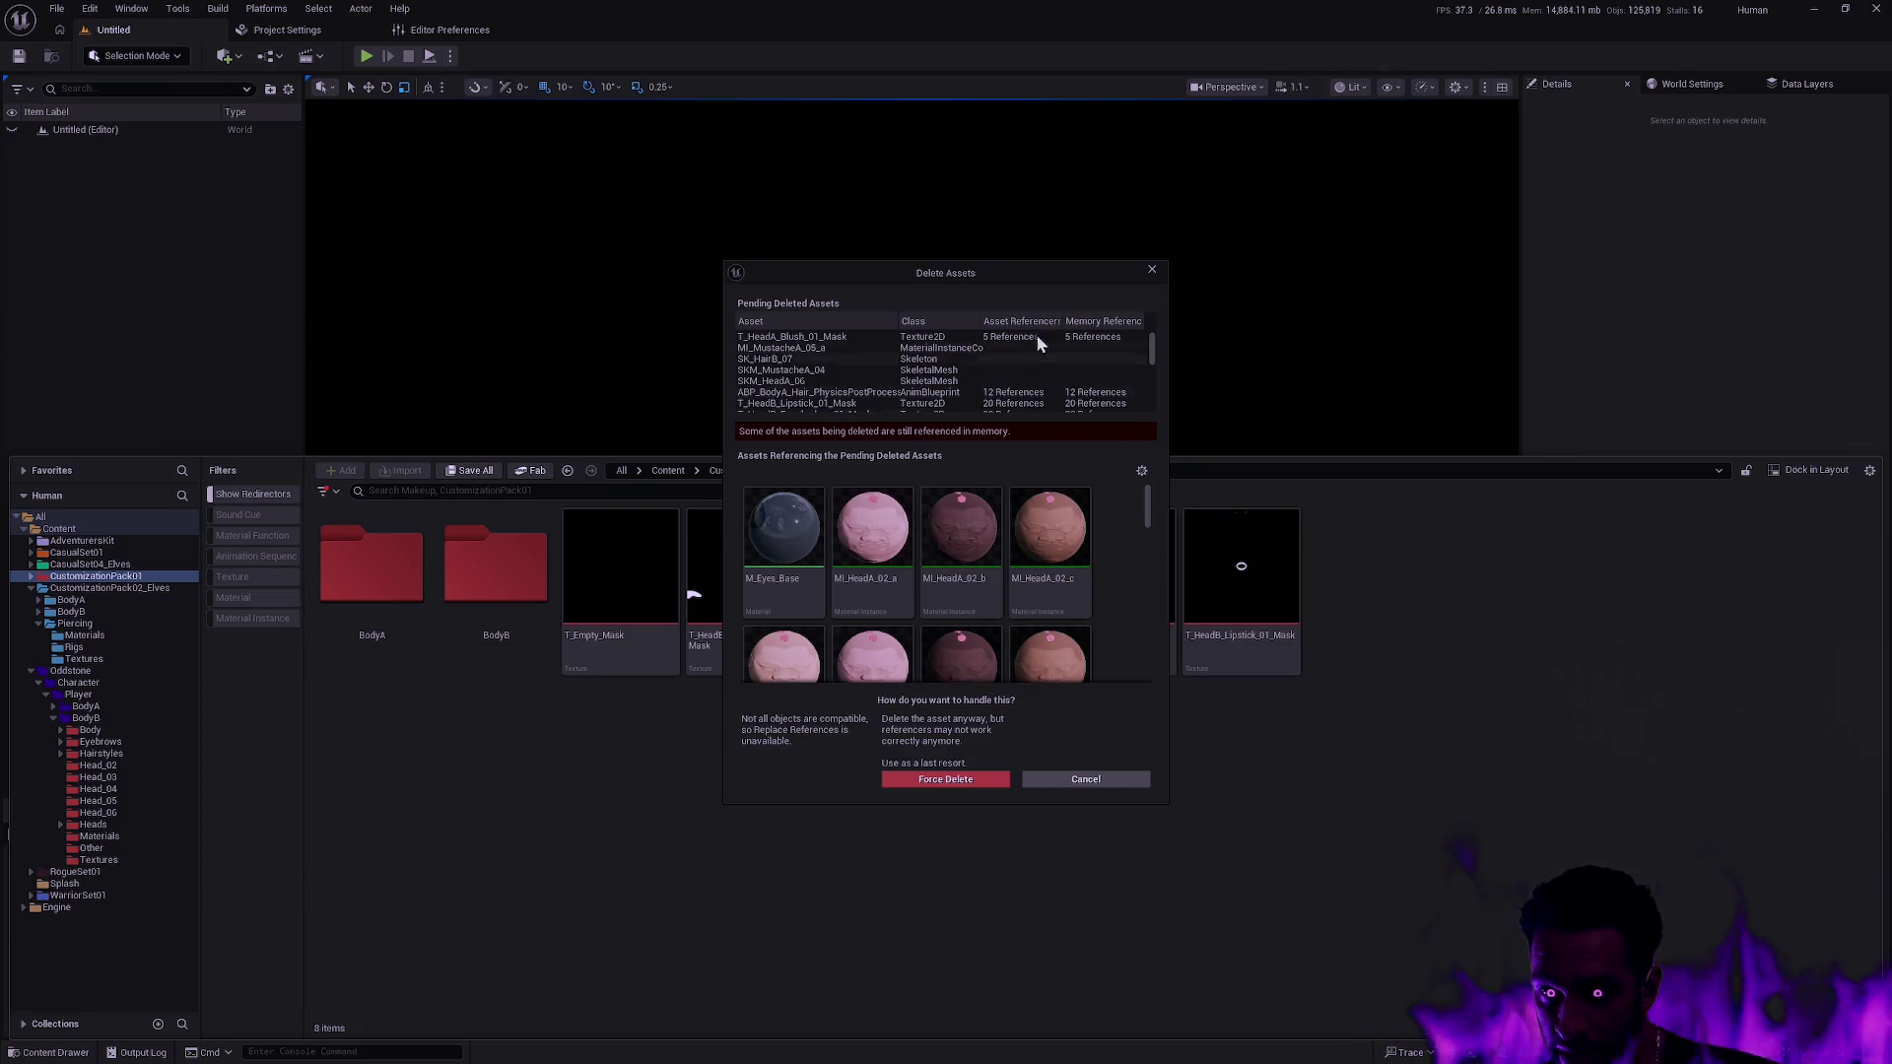
# Enlarge the Delete Assets dialog to inspect referencing assets, then cancel deleting CustomizationPack01.
pyautogui.moveTo(993, 262); pyautogui.dragTo(994, 130)
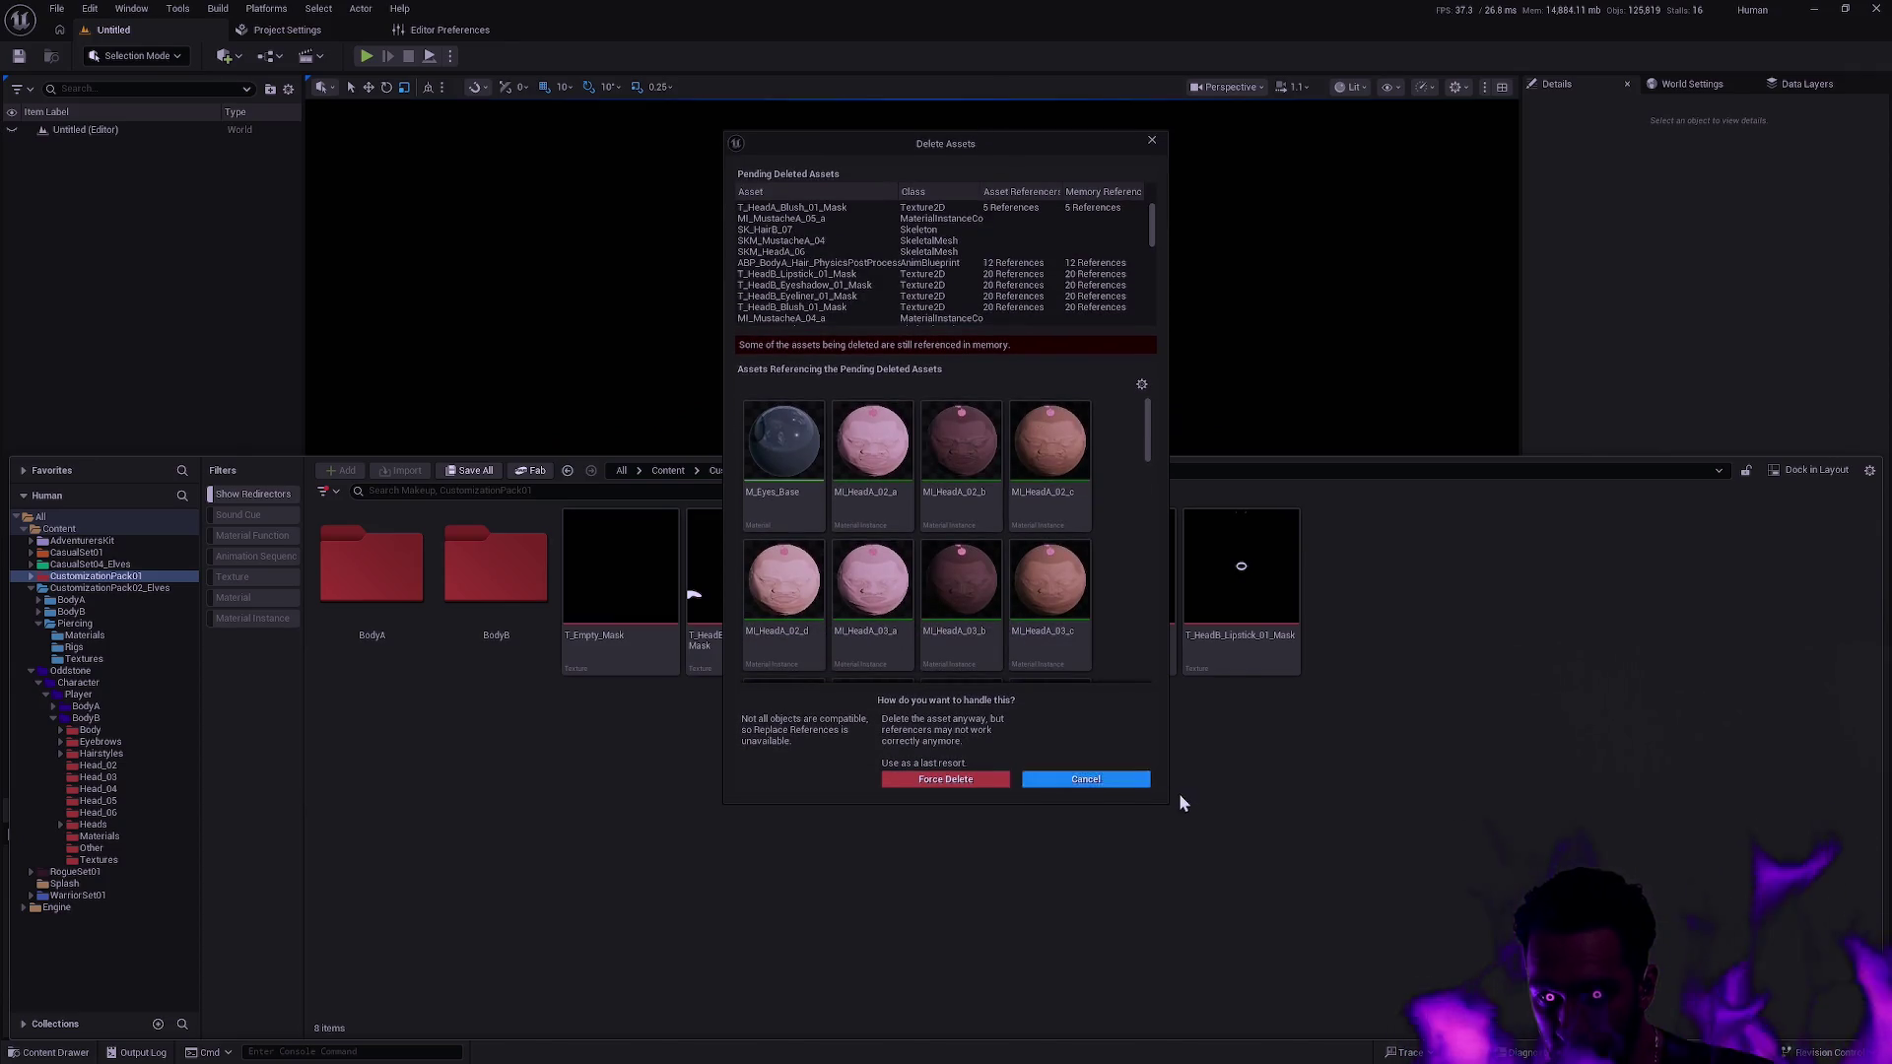
pyautogui.moveTo(1168, 802); pyautogui.dragTo(1347, 978)
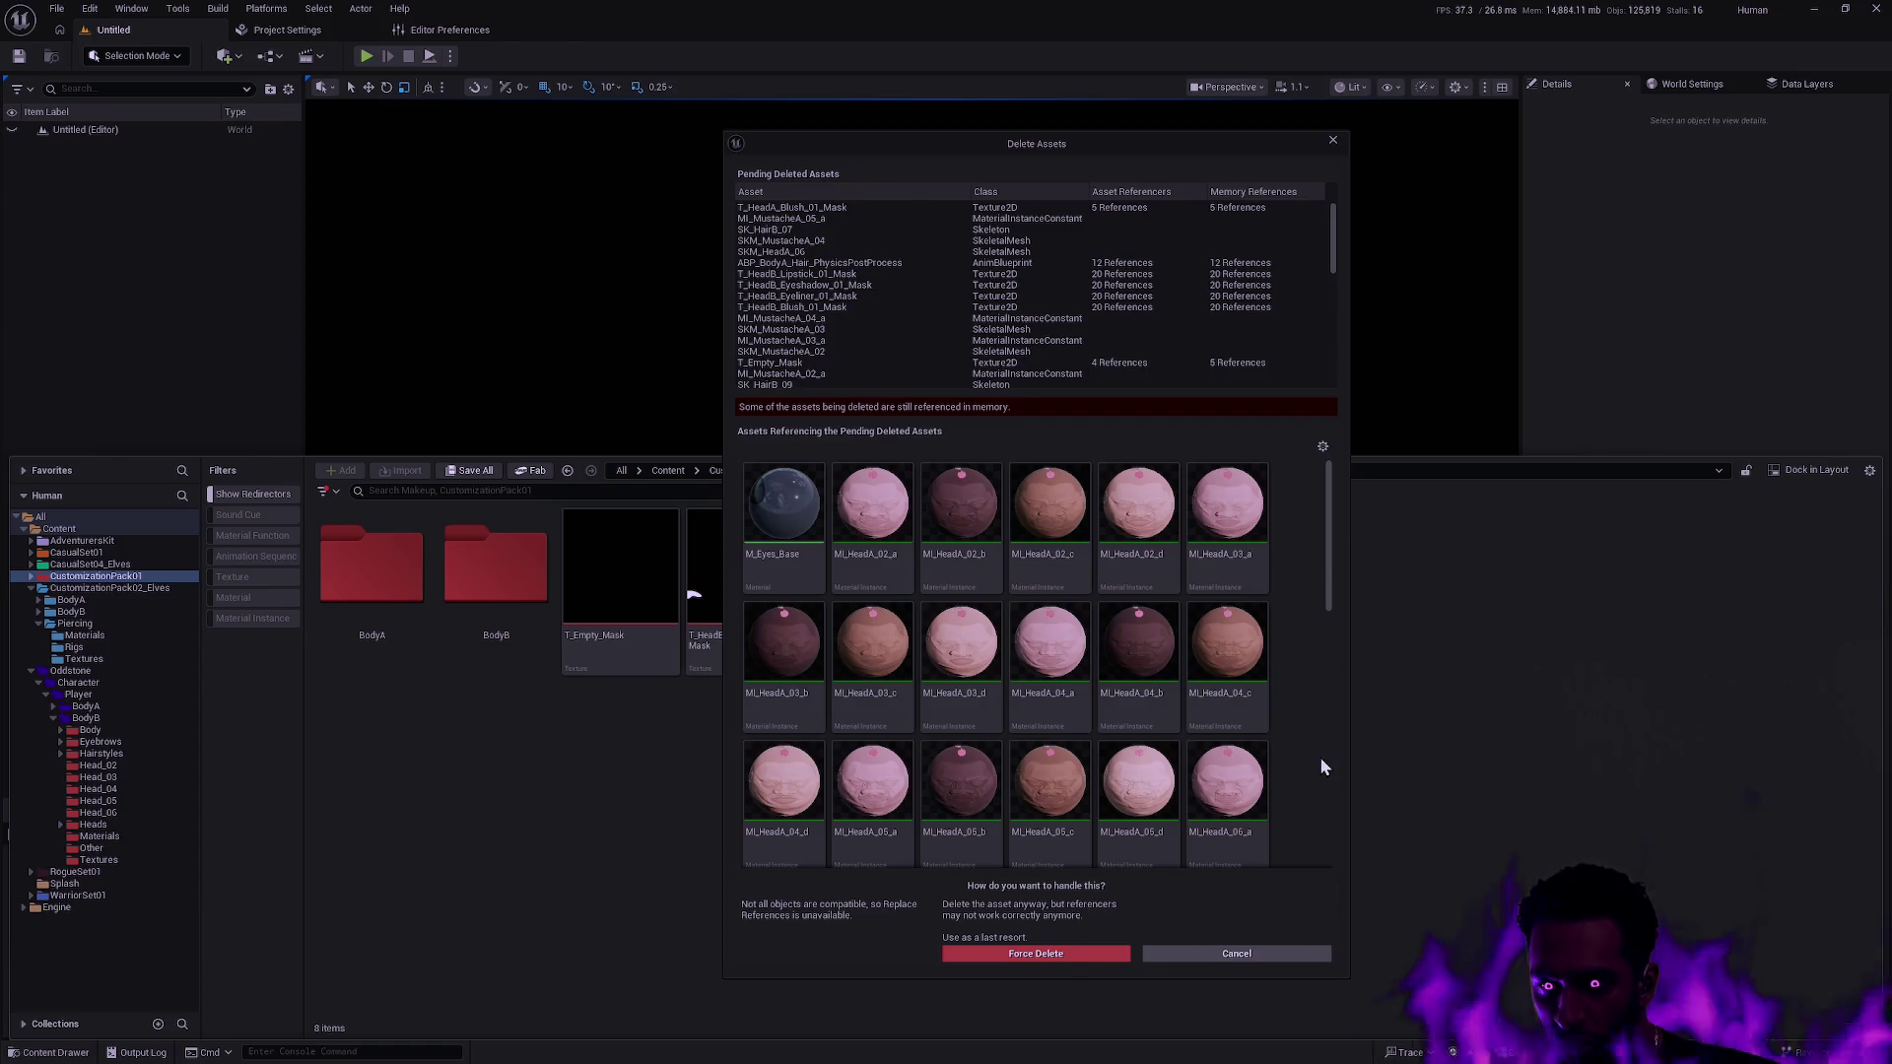
pyautogui.click(1275, 956)
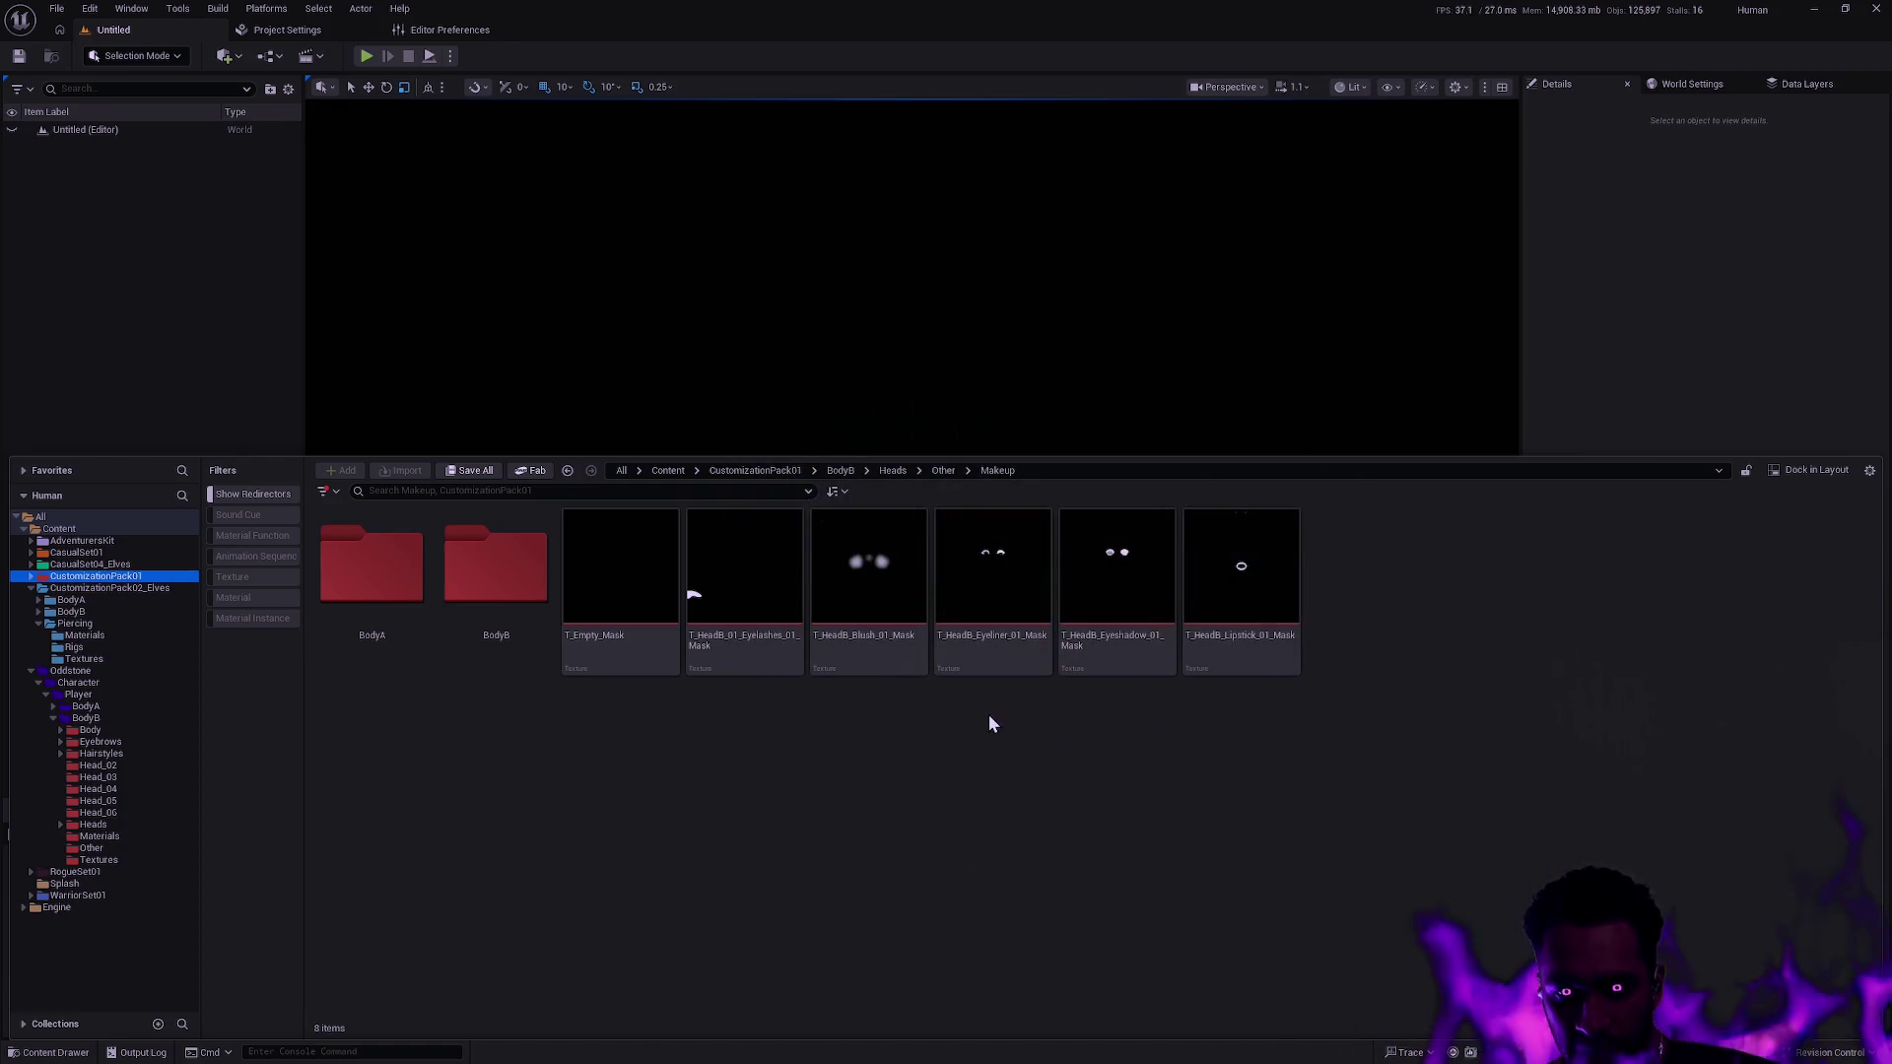
# Peek inside the pack's BodyA Beards folder and collapse the BodyA and BodyB tree entries.
pyautogui.click(390, 595)
pyautogui.doubleClick(389, 595)
pyautogui.click(378, 601)
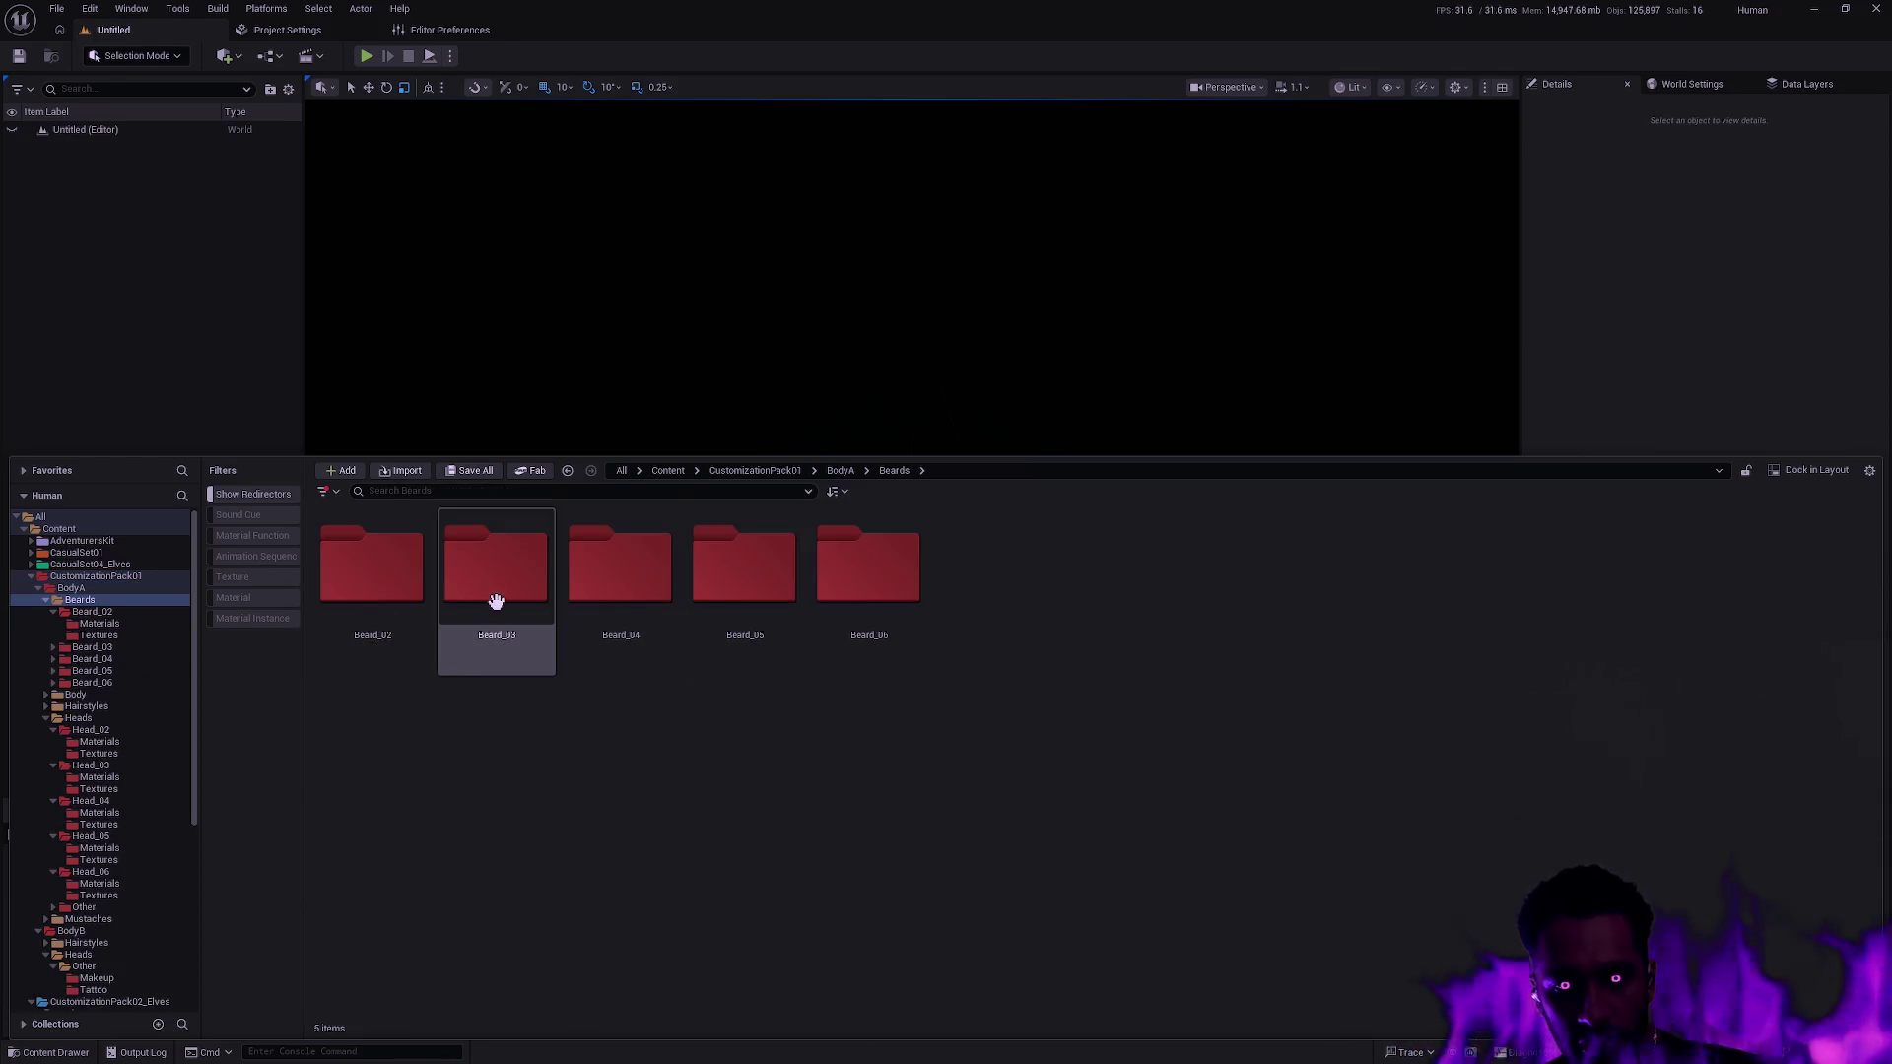
pyautogui.hotkey('alt', 'Left')
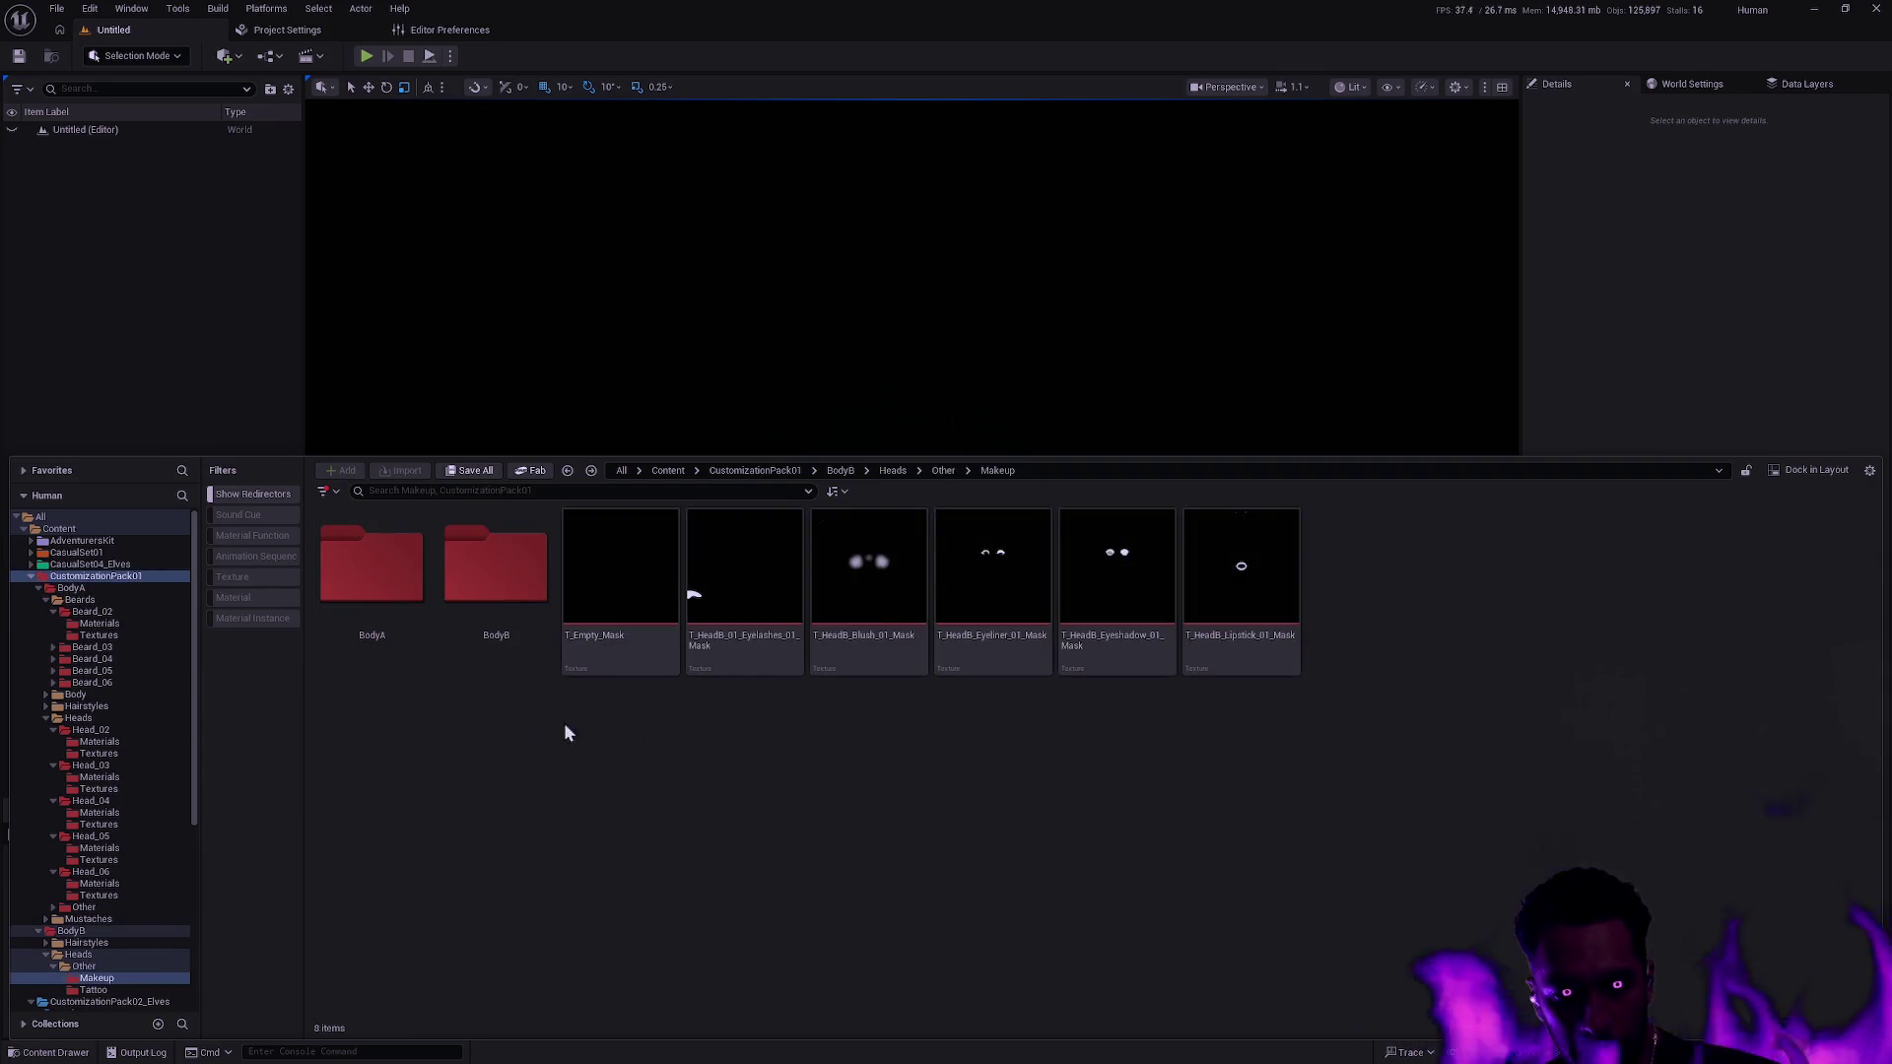
pyautogui.click(38, 587)
pyautogui.click(39, 599)
pyautogui.keyDown('ctrl'); pyautogui.click(71, 599); pyautogui.keyUp('ctrl')
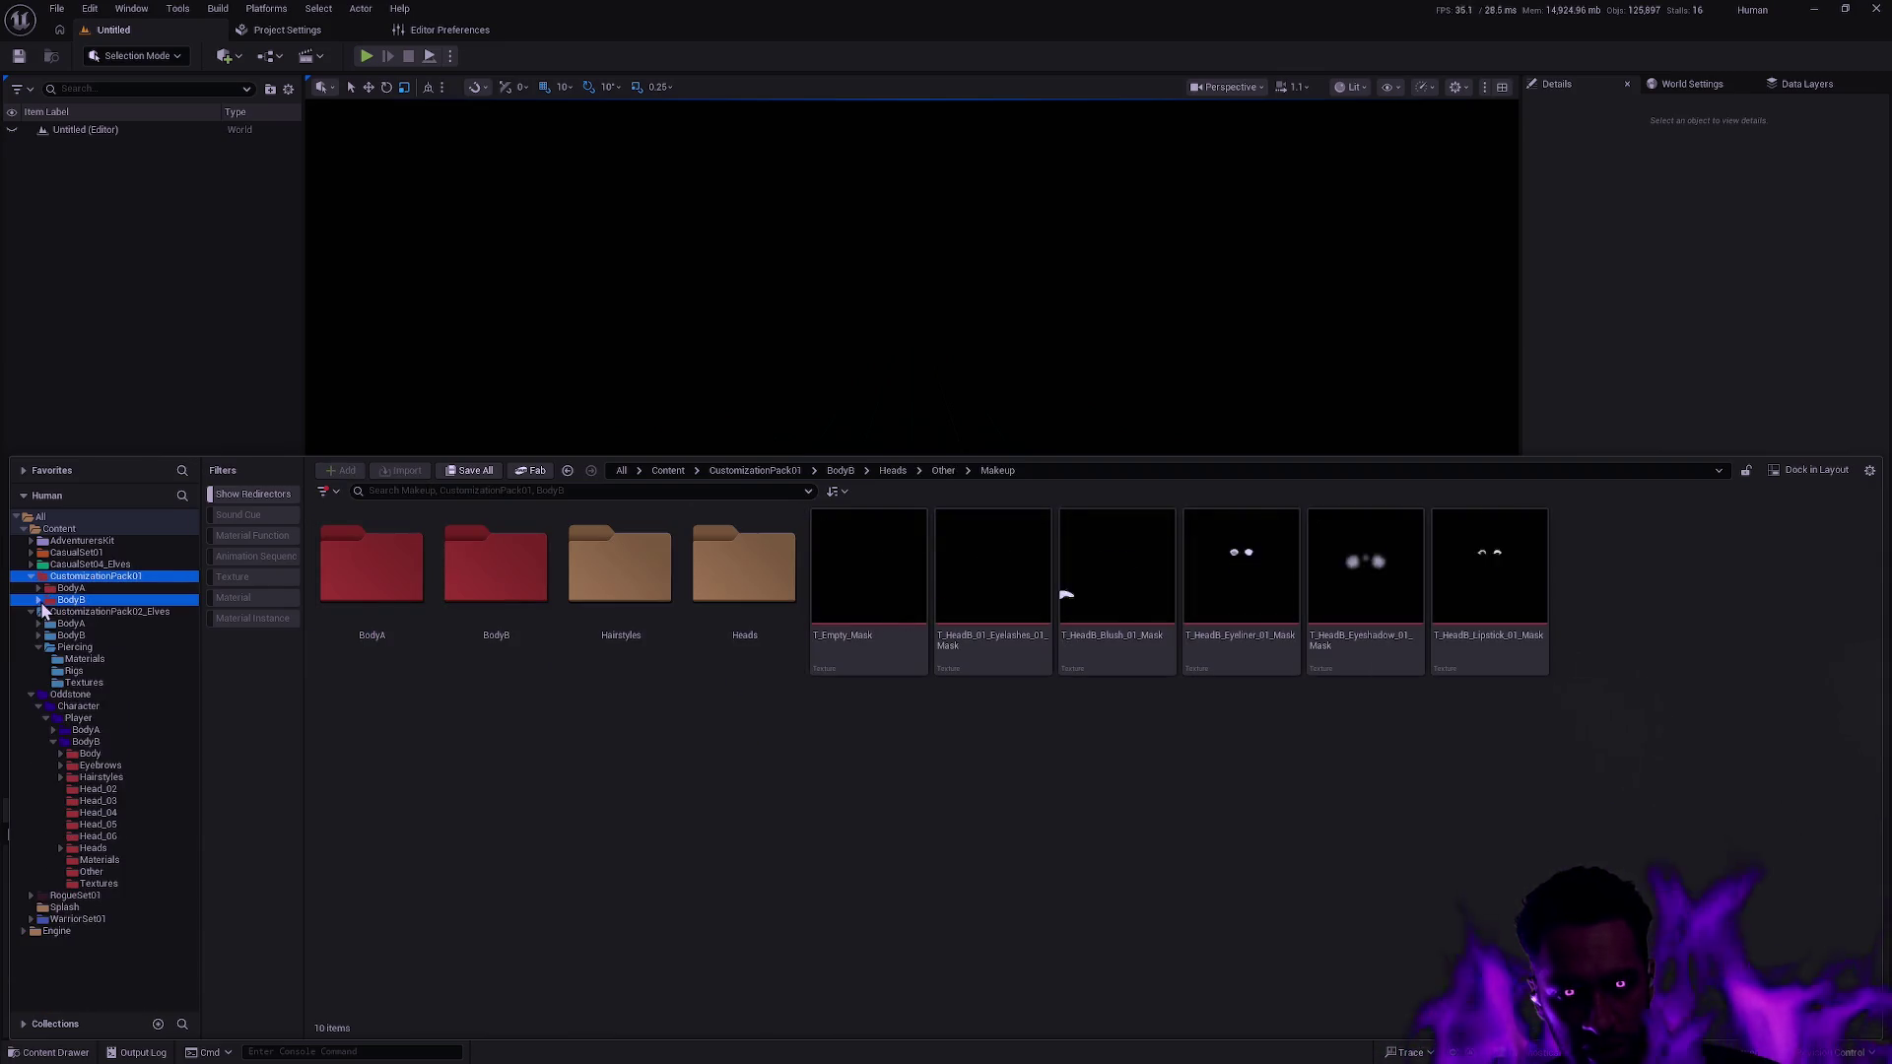
# Delete the pack's BodyA folder and scroll the list of assets still referencing it.
pyautogui.click(406, 629)
pyautogui.press('Delete')
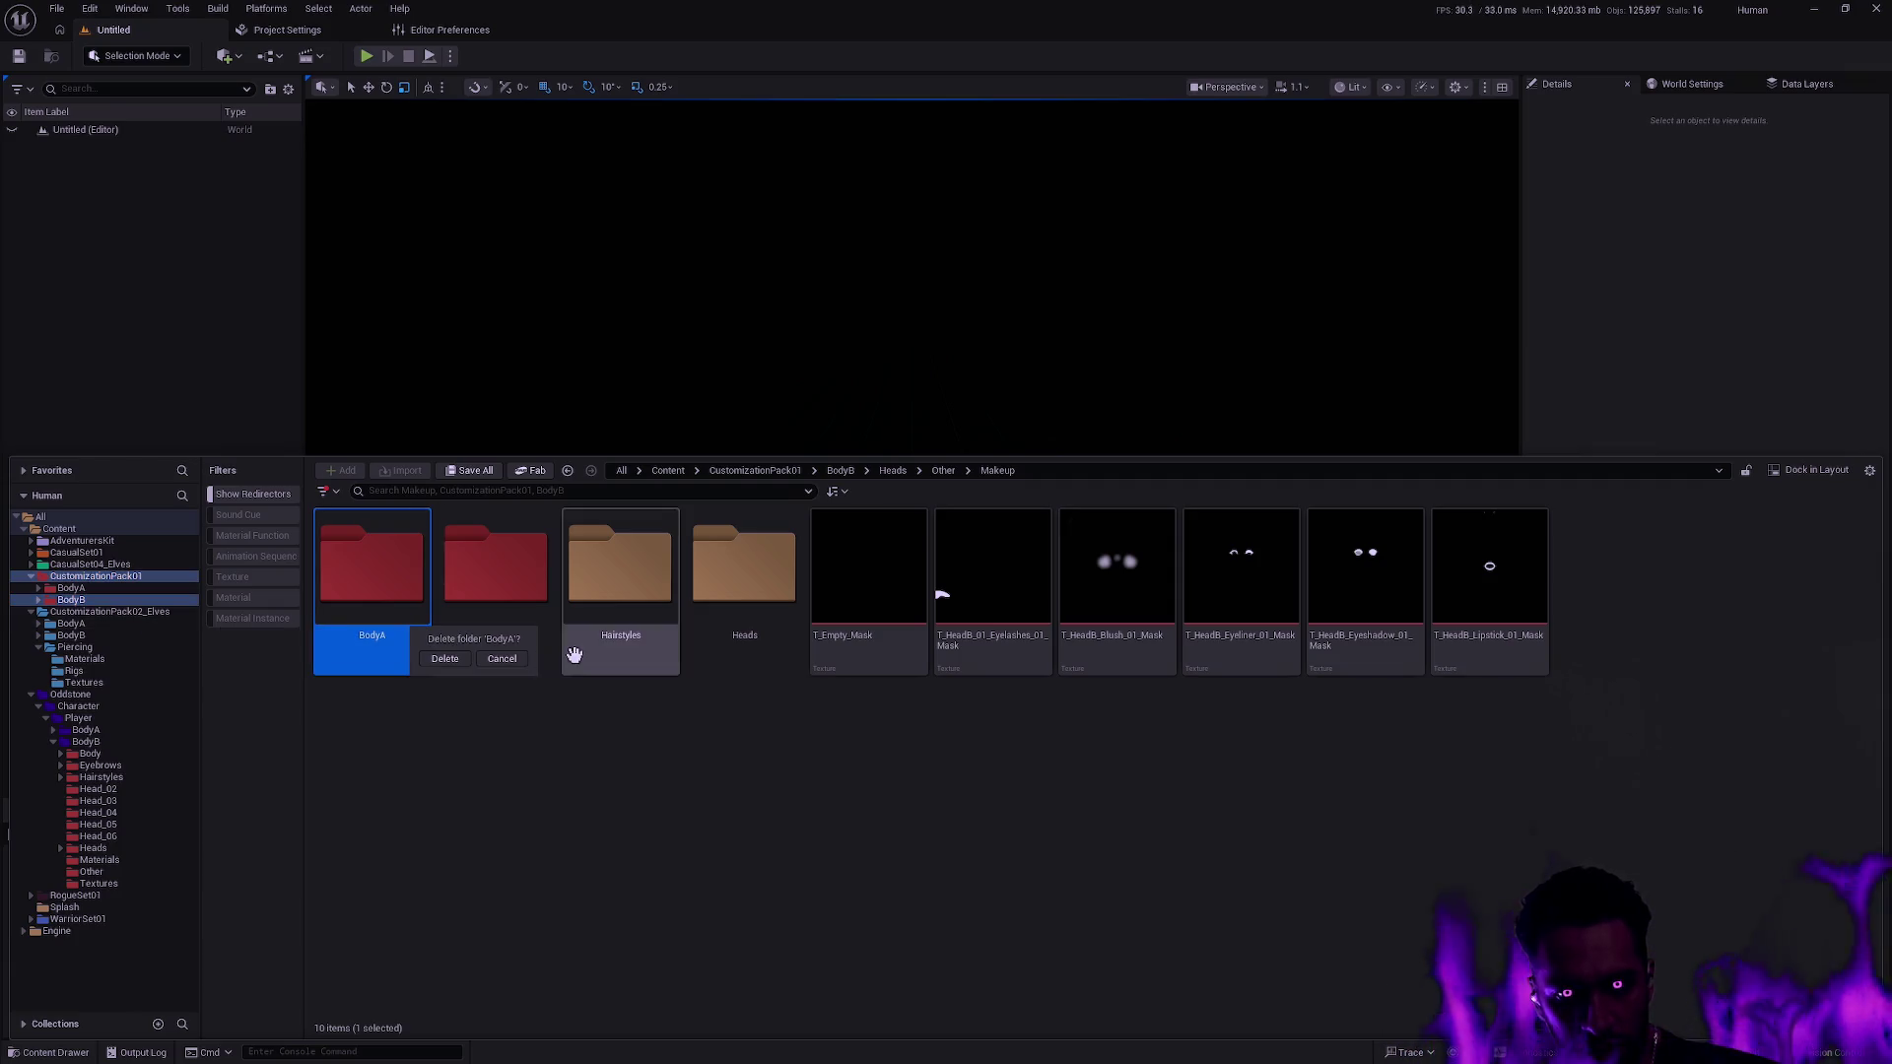
pyautogui.click(445, 658)
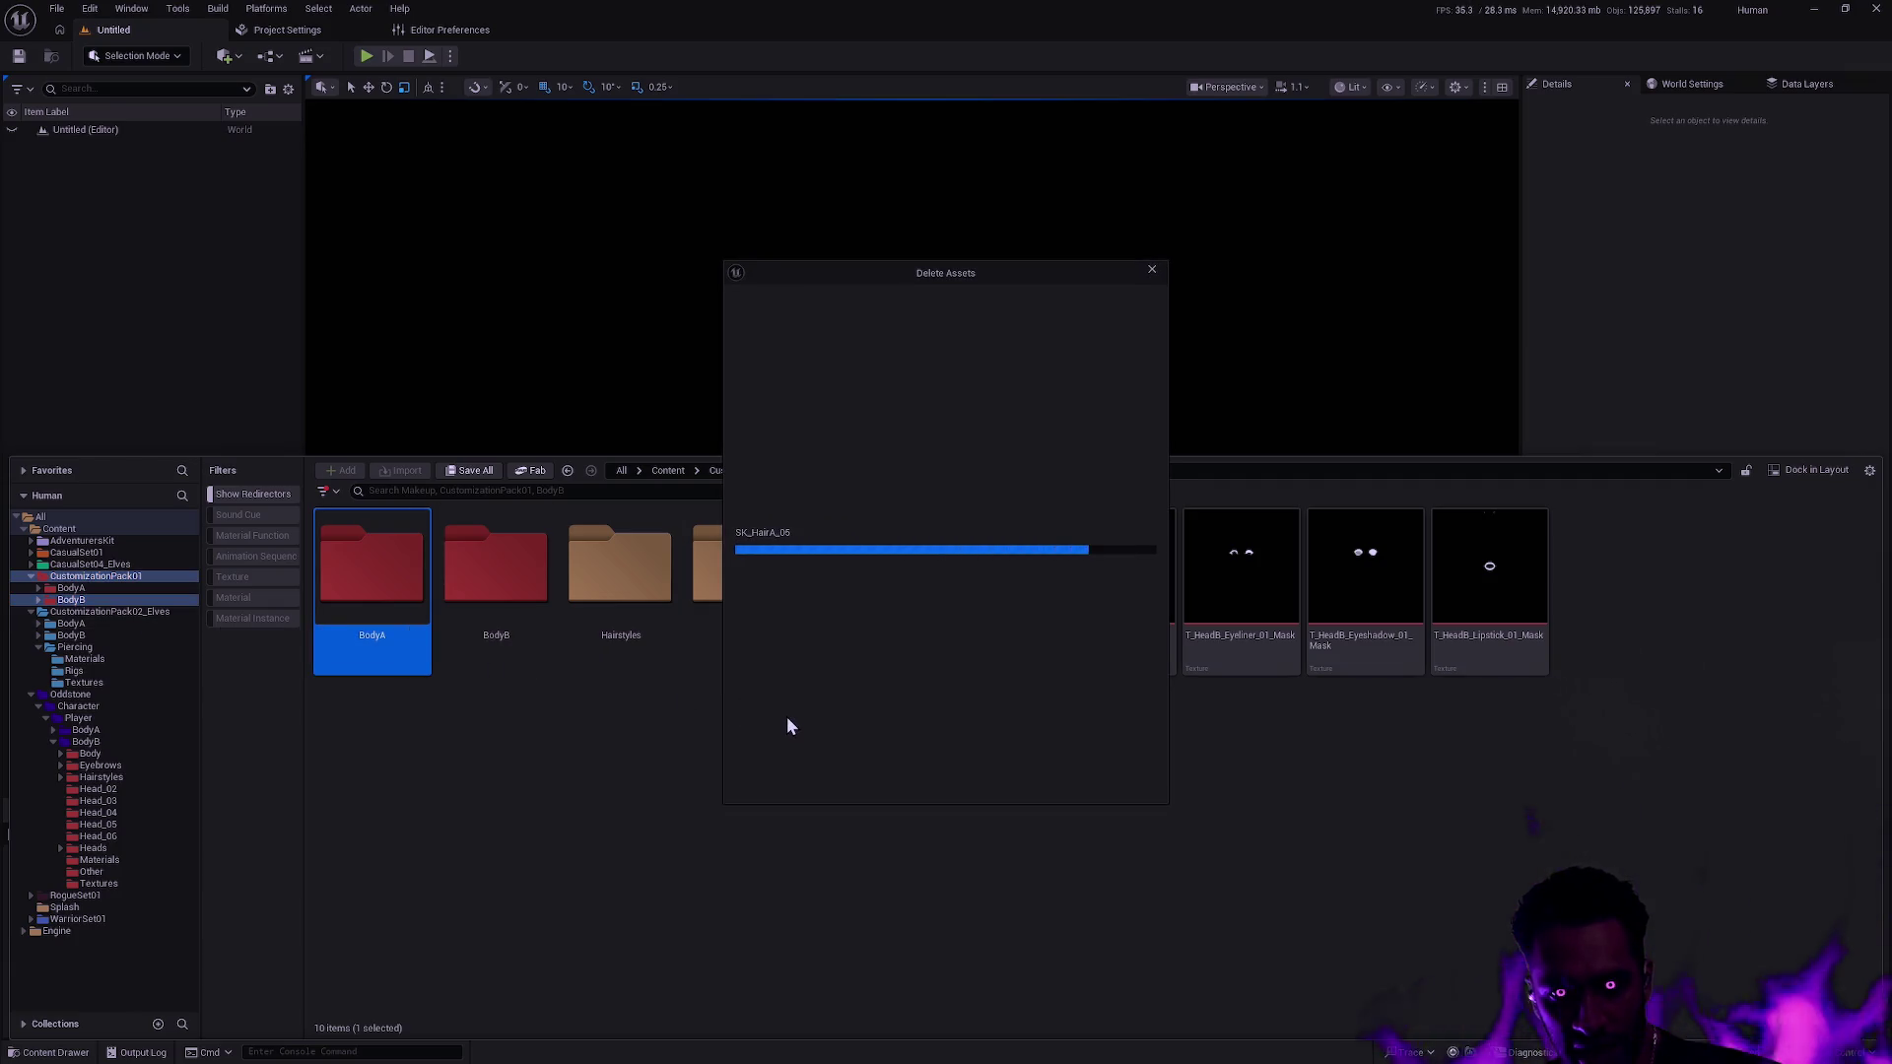
pyautogui.moveTo(783, 615)
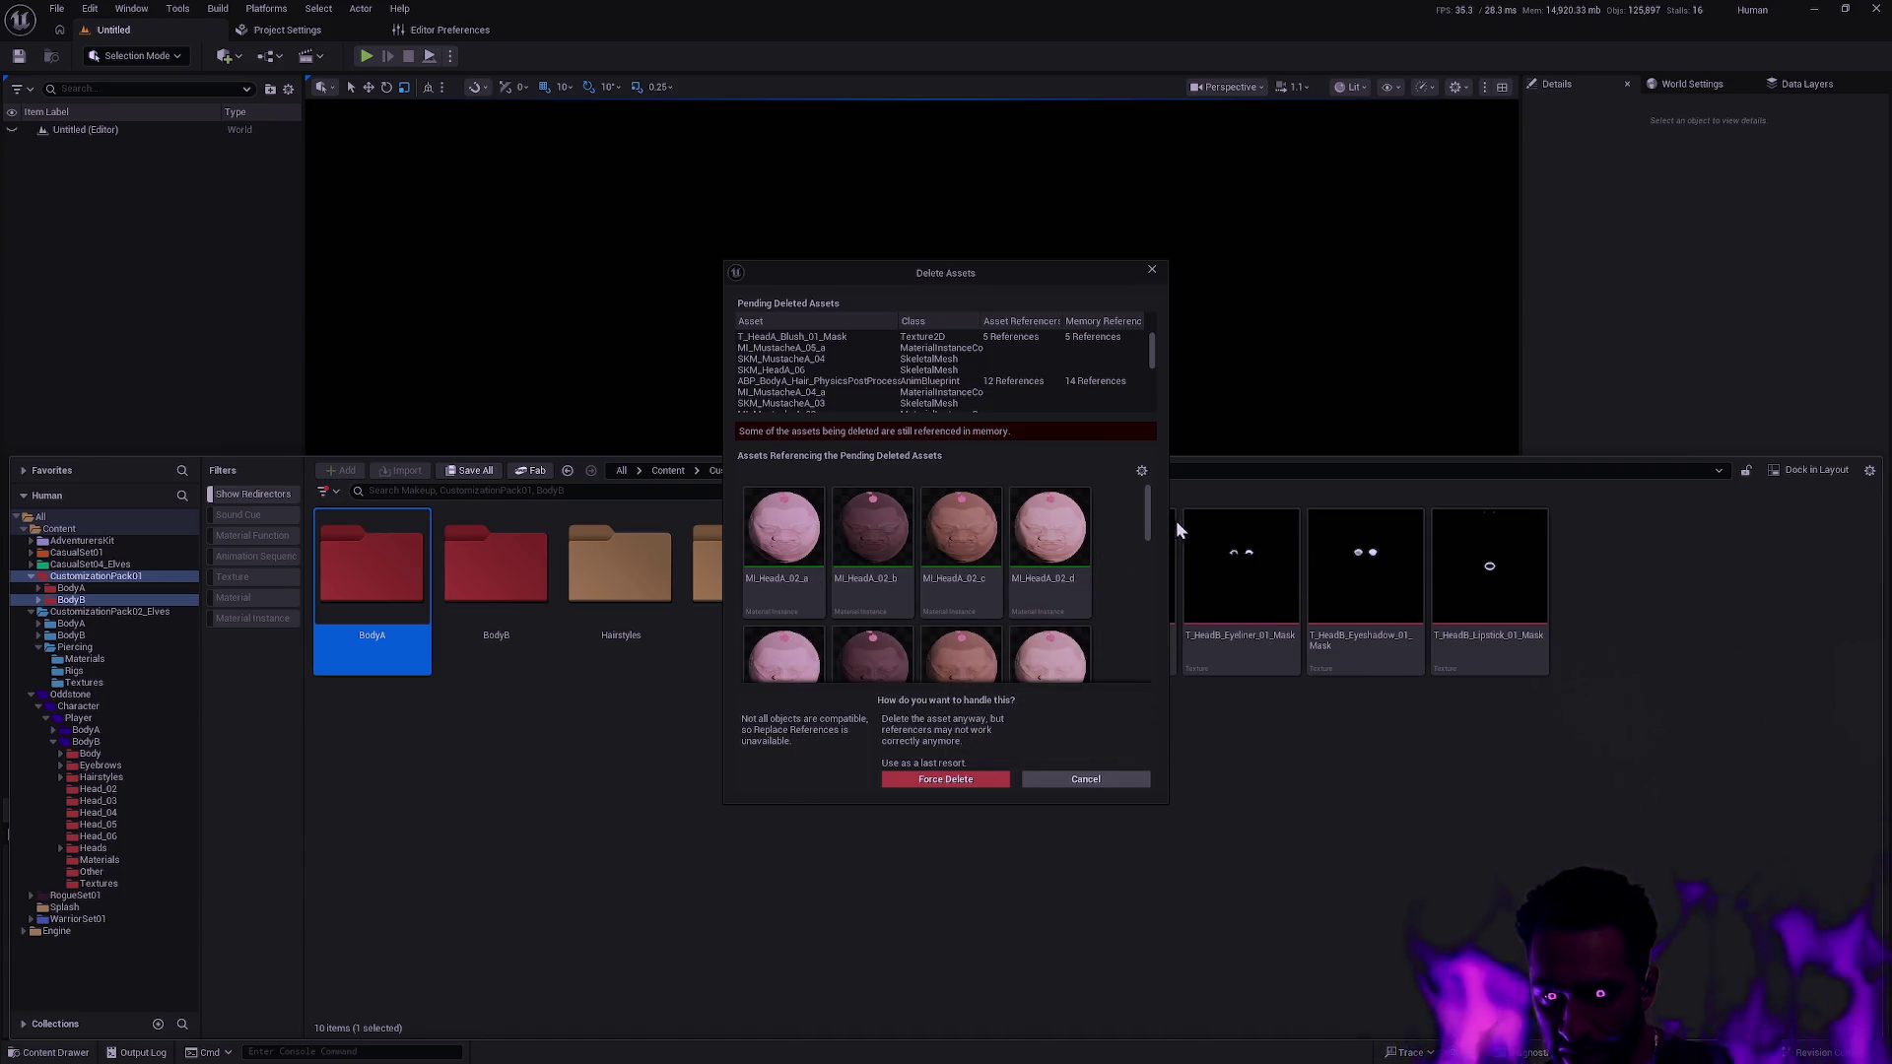
pyautogui.moveTo(1149, 509)
pyautogui.mouseDown()
pyautogui.moveTo(1149, 593)
pyautogui.moveTo(1146, 547)
pyautogui.mouseUp()
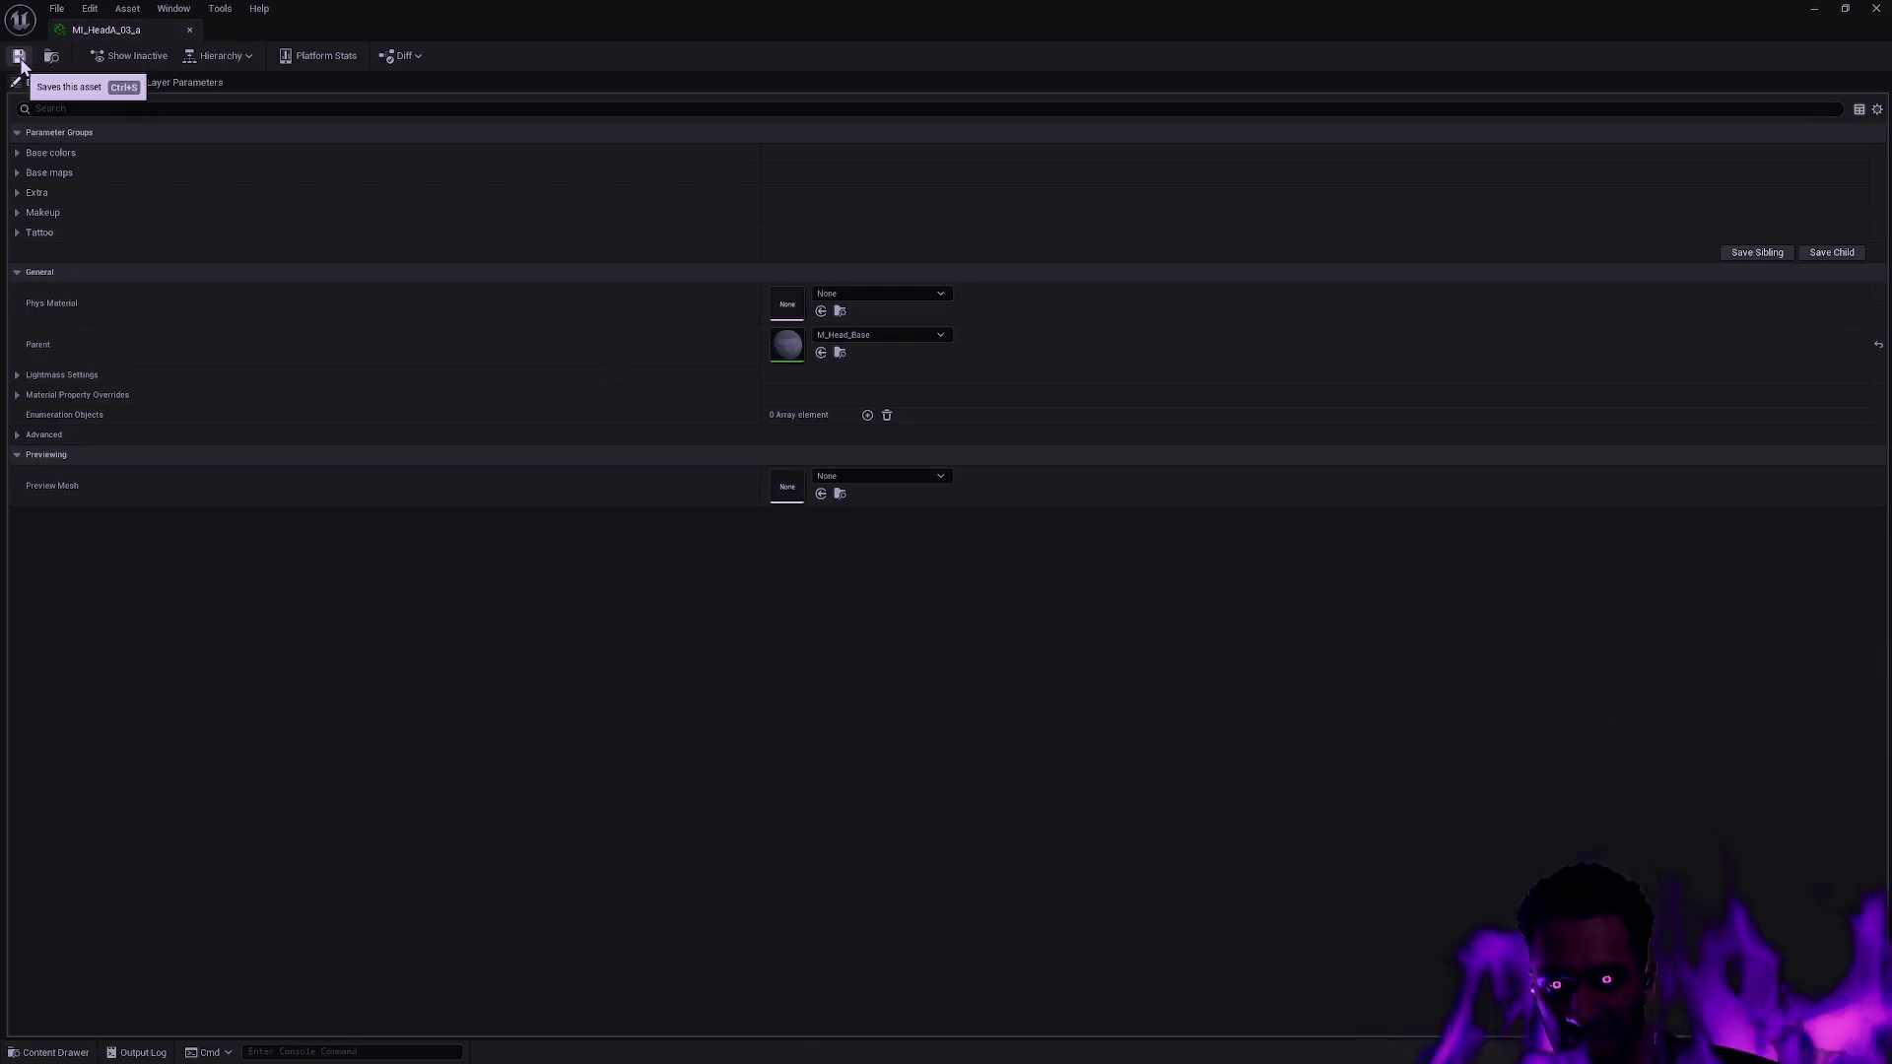
# Save MI_HeadA_03_a and scroll its Parameter Groups to check the texture paths.
pyautogui.click(21, 59)
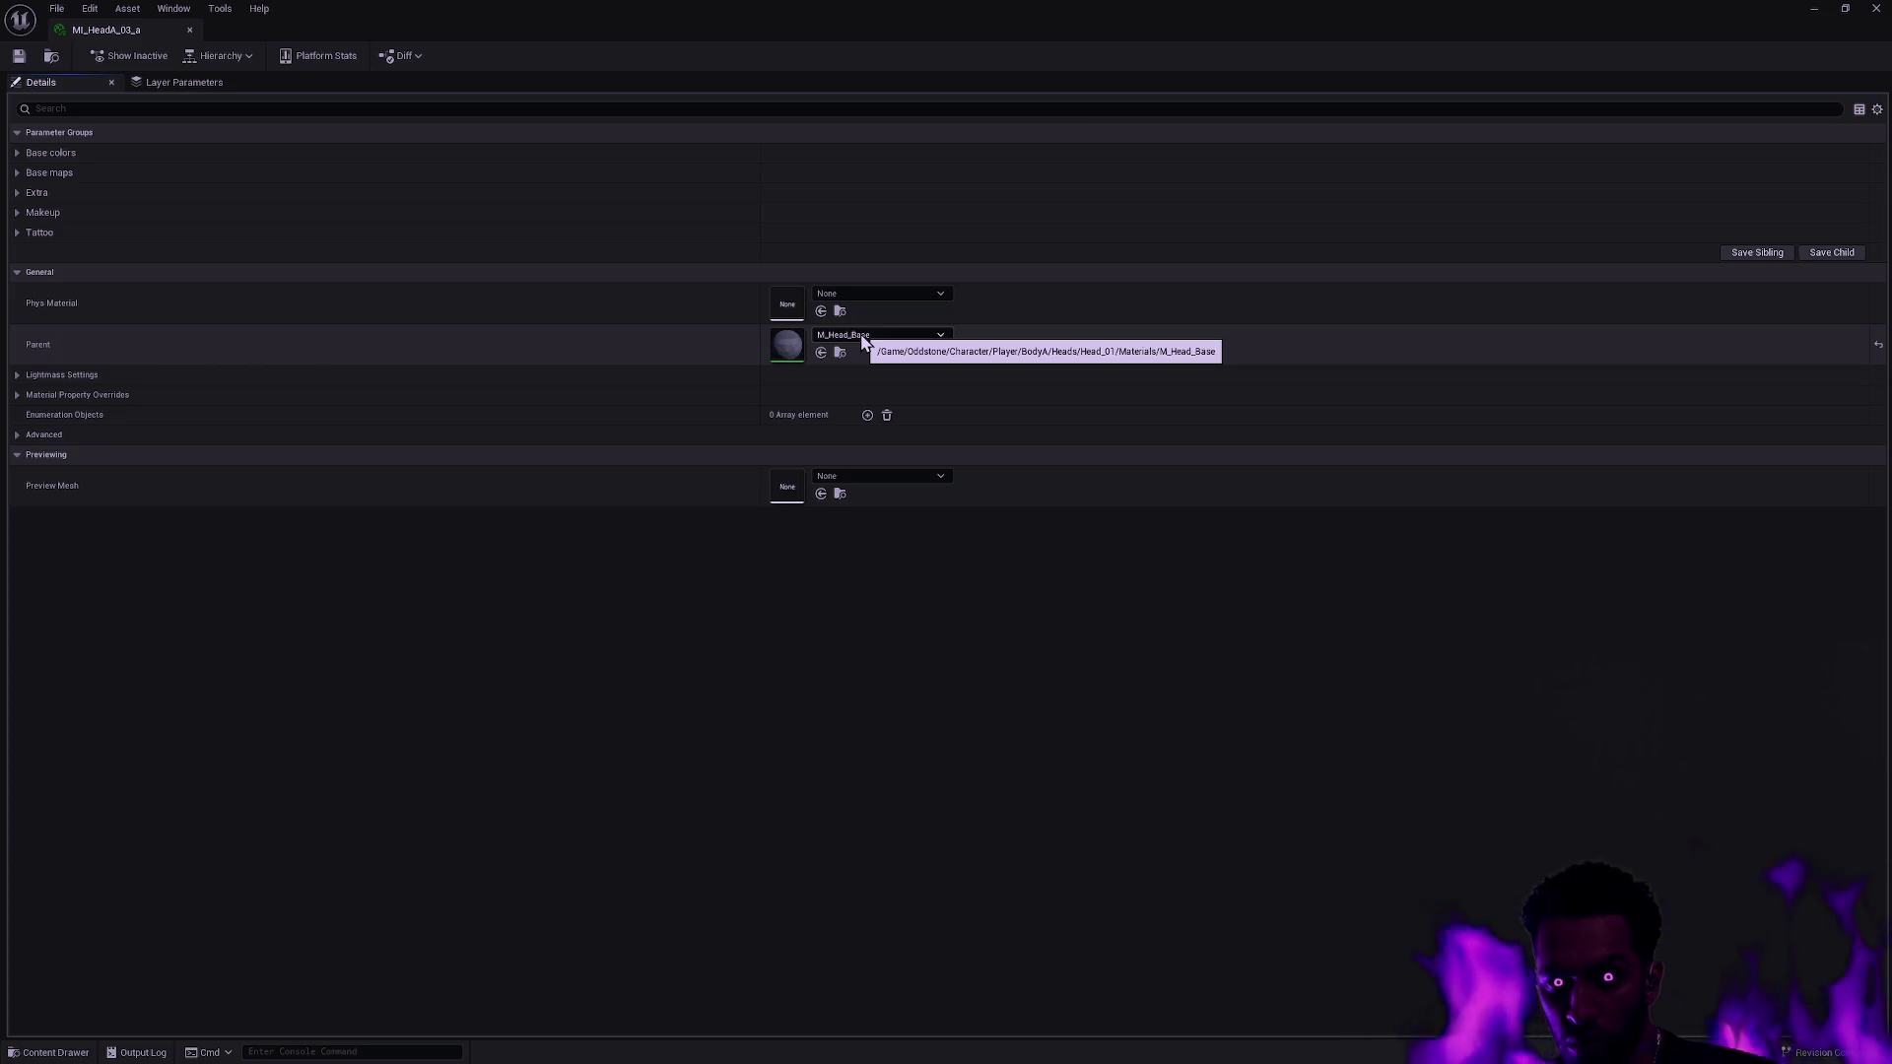
pyautogui.click(18, 133)
pyautogui.click(18, 133)
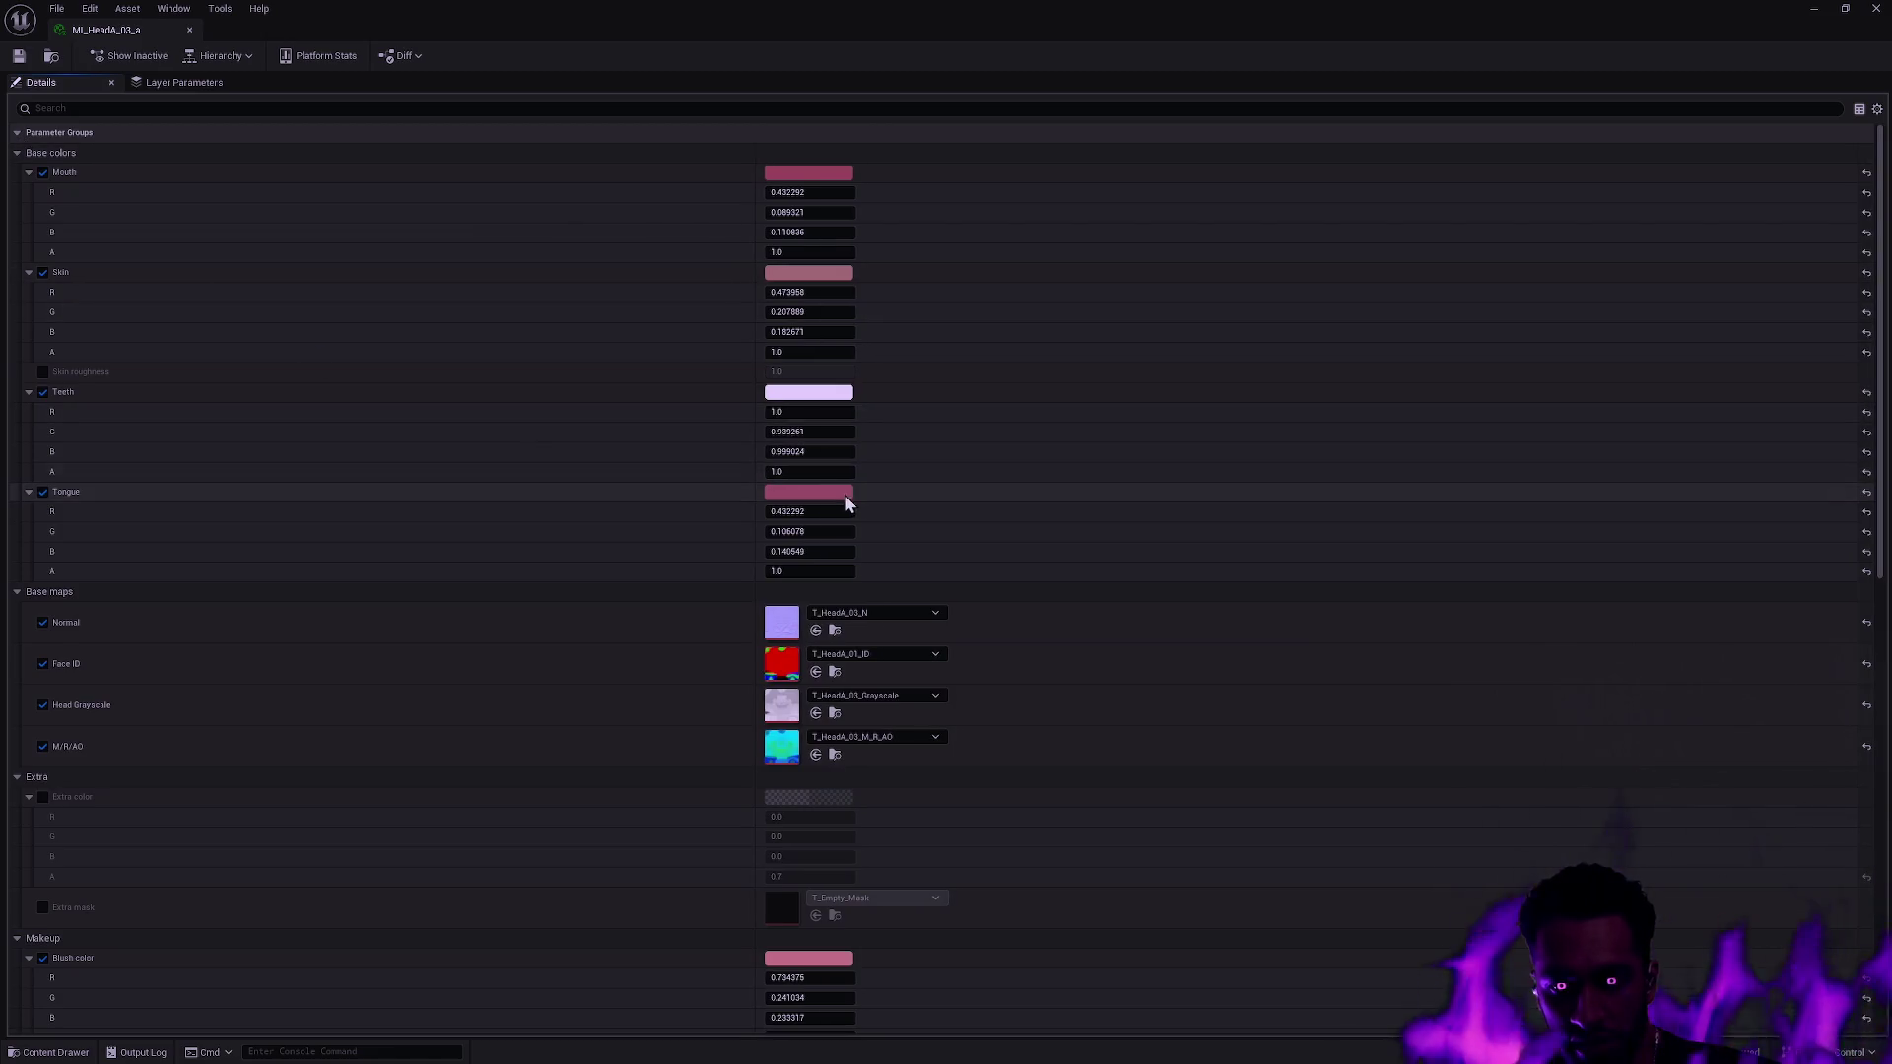
pyautogui.scroll(-1, 1008, 522)
pyautogui.scroll(-2, 1010, 530)
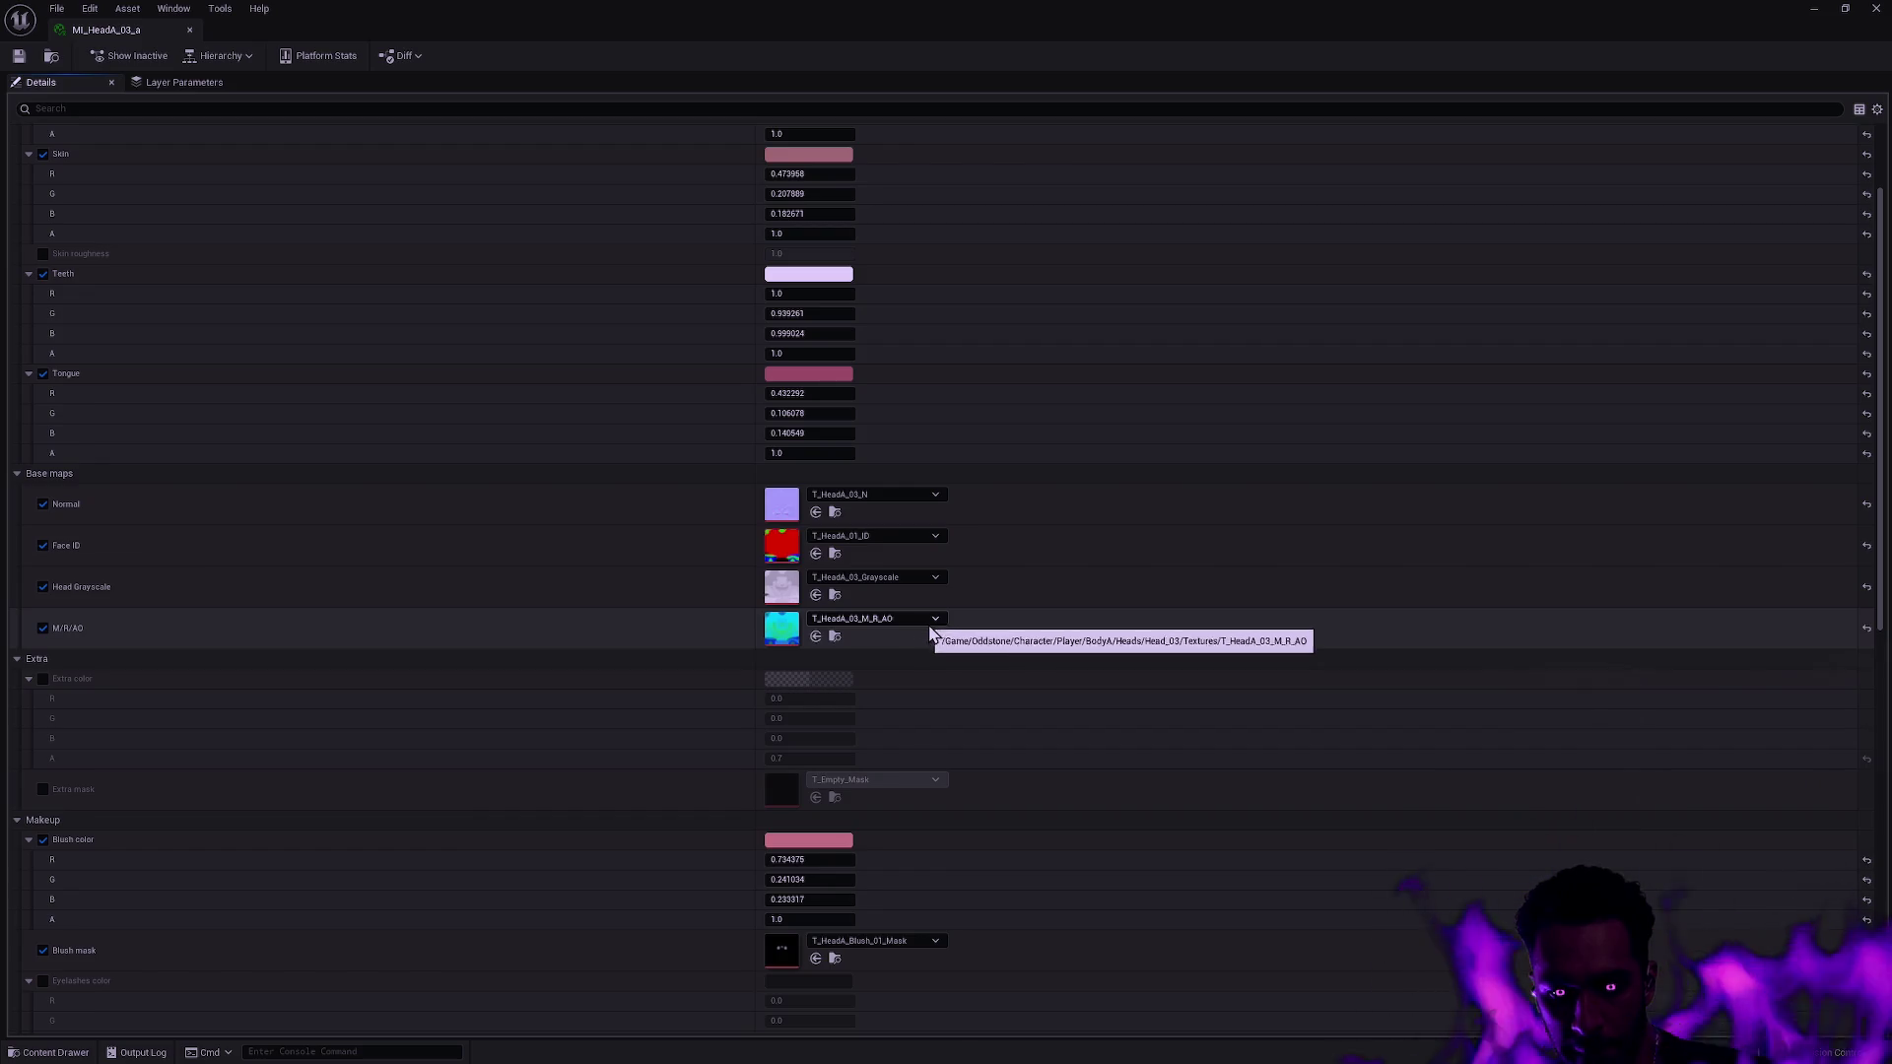
pyautogui.scroll(-3, 946, 617)
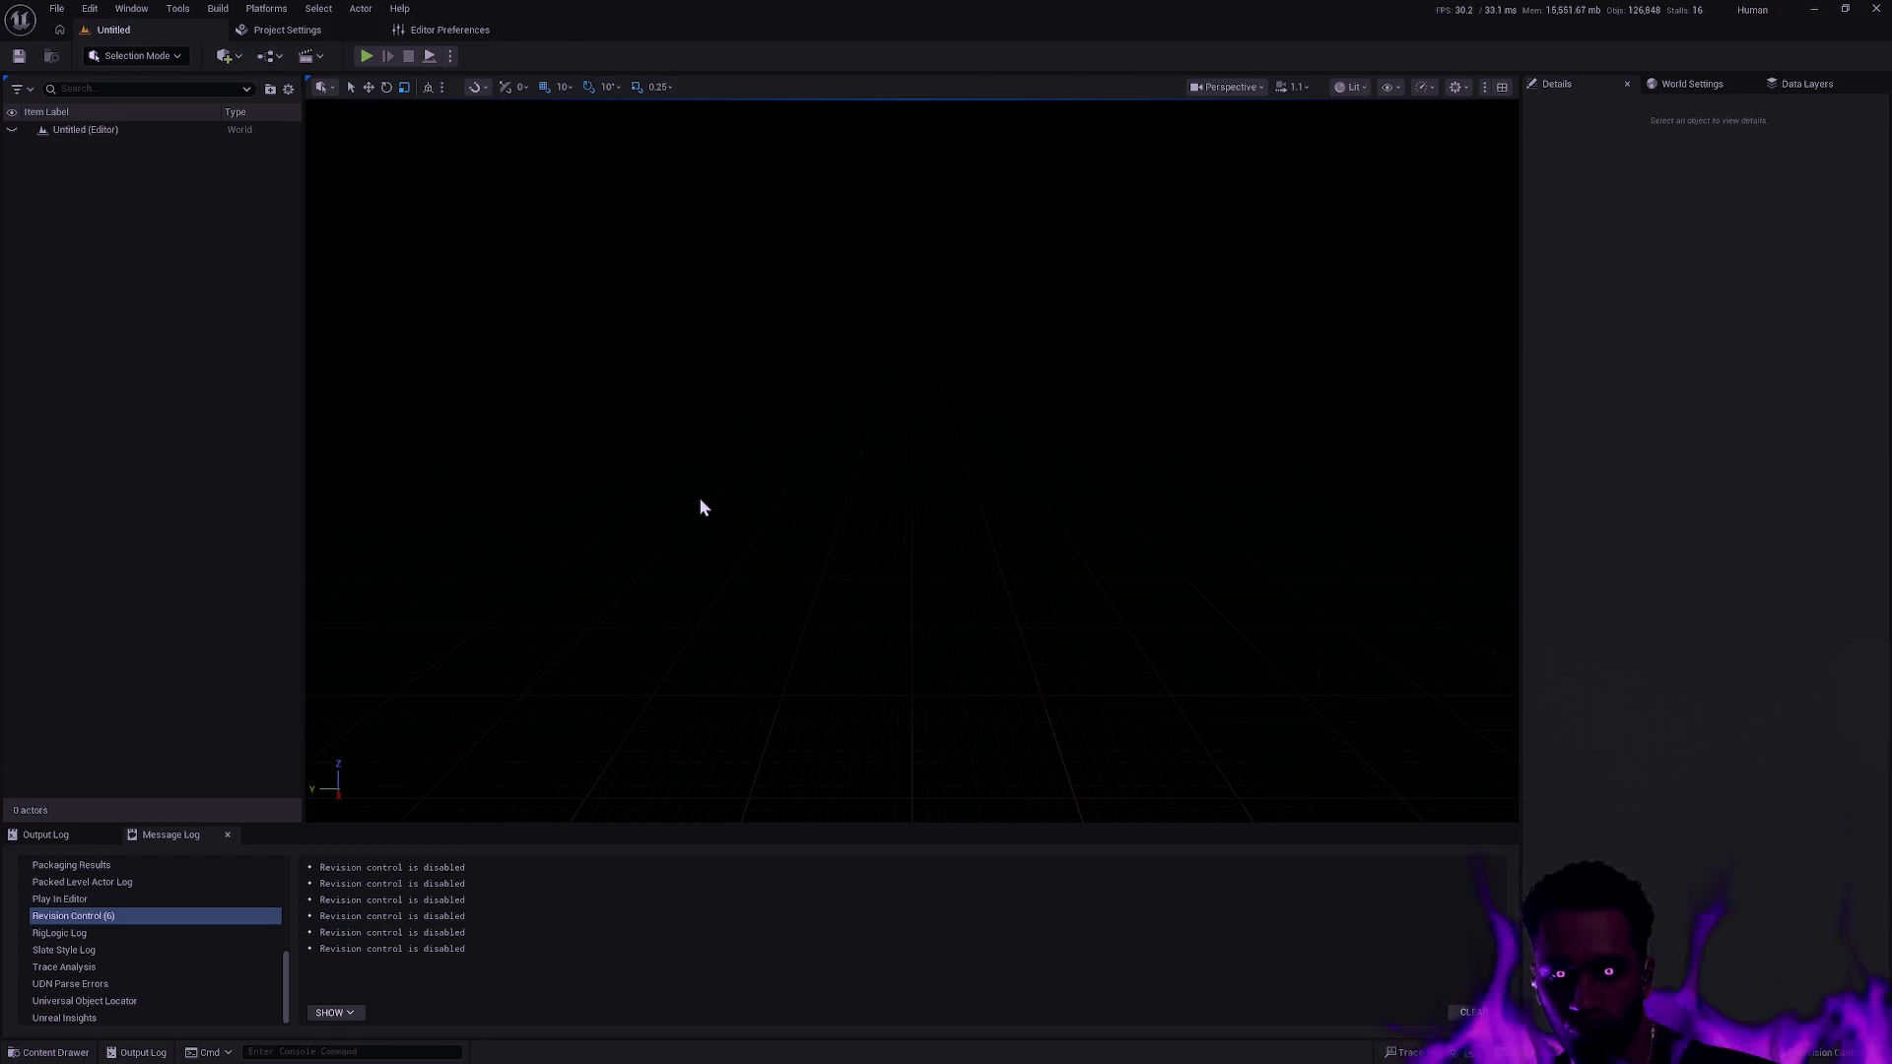
# Filter CustomizationPack01 to textures only to find its eight remaining masks.
pyautogui.hotkey('ctrl', 'space')
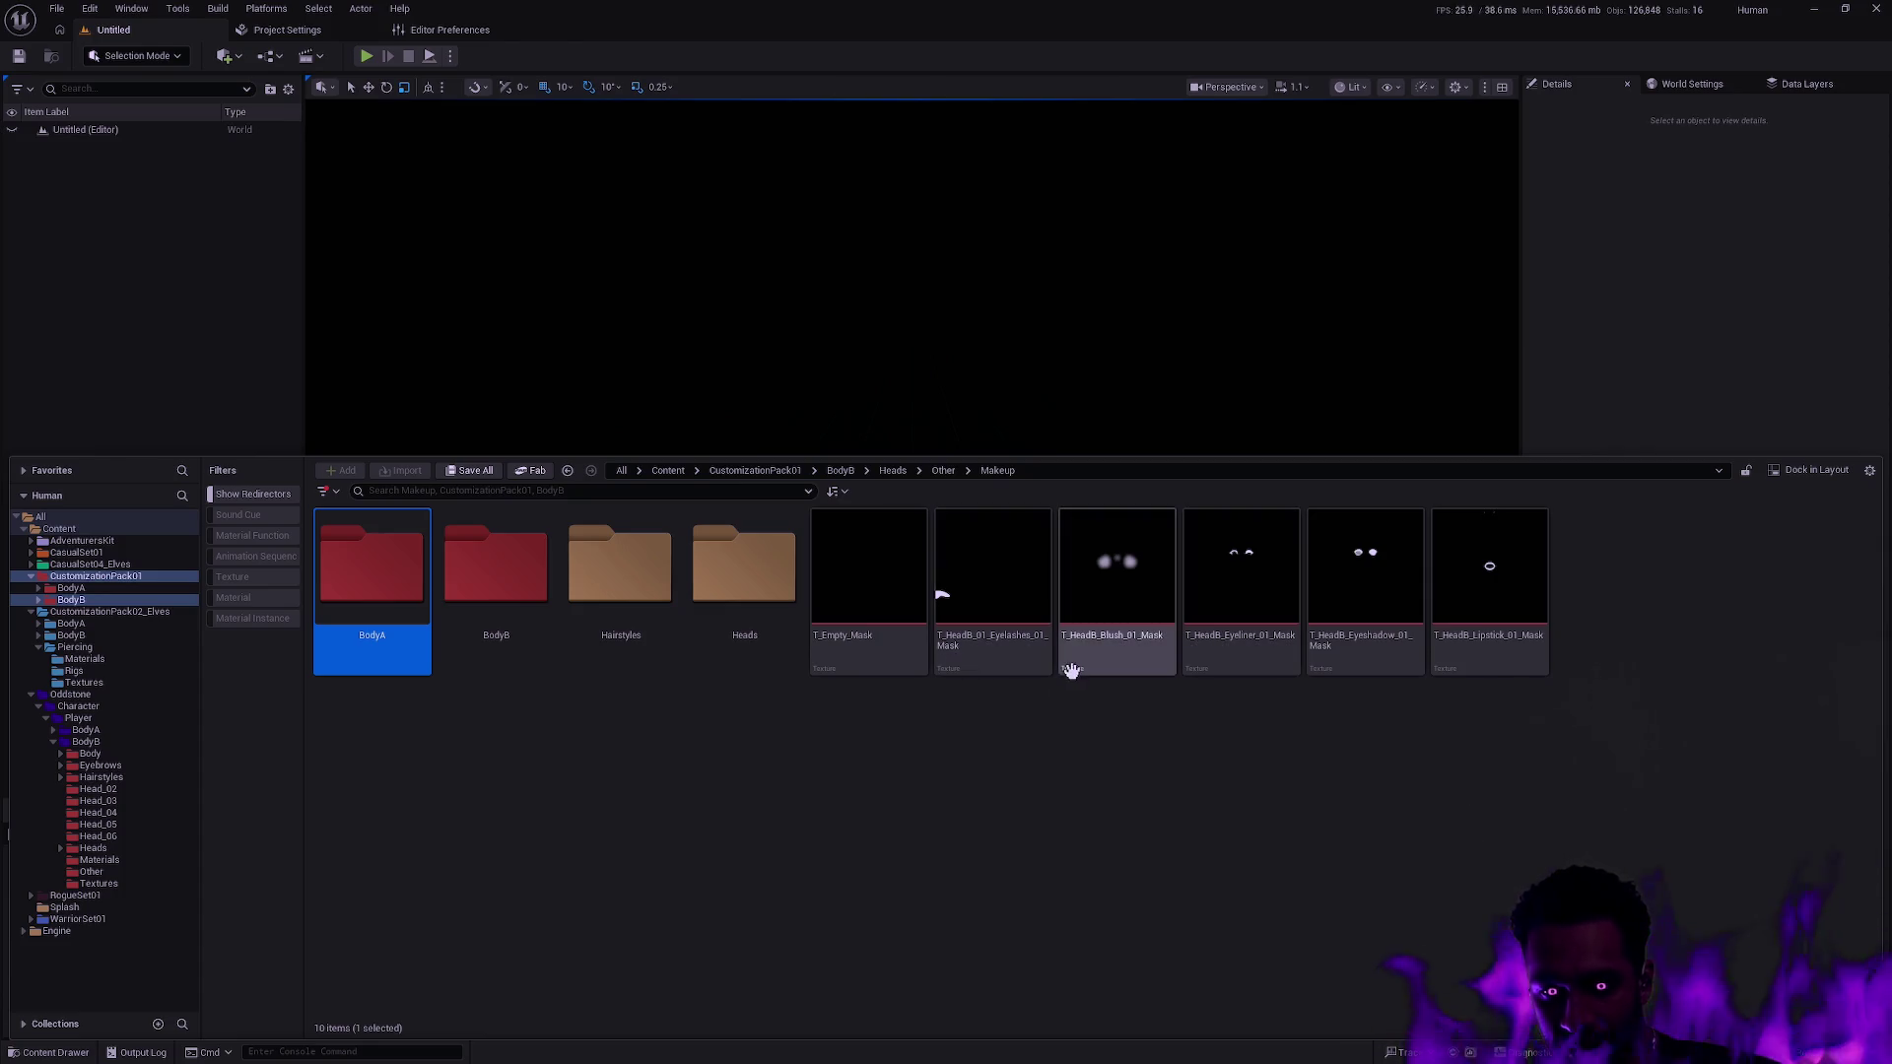
pyautogui.click(94, 577)
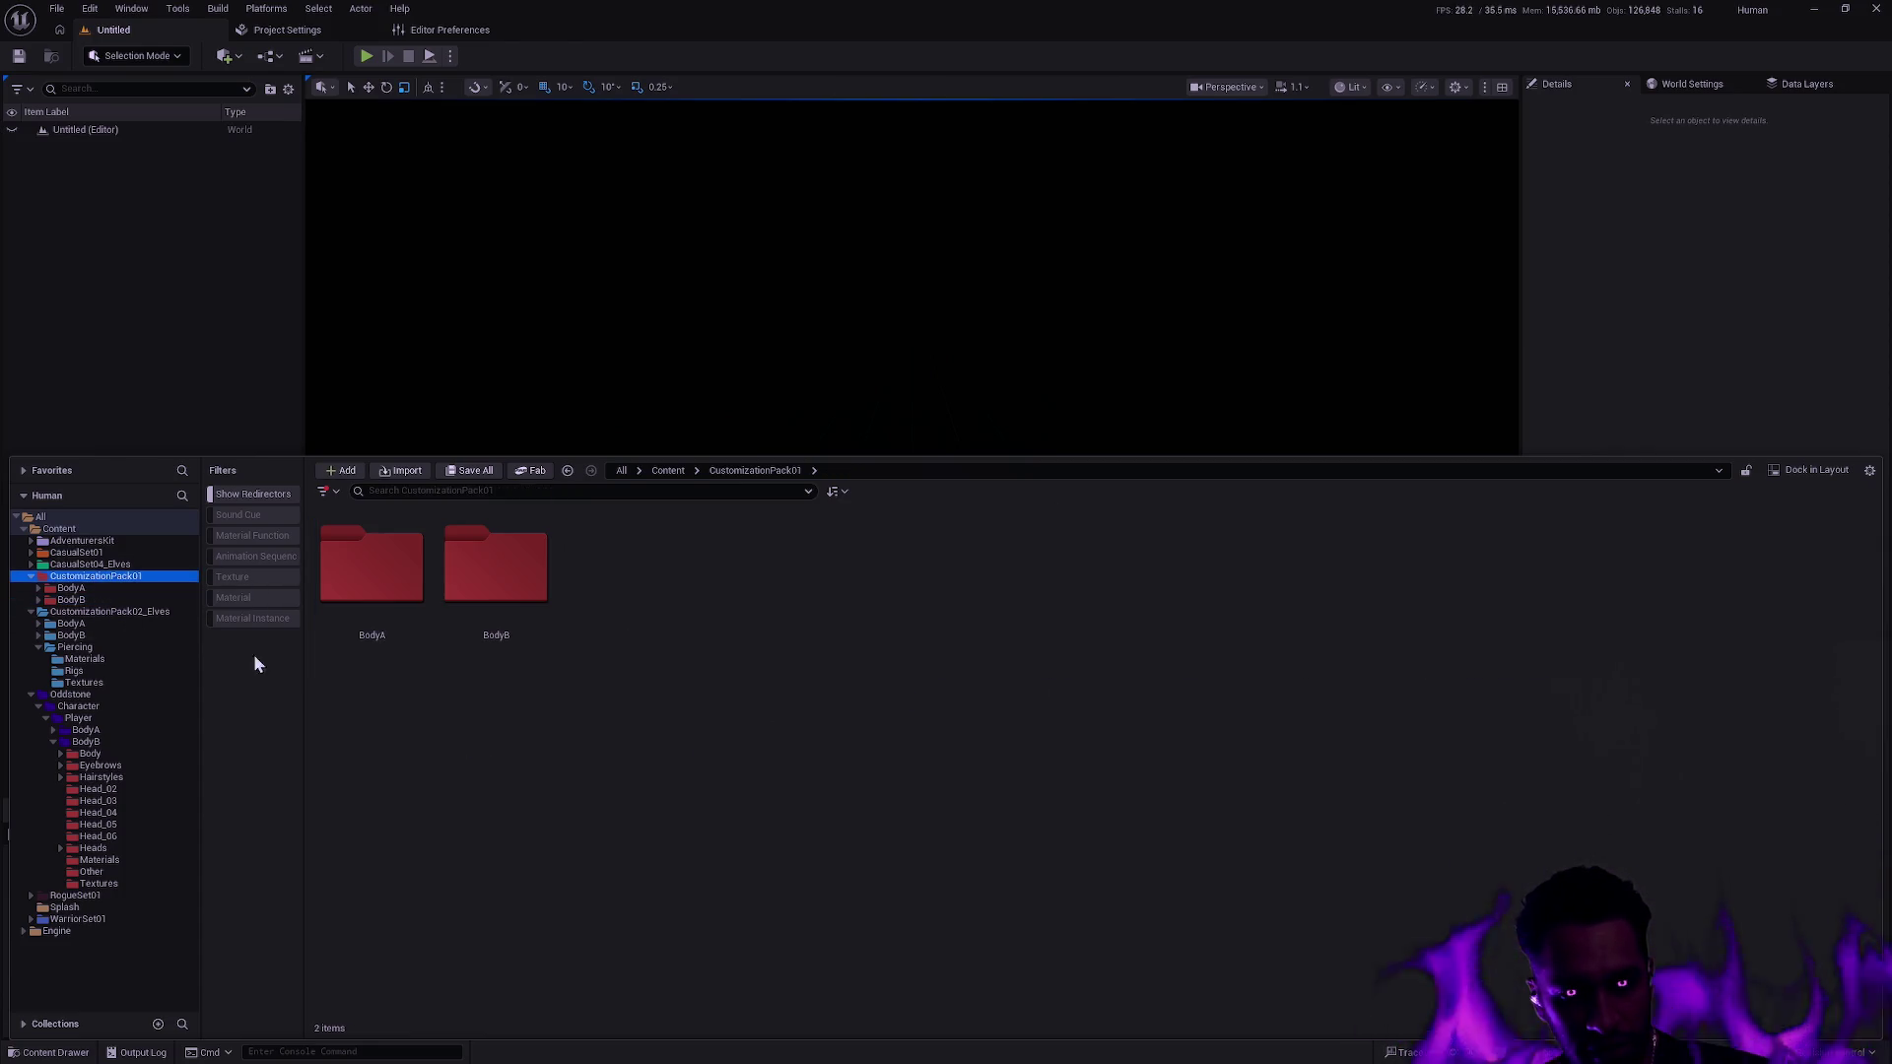
pyautogui.click(264, 578)
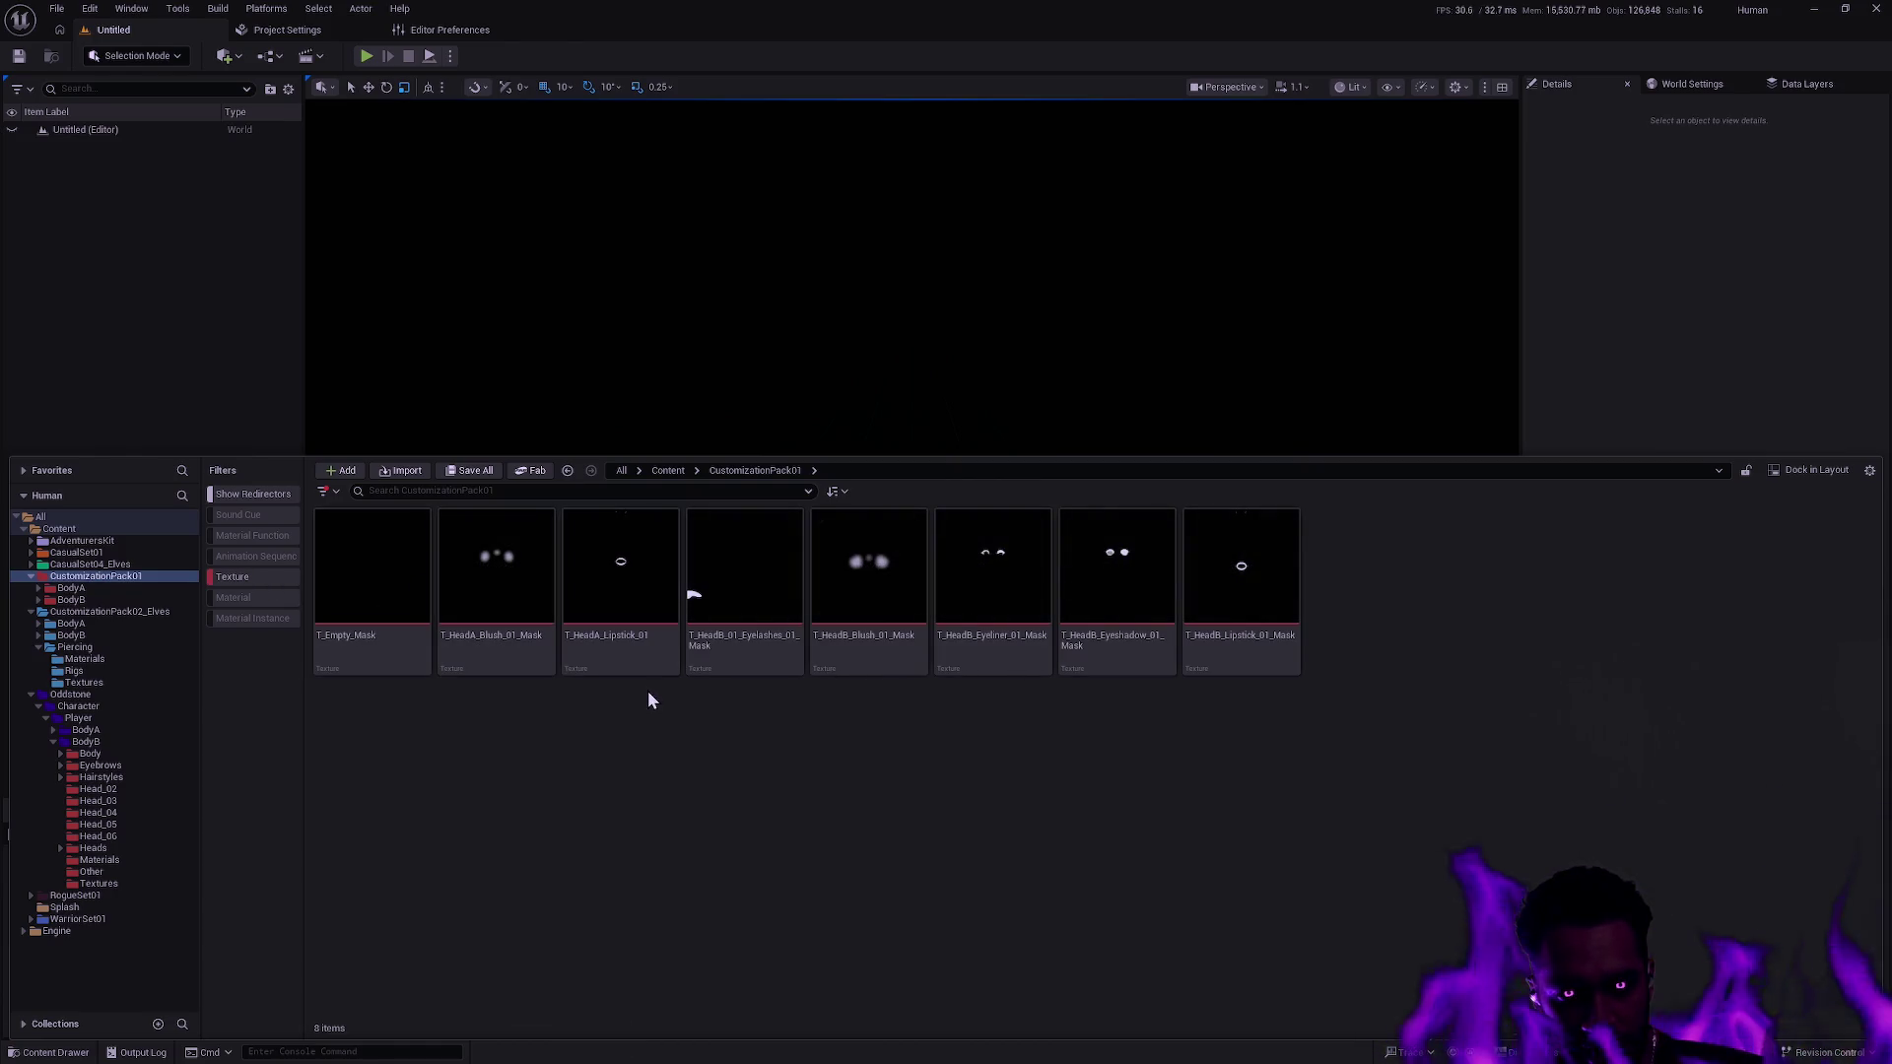
pyautogui.moveTo(470, 673)
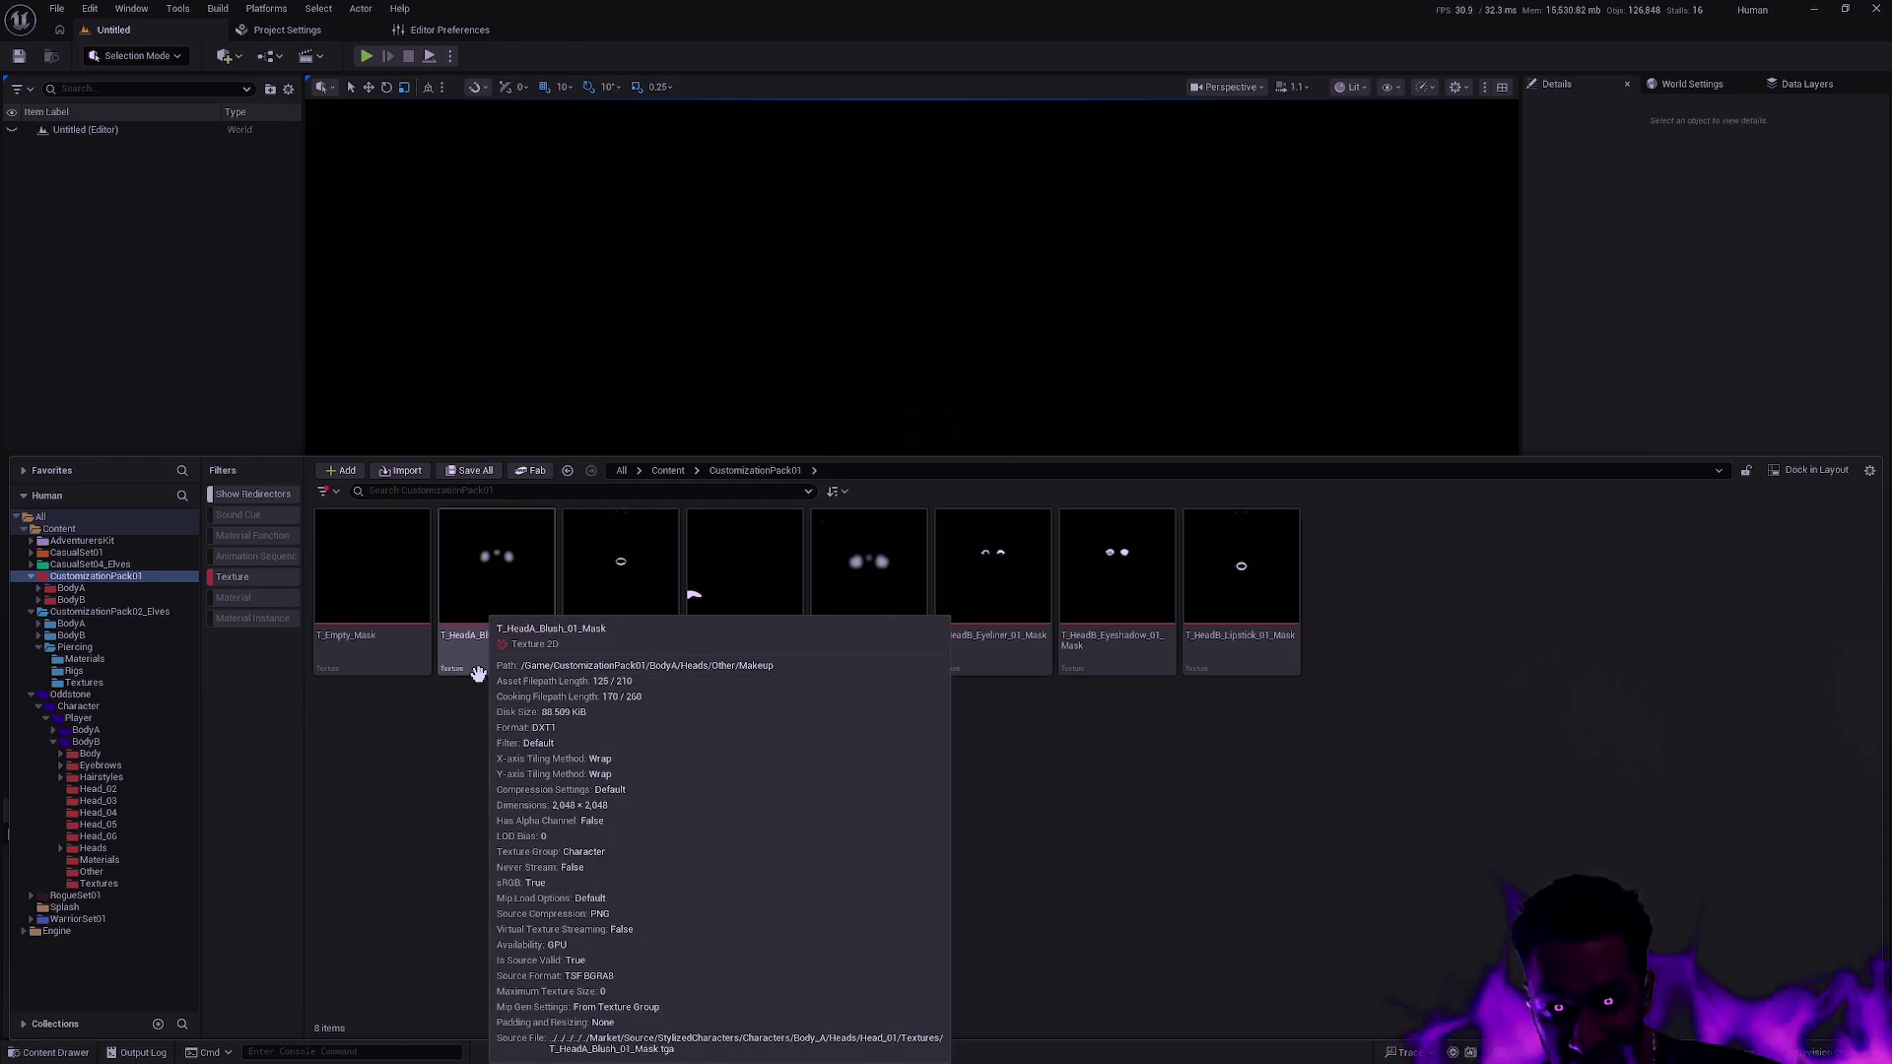
pyautogui.moveTo(366, 660)
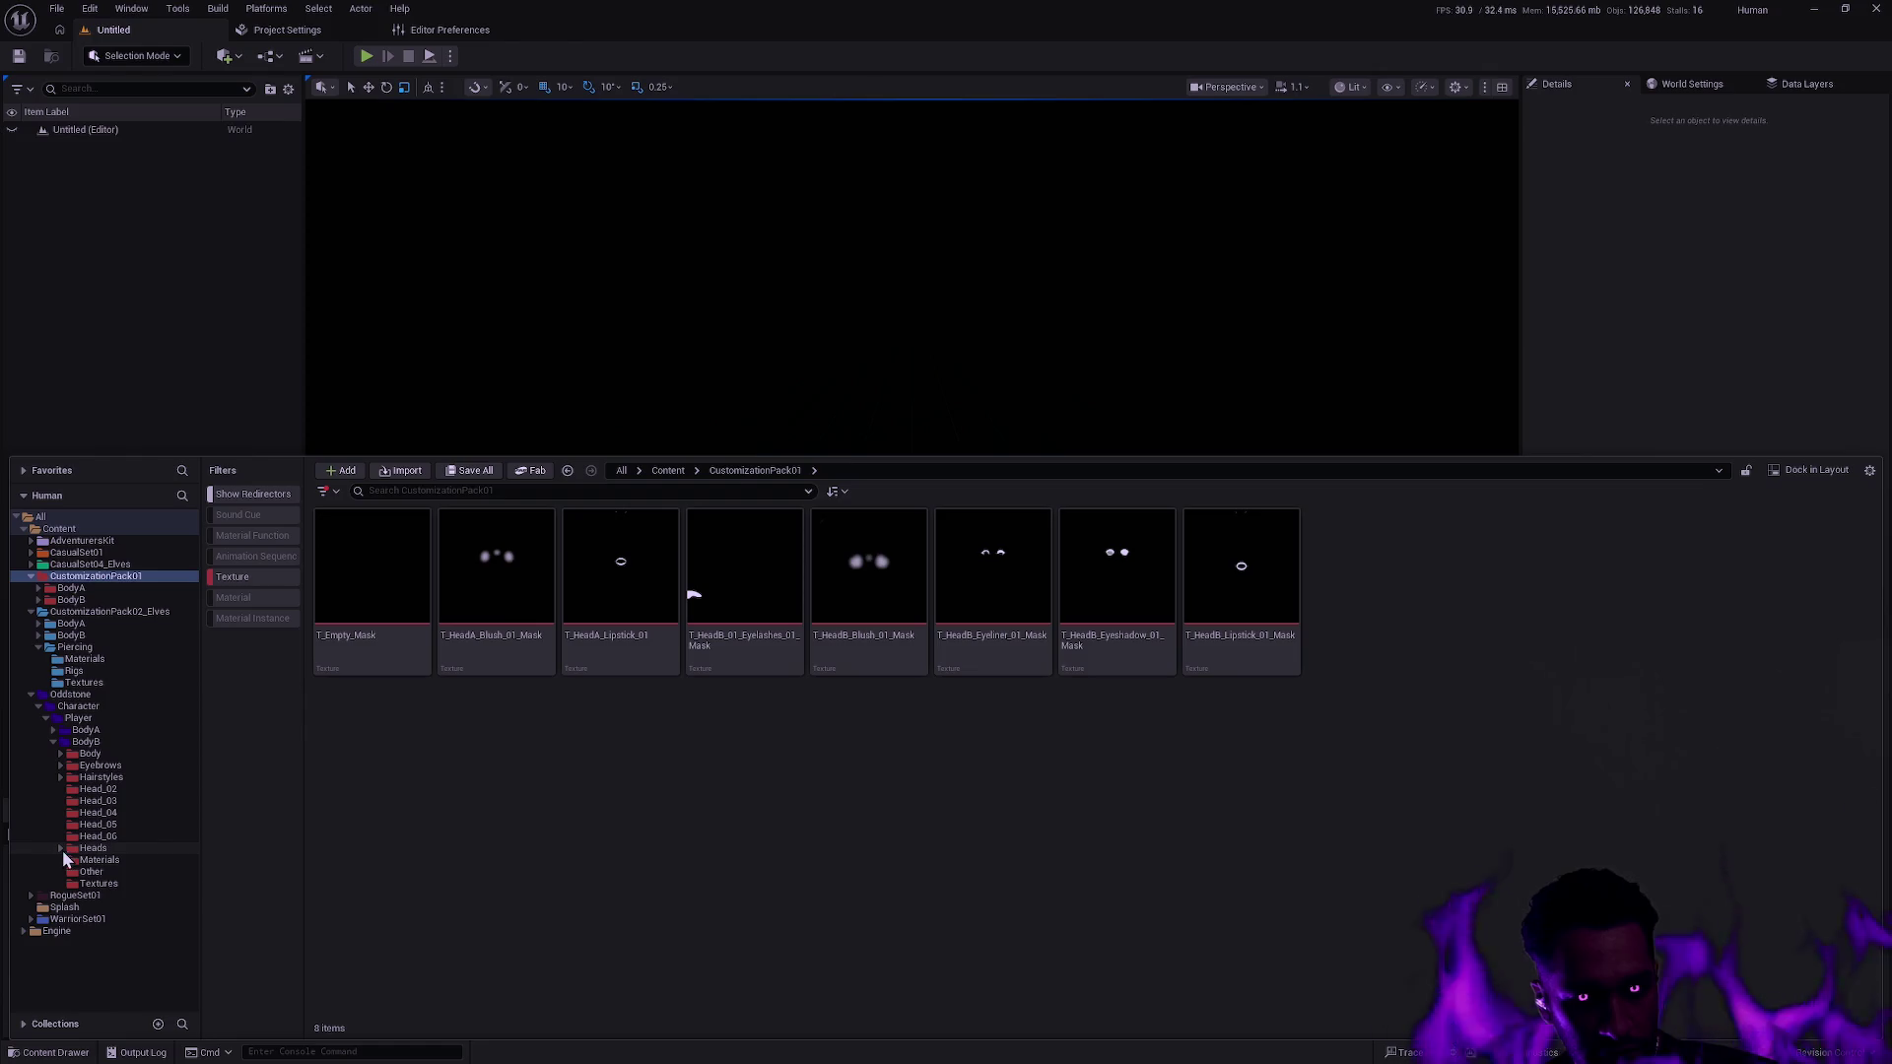
# Browse Oddstone's BodyB Head_02 and Head_06 folders to confirm Head_06 holds no masks.
pyautogui.click(114, 834)
pyautogui.click(115, 788)
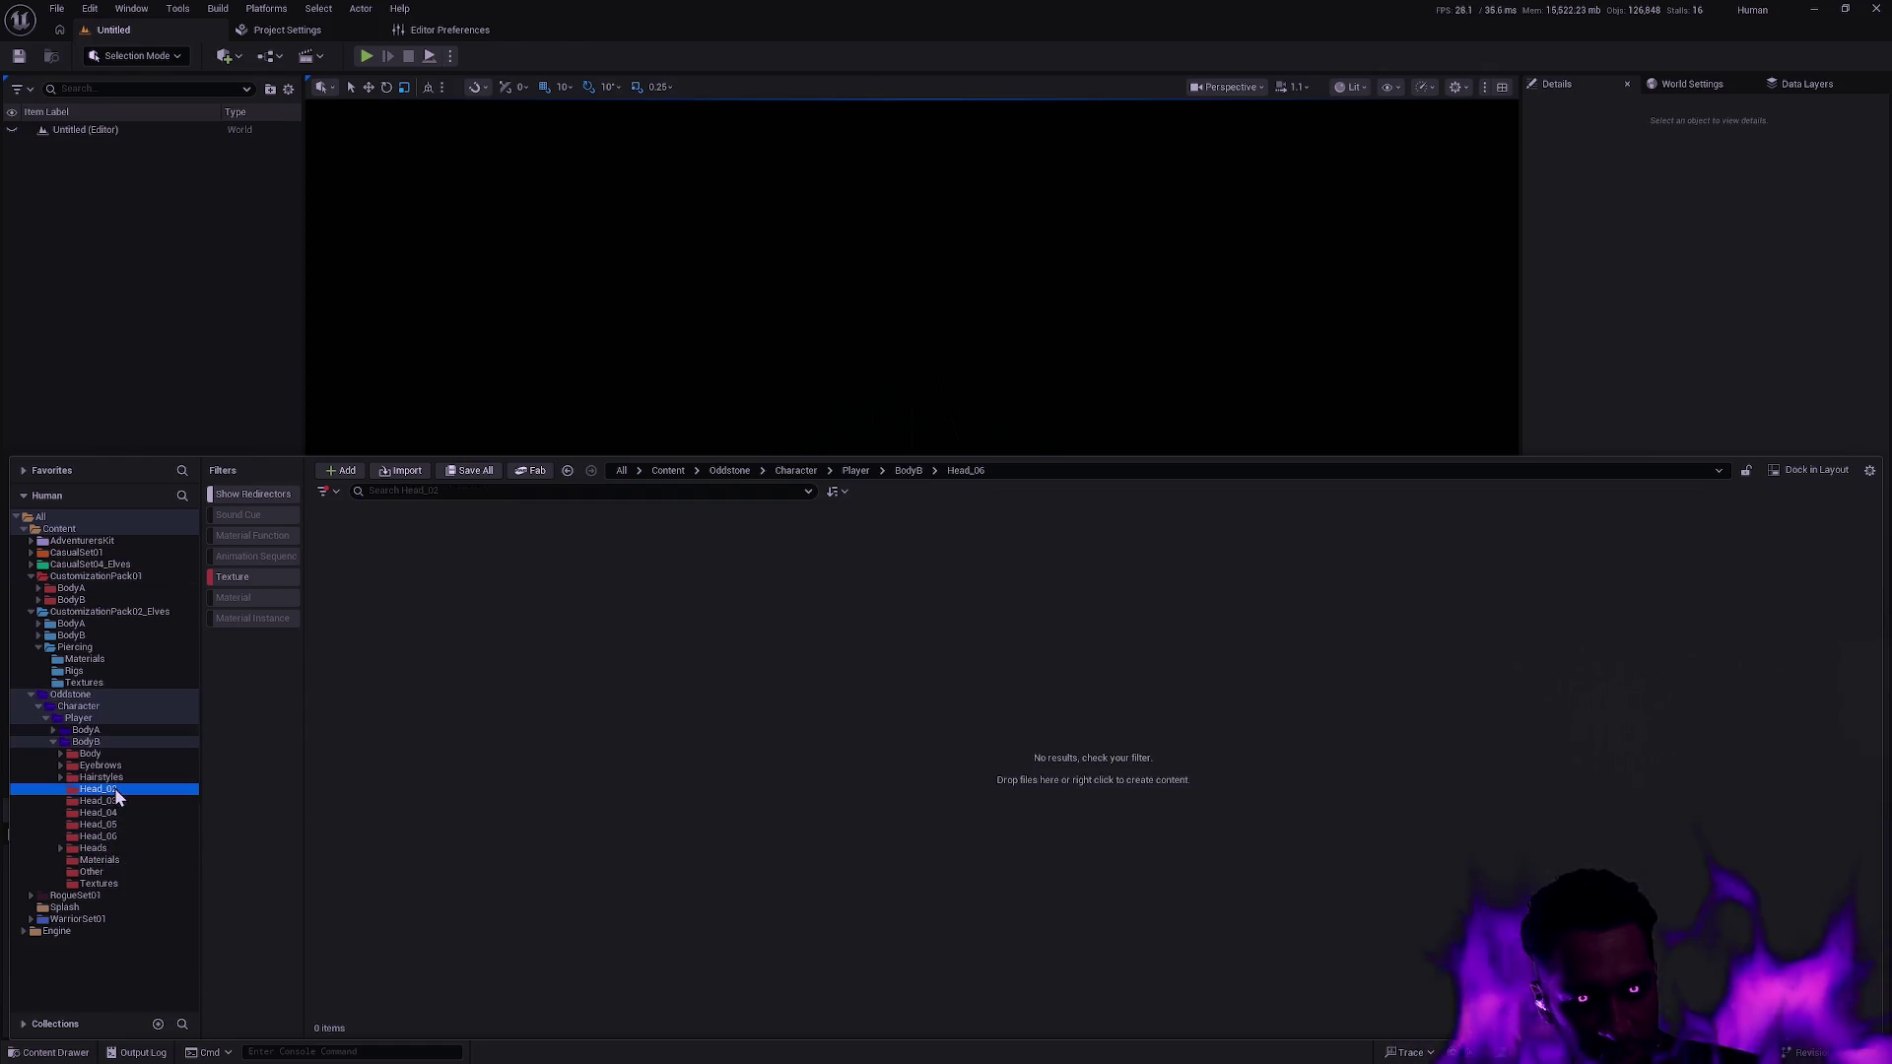
pyautogui.click(85, 518)
pyautogui.click(110, 849)
pyautogui.click(124, 836)
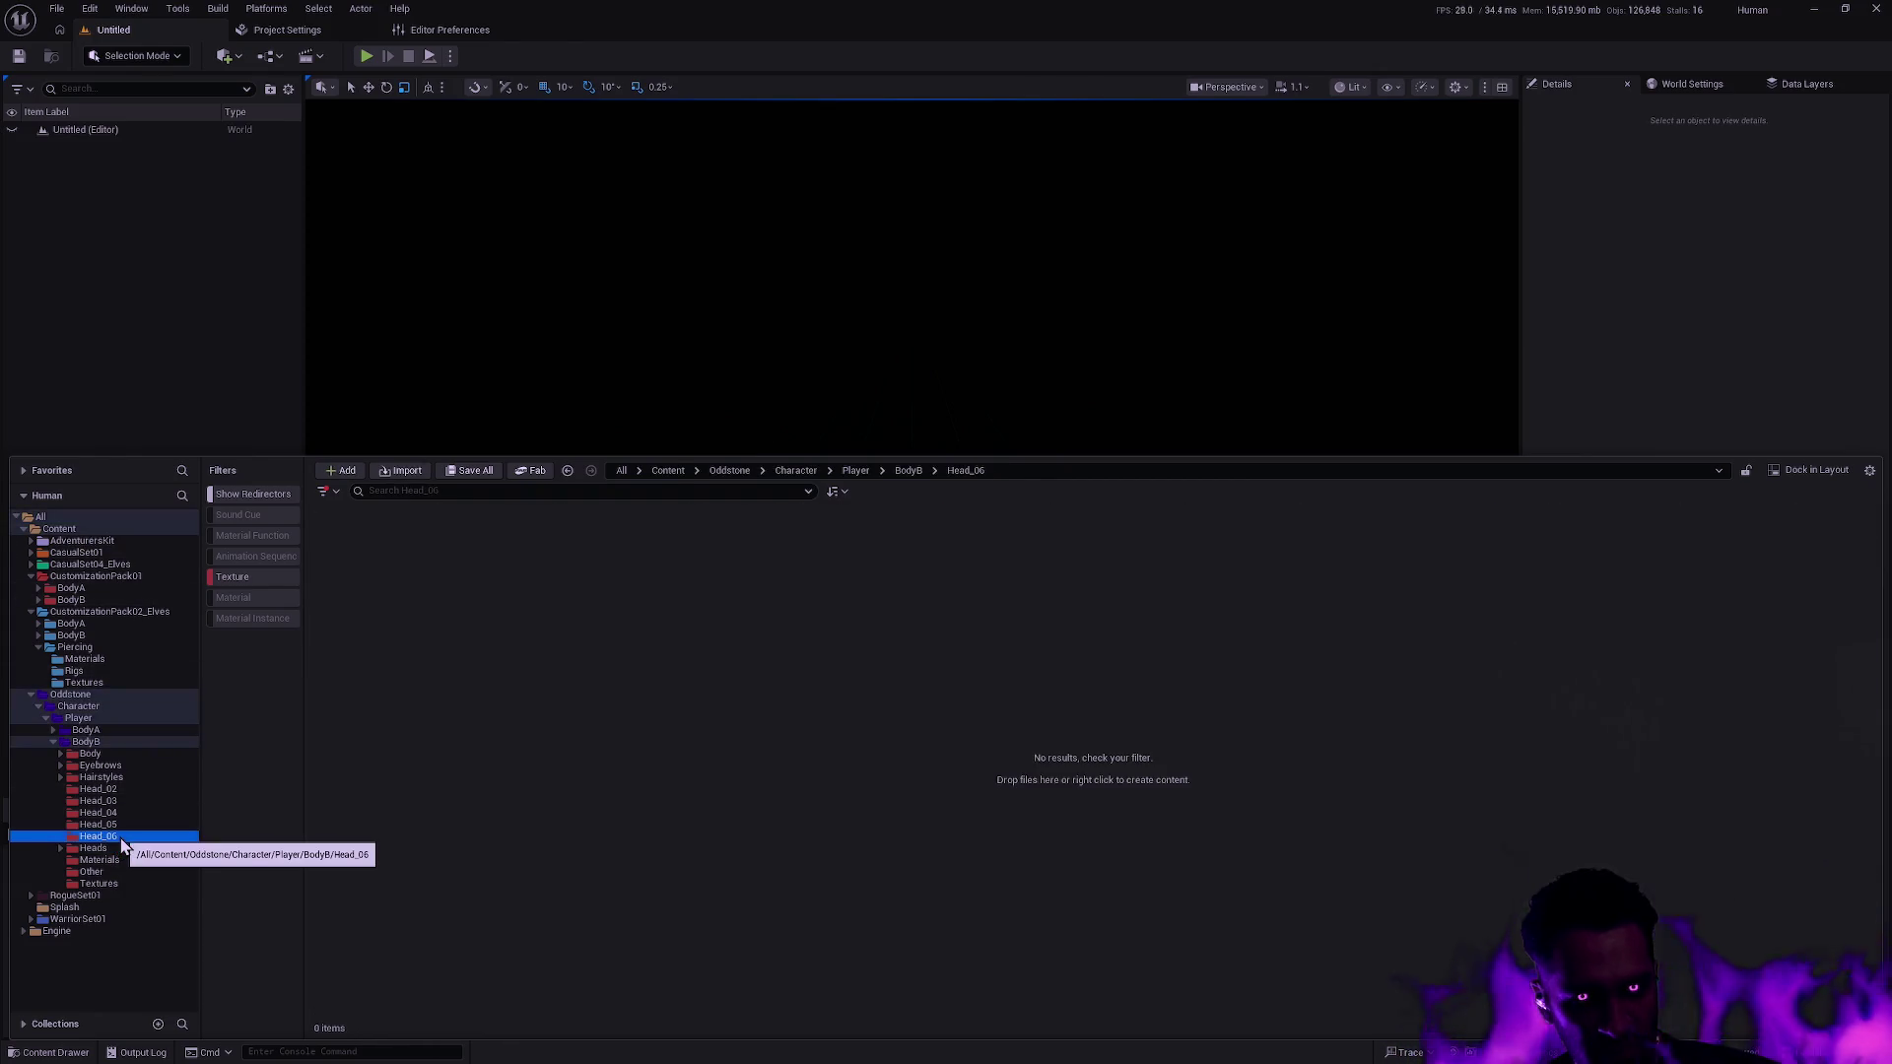
pyautogui.click(39, 600)
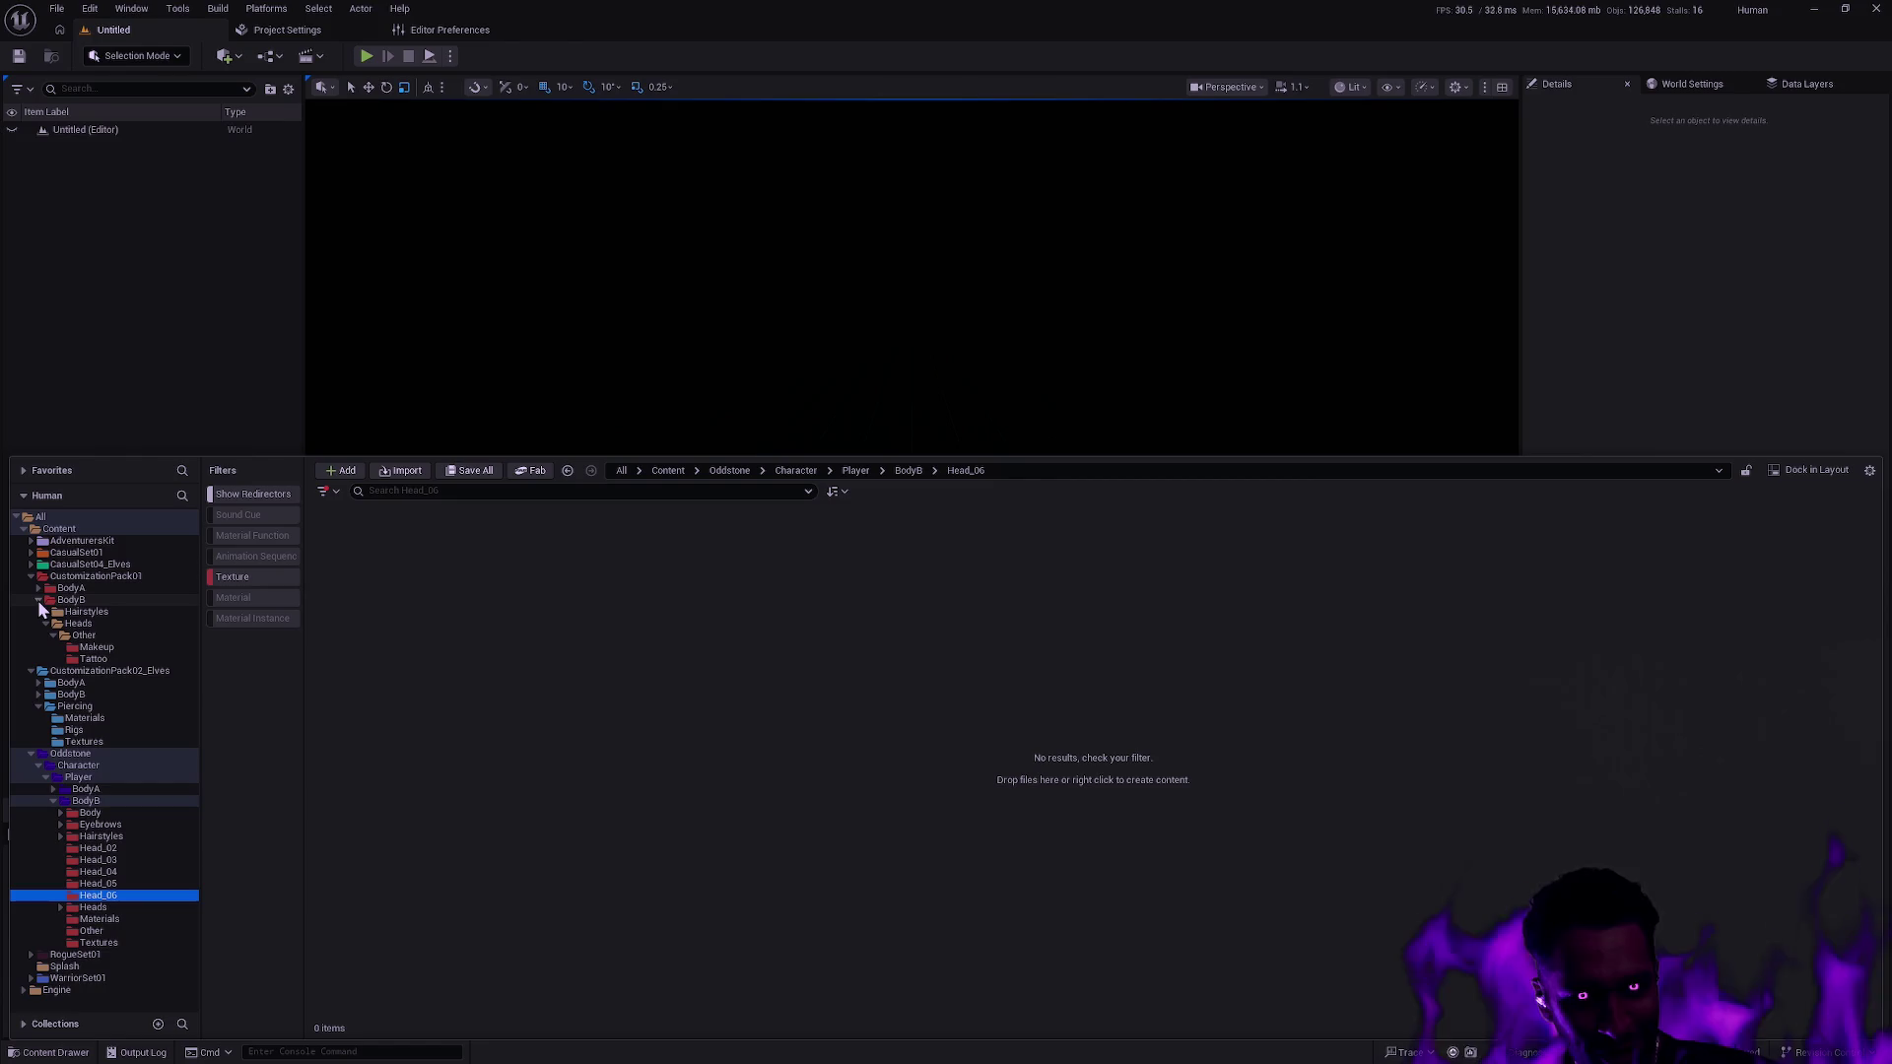
pyautogui.hotkey('alt', 'Tab')
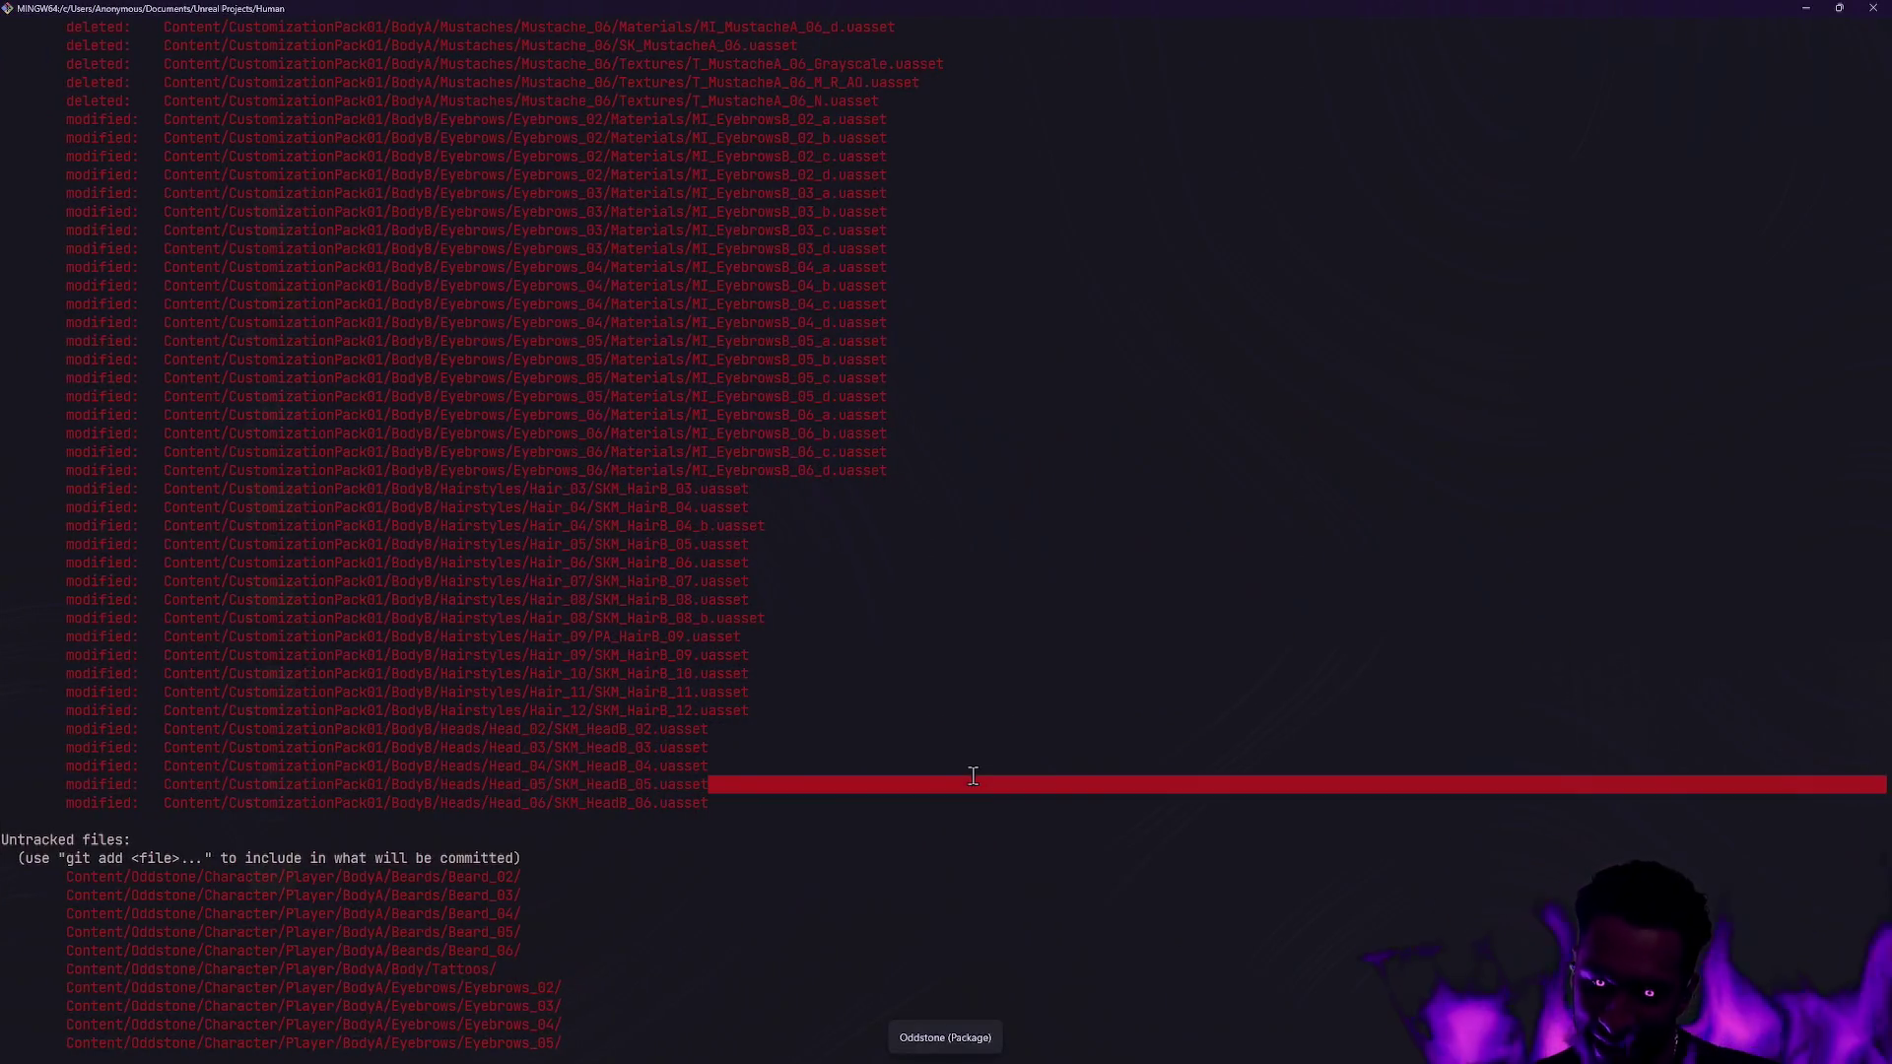
# Show the git log, clear the terminal and display the working tree status.
pyautogui.write('gl')
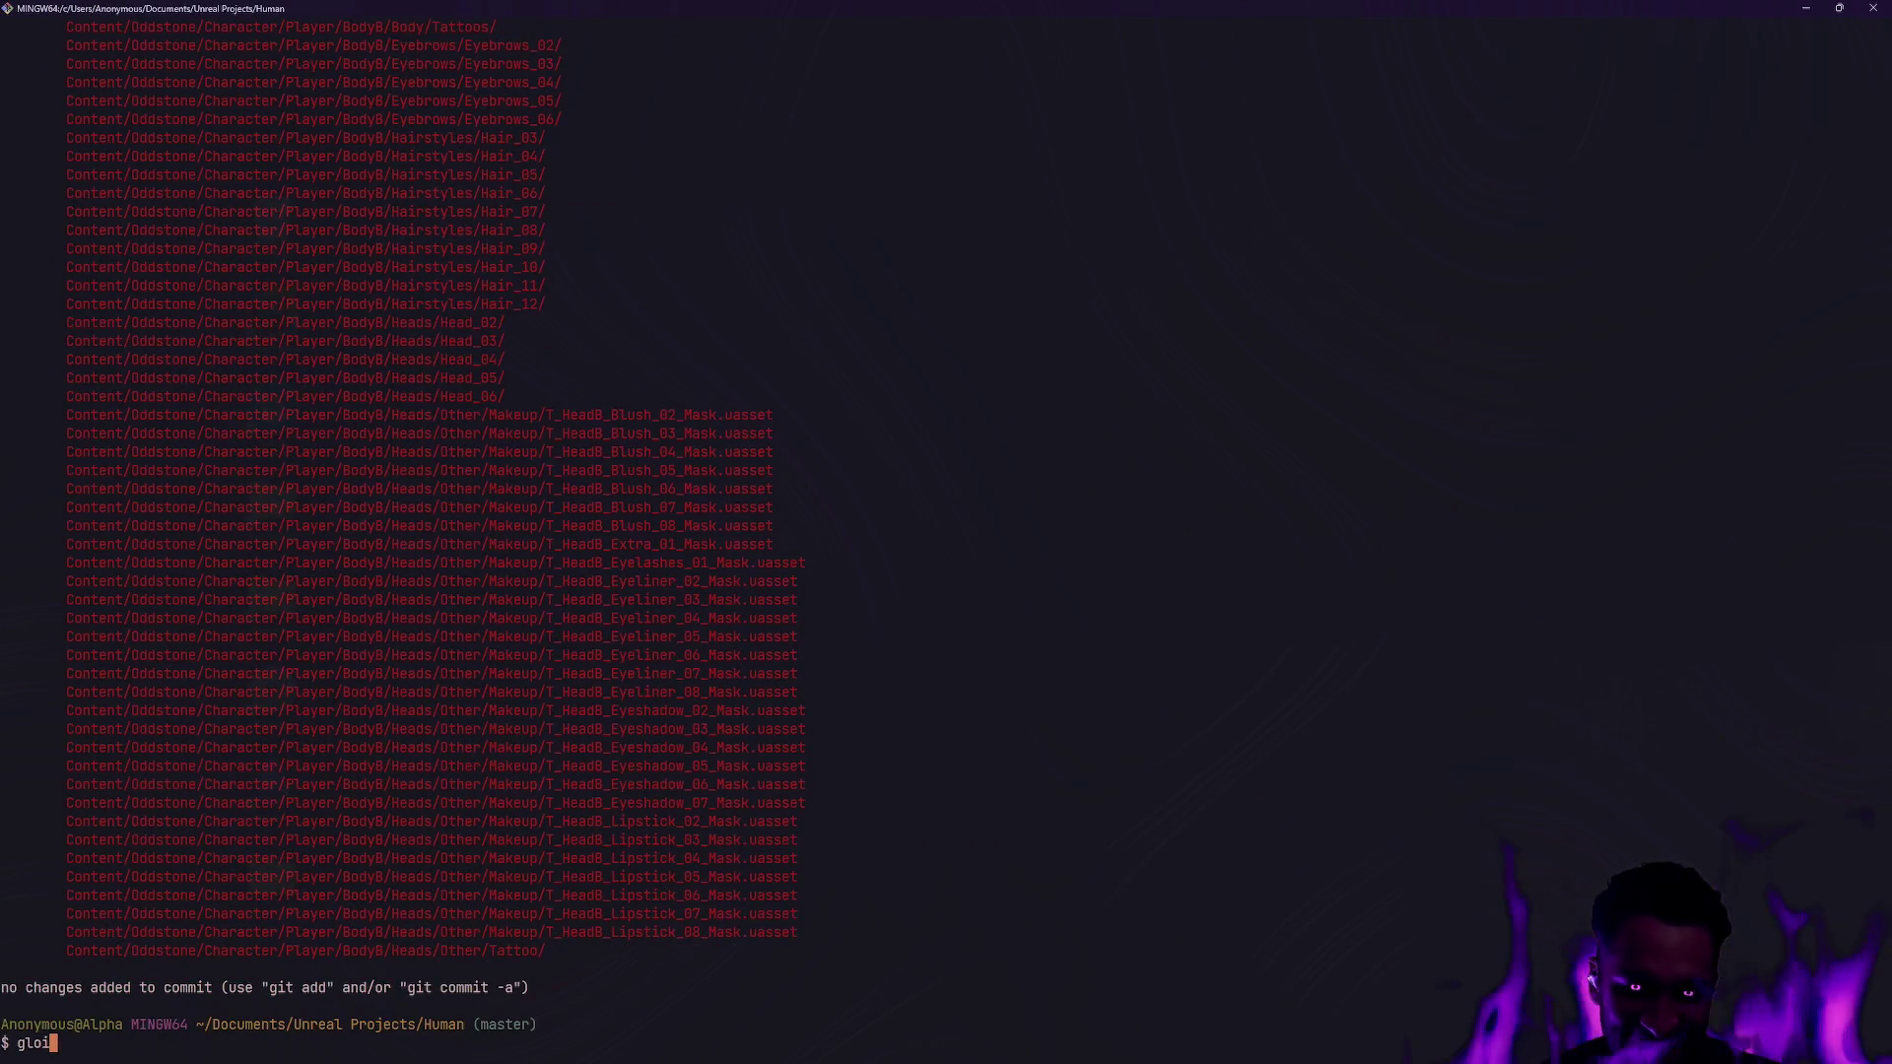
pyautogui.press('Return')
pyautogui.write('cl')
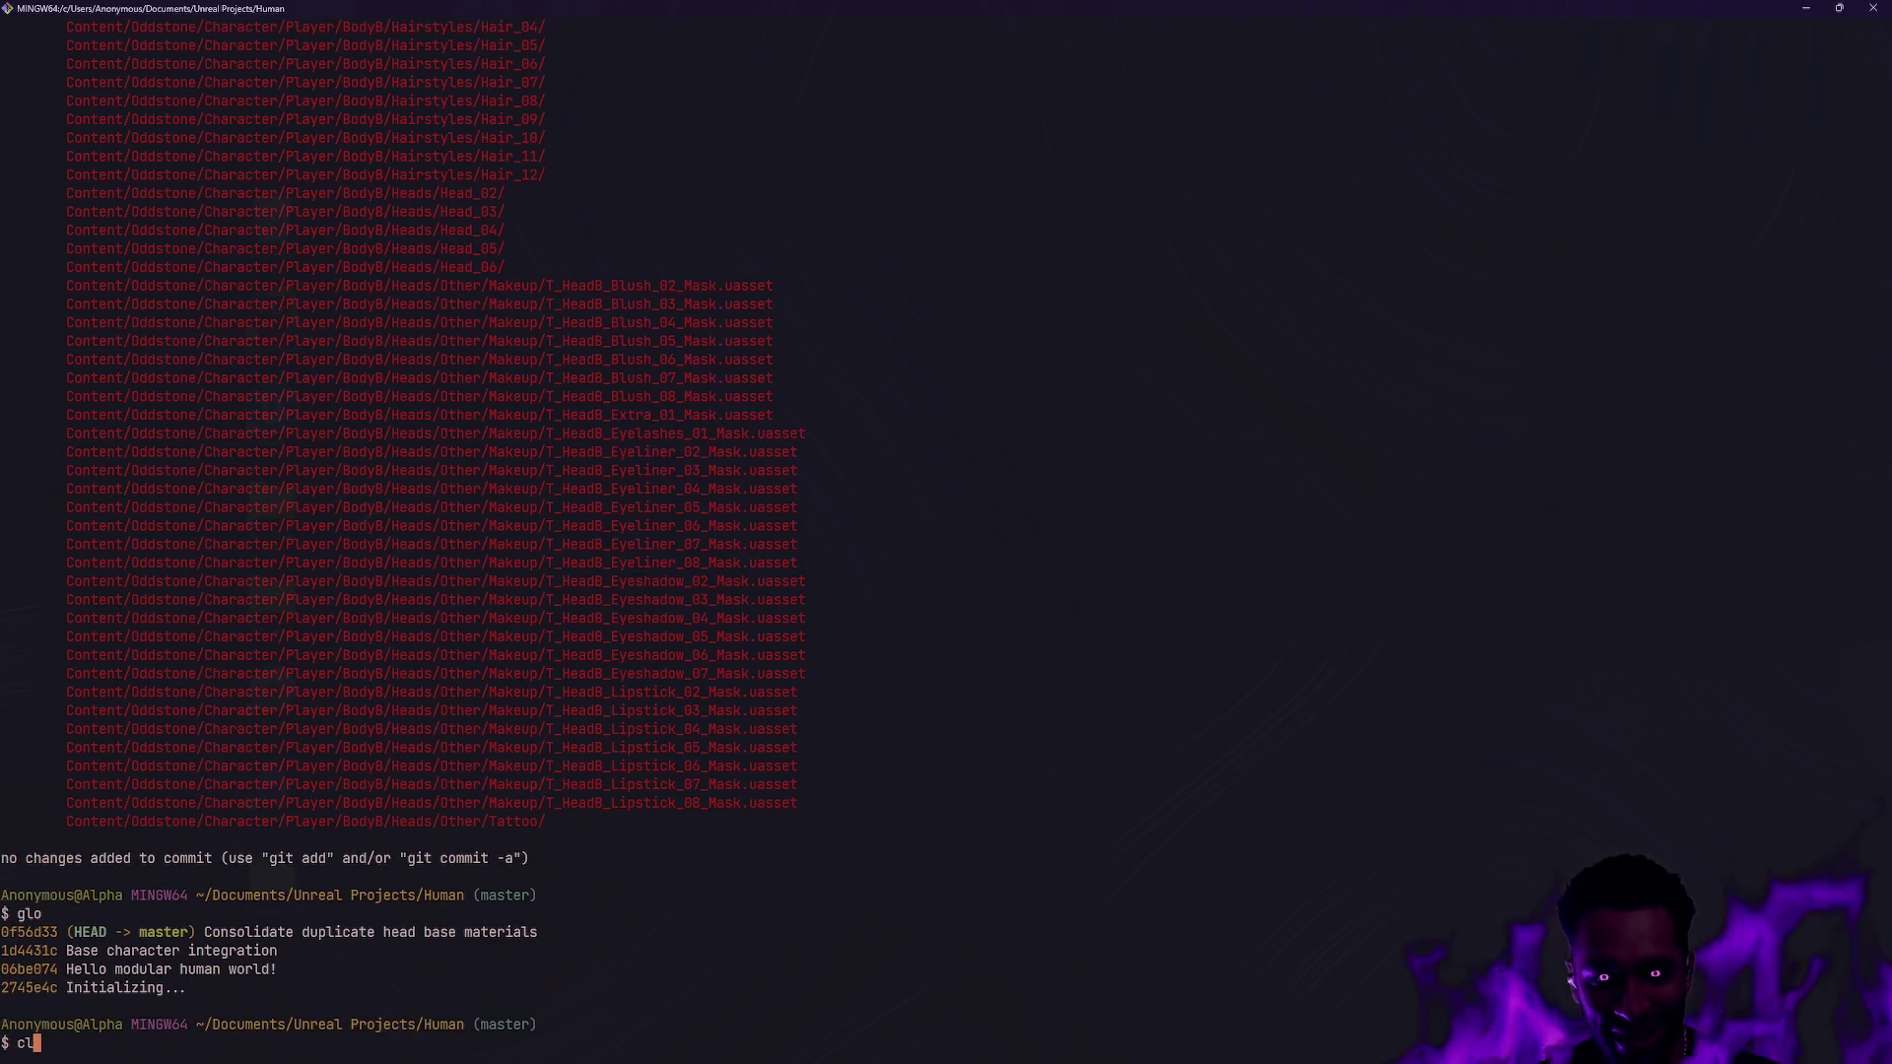
pyautogui.press('Return')
pyautogui.write('gs')
pyautogui.press('Return')
# Scroll through the status output and run 'git restore .' to discard all modifications.
pyautogui.scroll(2, 909, 895)
pyautogui.scroll(19, 910, 895)
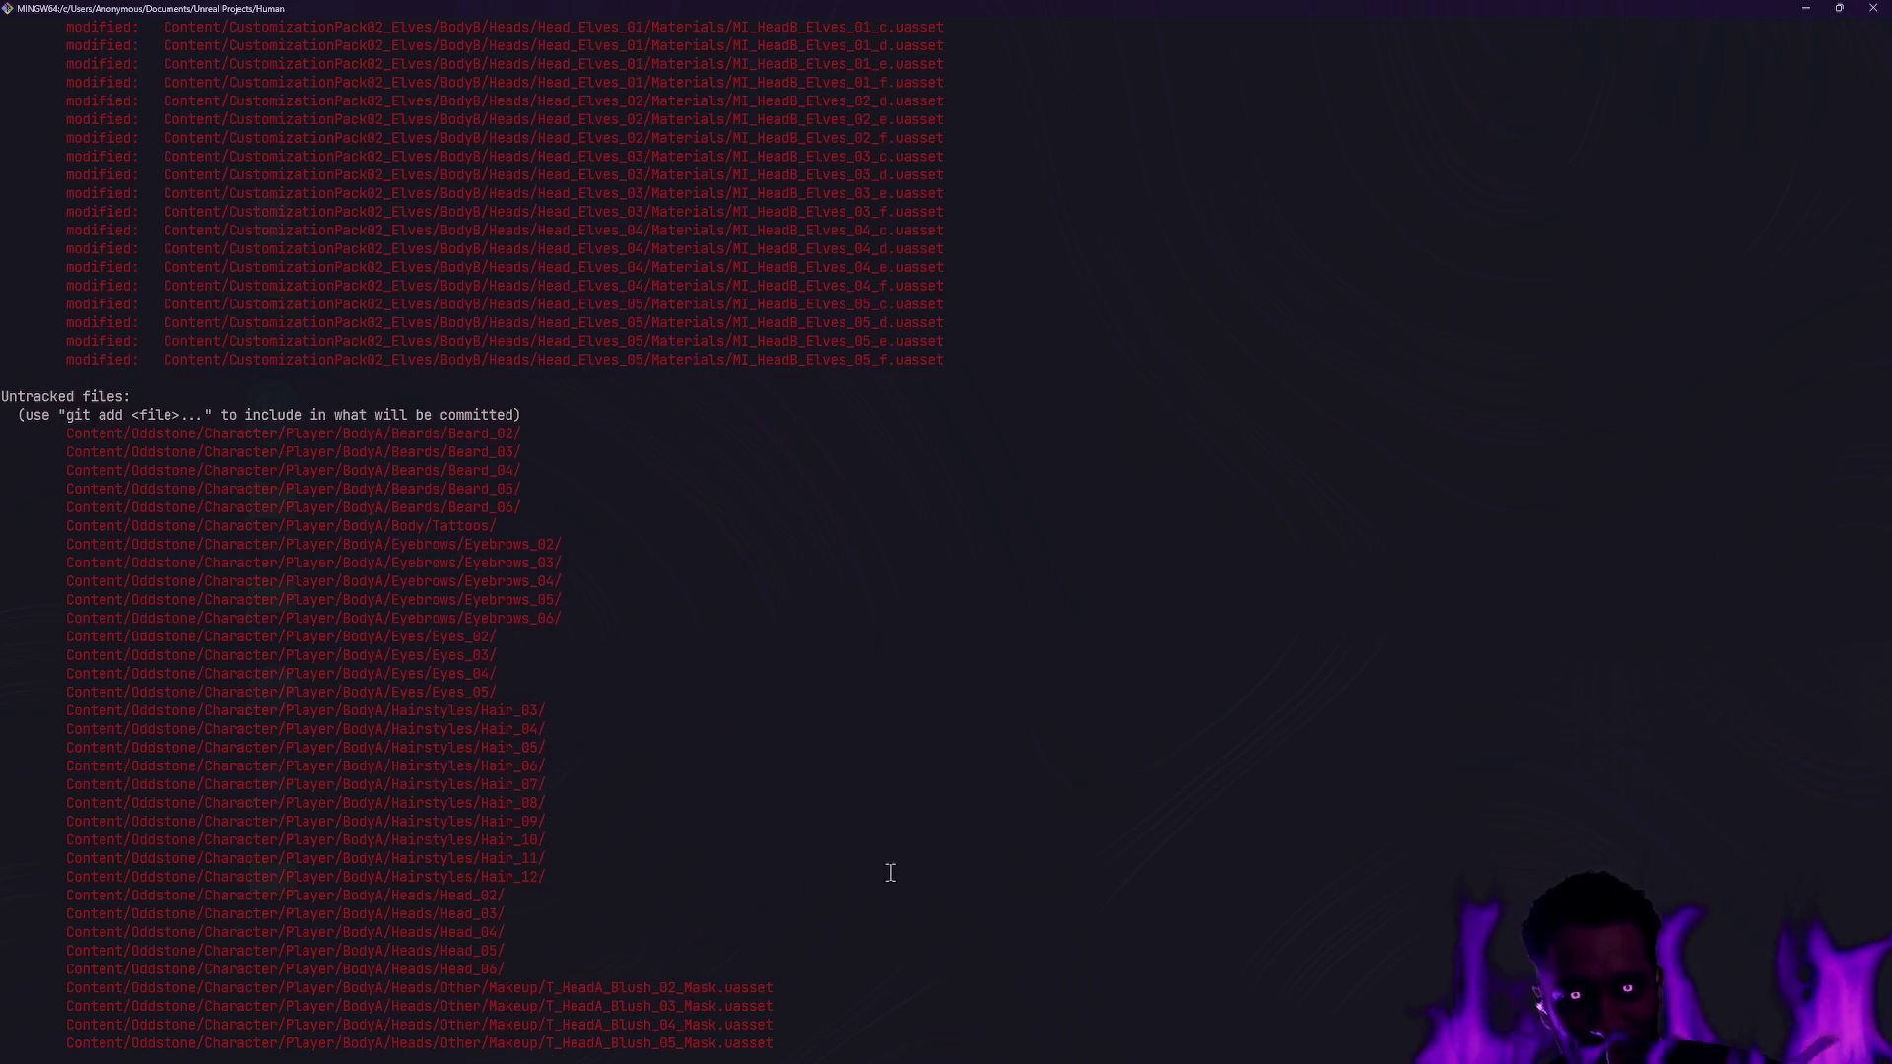
pyautogui.scroll(6, 892, 874)
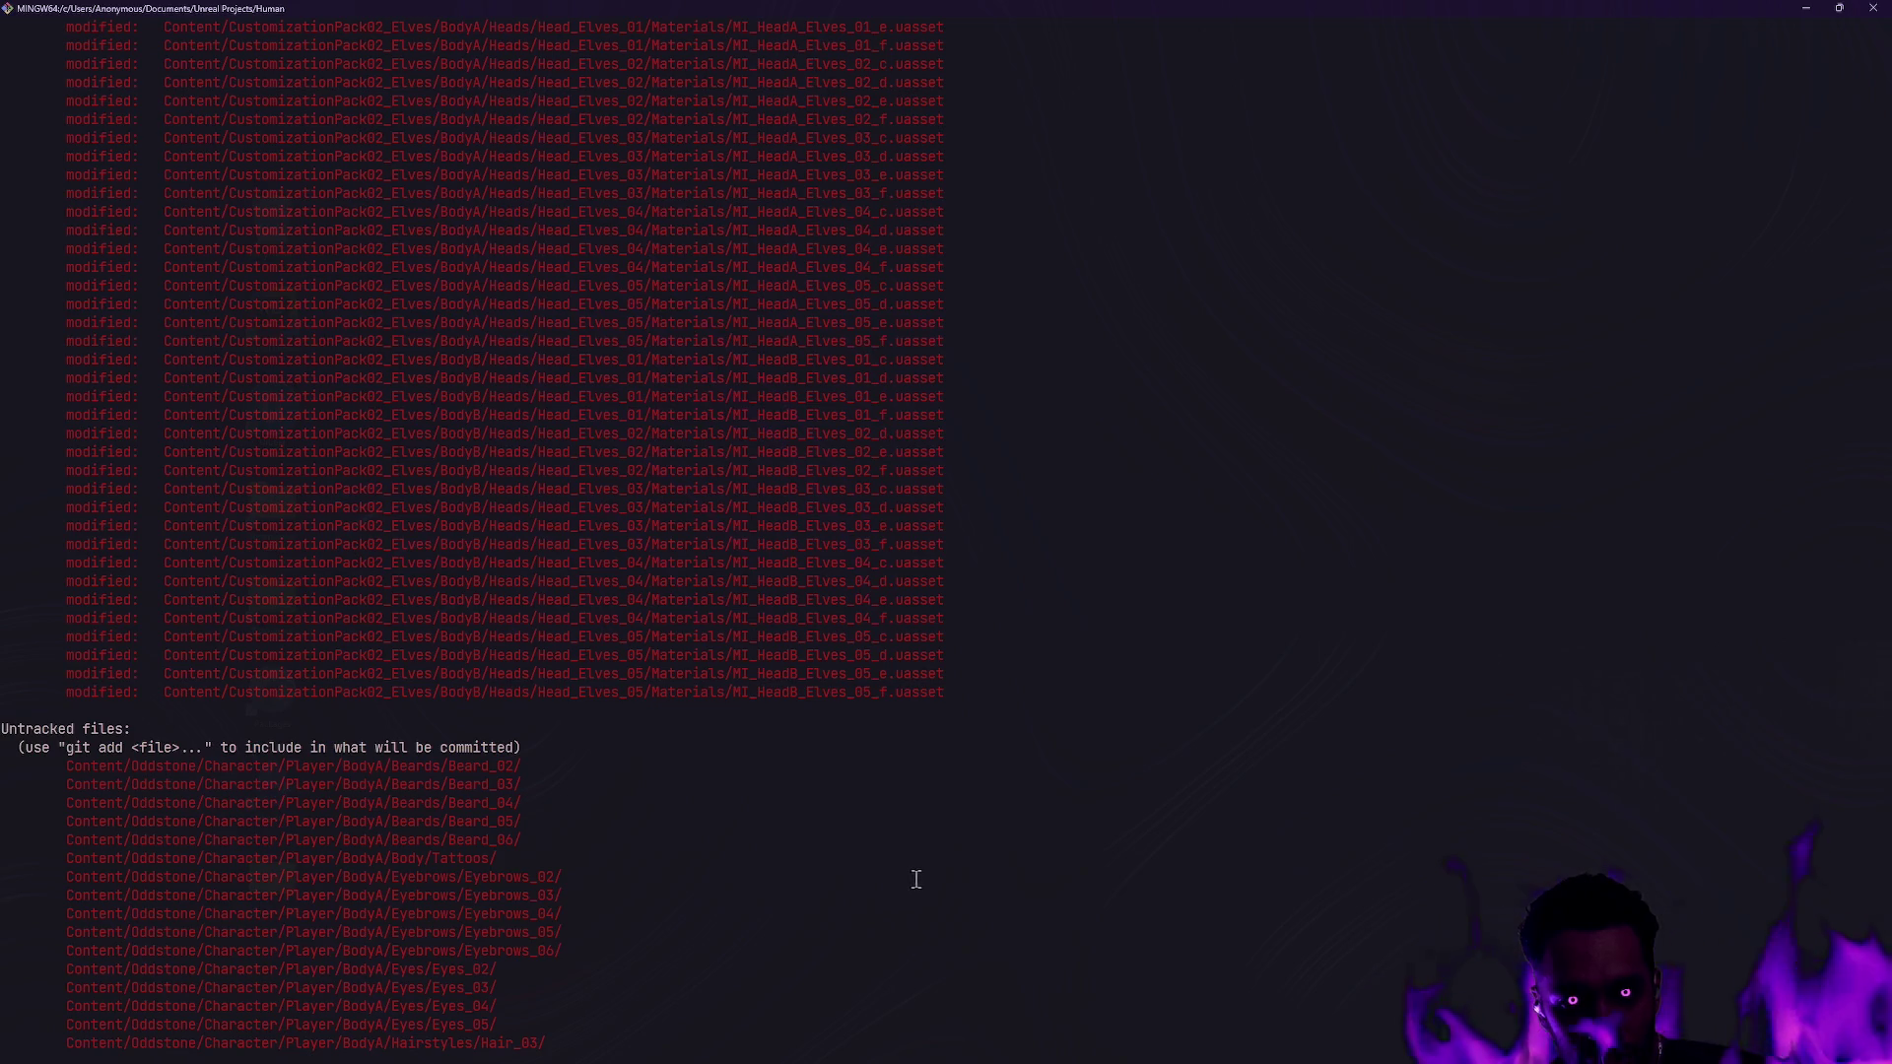
pyautogui.scroll(15, 919, 876)
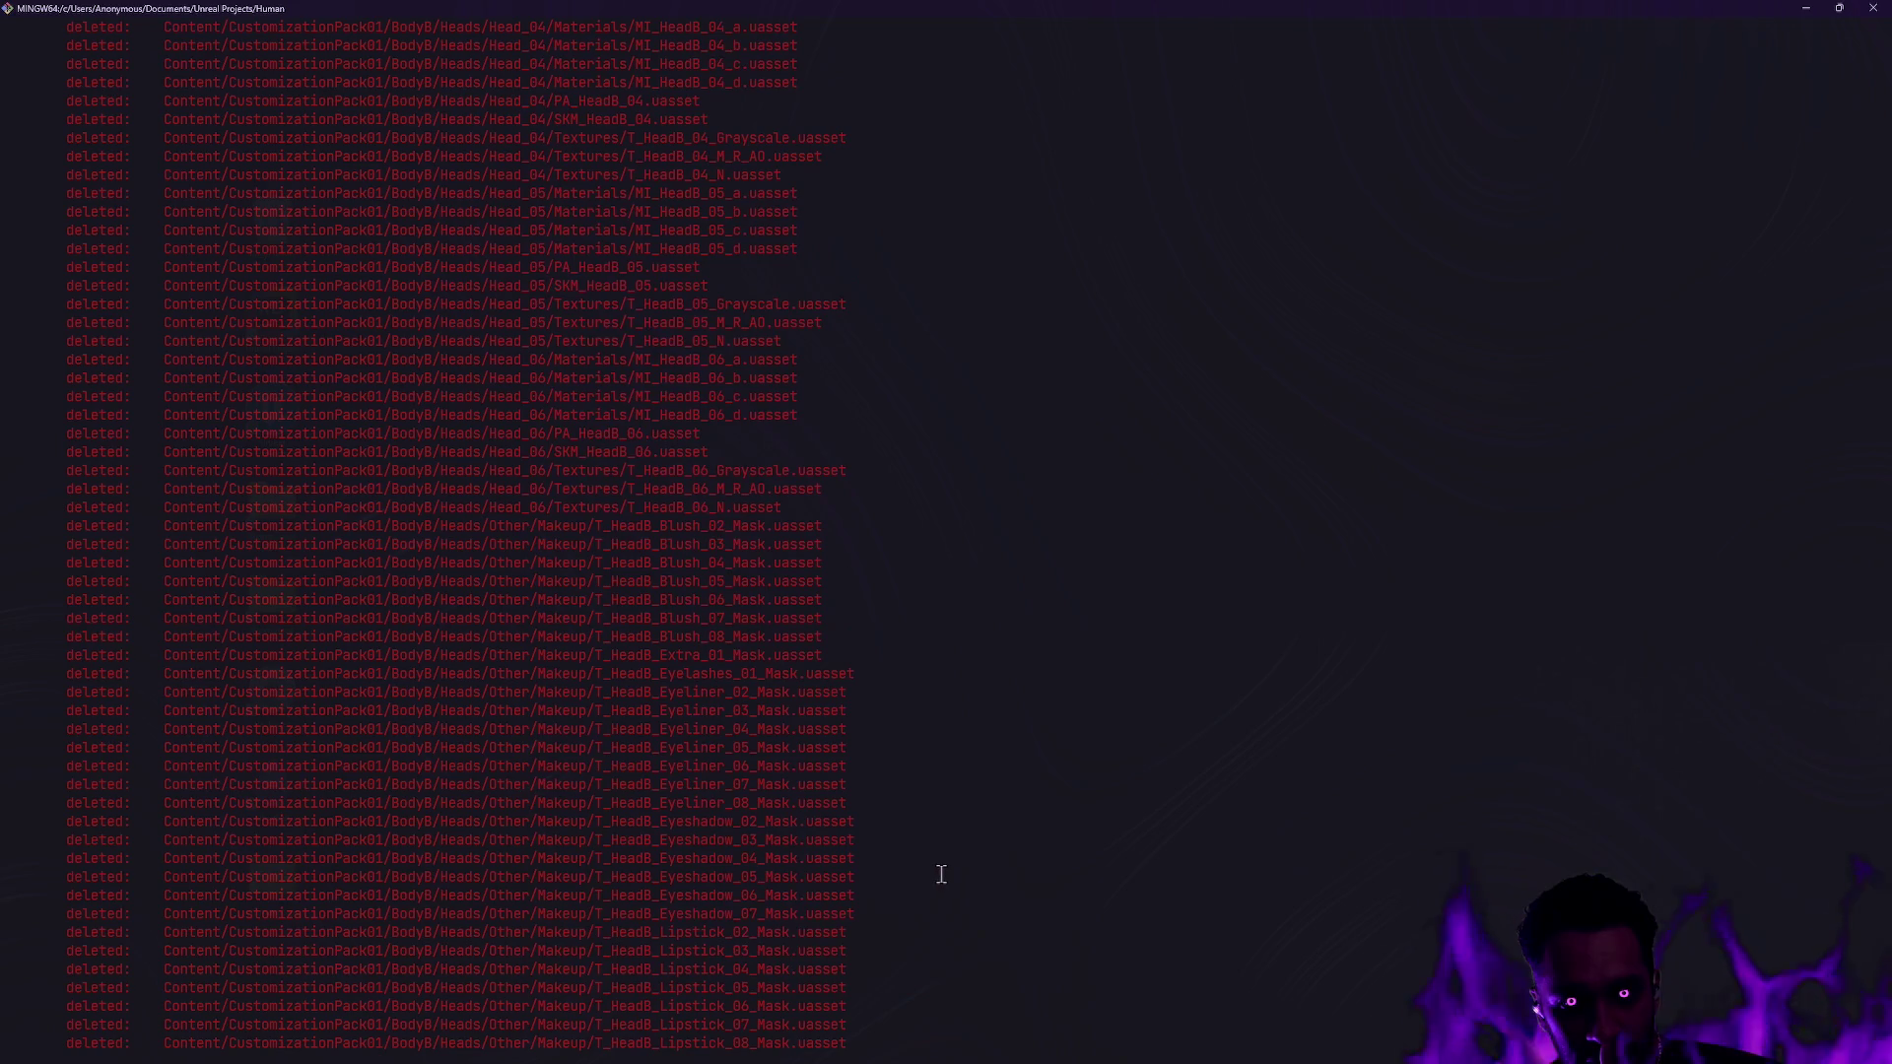
pyautogui.scroll(14, 971, 882)
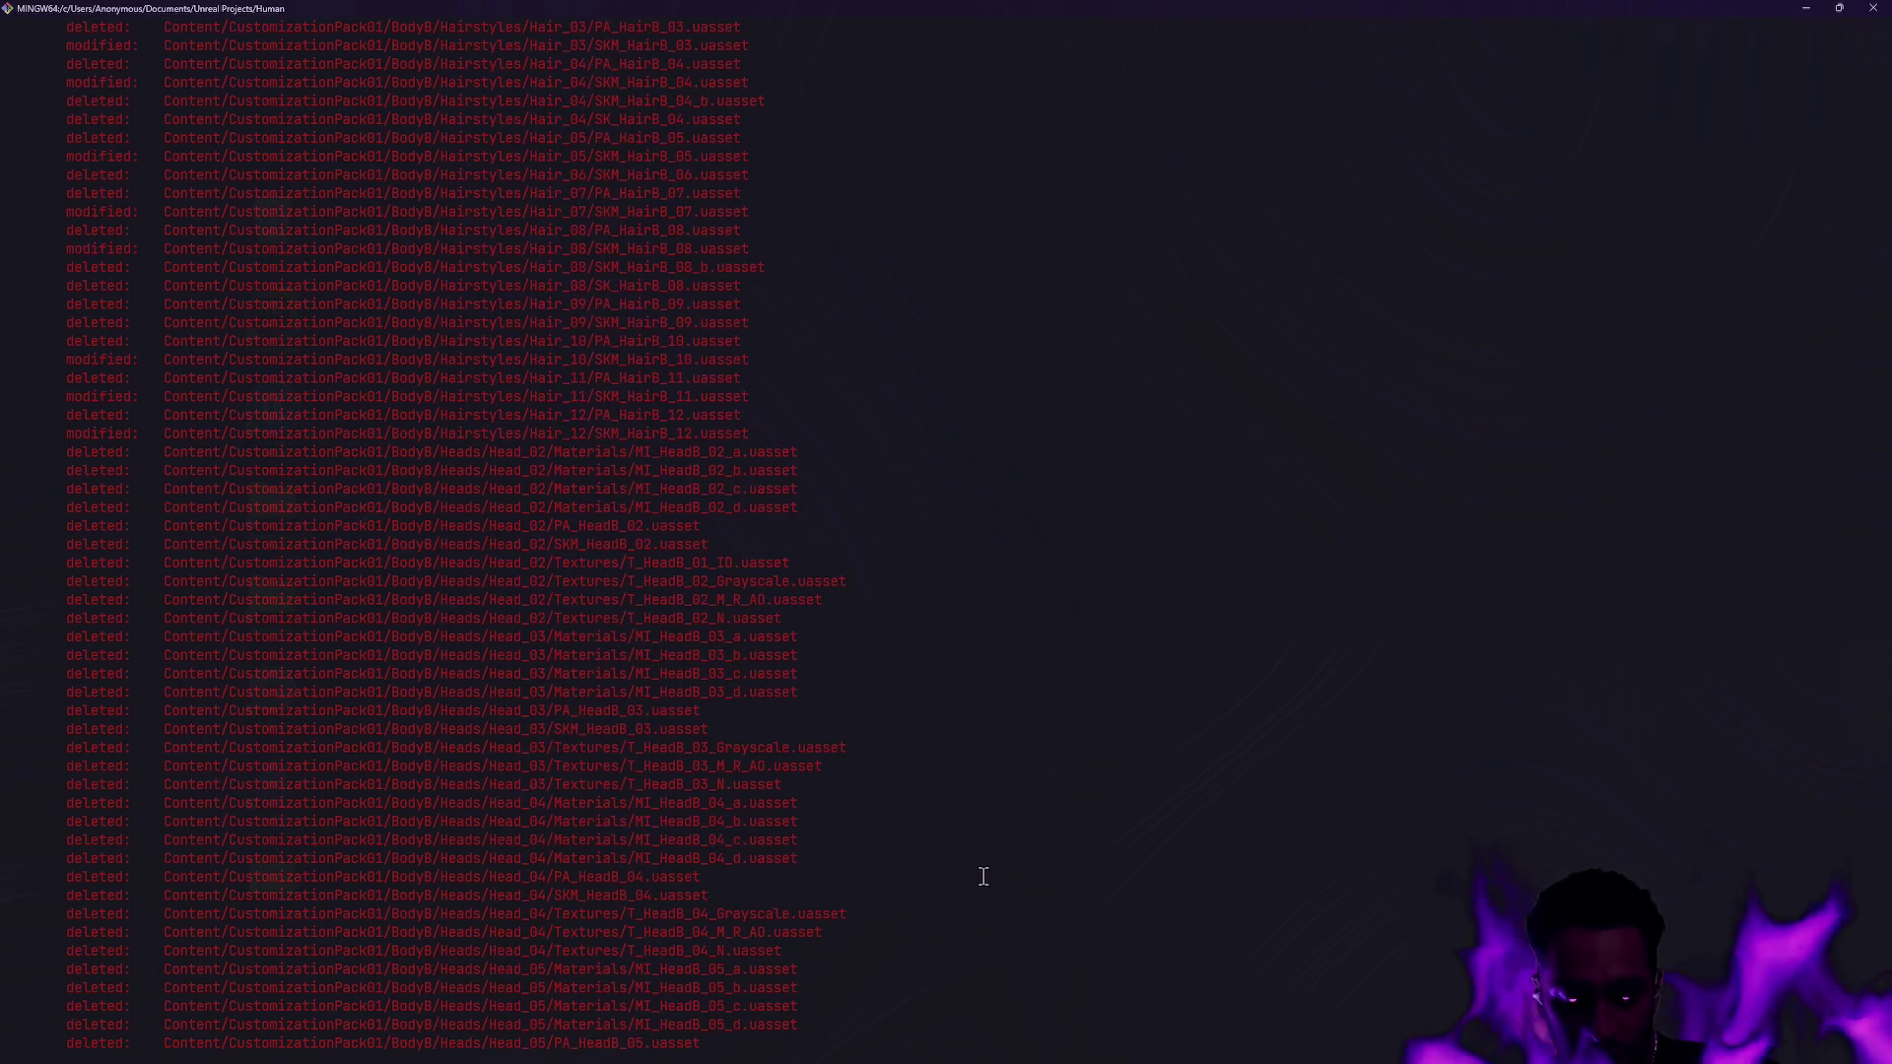
pyautogui.write('git r')
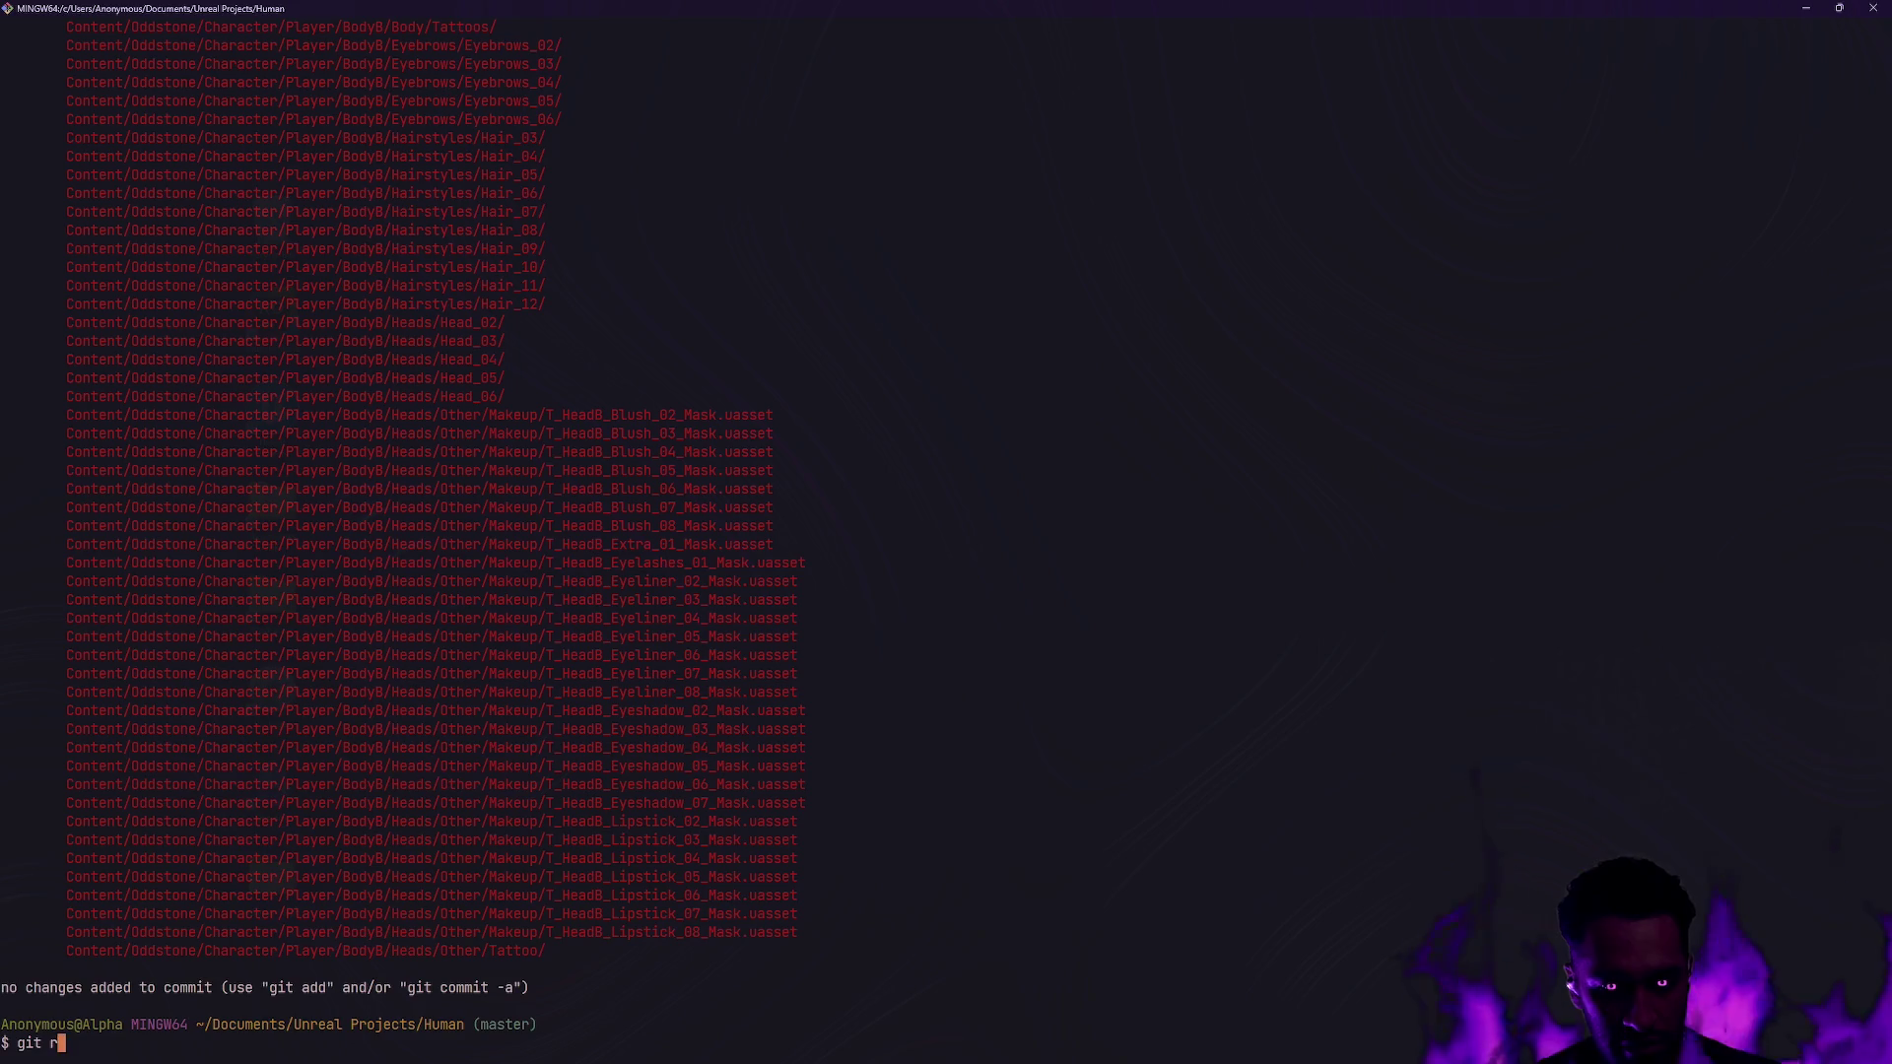
pyautogui.write('estore .')
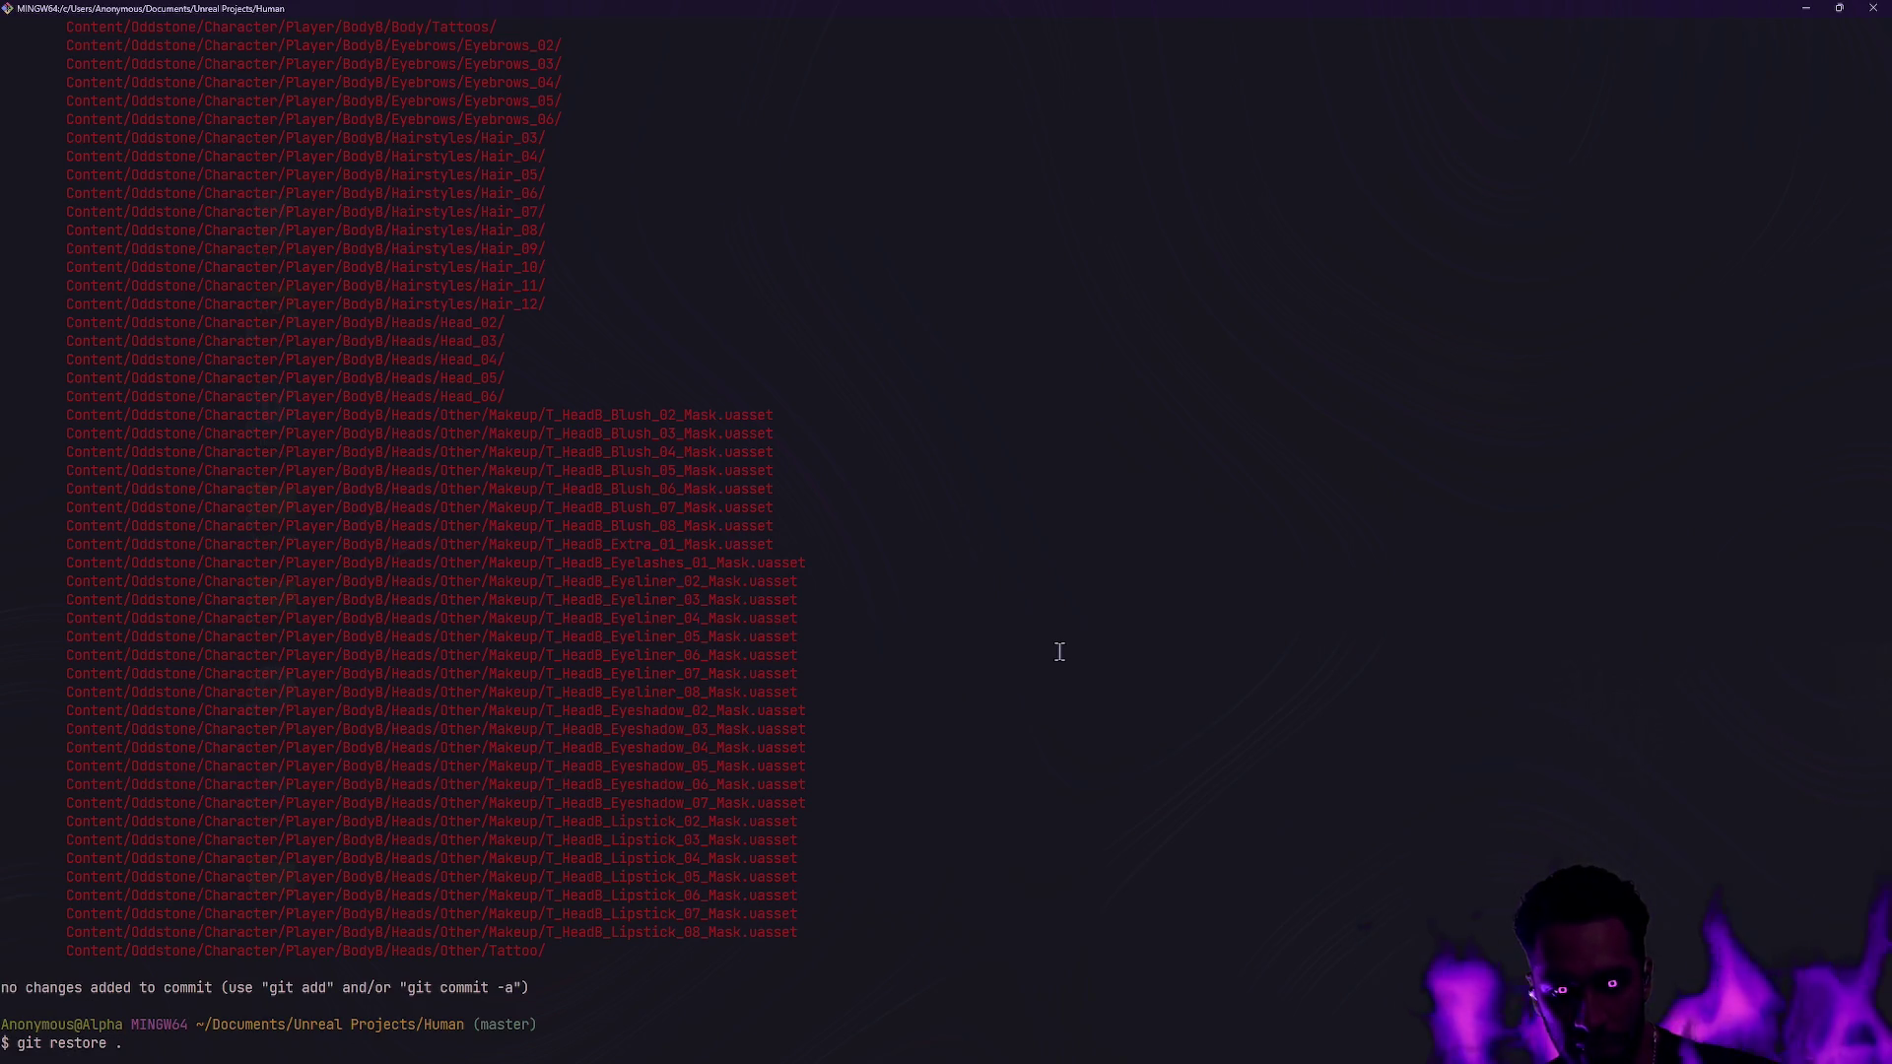
pyautogui.press('Return')
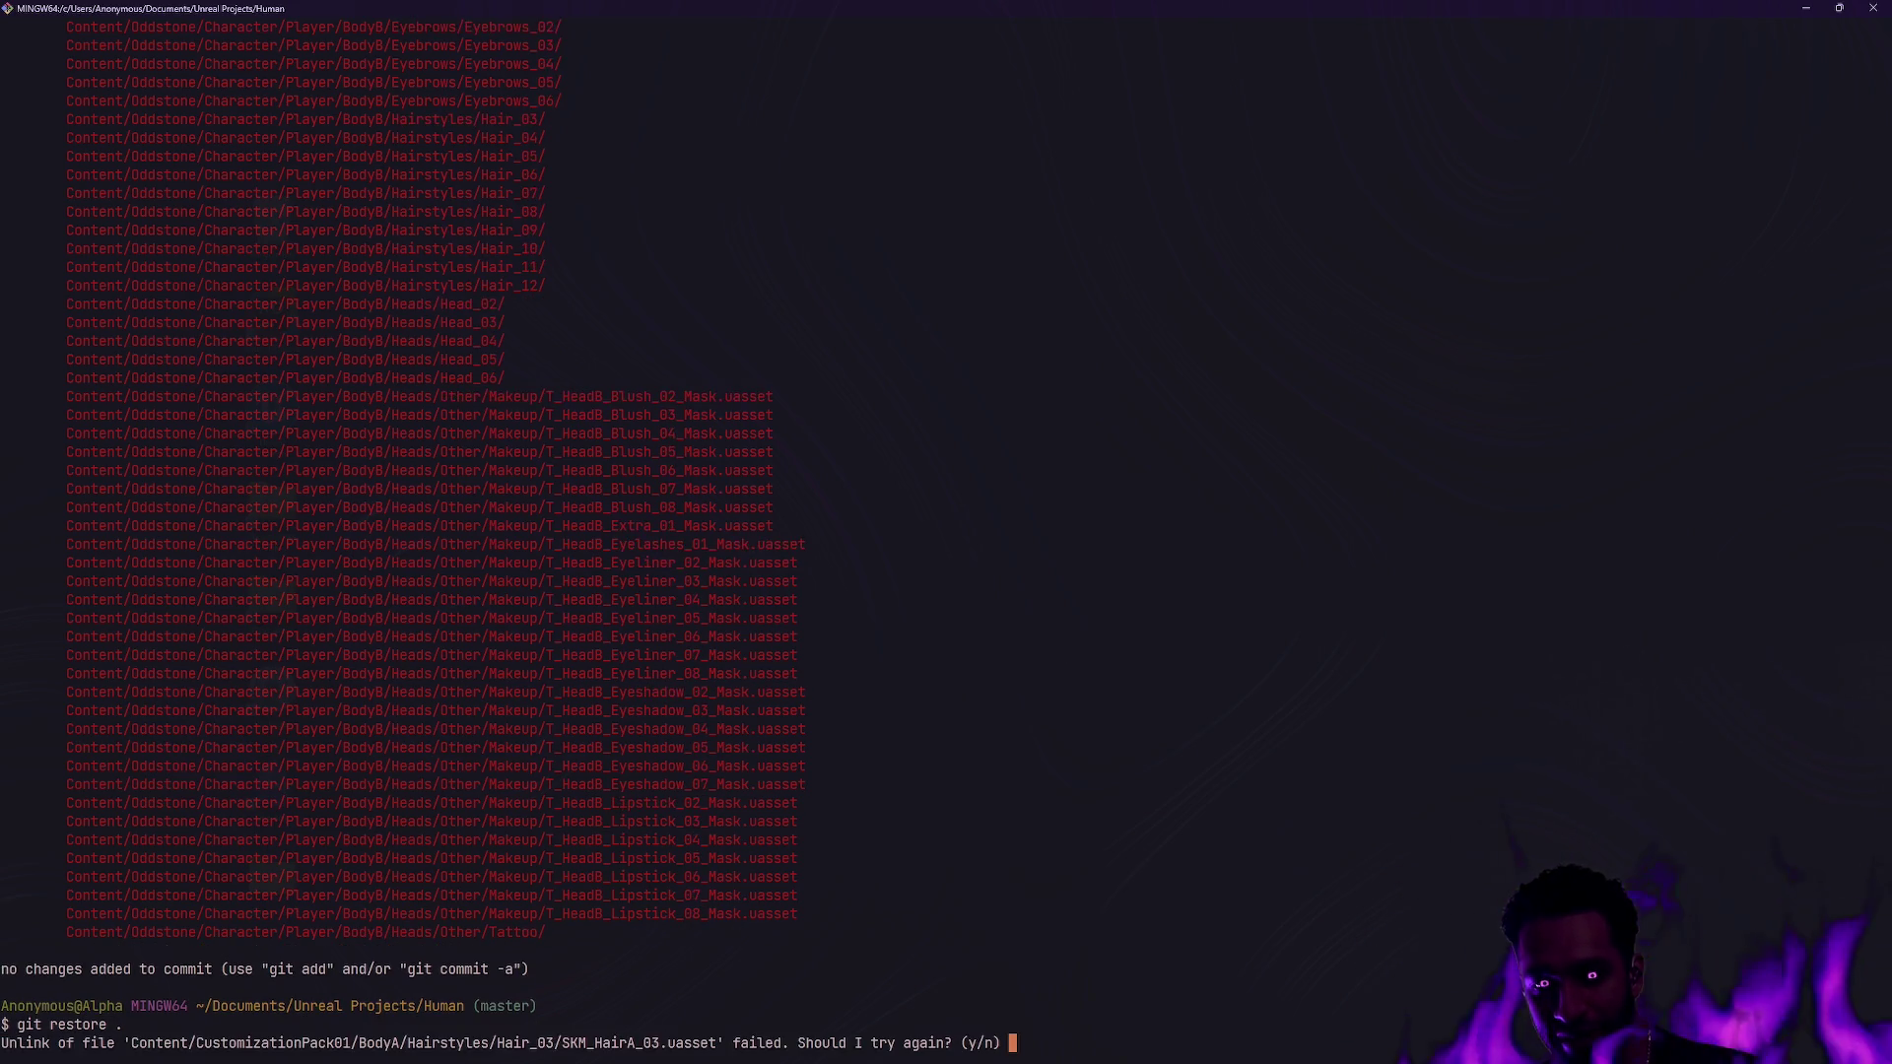
pyautogui.hotkey('alt', 'Tab')
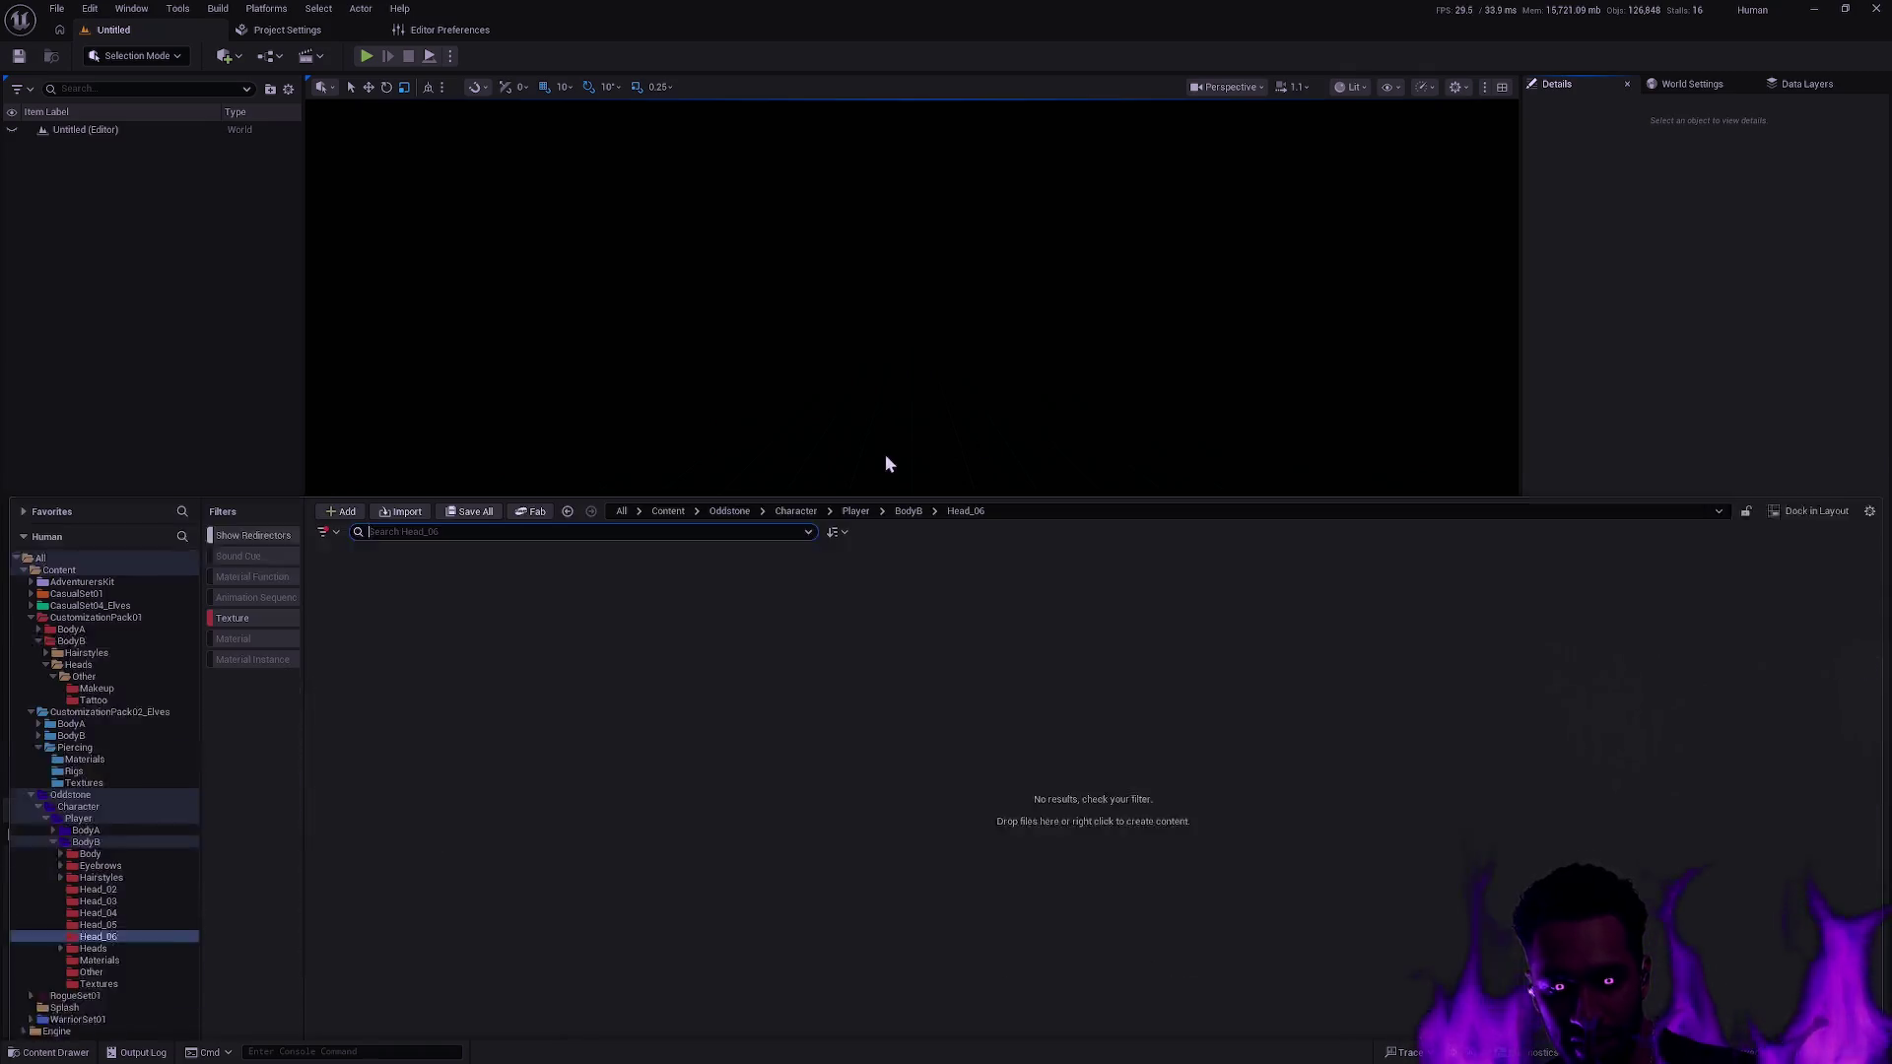
# Collapse the Content Browser folders and quit Unreal without saving pending assets.
pyautogui.keyDown('ctrl'); pyautogui.click(33, 755); pyautogui.keyUp('ctrl')
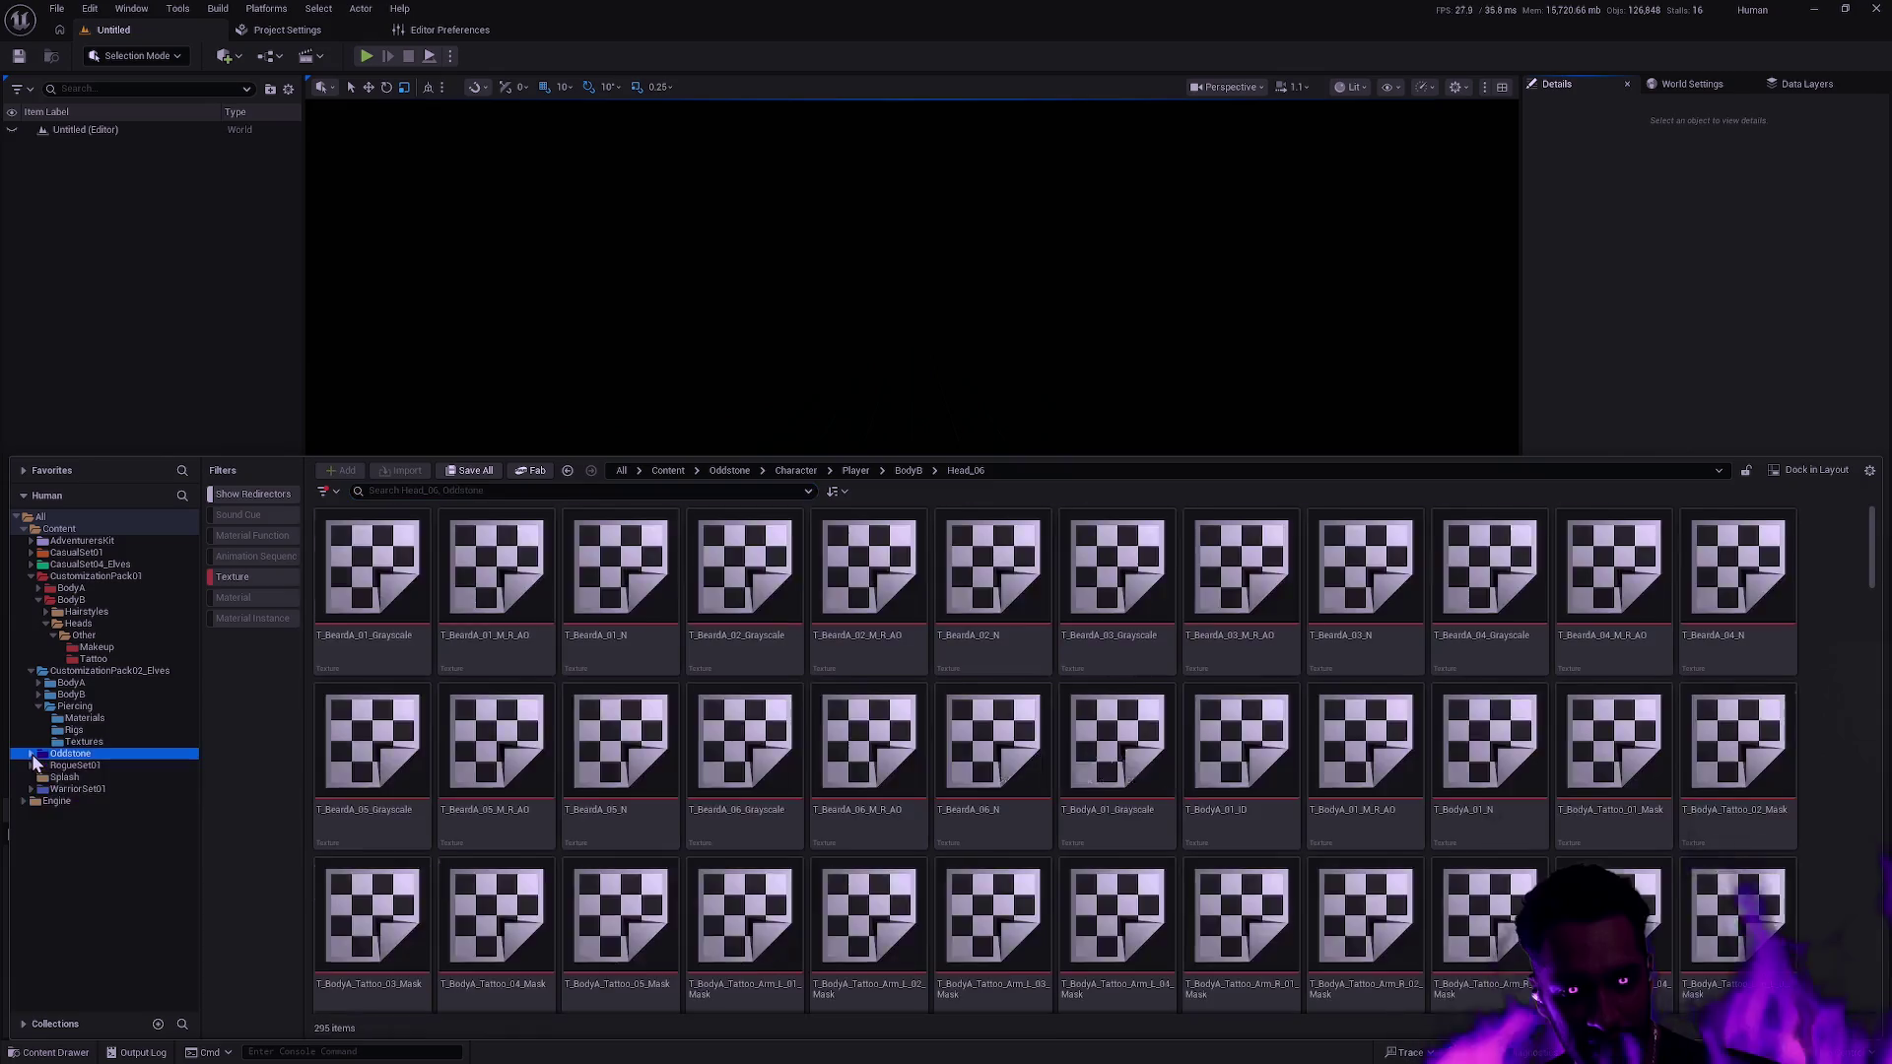
pyautogui.click(44, 706)
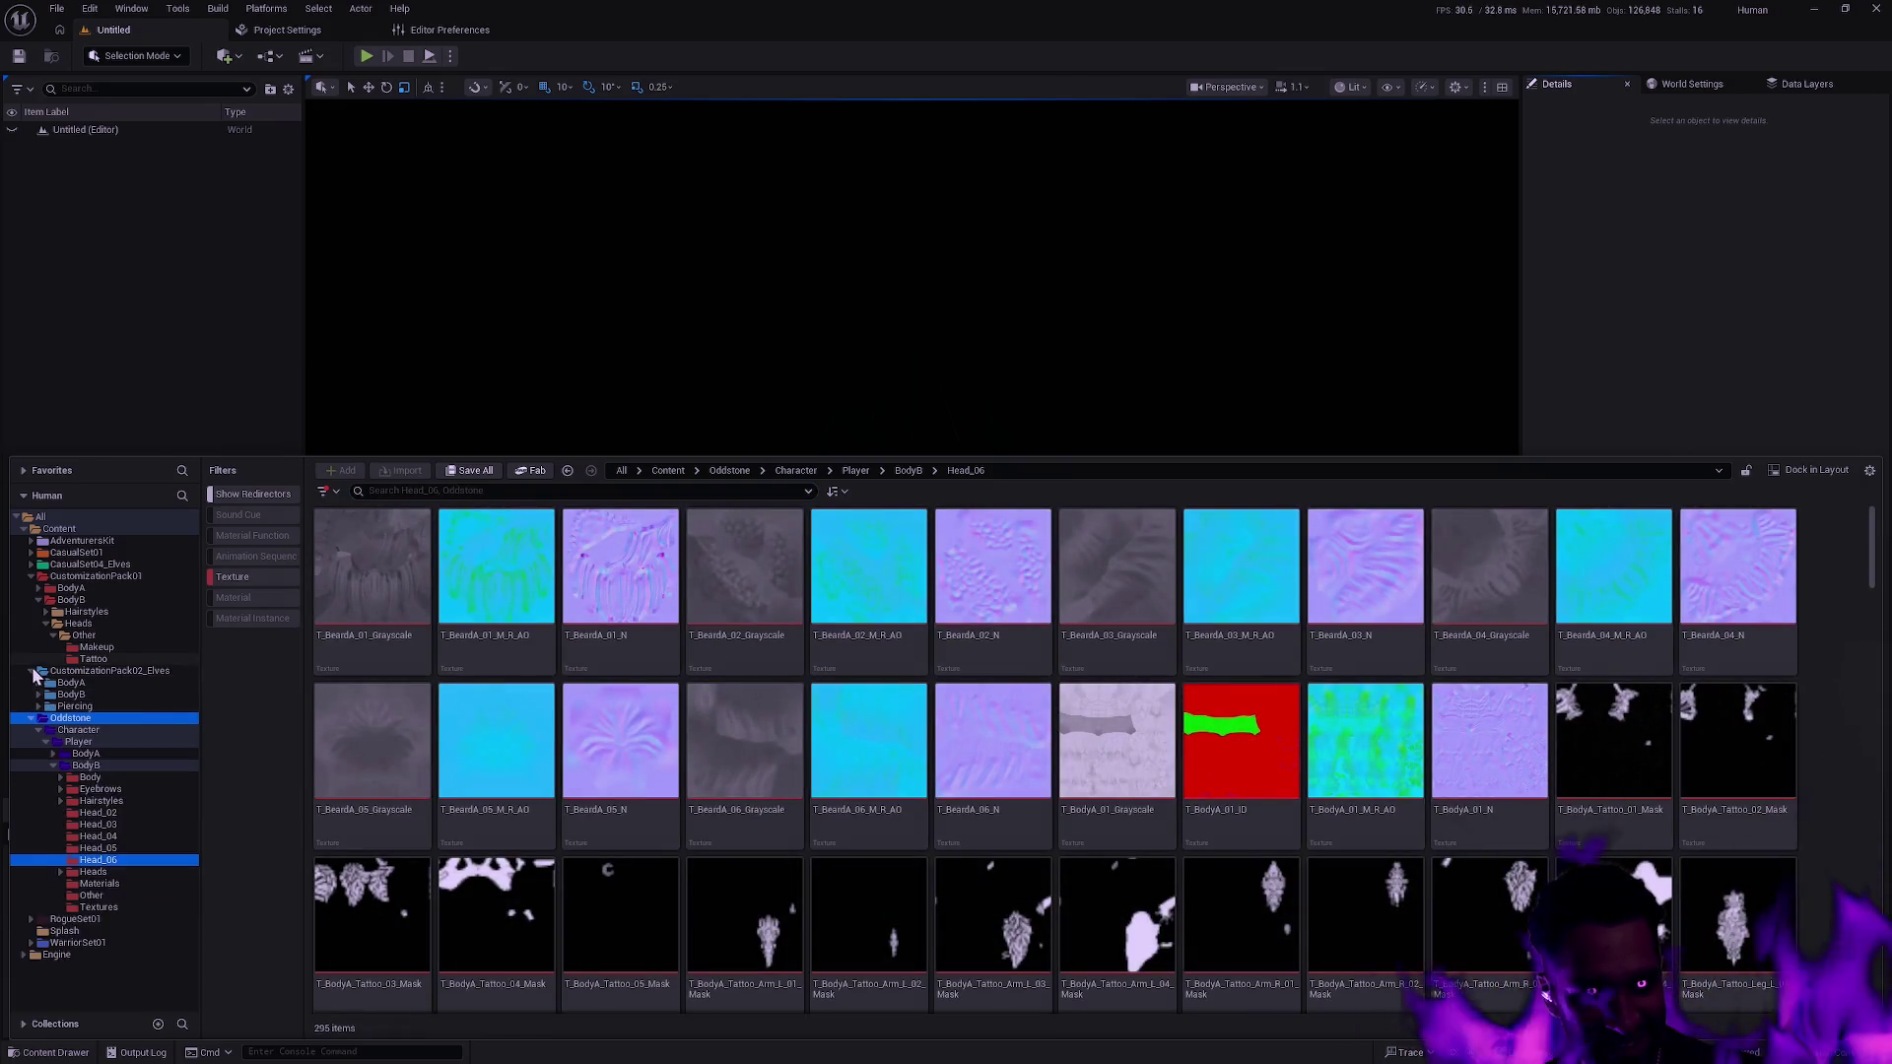
pyautogui.click(31, 671)
pyautogui.click(31, 577)
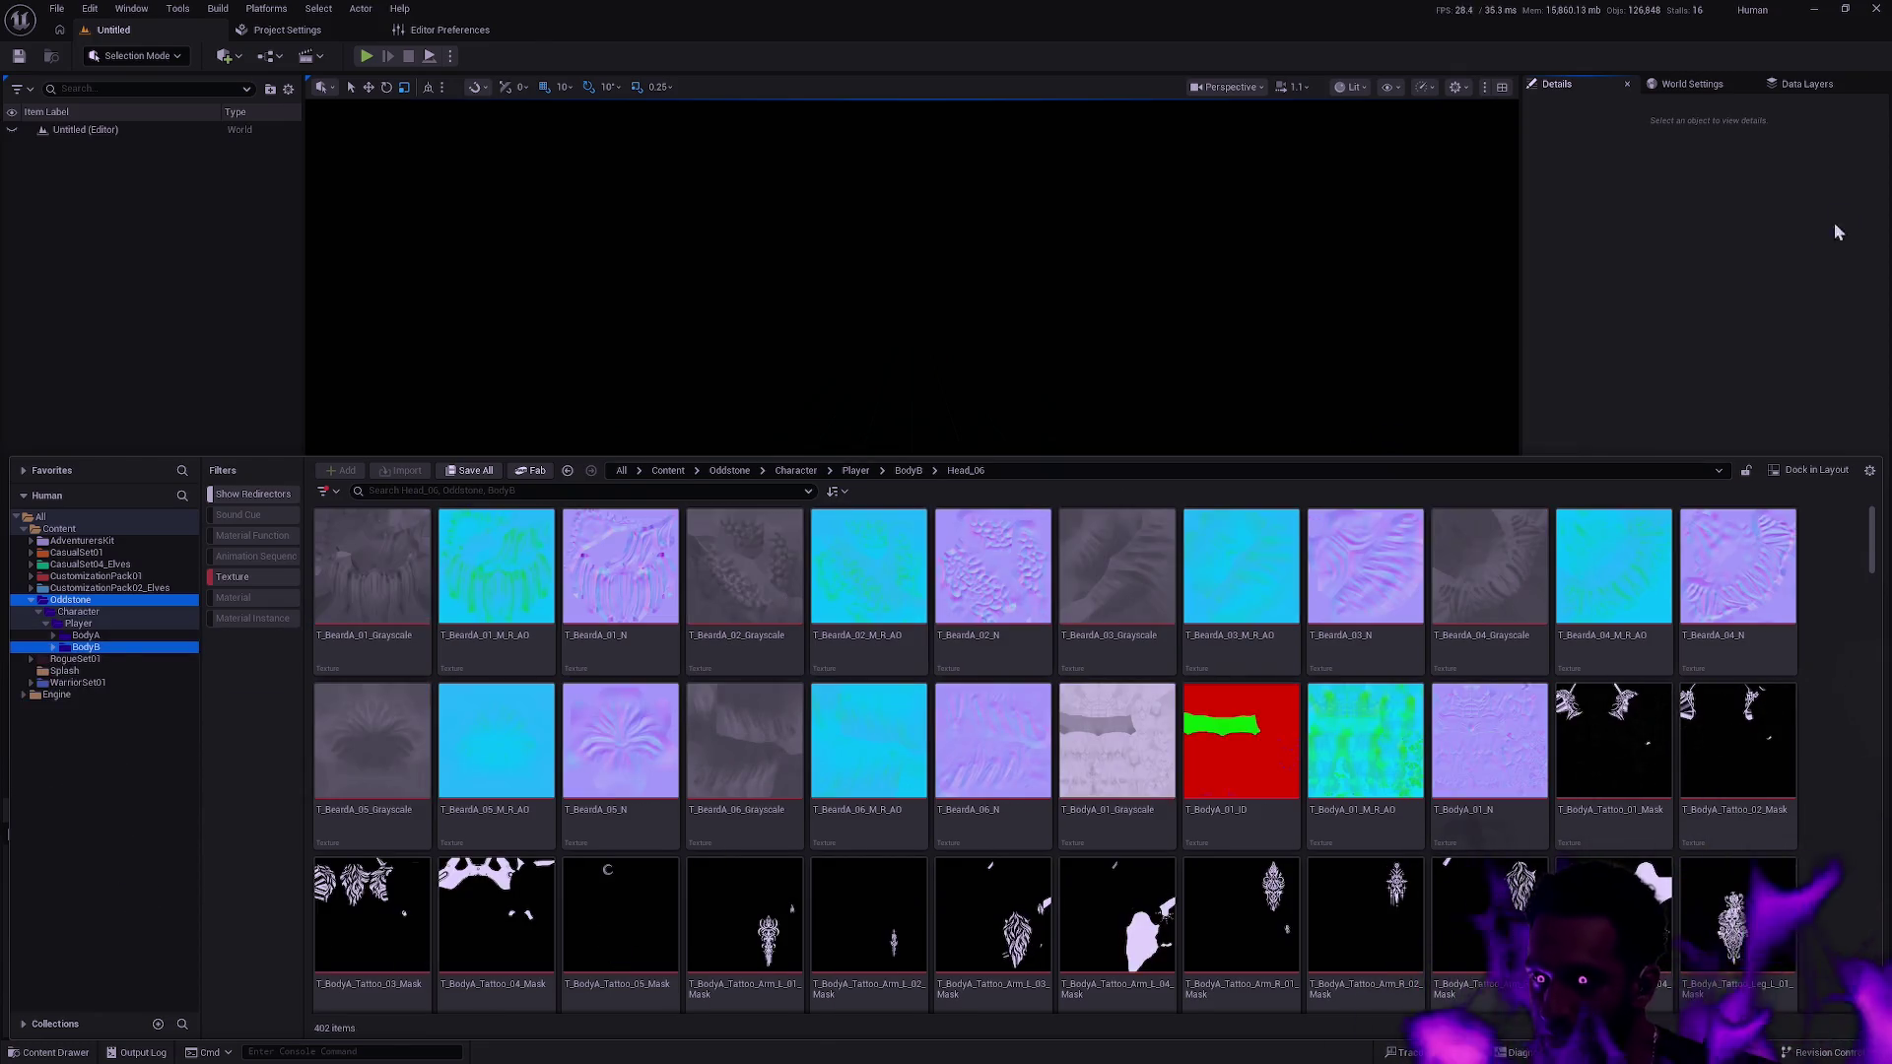
pyautogui.click(1876, 9)
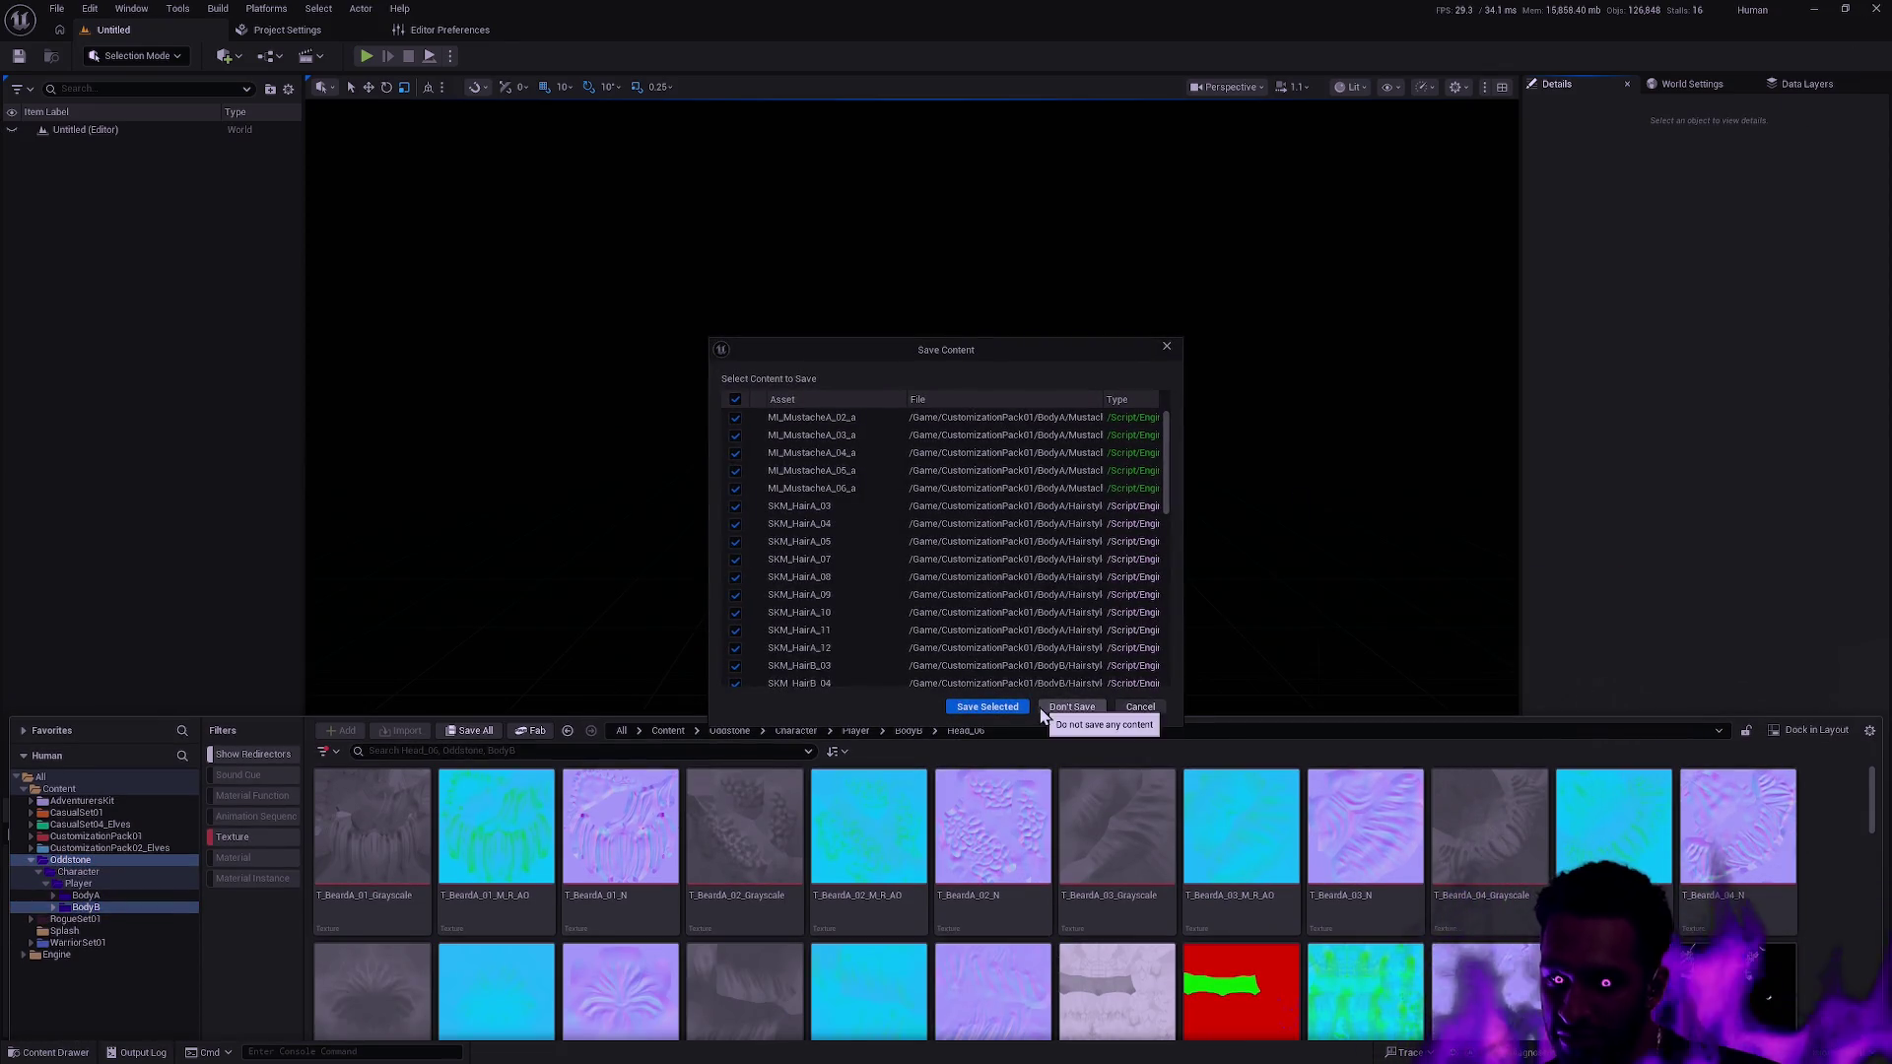
pyautogui.click(1072, 707)
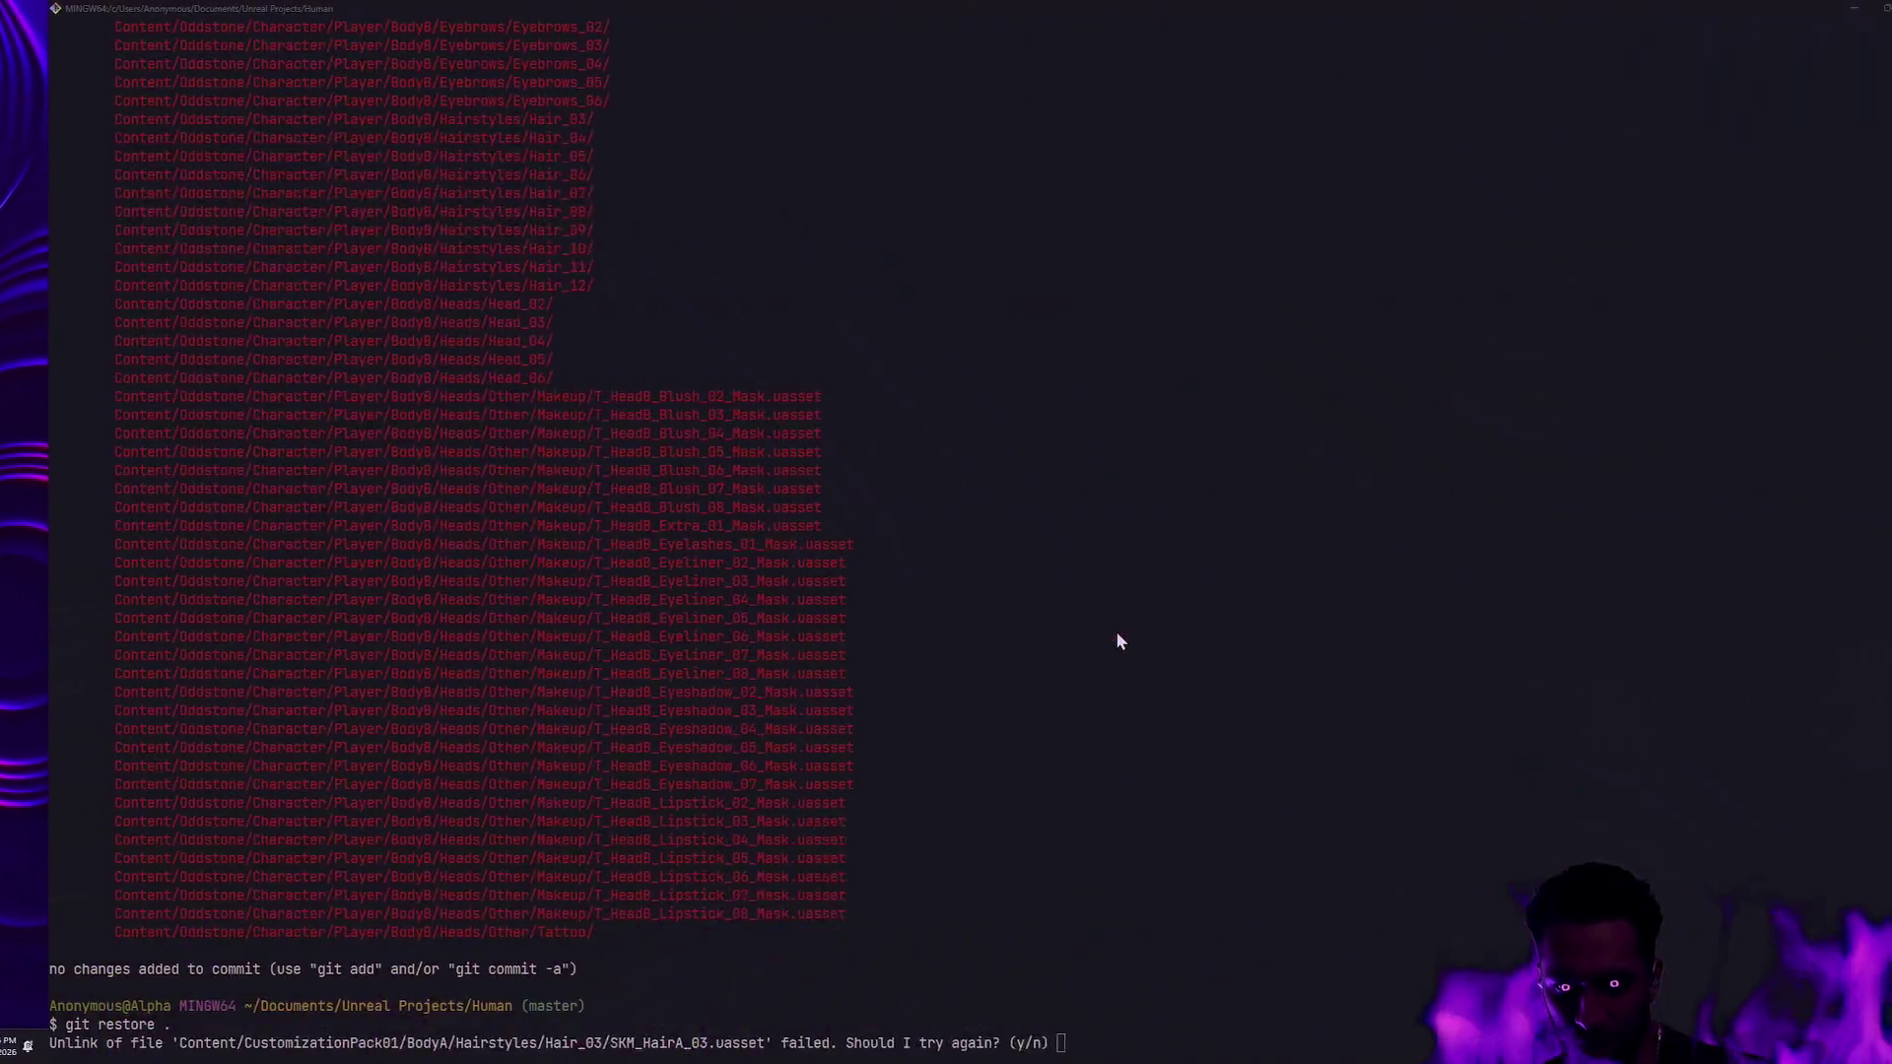
# Answer yes to the unlink retry prompt, then check git status and rerun 'git restore .'.
pyautogui.click(1208, 698)
pyautogui.press('Return')
pyautogui.write('y')
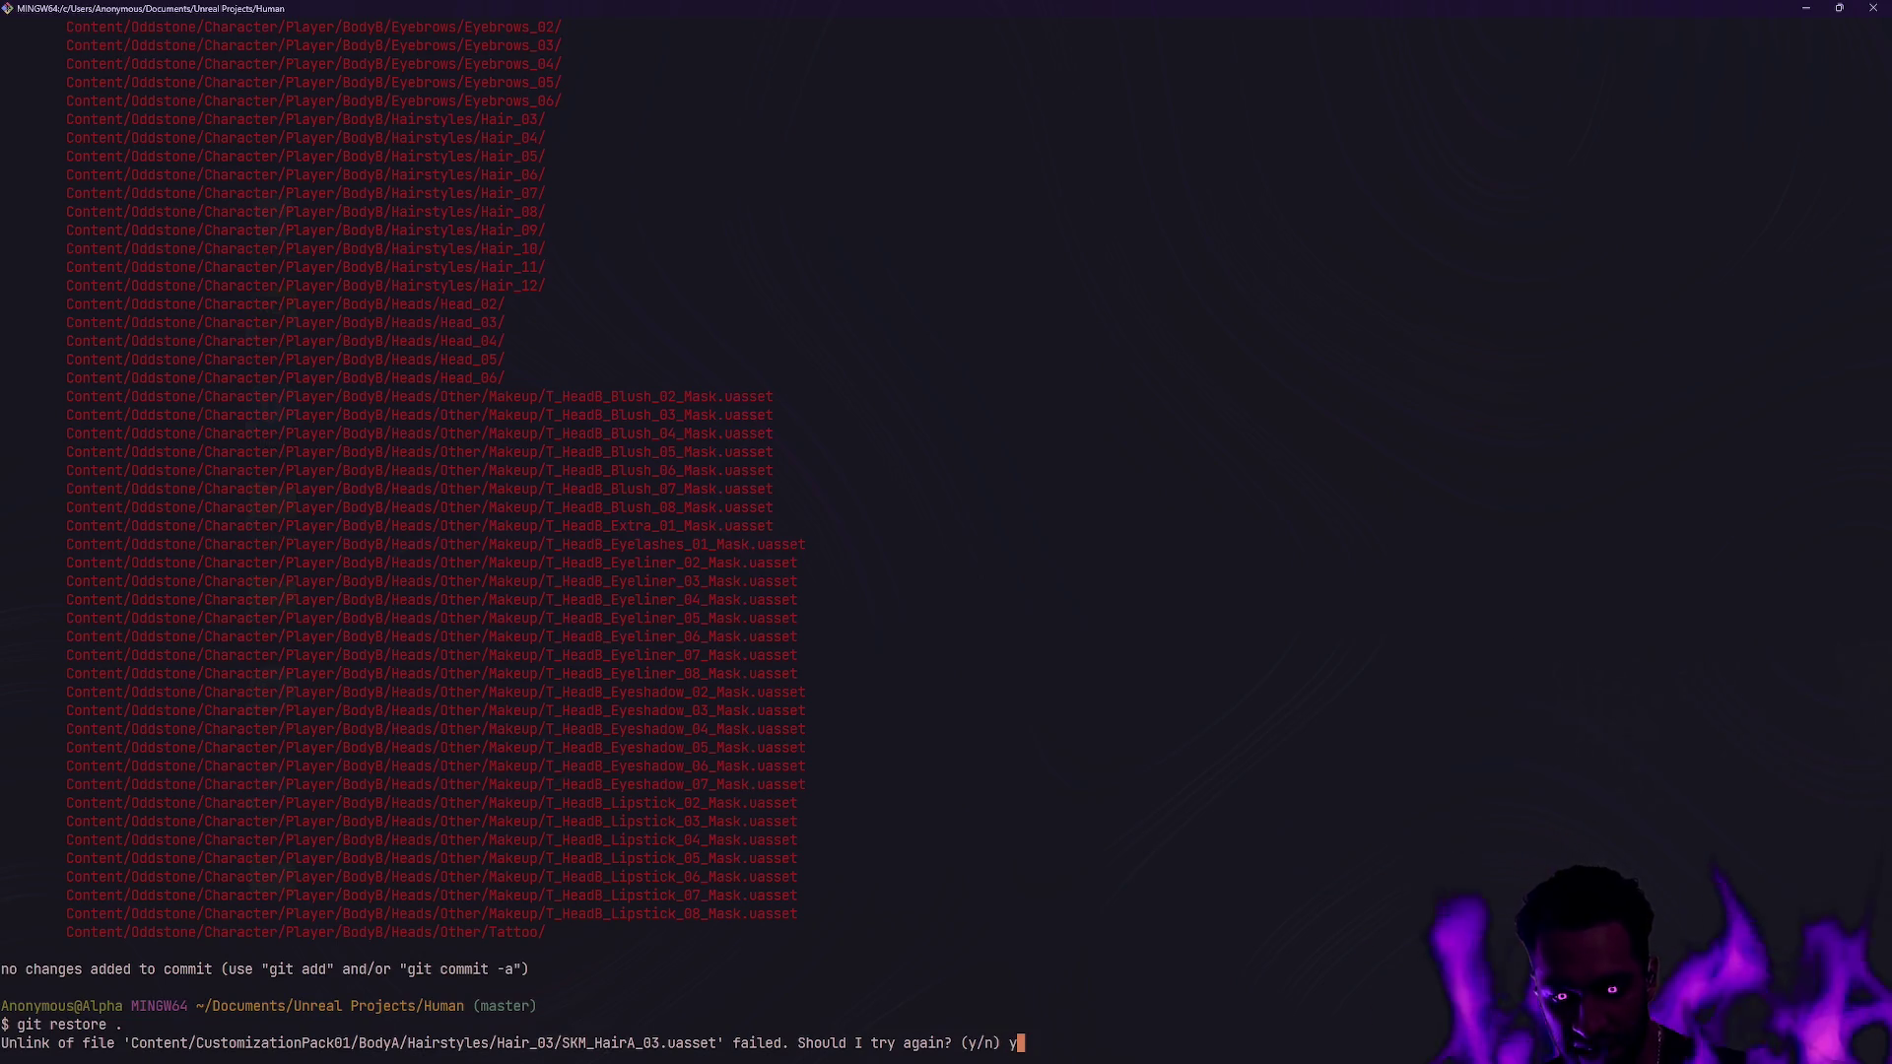
pyautogui.press('Return')
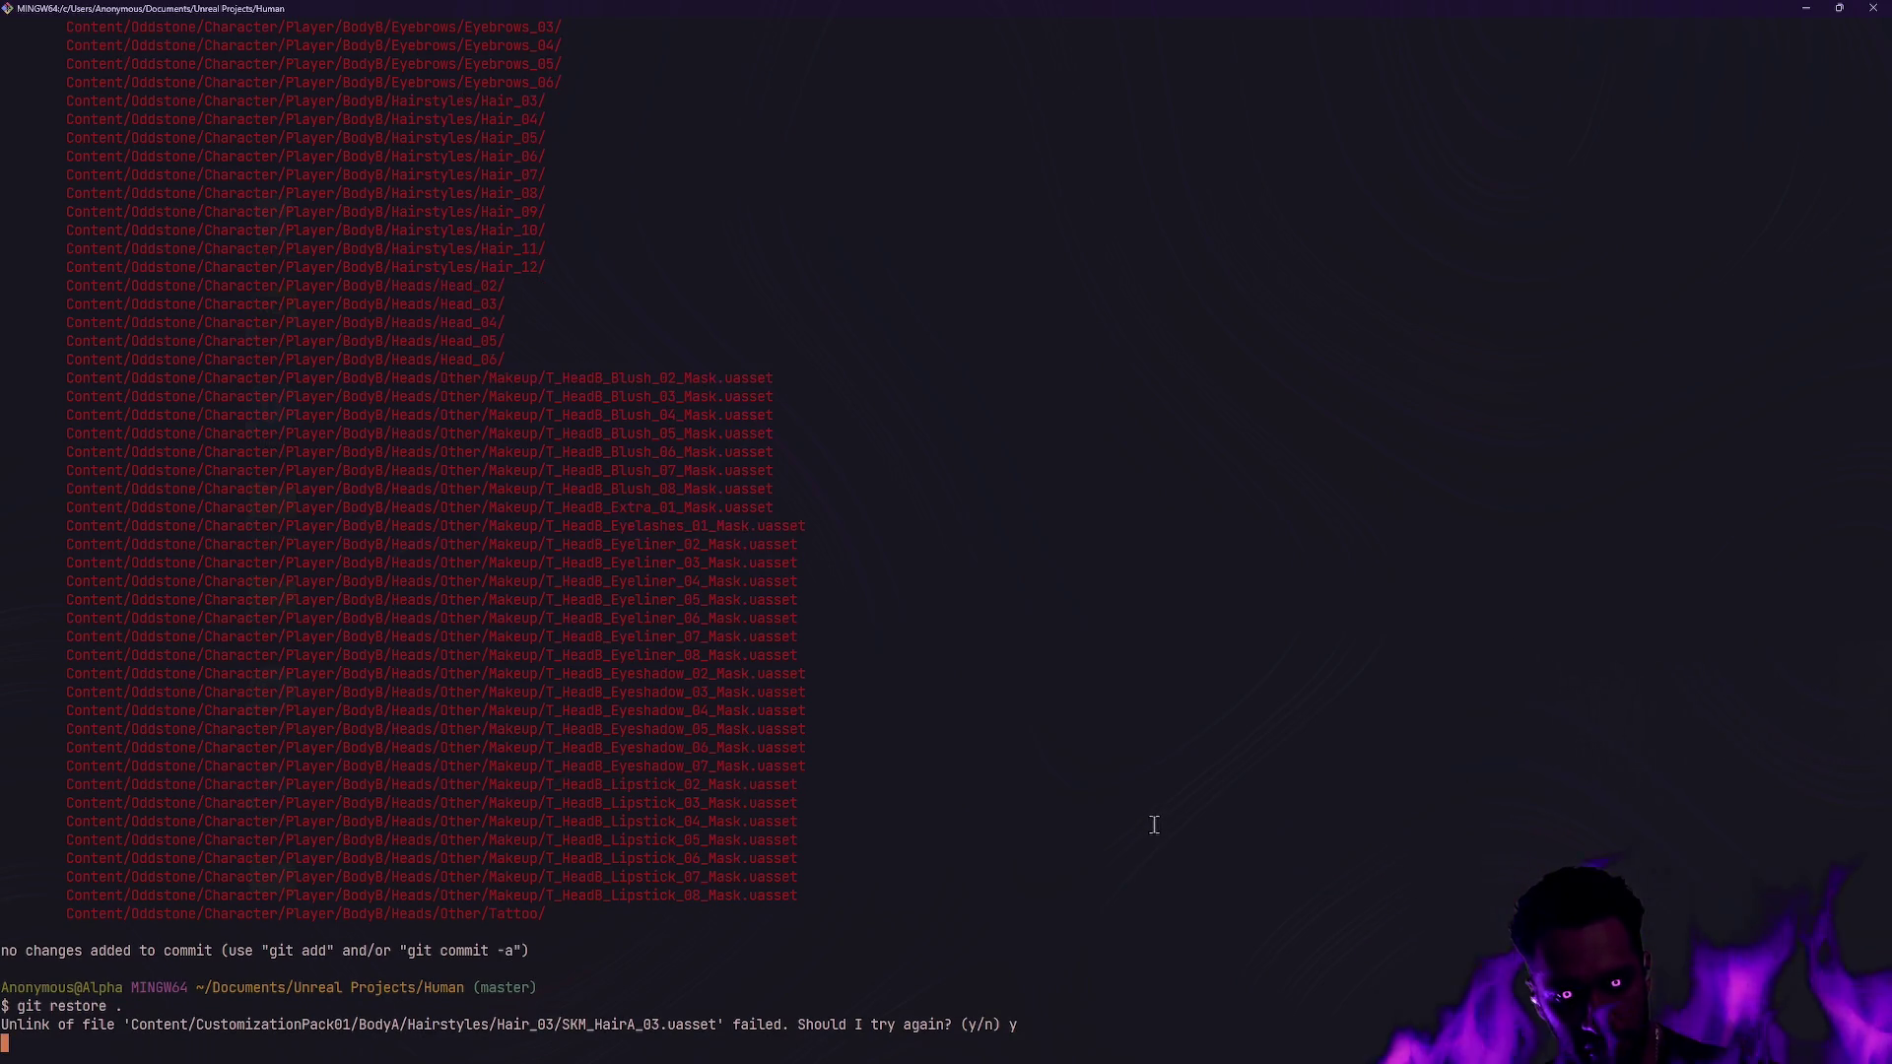
pyautogui.write('clear')
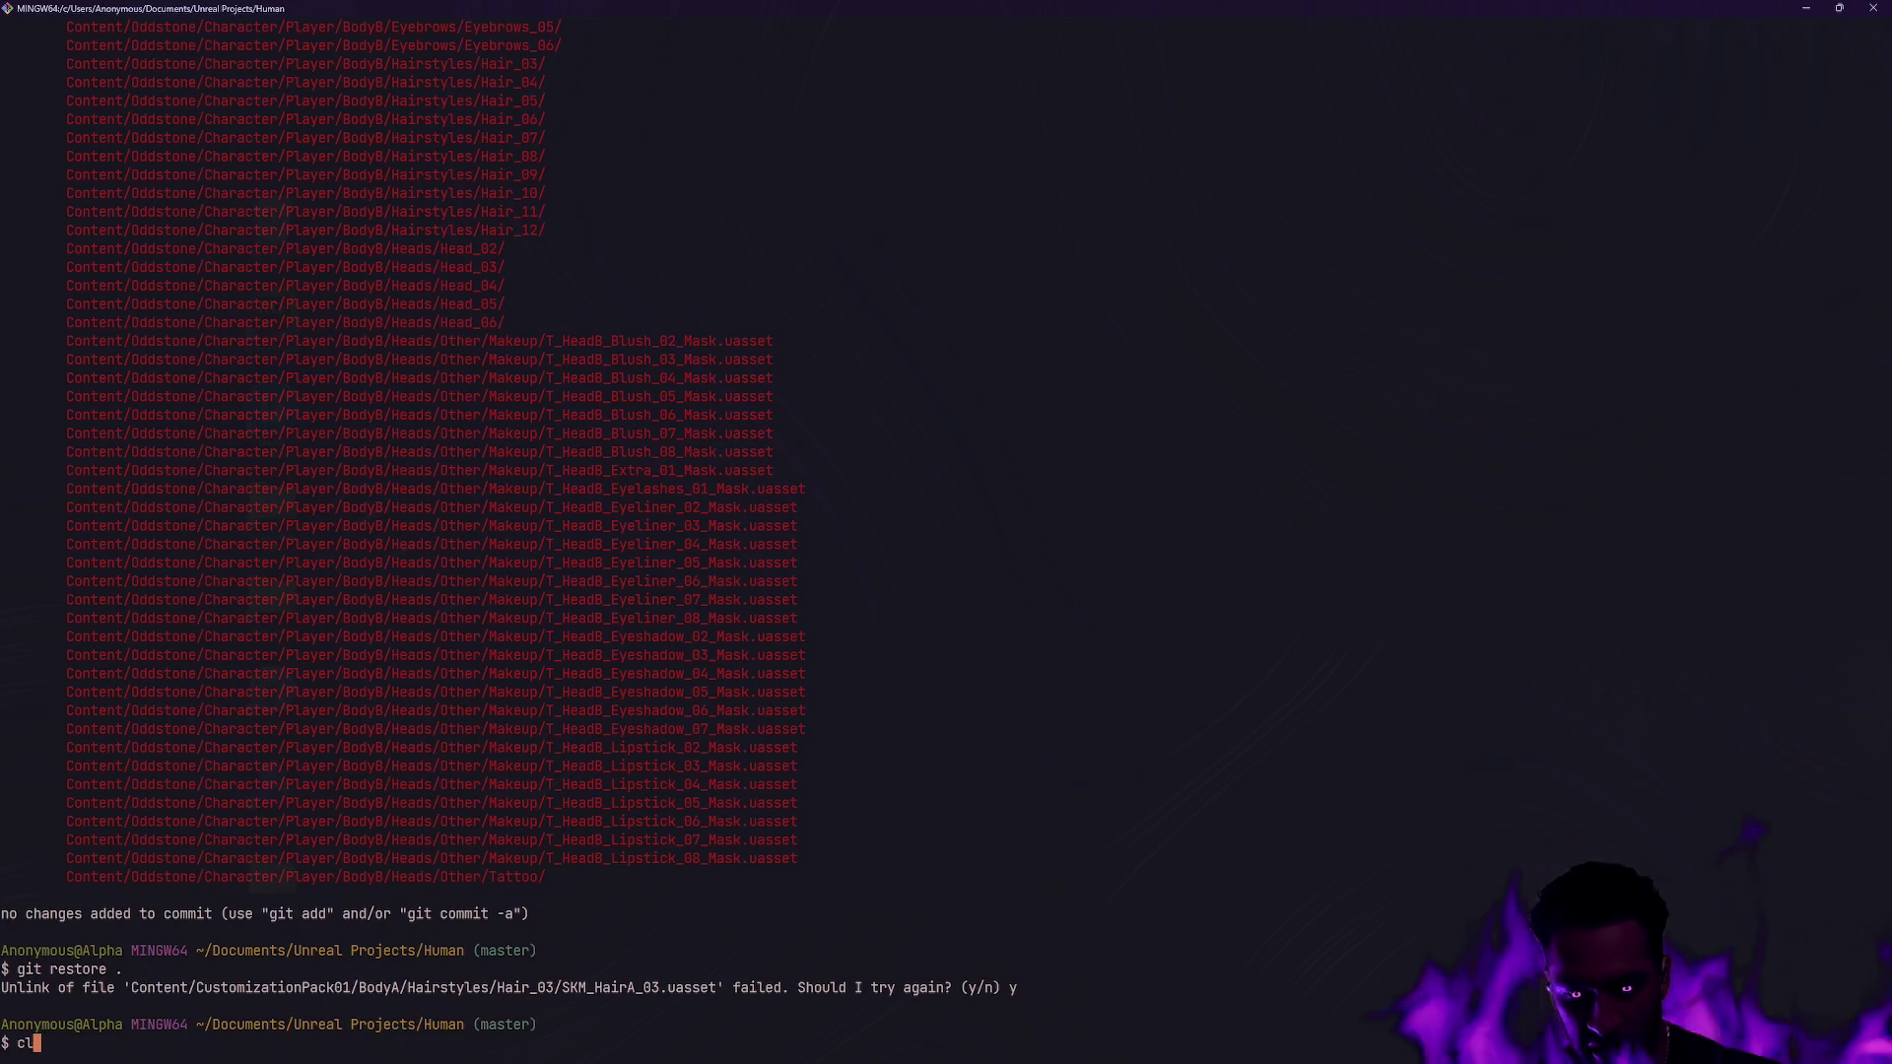
pyautogui.press('Return')
pyautogui.write('git status')
pyautogui.press('Return')
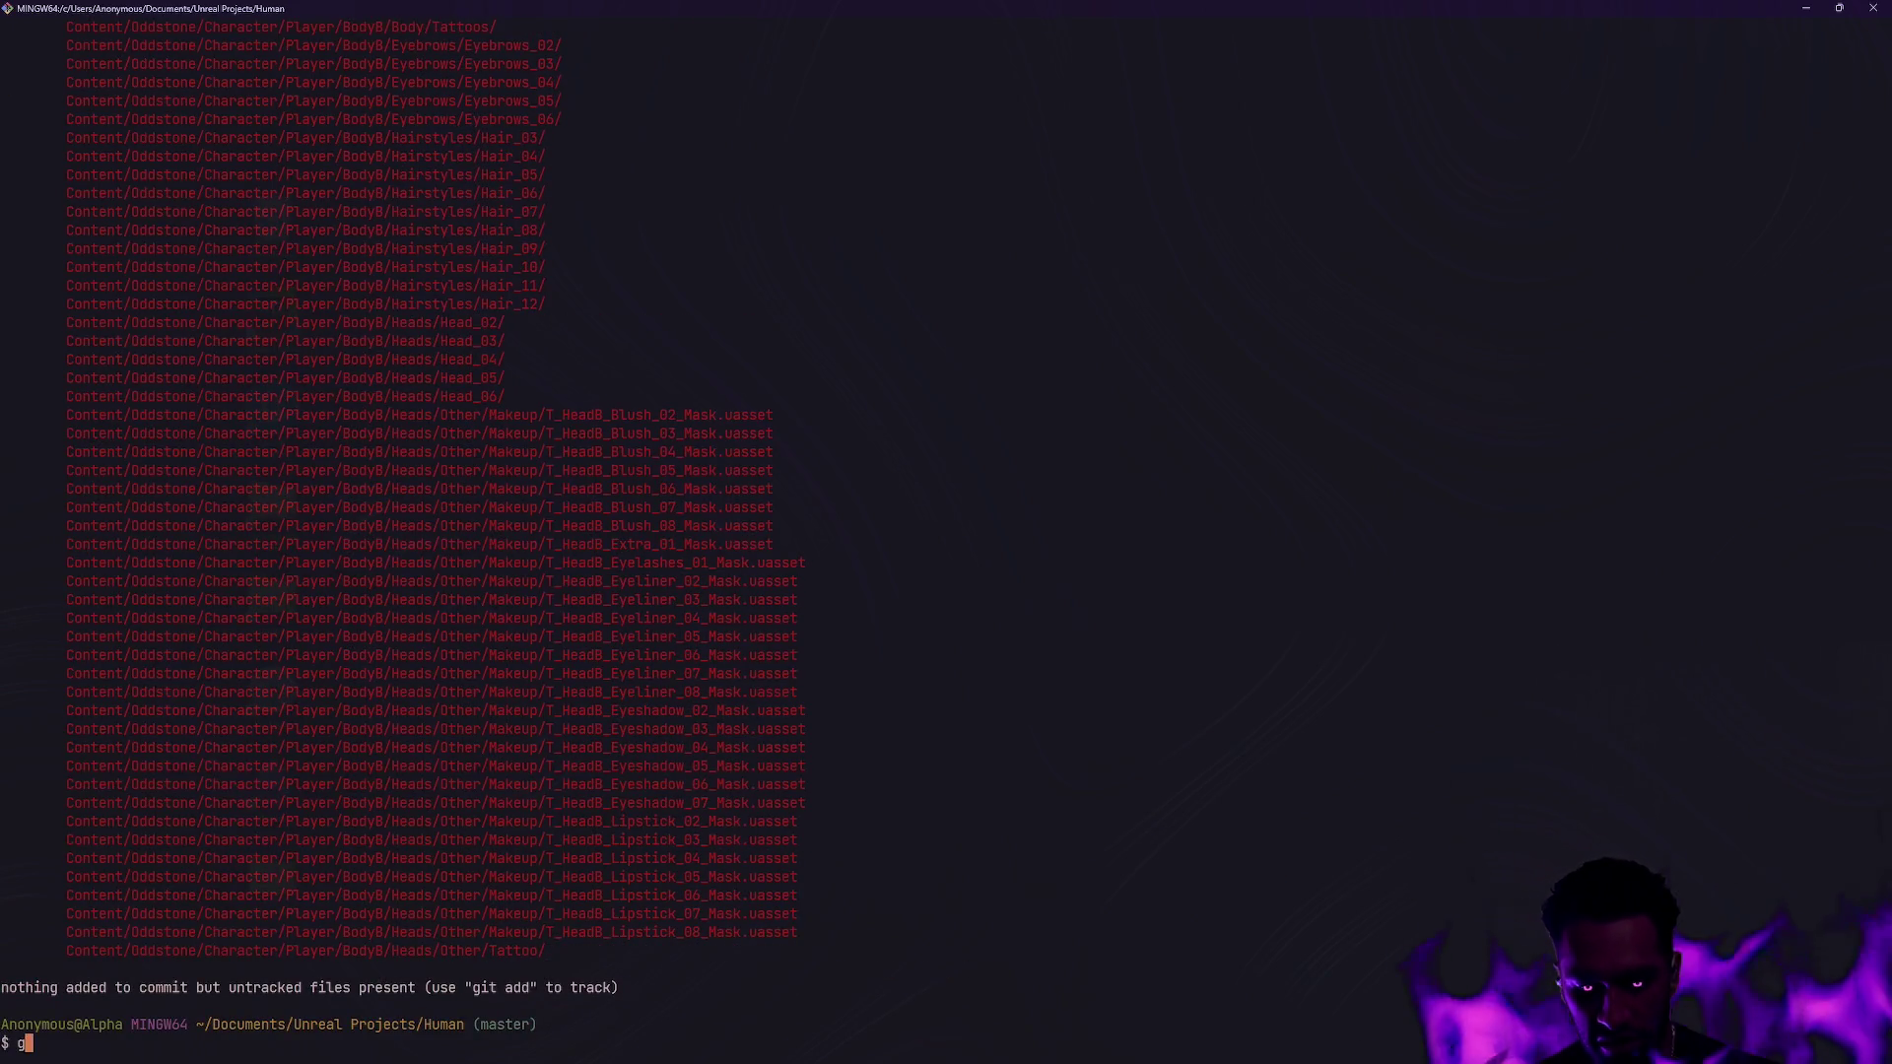
pyautogui.write('it restore .')
pyautogui.press('Return')
# Remove all untracked files and folders with 'git clean -df' and confirm the tree is clean.
pyautogui.write('git clean -d')
pyautogui.press('Return')
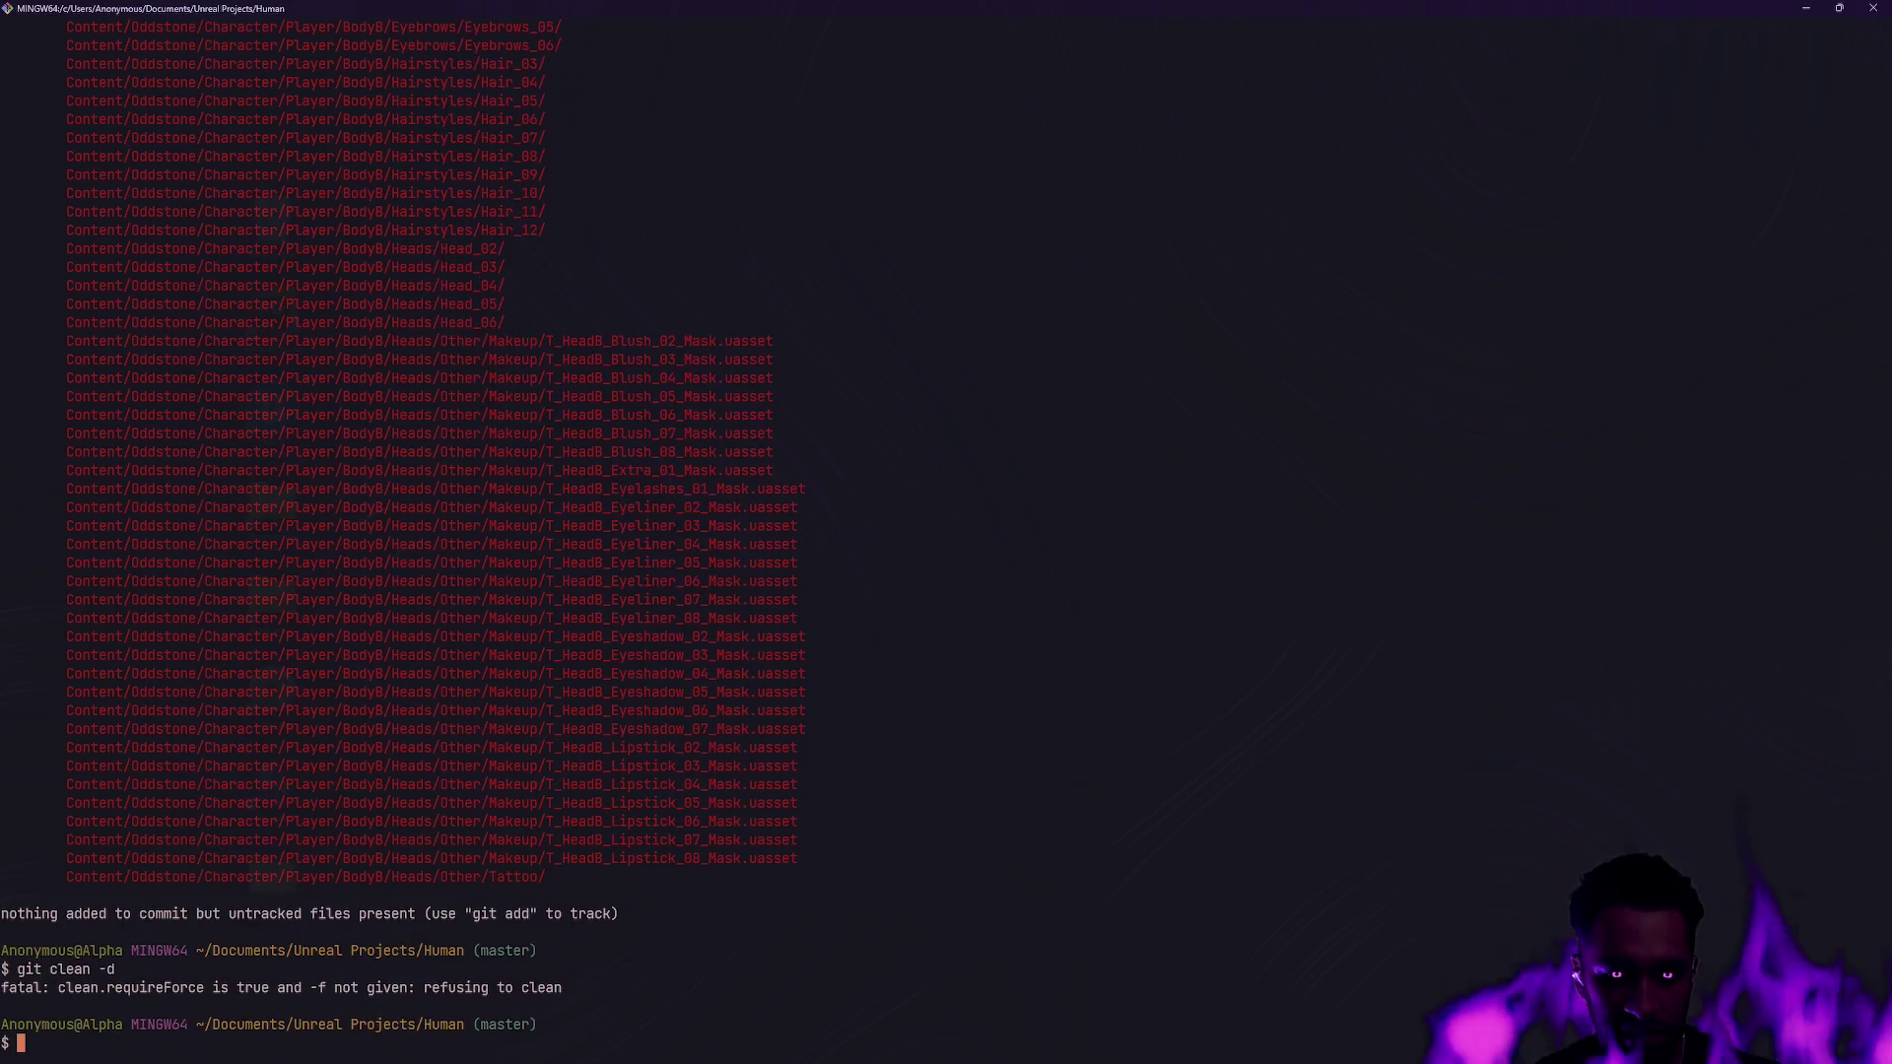
pyautogui.write('git cle')
pyautogui.press('BackSpace')
pyautogui.press('BackSpace')
pyautogui.press('BackSpace')
pyautogui.write('clean -df')
pyautogui.press('Return')
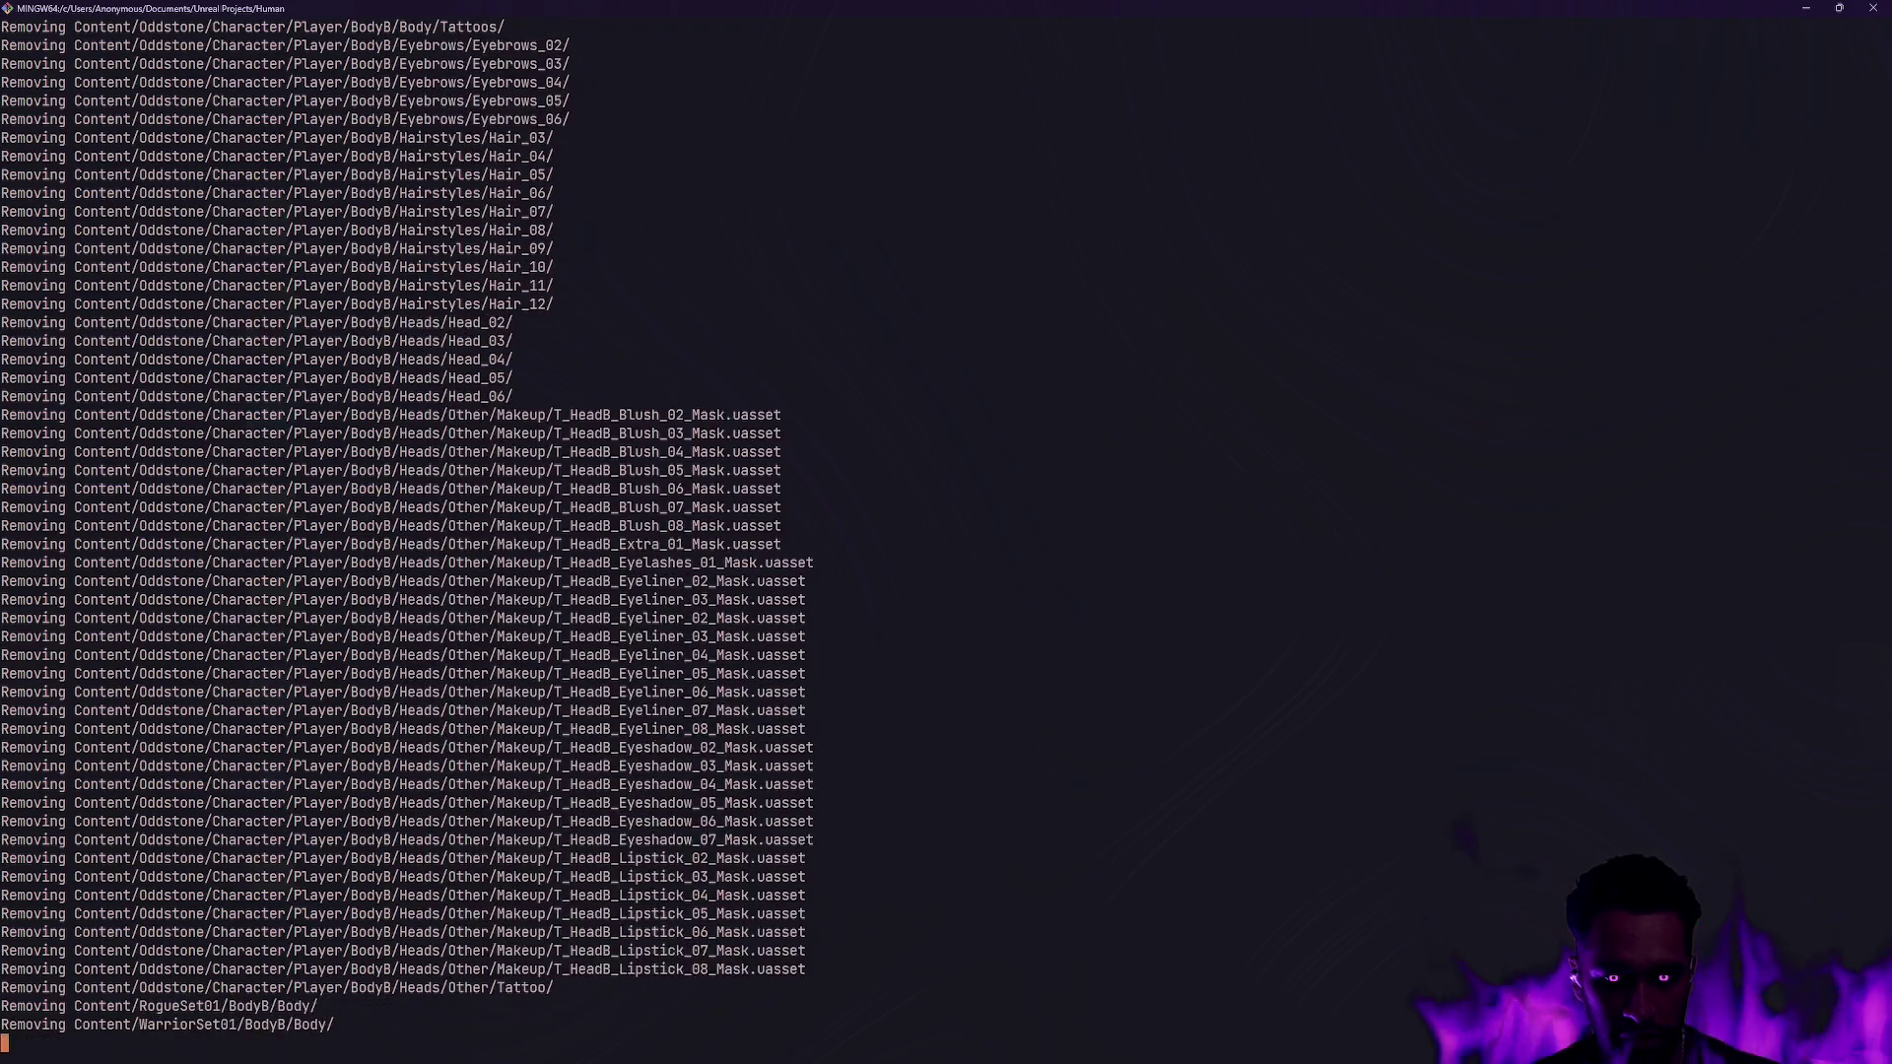
pyautogui.write('gs')
pyautogui.press('Return')
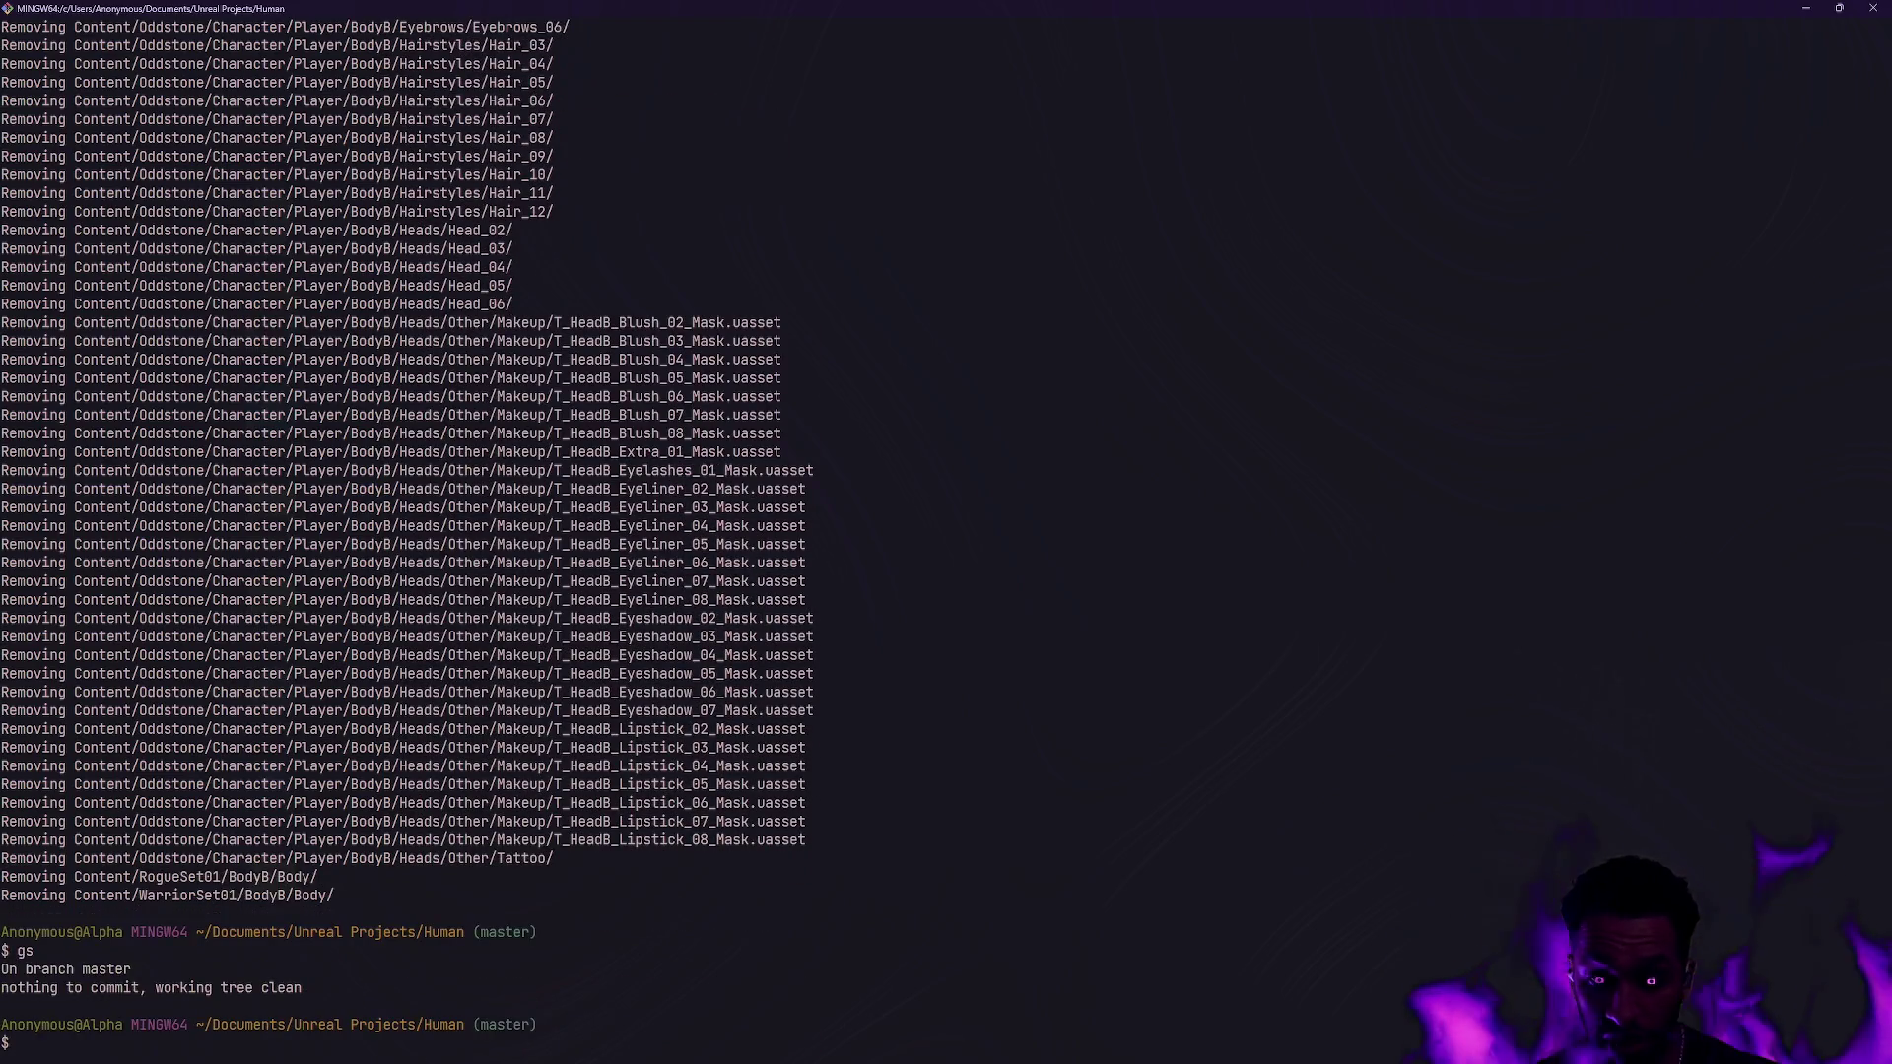
# Close the terminal and relaunch the Human project from the Epic Games Launcher.
pyautogui.press('super+d')
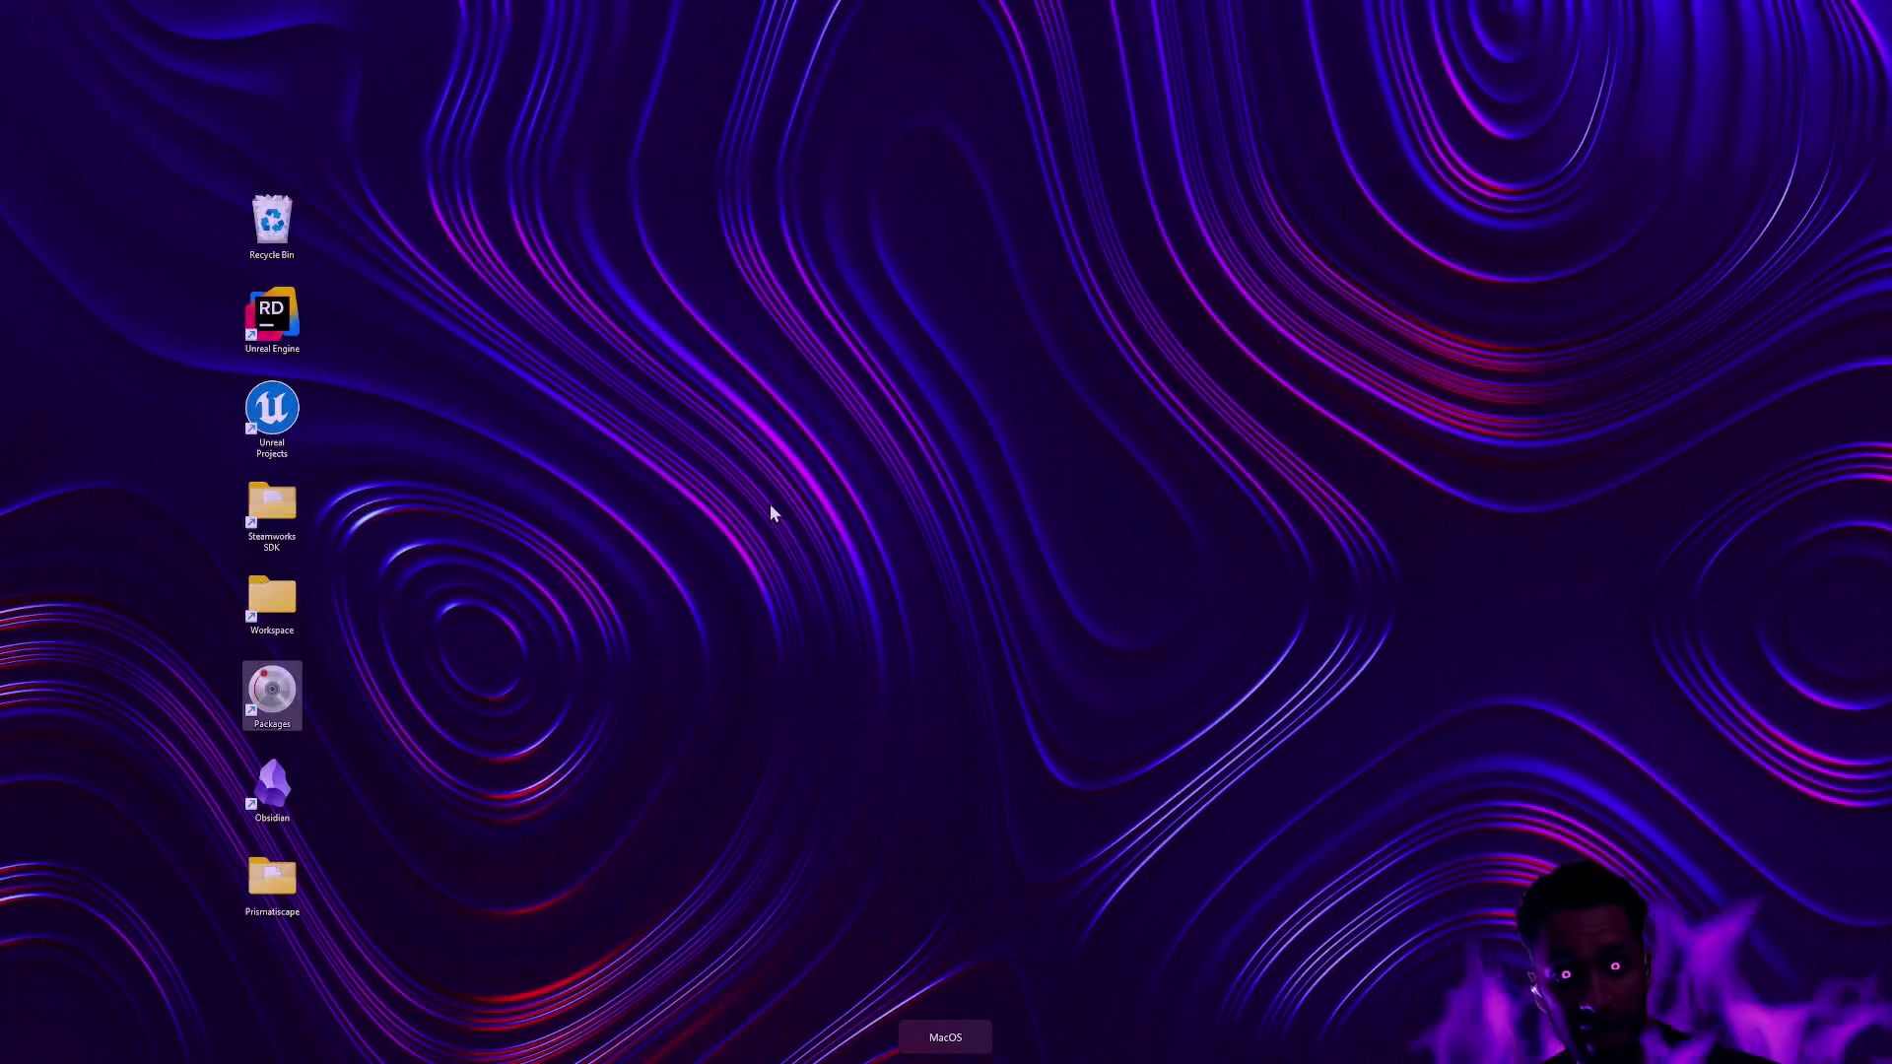
pyautogui.doubleClick(293, 444)
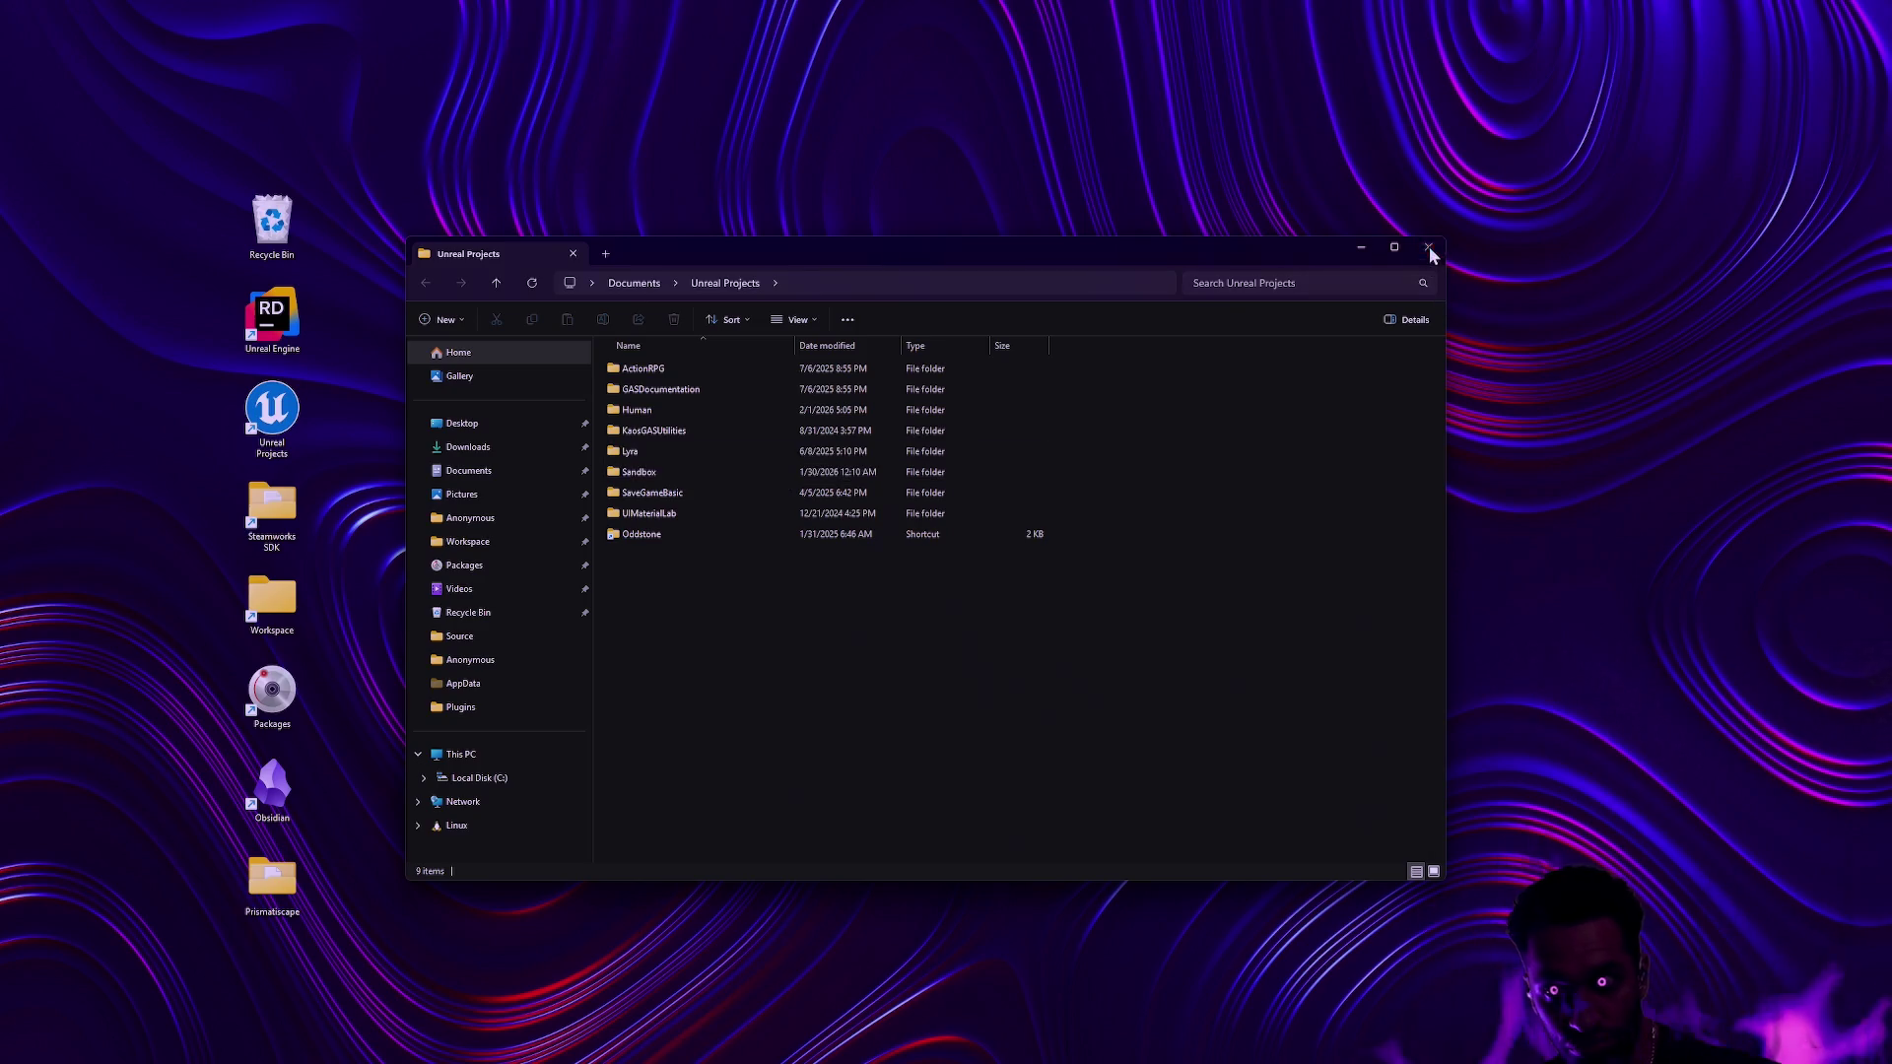
pyautogui.click(1429, 247)
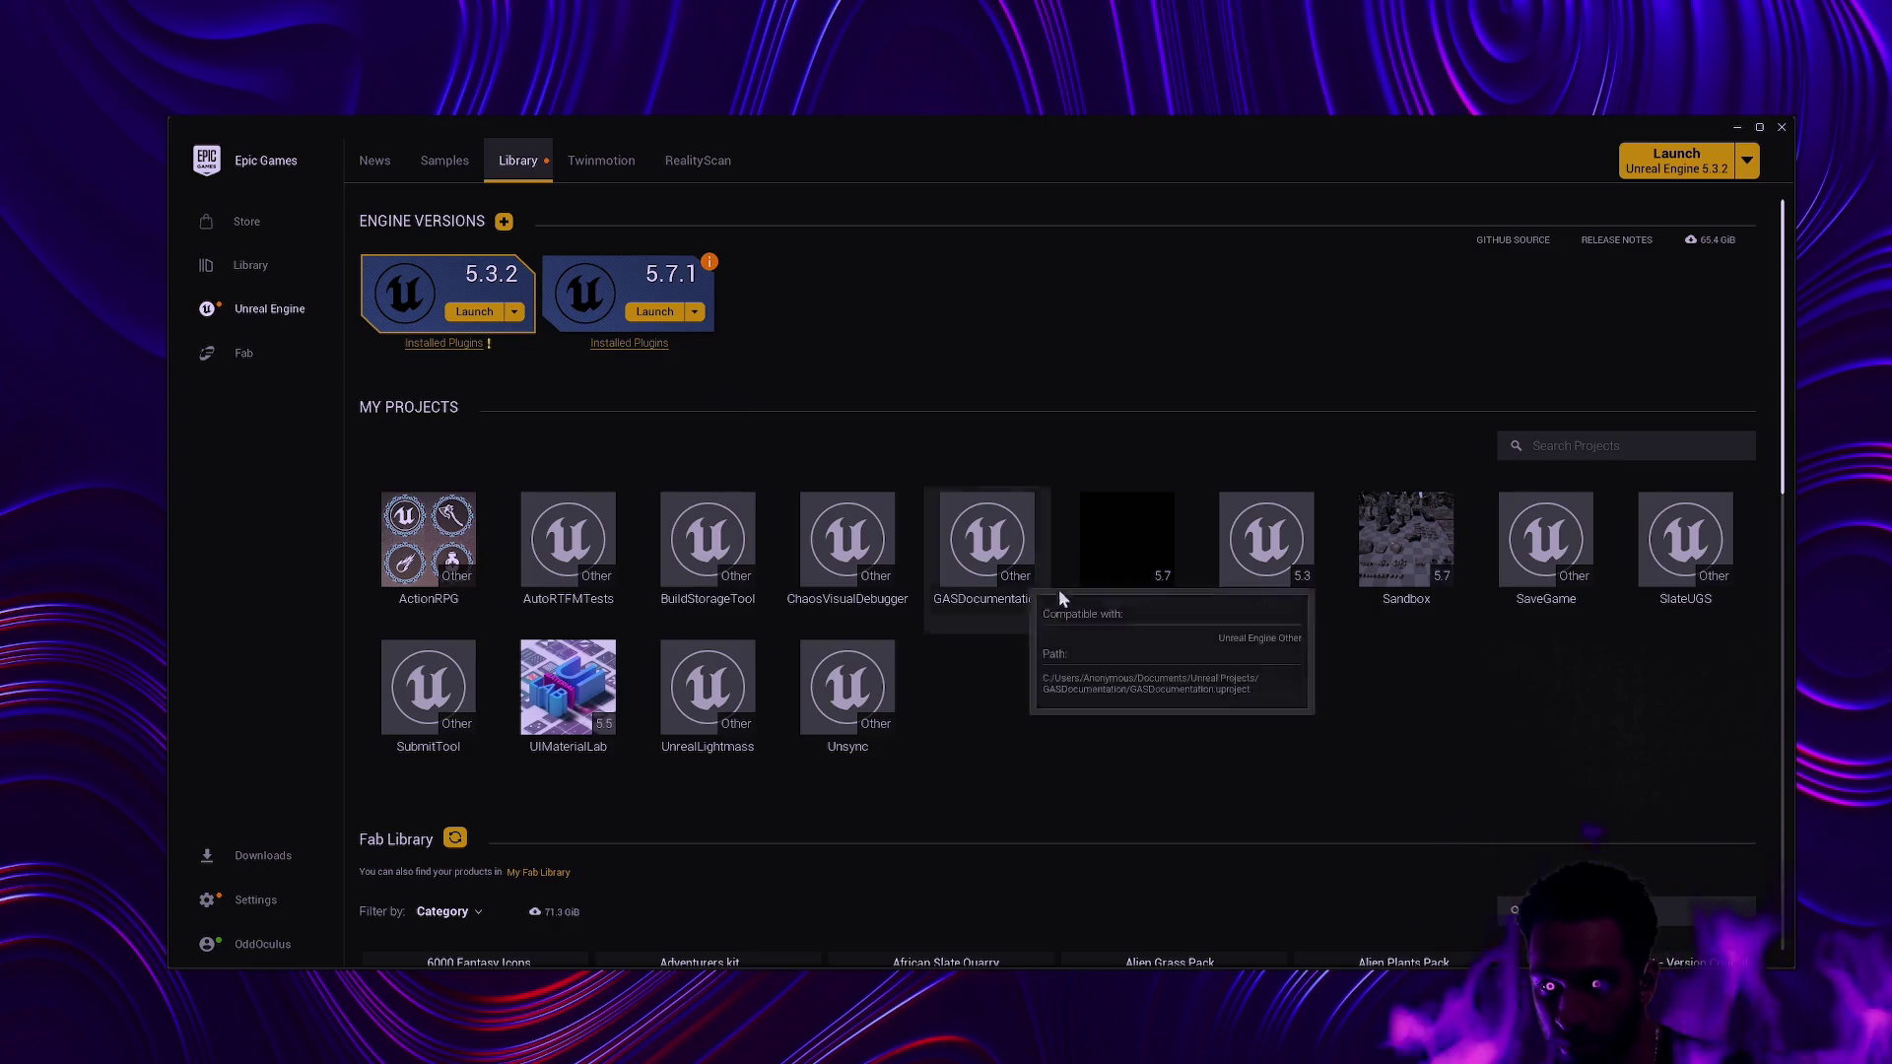
pyautogui.doubleClick(1126, 542)
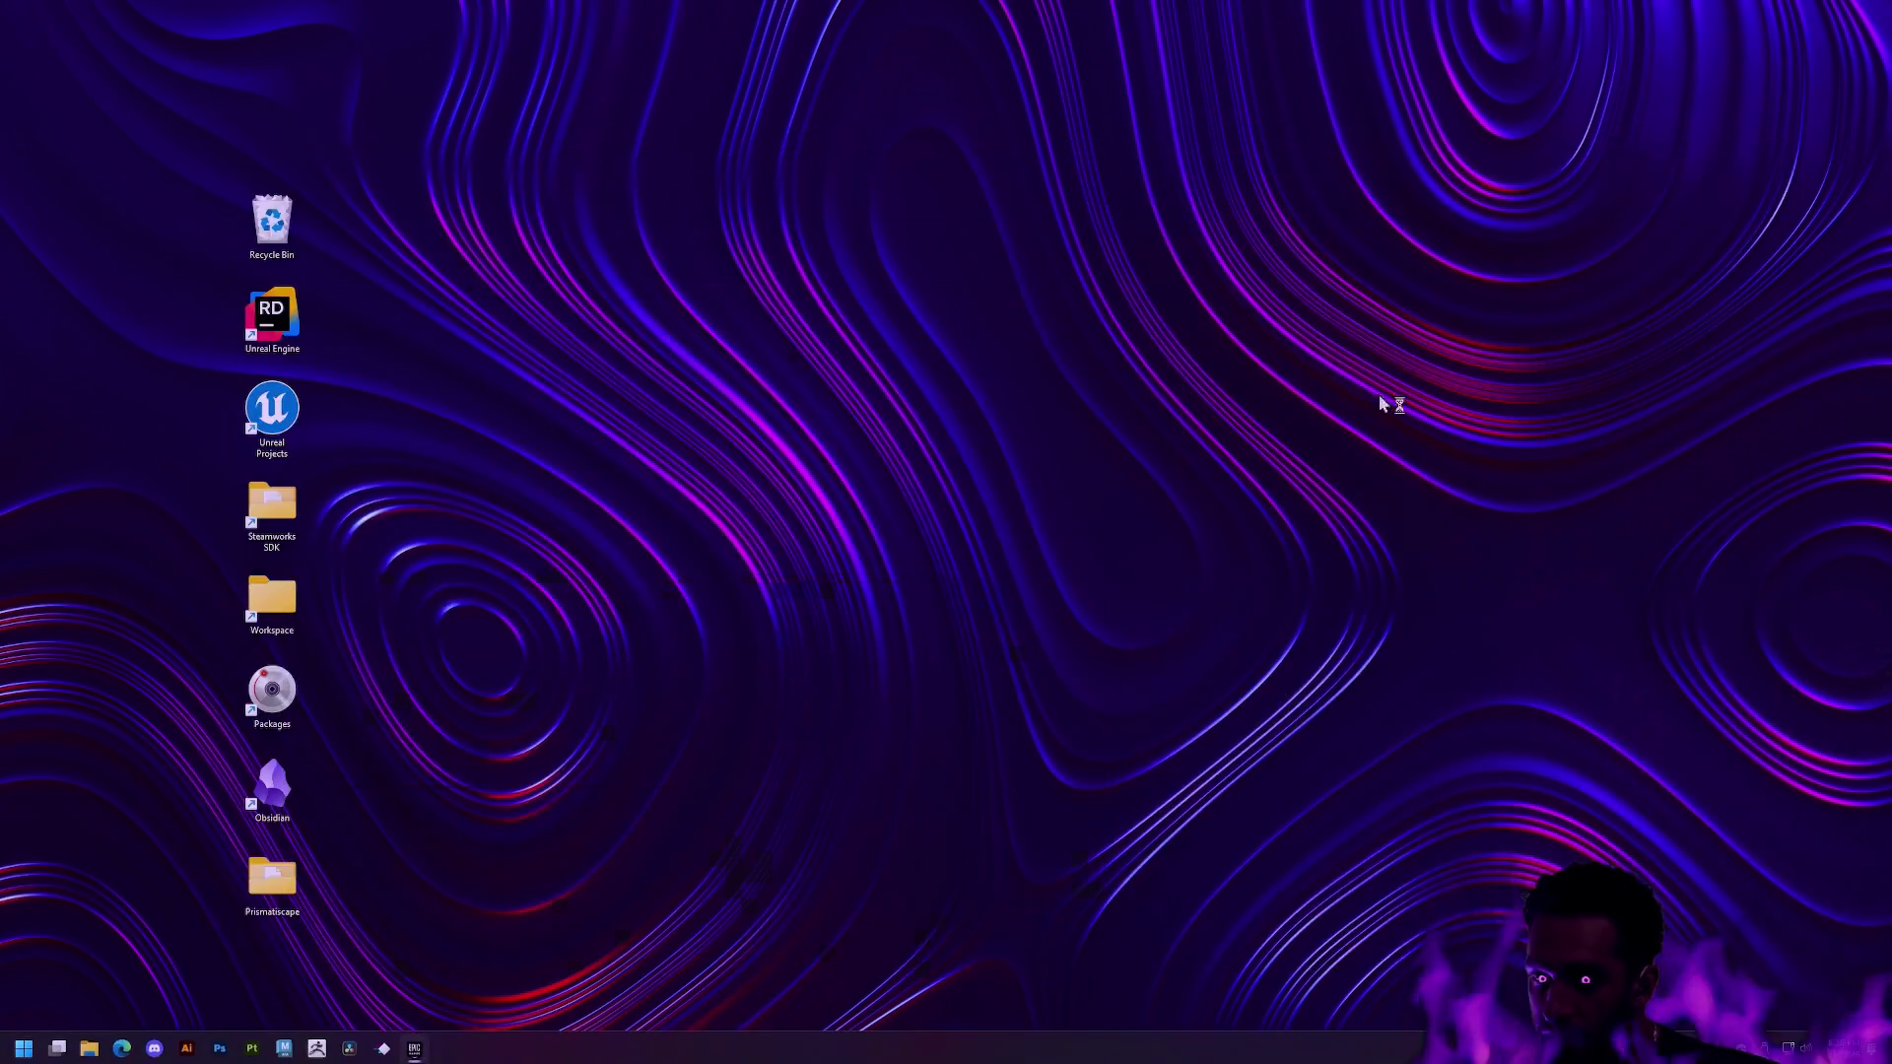
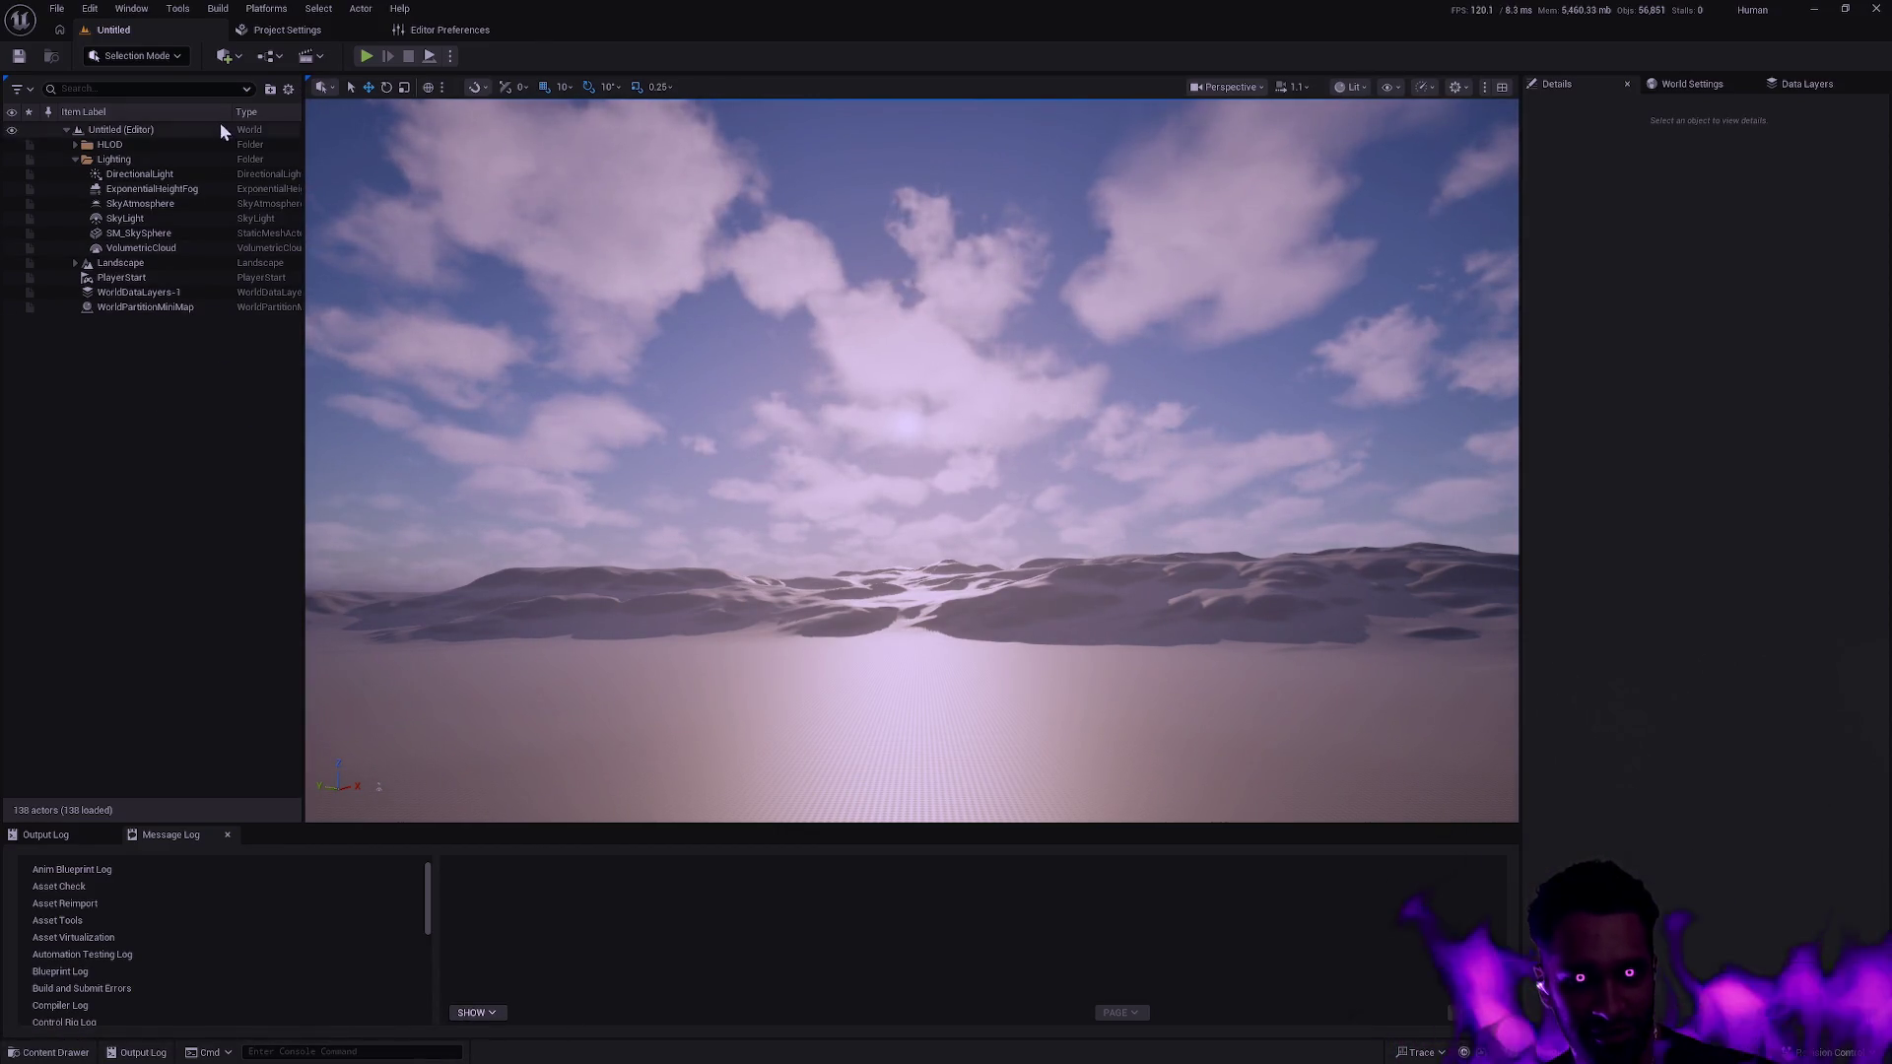
# Widen the Outliner to reveal its Type column and open the Content Drawer on the Oddstone textures.
pyautogui.moveTo(306, 106); pyautogui.dragTo(344, 110)
pyautogui.hotkey('ctrl', 'space')
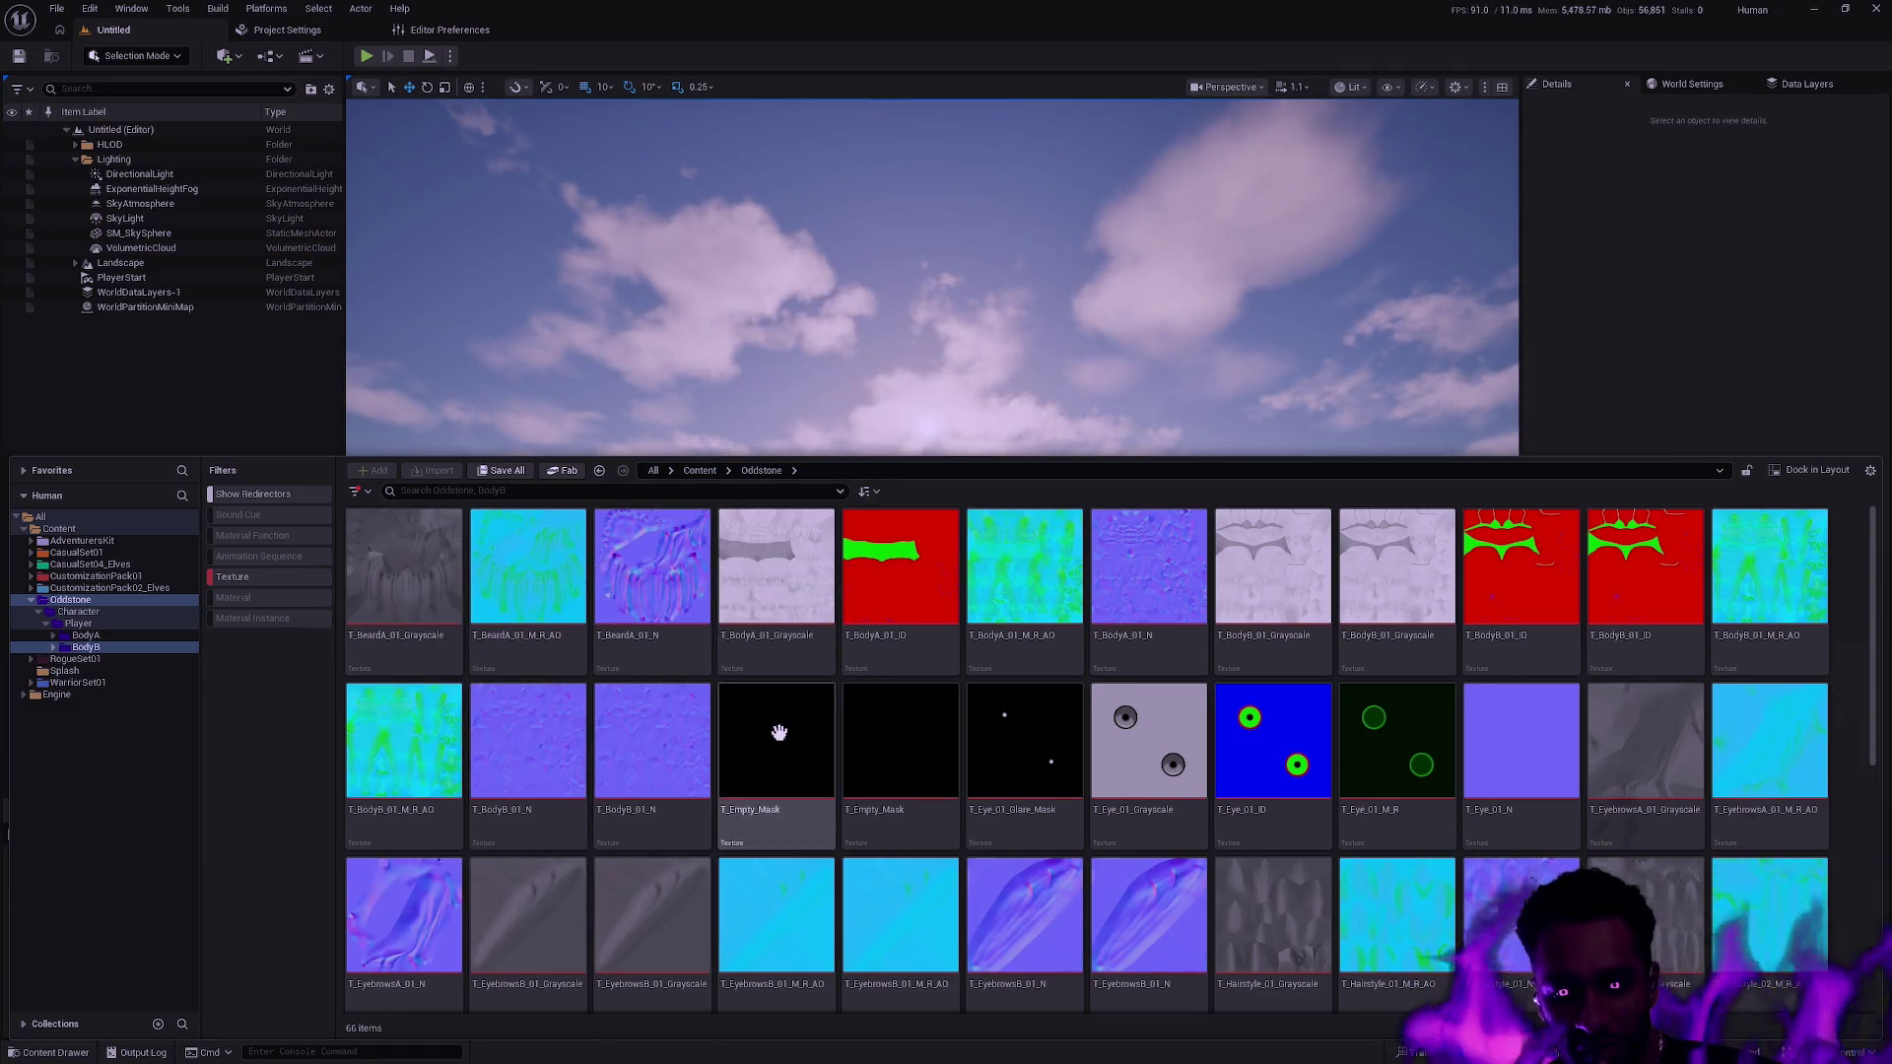
# Collapse the Oddstone folder and turn off the Texture filter so folders appear.
pyautogui.scroll(-5, 779, 732)
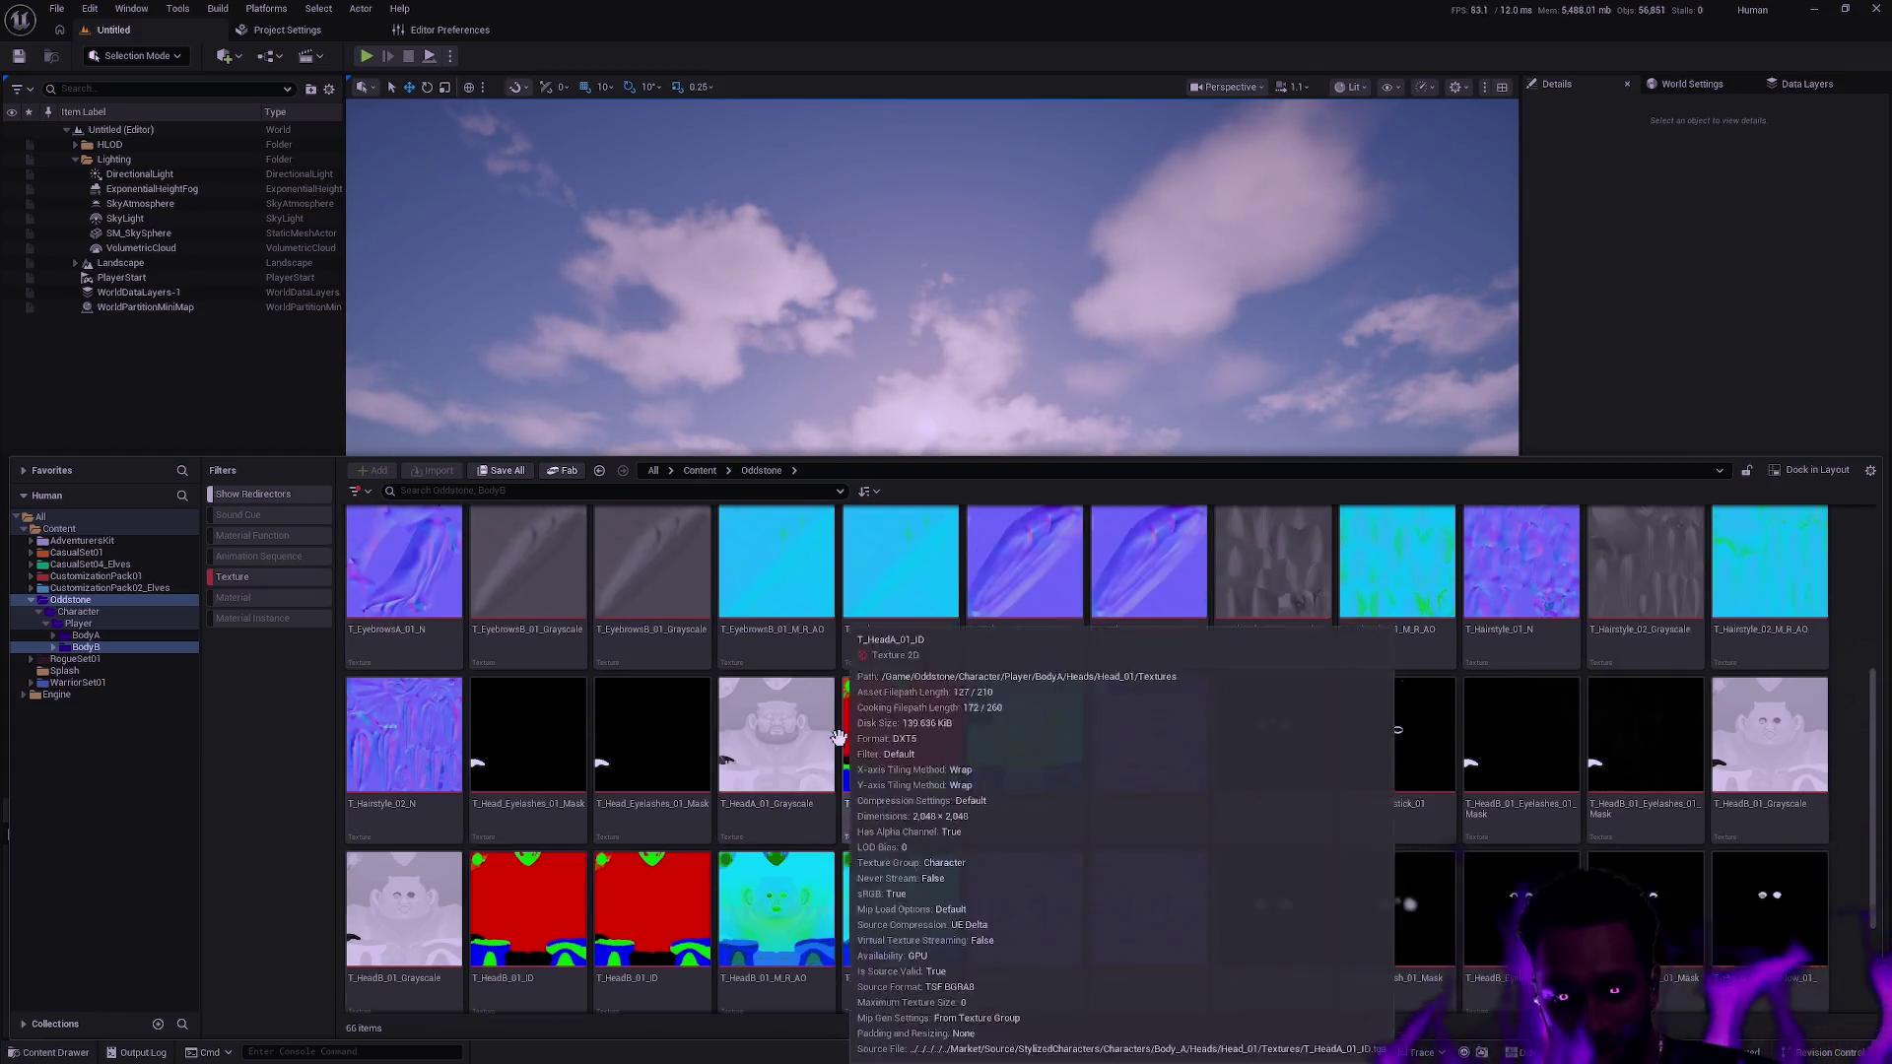
pyautogui.scroll(5, 838, 737)
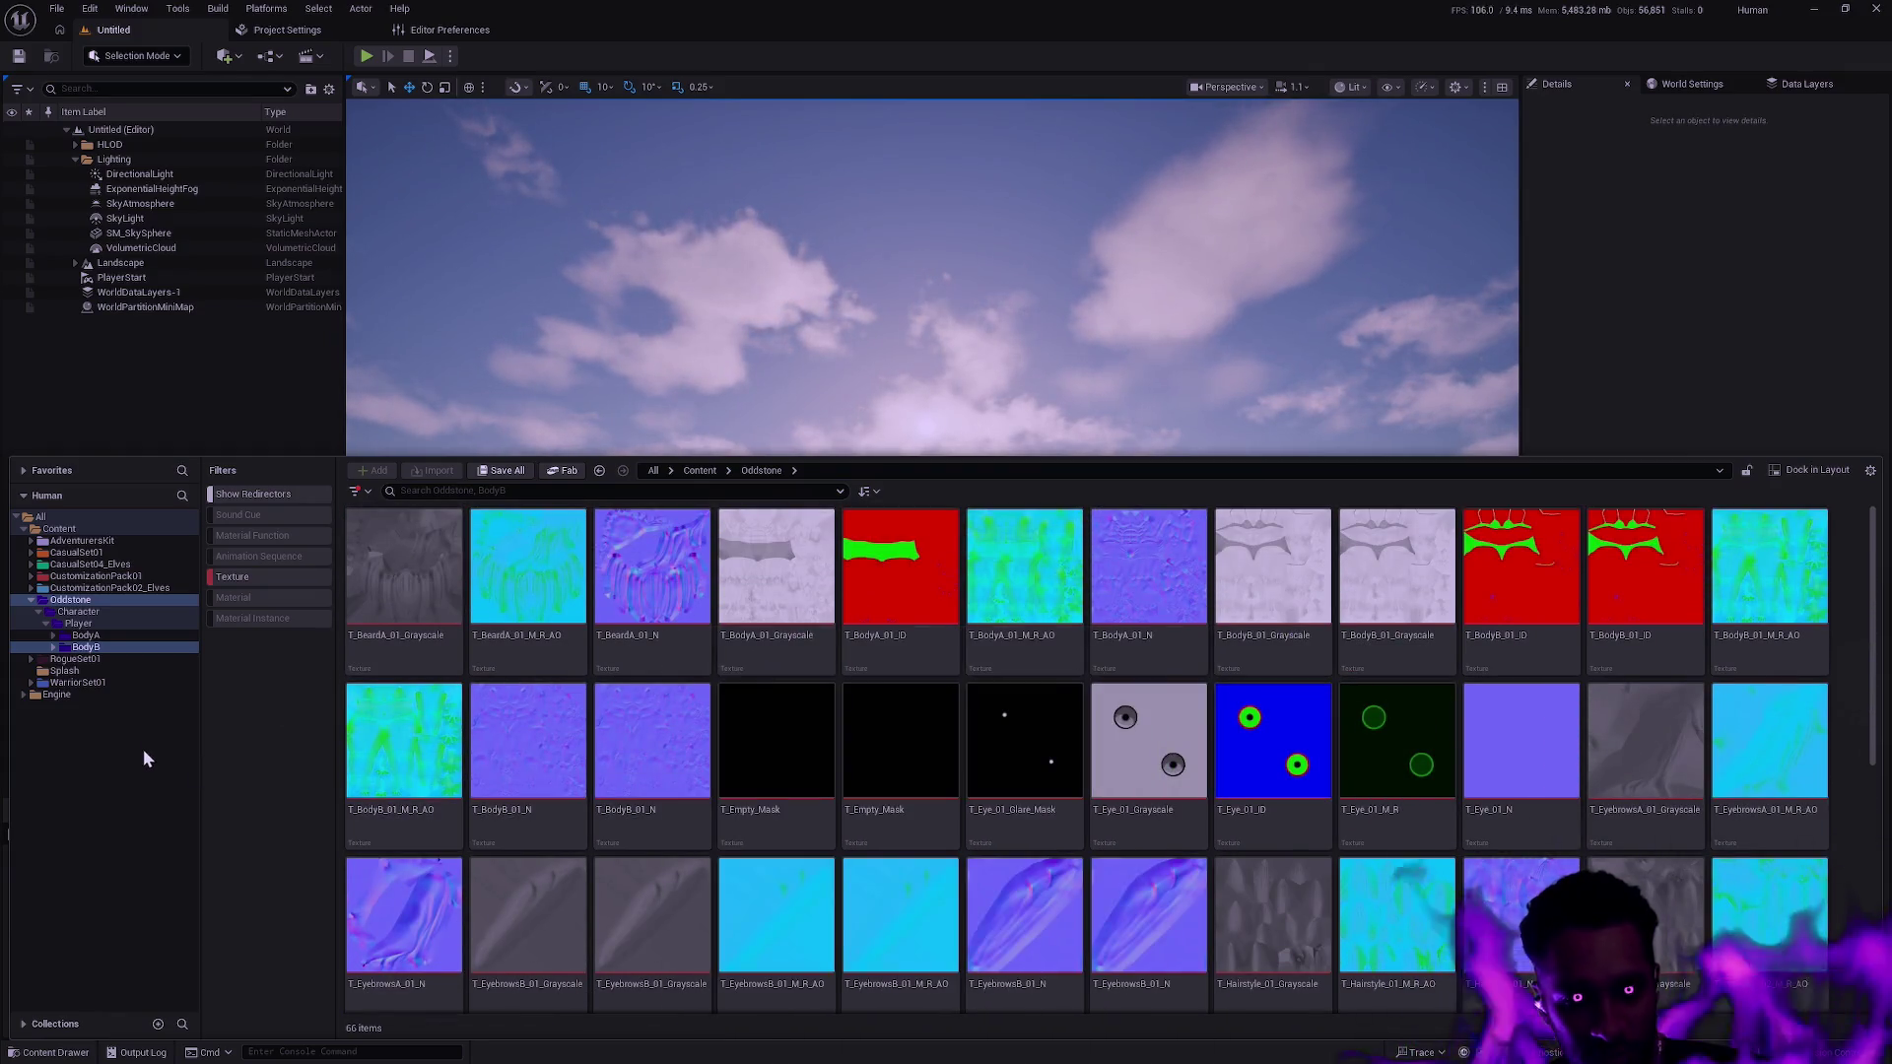
pyautogui.click(31, 599)
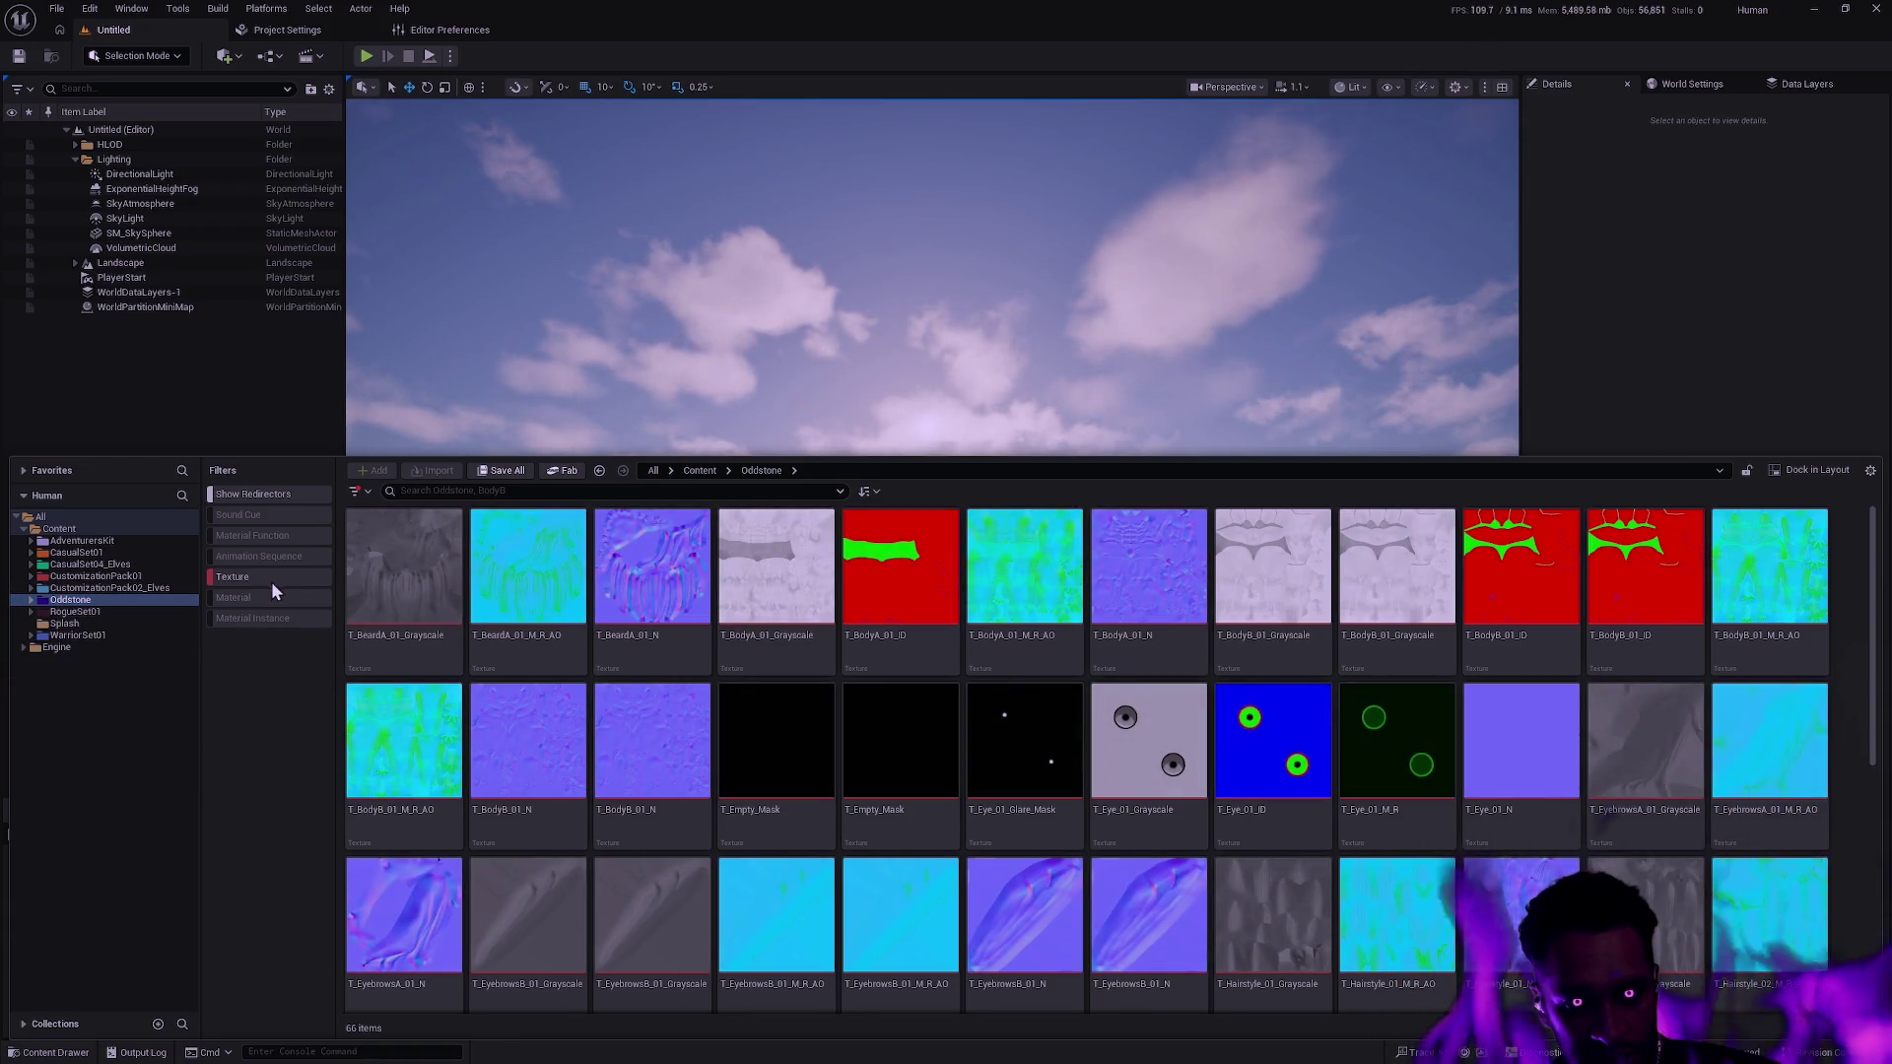
pyautogui.click(270, 578)
# Expand Oddstone's BodyA and BodyB folders to inspect their Eyes, Body and Eyebrows subfolders.
pyautogui.click(30, 600)
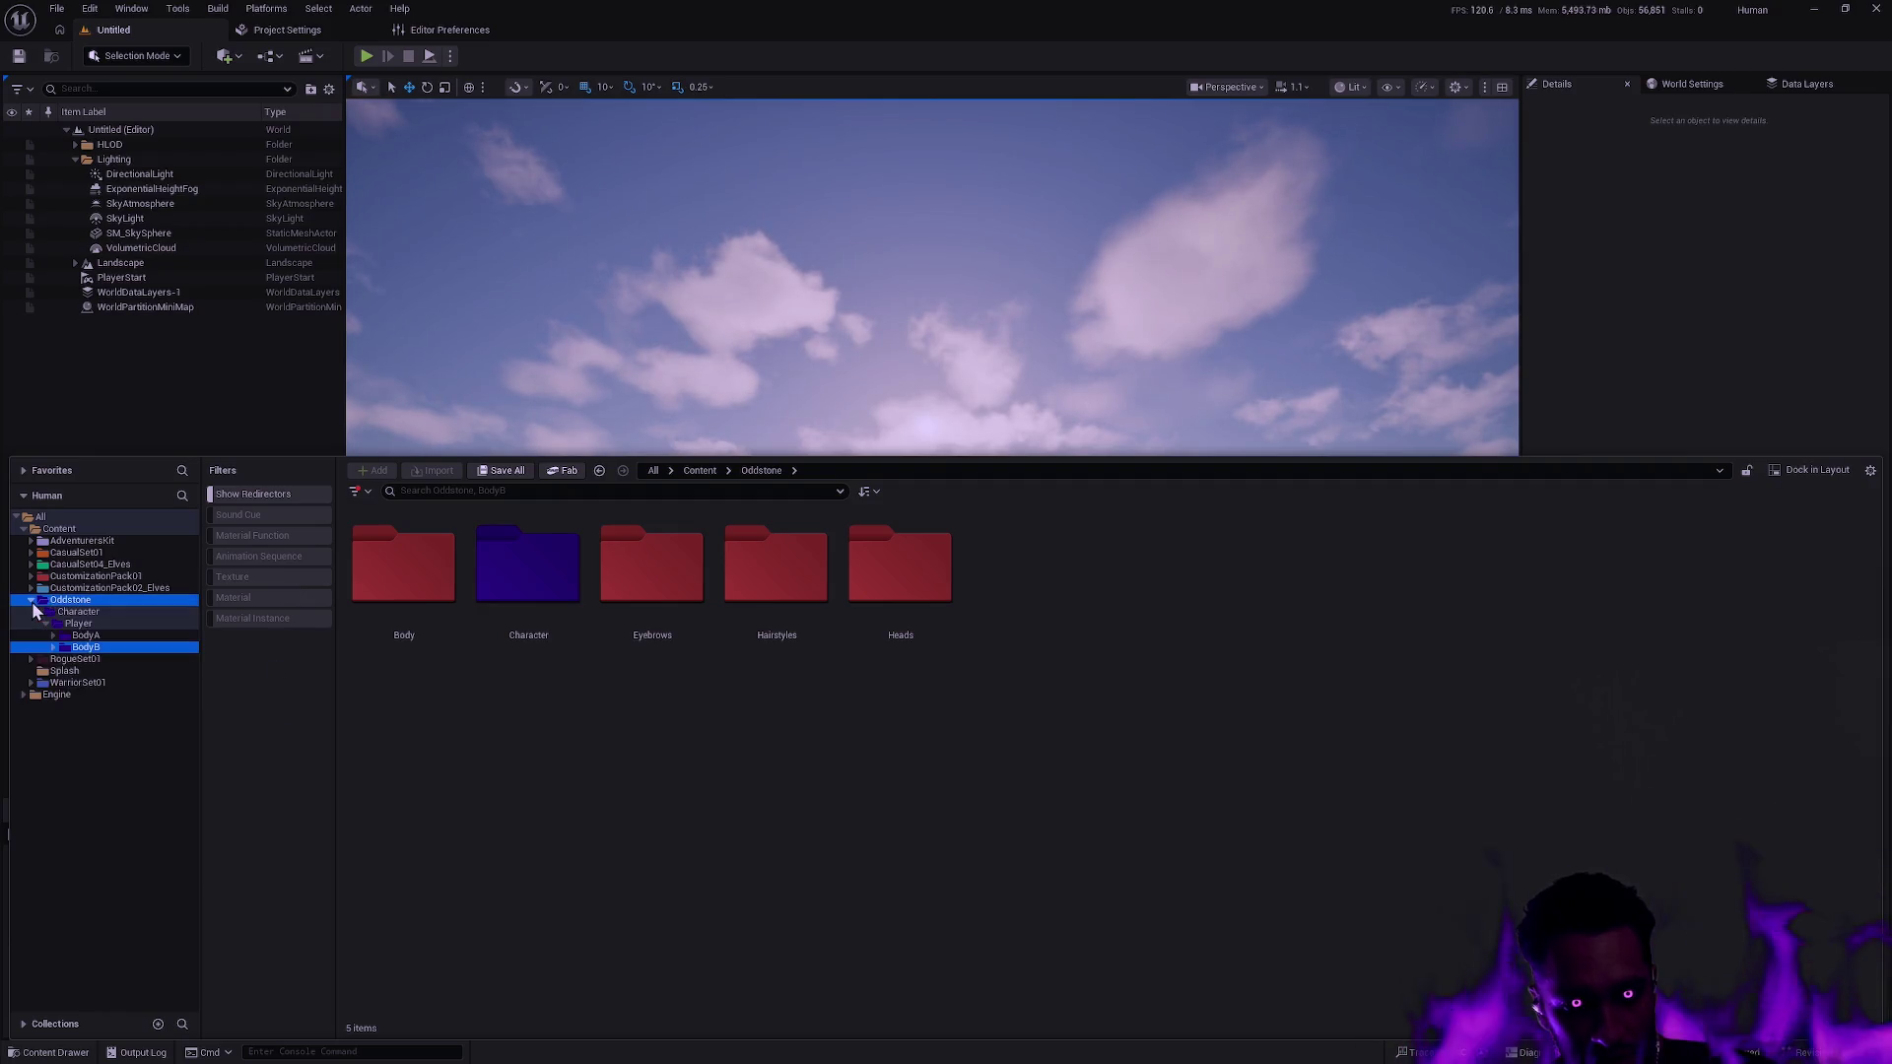
pyautogui.click(53, 647)
pyautogui.click(54, 635)
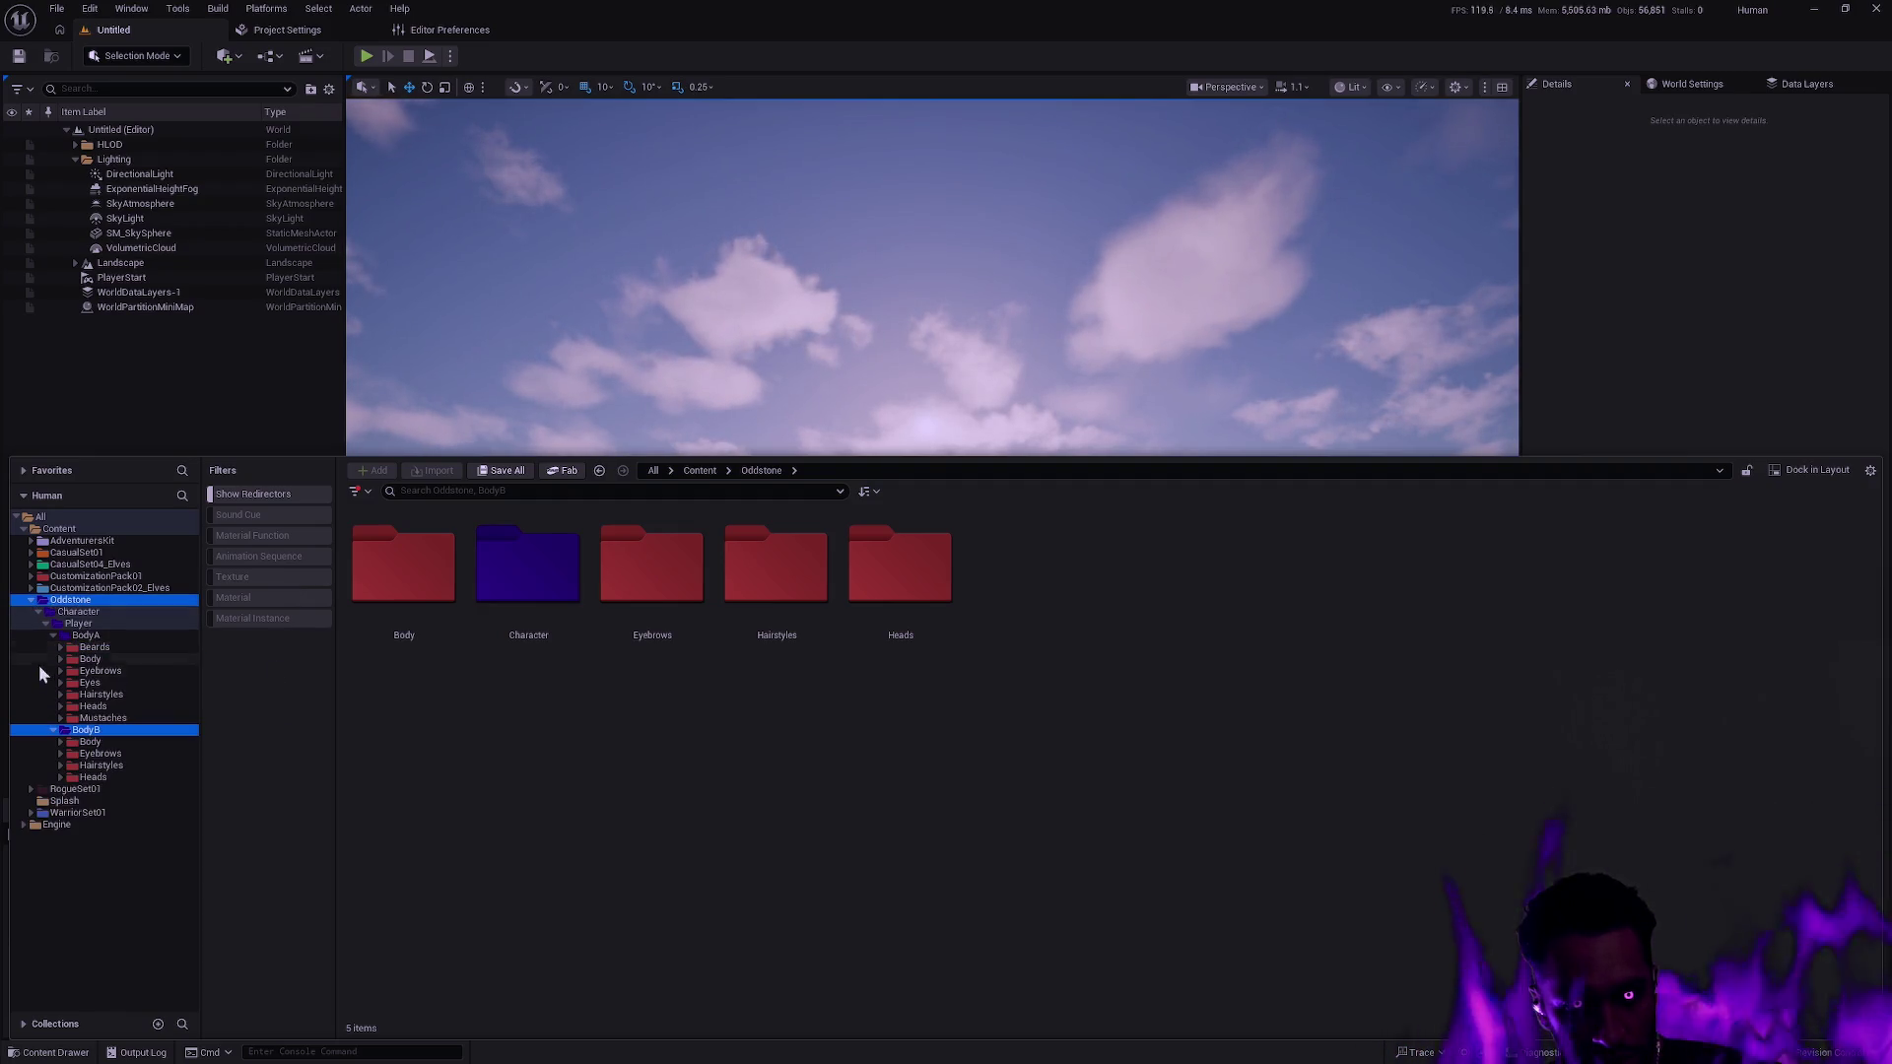
pyautogui.click(61, 683)
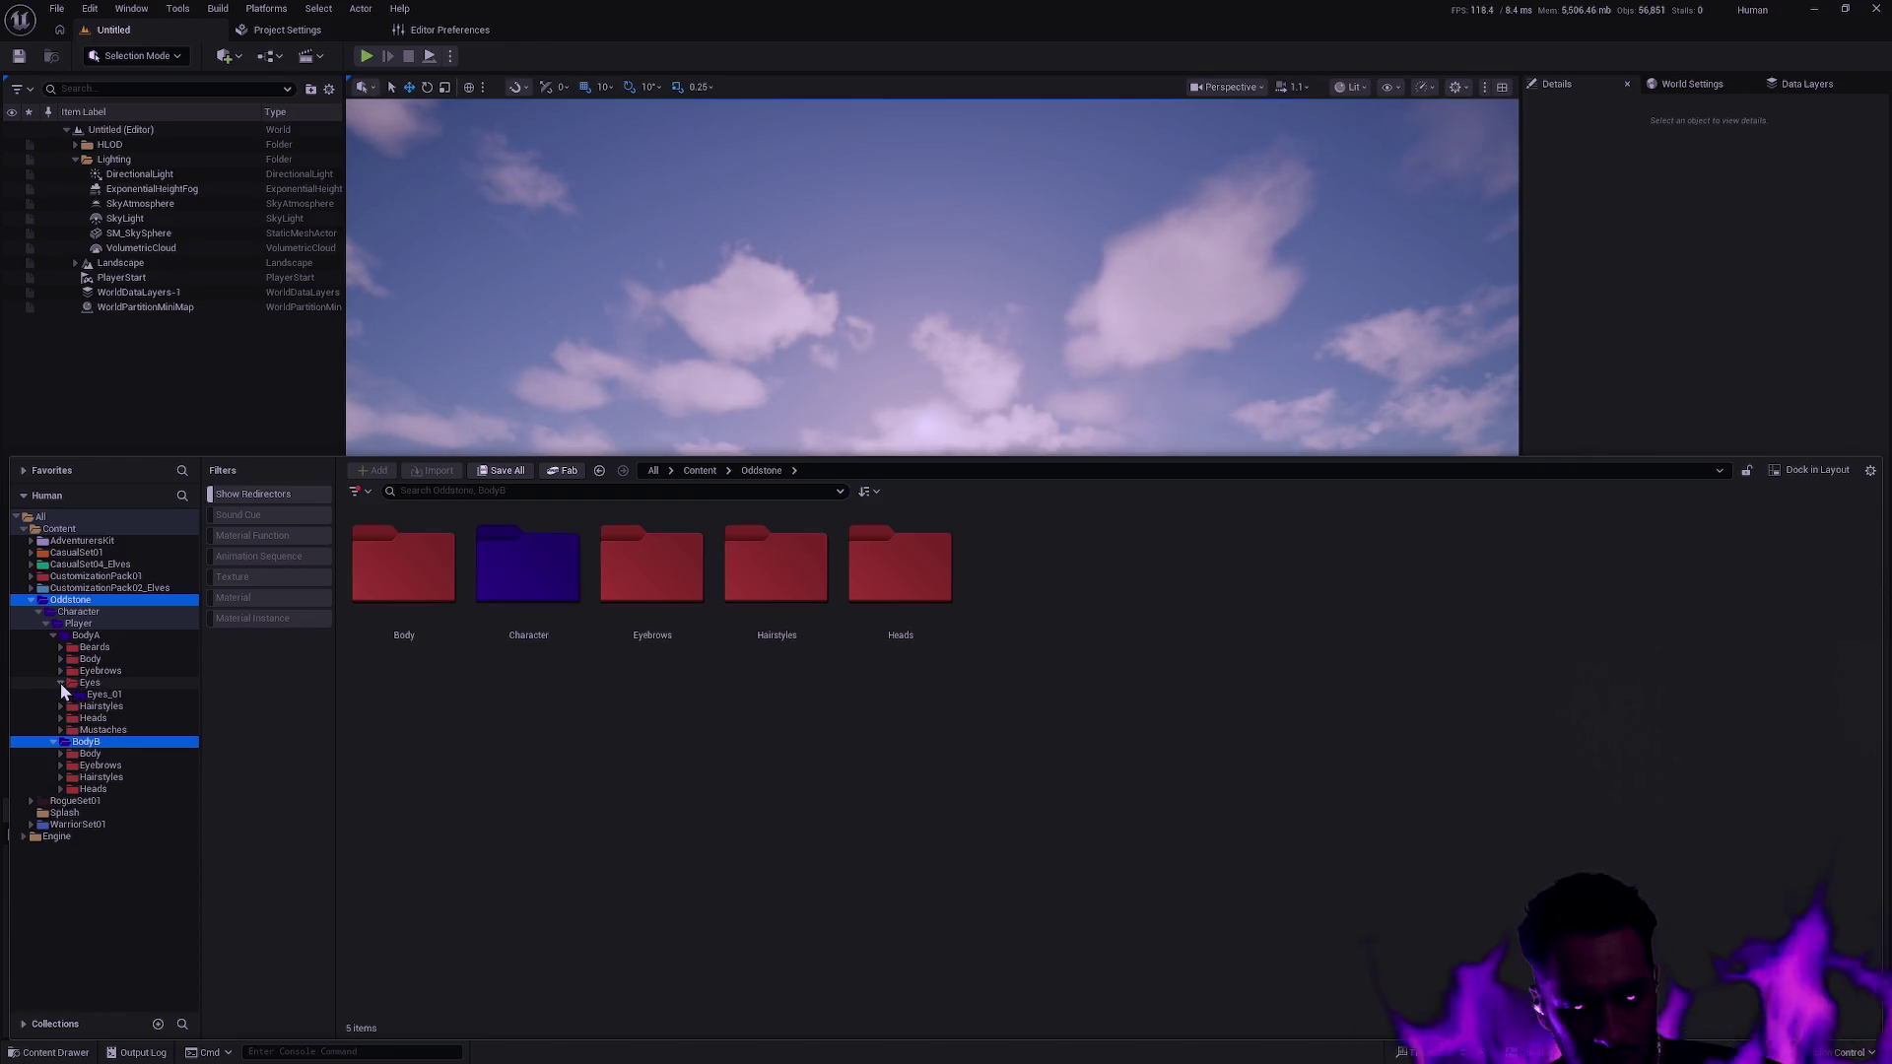
pyautogui.click(61, 683)
pyautogui.click(61, 743)
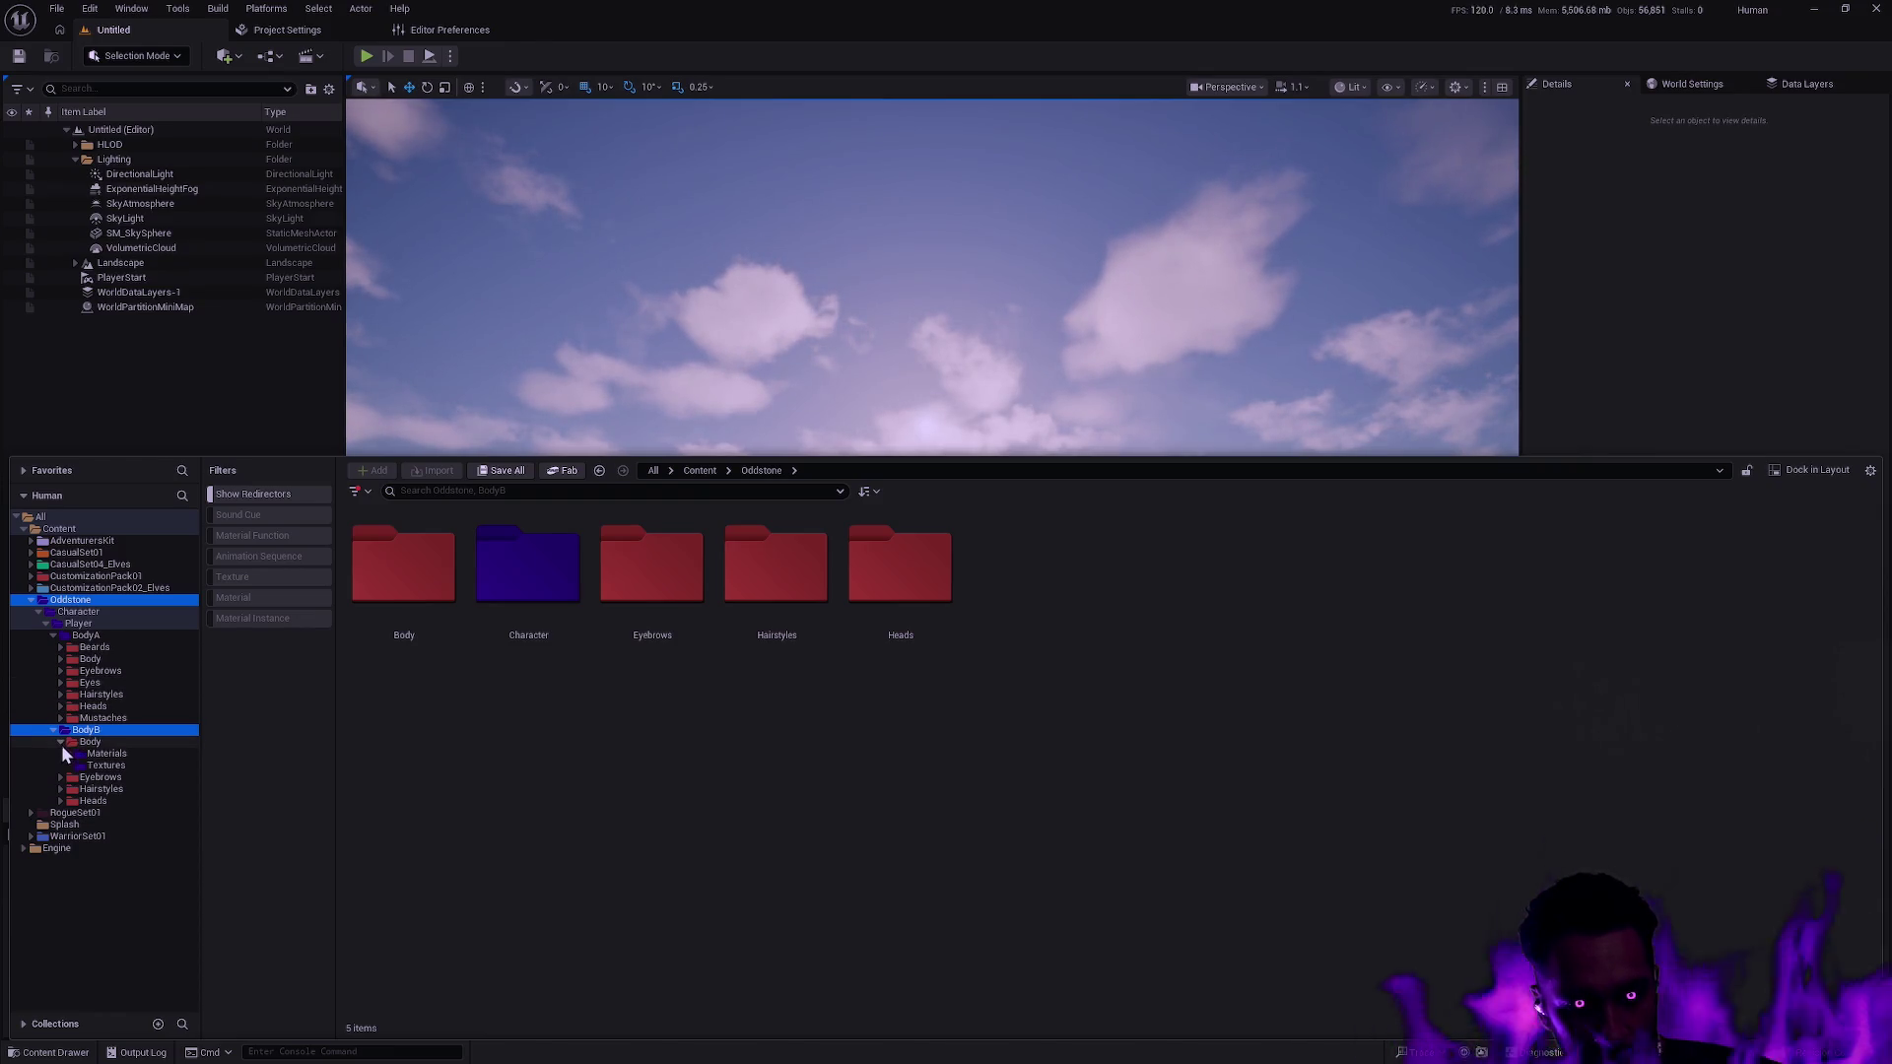
pyautogui.click(63, 777)
pyautogui.click(61, 777)
pyautogui.click(61, 743)
pyautogui.click(59, 745)
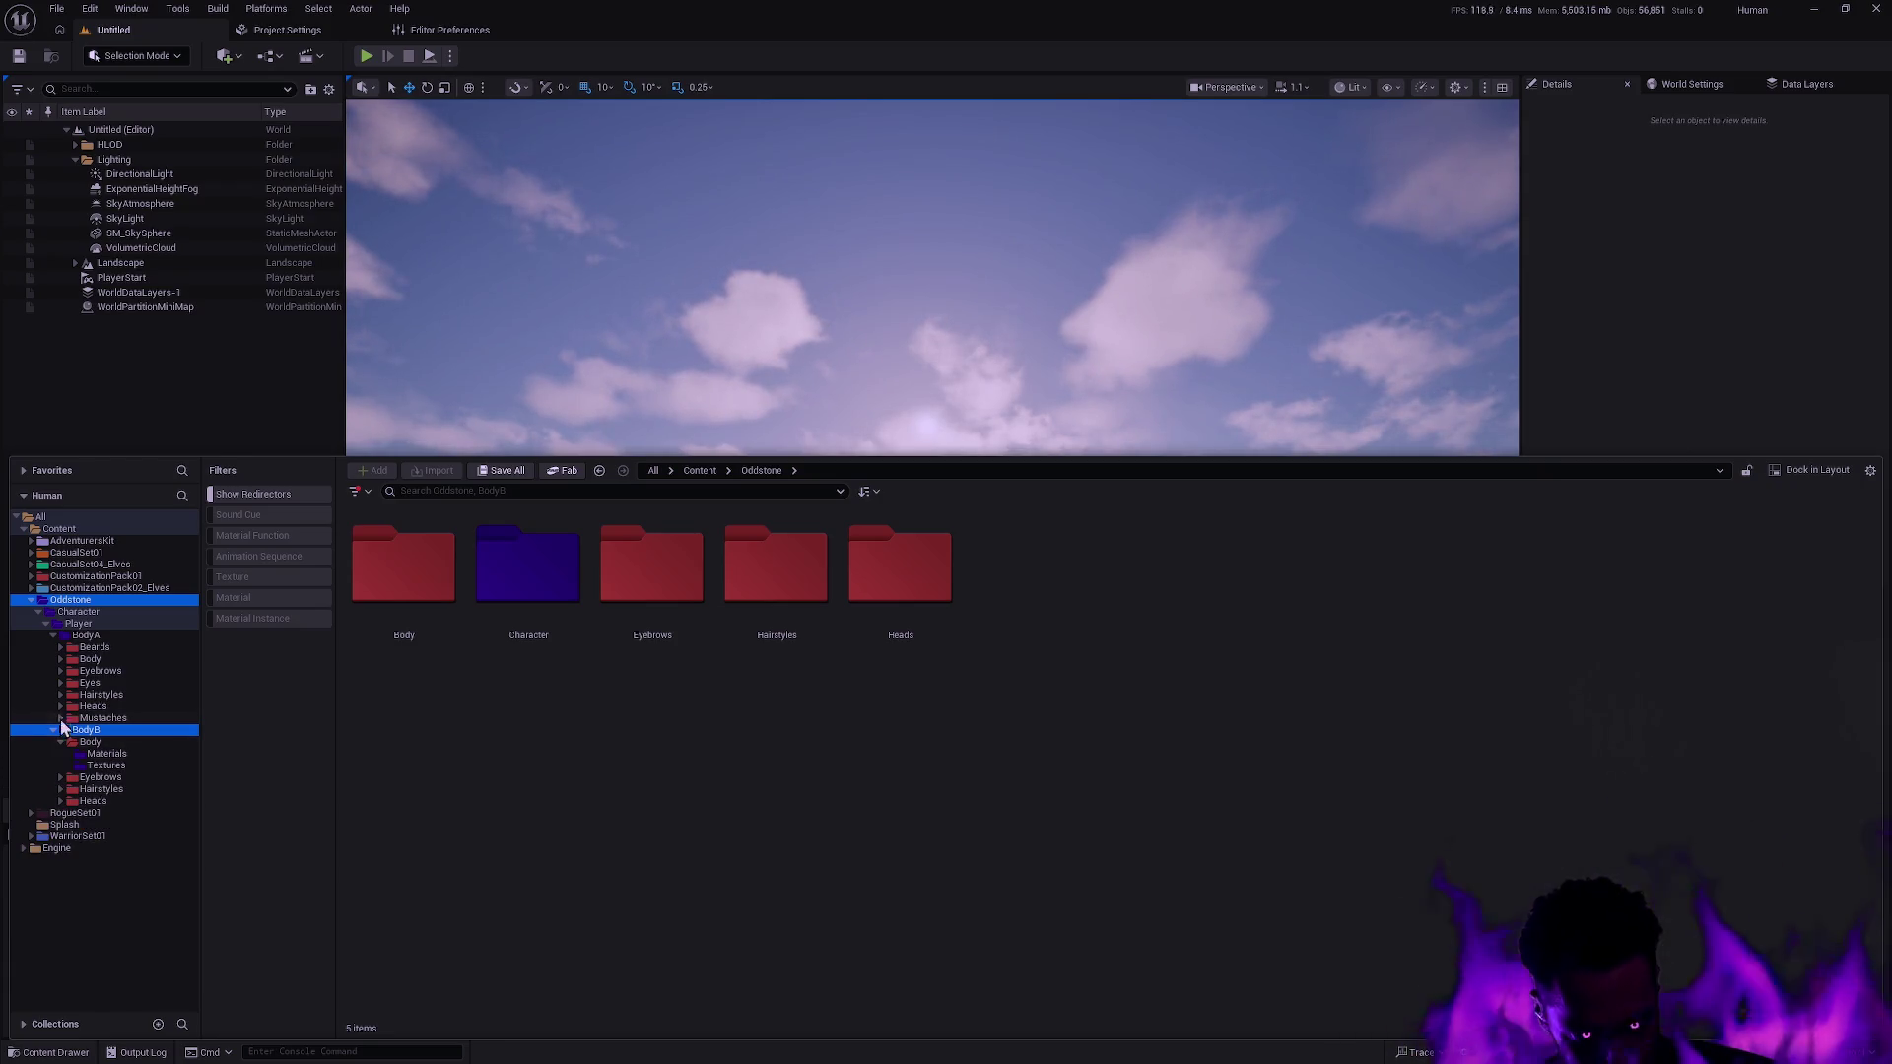
# Select the Character through Makeup folders and set their colour to purple.
pyautogui.keyDown('ctrl'); pyautogui.click(61, 612); pyautogui.keyUp('ctrl')
pyautogui.keyDown('ctrl'); pyautogui.click(42, 623); pyautogui.keyUp('ctrl')
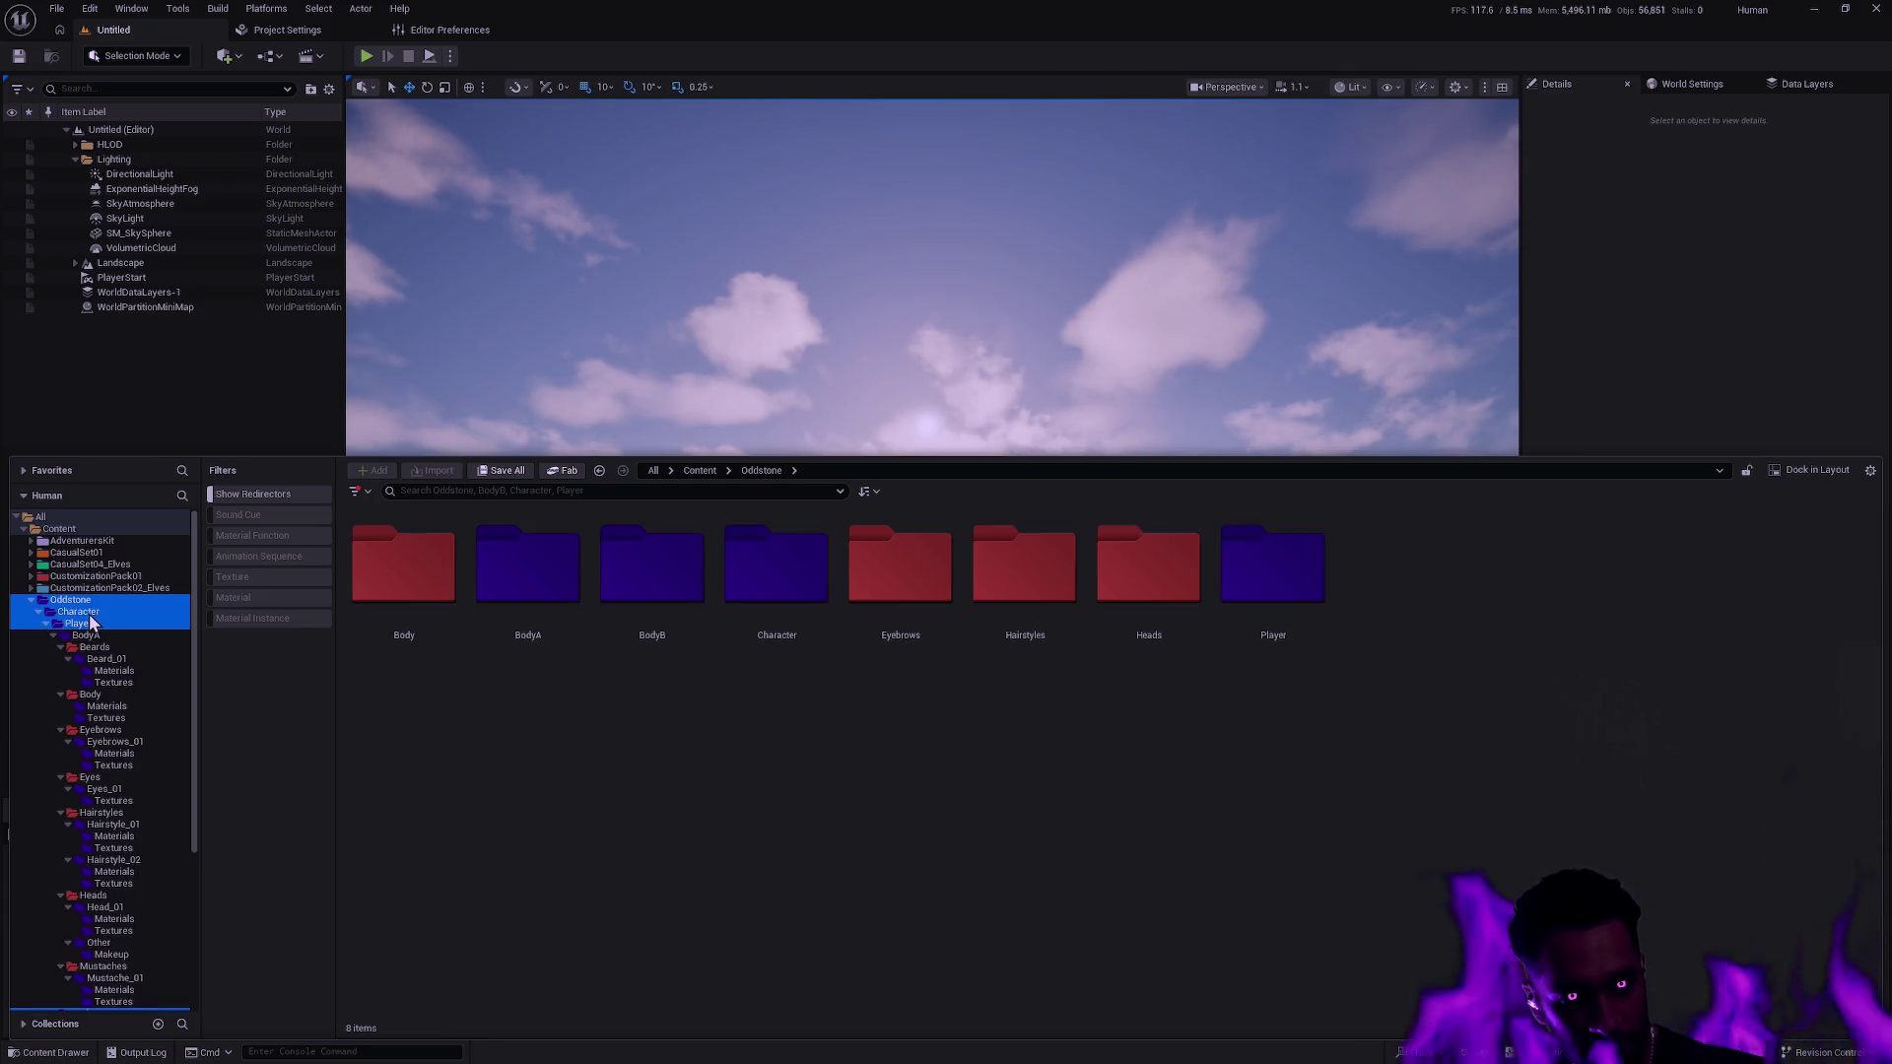
pyautogui.scroll(-5, 134, 735)
pyautogui.keyDown('shift'); pyautogui.click(115, 958); pyautogui.keyUp('shift')
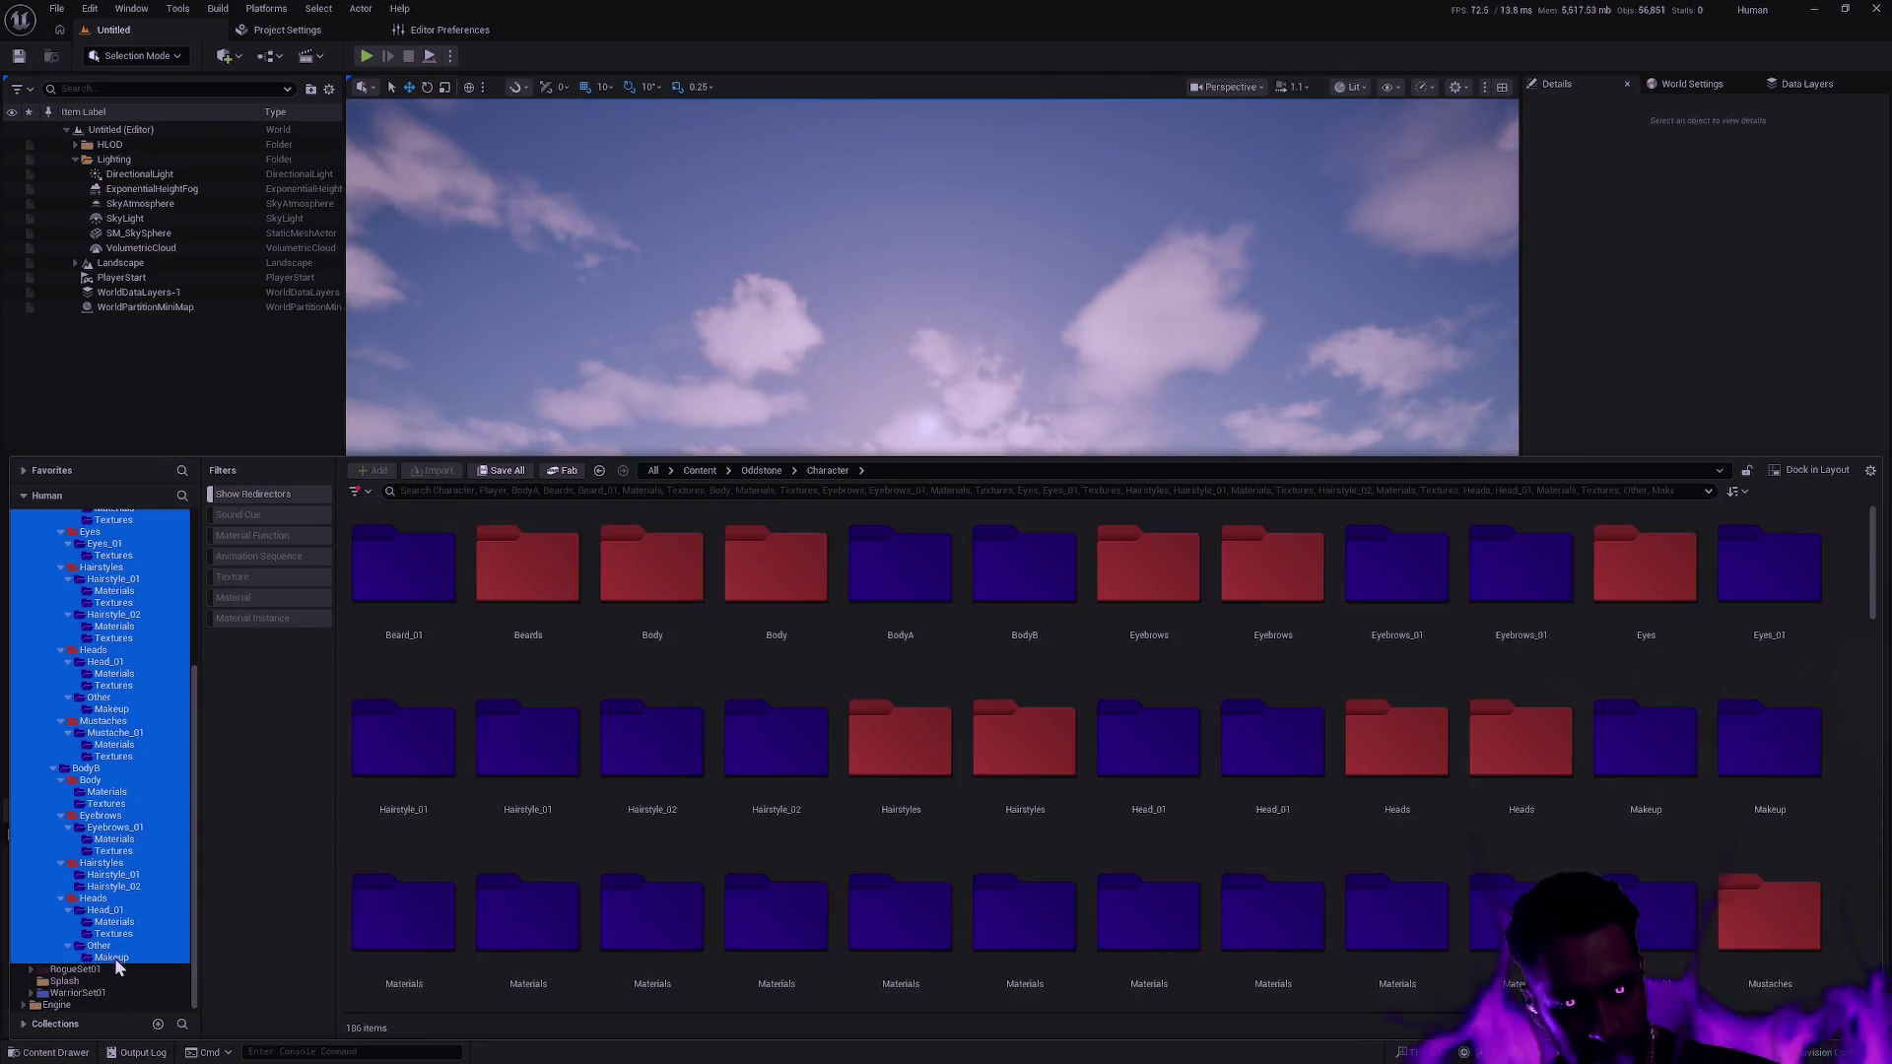
pyautogui.rightClick(114, 958)
pyautogui.moveTo(239, 724)
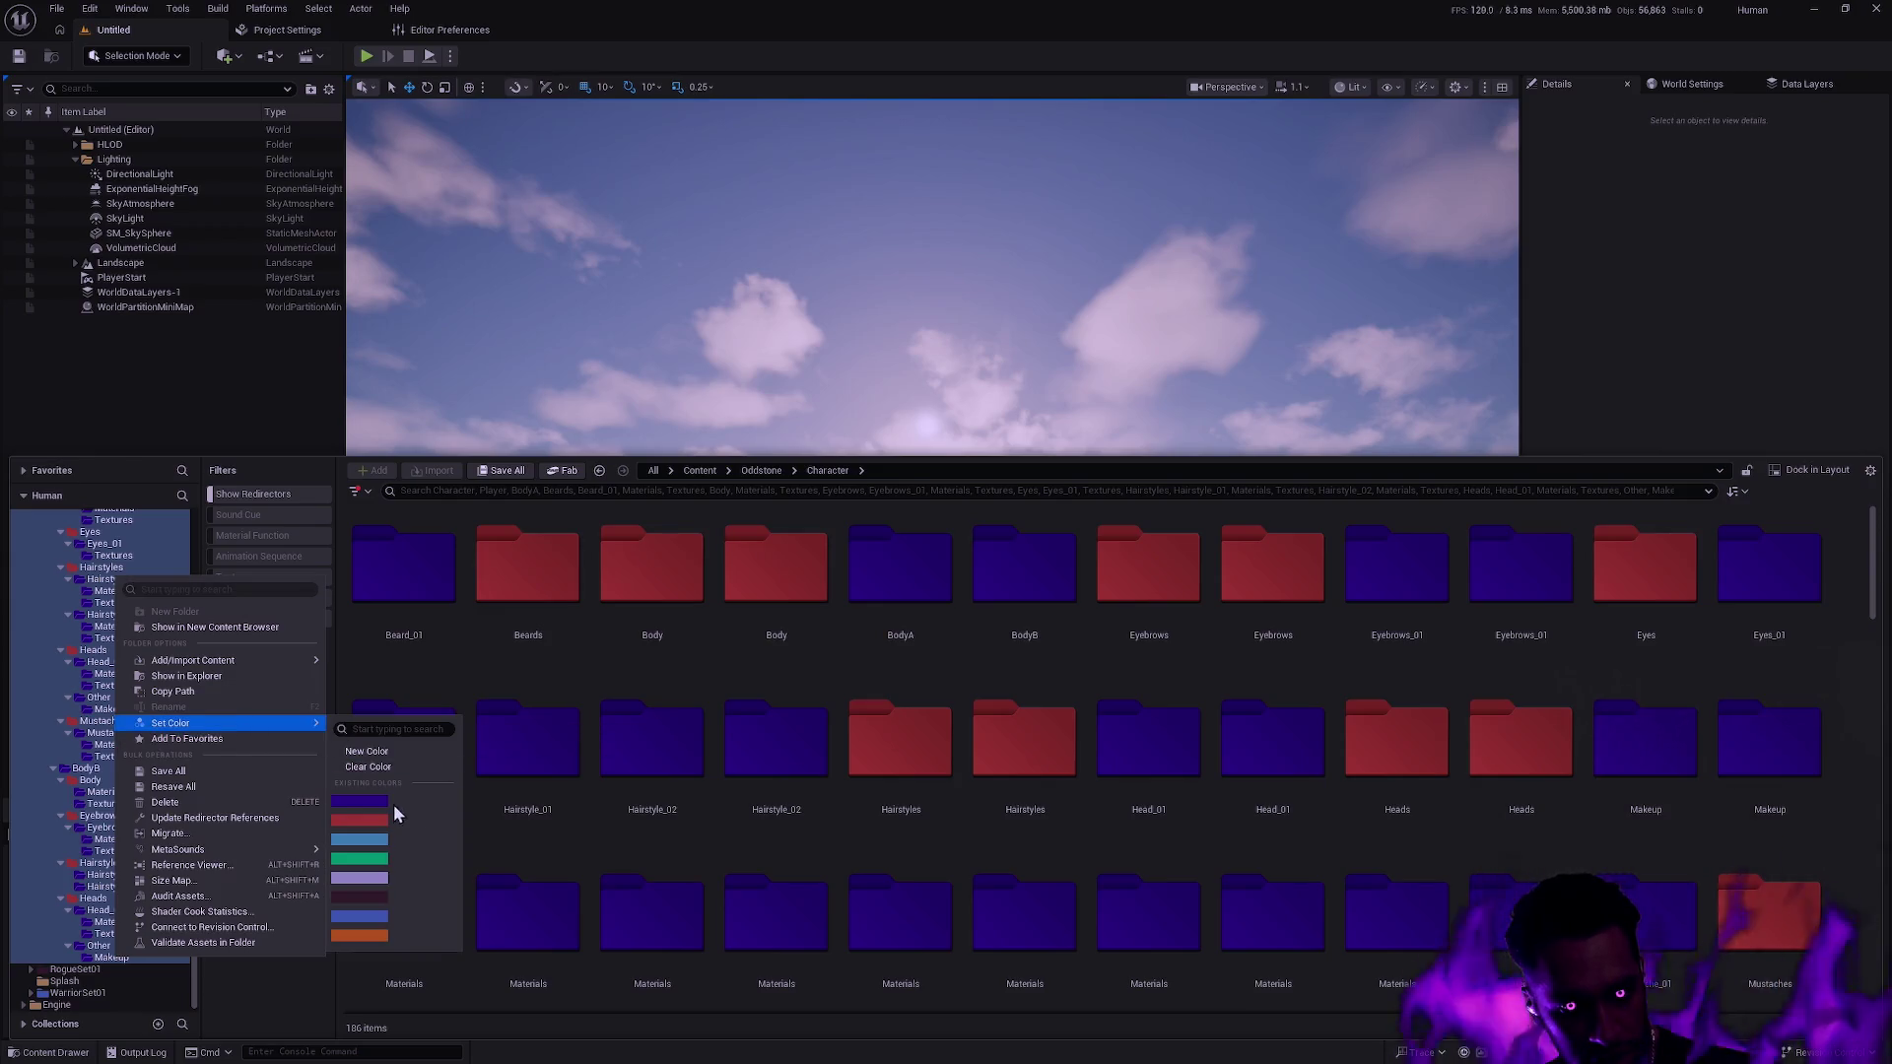
pyautogui.click(380, 803)
# Re-expand the Character tree to review Player's BodyA and BodyB subfolders.
pyautogui.scroll(10, 187, 690)
pyautogui.click(37, 612)
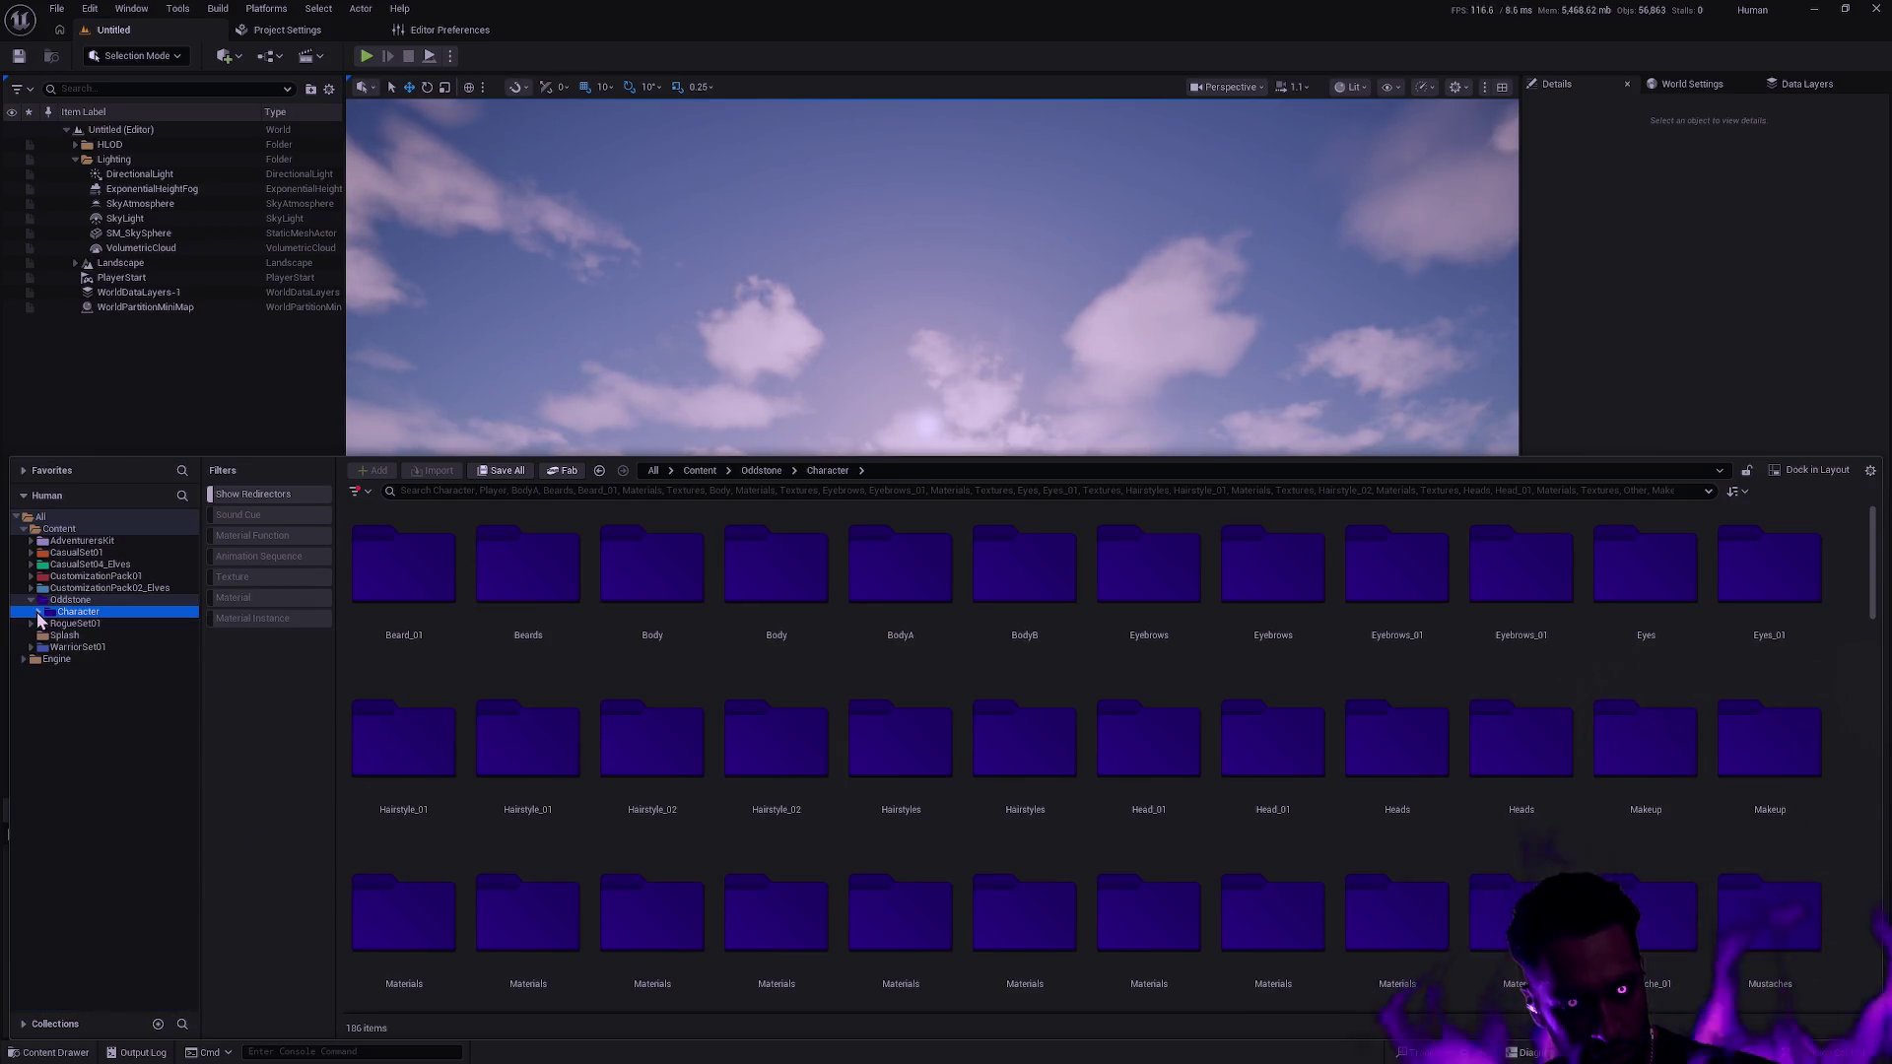
pyautogui.click(38, 612)
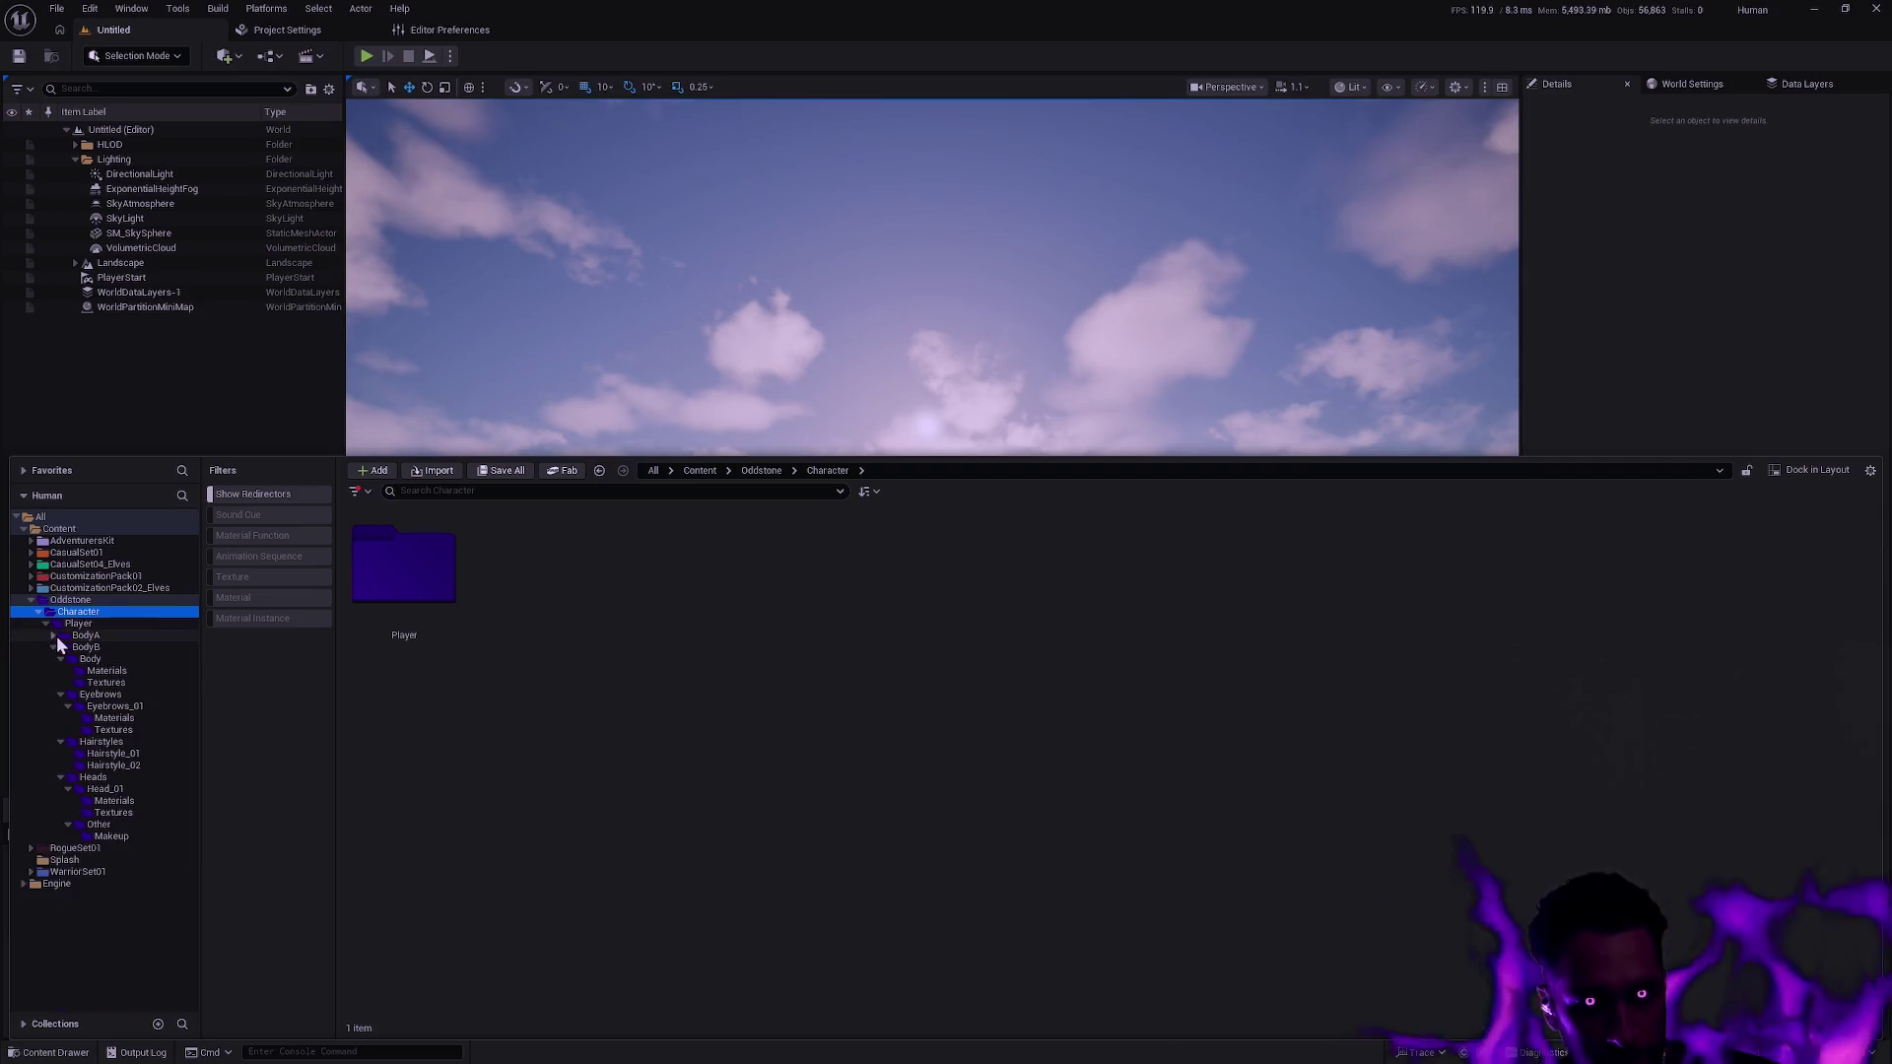
pyautogui.click(47, 625)
pyautogui.click(50, 625)
pyautogui.click(55, 647)
pyautogui.click(53, 636)
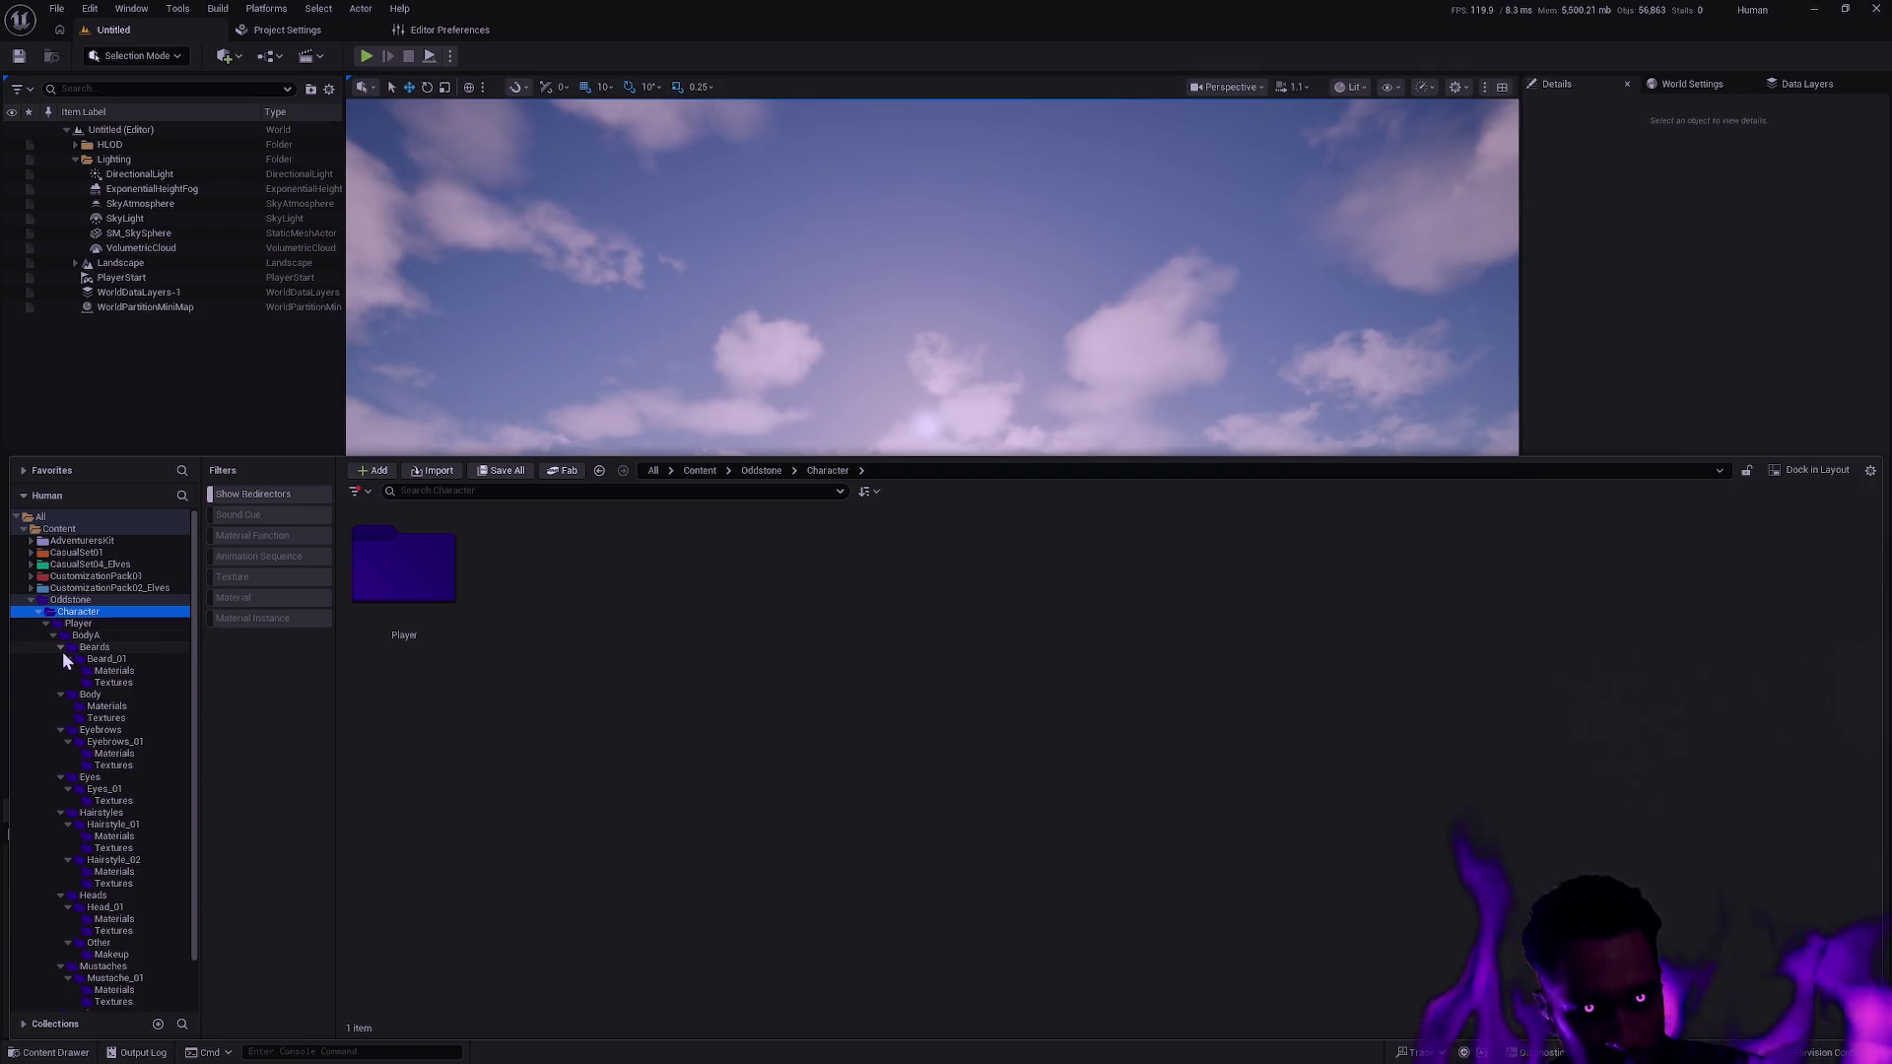
pyautogui.click(59, 647)
pyautogui.click(60, 648)
pyautogui.click(62, 652)
pyautogui.click(55, 636)
pyautogui.click(54, 637)
pyautogui.click(54, 637)
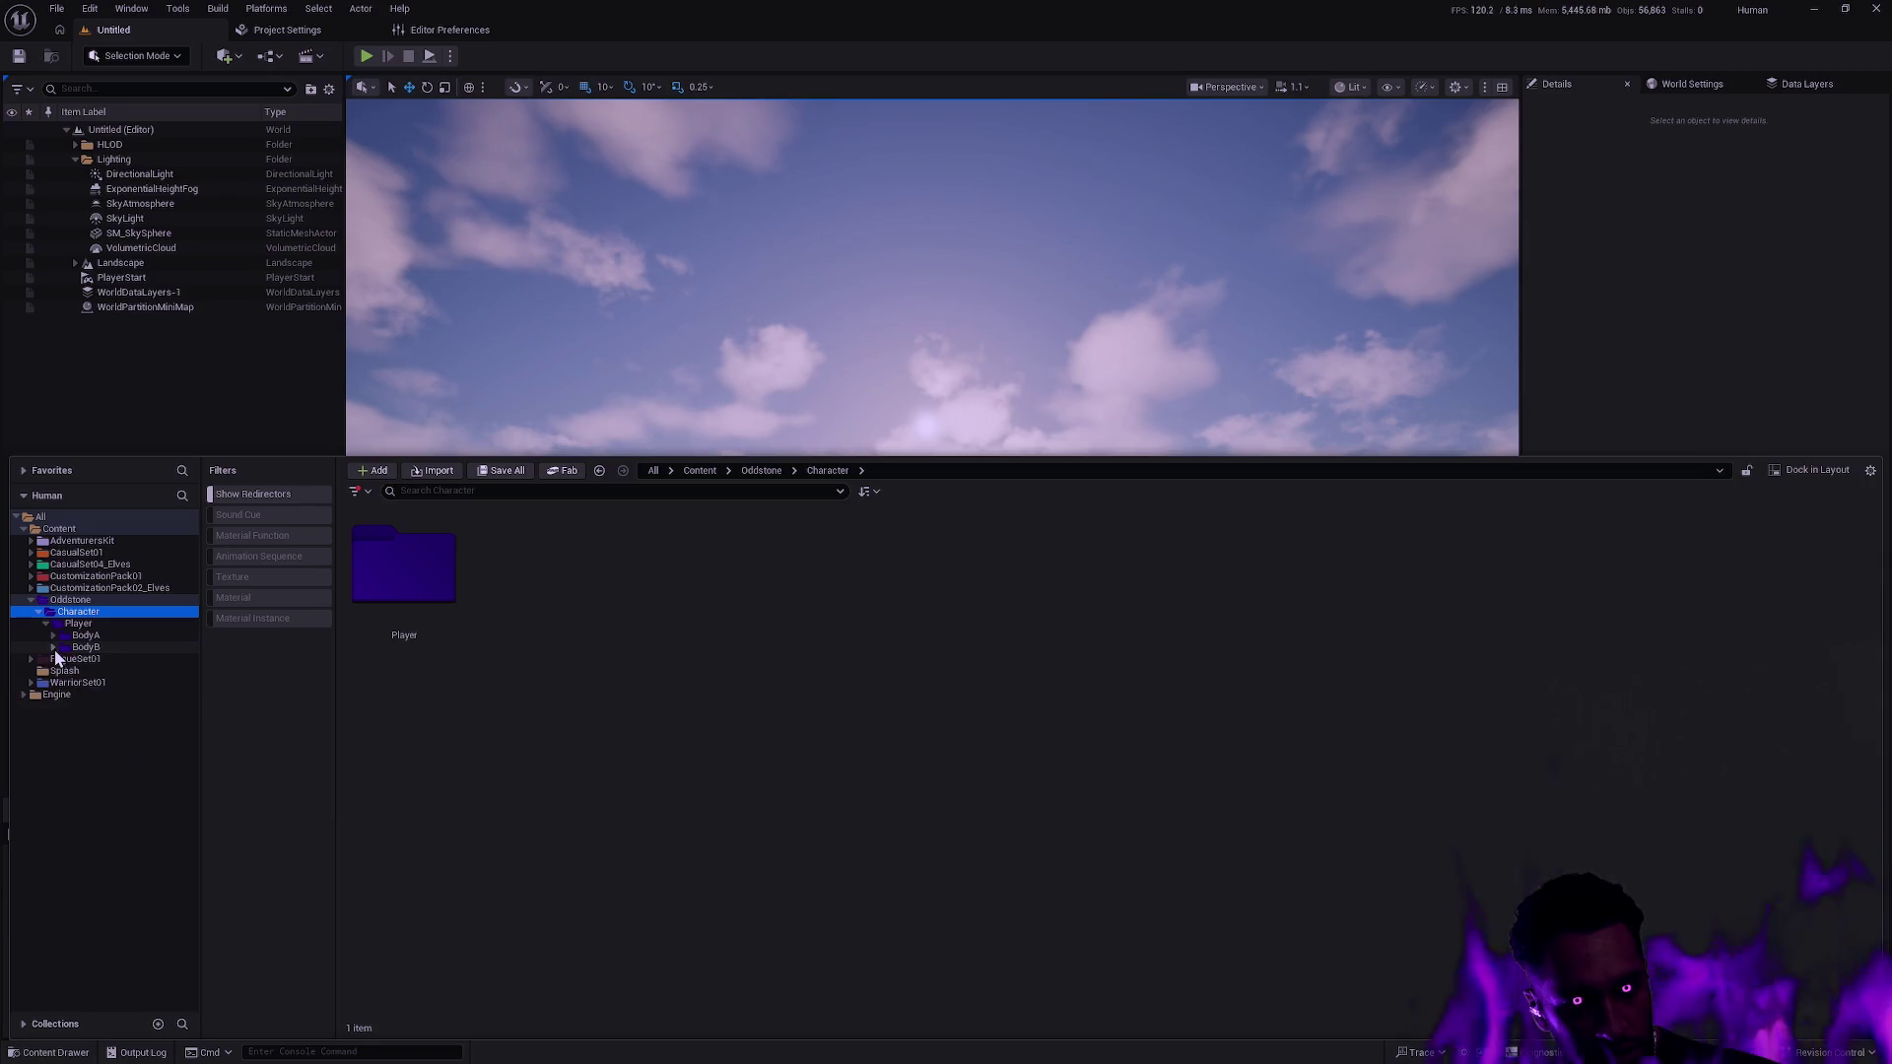
pyautogui.click(54, 647)
pyautogui.click(55, 636)
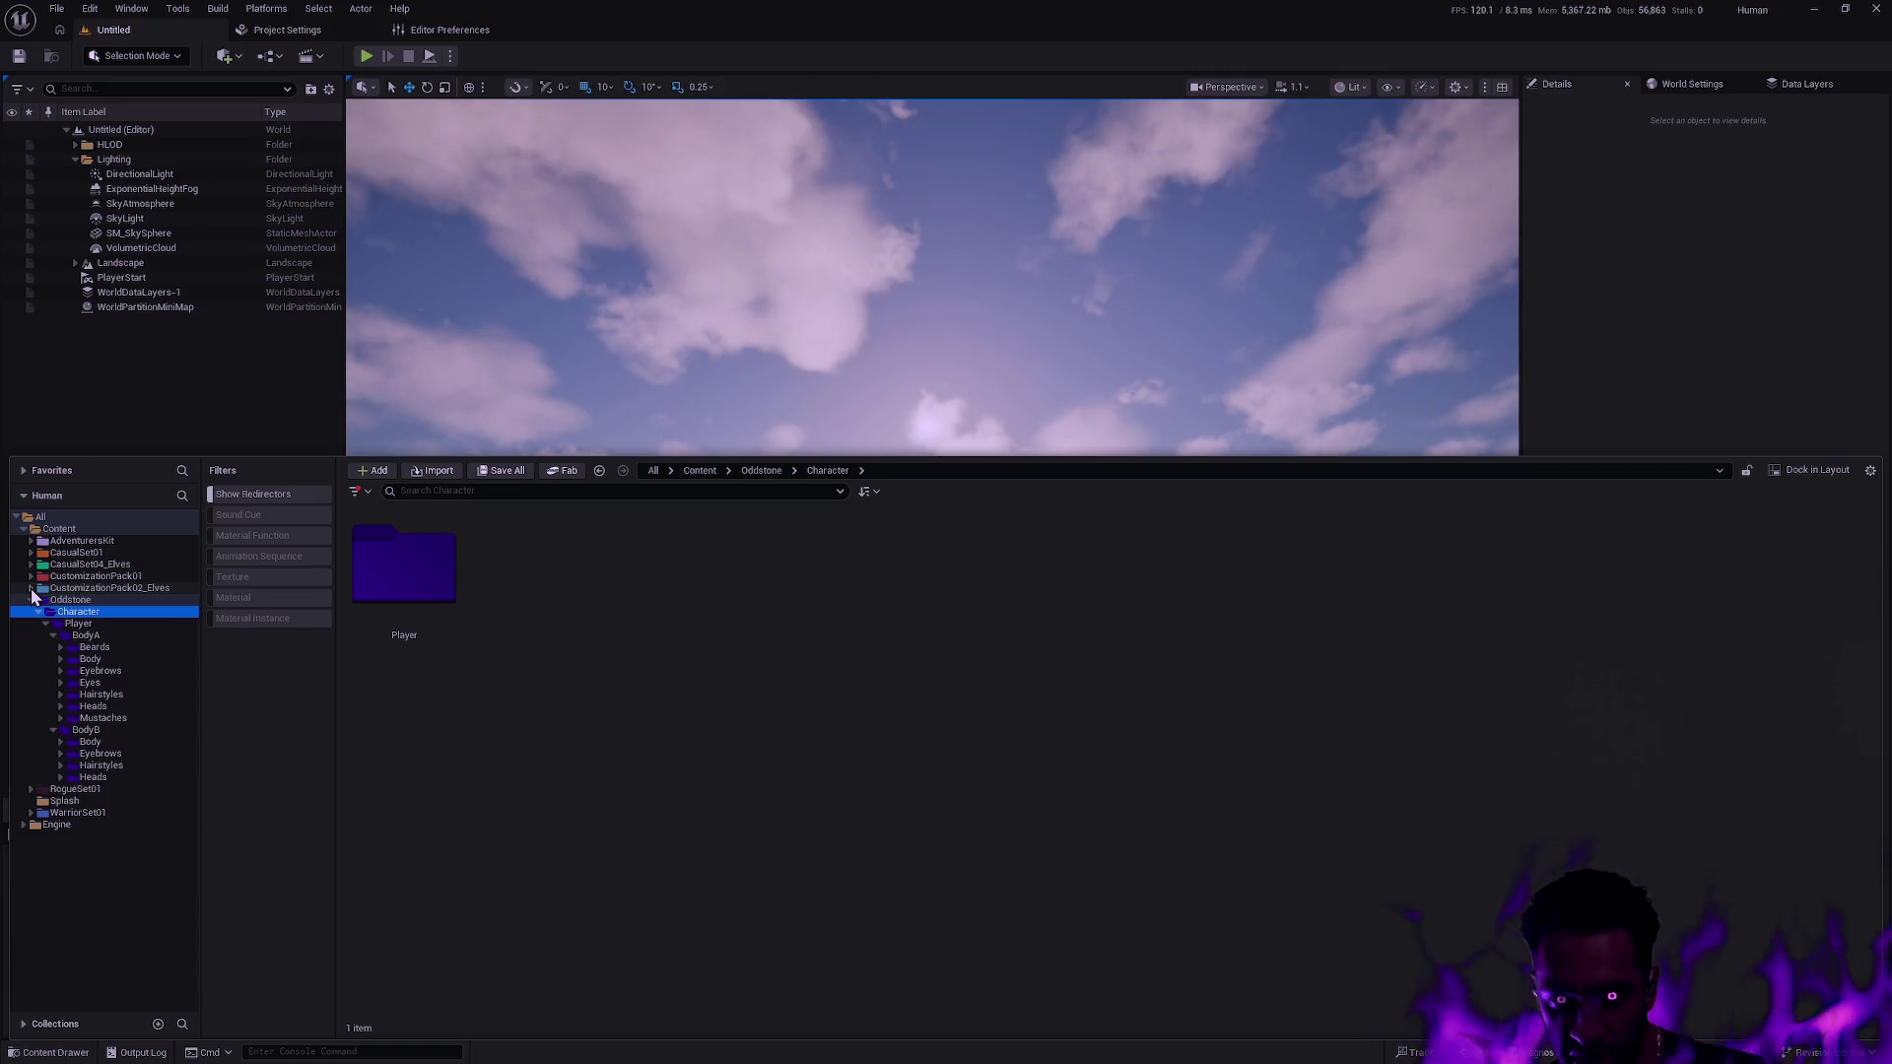
# Go to the Content folder, filter the grid to textures only, and check the sort options.
pyautogui.click(55, 518)
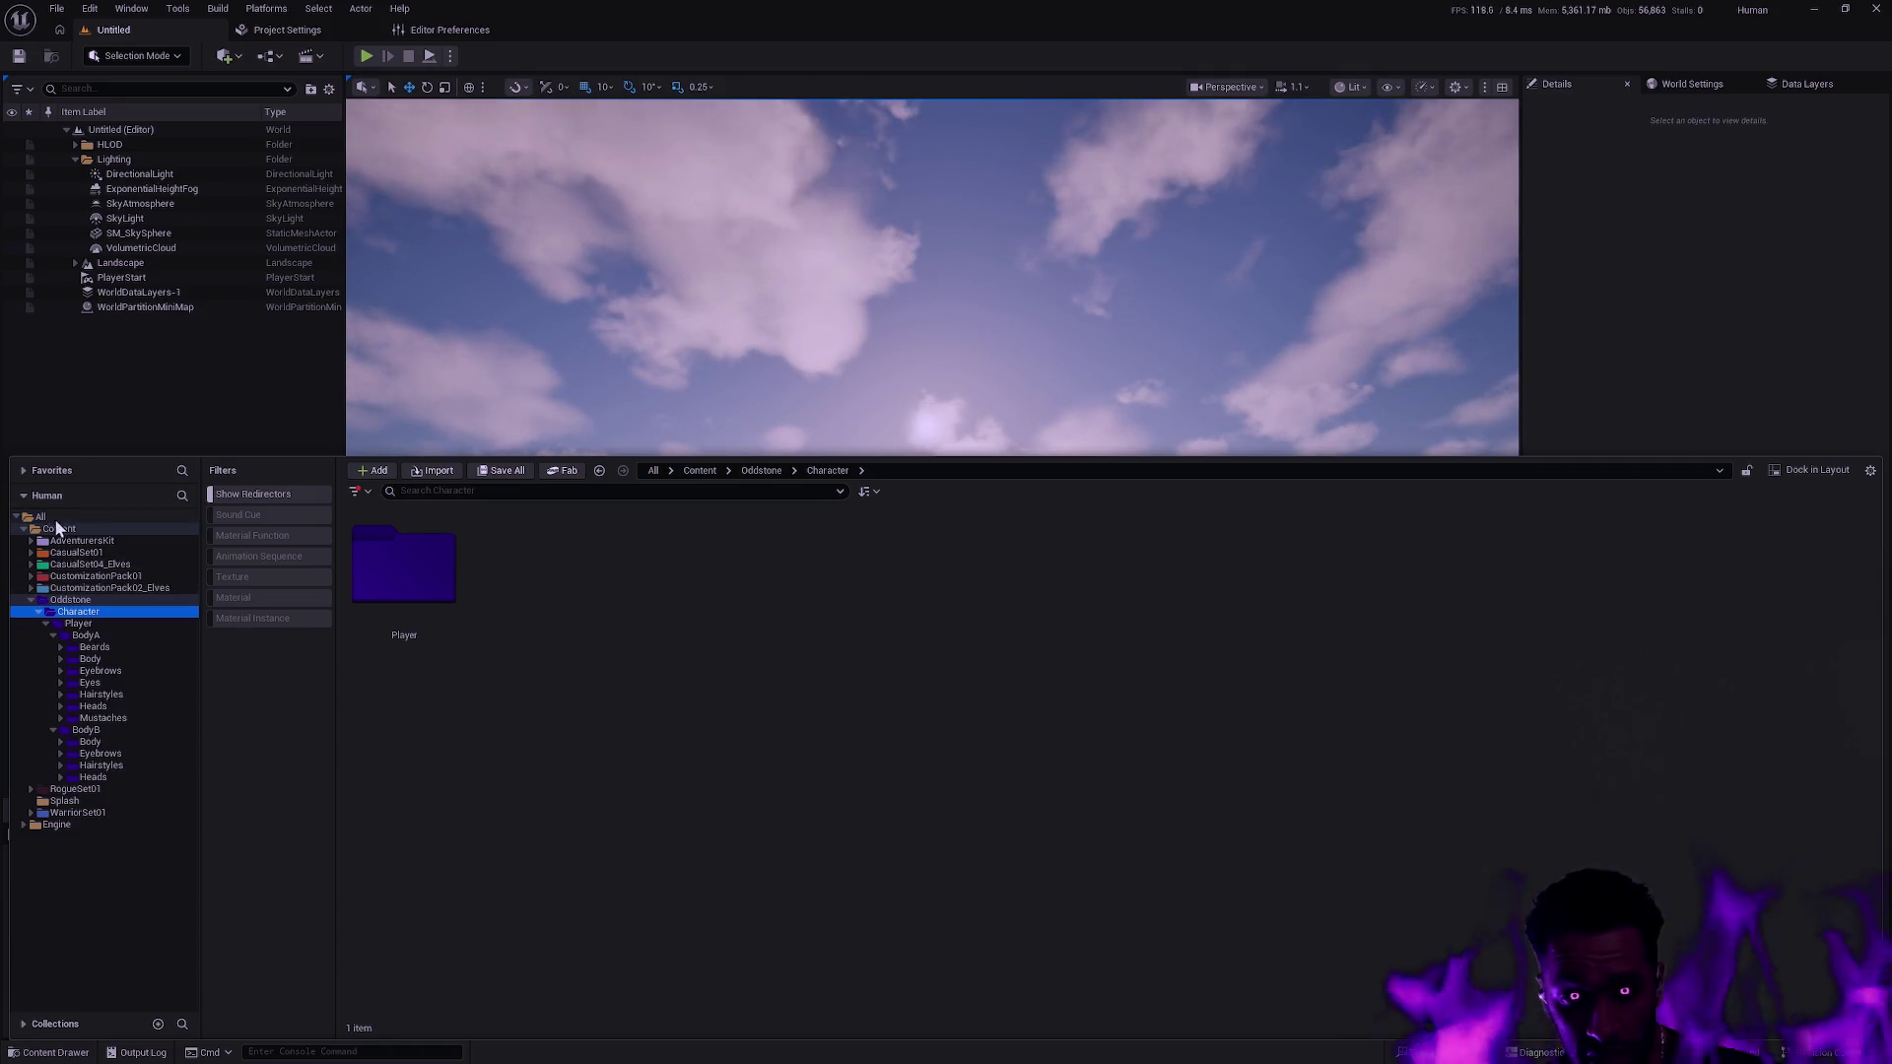
pyautogui.click(149, 530)
pyautogui.click(281, 579)
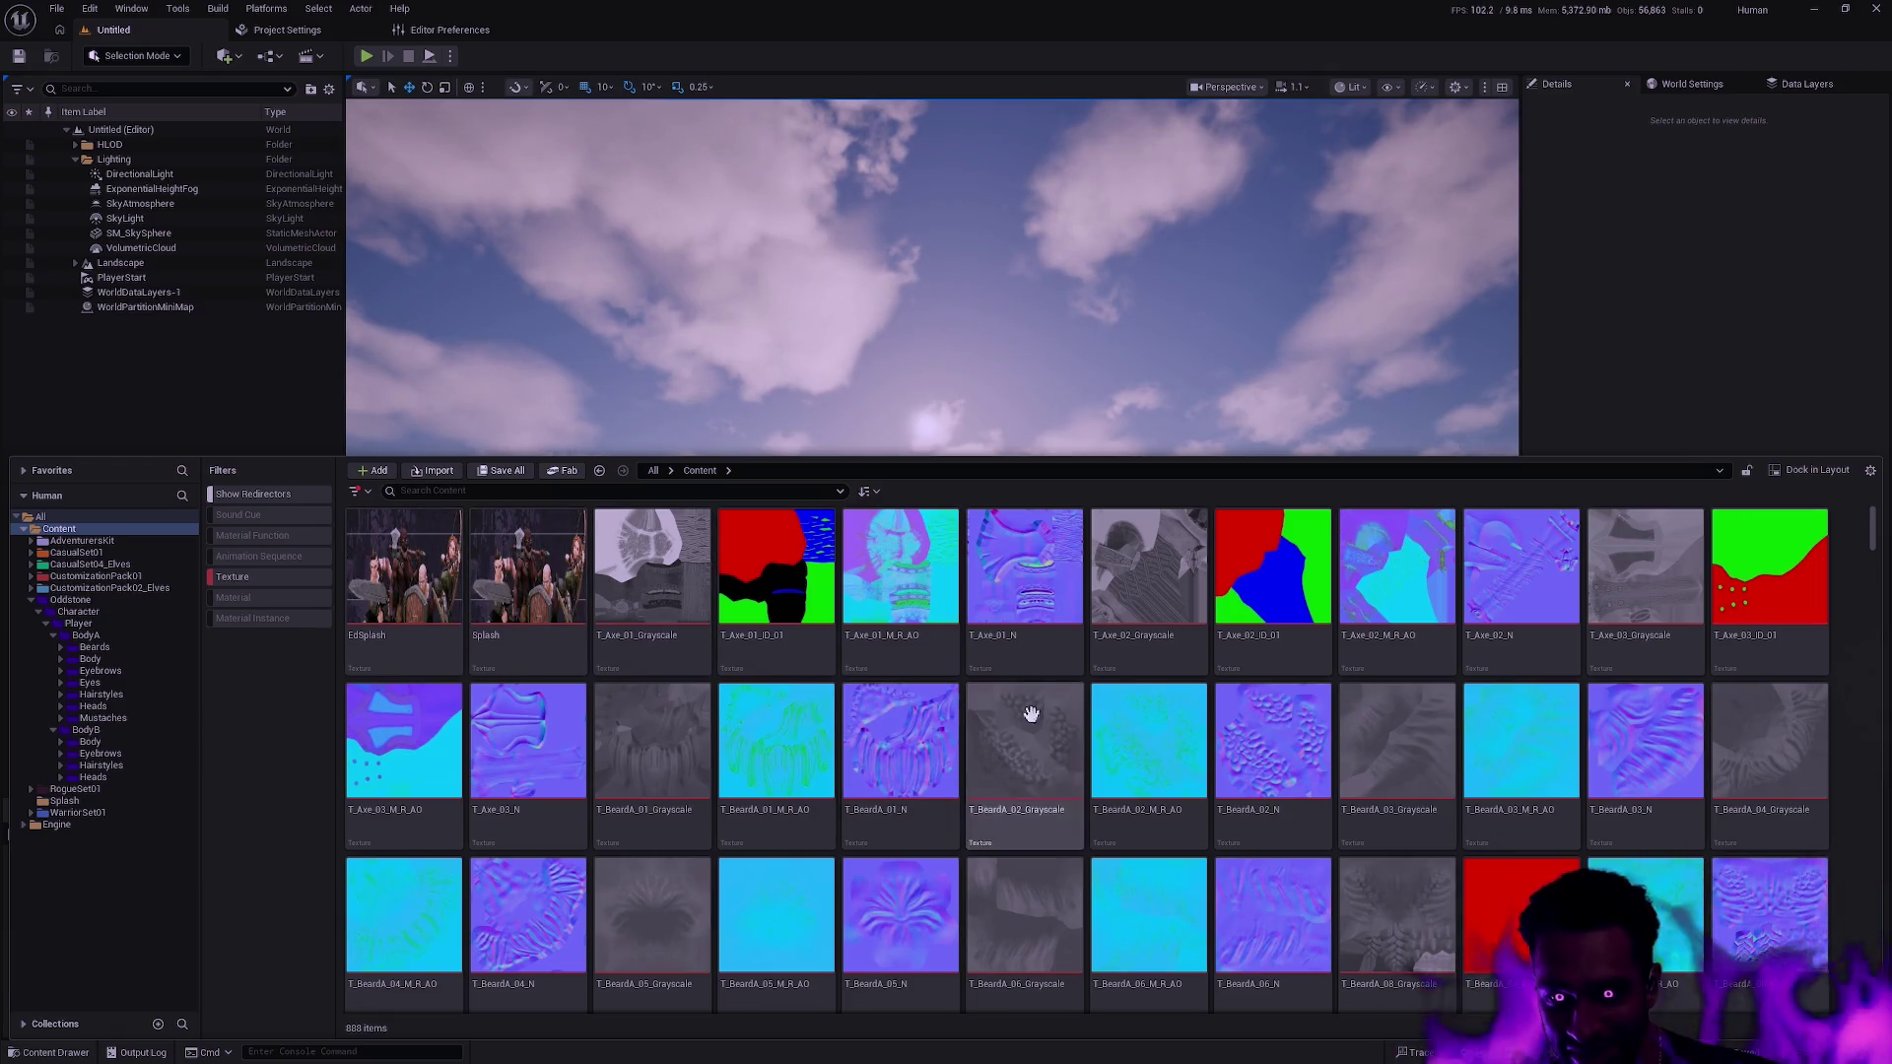
pyautogui.scroll(-1, 1488, 704)
pyautogui.scroll(-2, 1496, 715)
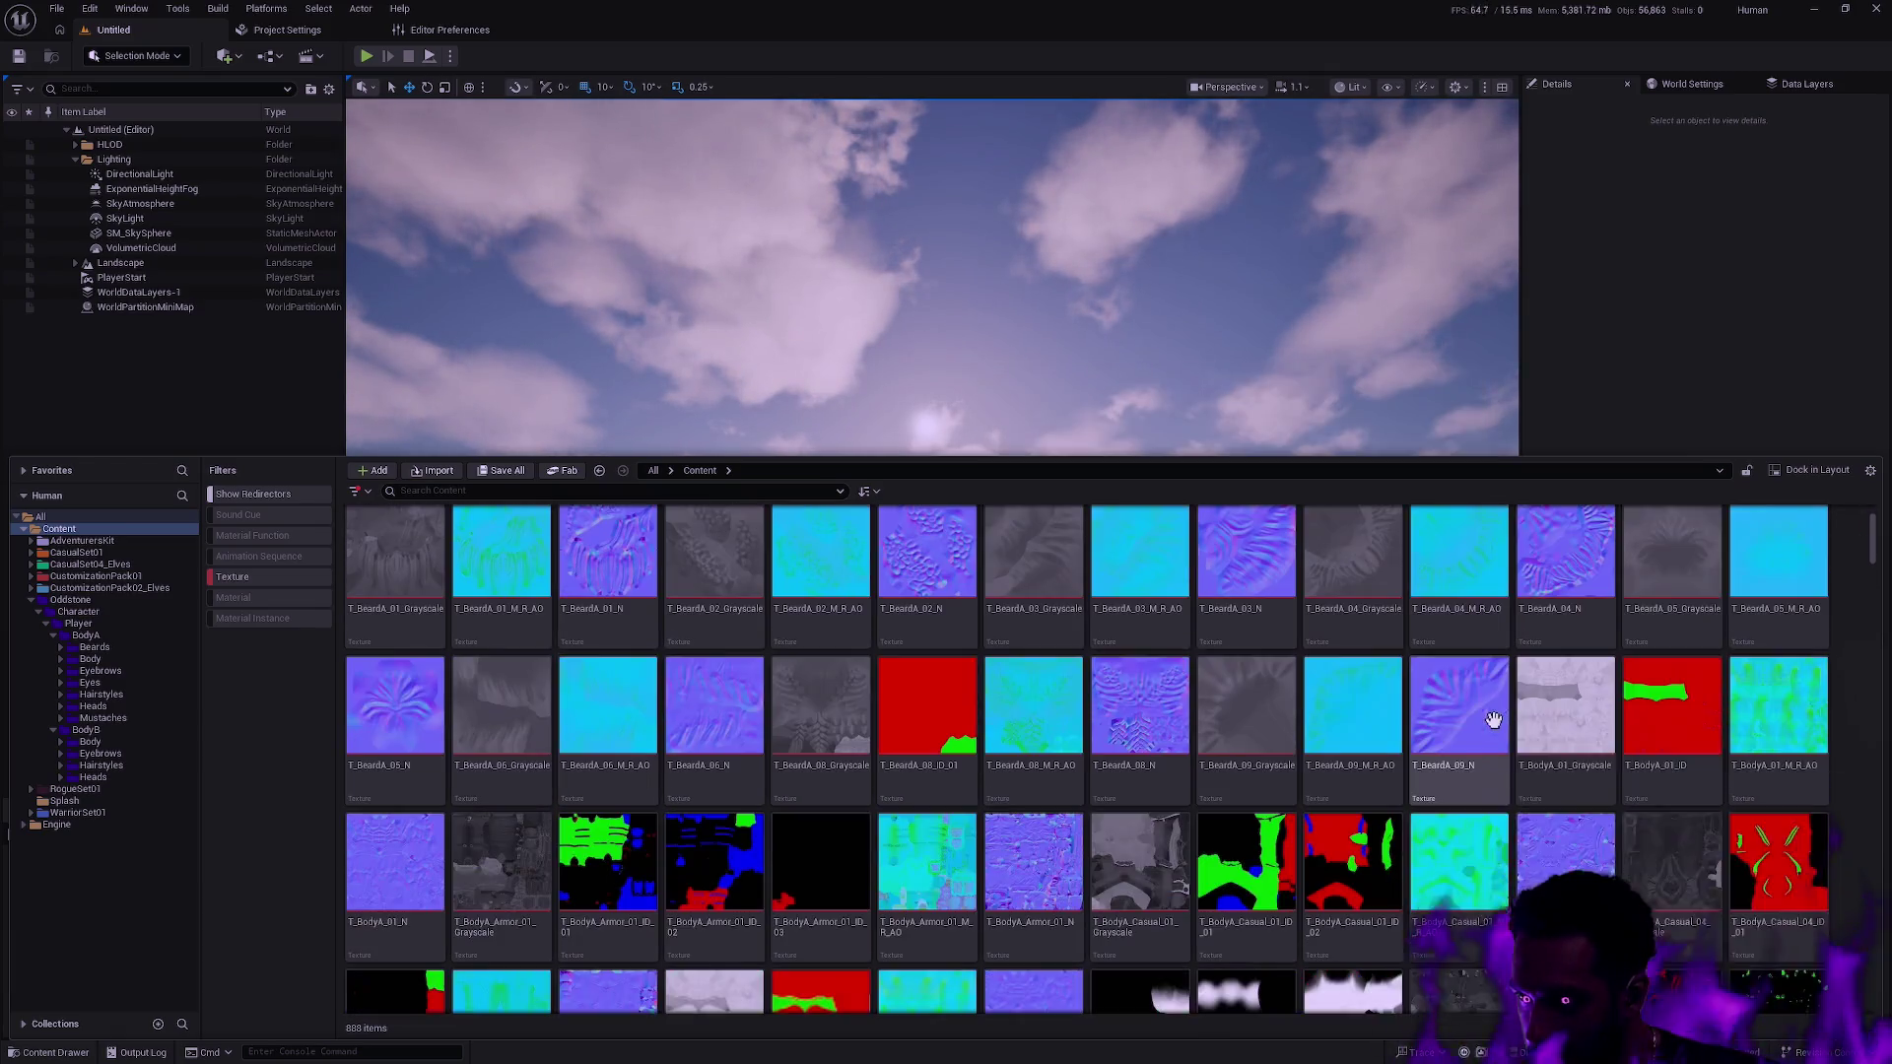
pyautogui.scroll(-3, 1695, 671)
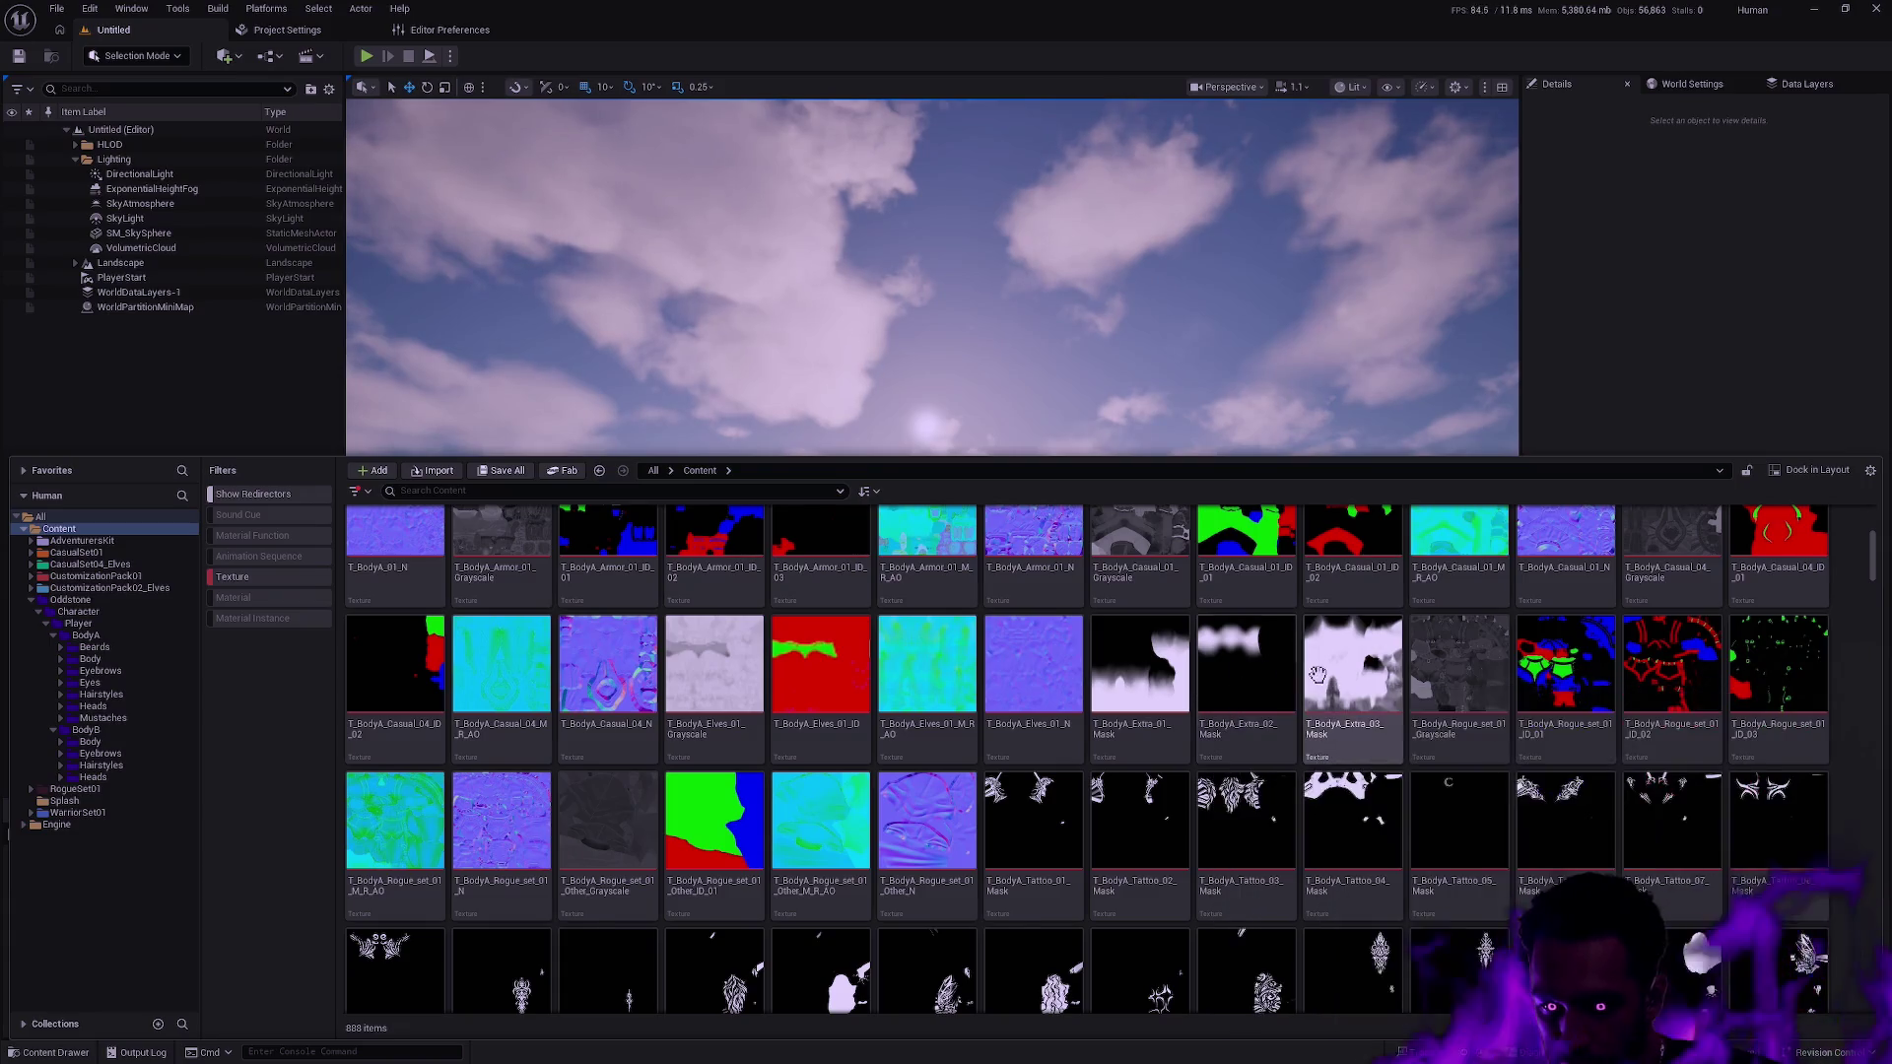
pyautogui.moveTo(1321, 678)
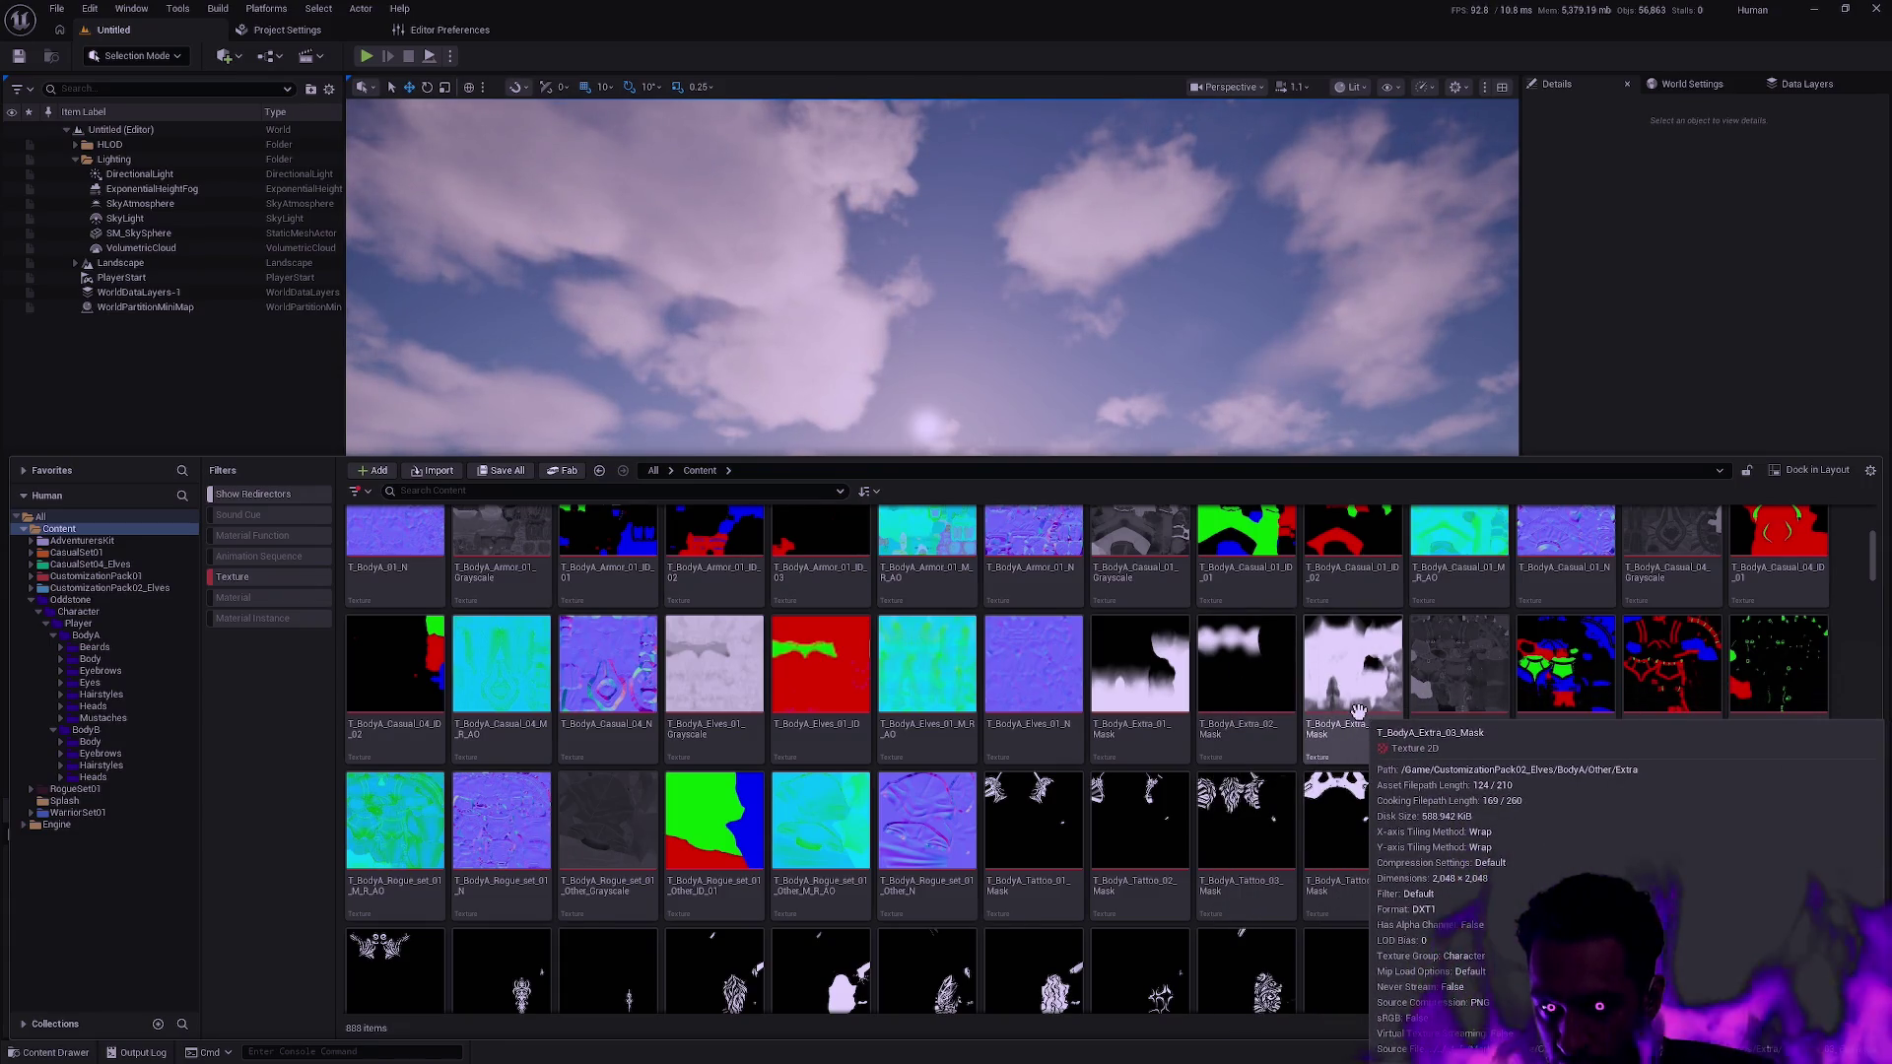
pyautogui.click(868, 492)
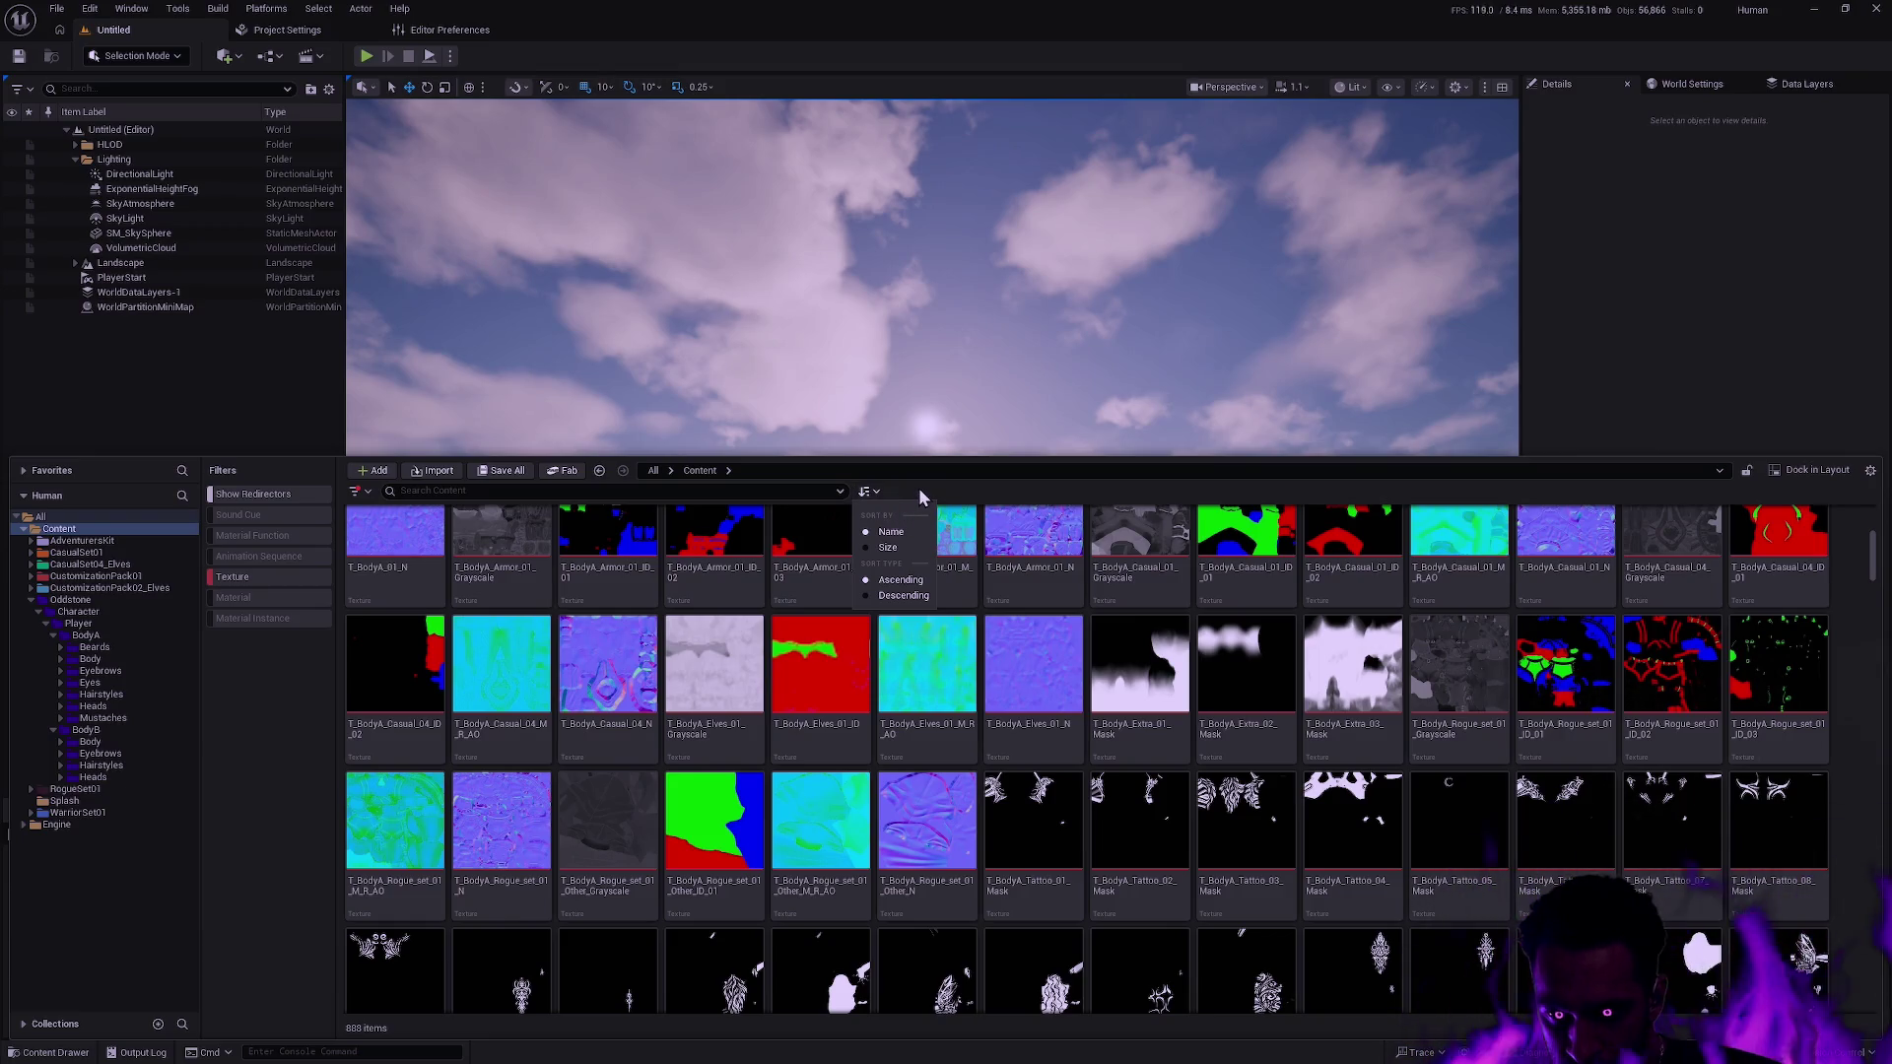
pyautogui.press('Escape')
# Scroll through the texture grid, then open the CustomizationPack02_Elves folder.
pyautogui.moveTo(1874, 554); pyautogui.dragTo(1872, 606)
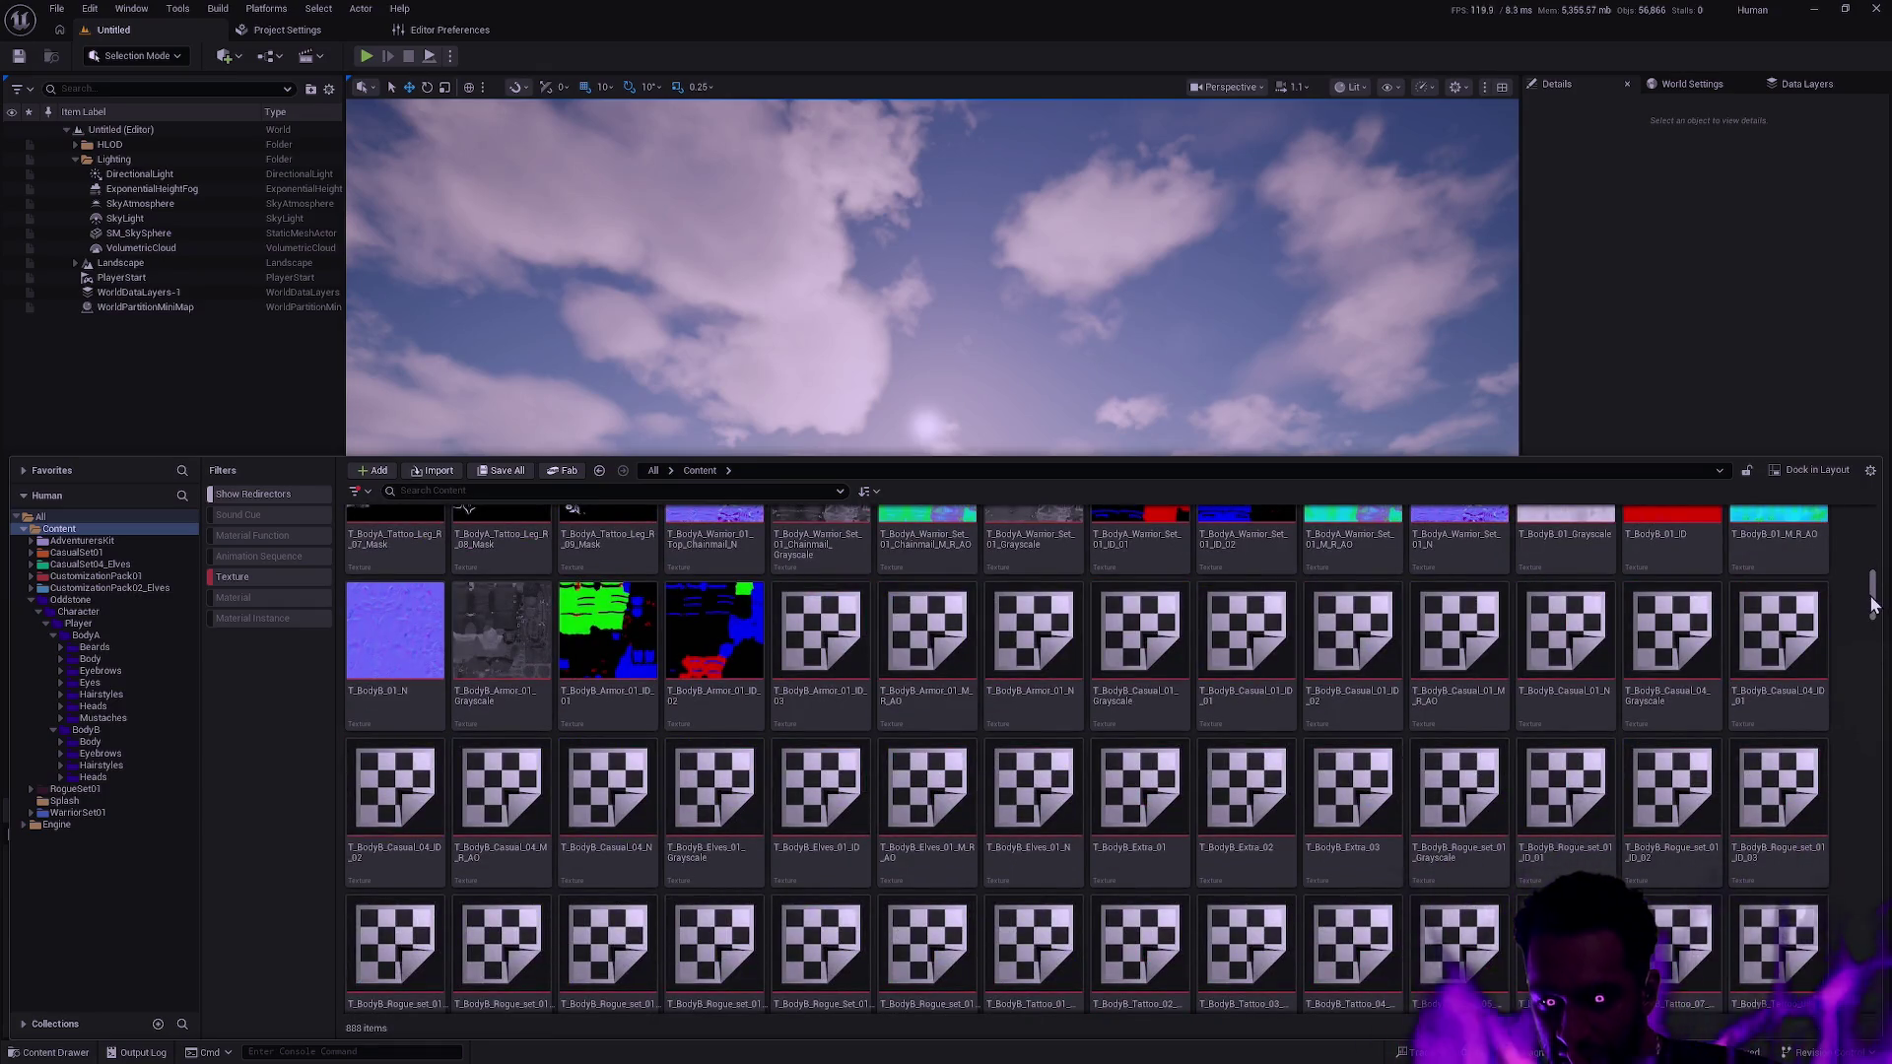
pyautogui.moveTo(1872, 604); pyautogui.dragTo(1872, 615)
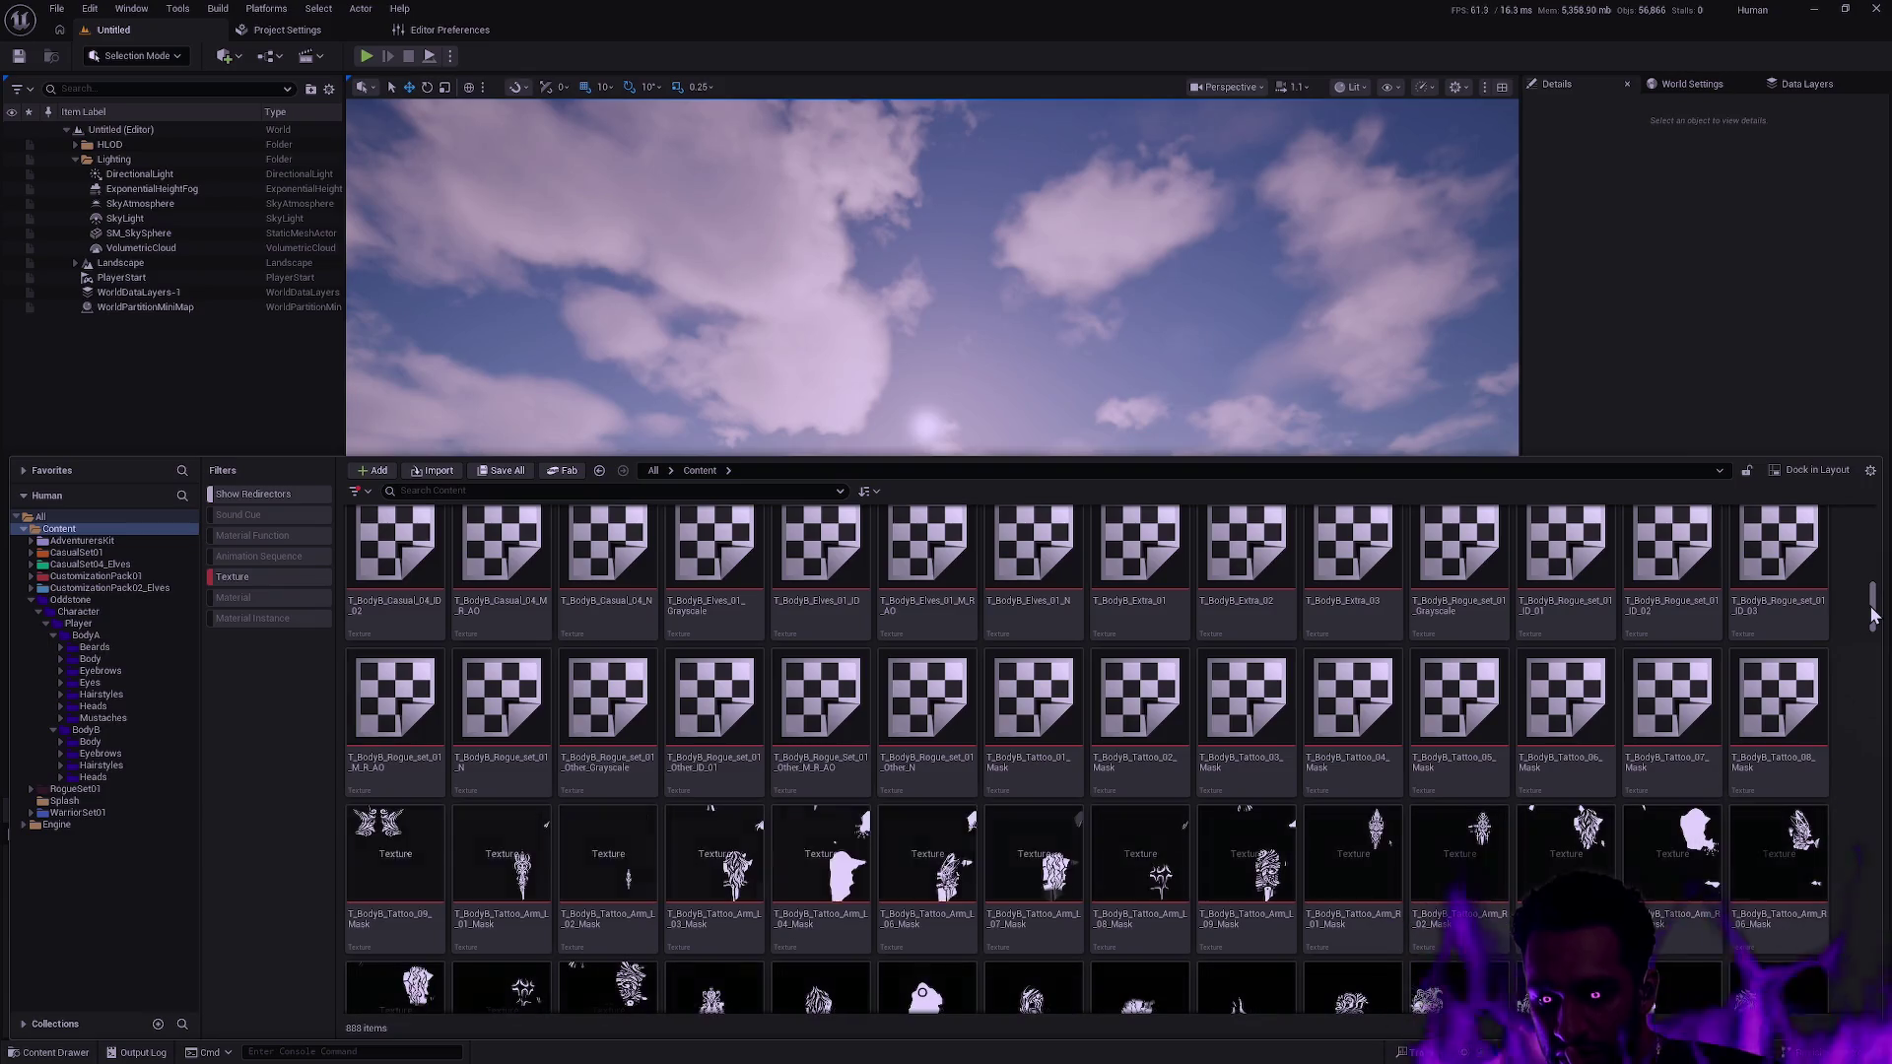
pyautogui.moveTo(1718, 670)
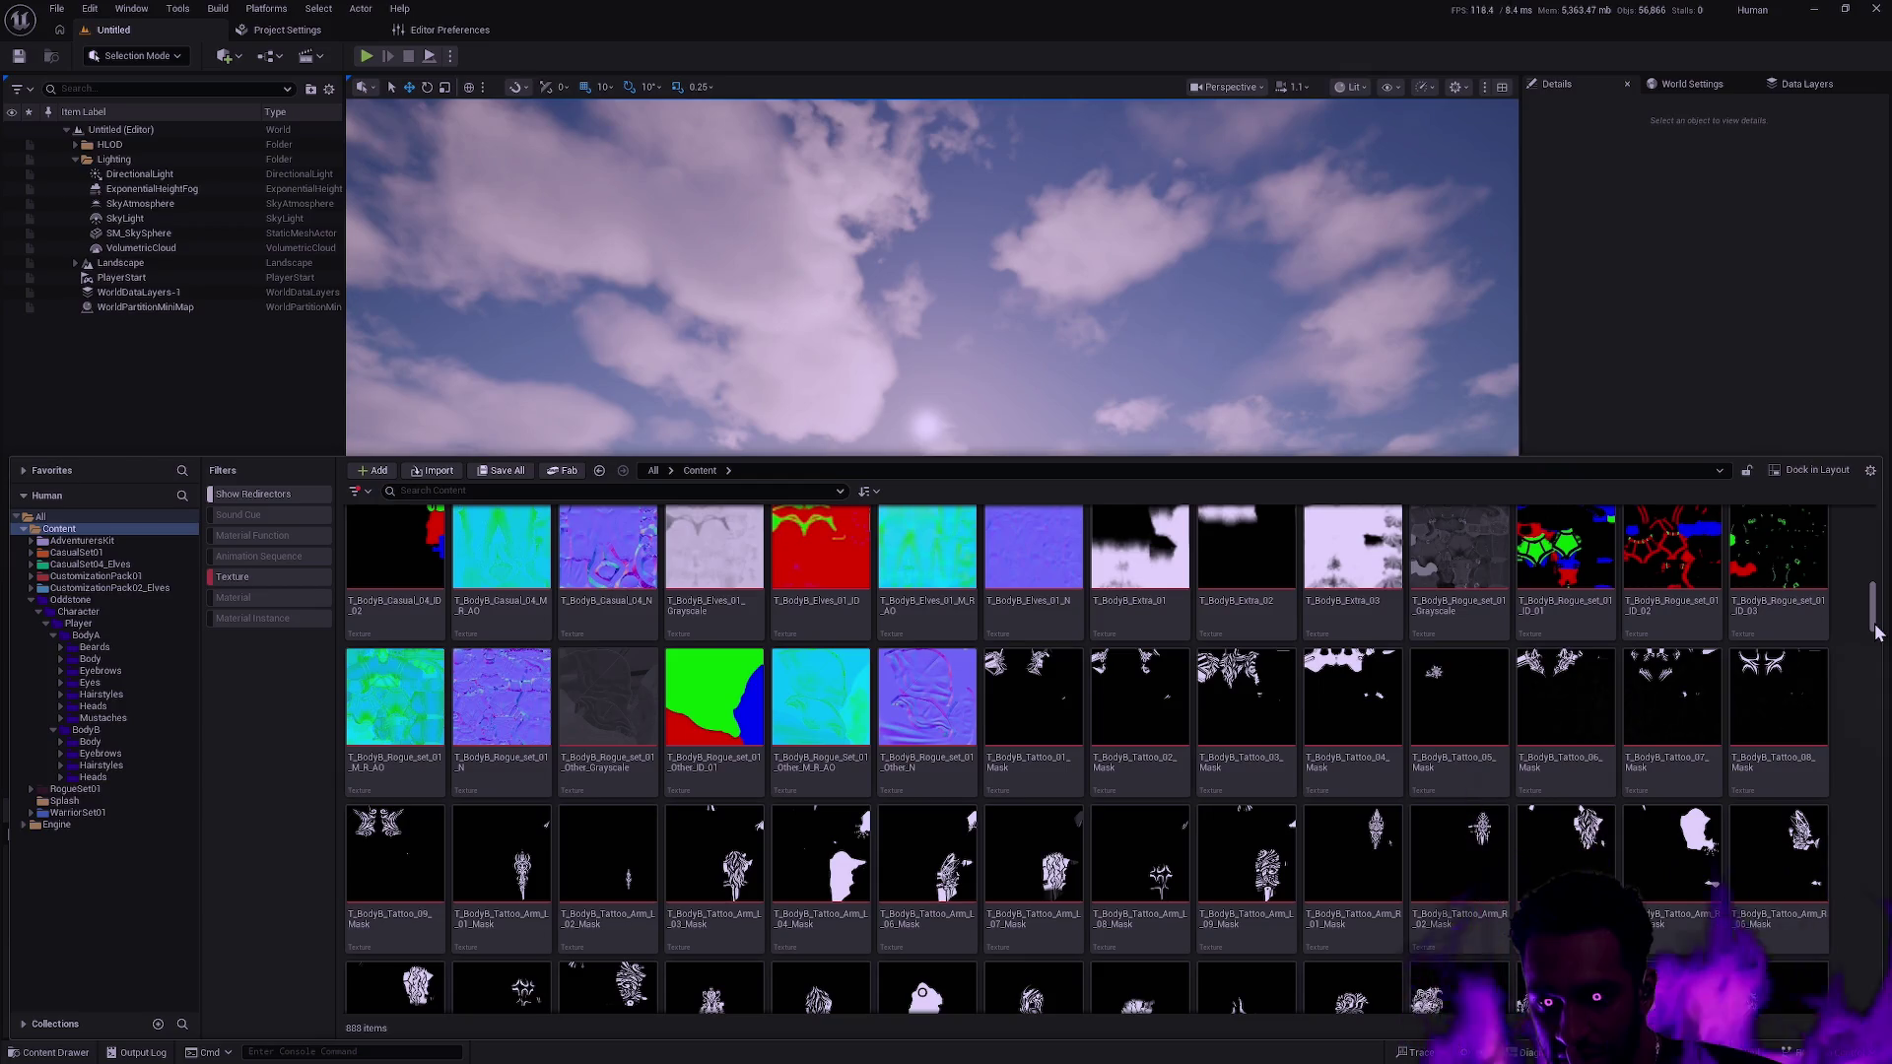
pyautogui.moveTo(1875, 632); pyautogui.dragTo(1880, 666)
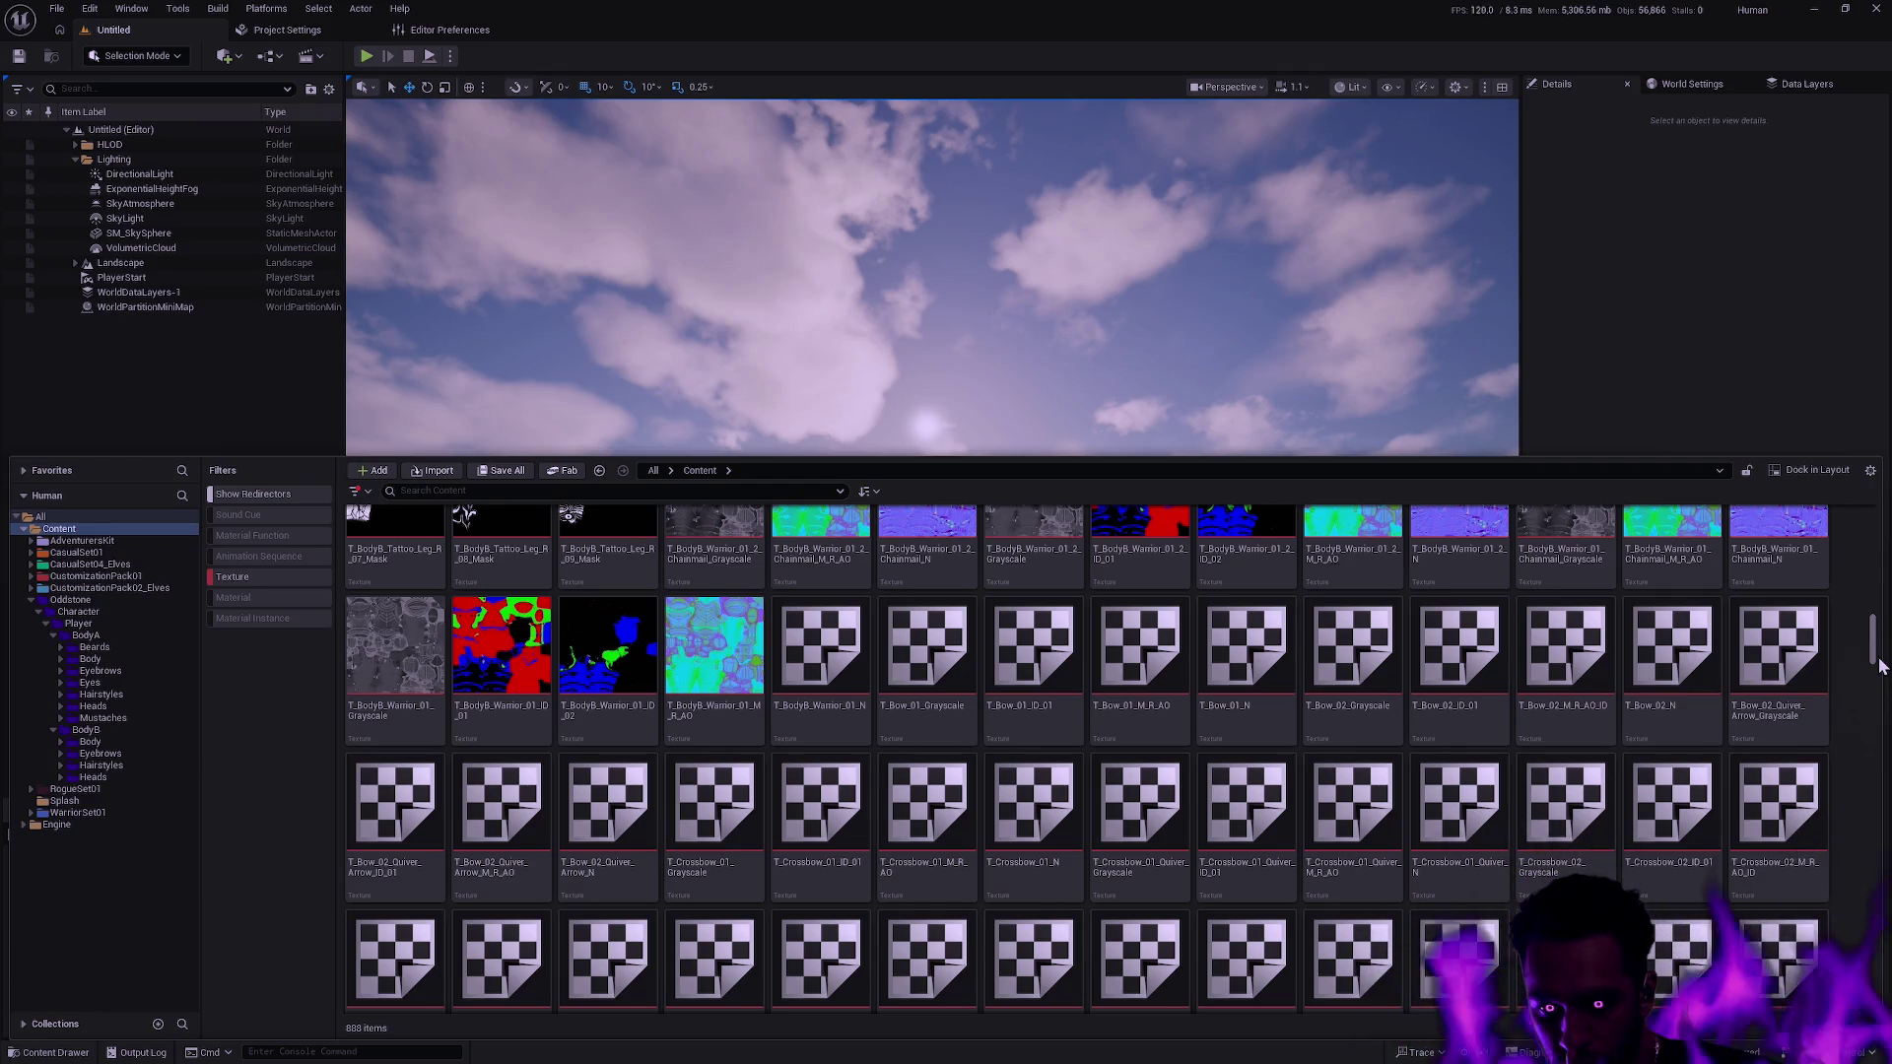
pyautogui.moveTo(1882, 666); pyautogui.dragTo(1874, 542)
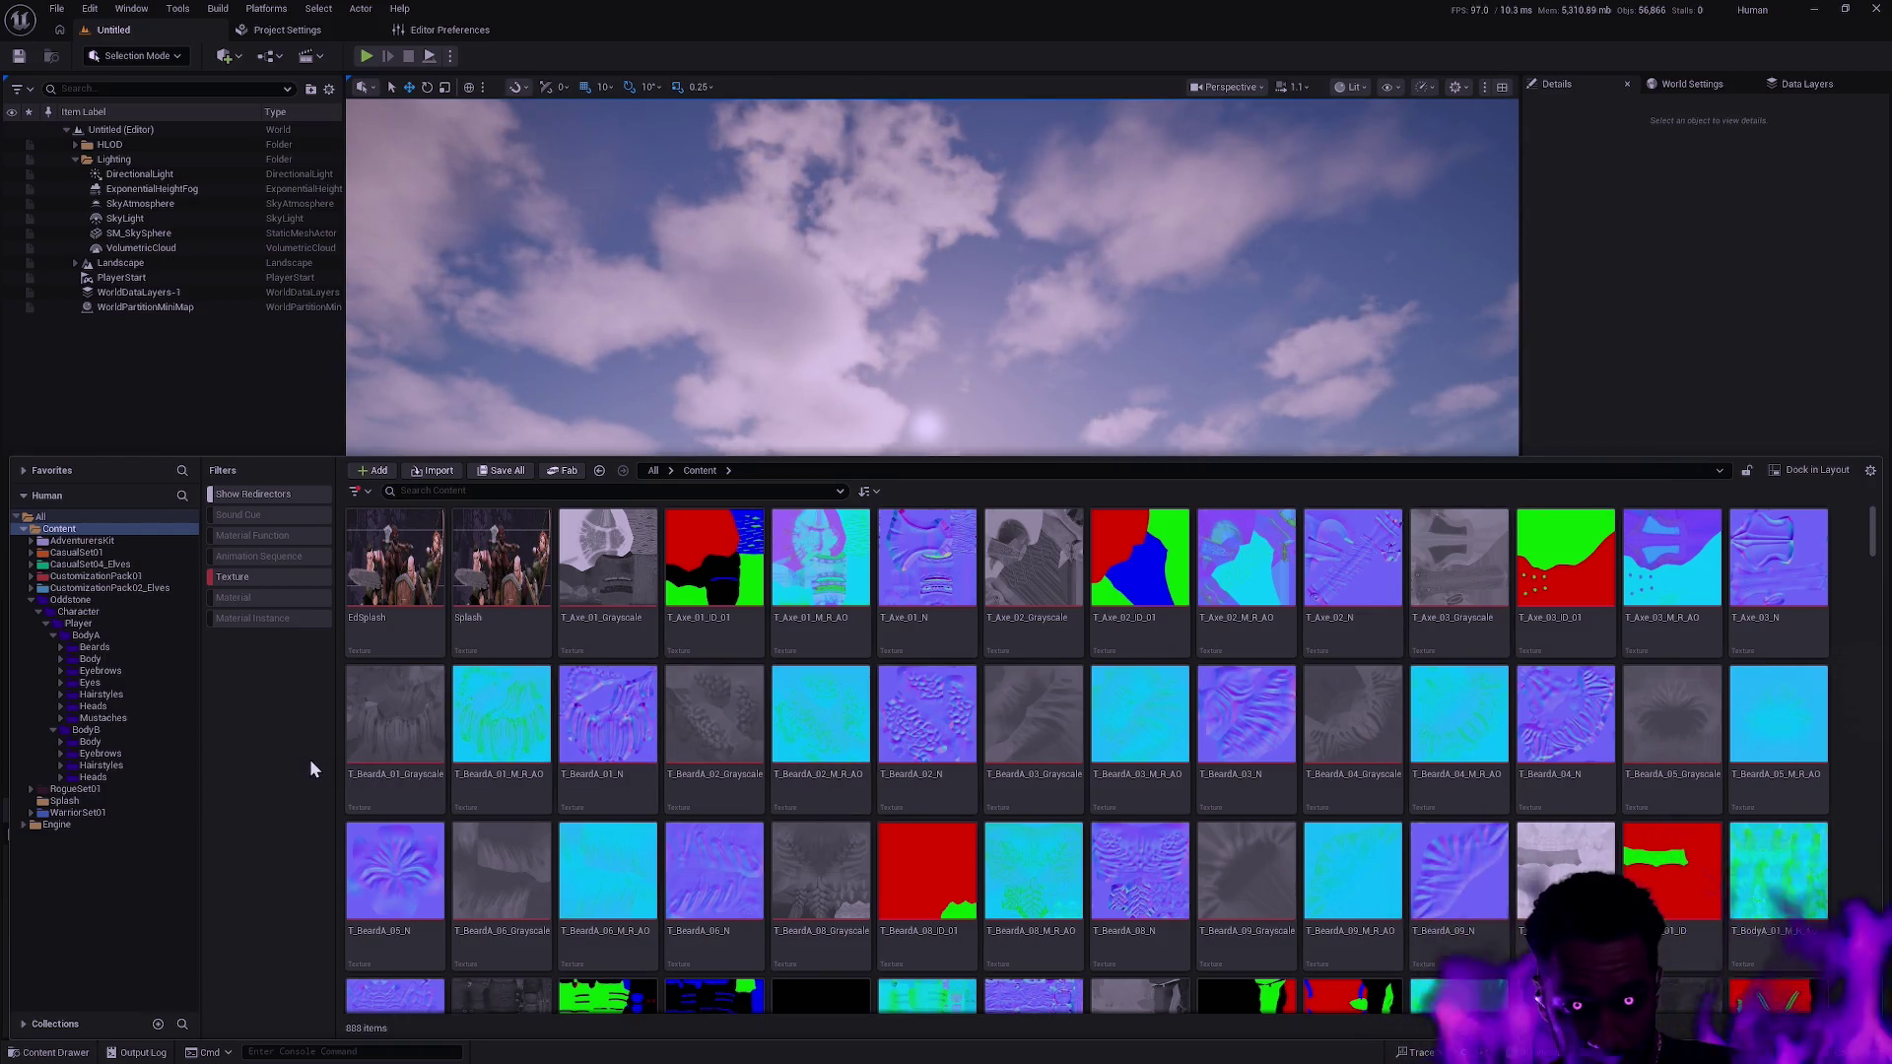
pyautogui.click(120, 587)
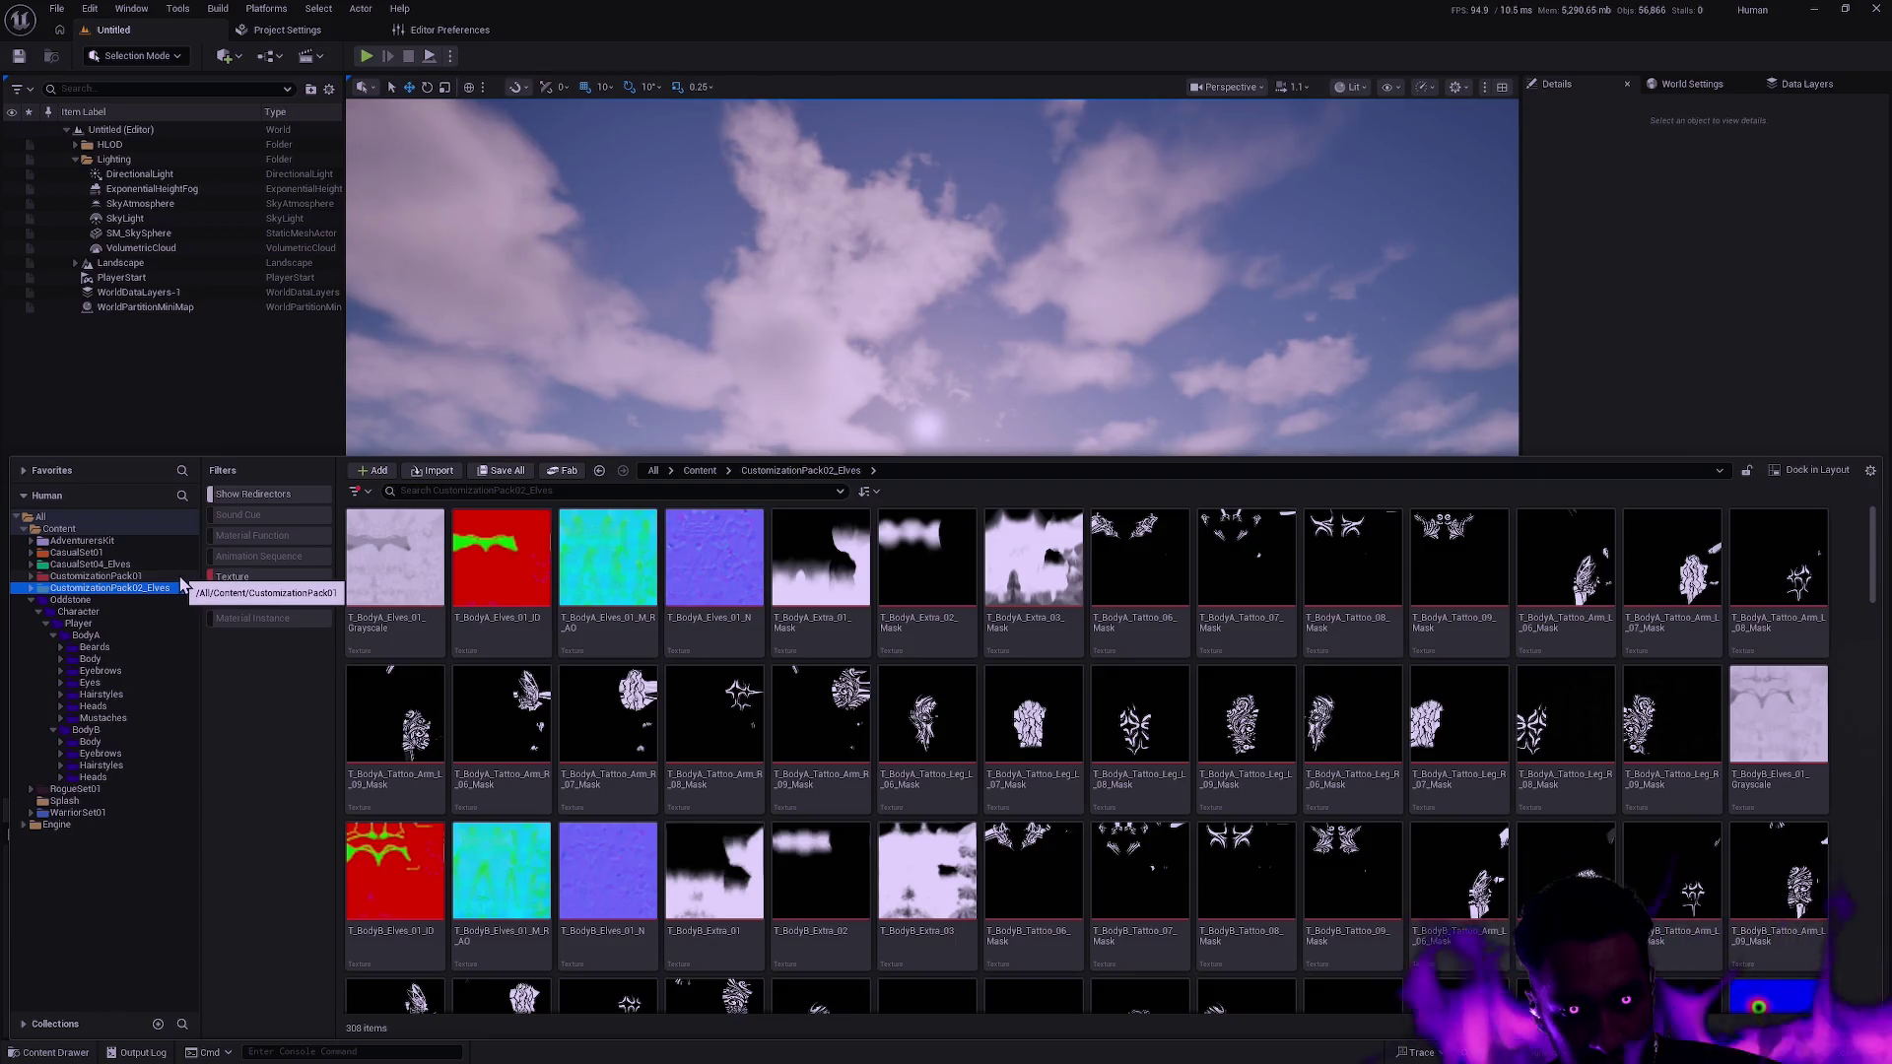
# Select CustomizationPack01's BodyA Beards through Mustaches folders and Advanced Copy them onto Oddstone/Character/Player/BodyA.
pyautogui.click(112, 576)
pyautogui.click(39, 589)
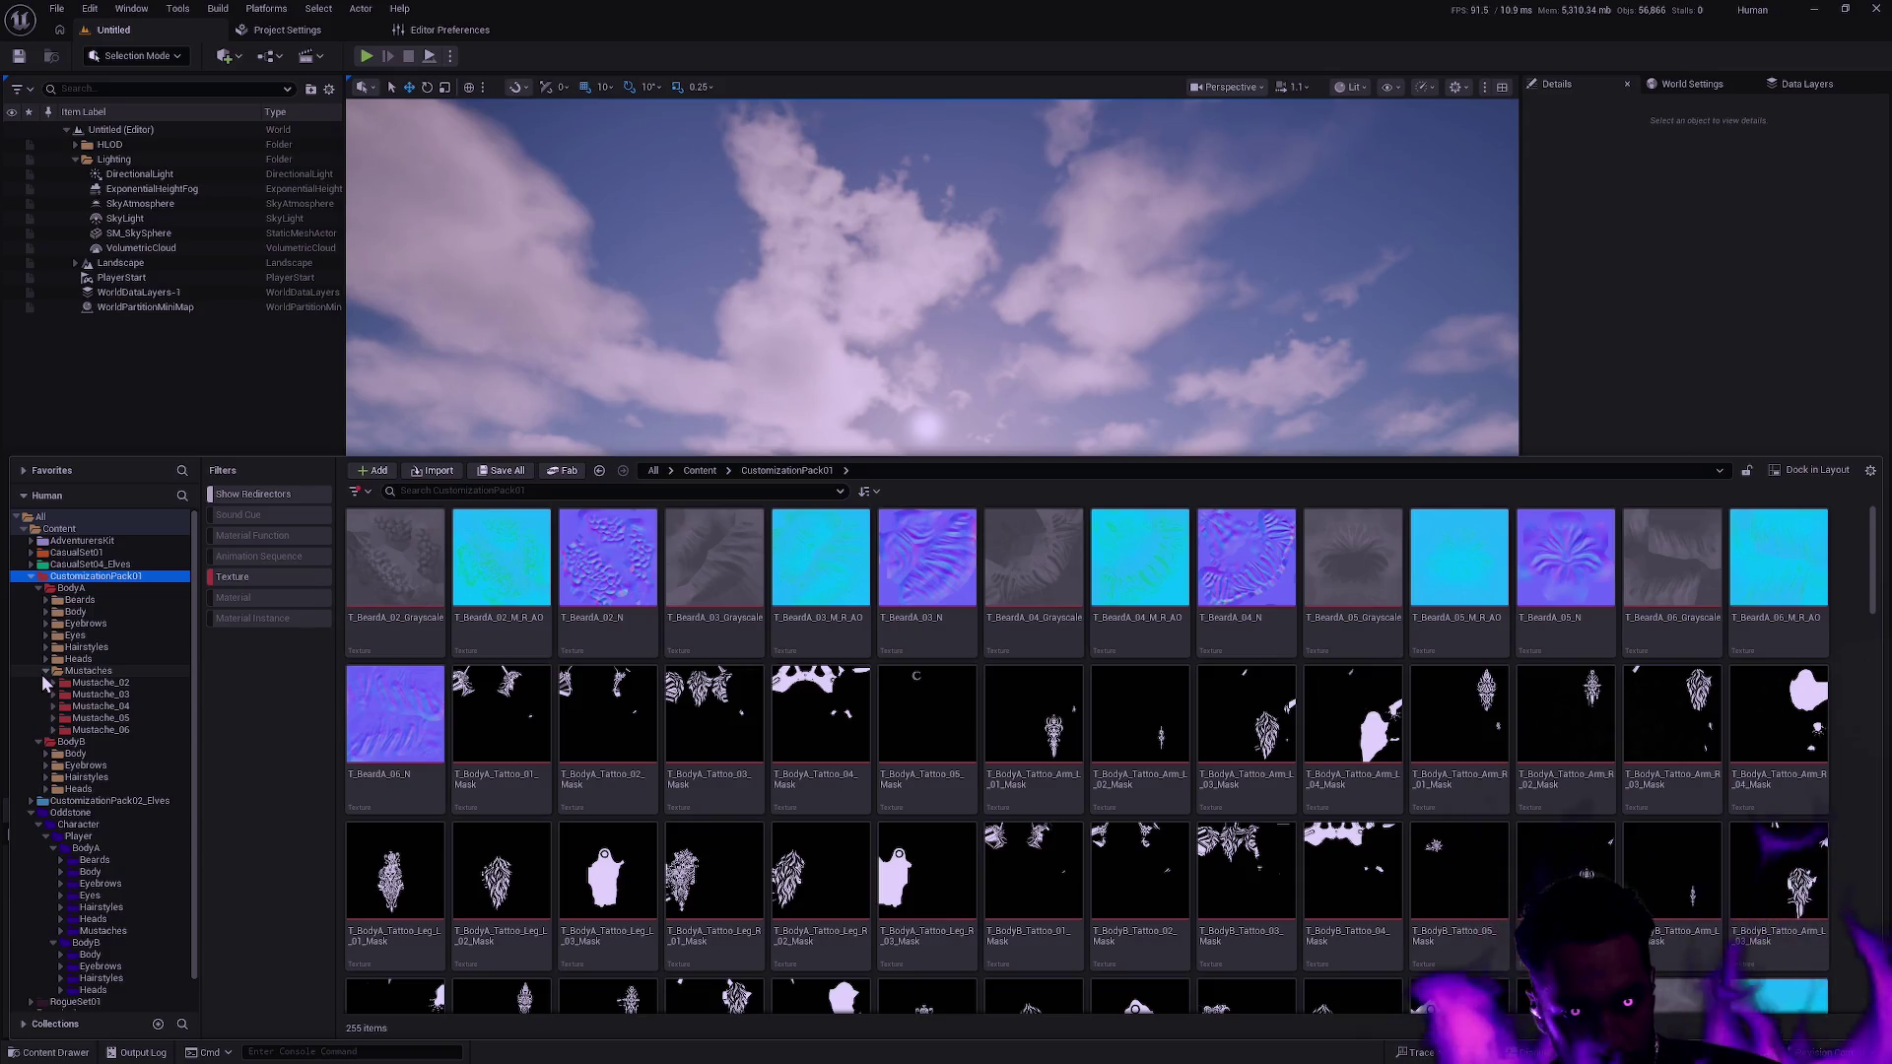
pyautogui.click(110, 599)
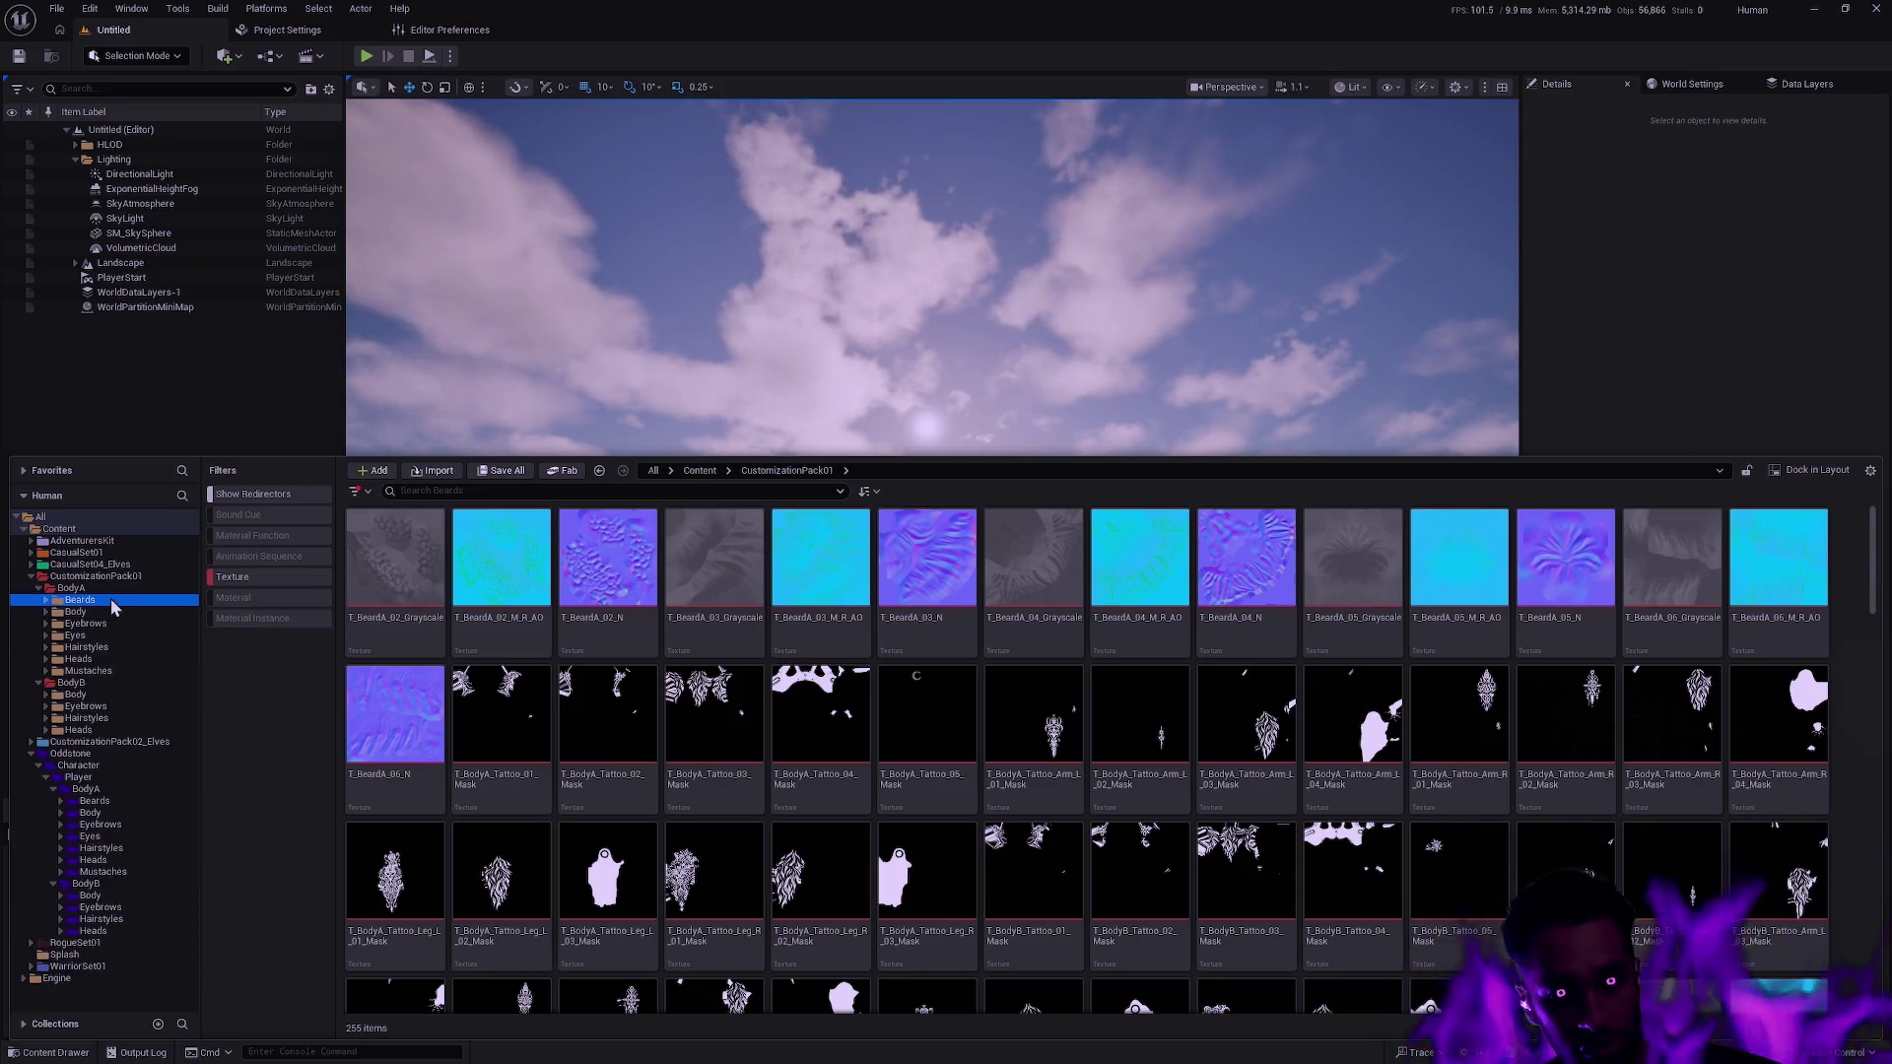
pyautogui.keyDown('shift'); pyautogui.click(89, 671); pyautogui.keyUp('shift')
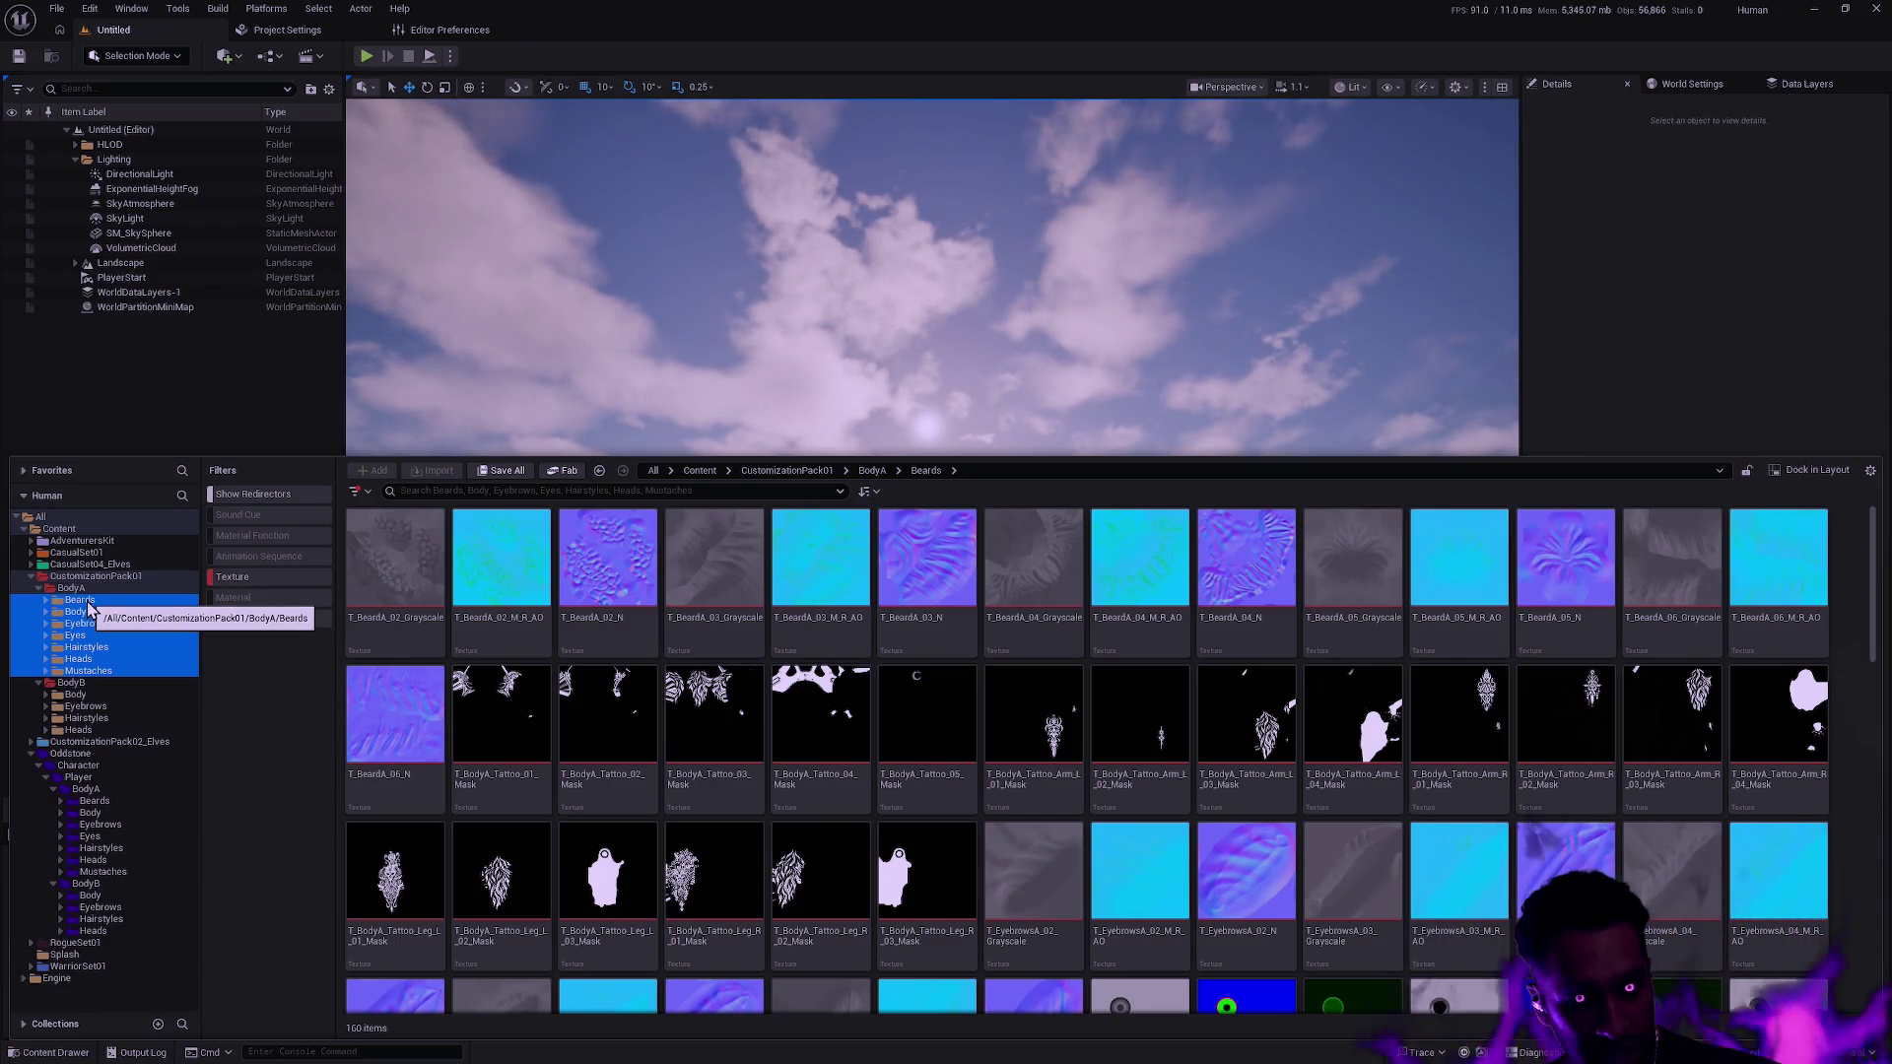
pyautogui.moveTo(88, 608)
pyautogui.mouseDown()
pyautogui.moveTo(116, 718)
pyautogui.moveTo(101, 789)
pyautogui.mouseUp()
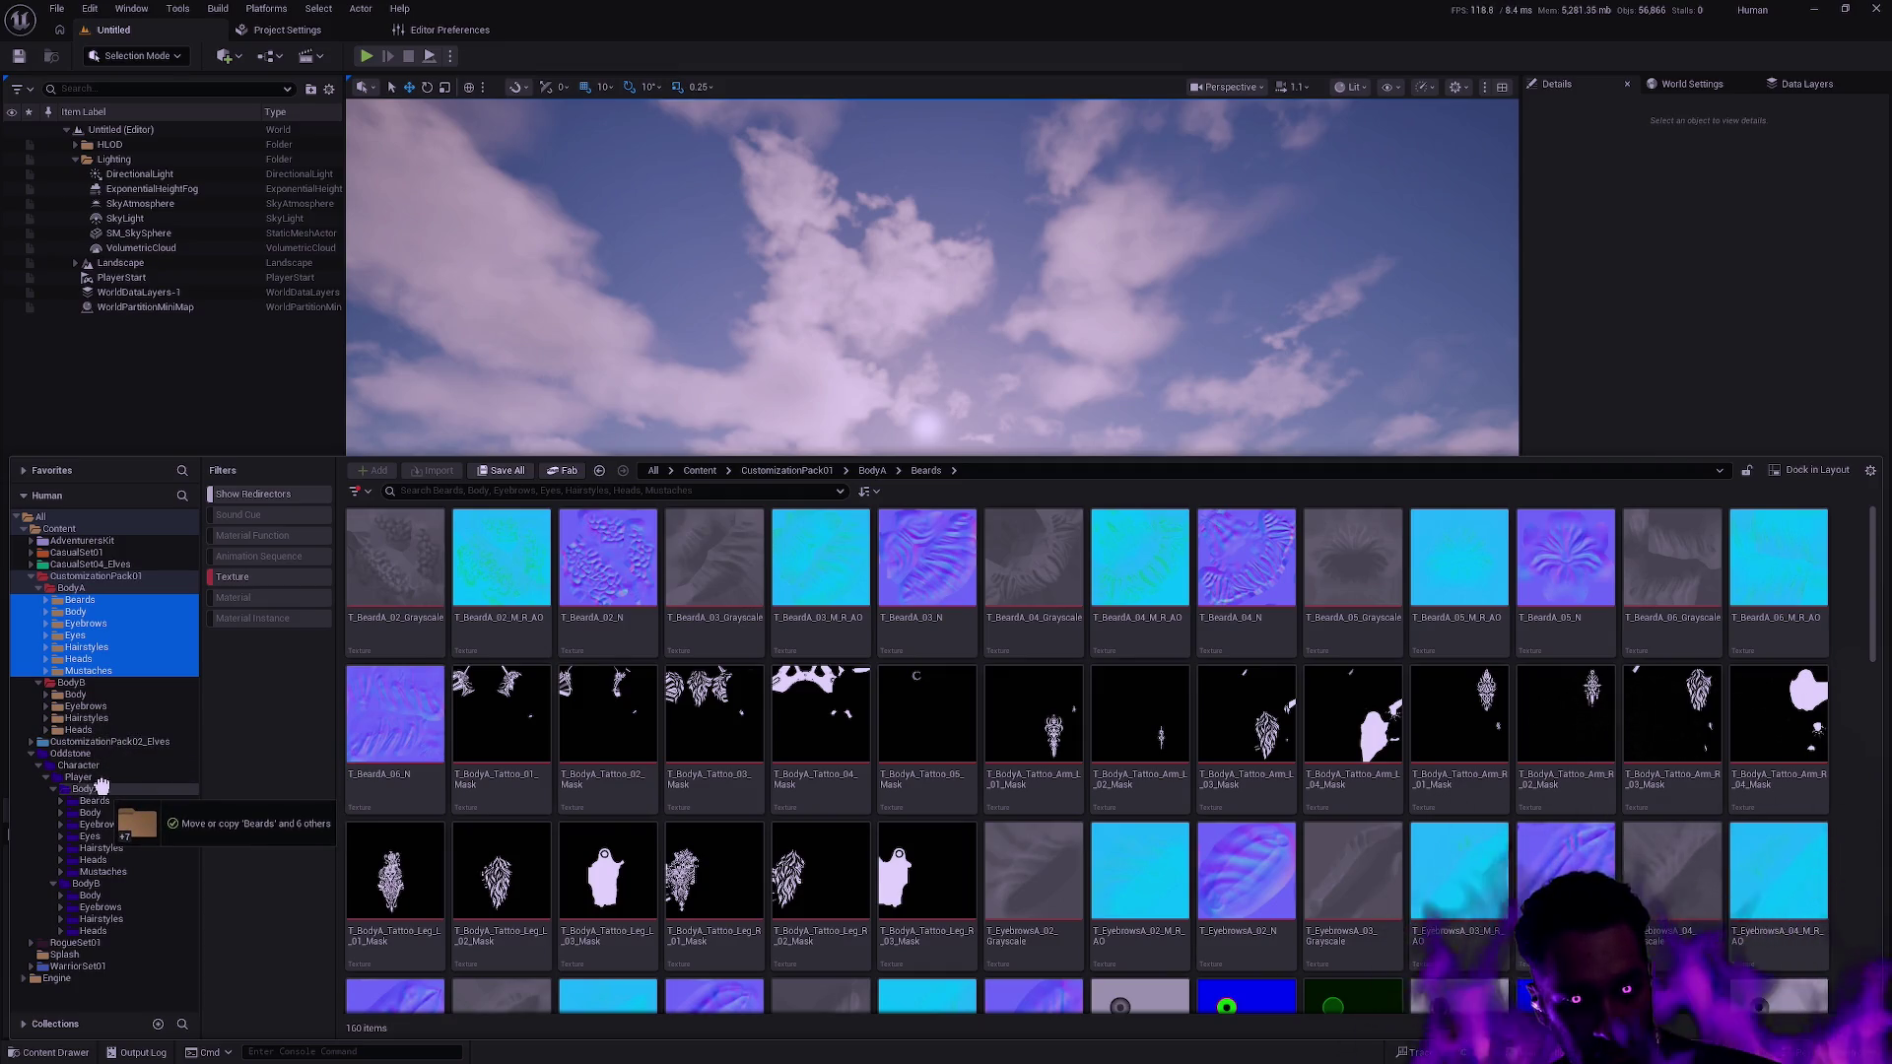
pyautogui.moveTo(102, 789); pyautogui.dragTo(103, 790)
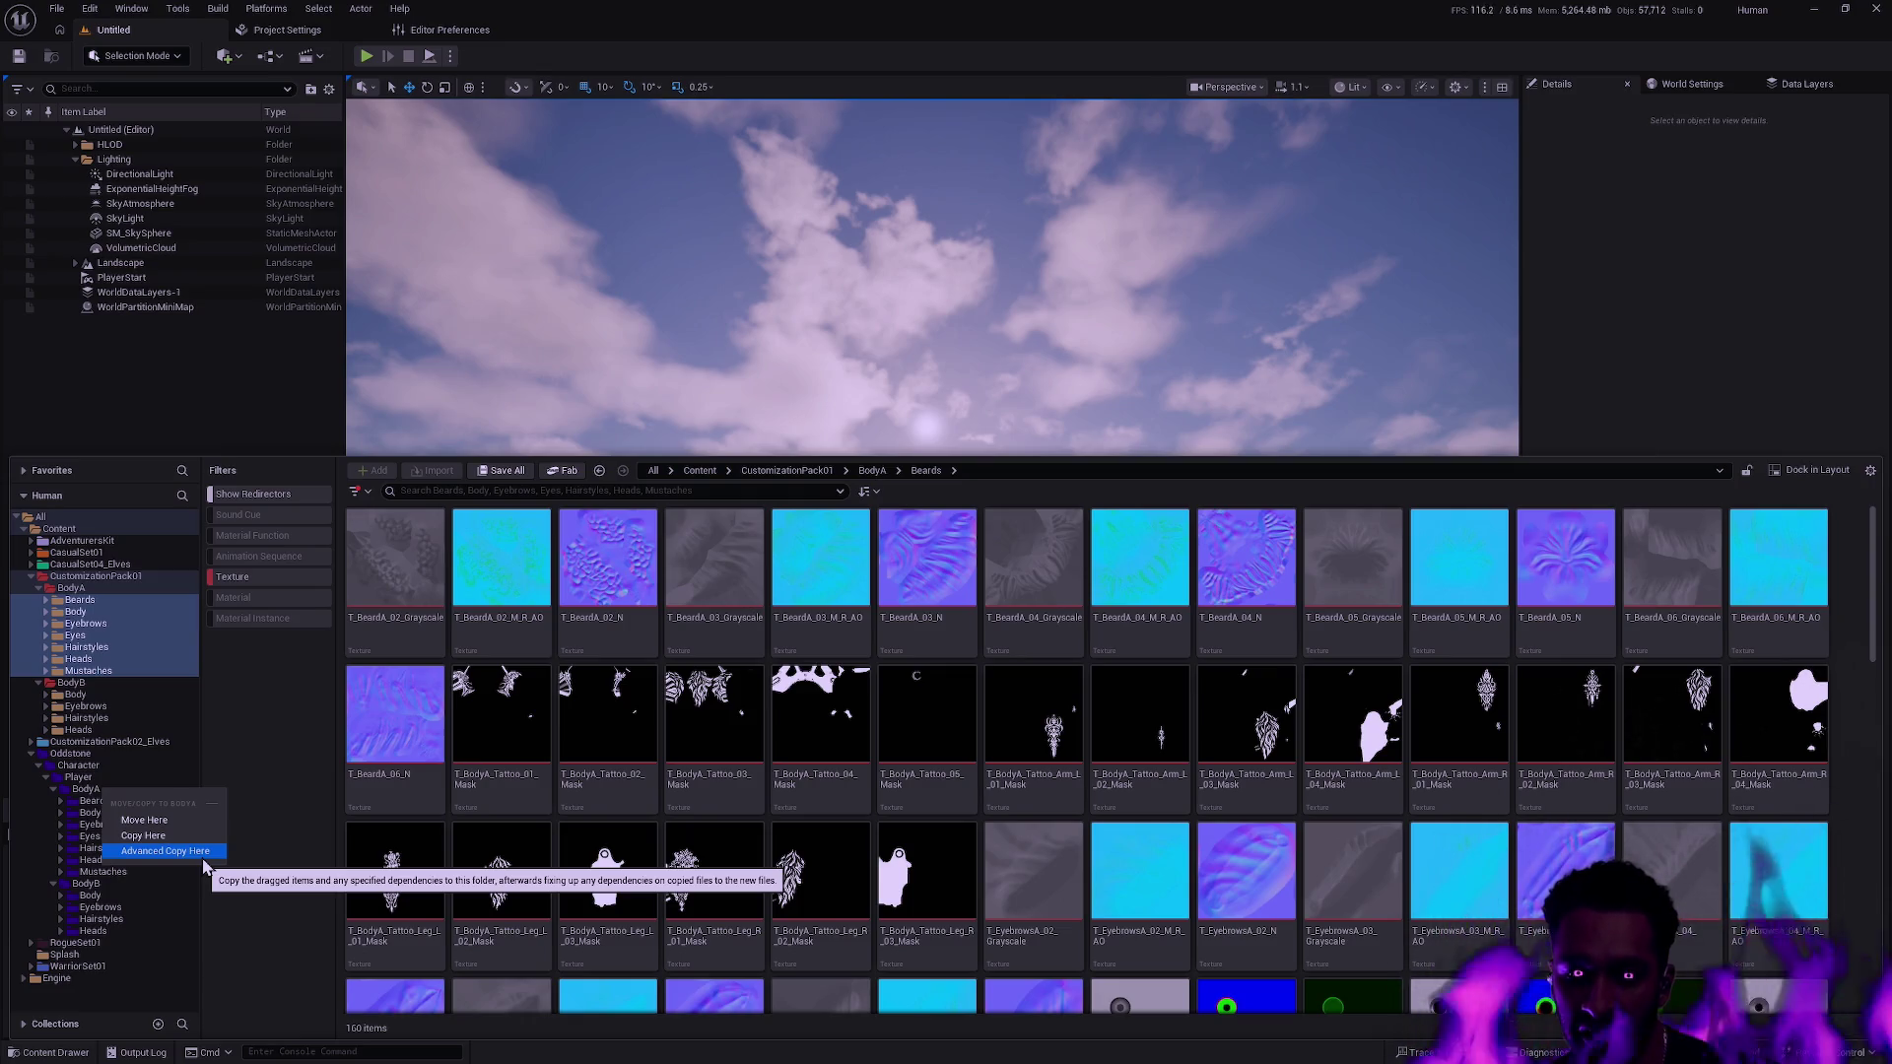
pyautogui.click(203, 858)
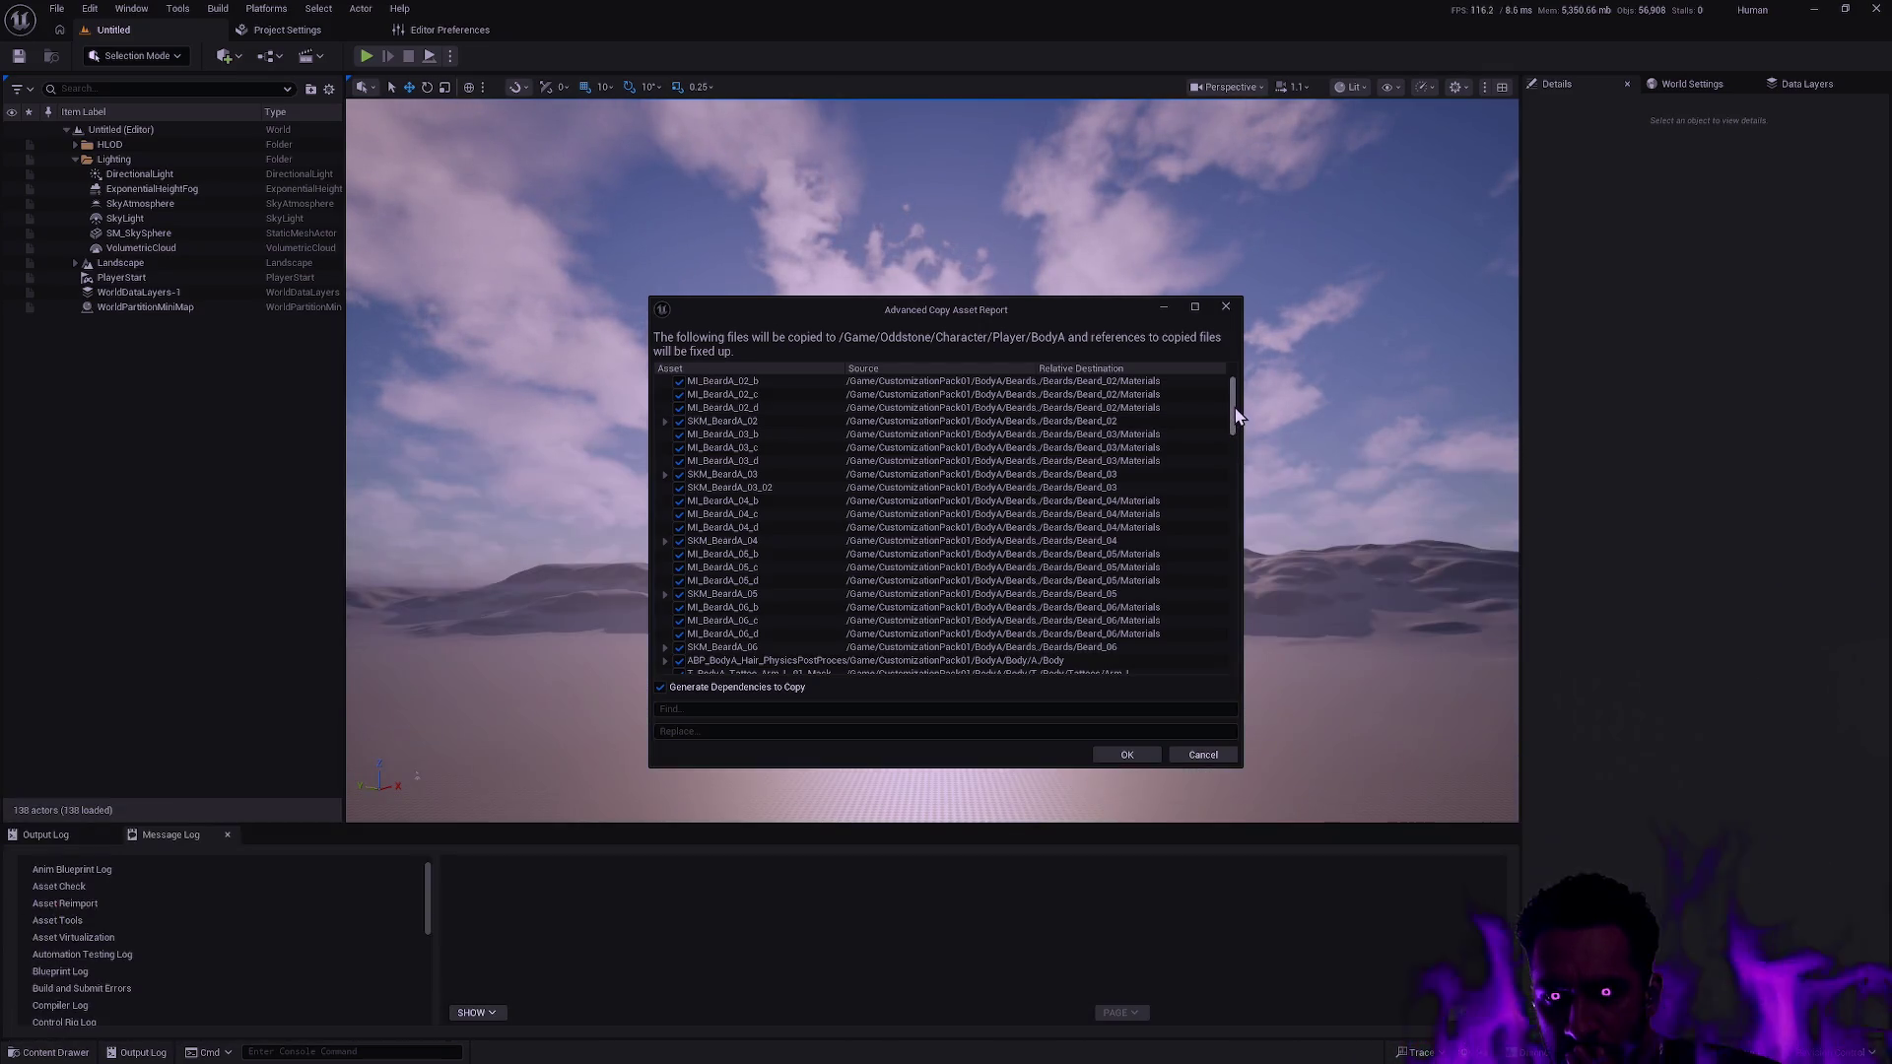
# Inspect the copy report including SKM_BeardA_02's dependencies, cancel it, and reopen the Content Drawer.
pyautogui.scroll(-4, 1232, 428)
pyautogui.moveTo(1235, 429); pyautogui.dragTo(1238, 672)
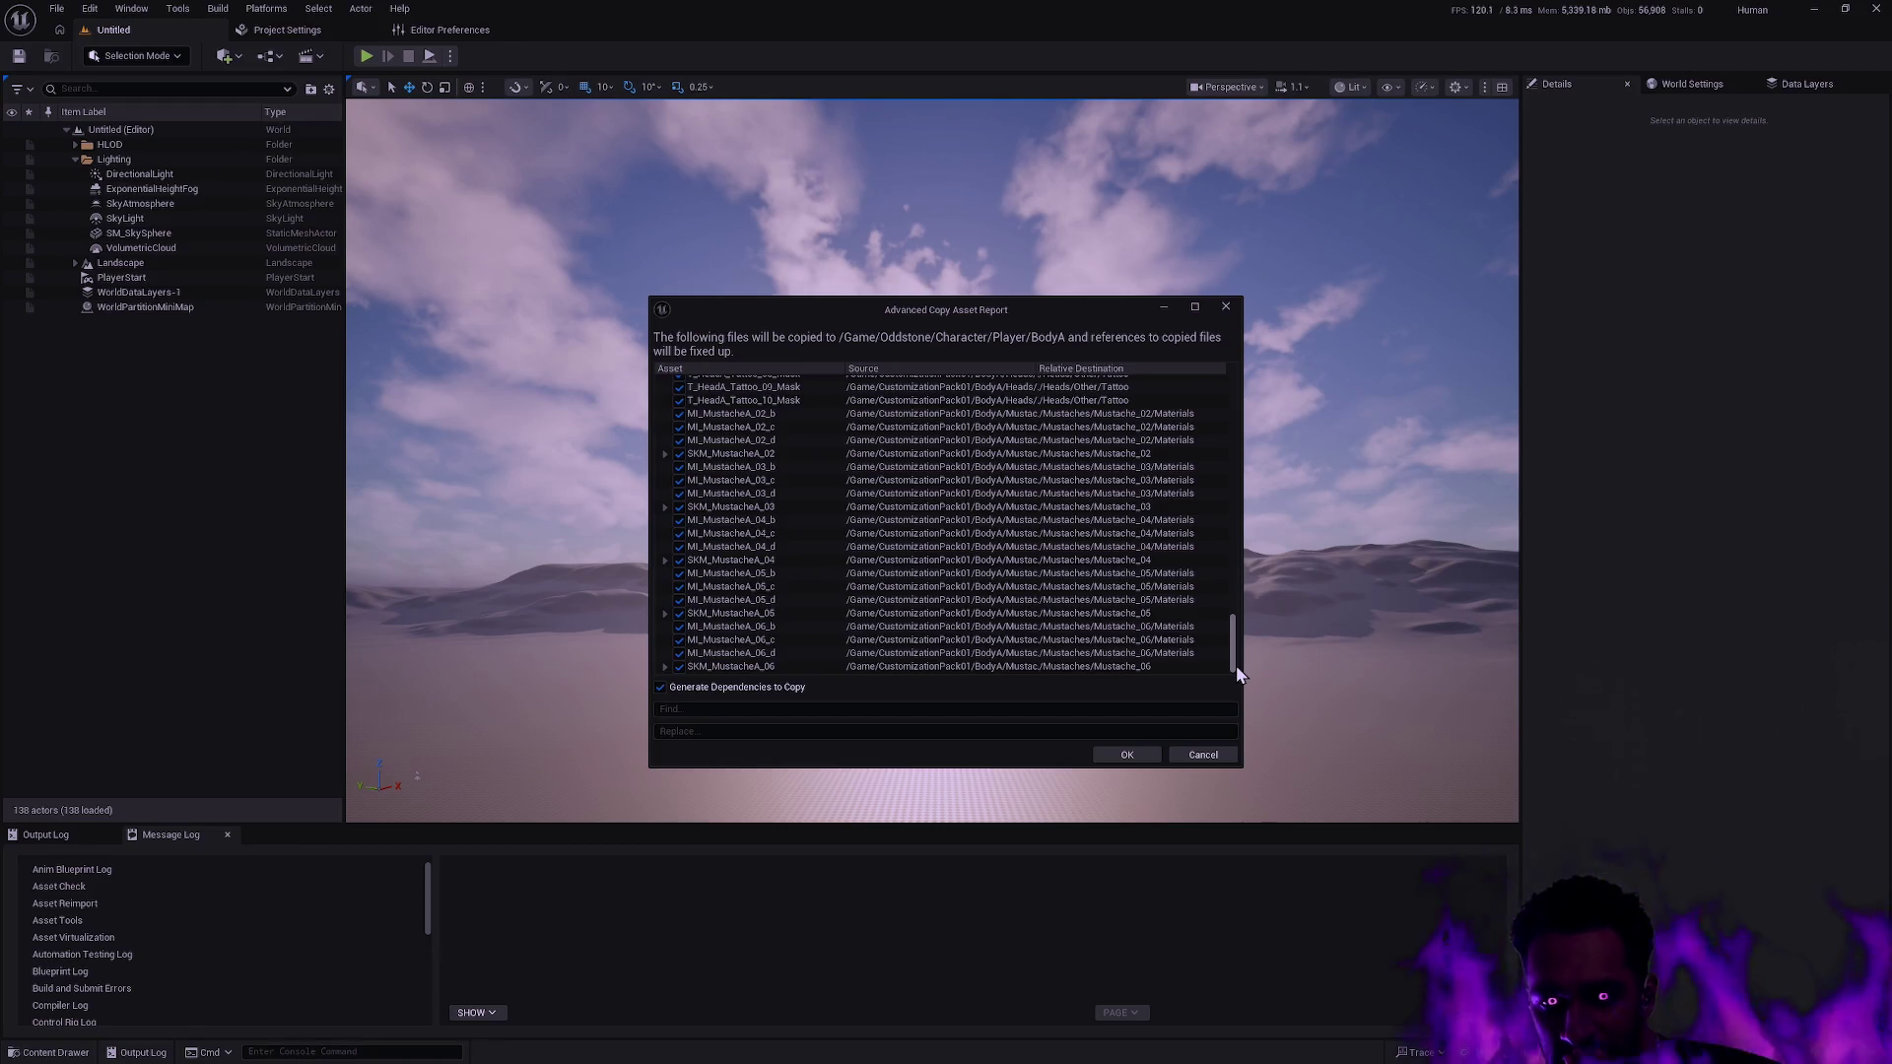
pyautogui.moveTo(1236, 665); pyautogui.dragTo(1195, 368)
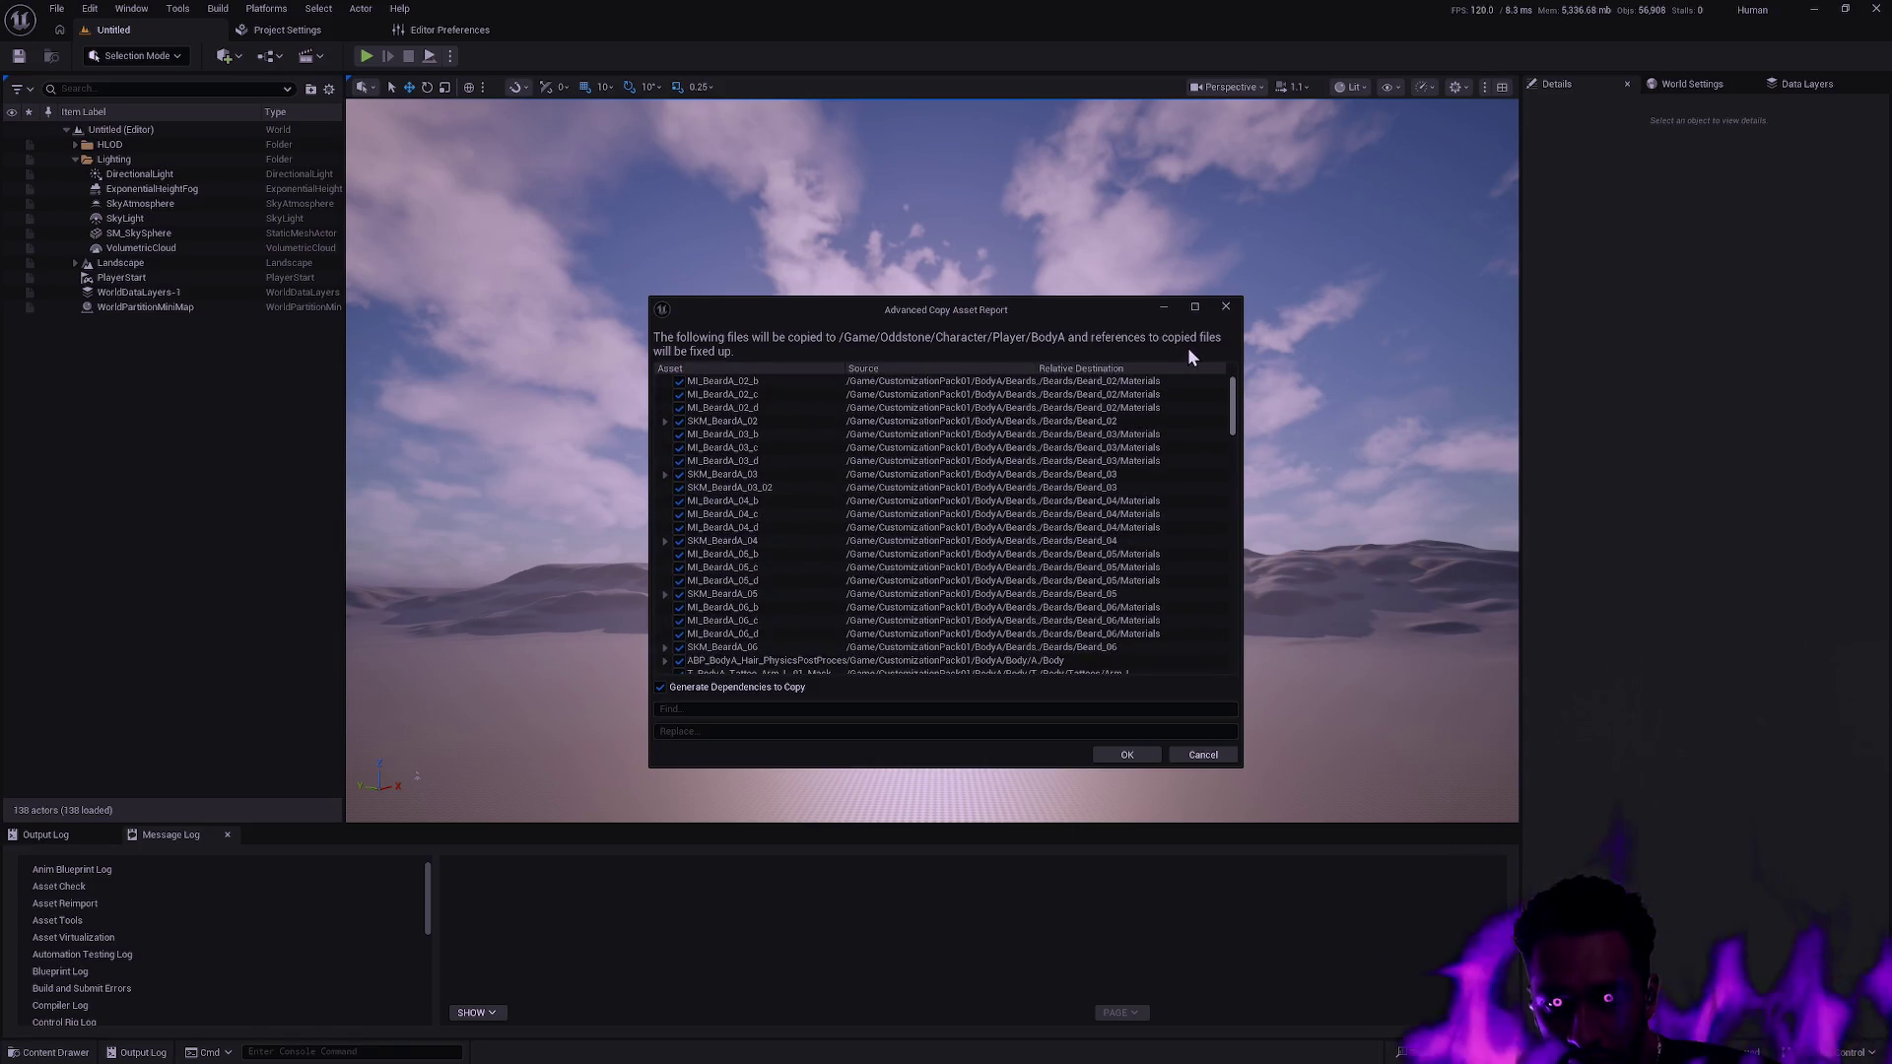
pyautogui.click(665, 422)
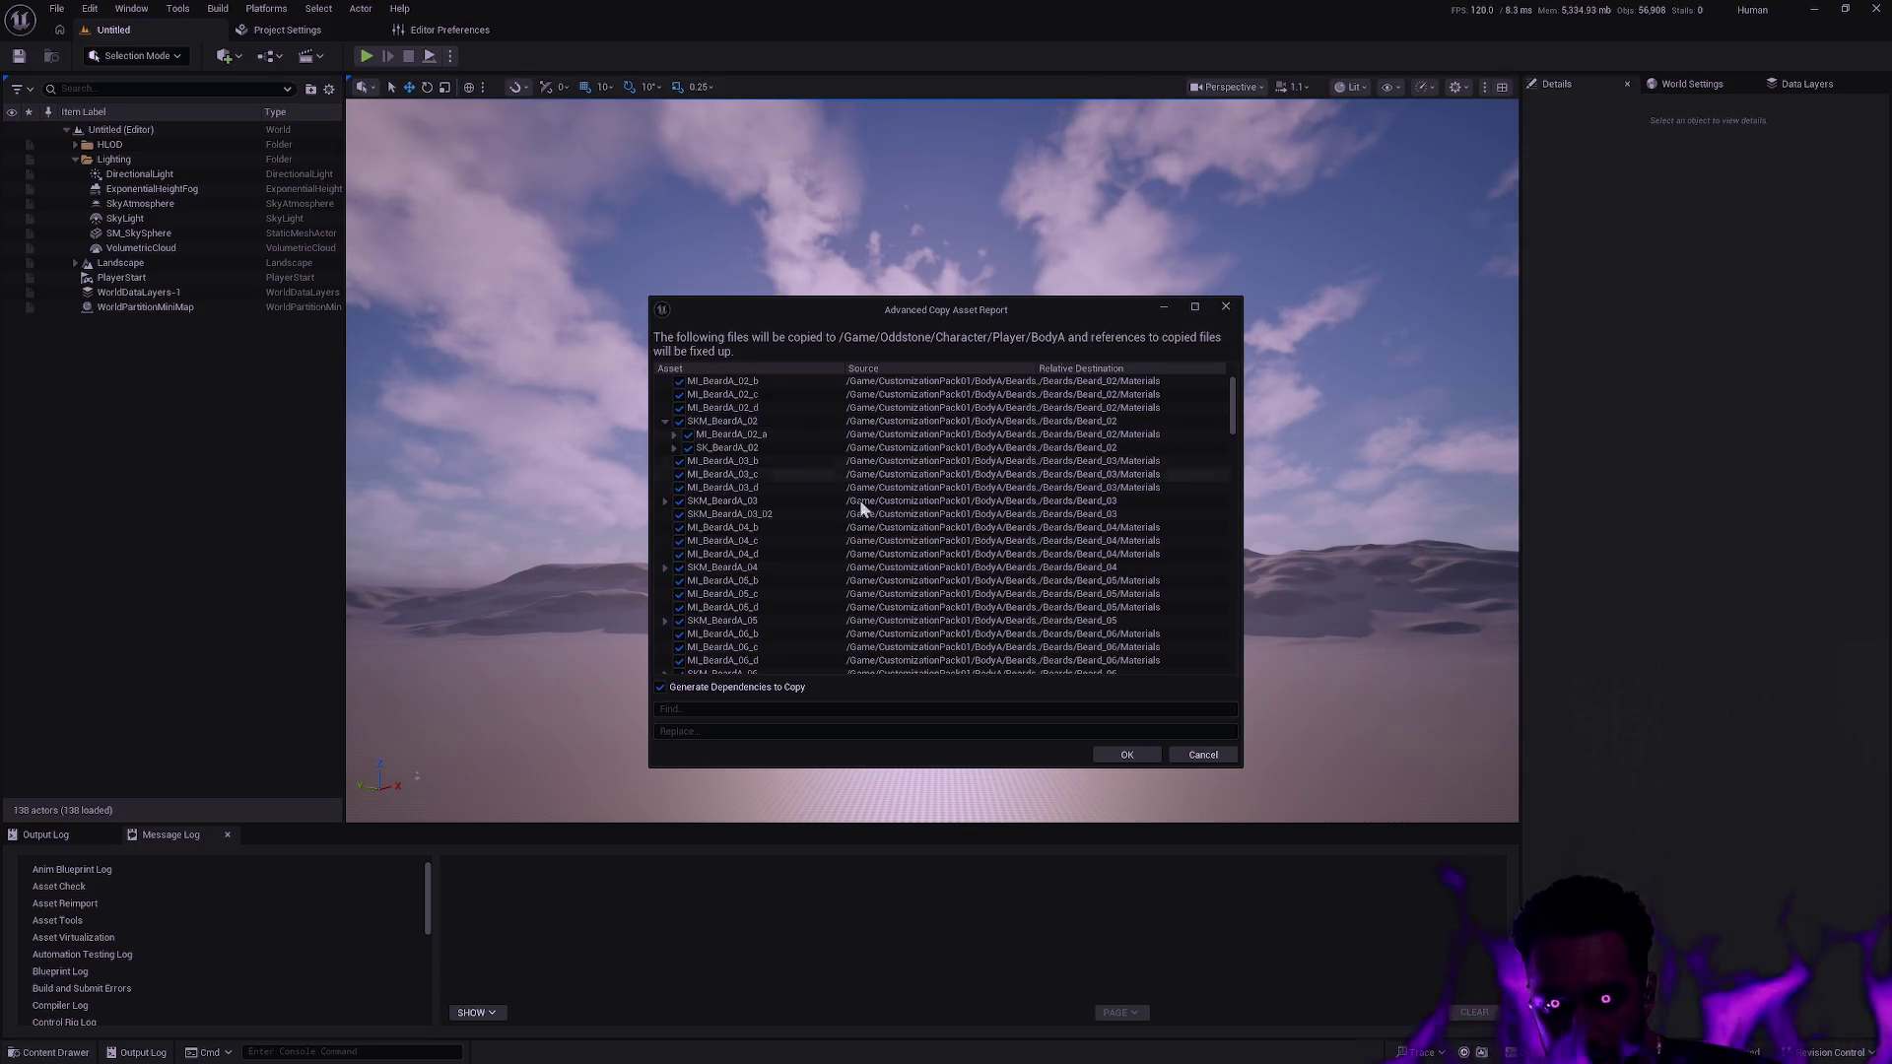
pyautogui.click(1203, 756)
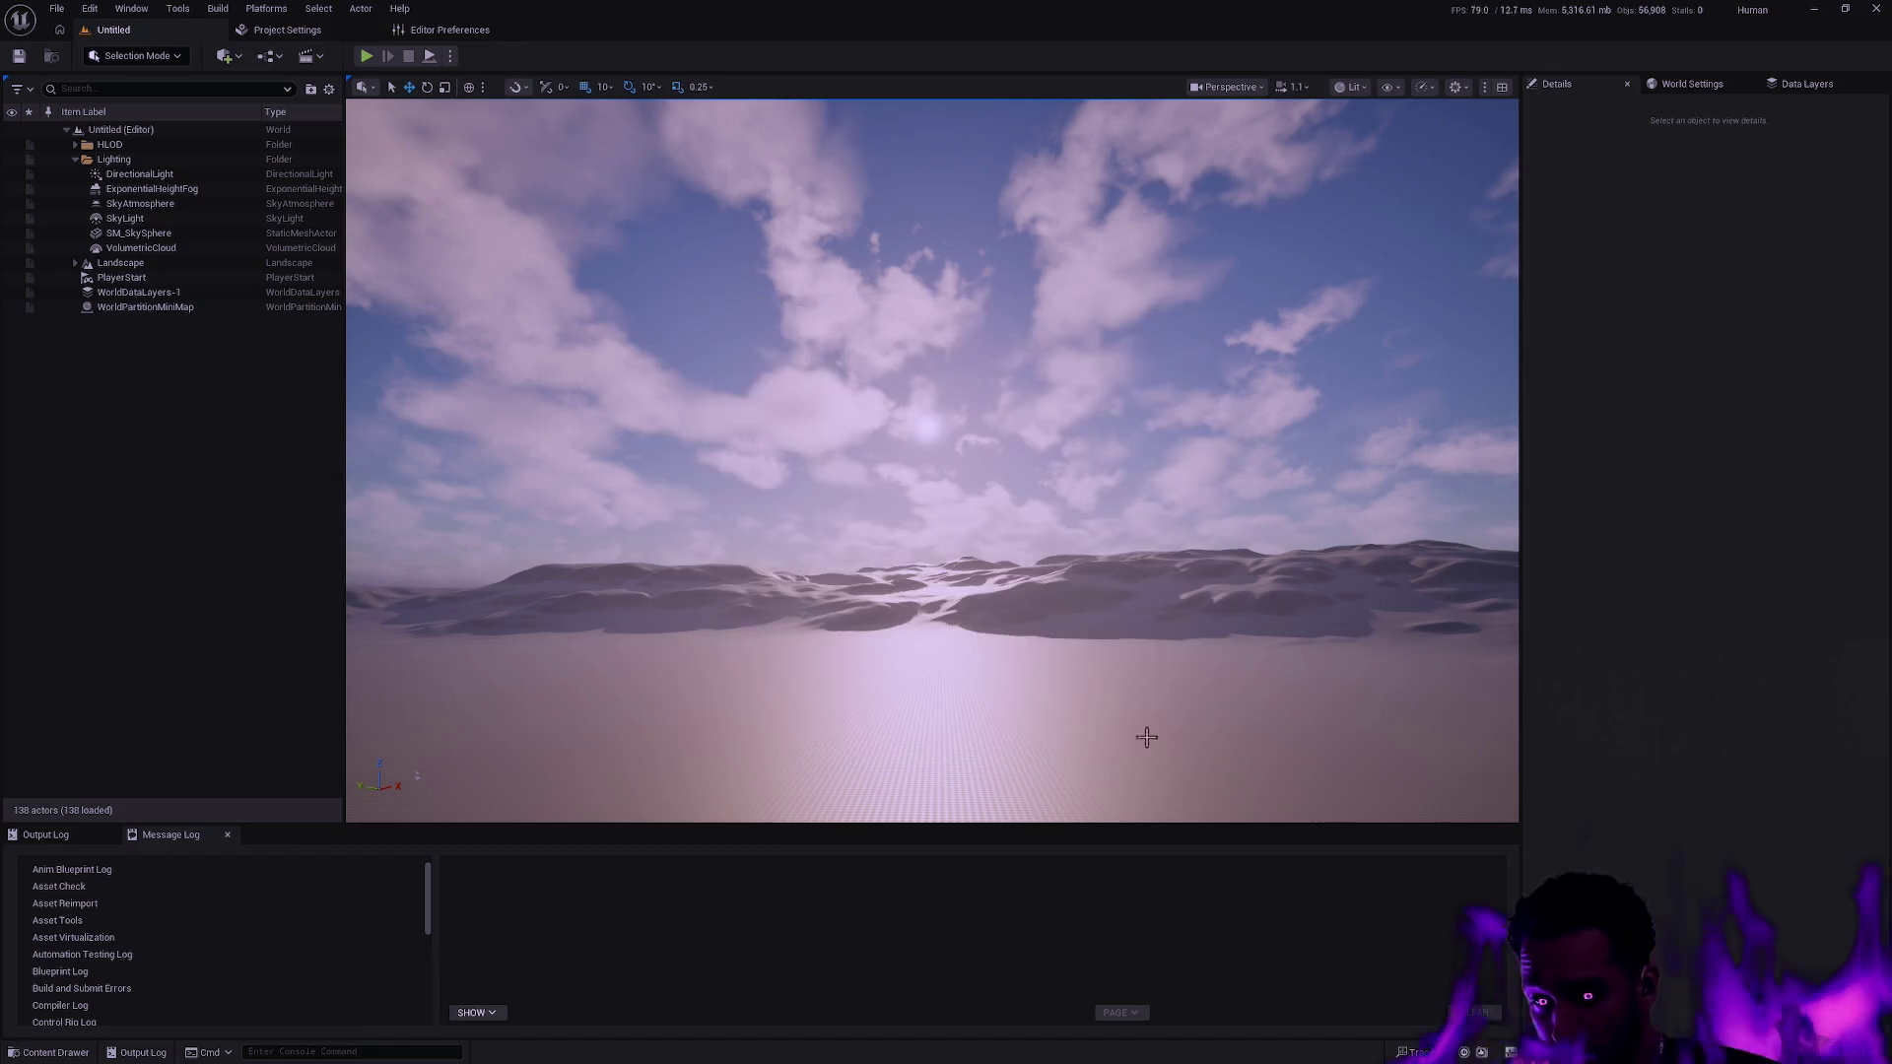
pyautogui.hotkey('ctrl', 'space')
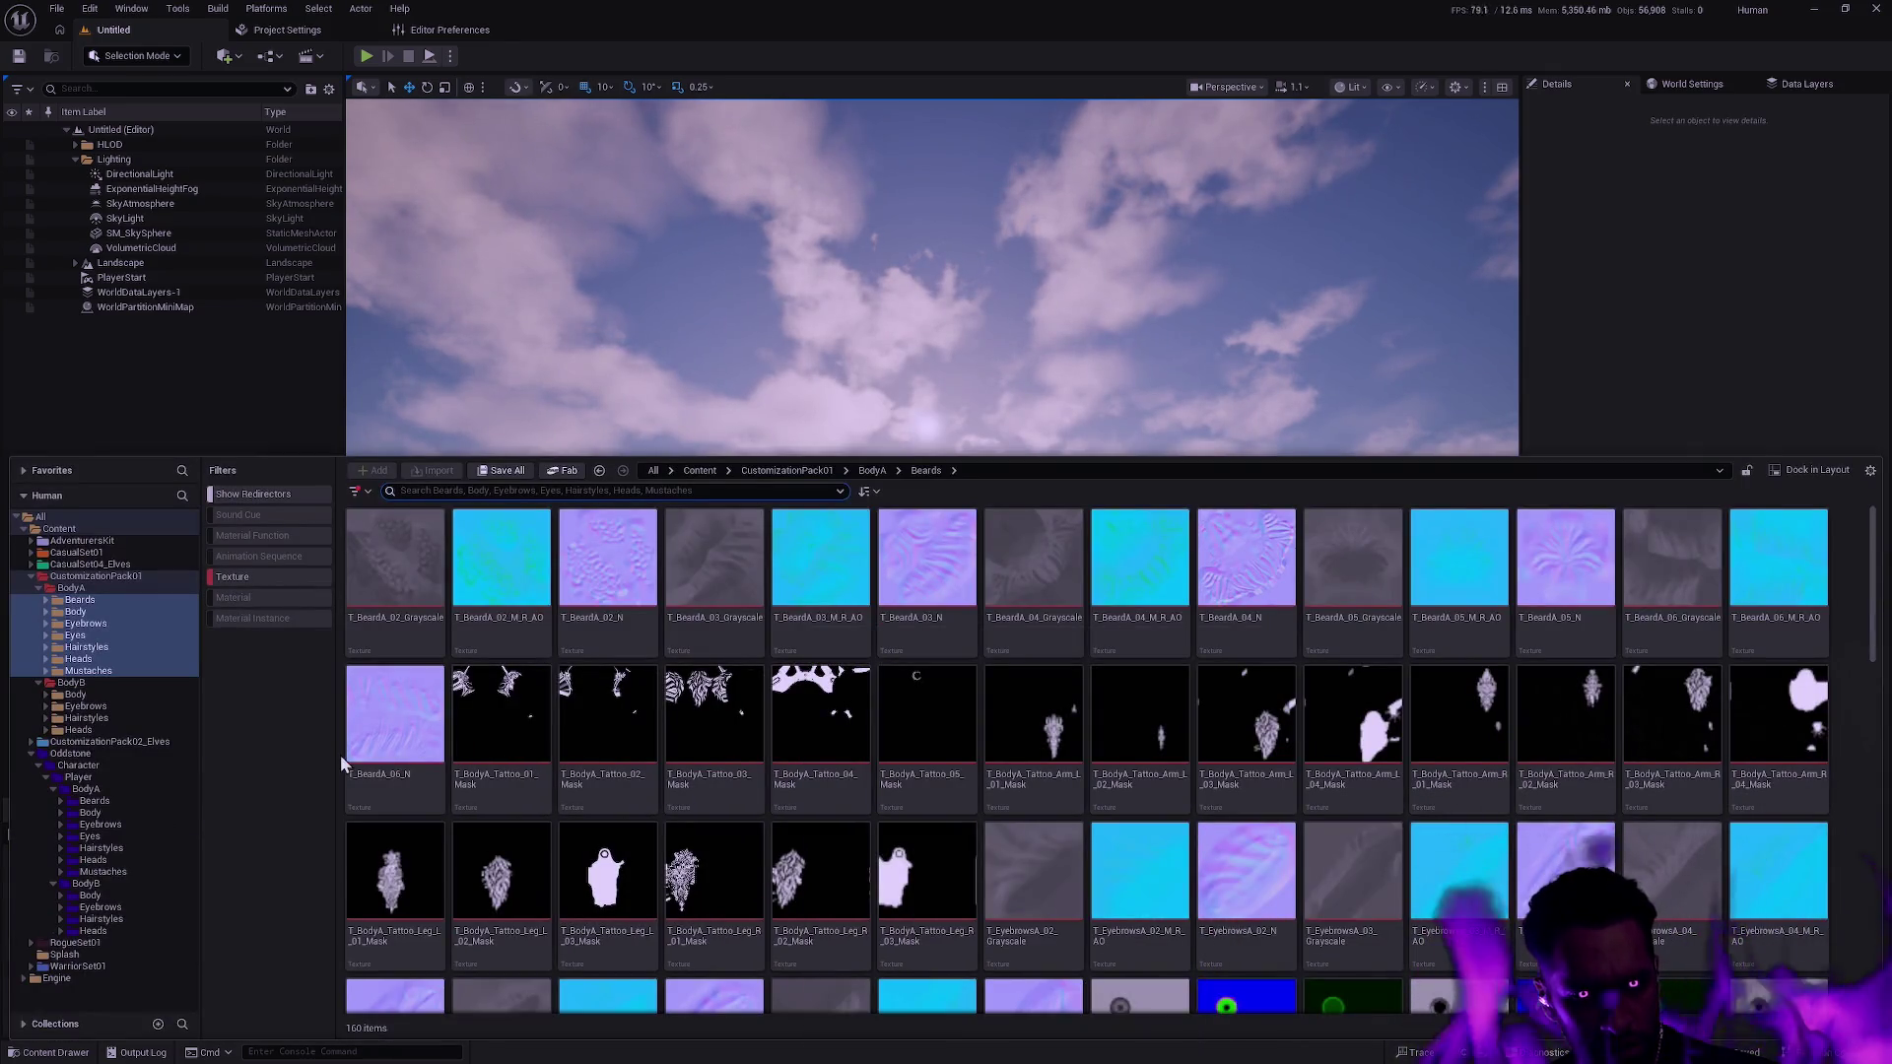
# Move the seven BodyA subfolders onto Oddstone/Character/Player/BodyA with Move Here.
pyautogui.moveTo(98, 623)
pyautogui.mouseDown()
pyautogui.moveTo(138, 719)
pyautogui.moveTo(114, 789)
pyautogui.mouseUp()
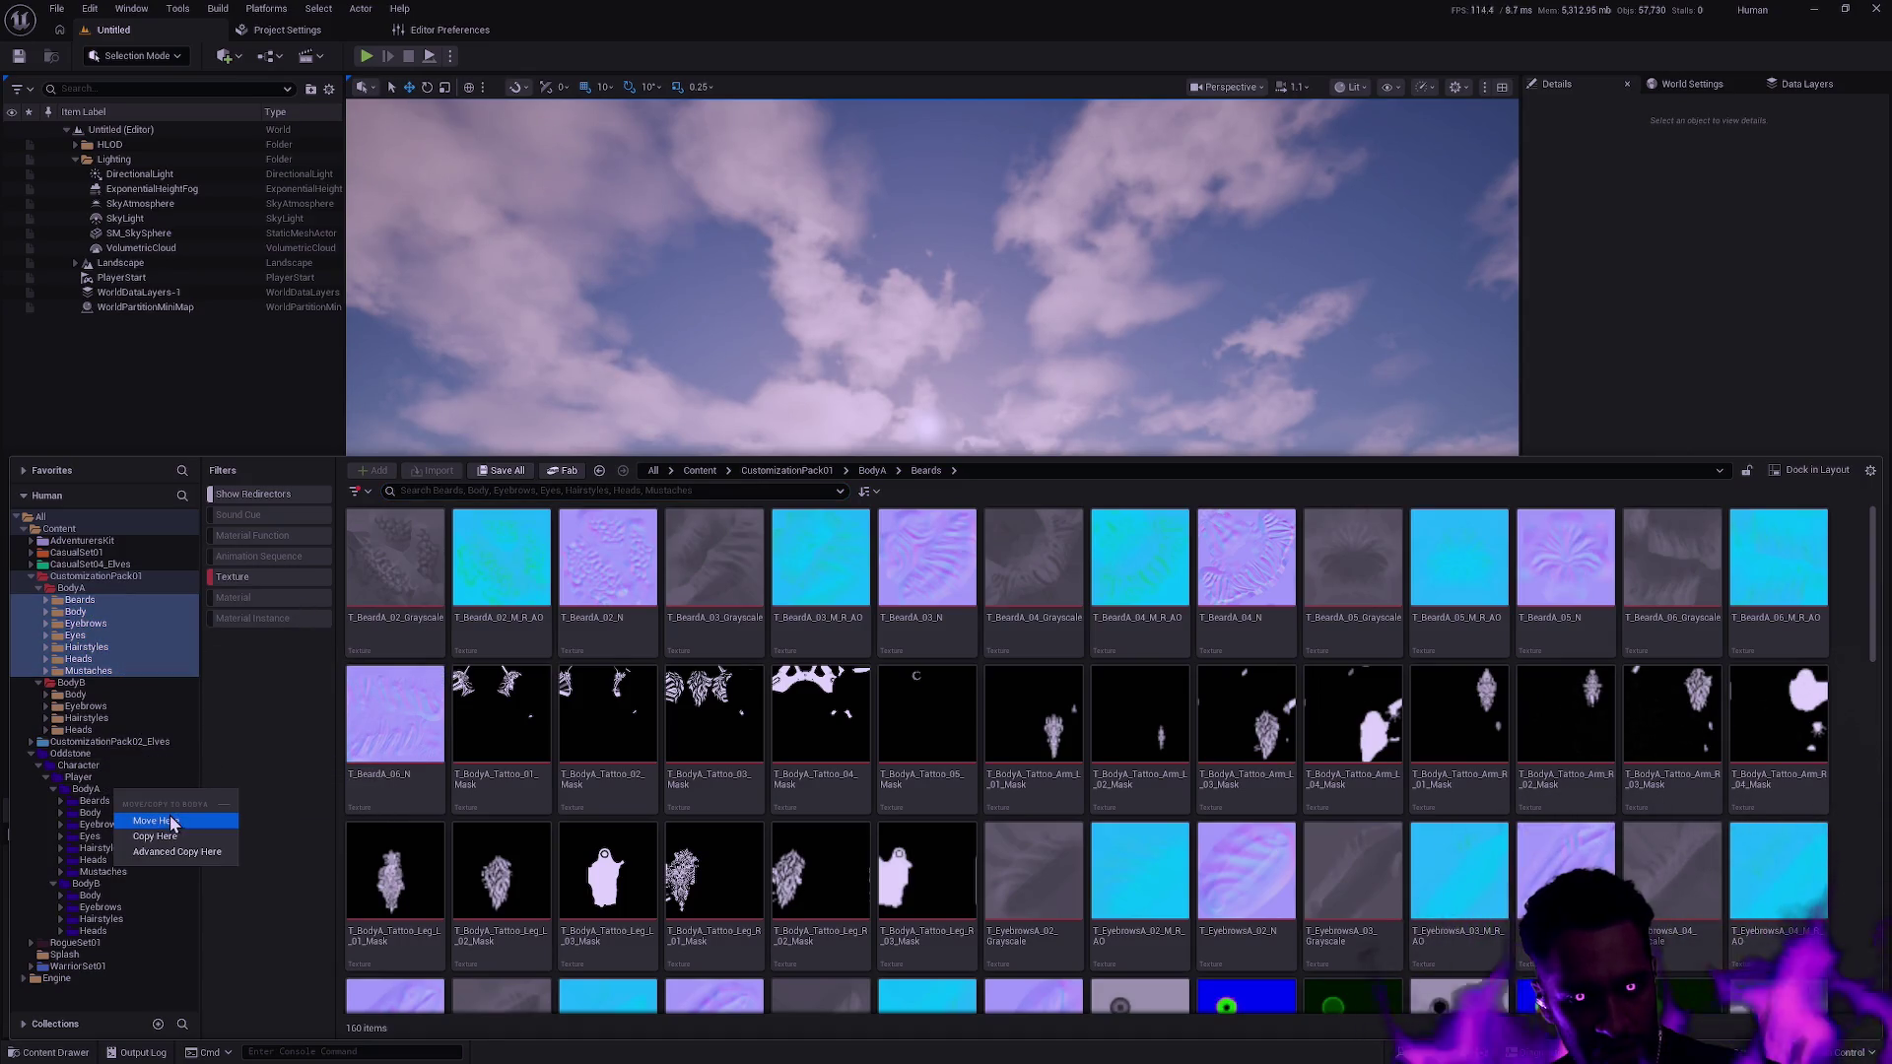
pyautogui.click(148, 817)
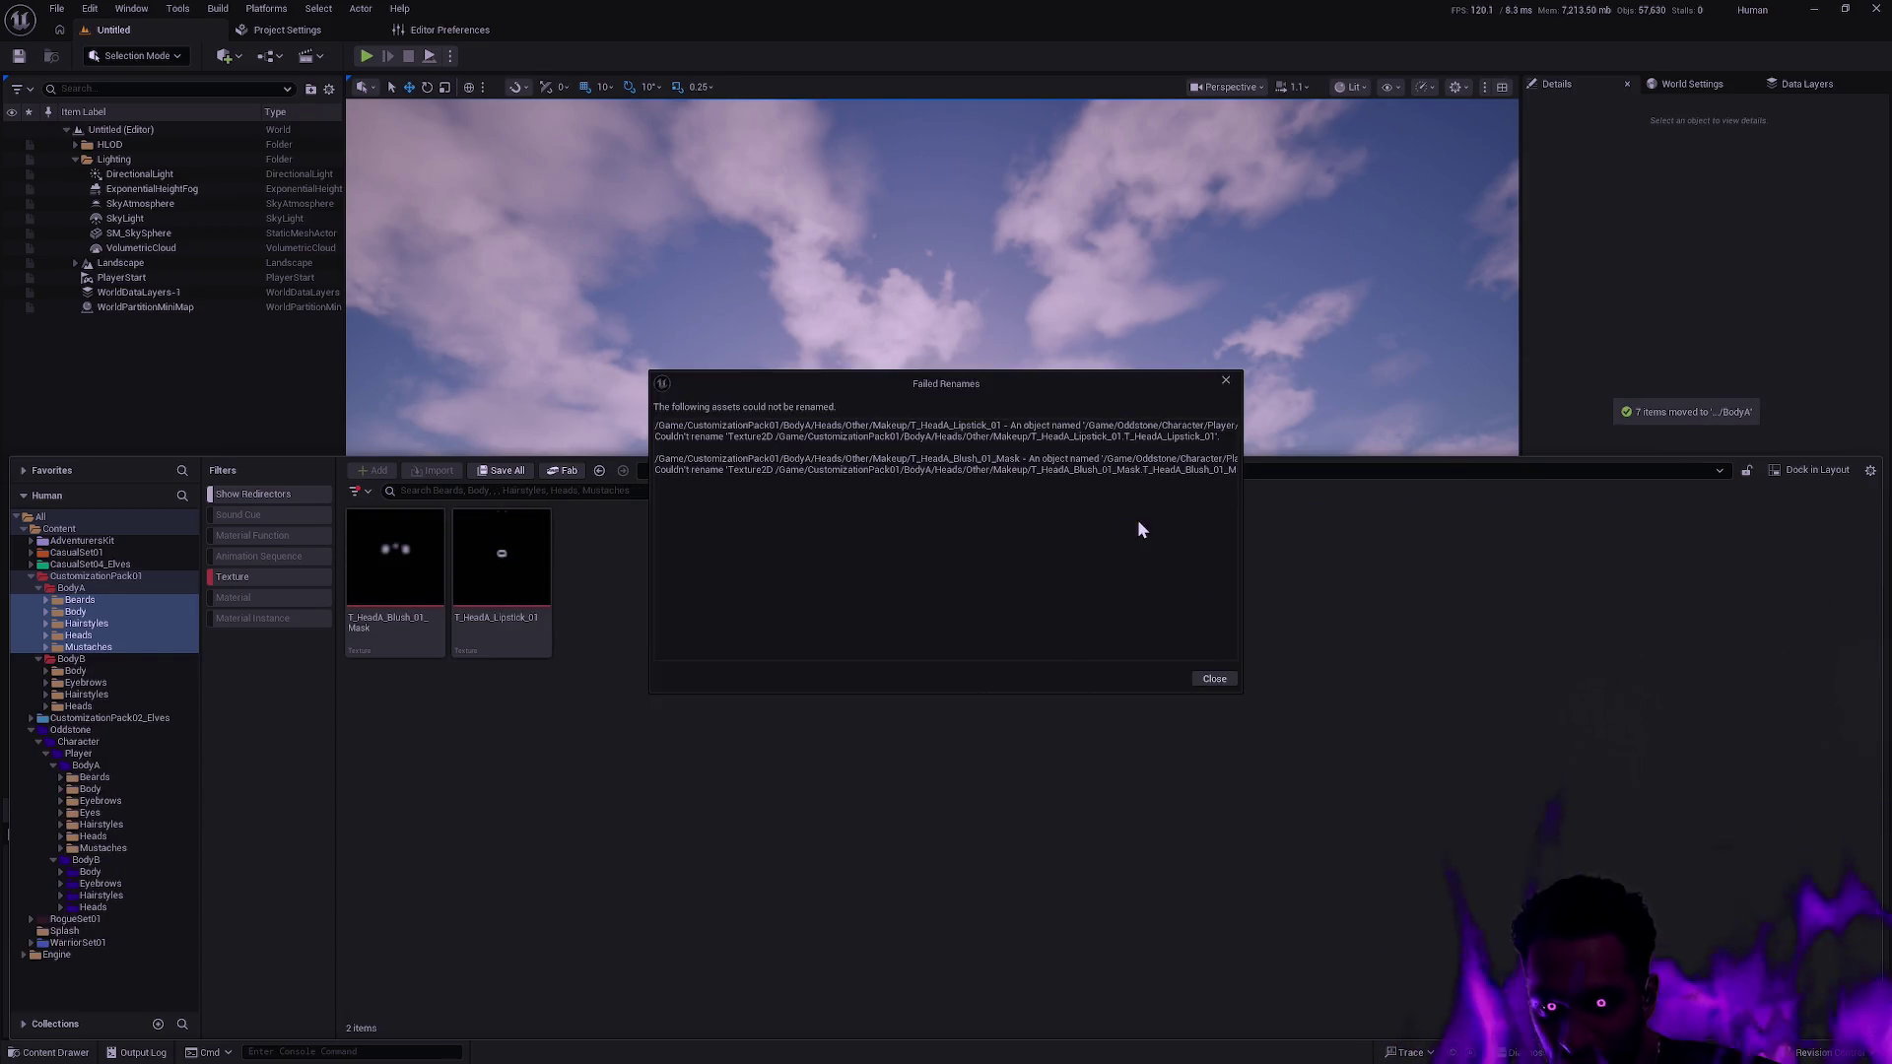
# Widen and reposition the first Failed Renames report and show the Output Log below.
pyautogui.click(1204, 447)
pyautogui.moveTo(1244, 420); pyautogui.dragTo(1689, 421)
pyautogui.moveTo(1542, 401); pyautogui.dragTo(1344, 418)
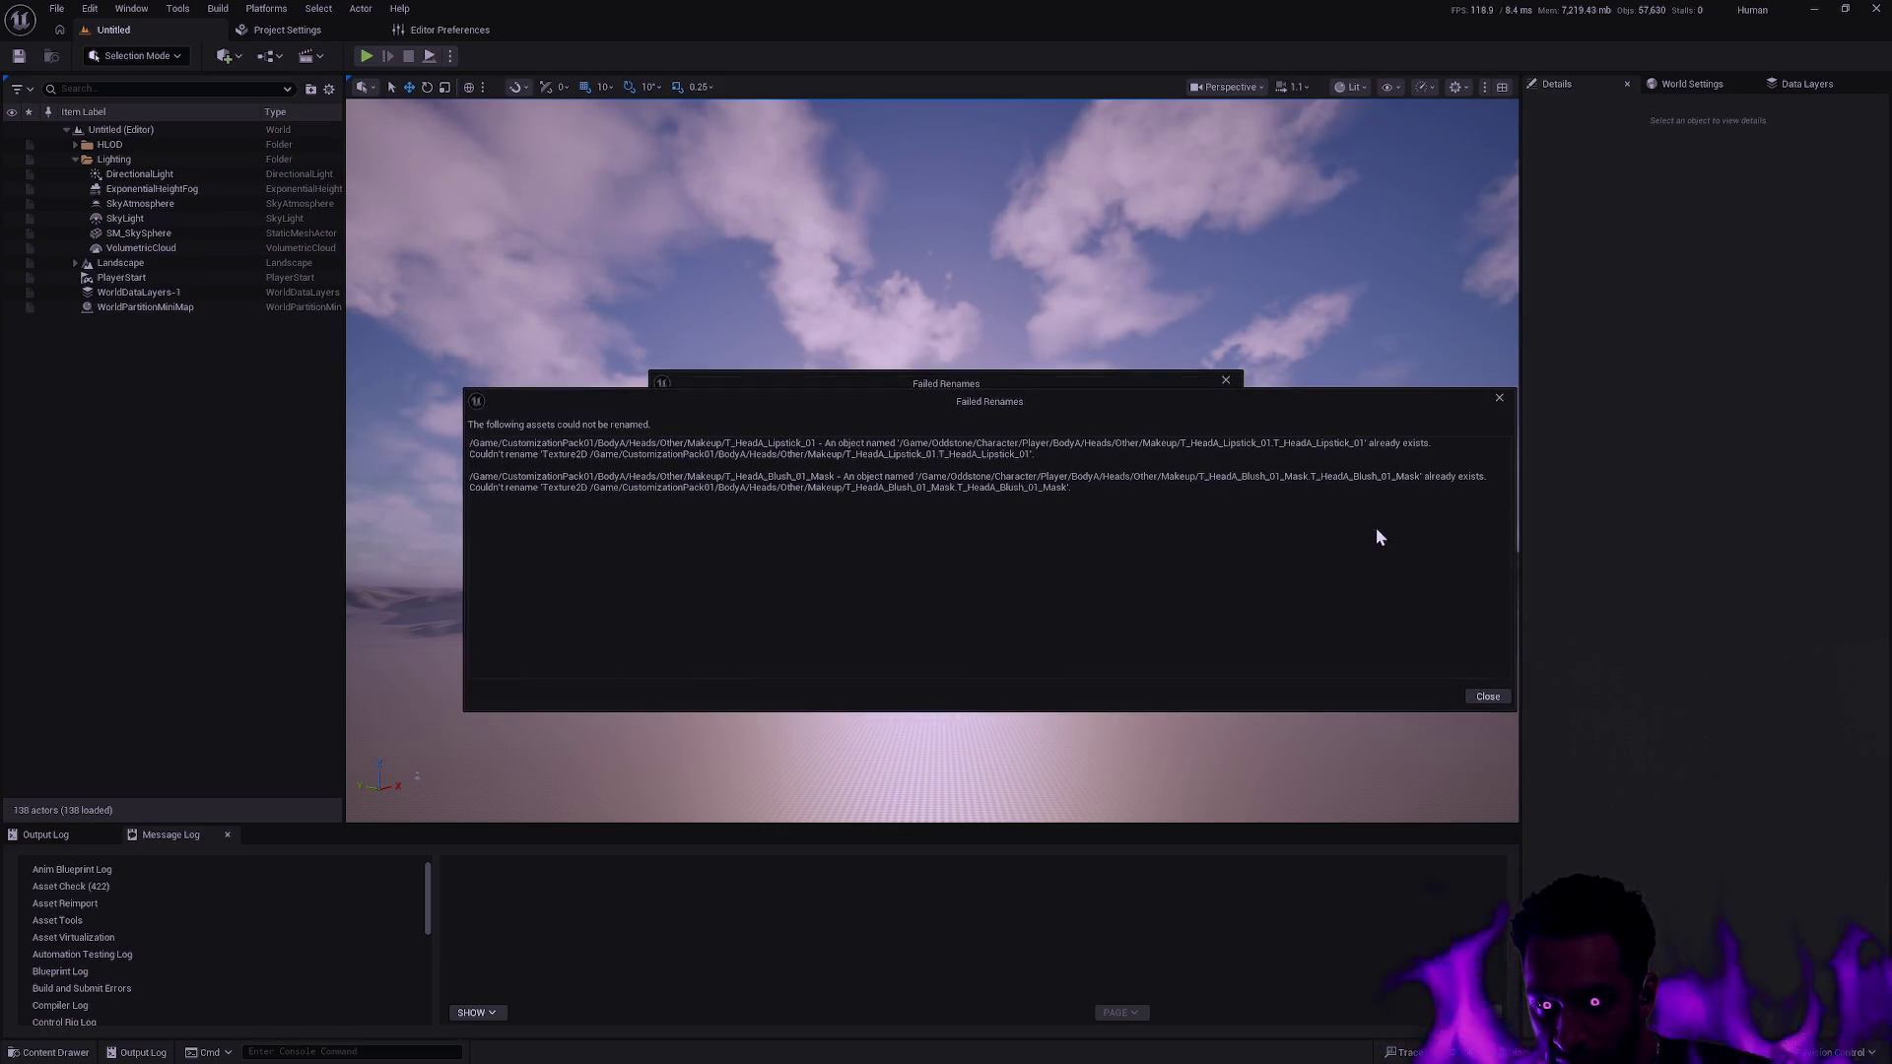
pyautogui.moveTo(1186, 404); pyautogui.dragTo(1255, 548)
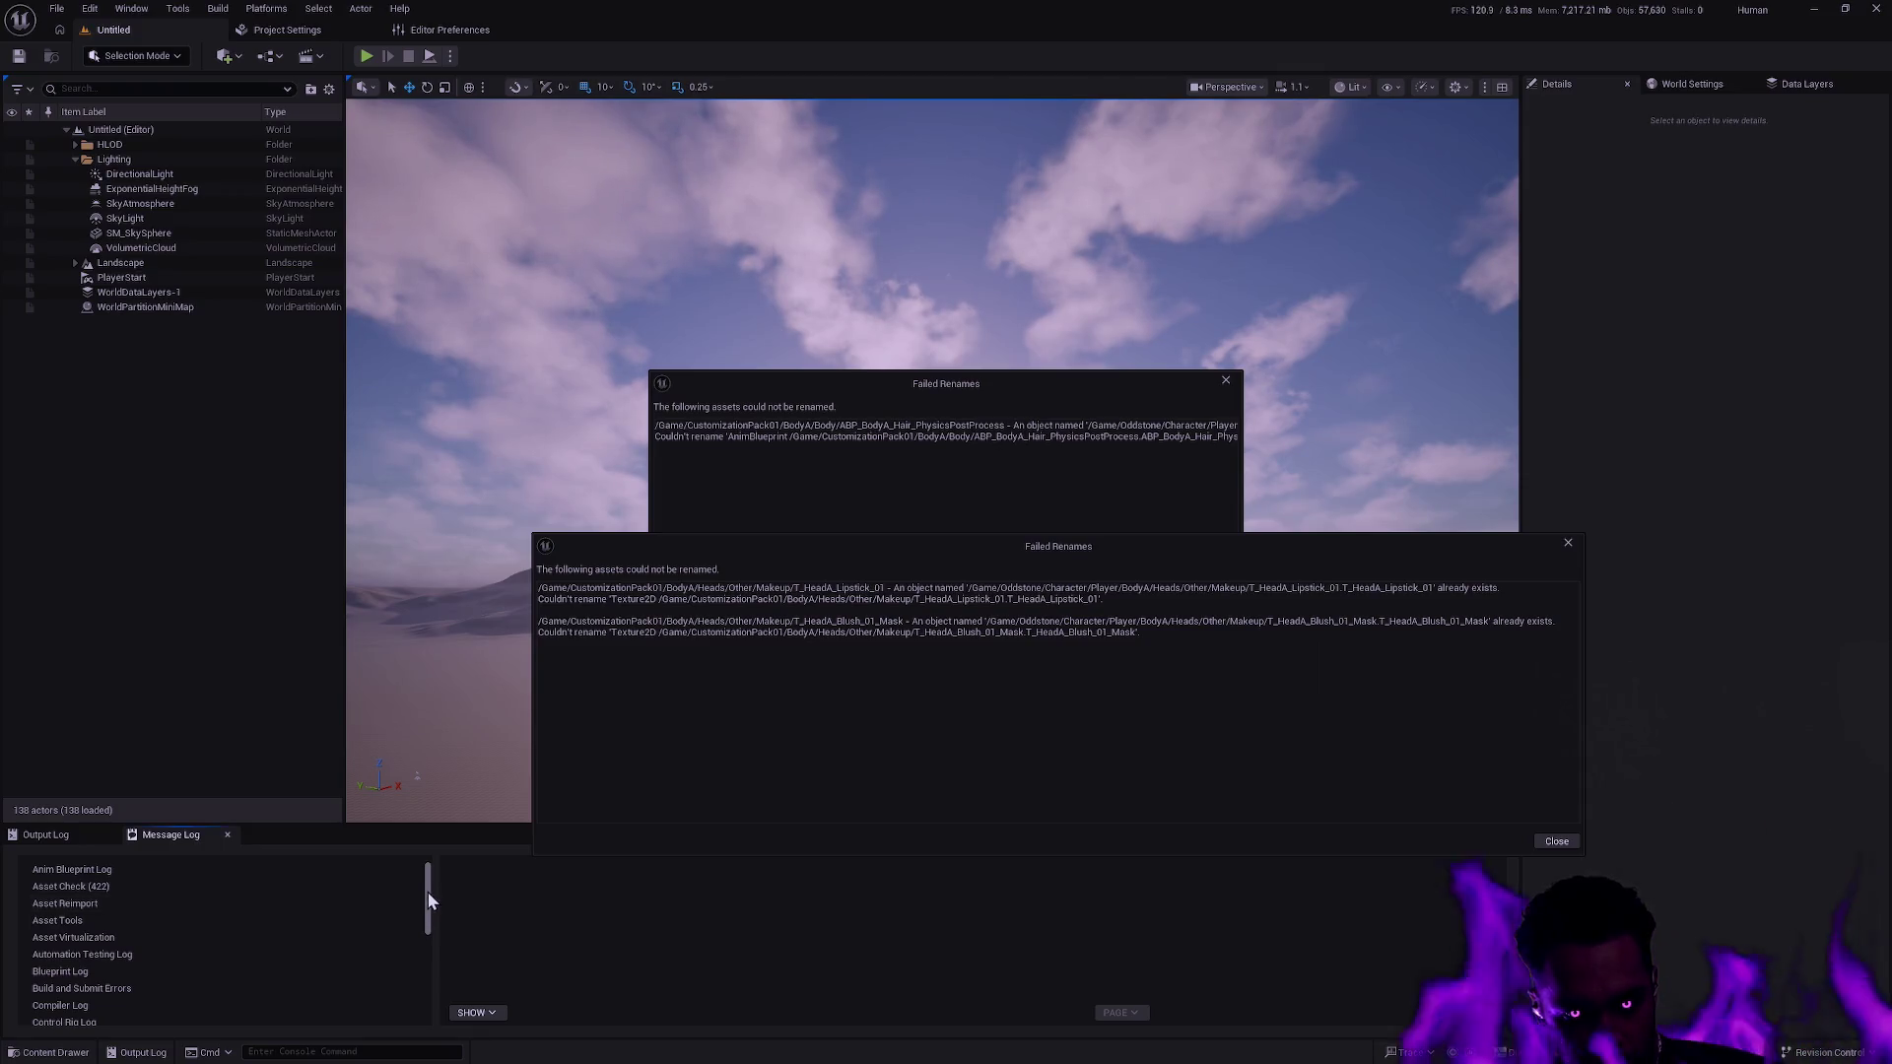
pyautogui.moveTo(424, 908)
pyautogui.mouseDown()
pyautogui.moveTo(418, 996)
pyautogui.moveTo(424, 861)
pyautogui.mouseUp()
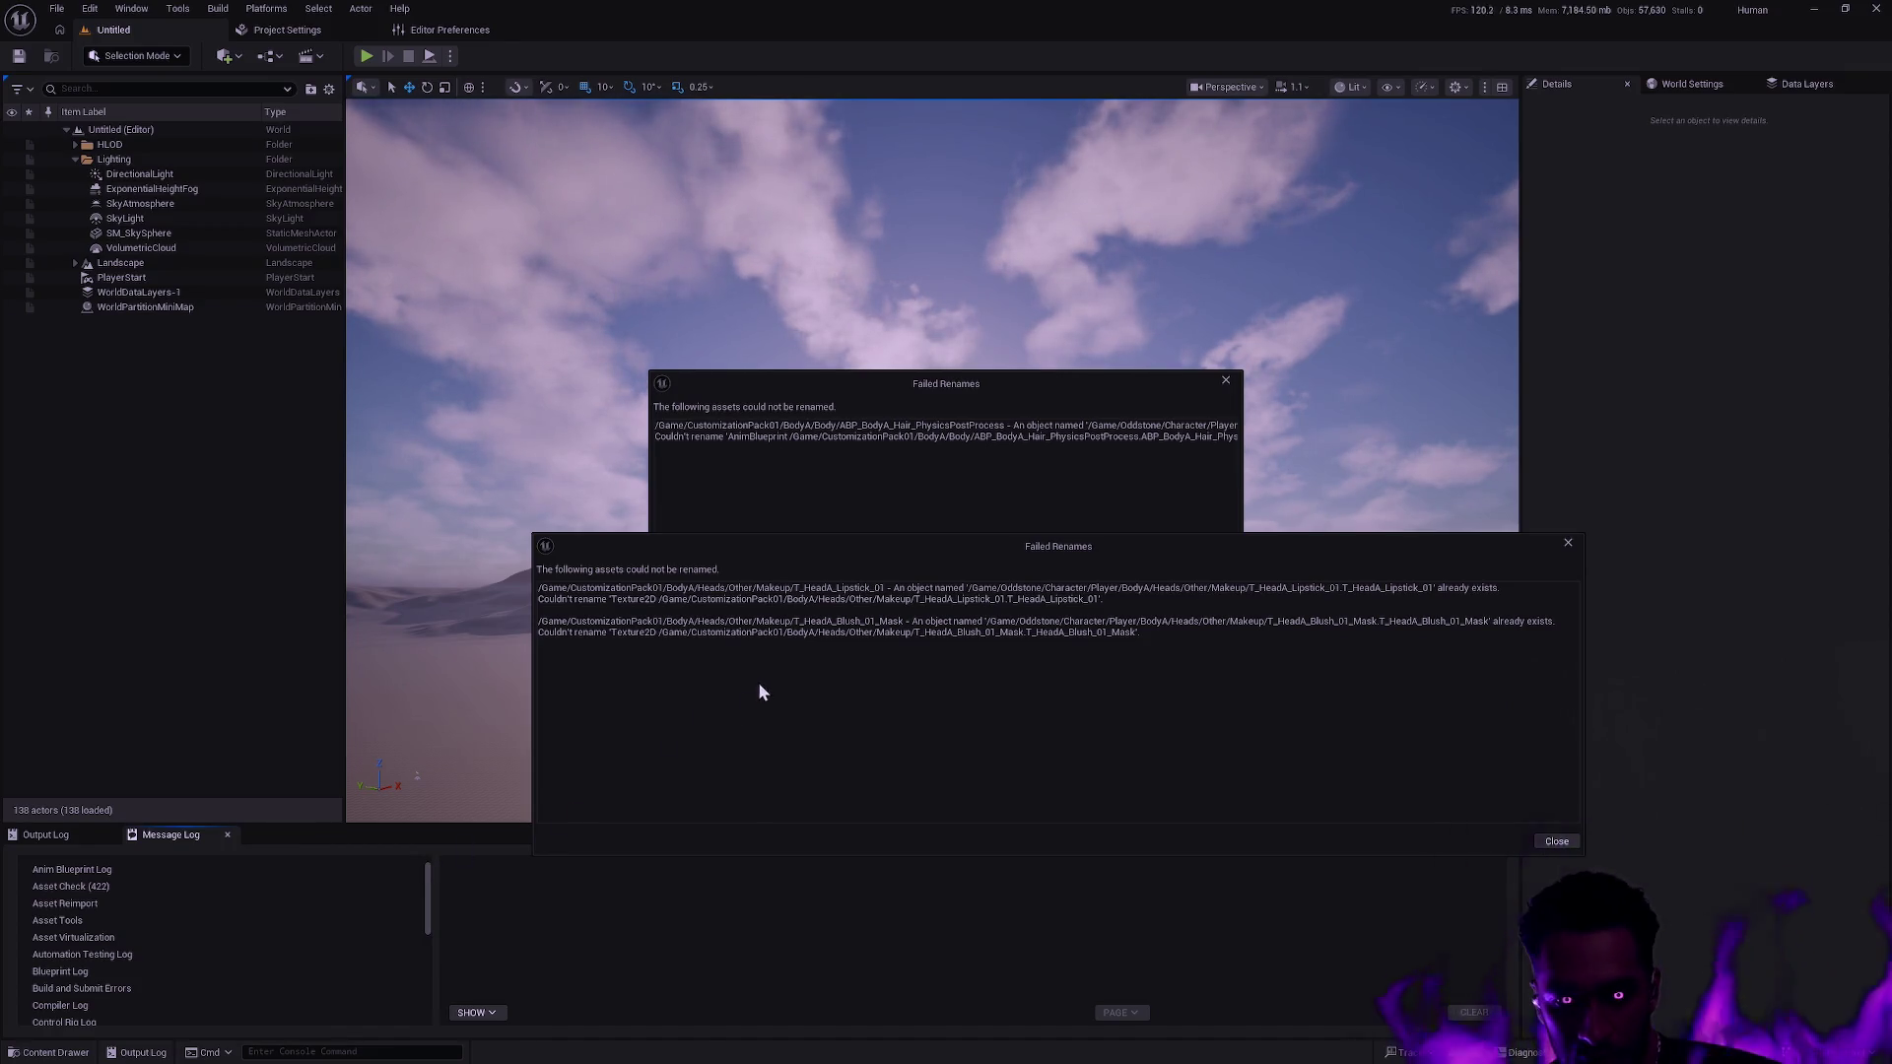
pyautogui.click(59, 834)
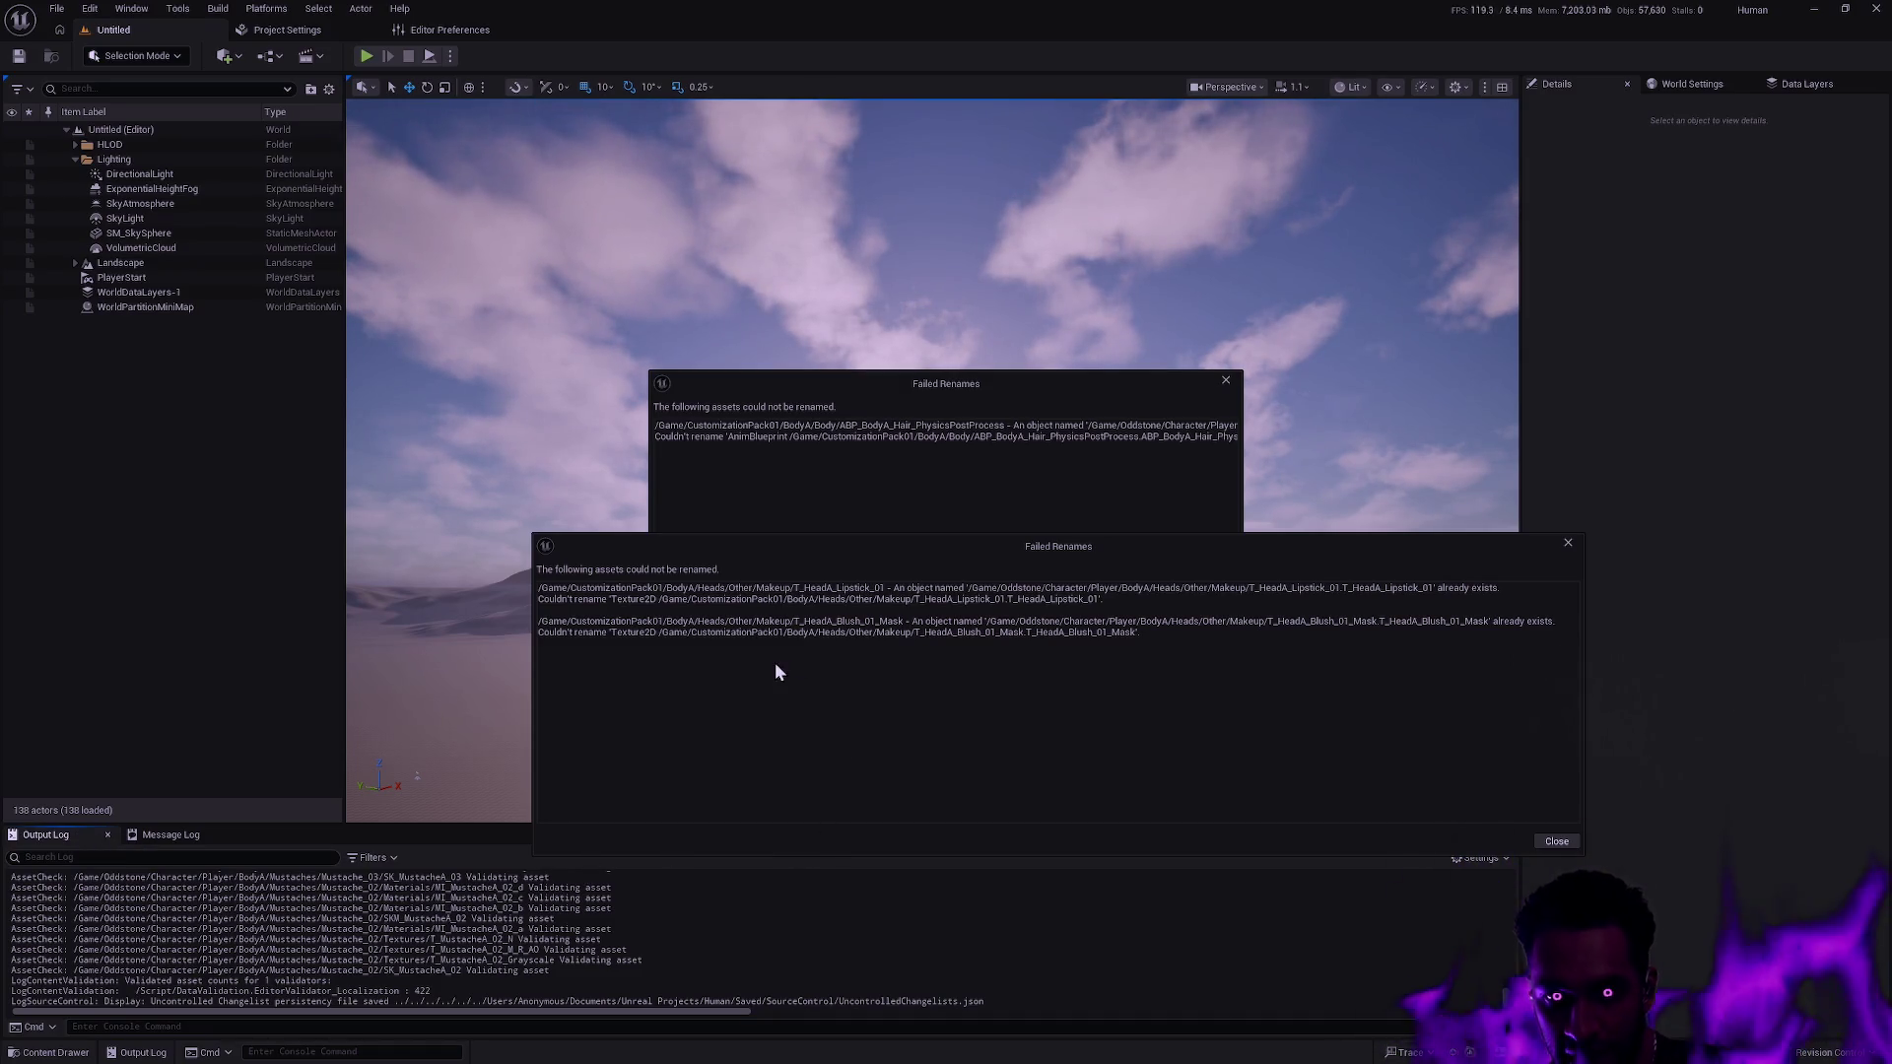
# Bring the hair physics failure report forward, widen it and move it higher.
pyautogui.click(855, 499)
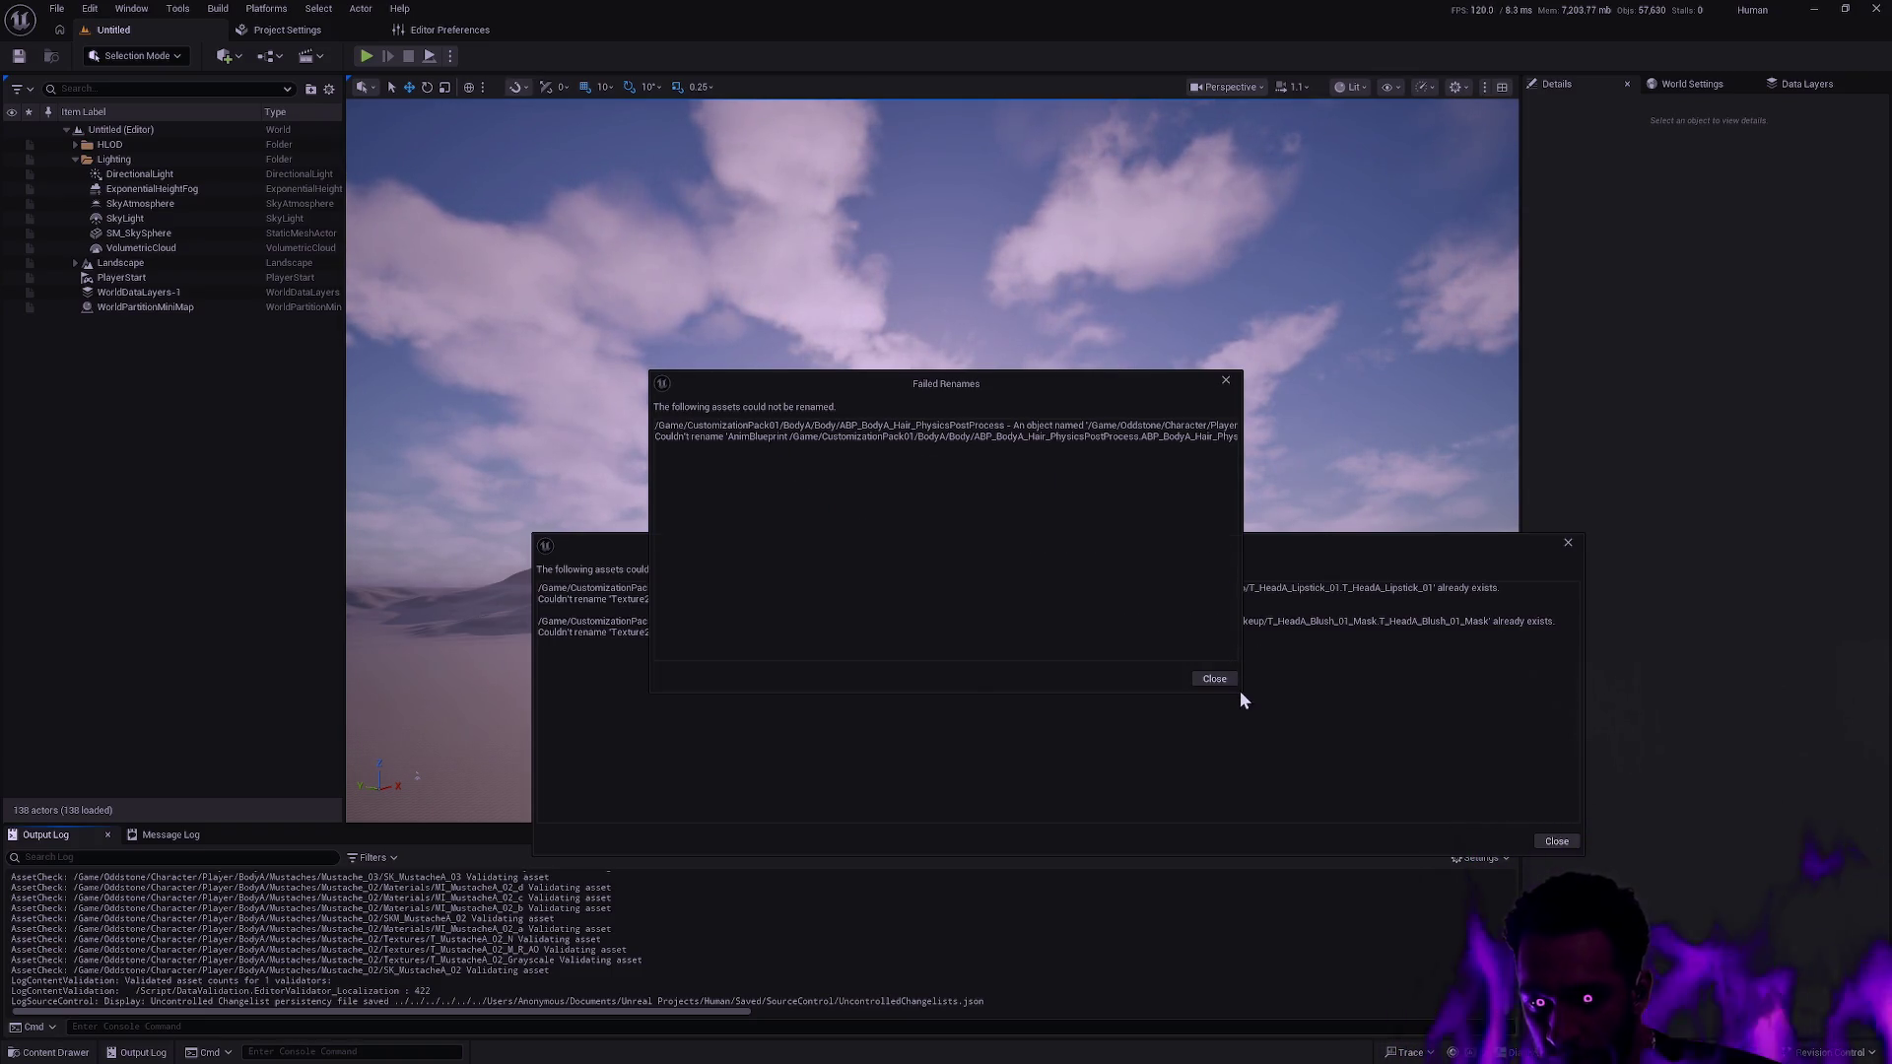
pyautogui.moveTo(1240, 690)
pyautogui.mouseDown()
pyautogui.moveTo(1452, 689)
pyautogui.moveTo(1769, 633)
pyautogui.mouseUp()
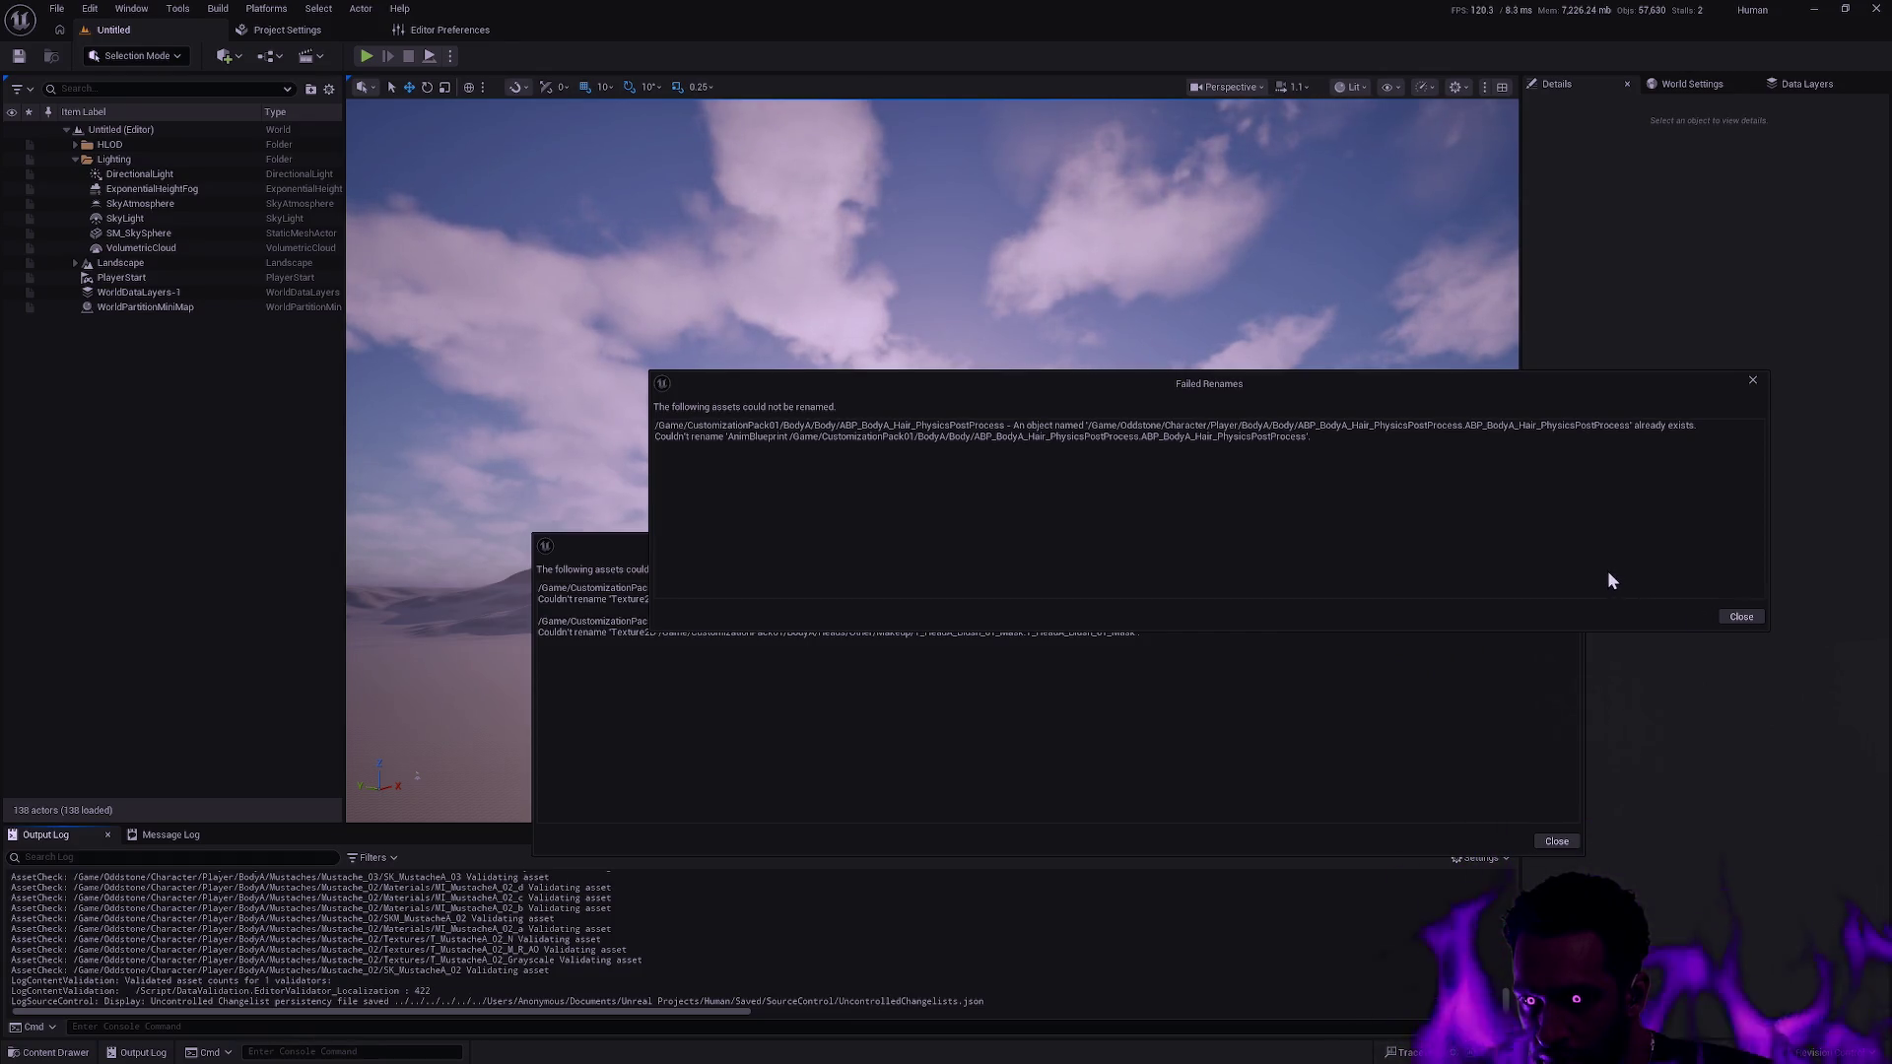
pyautogui.moveTo(1361, 393)
pyautogui.mouseDown()
pyautogui.moveTo(1202, 325)
pyautogui.moveTo(1255, 278)
pyautogui.mouseUp()
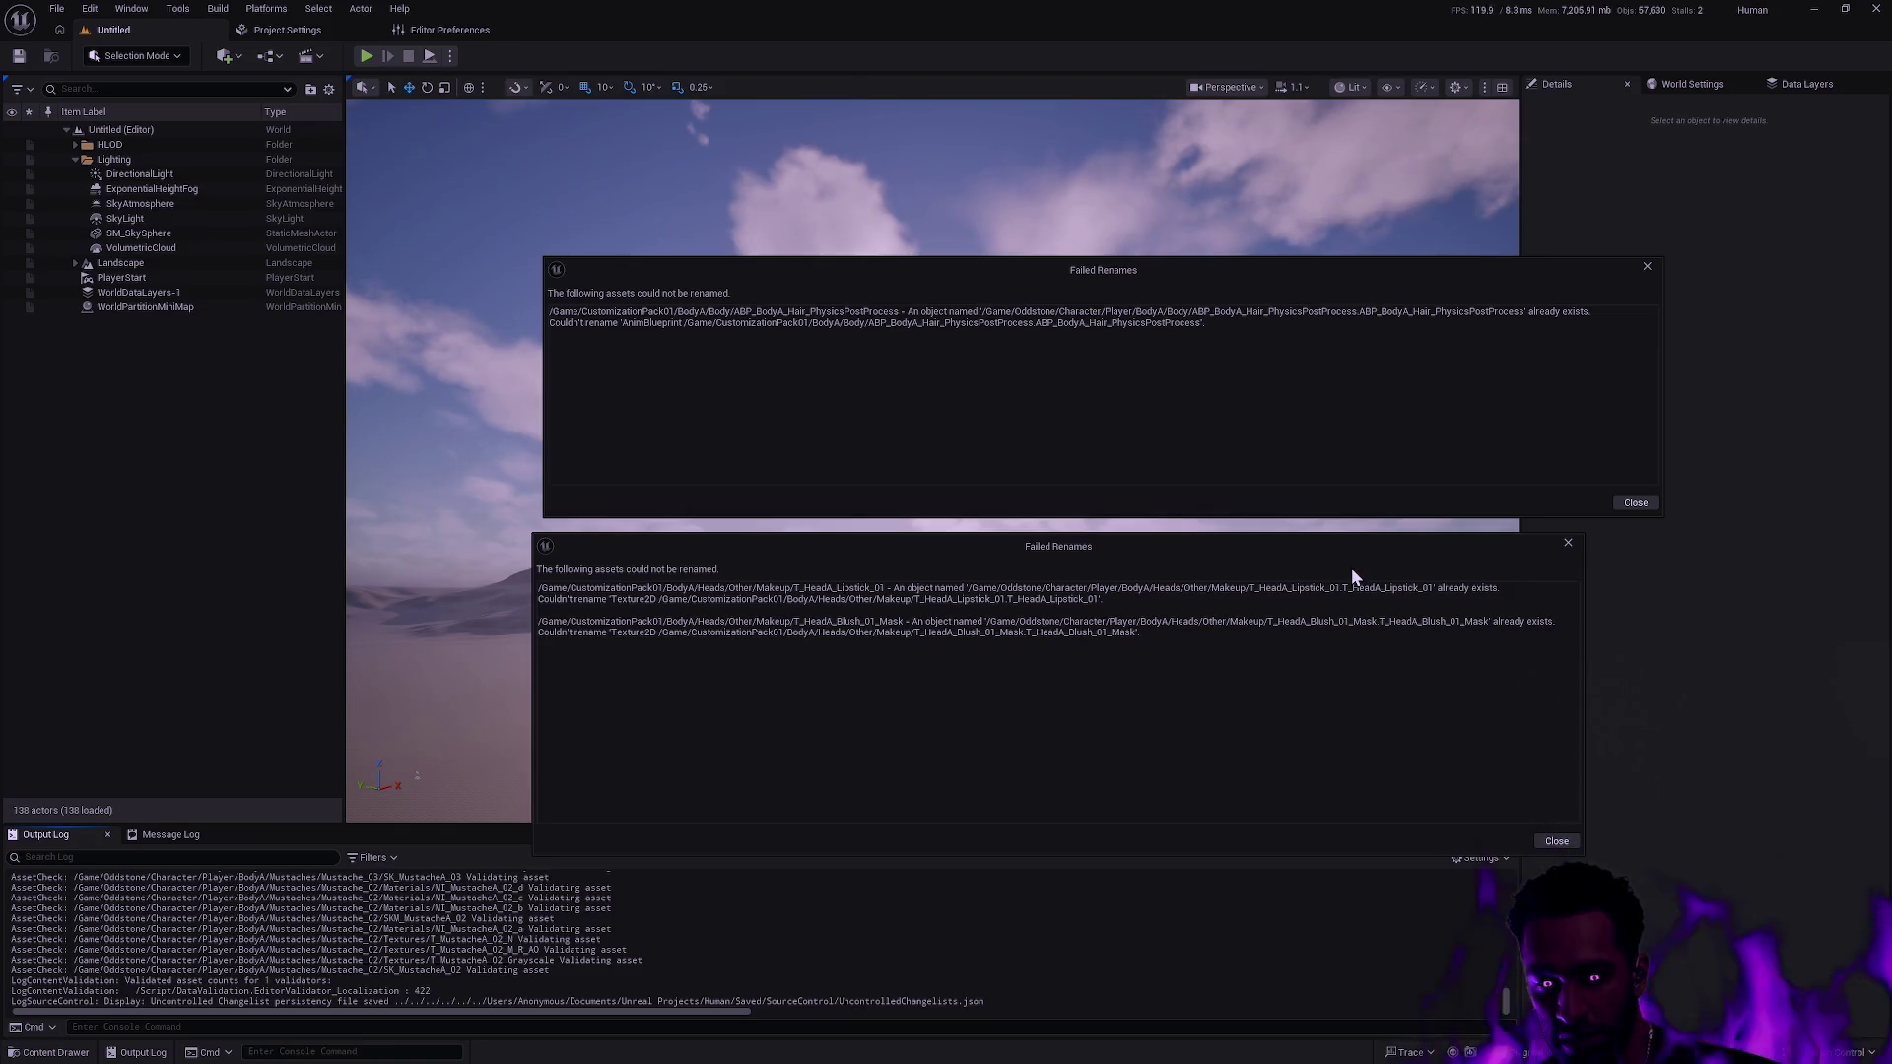
pyautogui.hotkey('ctrl', 'space')
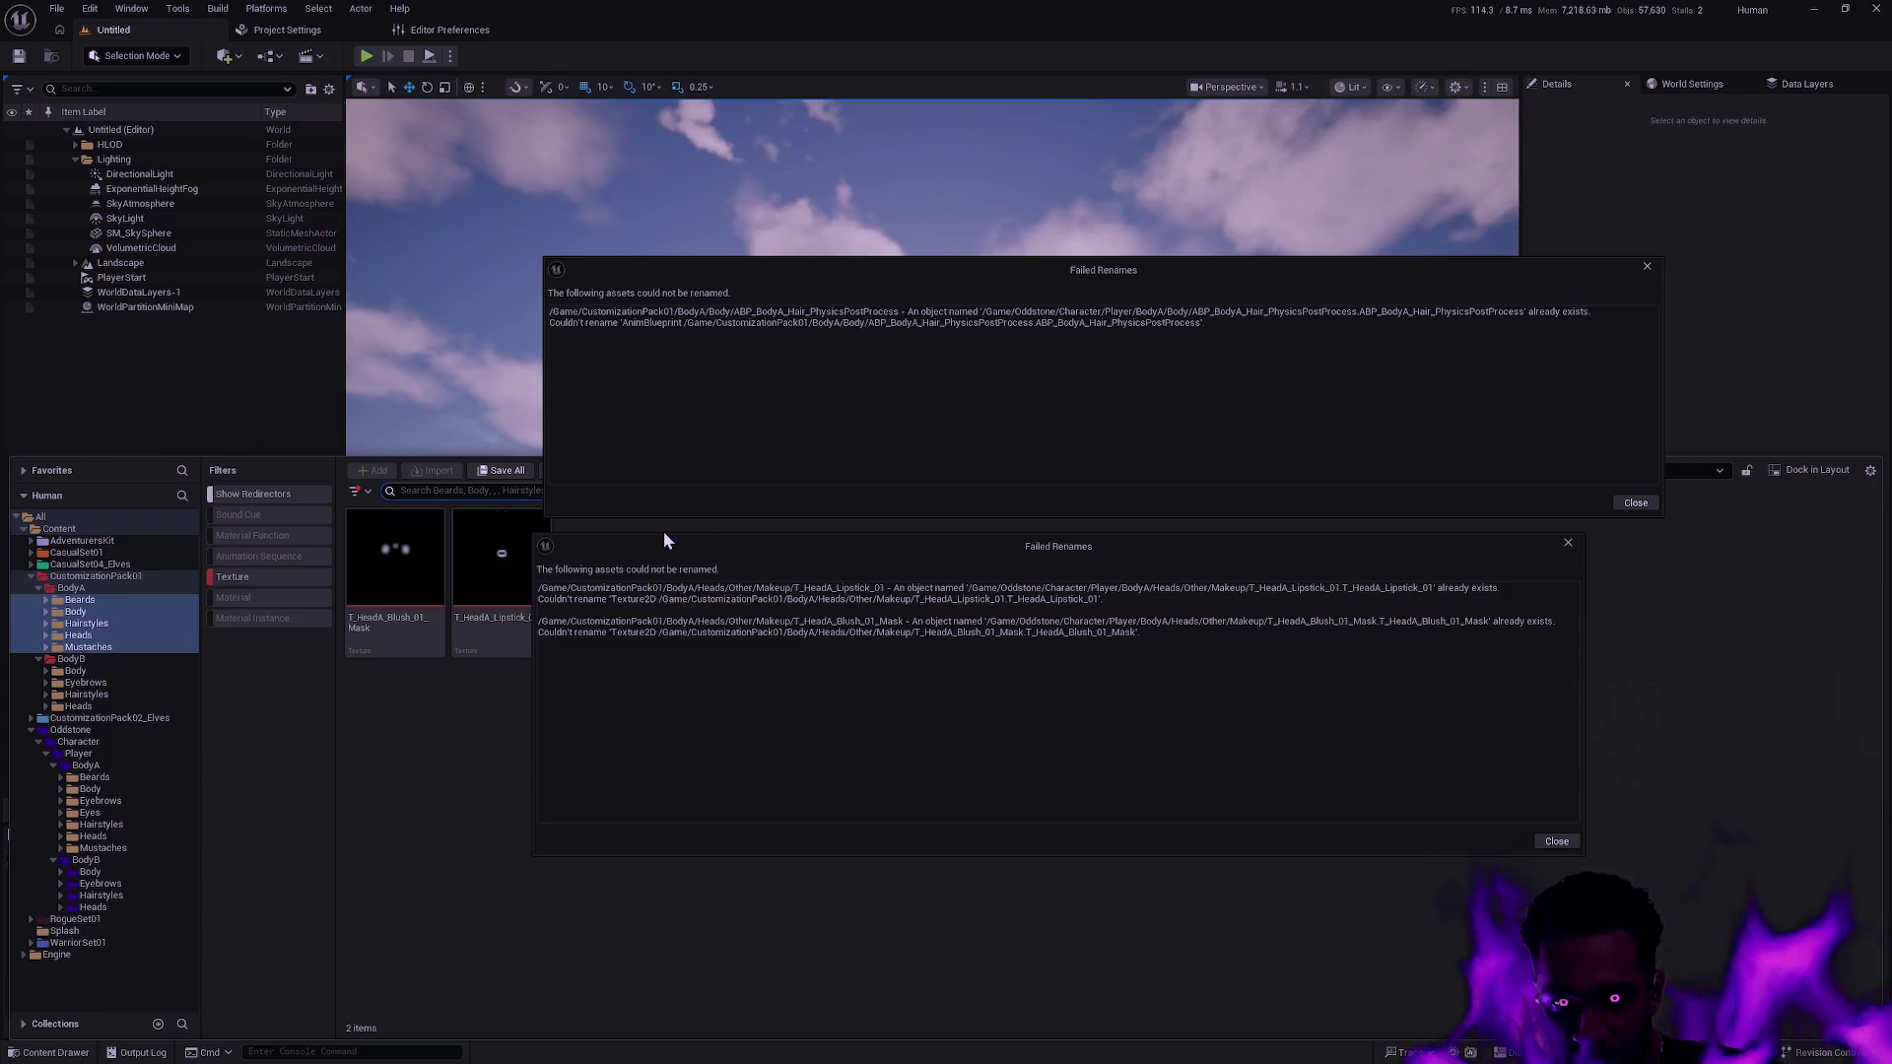
# Rearrange both Failed Renames reports so the Content Drawer is usable alongside them.
pyautogui.moveTo(664, 544); pyautogui.dragTo(845, 609)
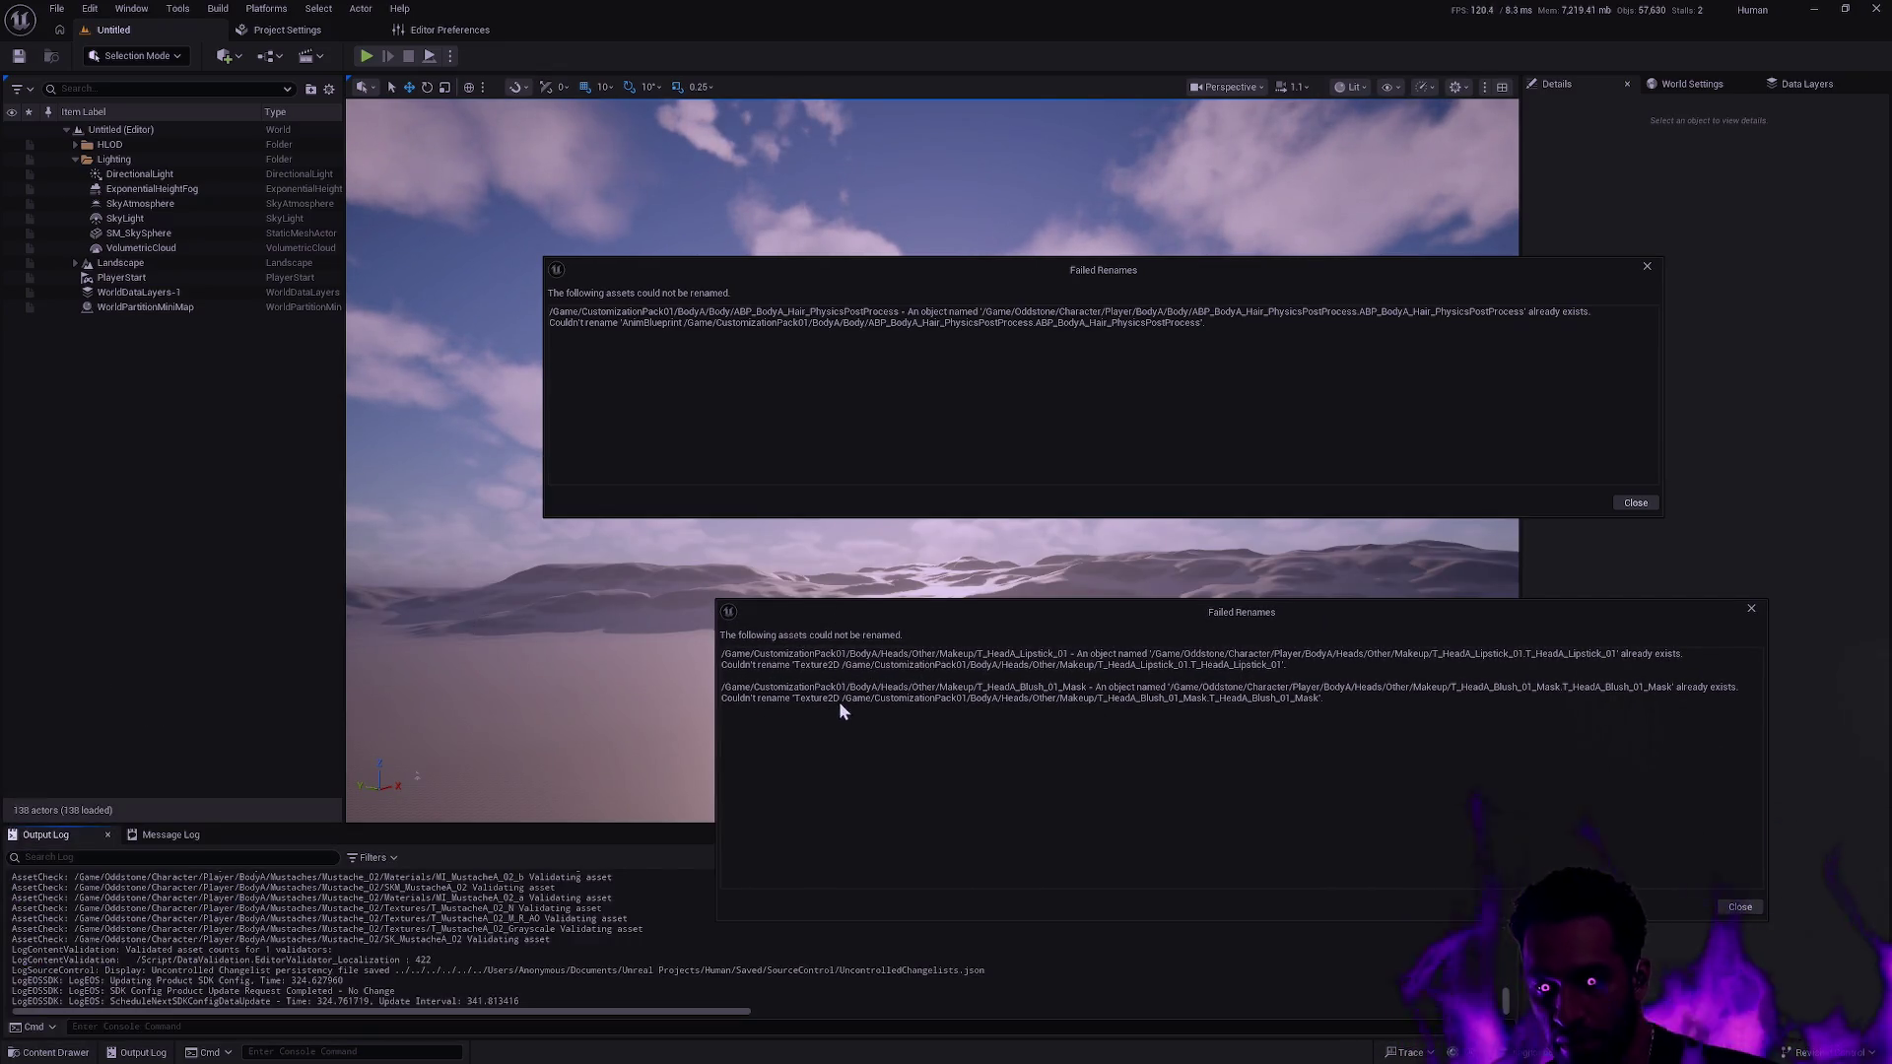
pyautogui.click(588, 743)
pyautogui.hotkey('ctrl', 'space')
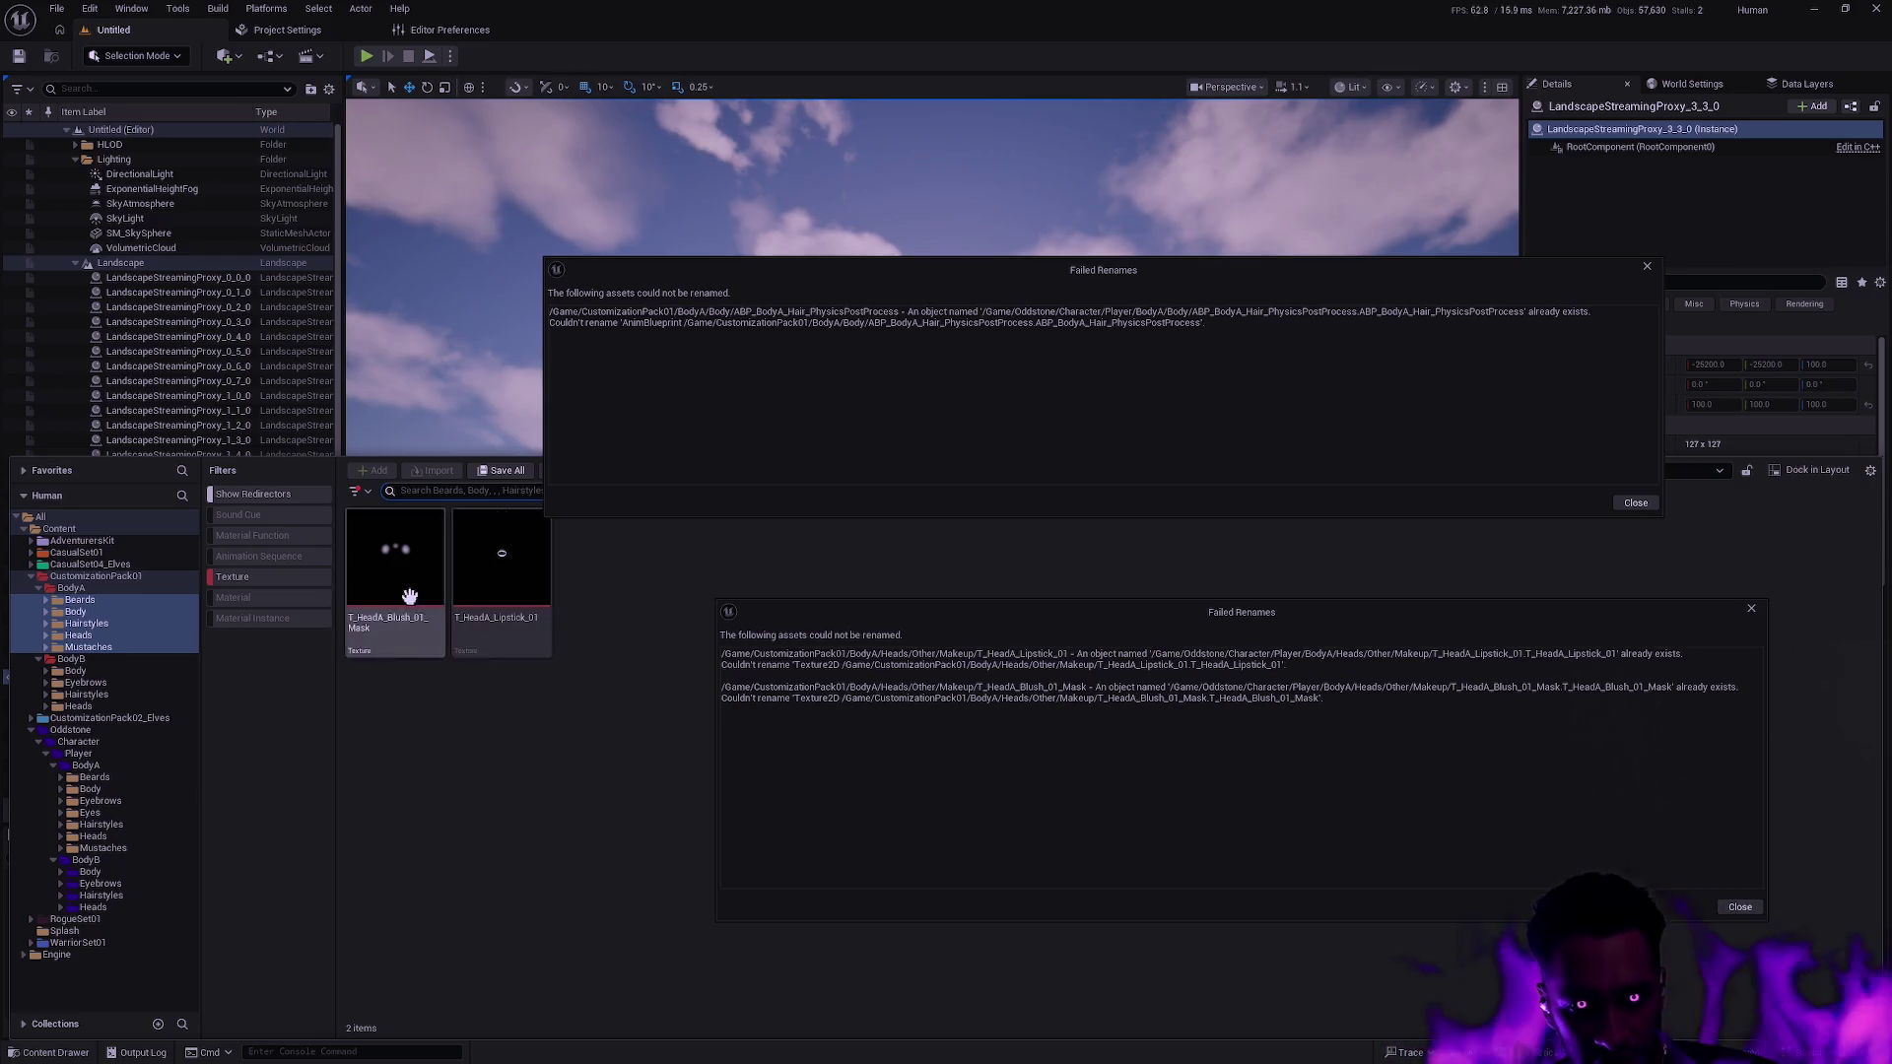
pyautogui.moveTo(465, 587)
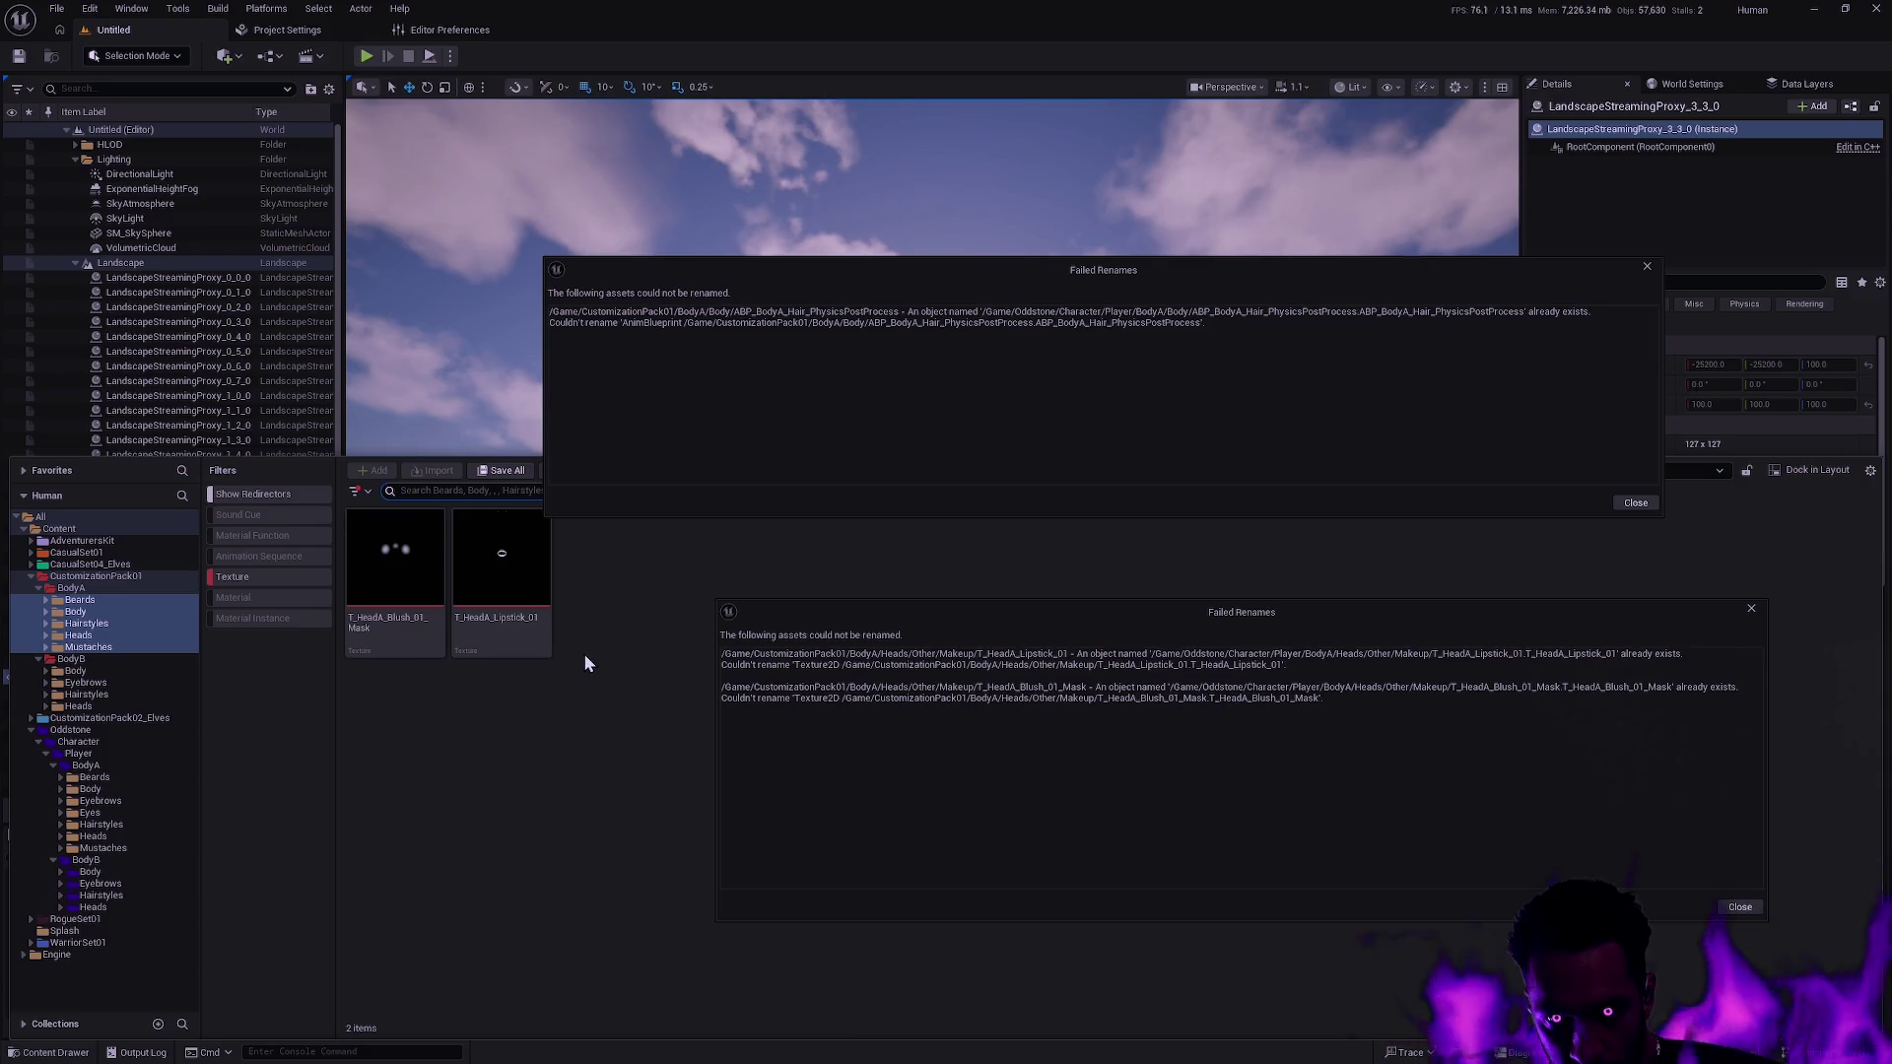
pyautogui.moveTo(705, 260); pyautogui.dragTo(626, 151)
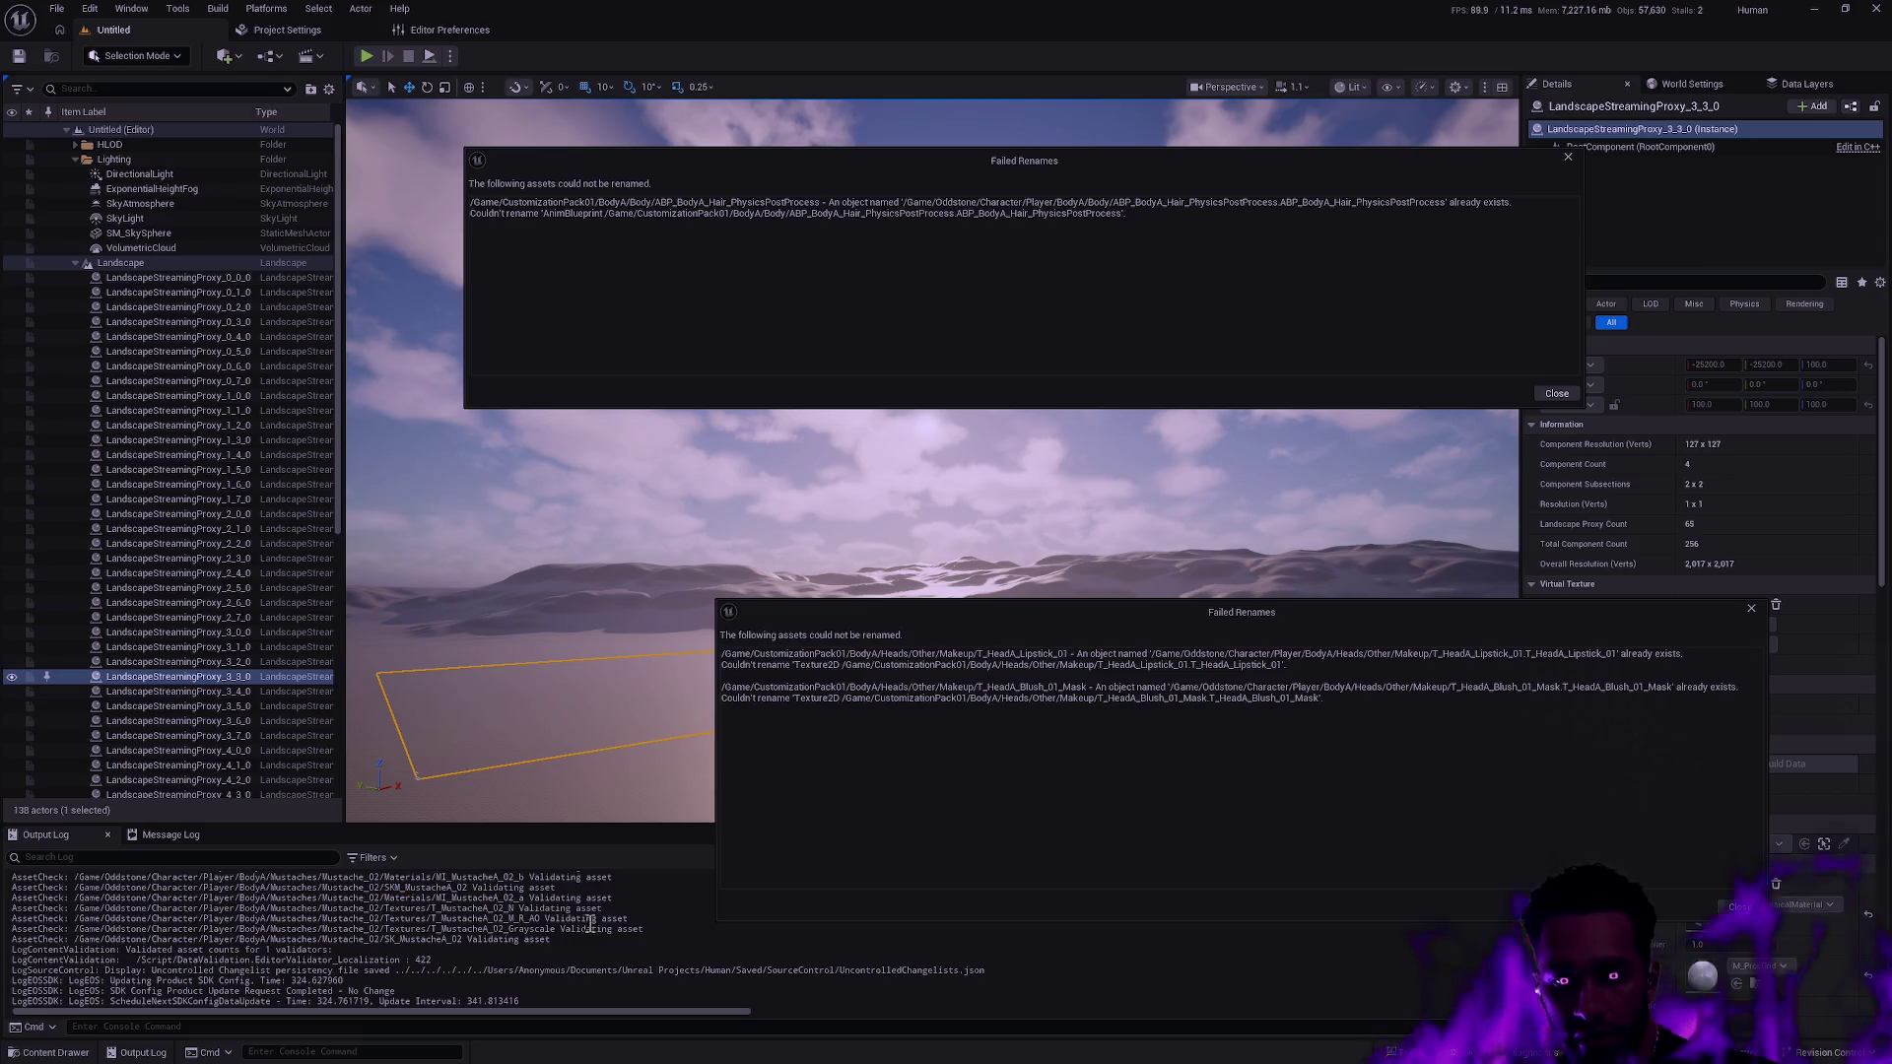
pyautogui.hotkey('ctrl', 'space')
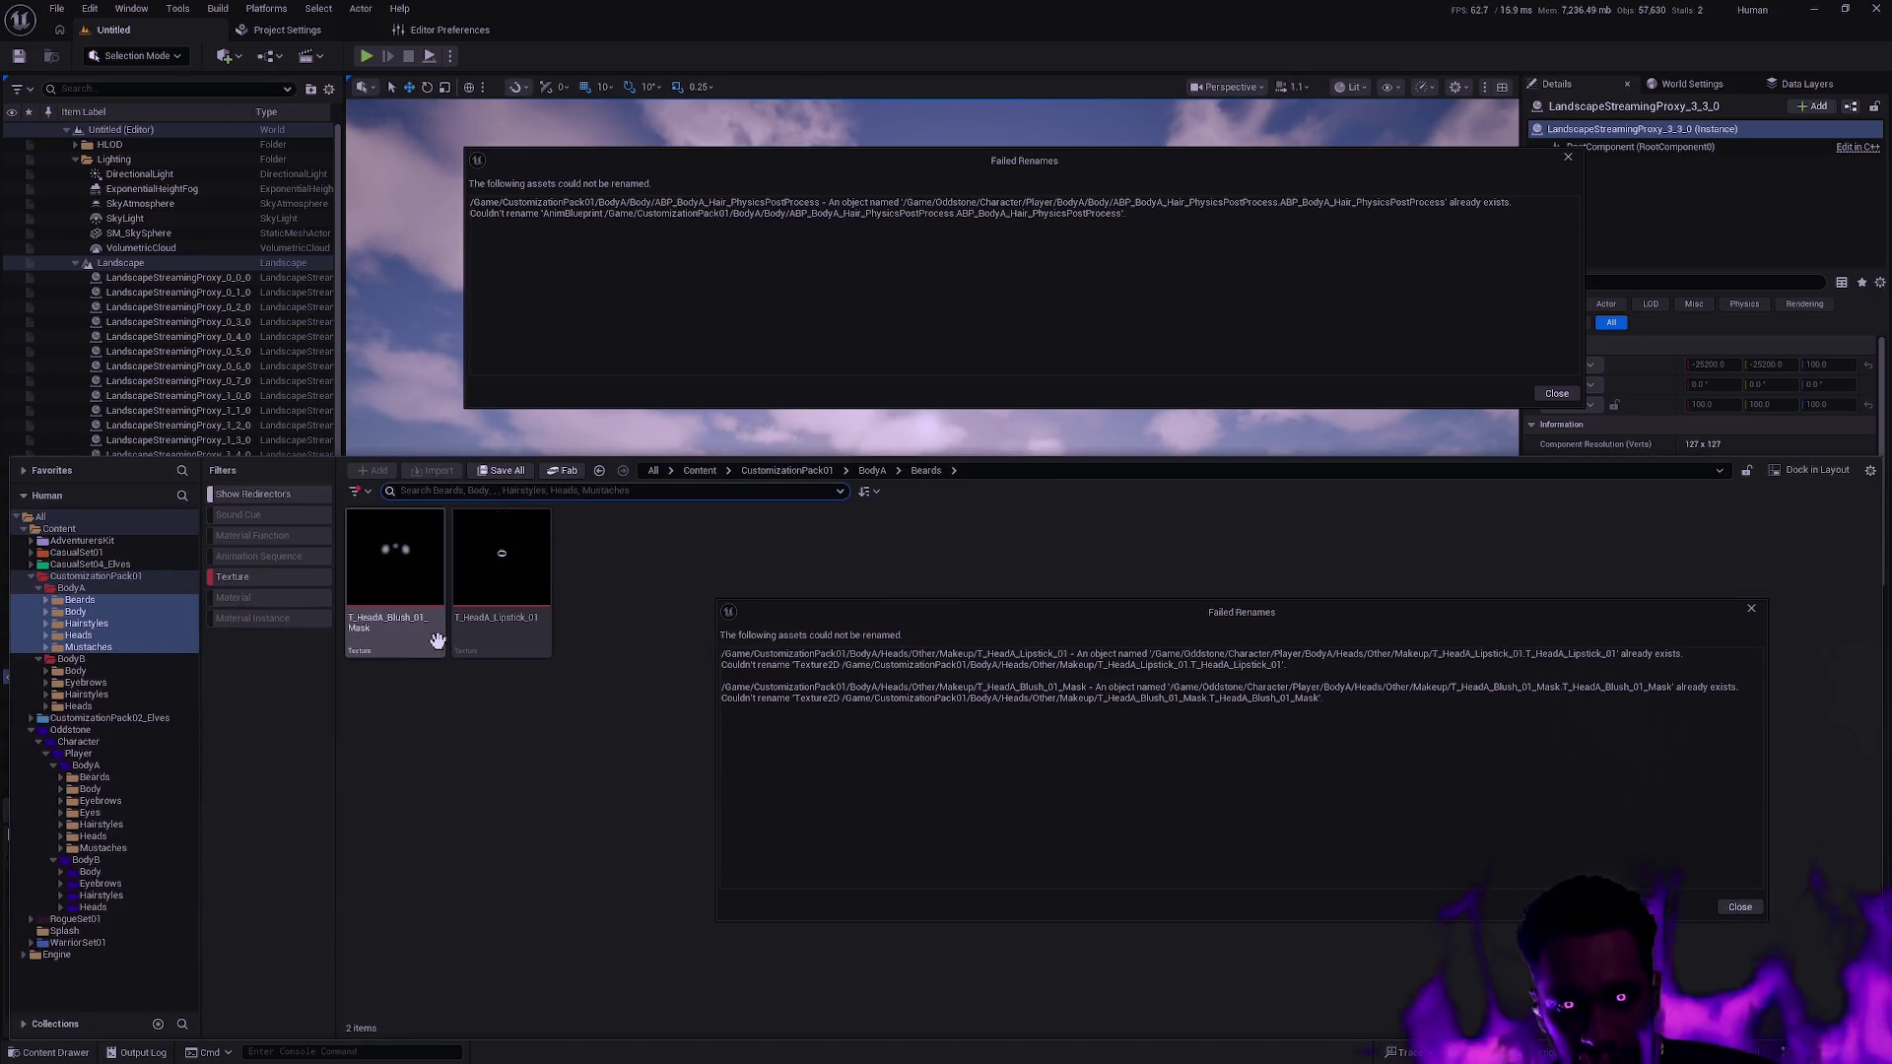
# Select the leftover T_HeadA_Blush_01_Mask texture in CustomizationPack01.
pyautogui.moveTo(420, 641)
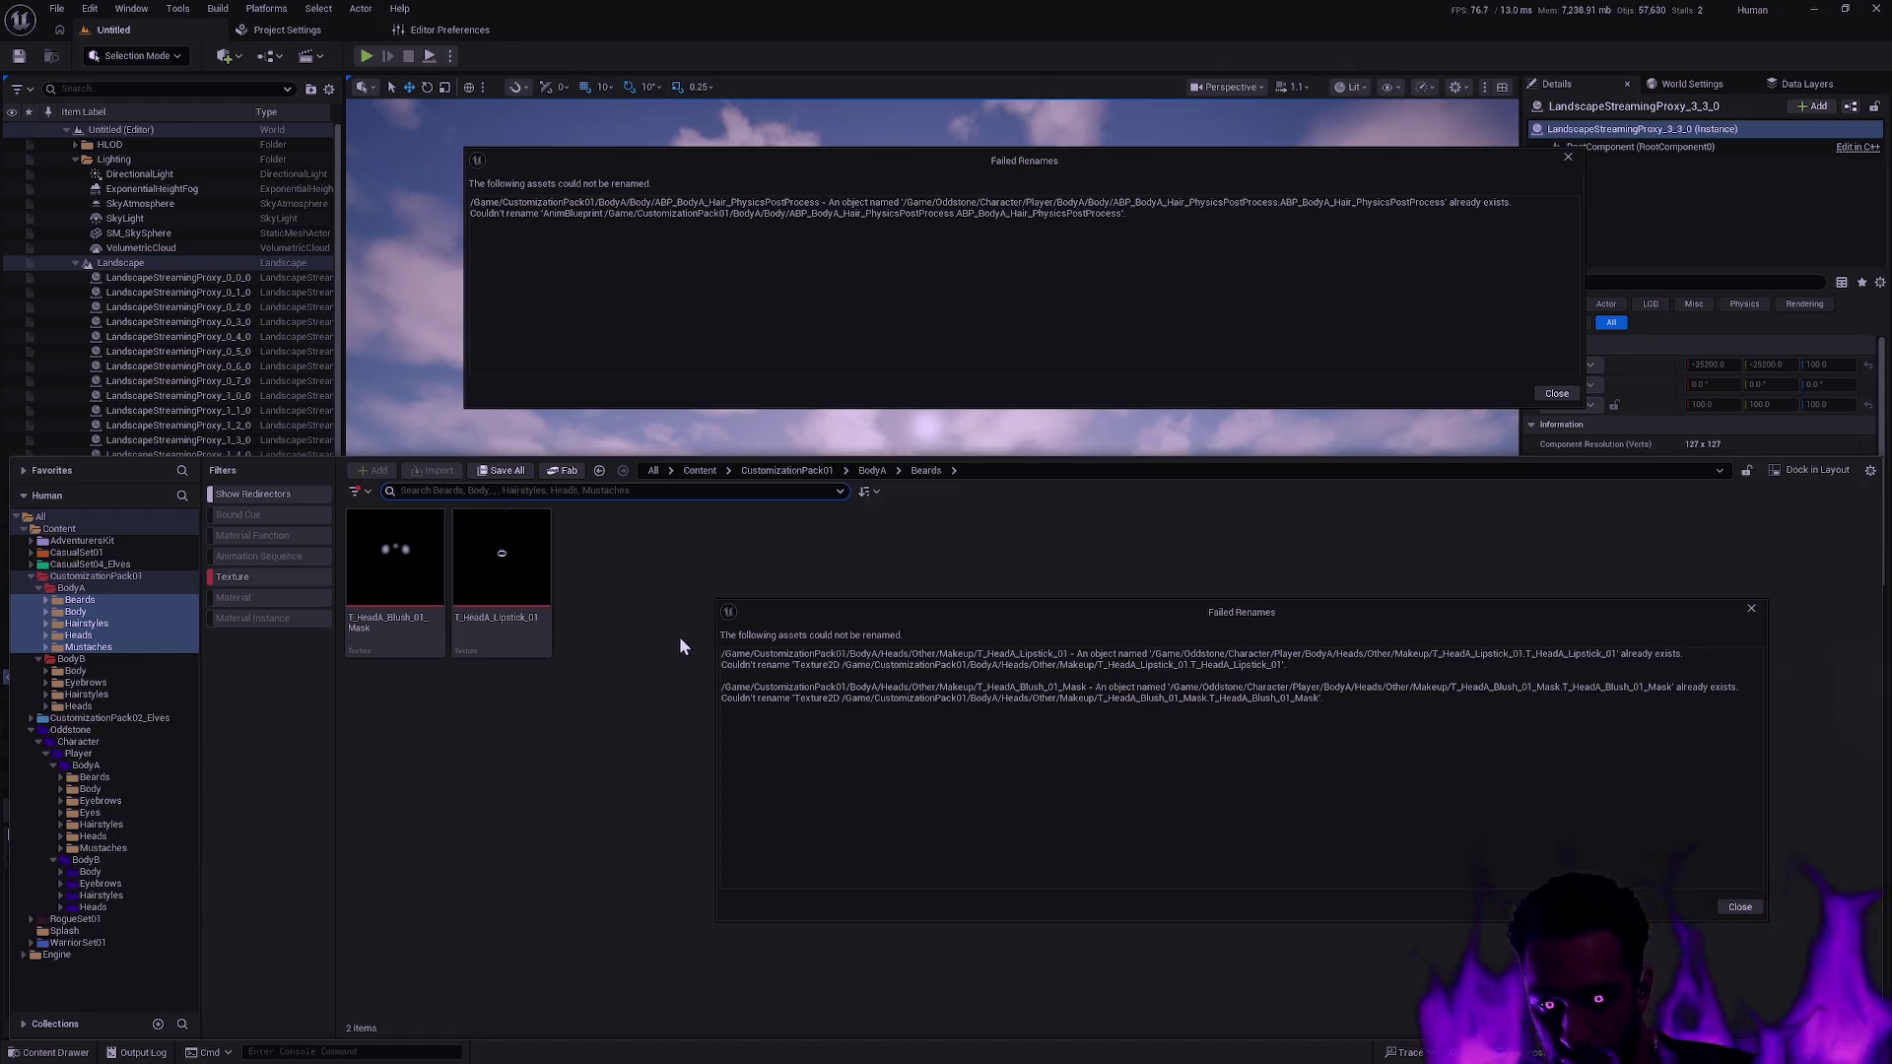
pyautogui.moveTo(455, 613)
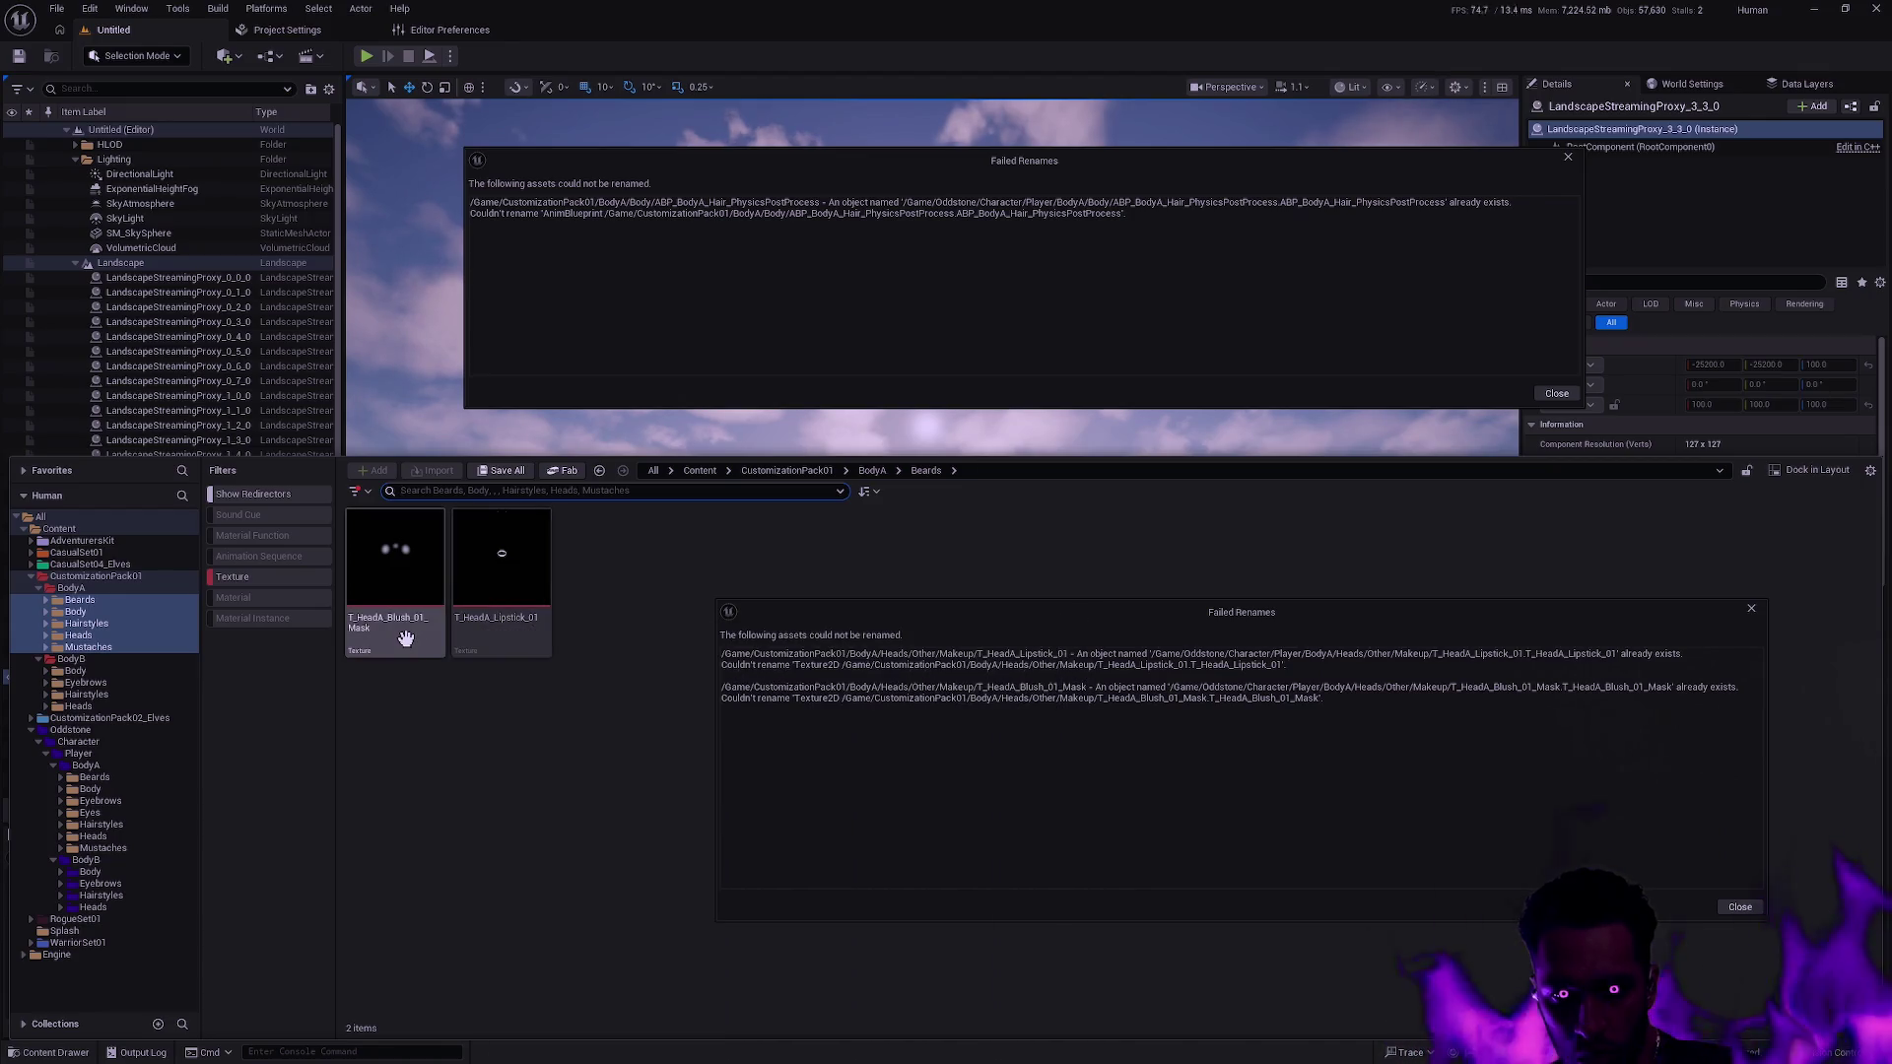
pyautogui.click(405, 639)
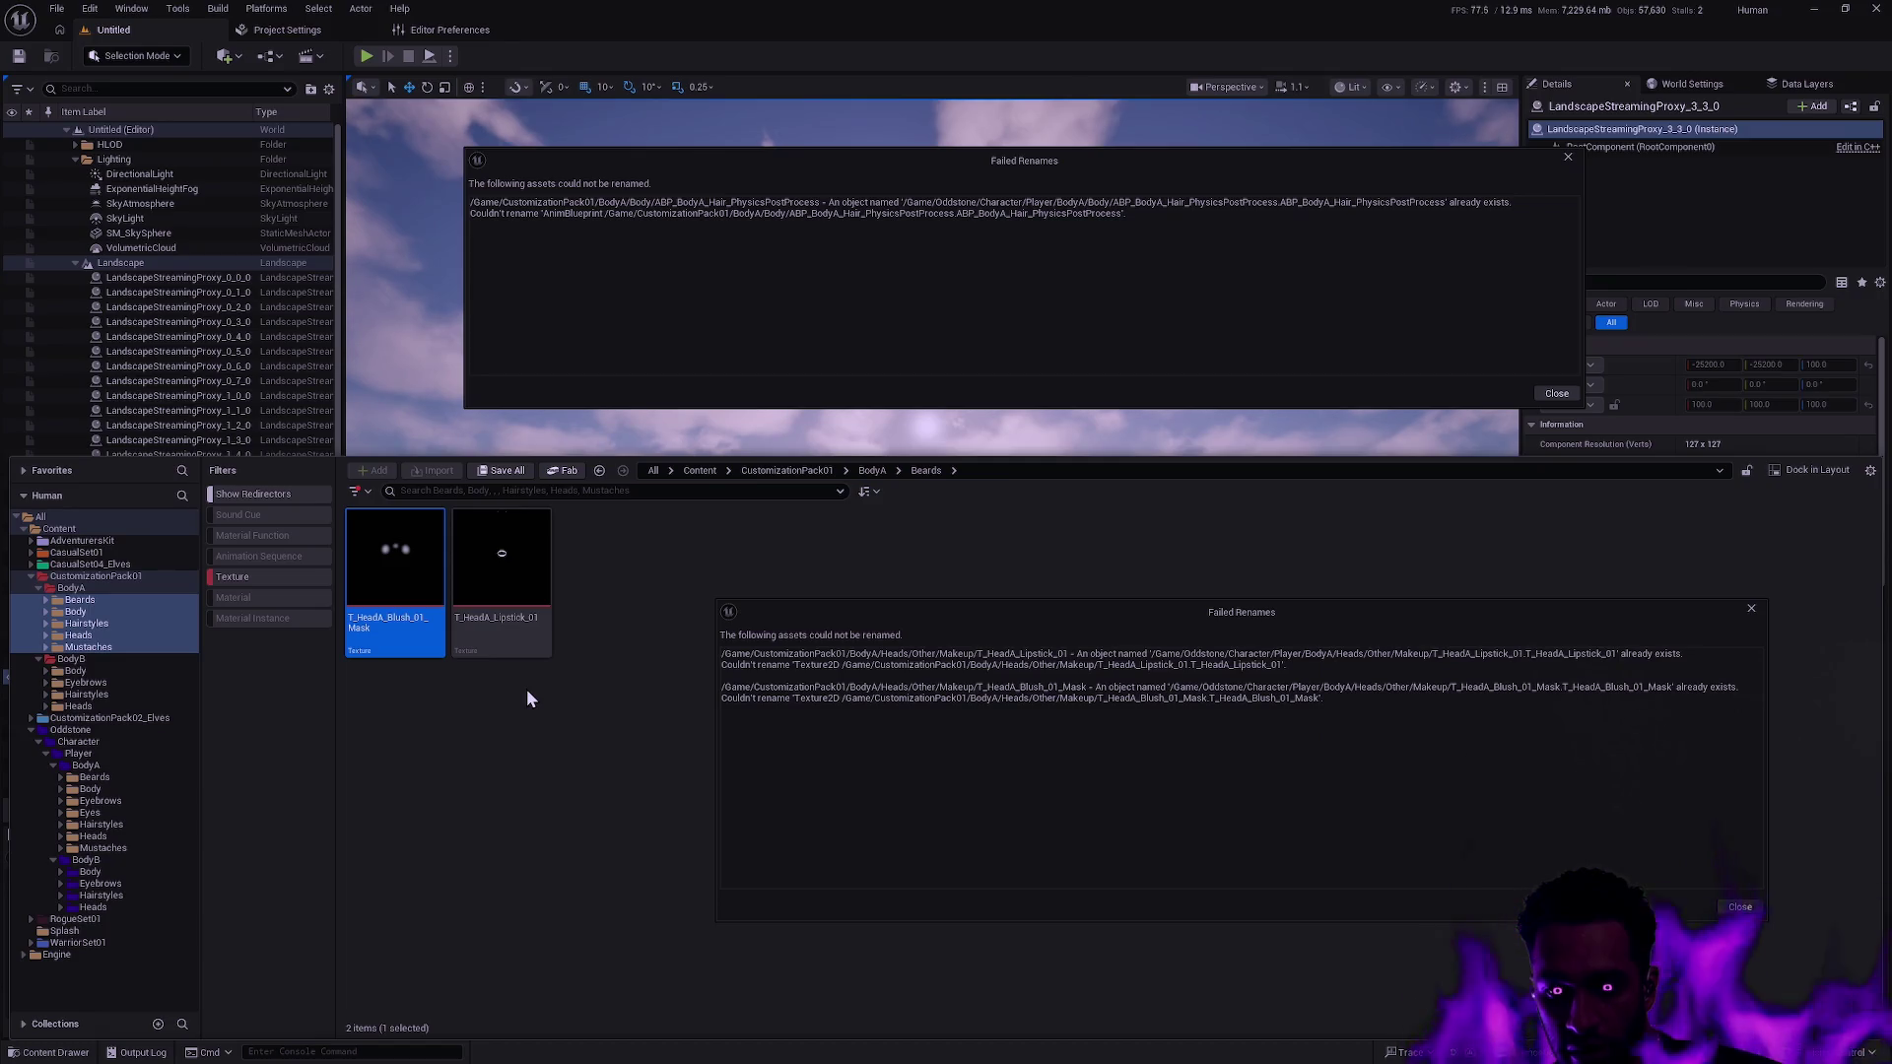
pyautogui.click(527, 688)
pyautogui.click(404, 628)
# Delete T_HeadA_Blush_01_Mask, replacing its references with the Oddstone copy, and save the materials.
pyautogui.rightClick(404, 628)
pyautogui.click(647, 665)
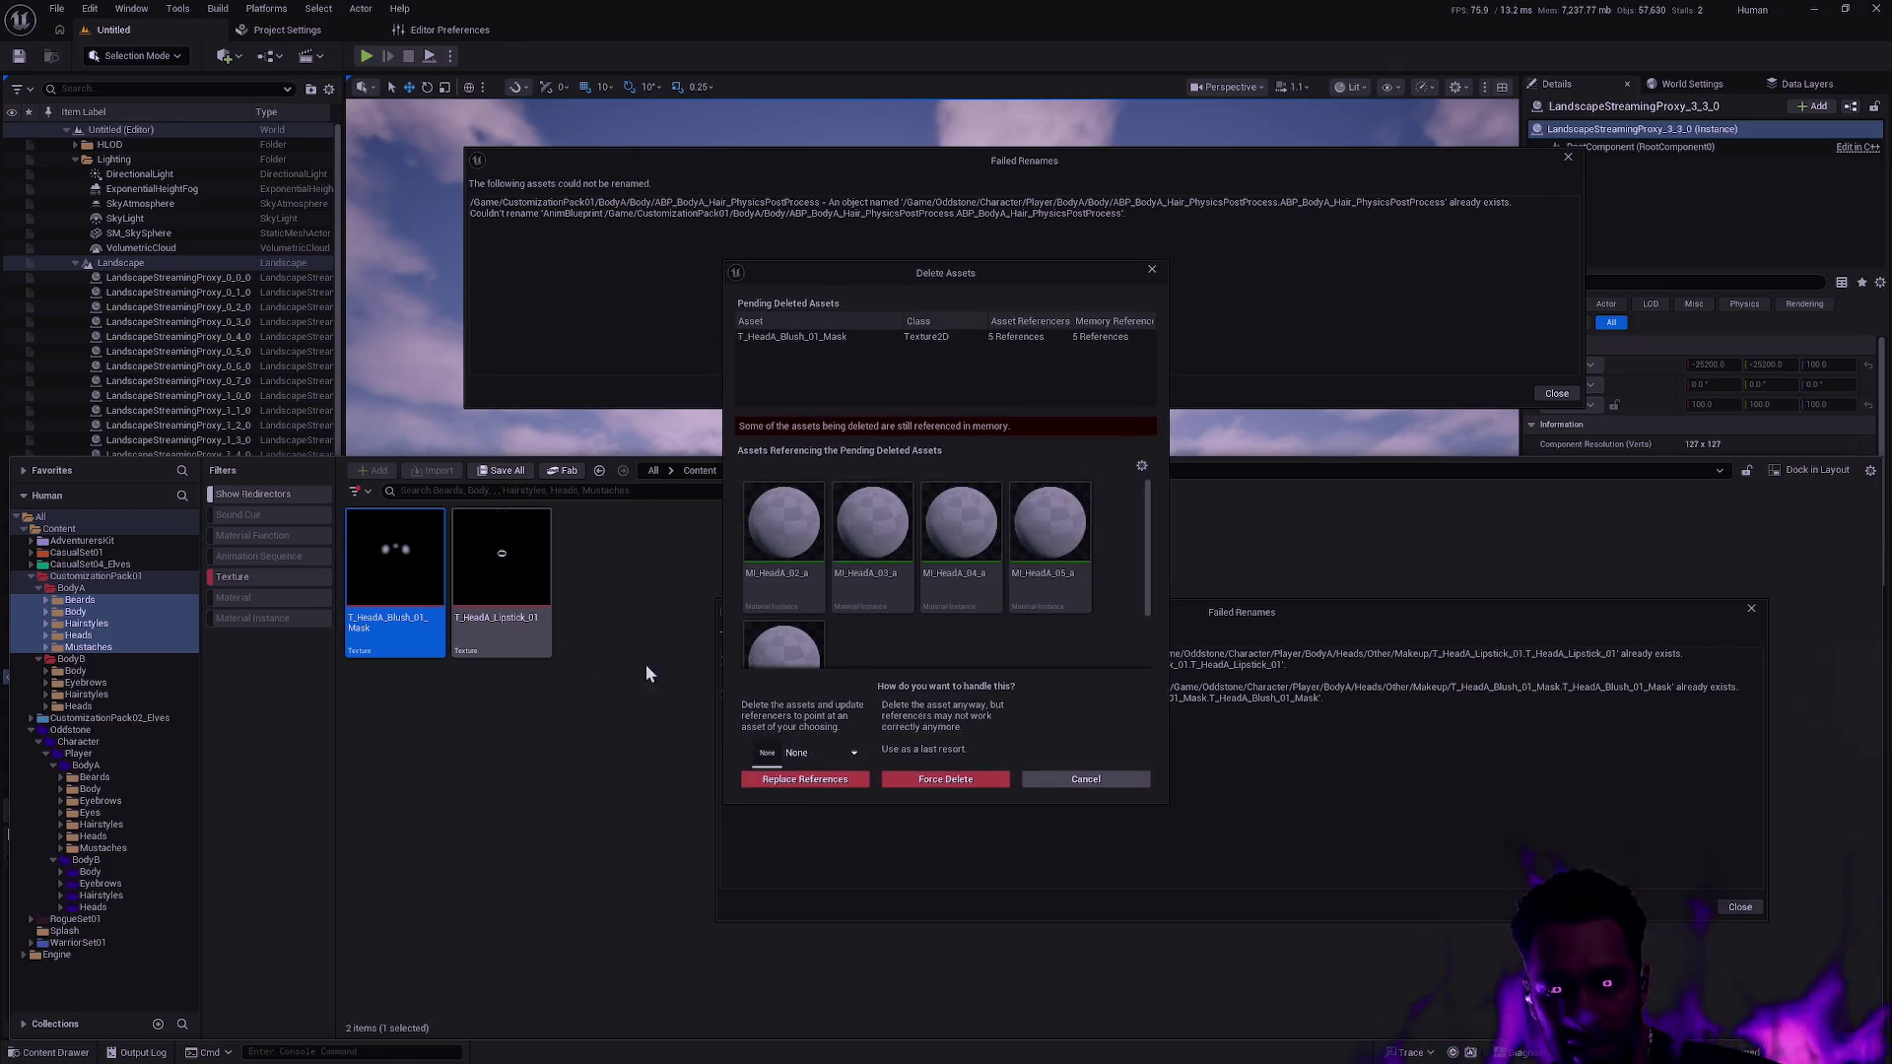
pyautogui.click(808, 752)
pyautogui.write('T_HeadA_Blush_01_Mask')
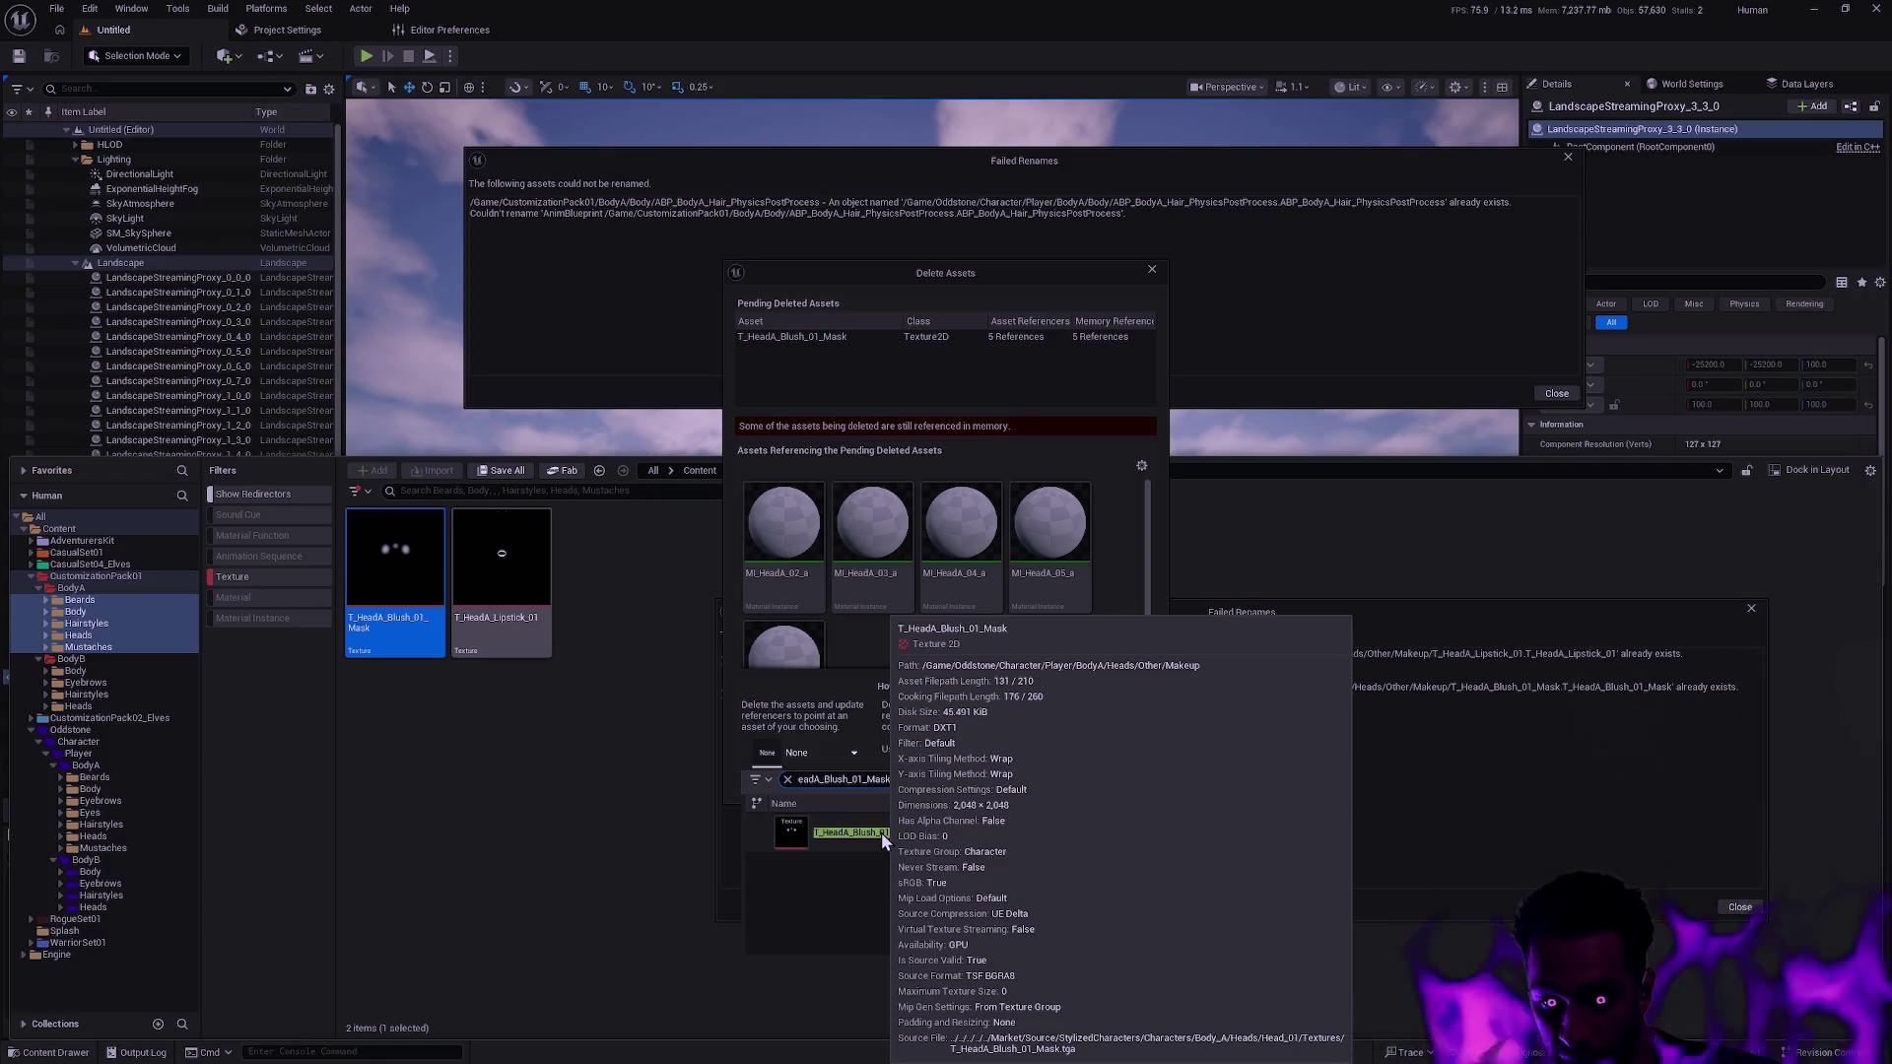
pyautogui.click(880, 832)
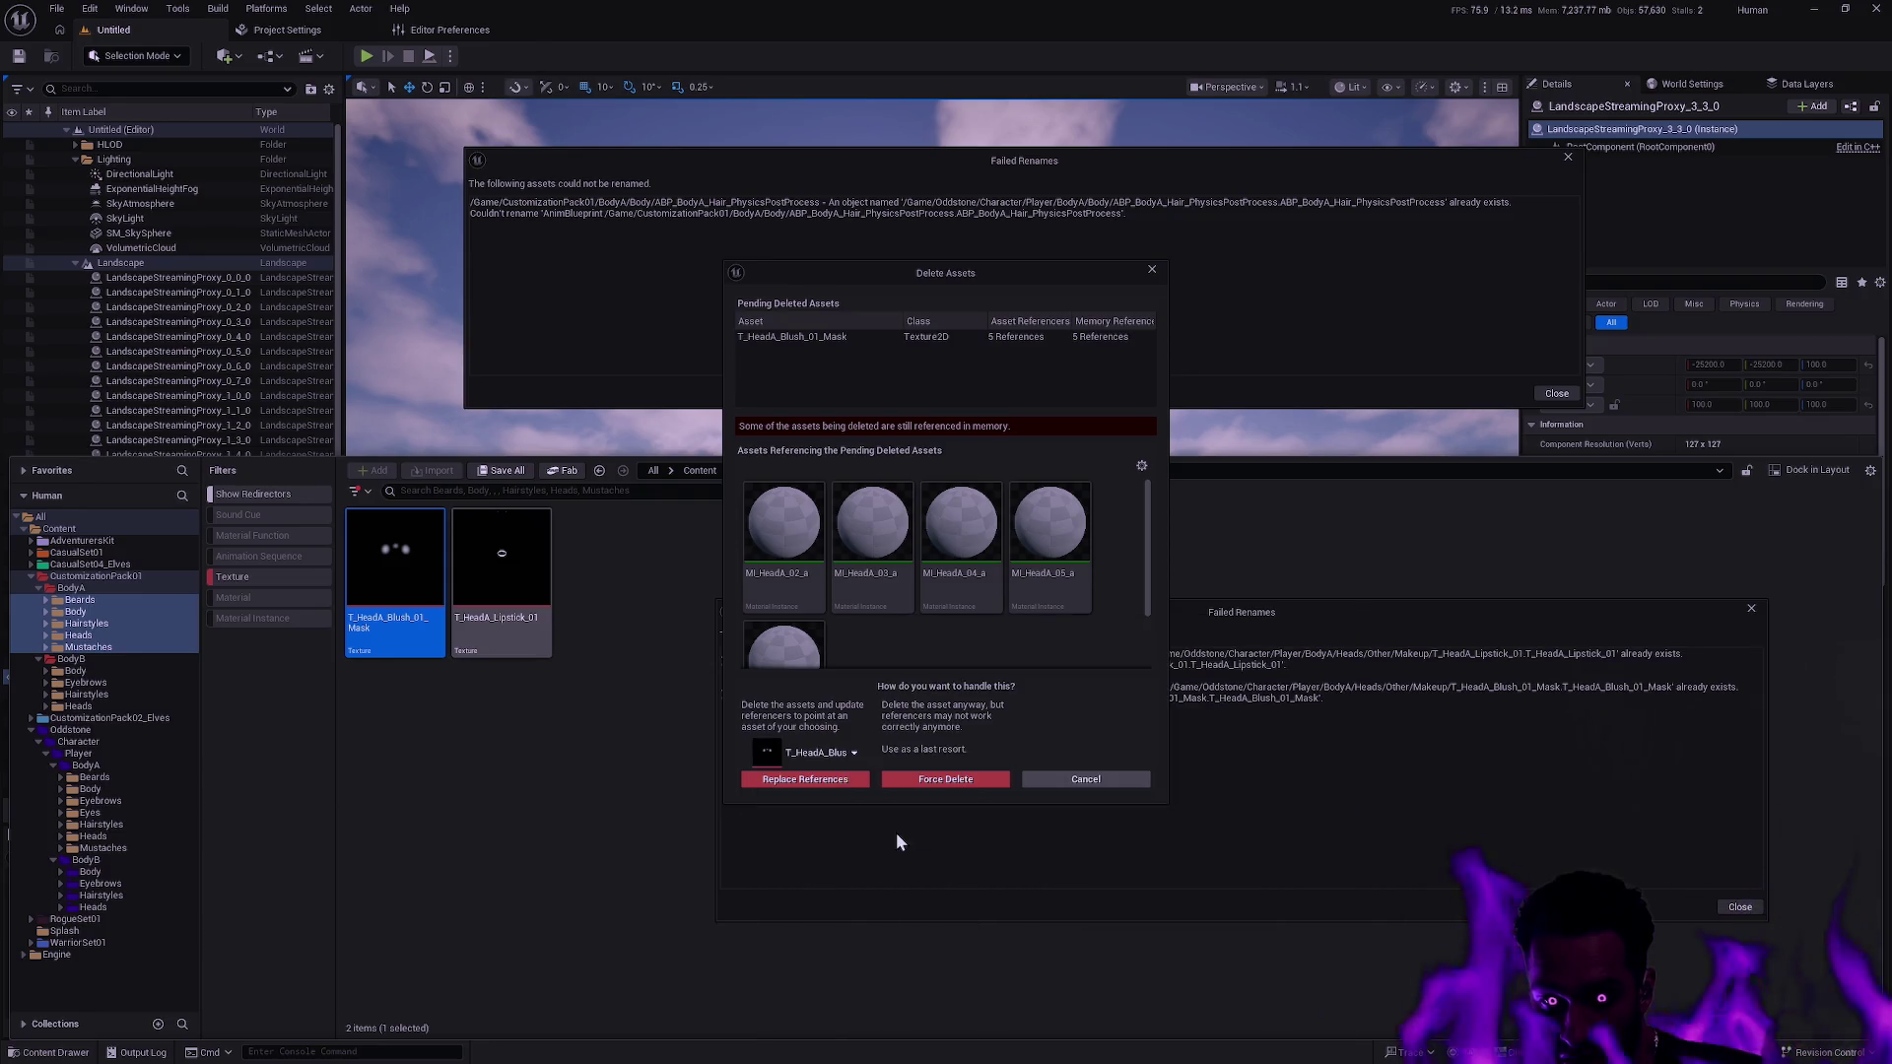
pyautogui.click(824, 782)
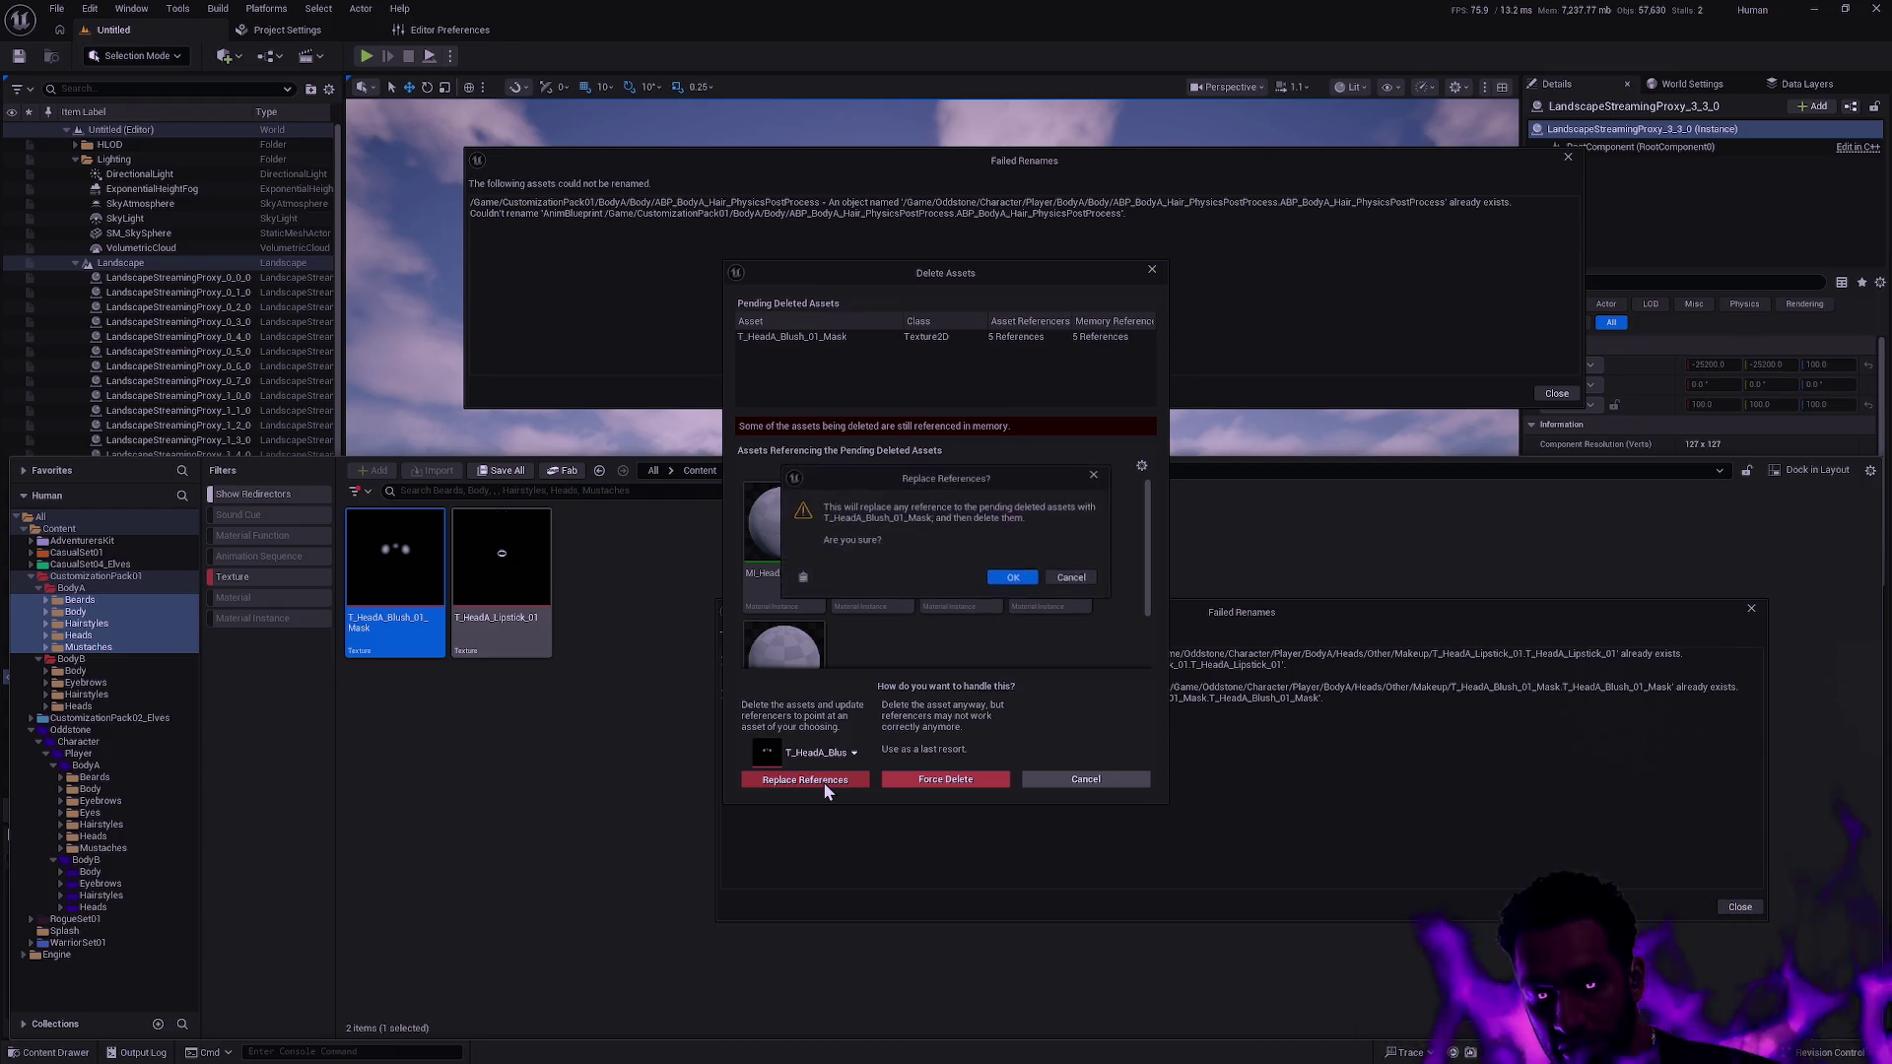
pyautogui.click(1013, 577)
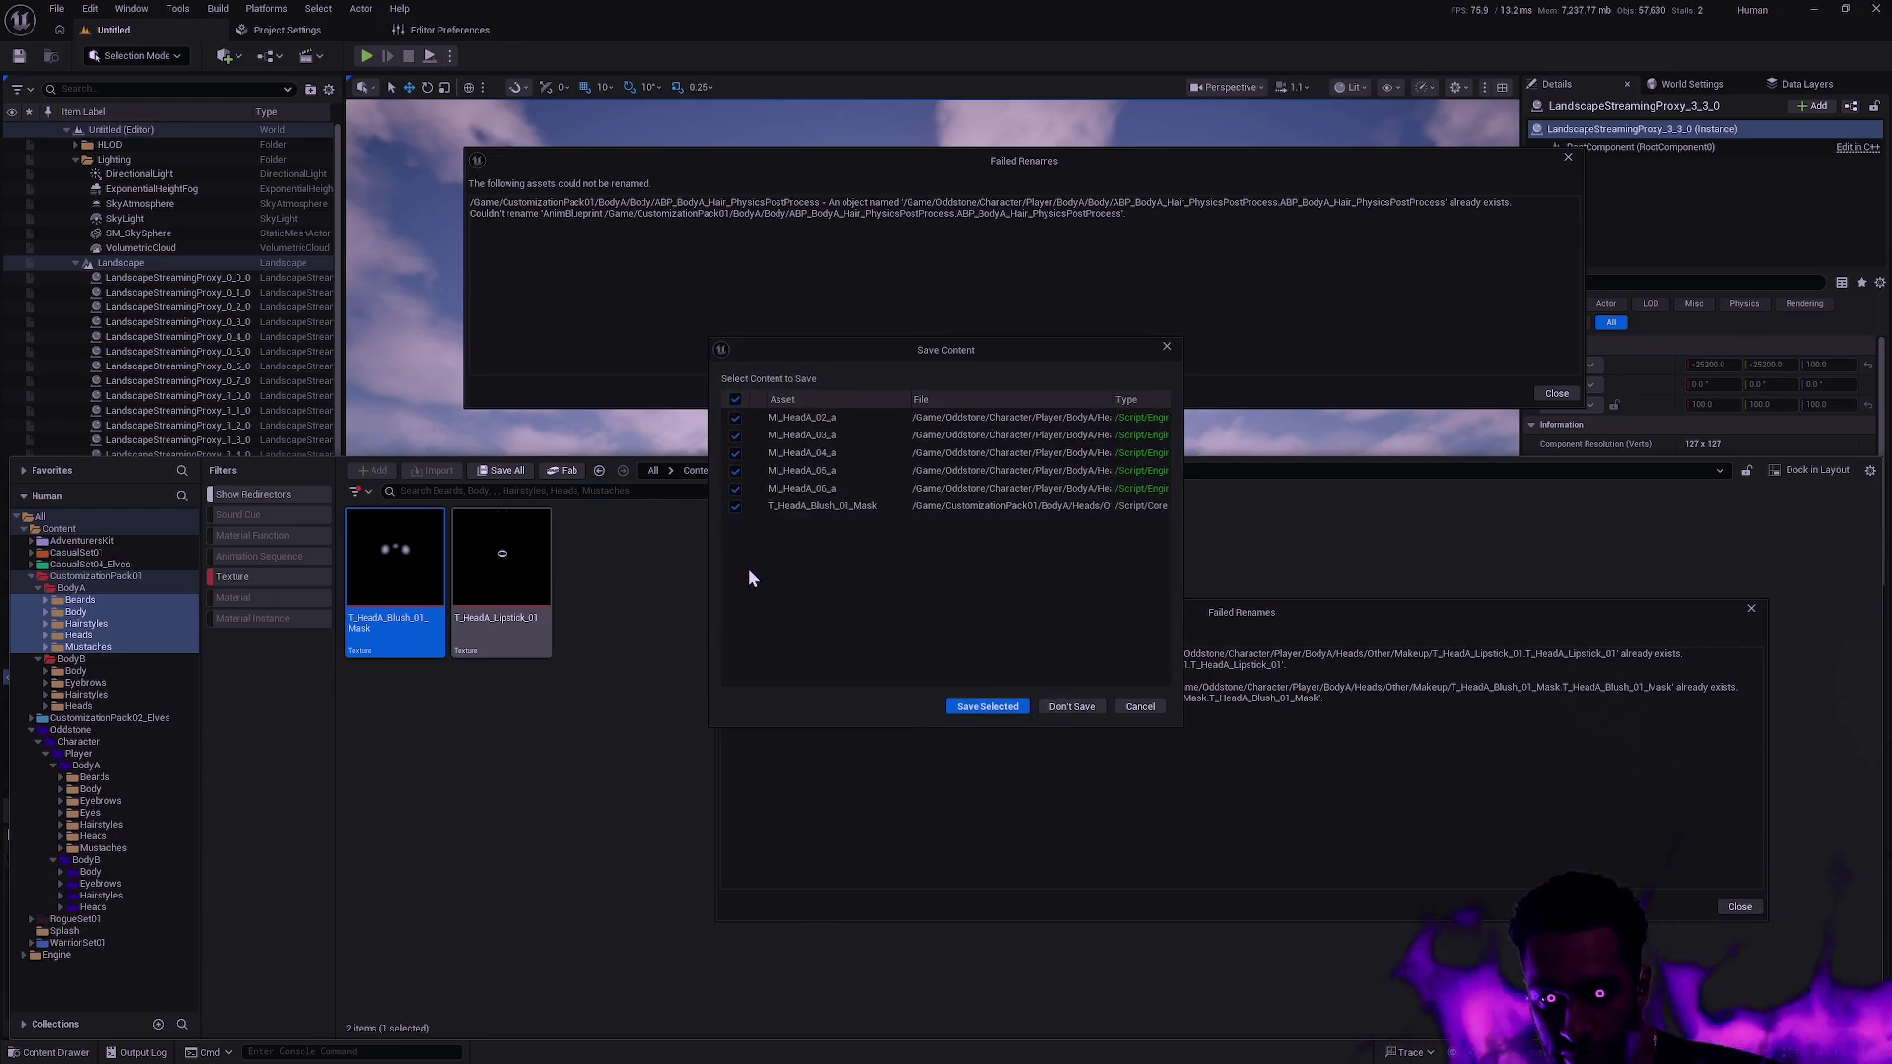
pyautogui.click(988, 706)
# Delete T_HeadA_Lipstick_01, redirecting its references to the Oddstone lipstick texture, and save.
pyautogui.click(443, 611)
pyautogui.press('F2')
pyautogui.click(643, 629)
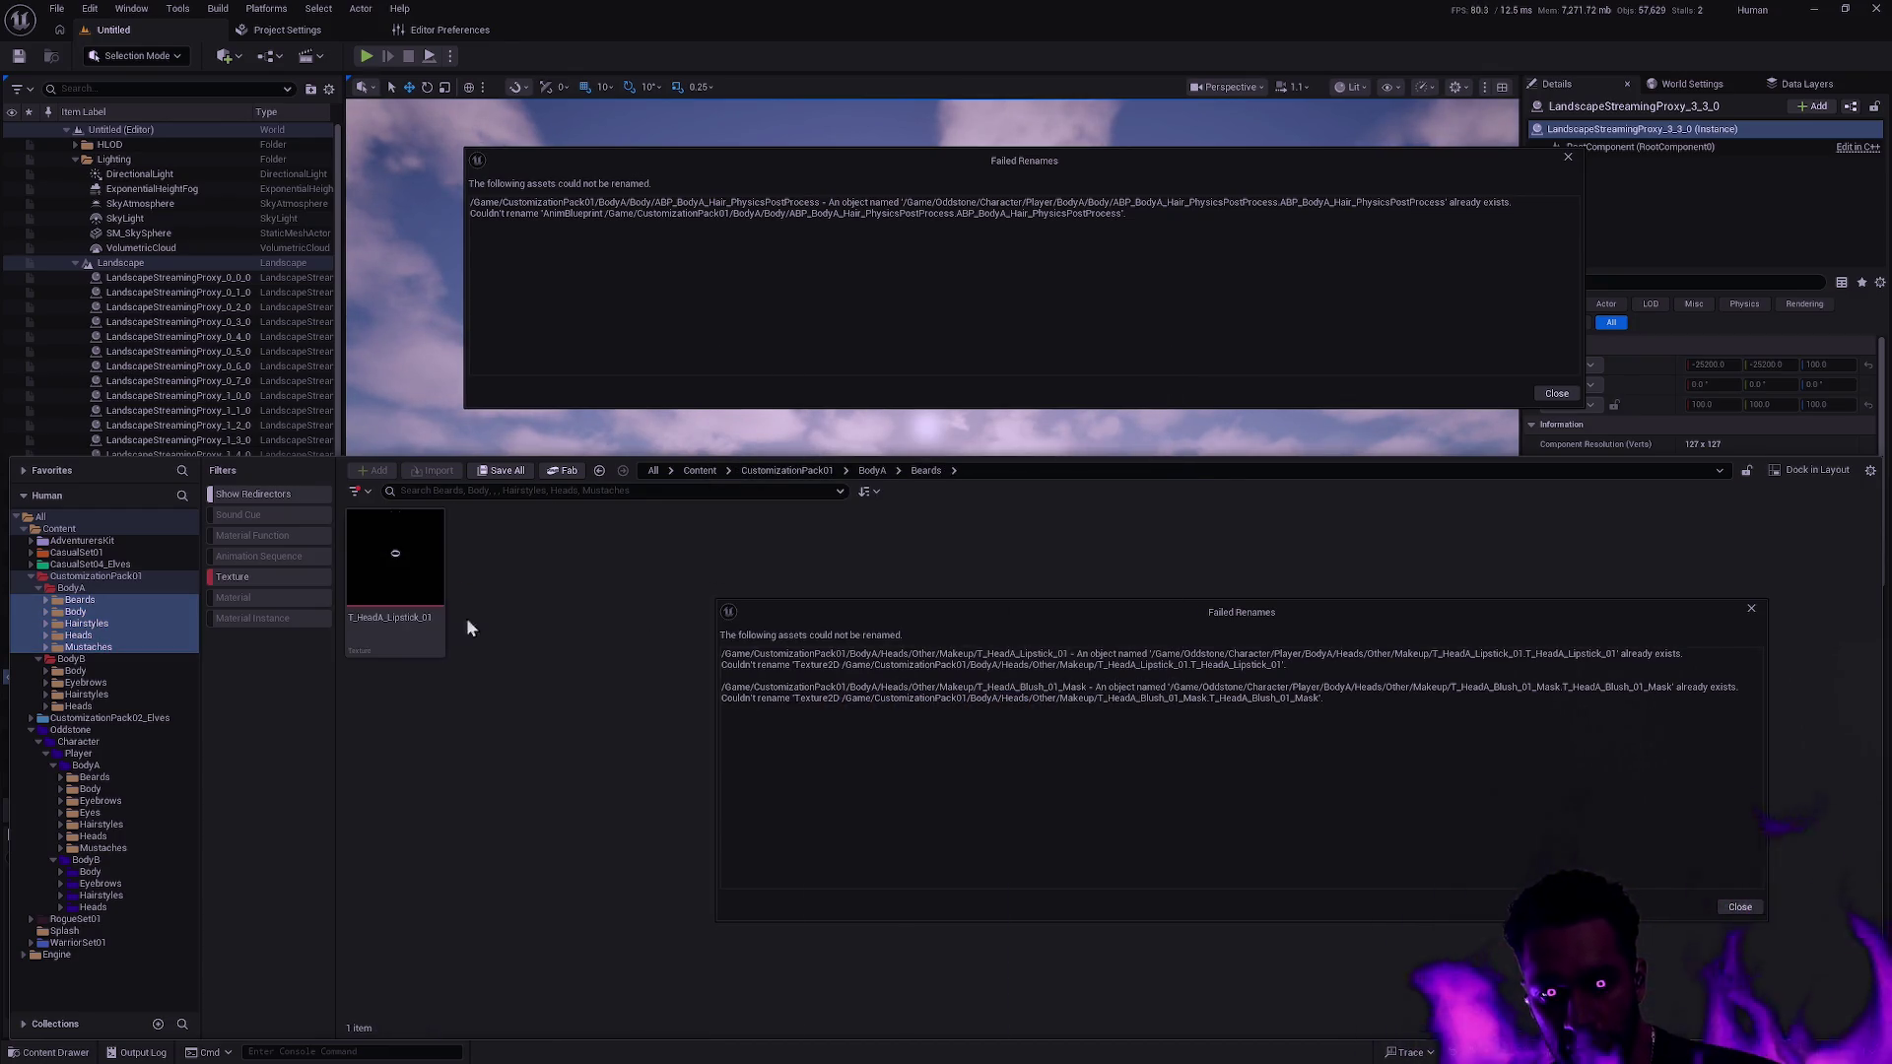
pyautogui.click(407, 585)
pyautogui.press('Delete')
pyautogui.click(818, 753)
pyautogui.write('T_HeadA_Lipstick_01')
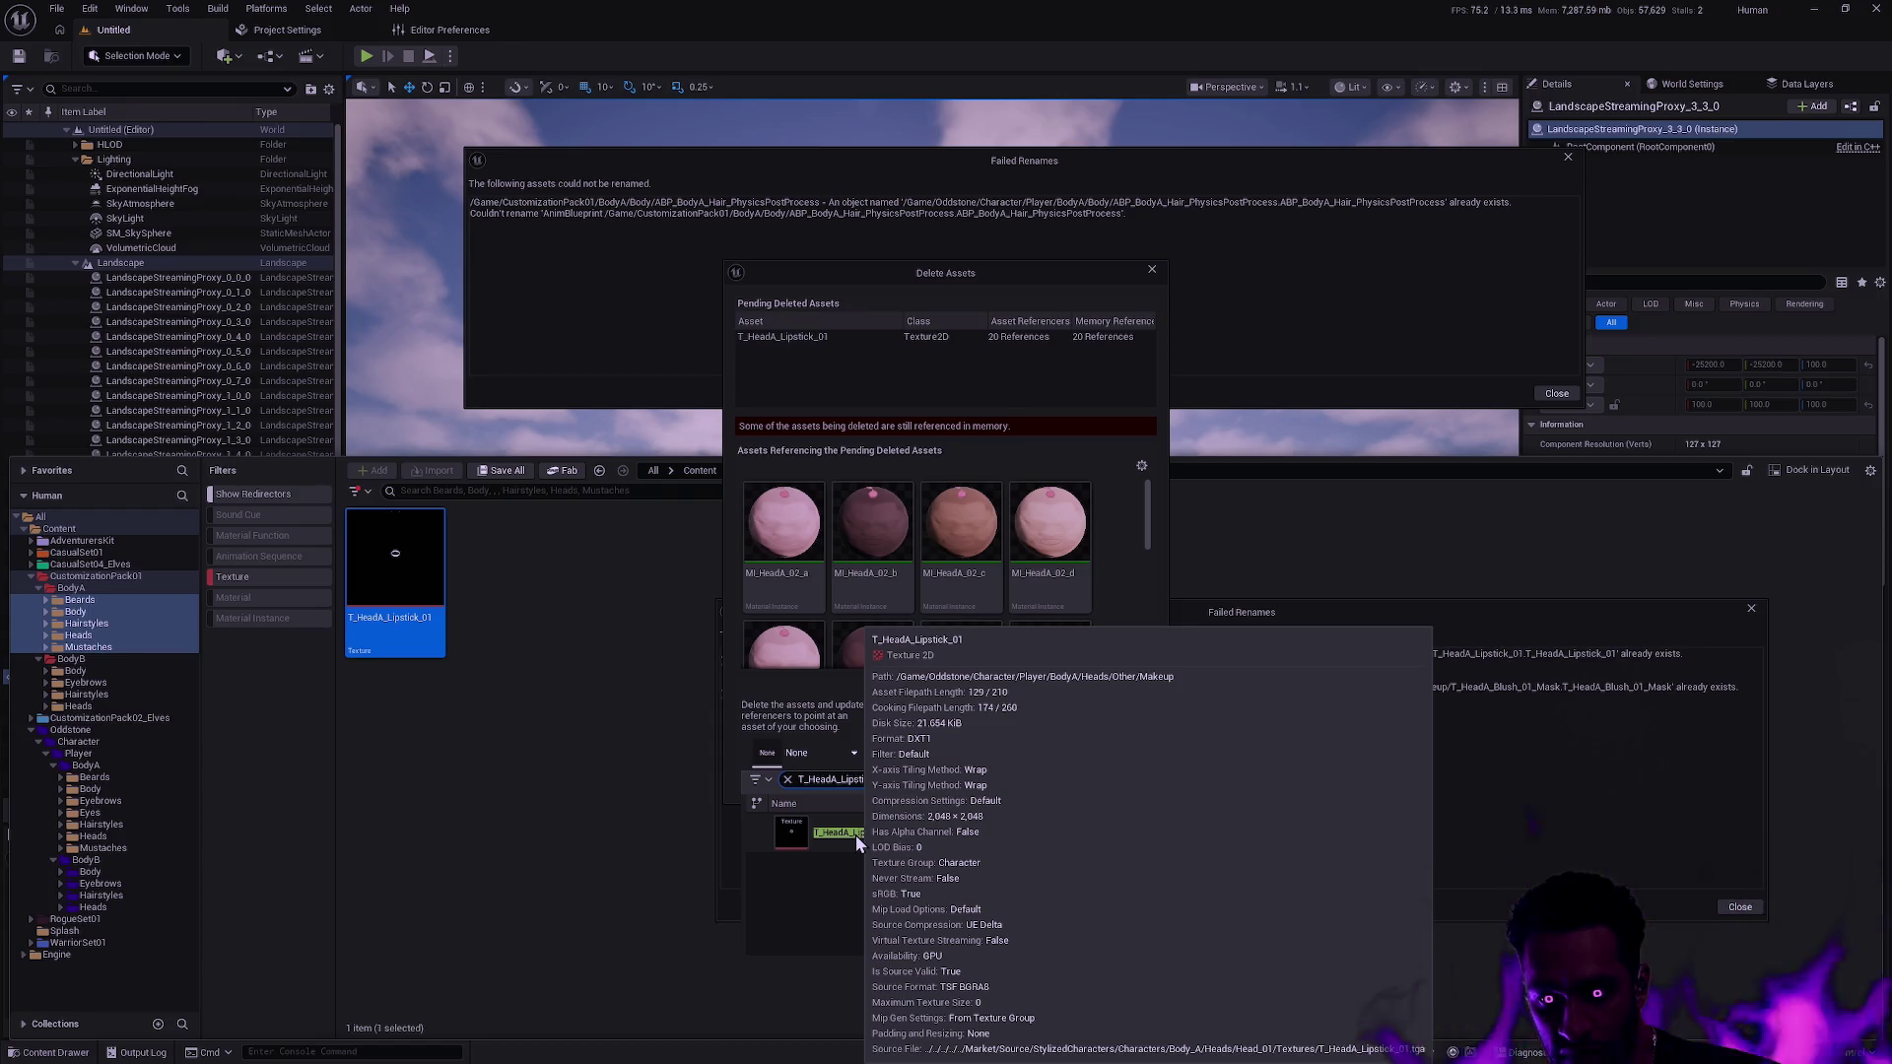
pyautogui.click(845, 833)
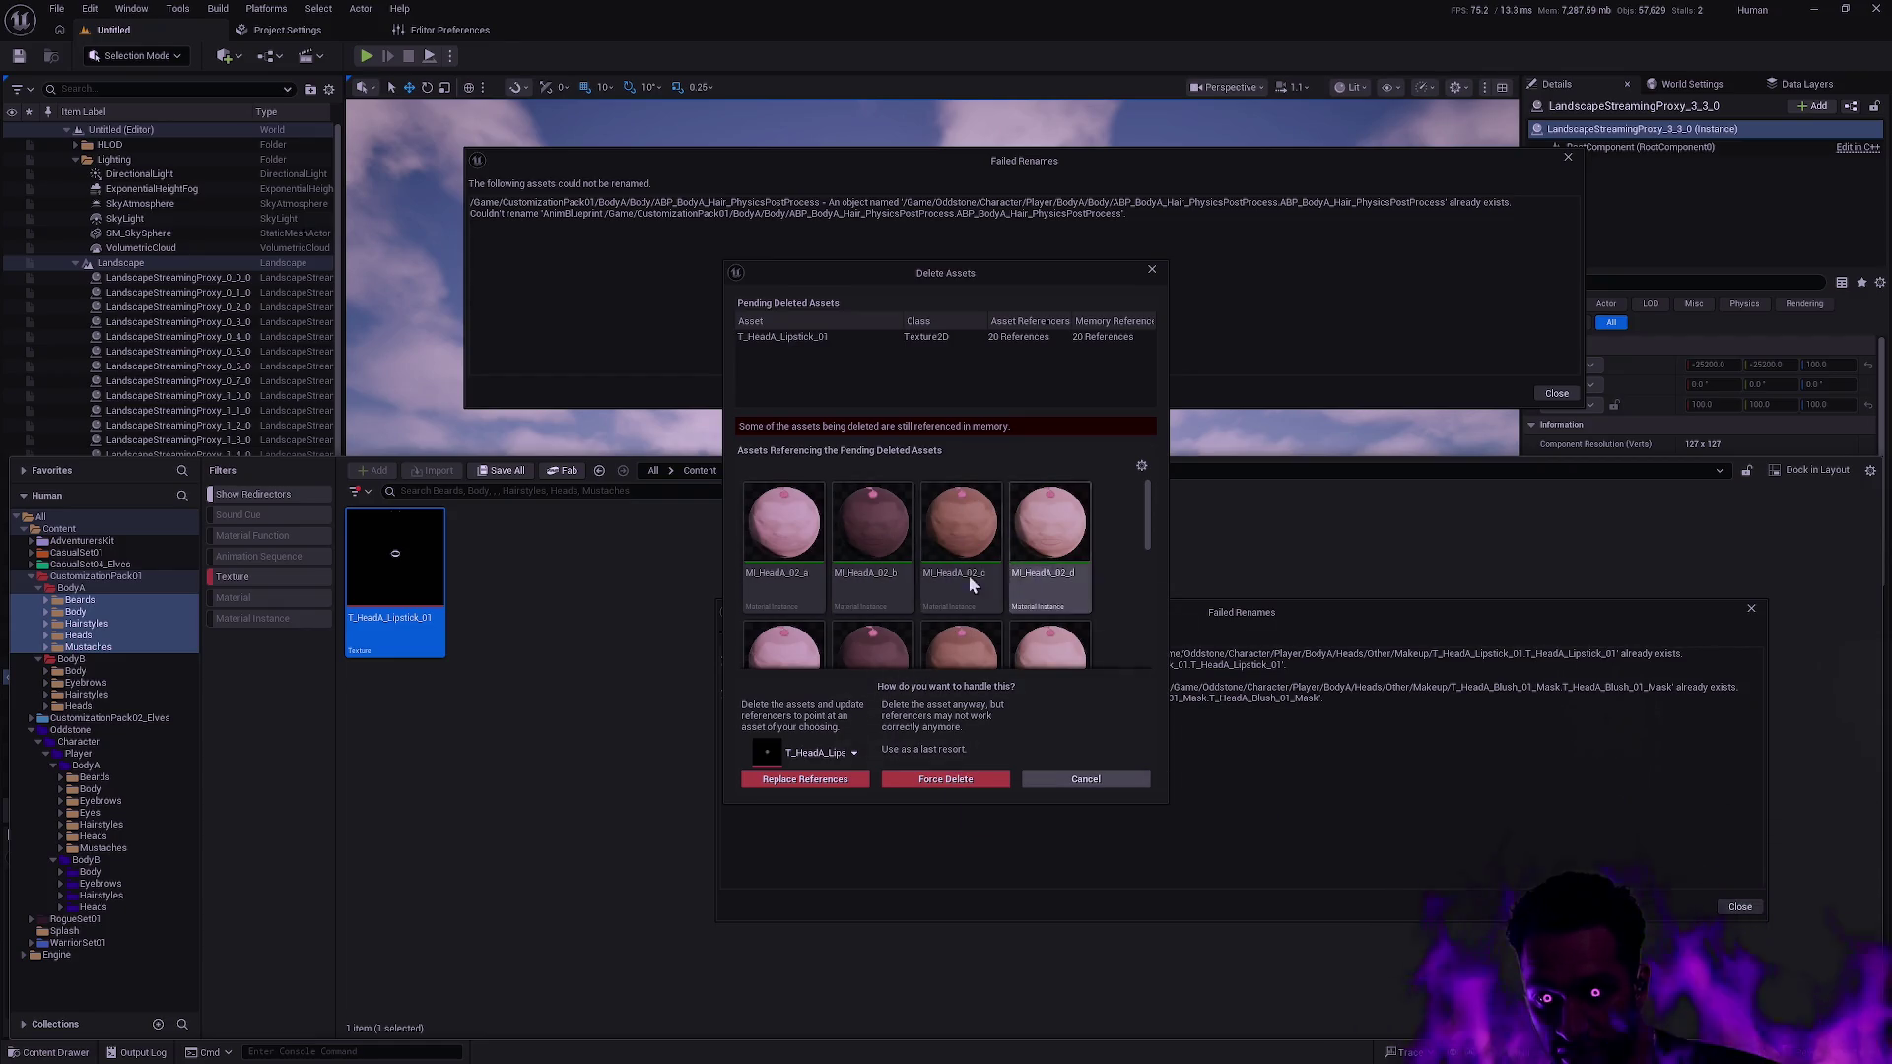
pyautogui.click(804, 783)
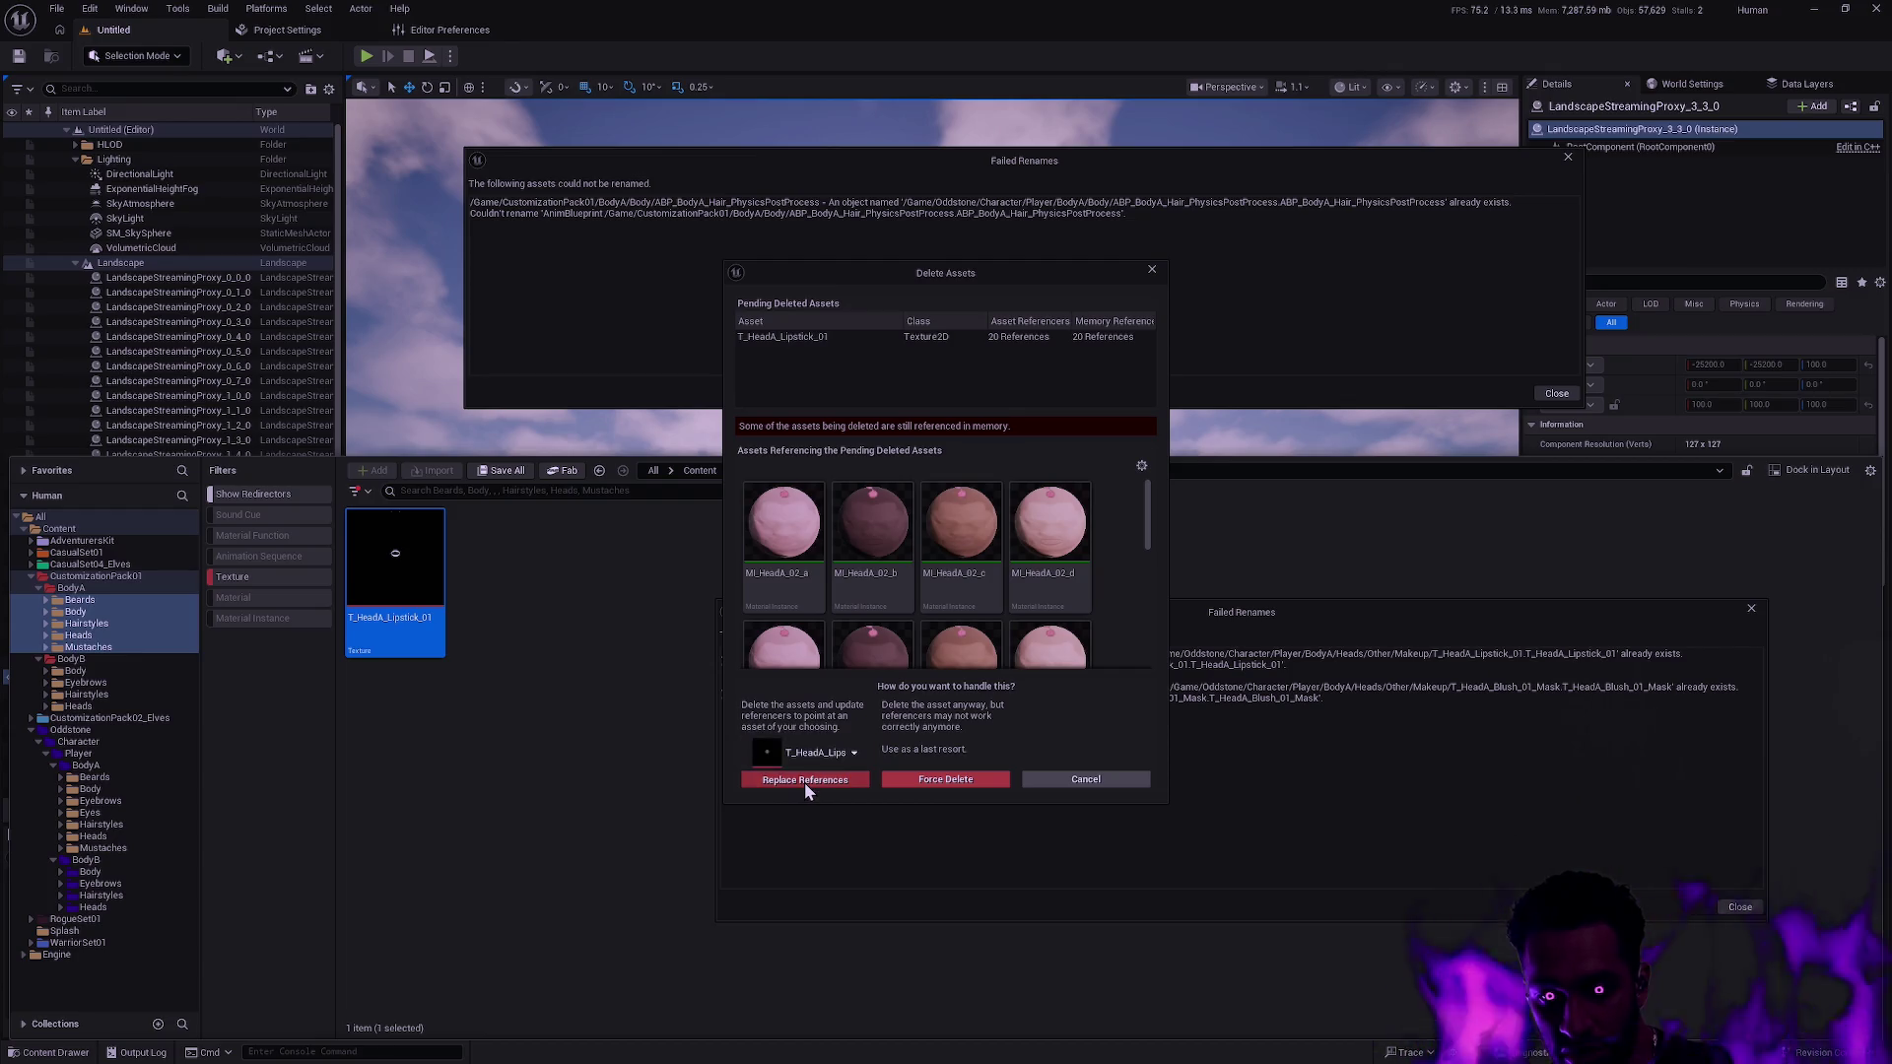
pyautogui.click(1064, 580)
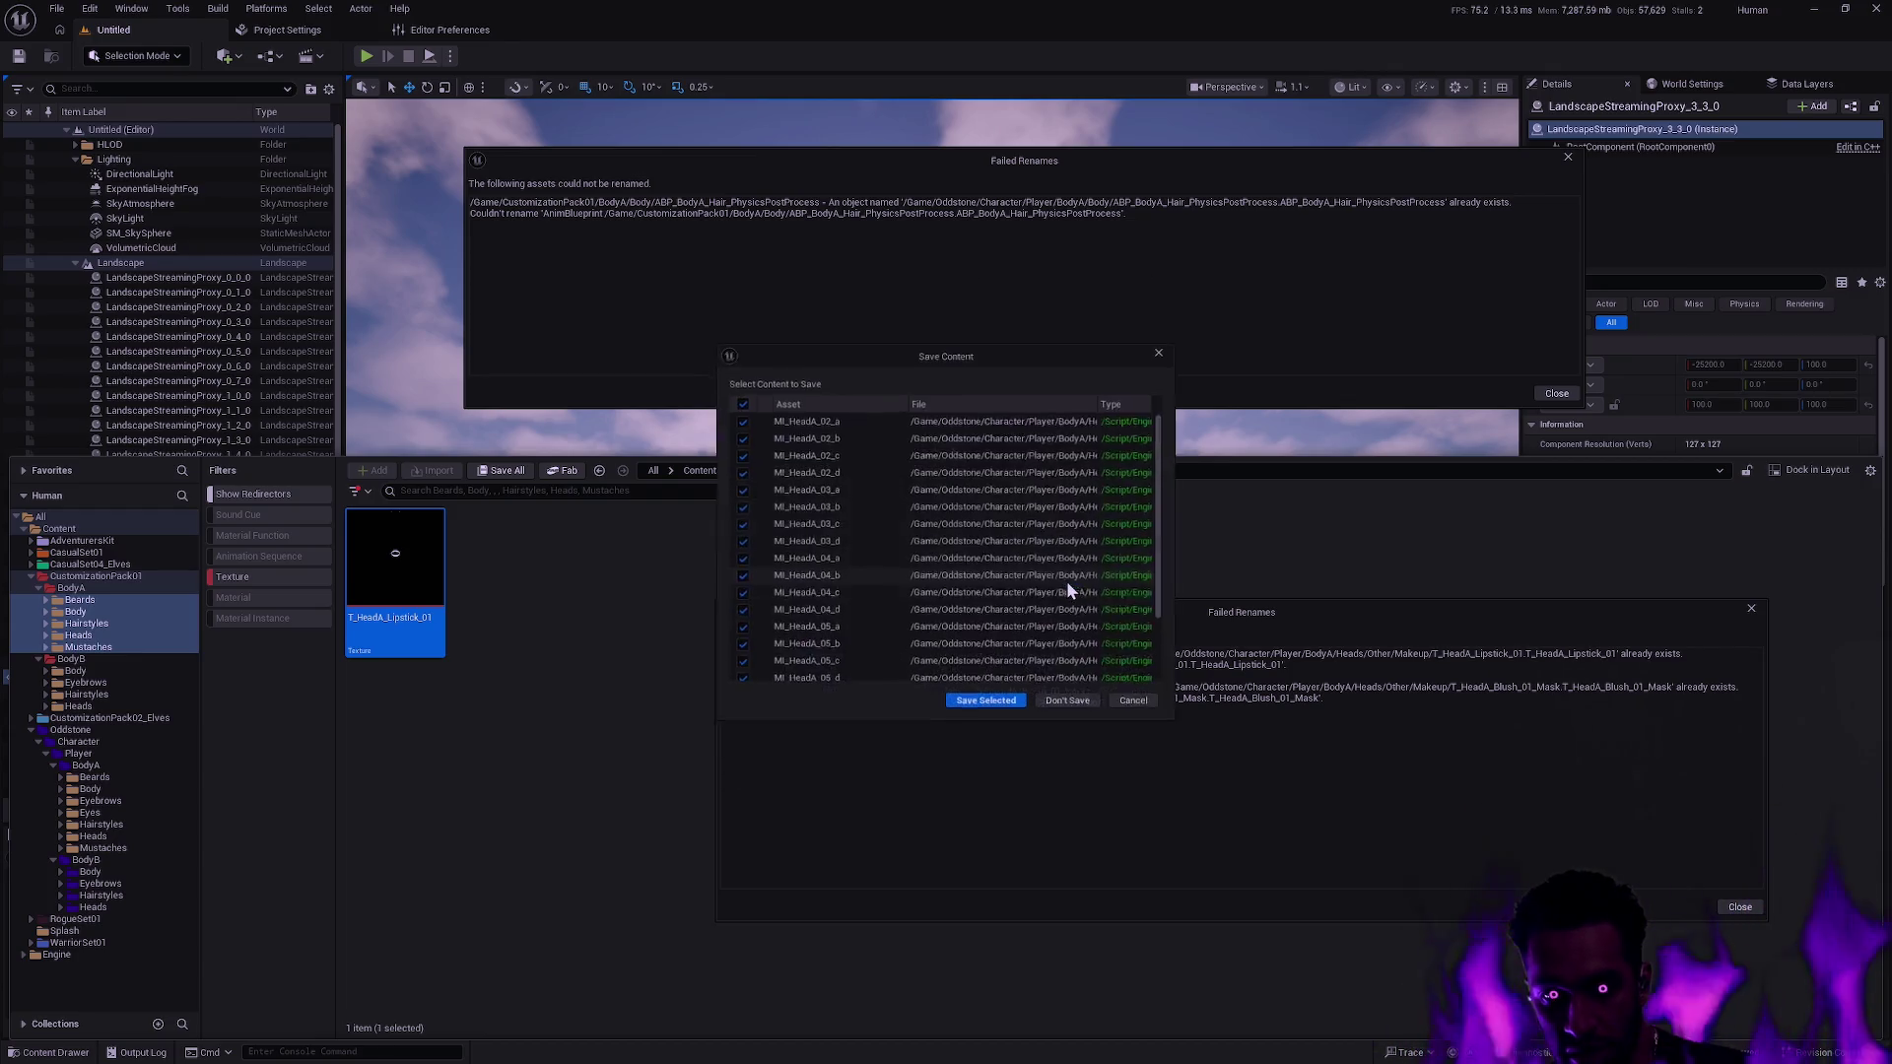
pyautogui.click(994, 708)
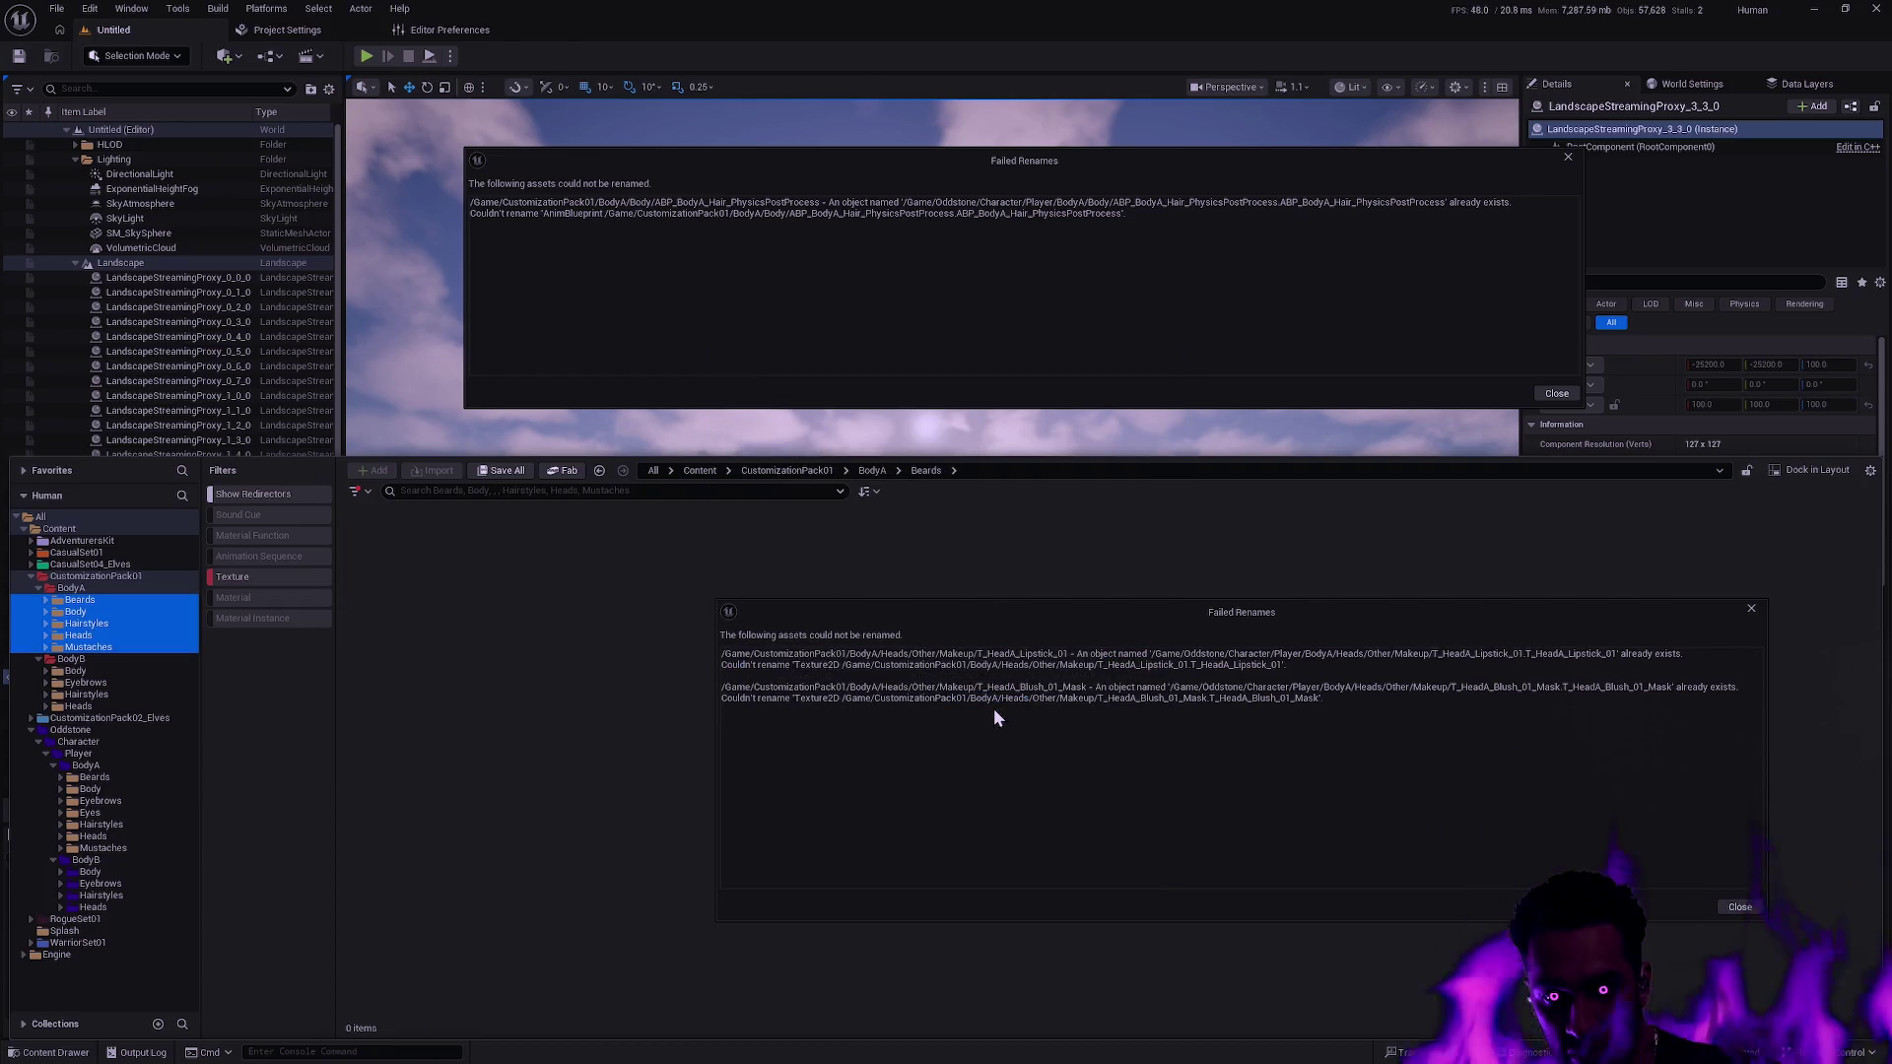
# Close the makeup rename error list and browse CustomizationPack01's BodyA folders into Body.
pyautogui.click(1752, 612)
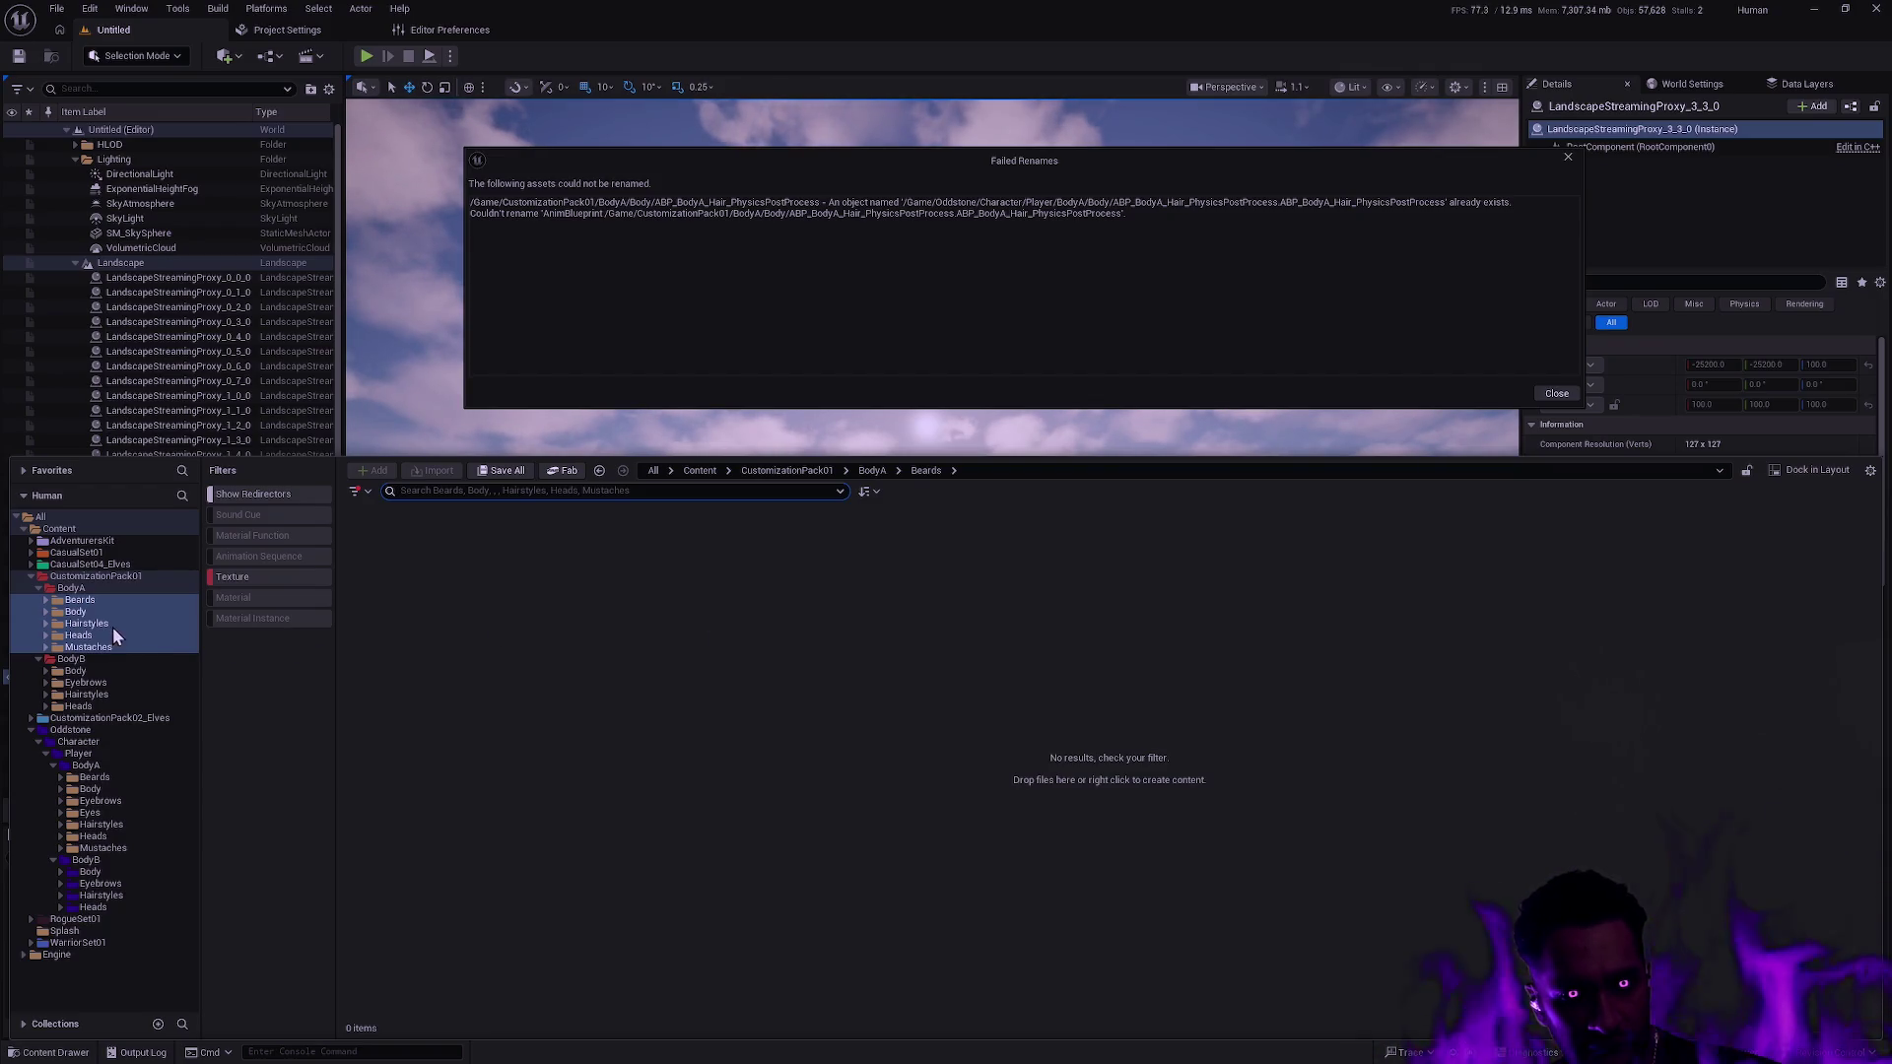
pyautogui.click(87, 637)
pyautogui.doubleClick(87, 624)
pyautogui.click(89, 658)
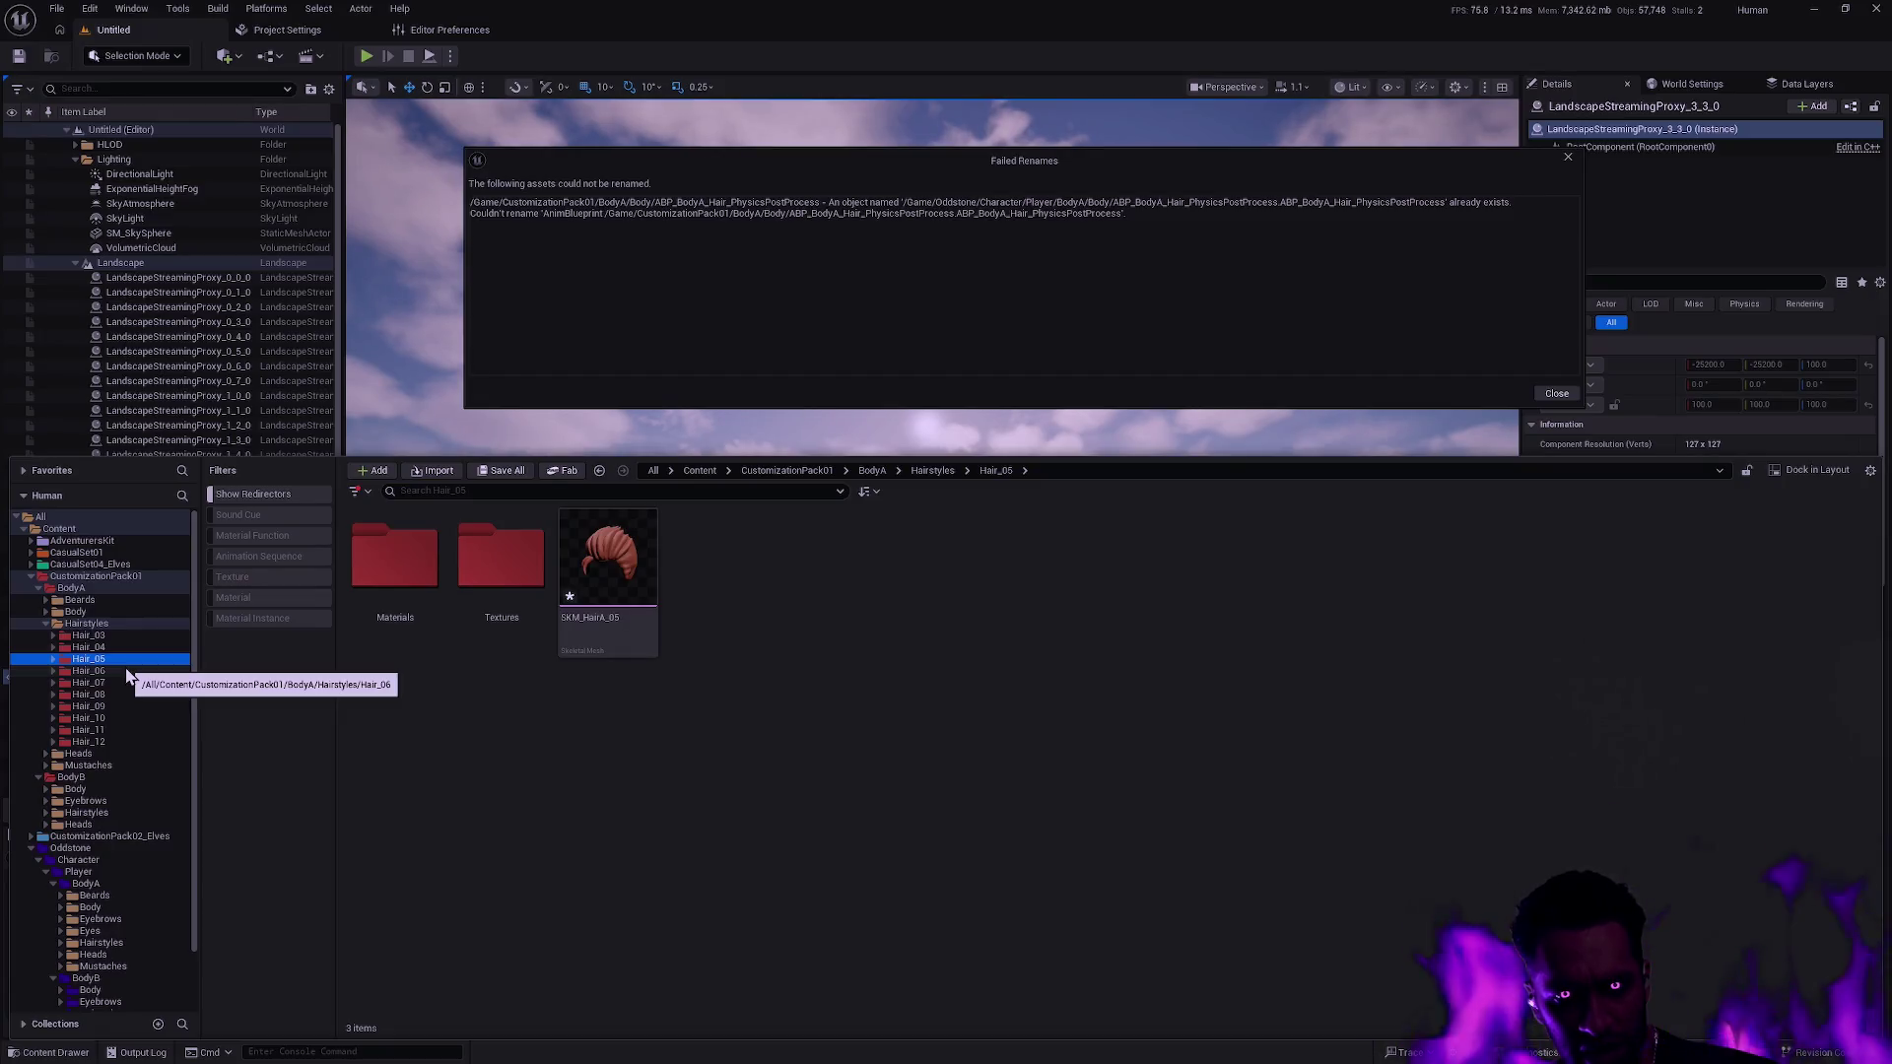
pyautogui.click(124, 588)
pyautogui.doubleClick(604, 625)
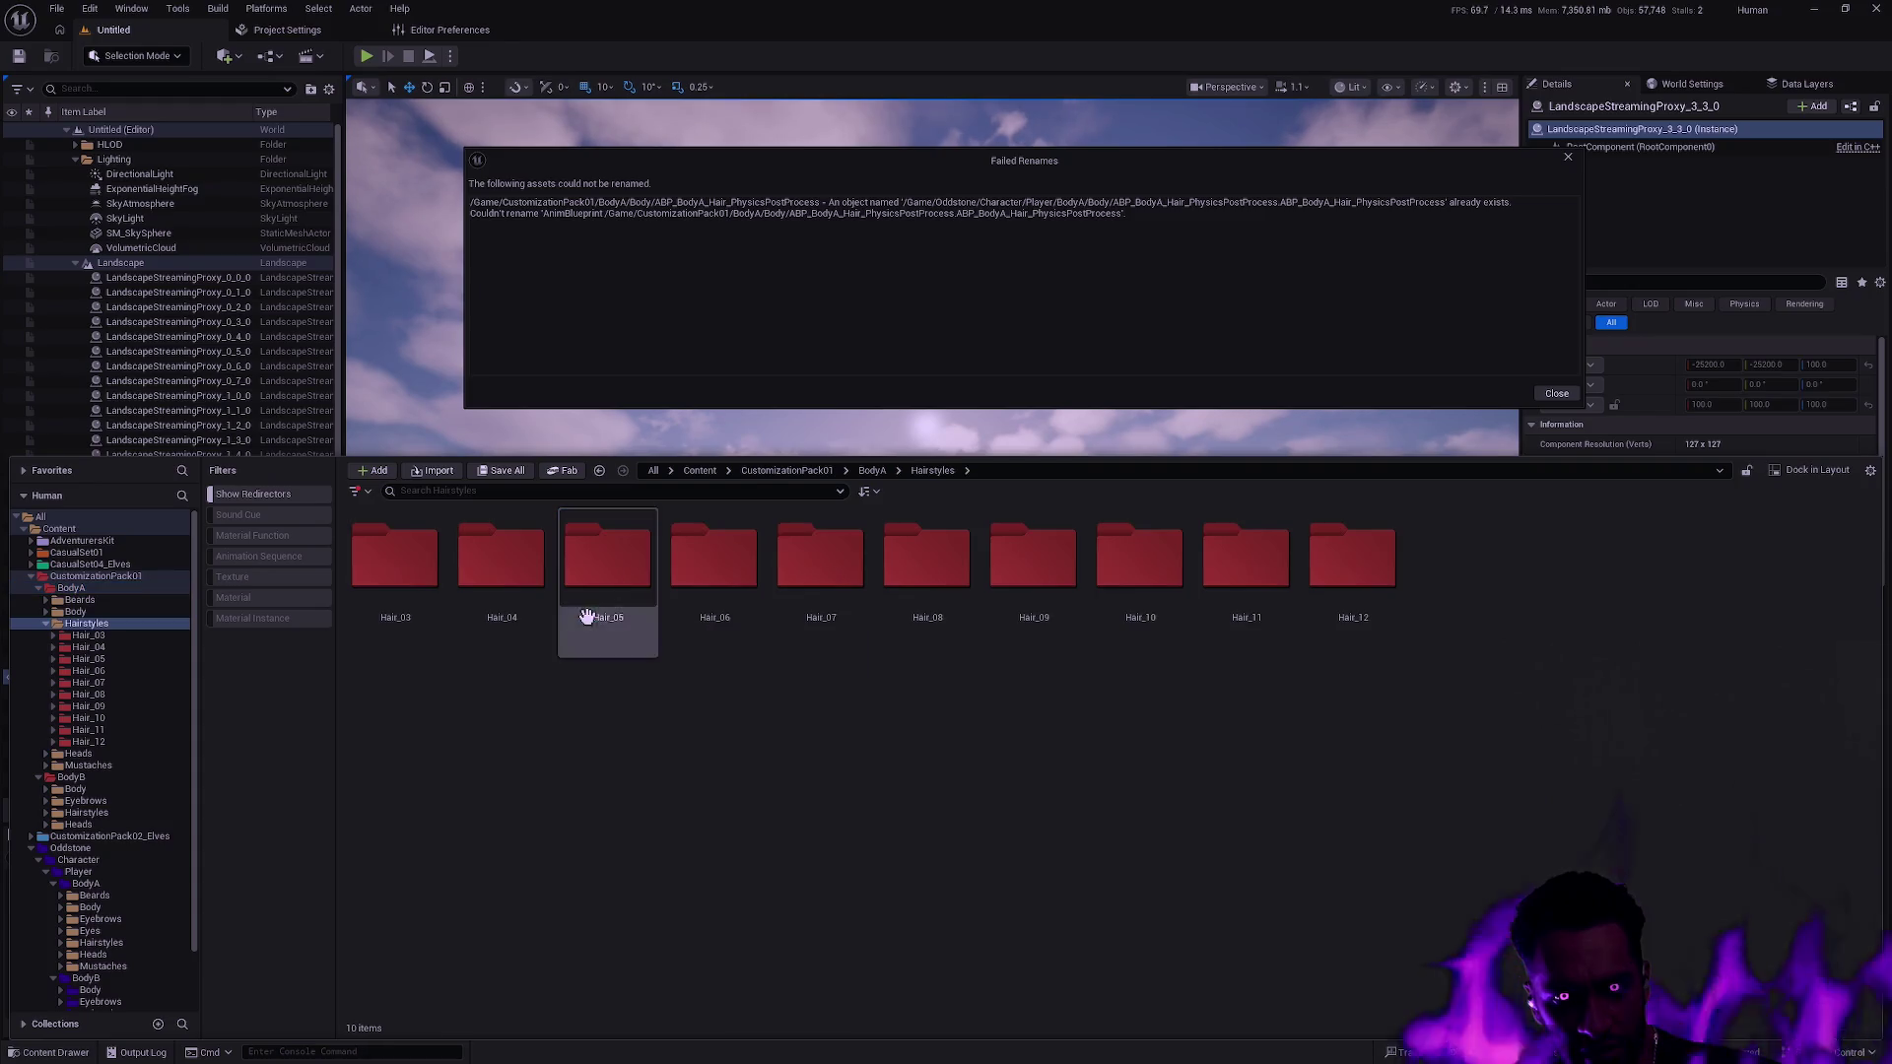
pyautogui.hotkey('alt', 'Left')
pyautogui.click(709, 611)
pyautogui.doubleClick(502, 562)
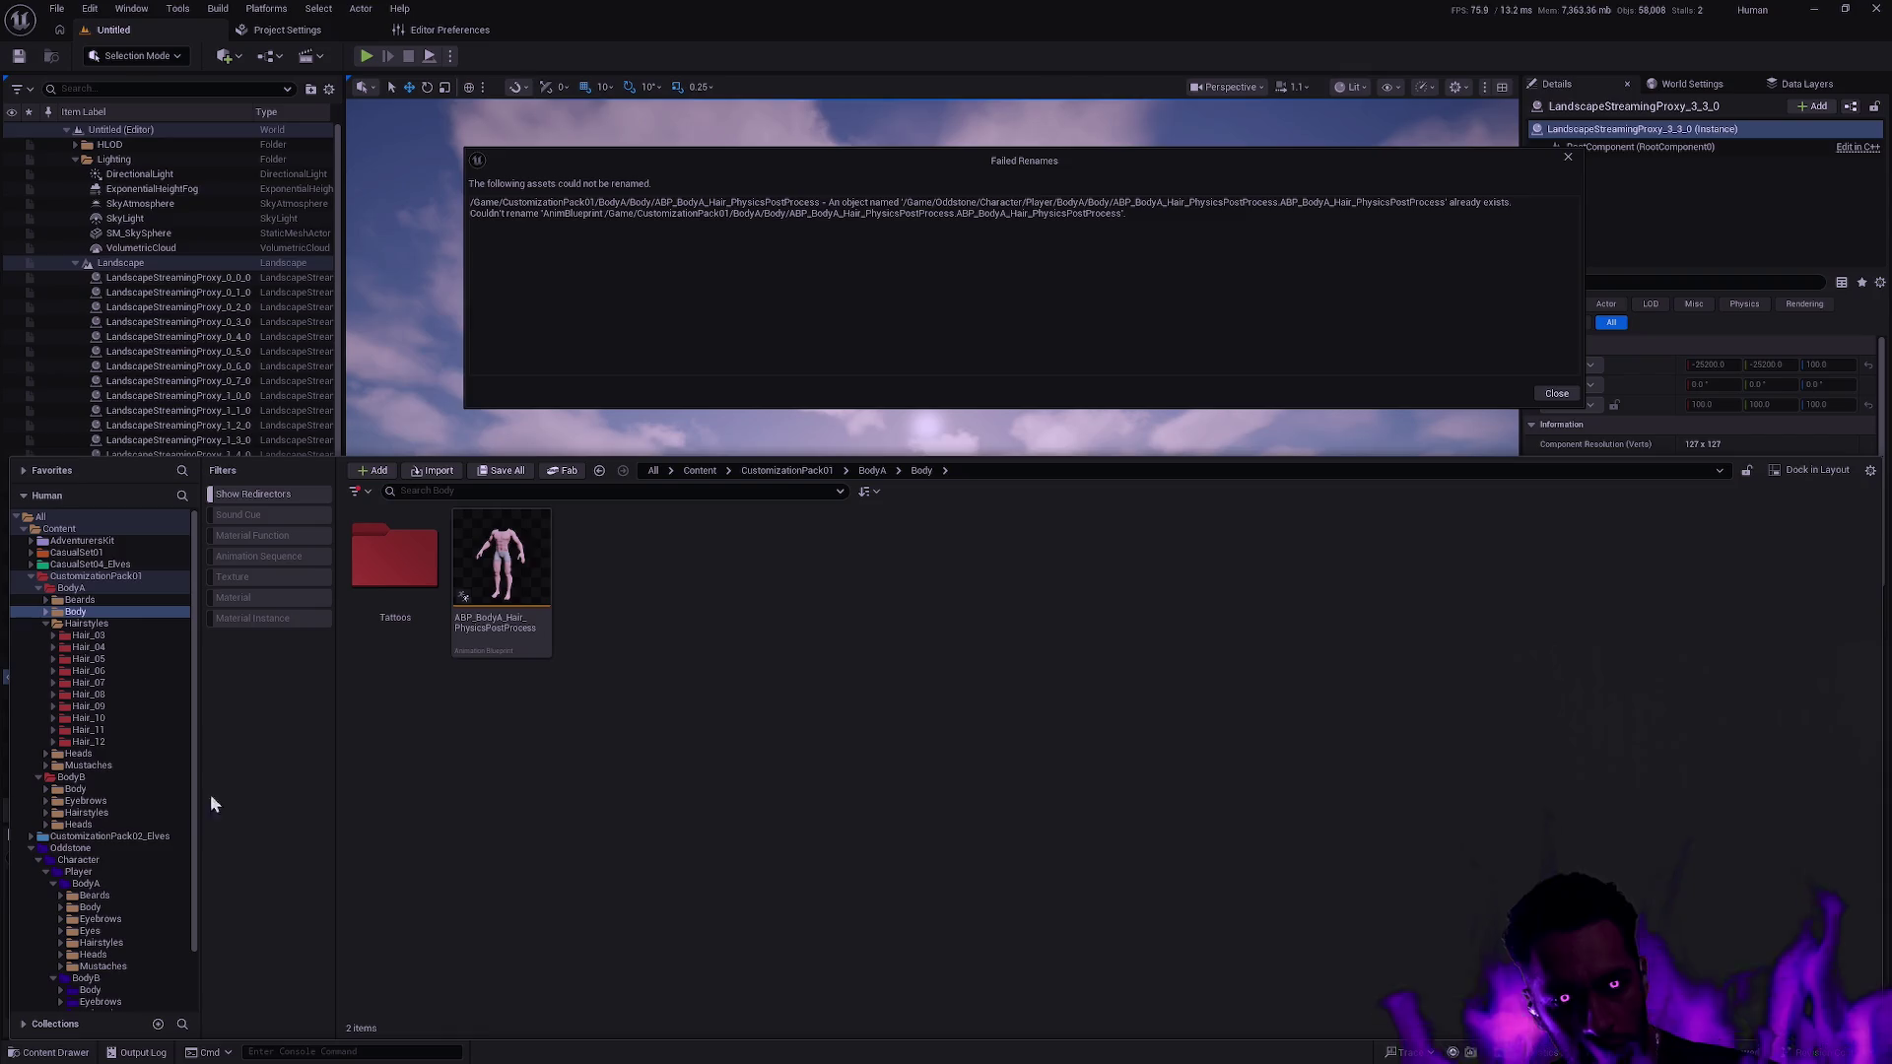
# Compare the Oddstone and CustomizationPack01 Body folders and select the duplicate ABP_BodyA_Hair_PhysicsPostProcess.
pyautogui.doubleClick(99, 908)
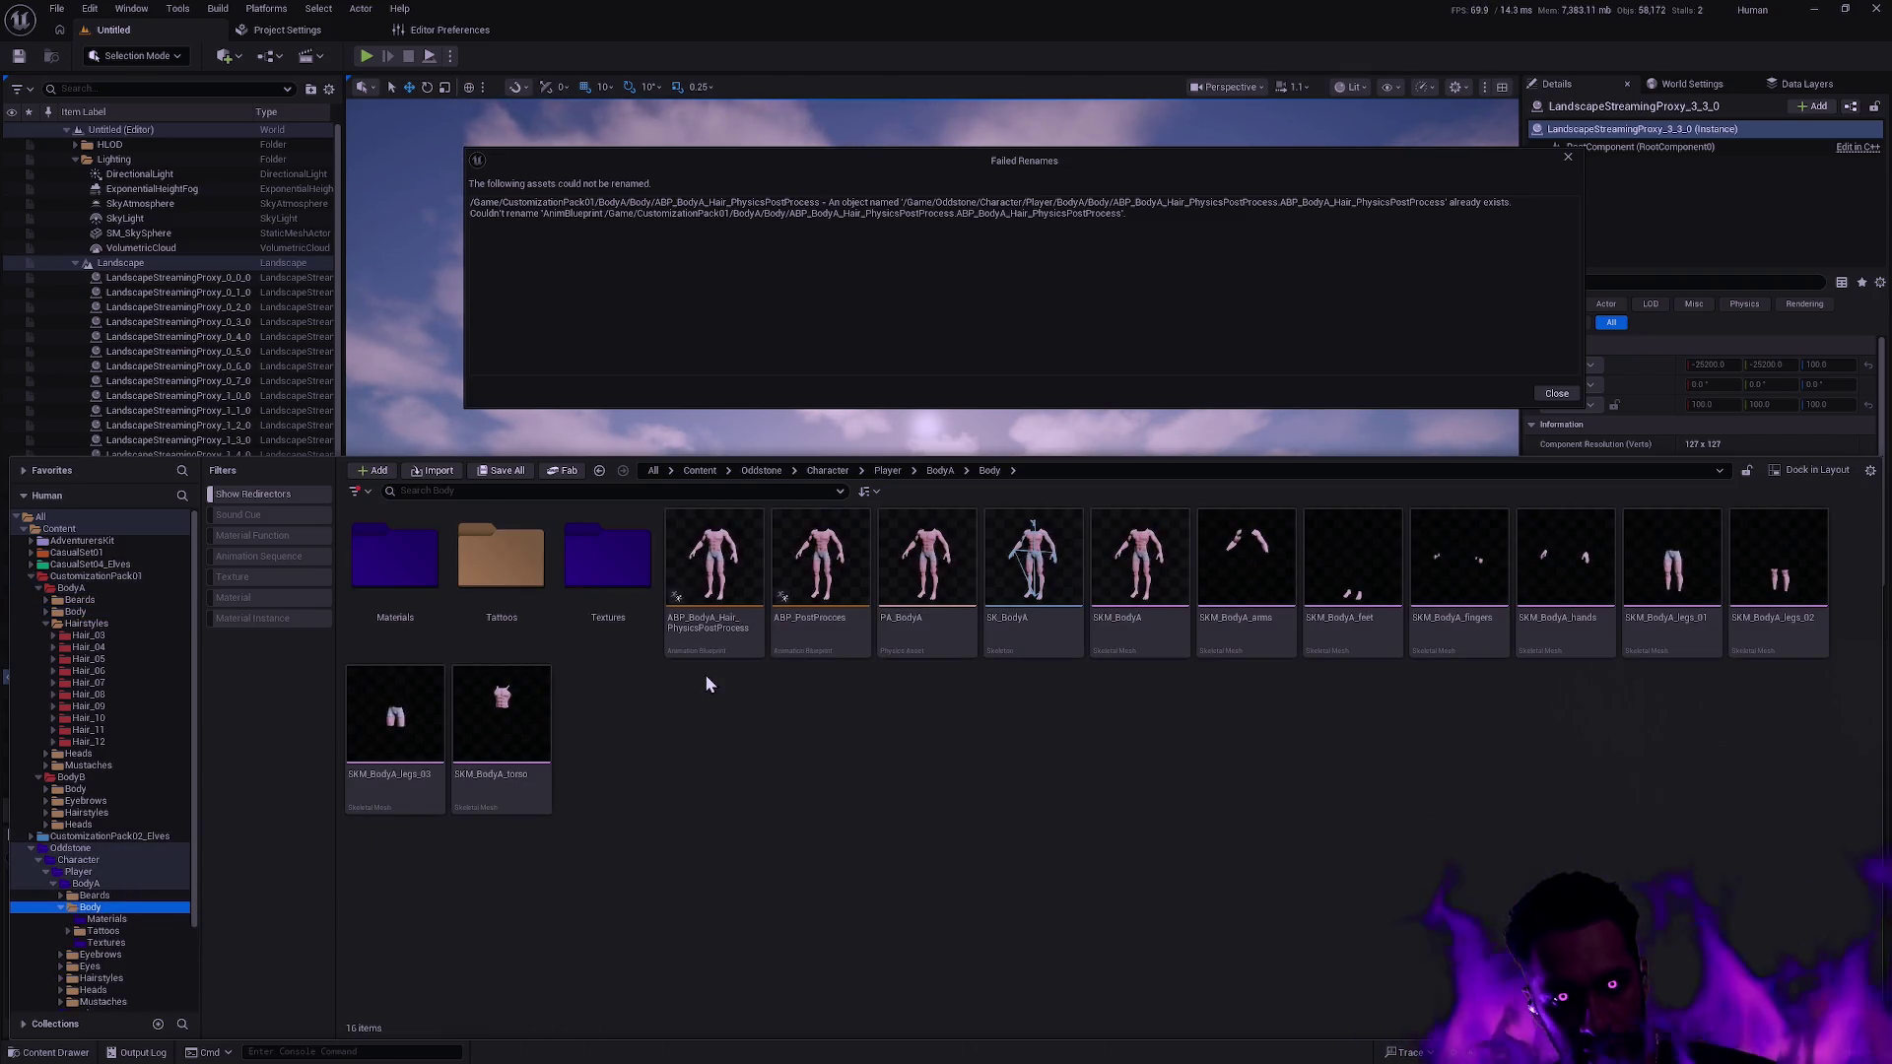
pyautogui.click(110, 611)
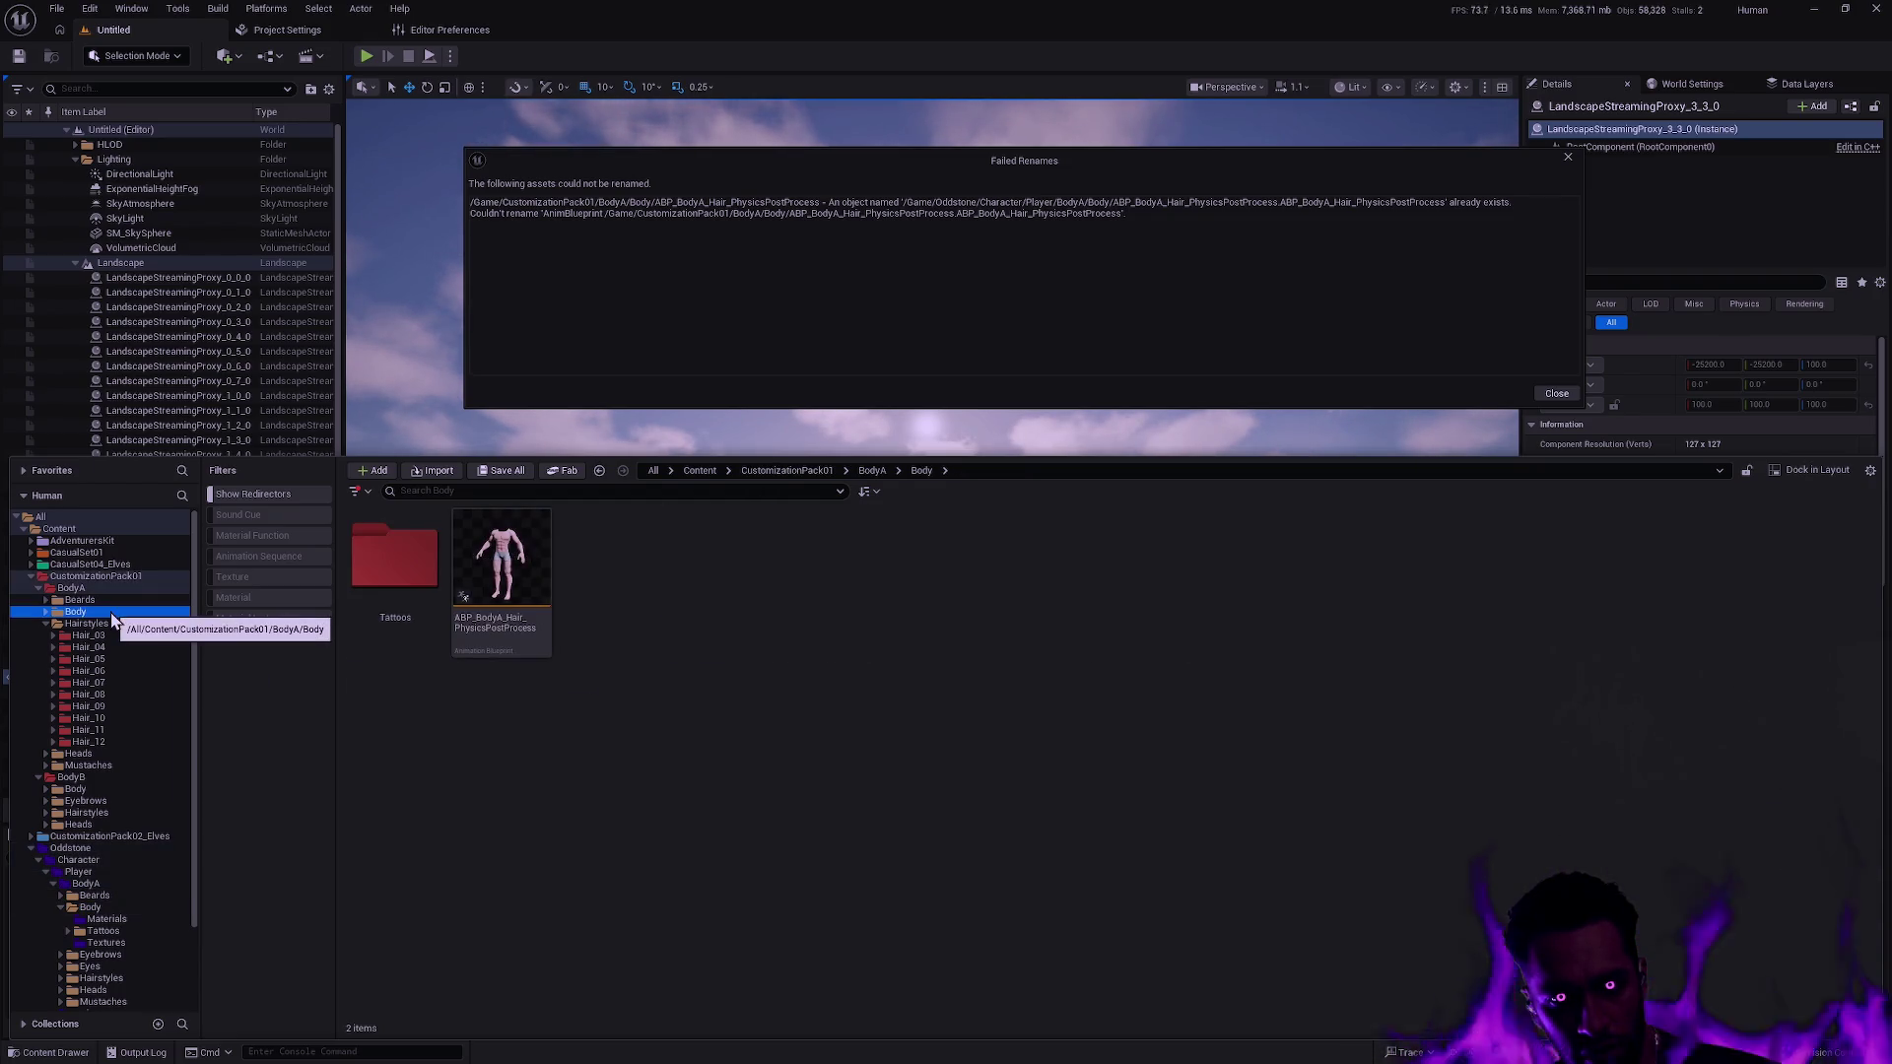
pyautogui.click(122, 911)
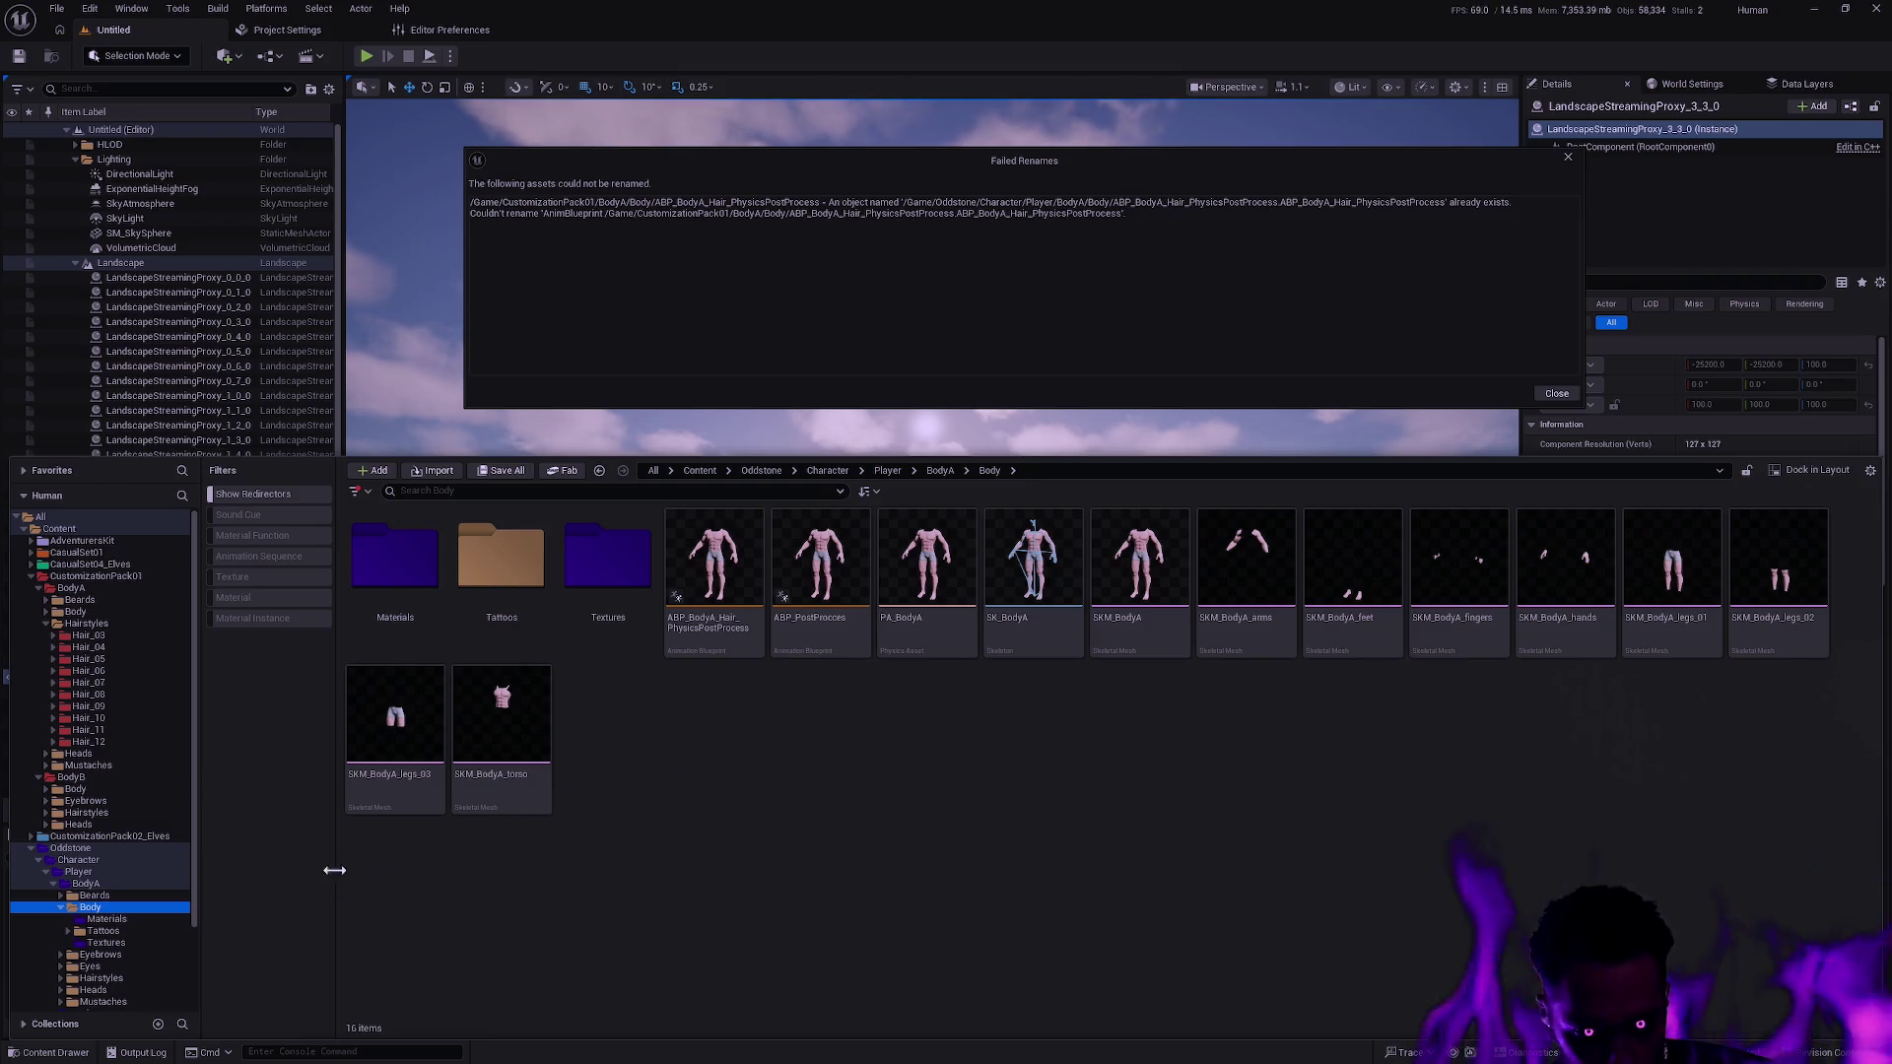
pyautogui.click(689, 638)
pyautogui.press('F2')
pyautogui.press('Escape')
pyautogui.hotkey('alt', 'Left')
pyautogui.click(529, 631)
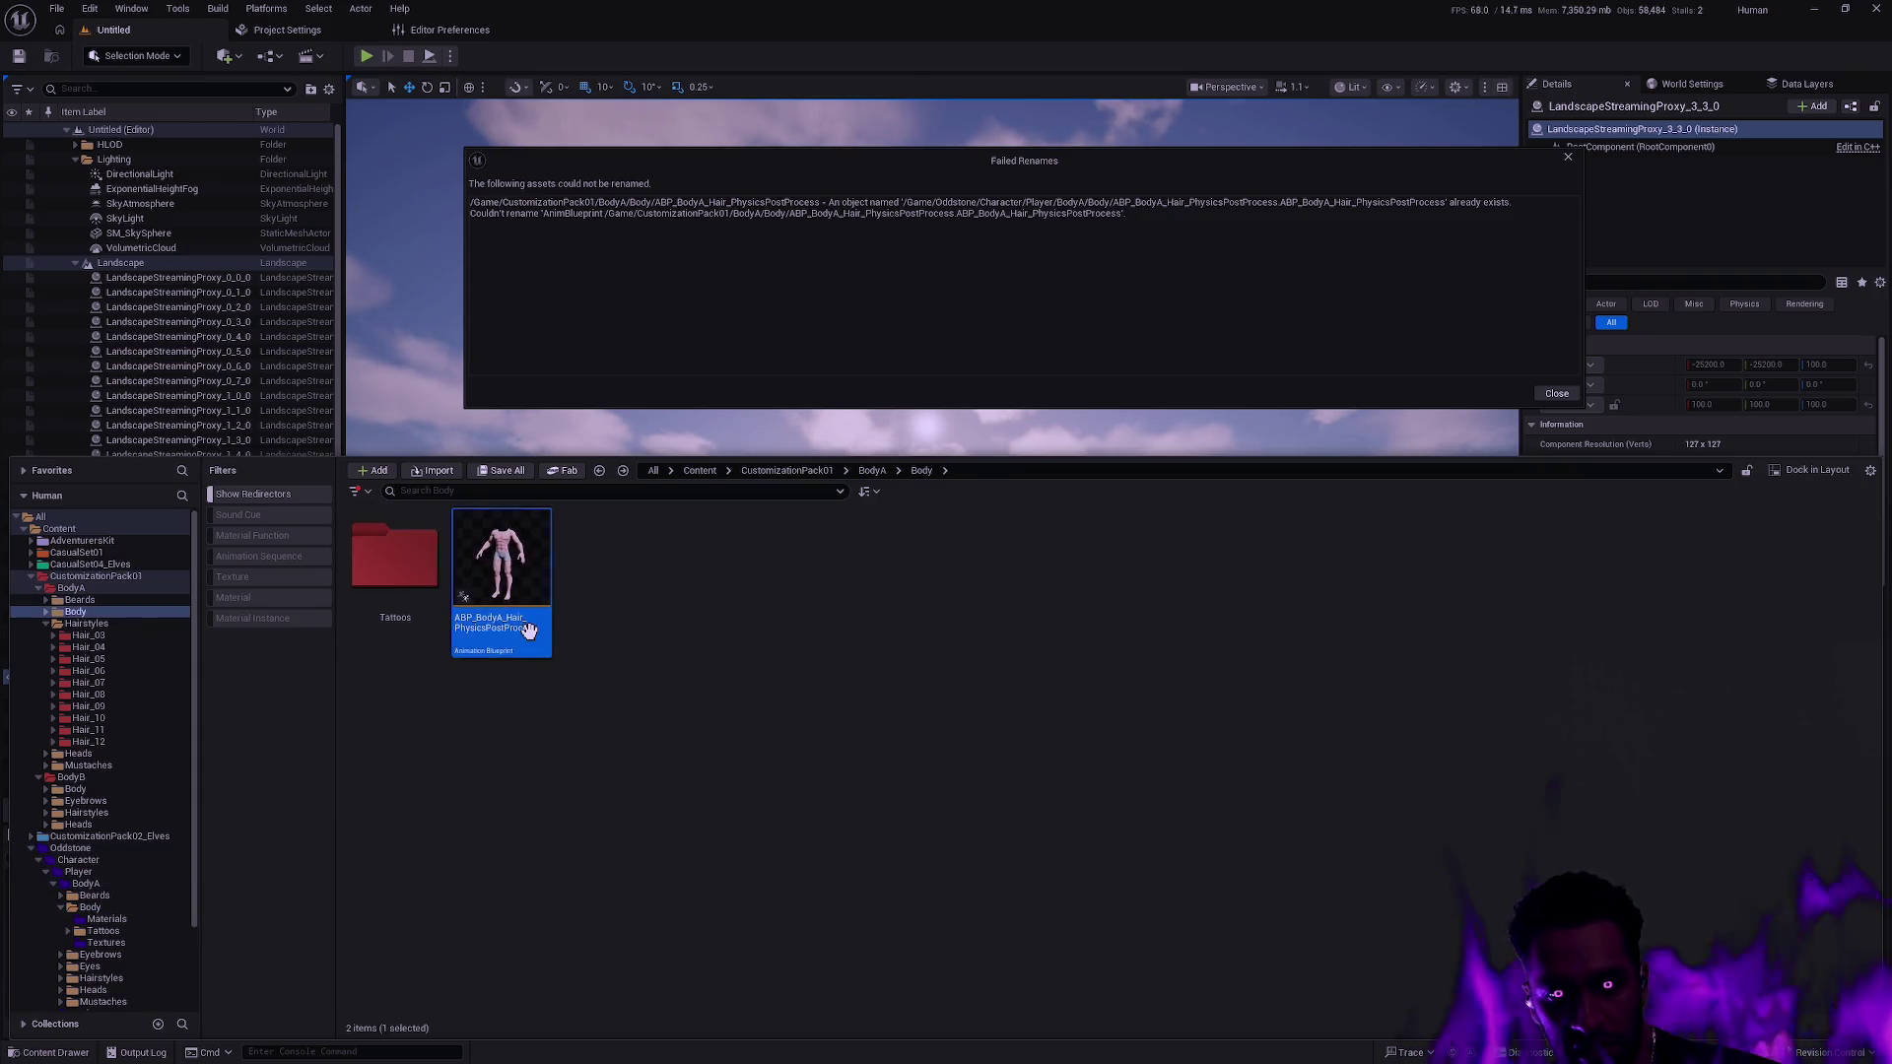
# Delete ABP_BodyA_Hair_PhysicsPostProcess, replace its references with the Oddstone copy, and save the hair meshes.
pyautogui.moveTo(541, 621)
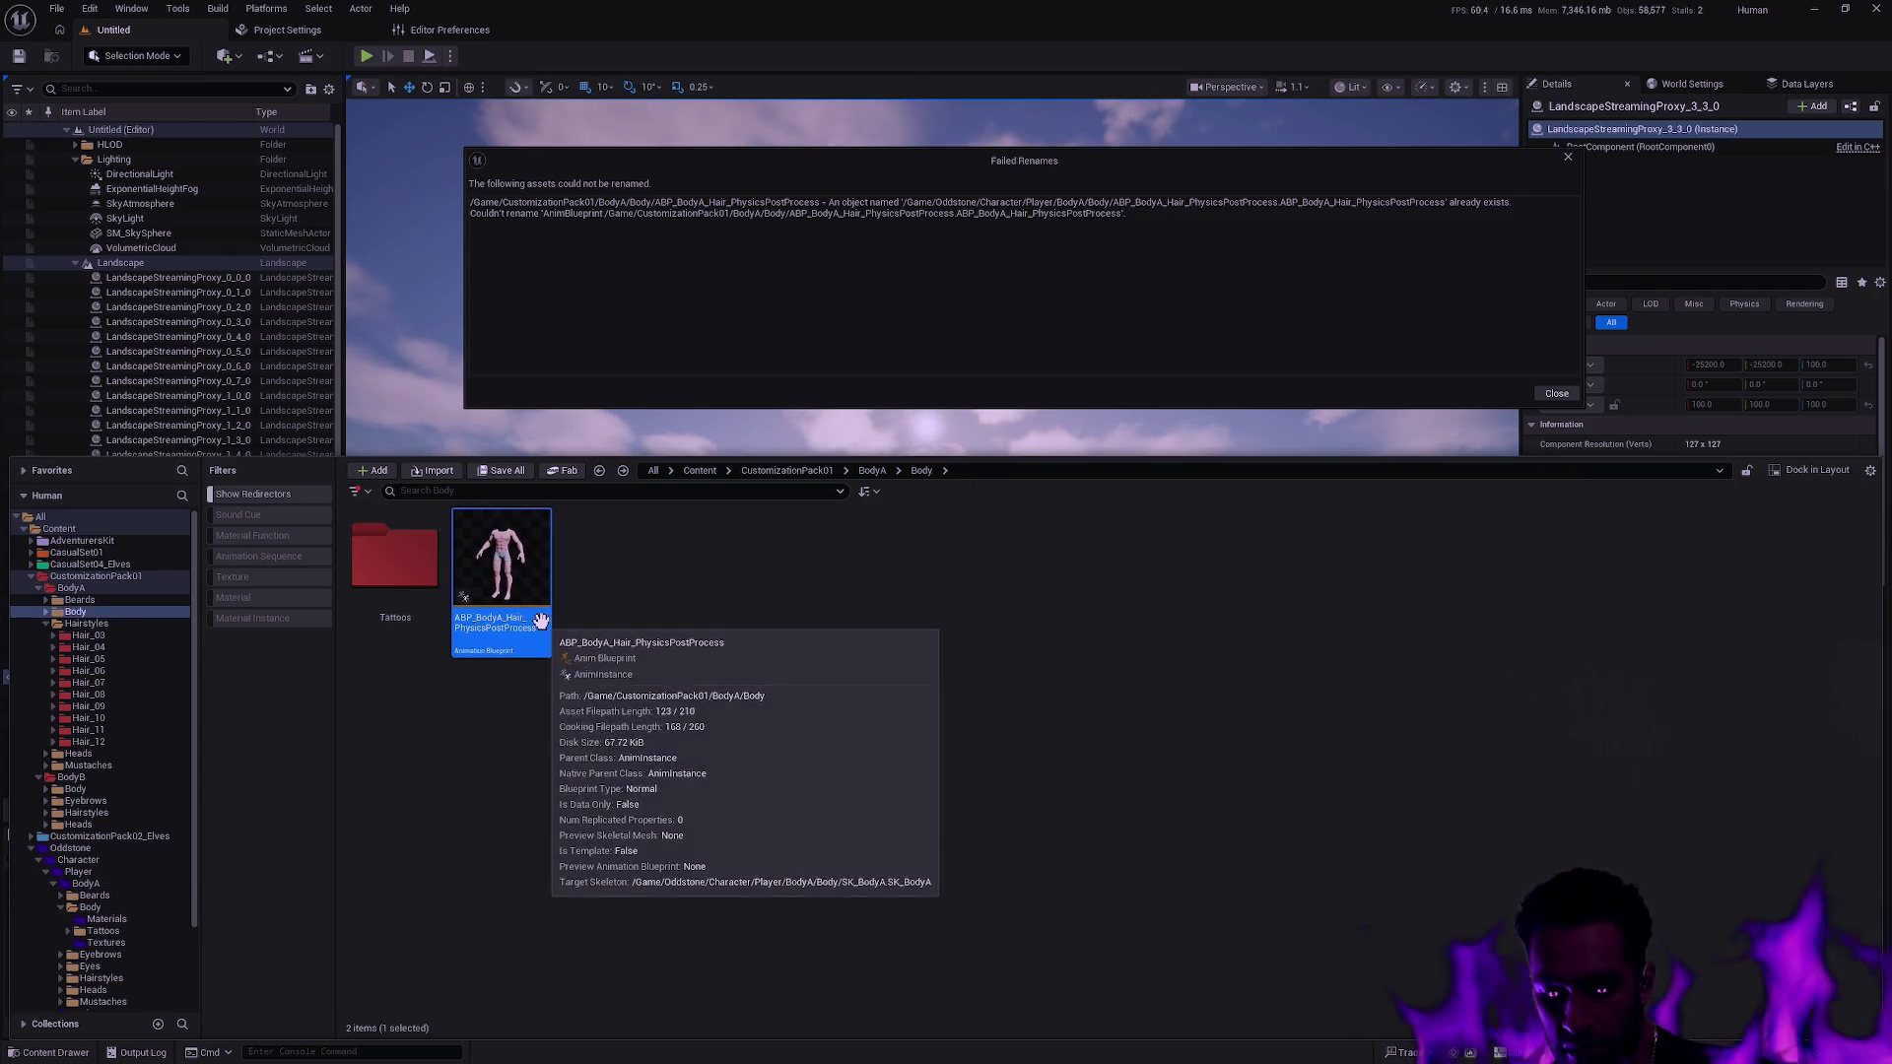
pyautogui.press('Delete')
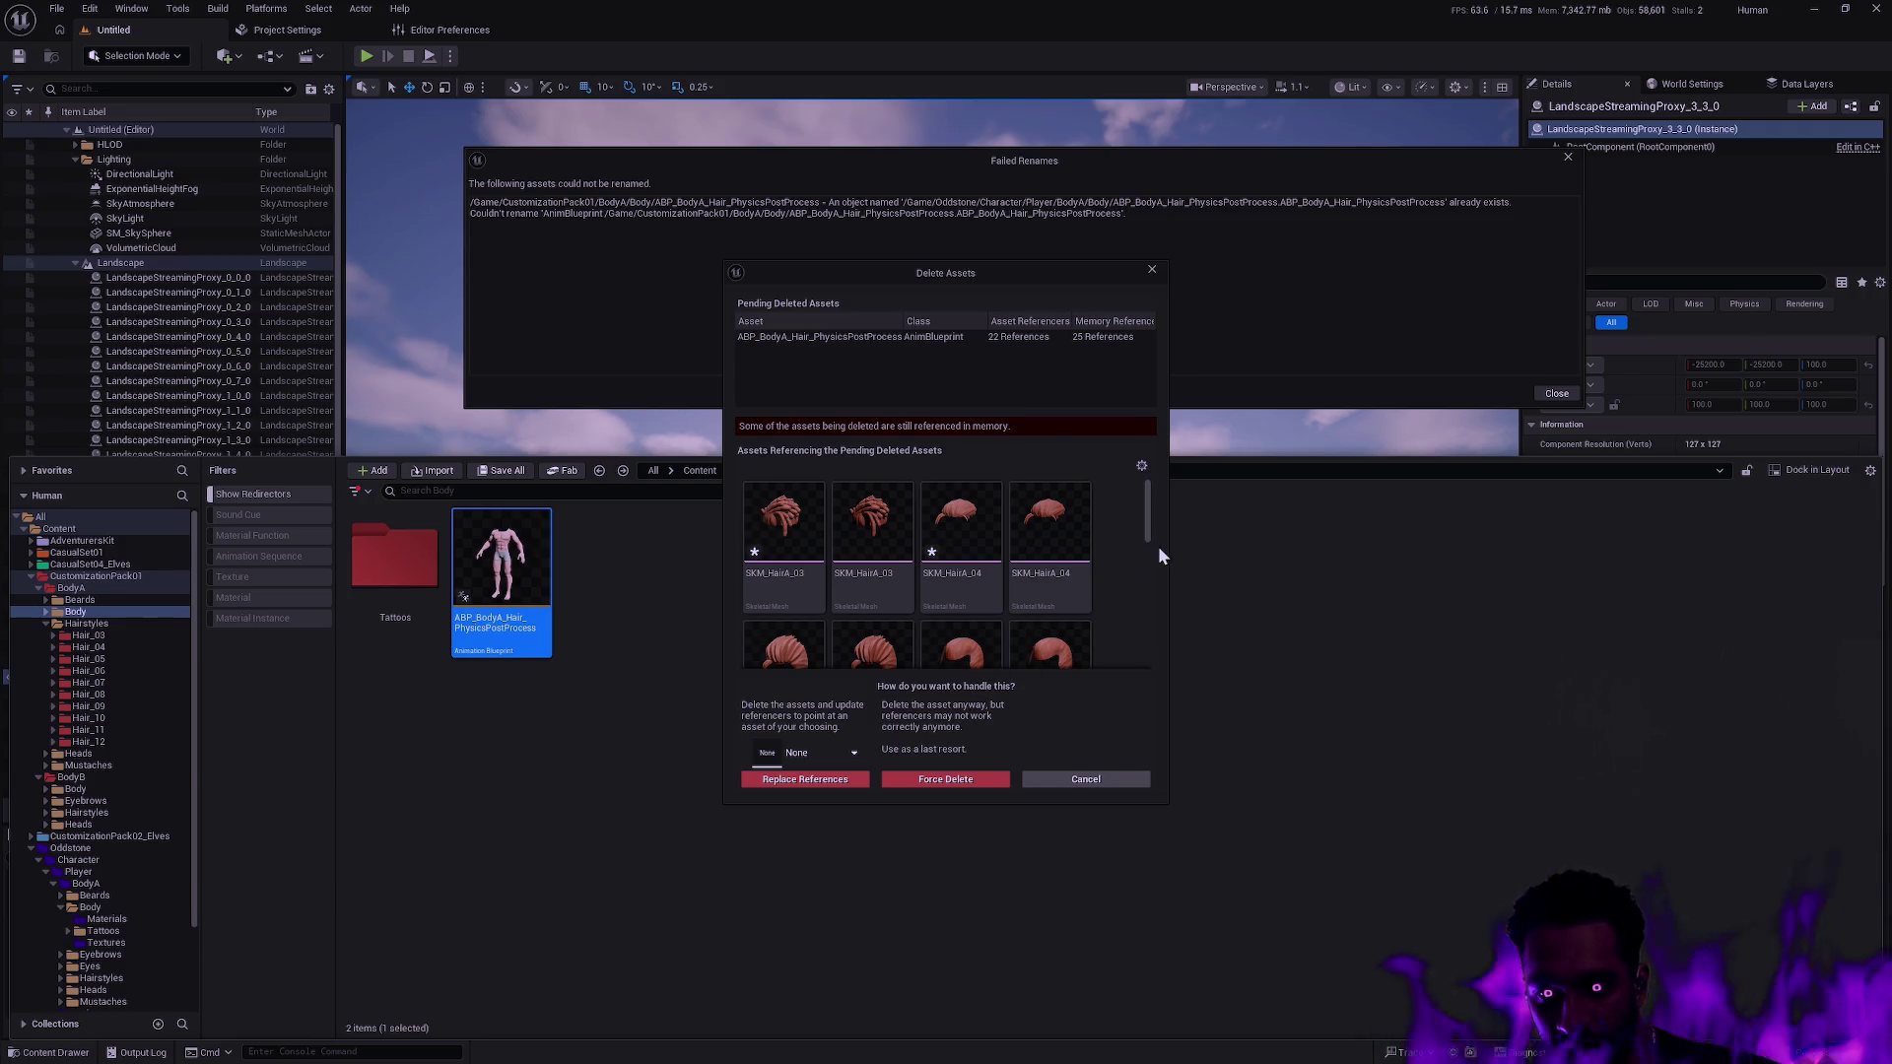
pyautogui.moveTo(1149, 541); pyautogui.dragTo(1144, 660)
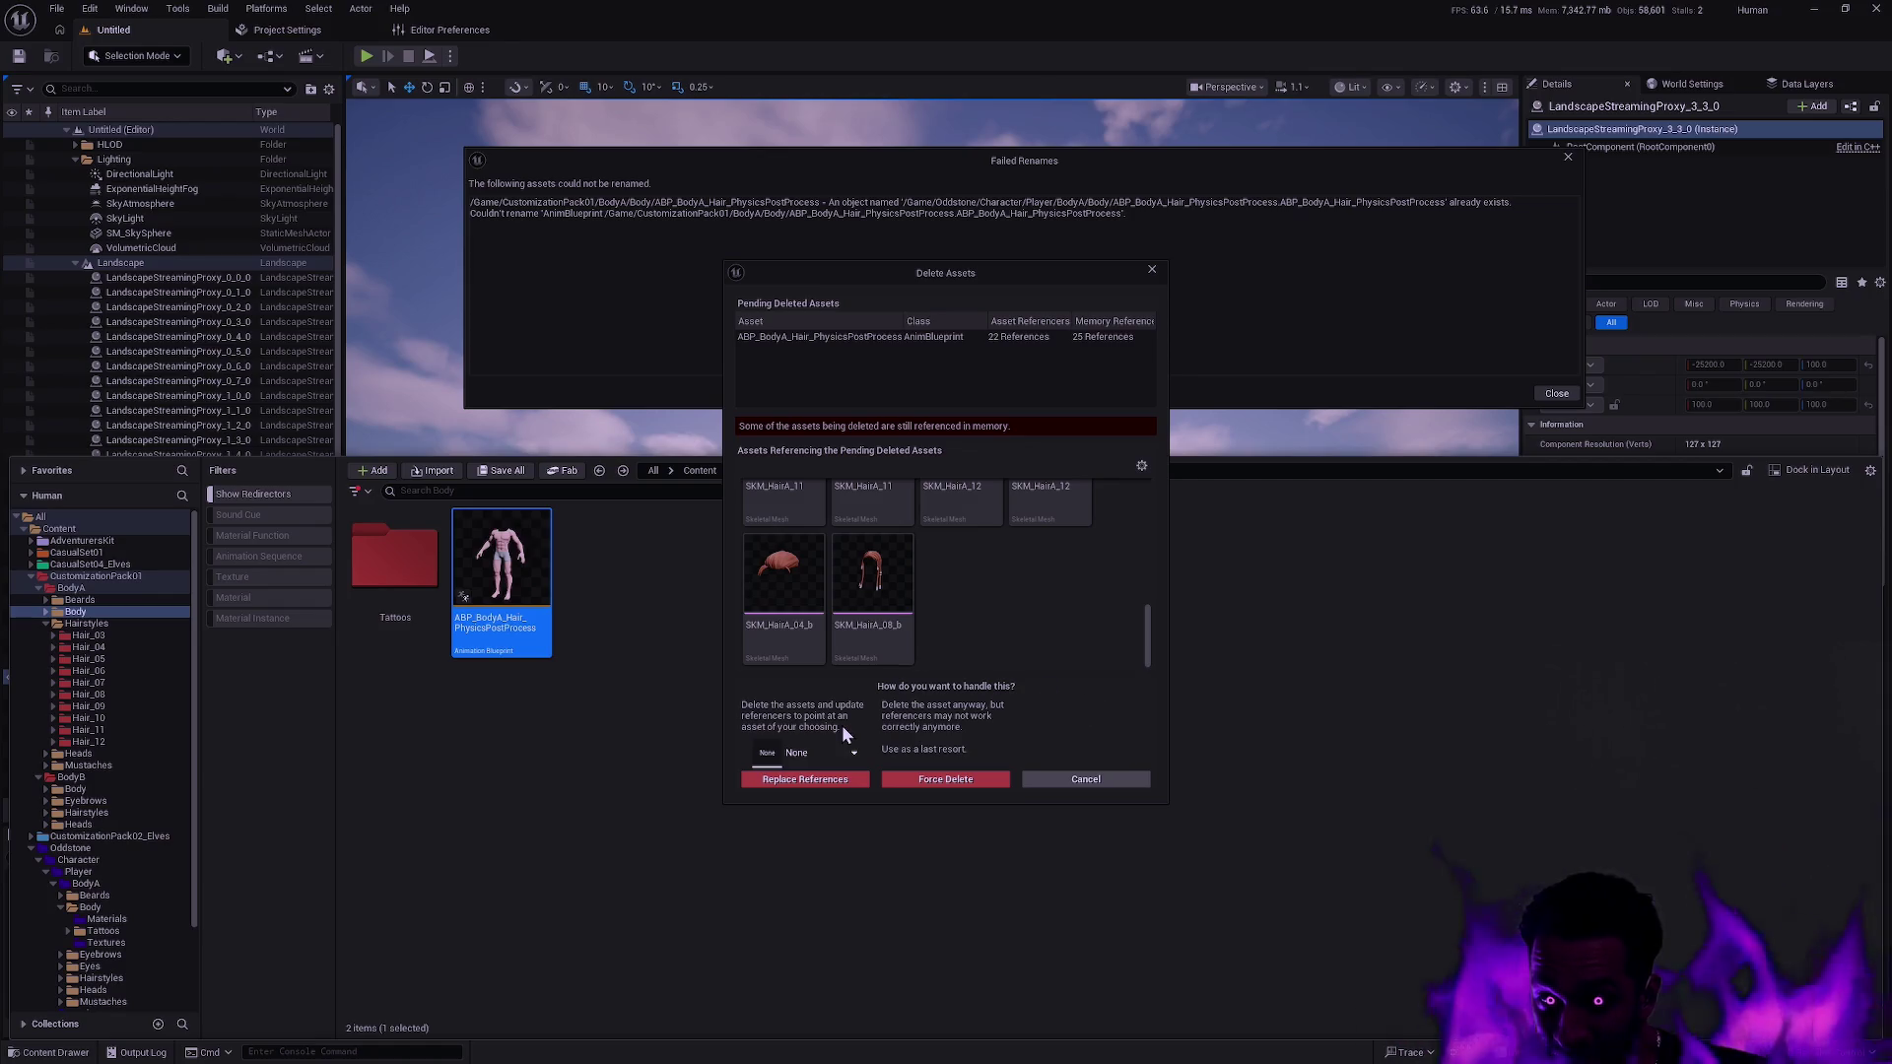
pyautogui.click(835, 751)
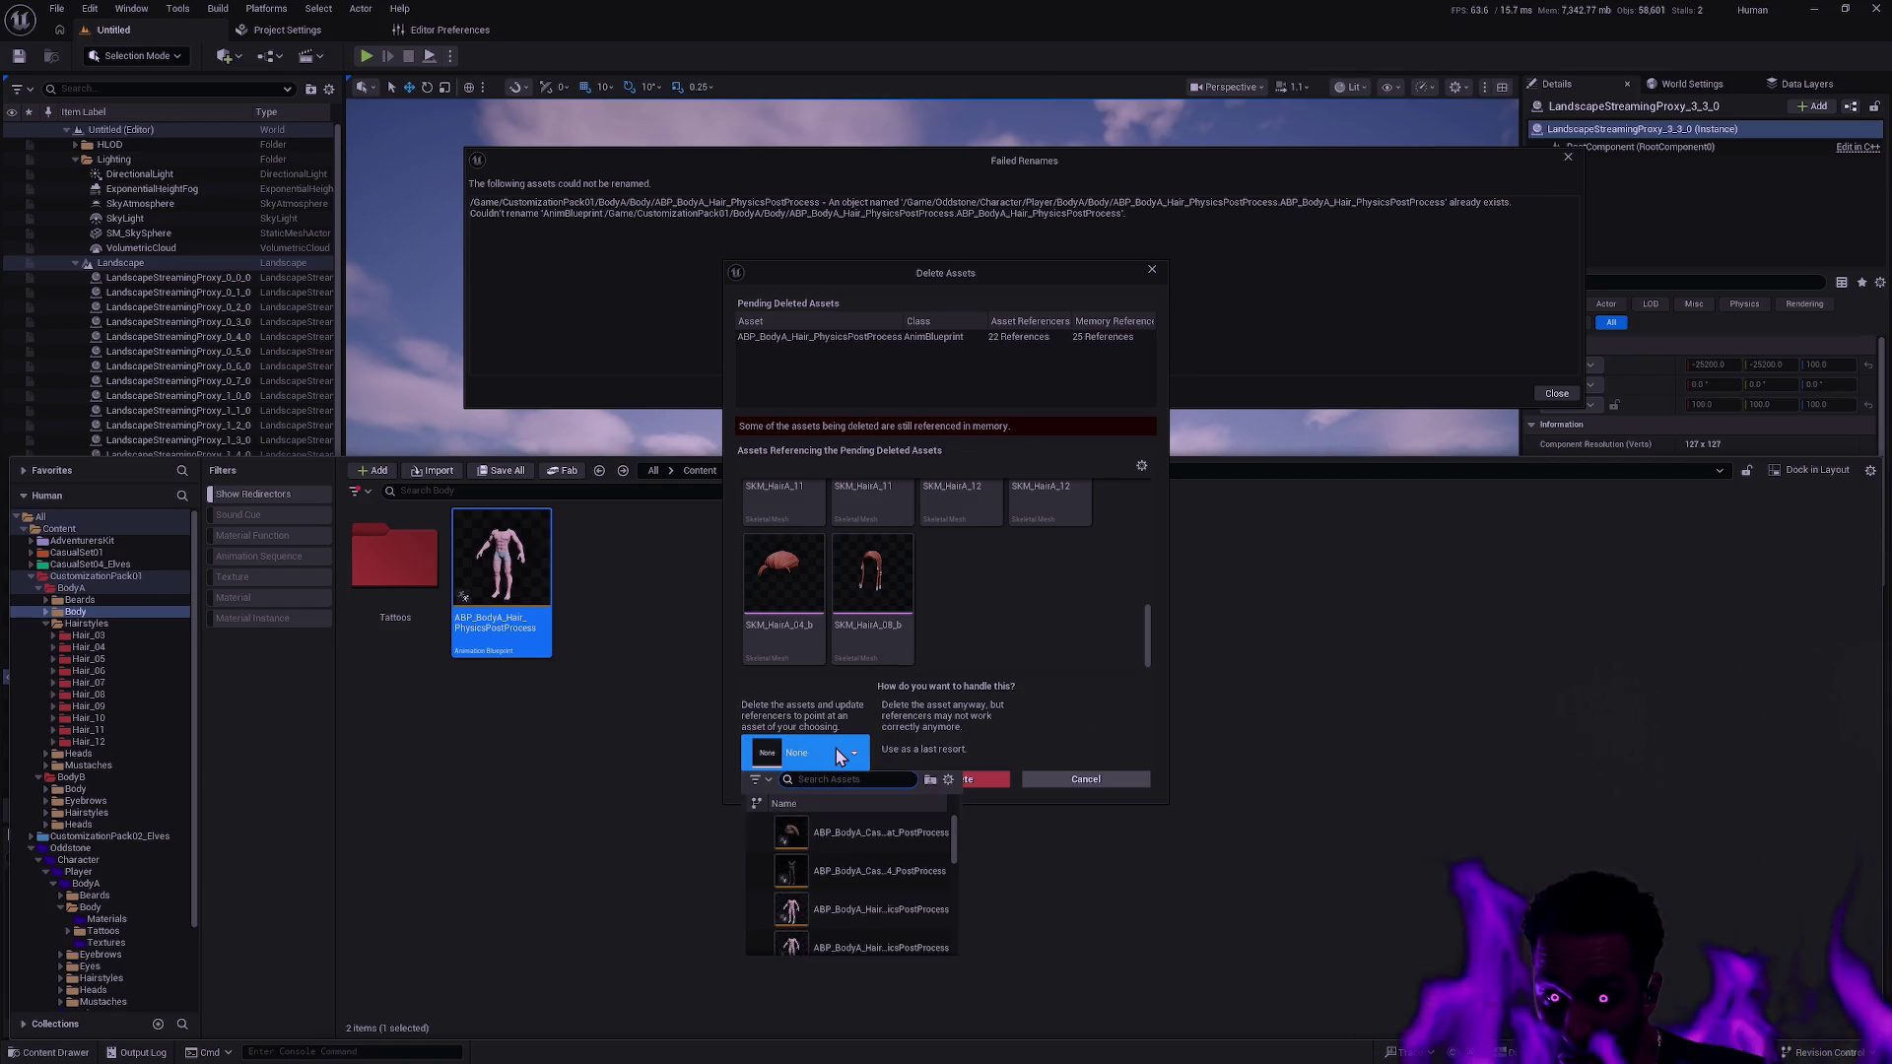
pyautogui.click(864, 779)
pyautogui.hotkey('ctrl', 'v')
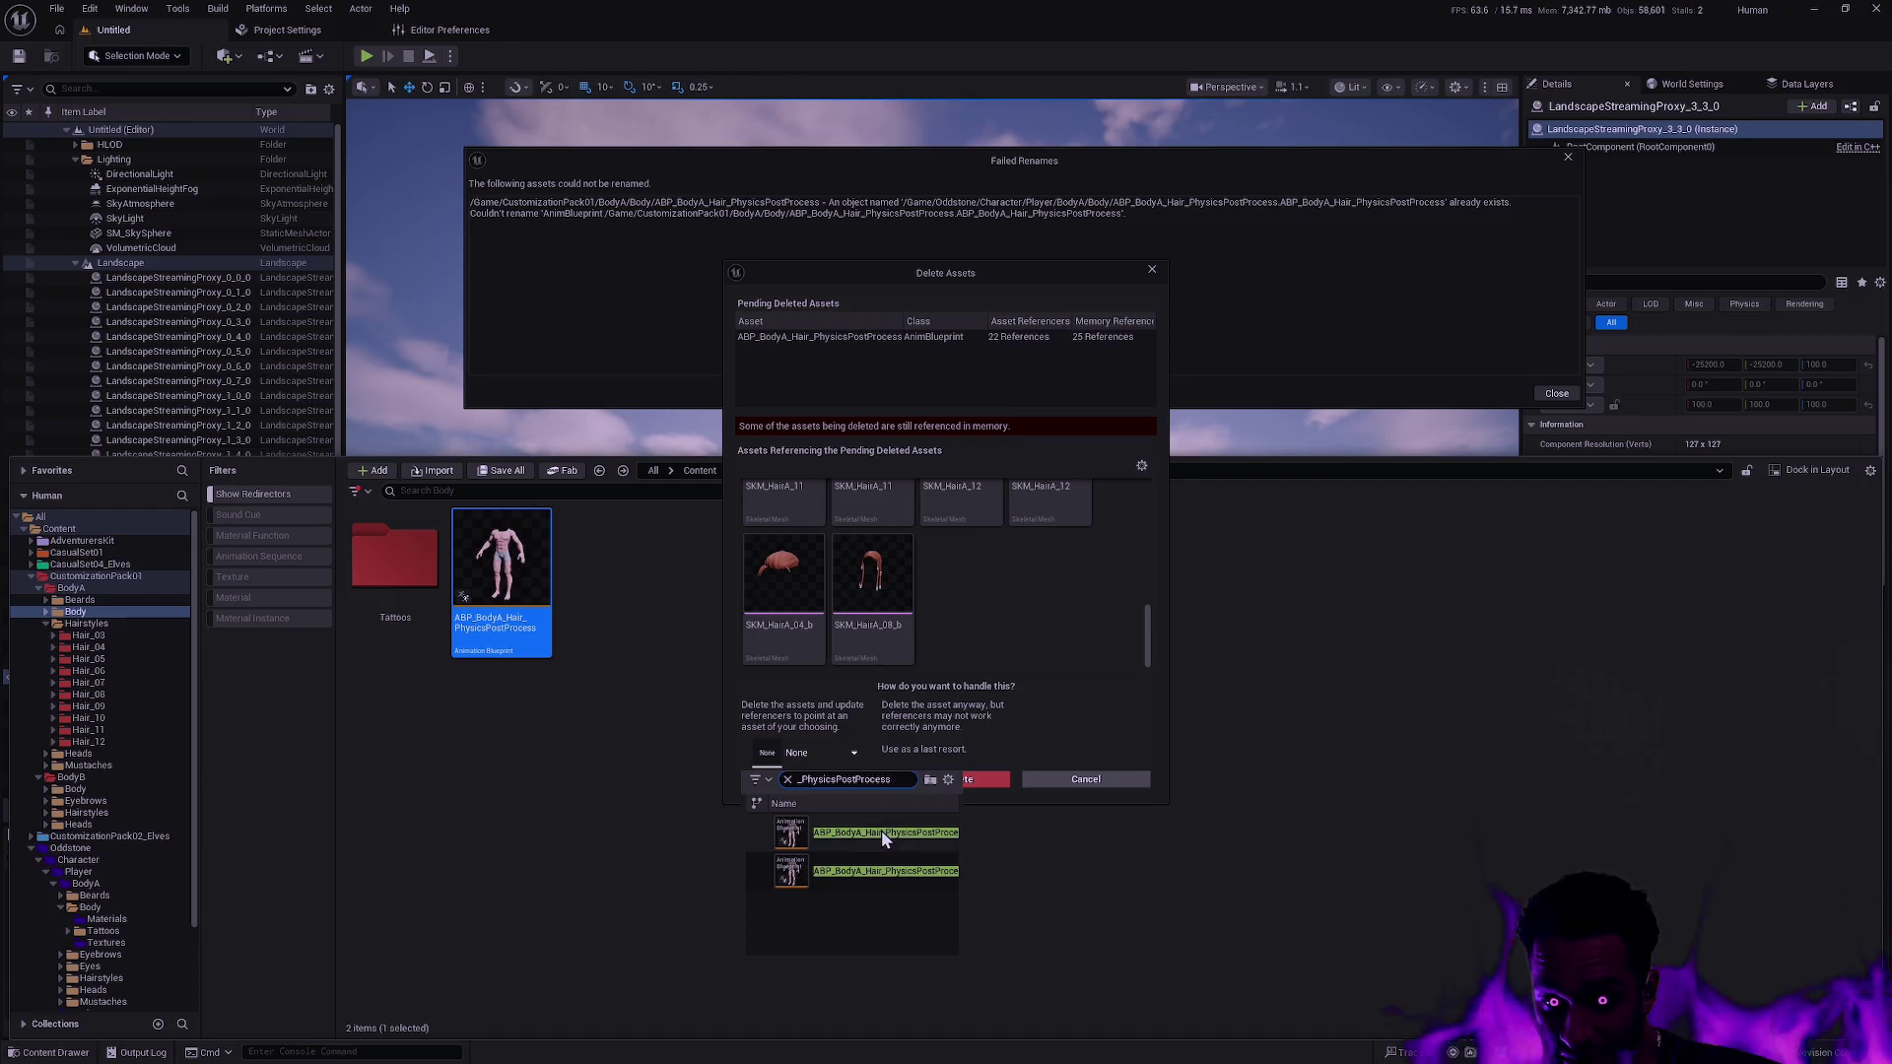
pyautogui.moveTo(884, 830)
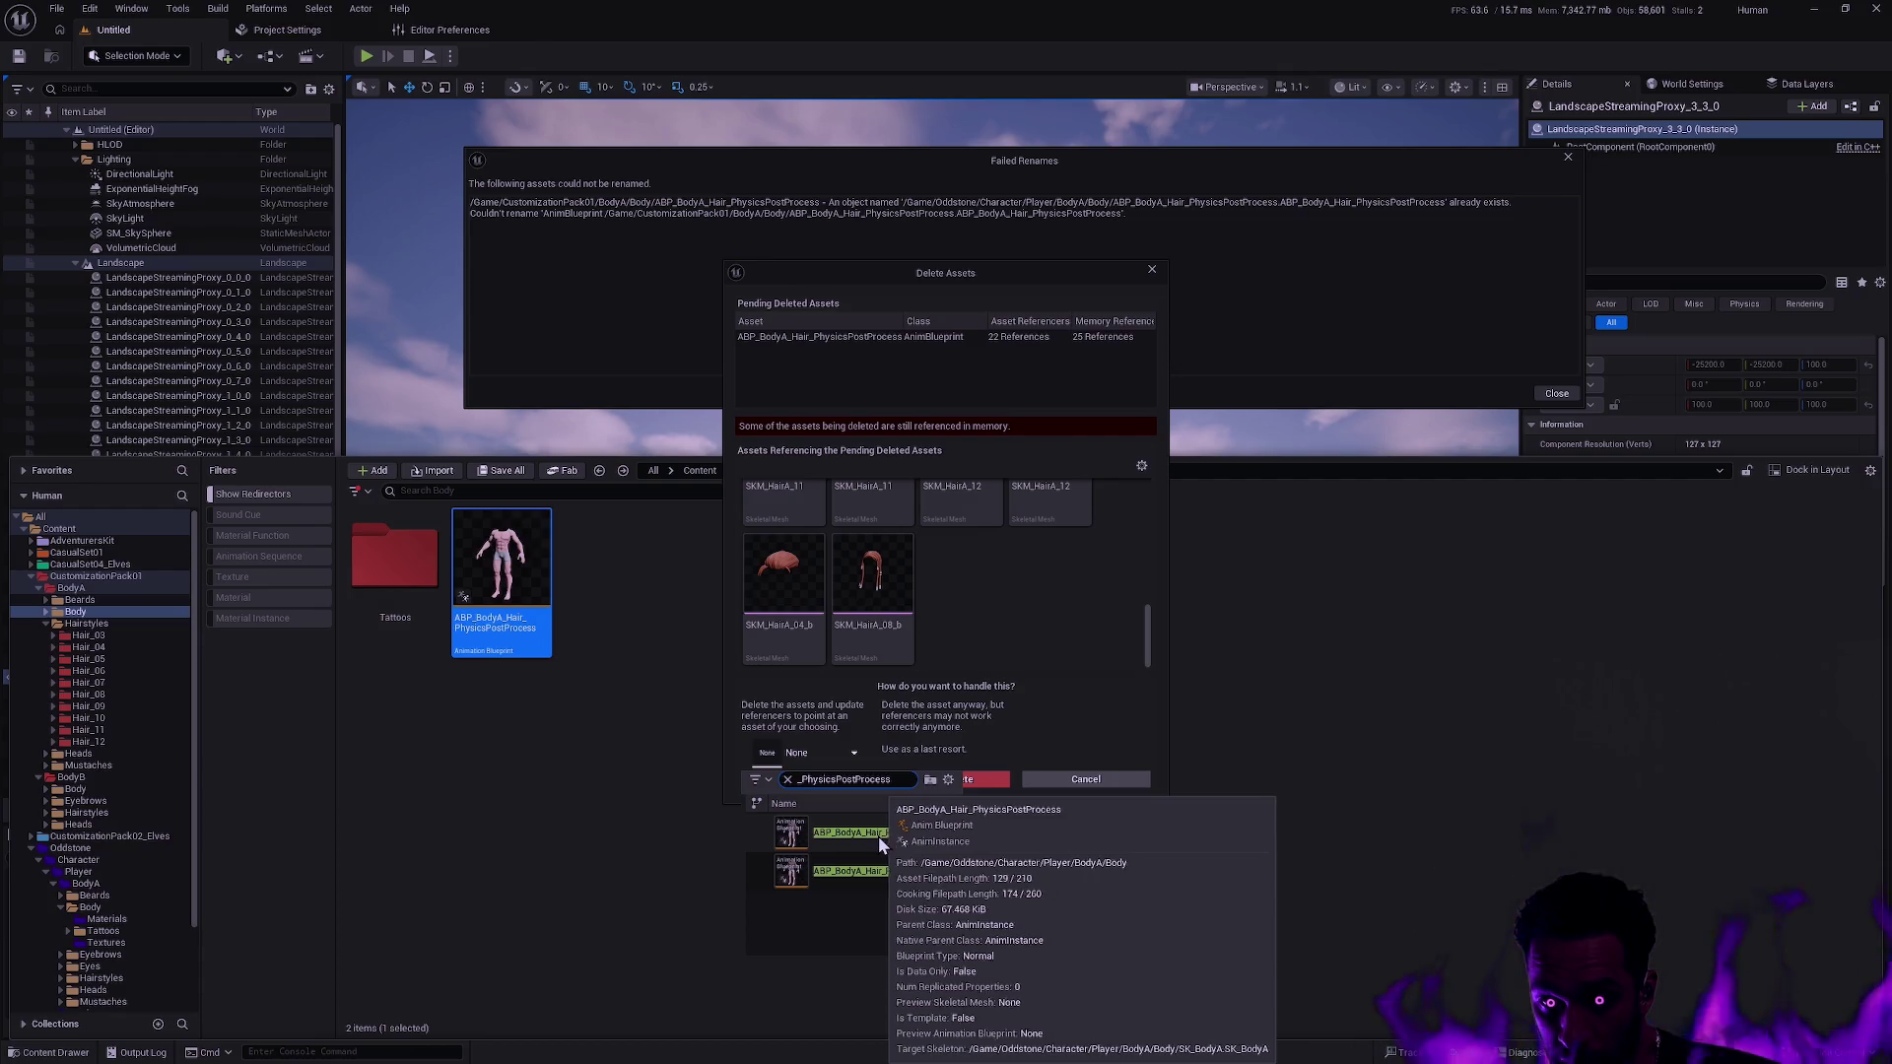
pyautogui.moveTo(861, 863)
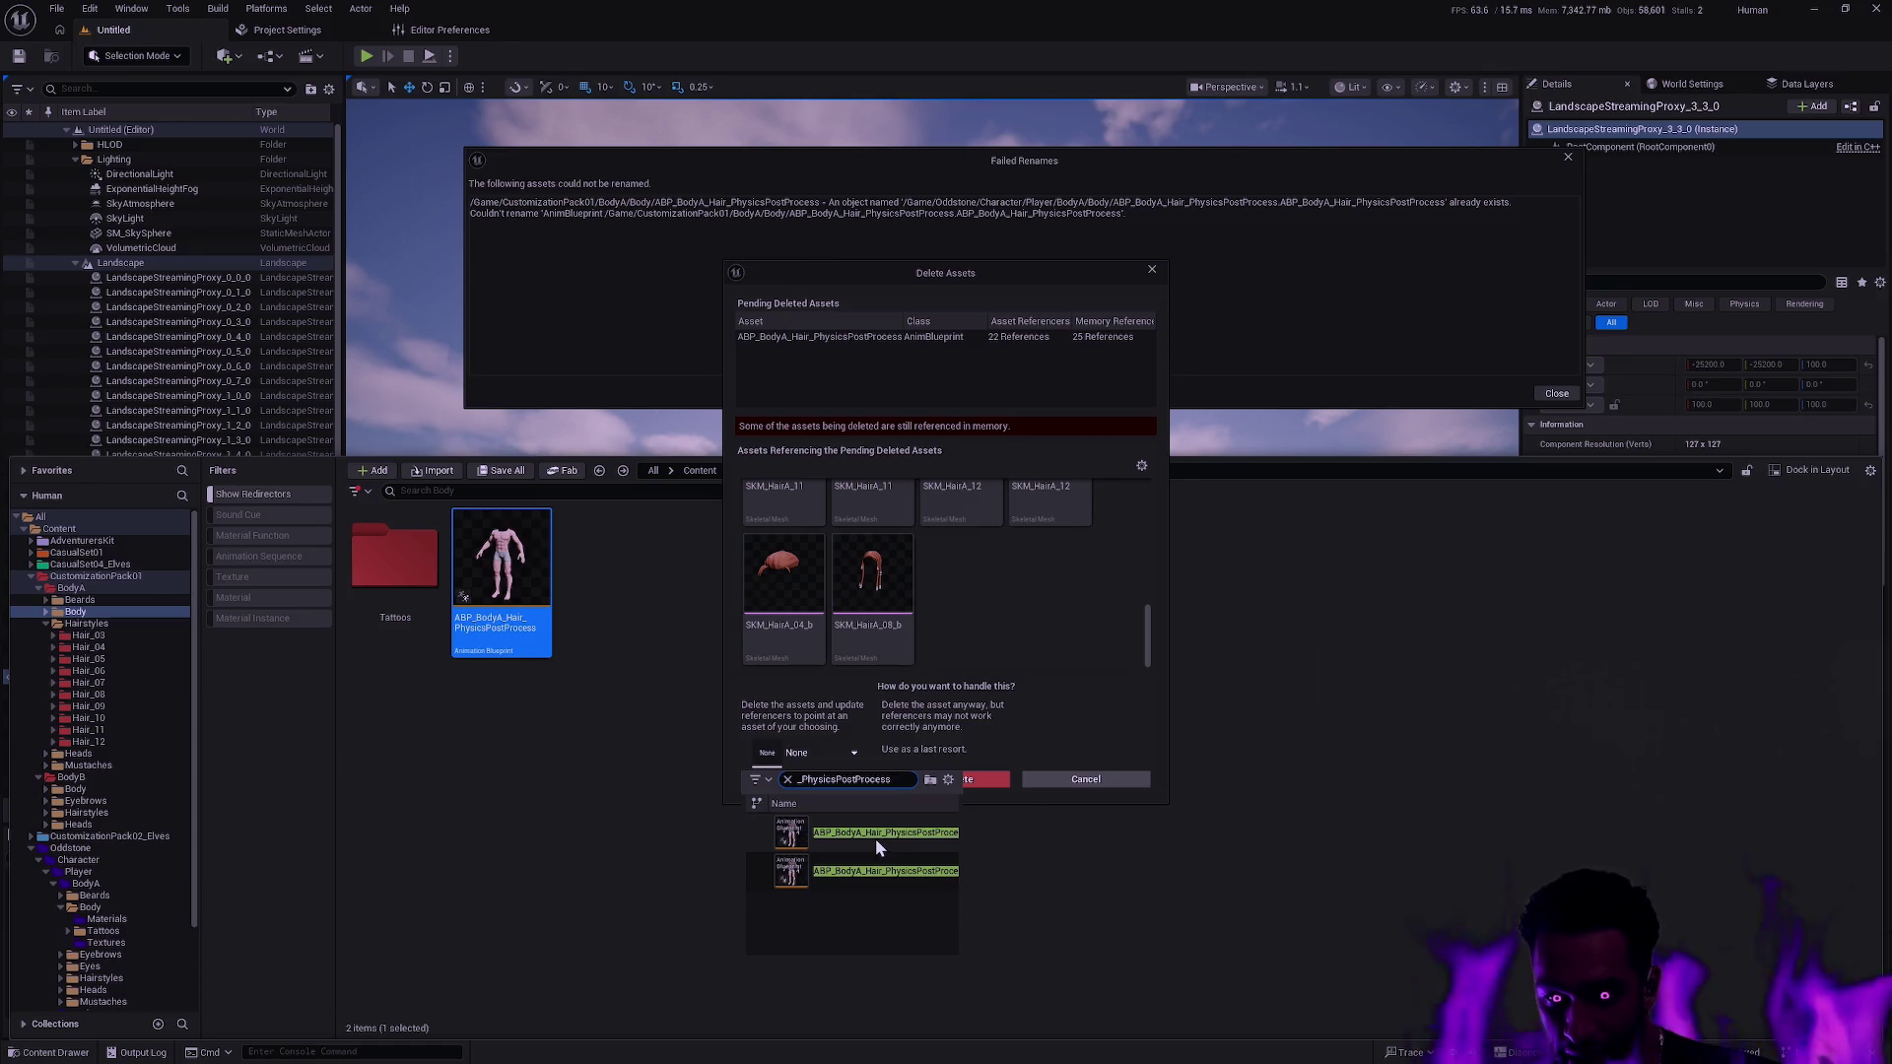
pyautogui.click(883, 831)
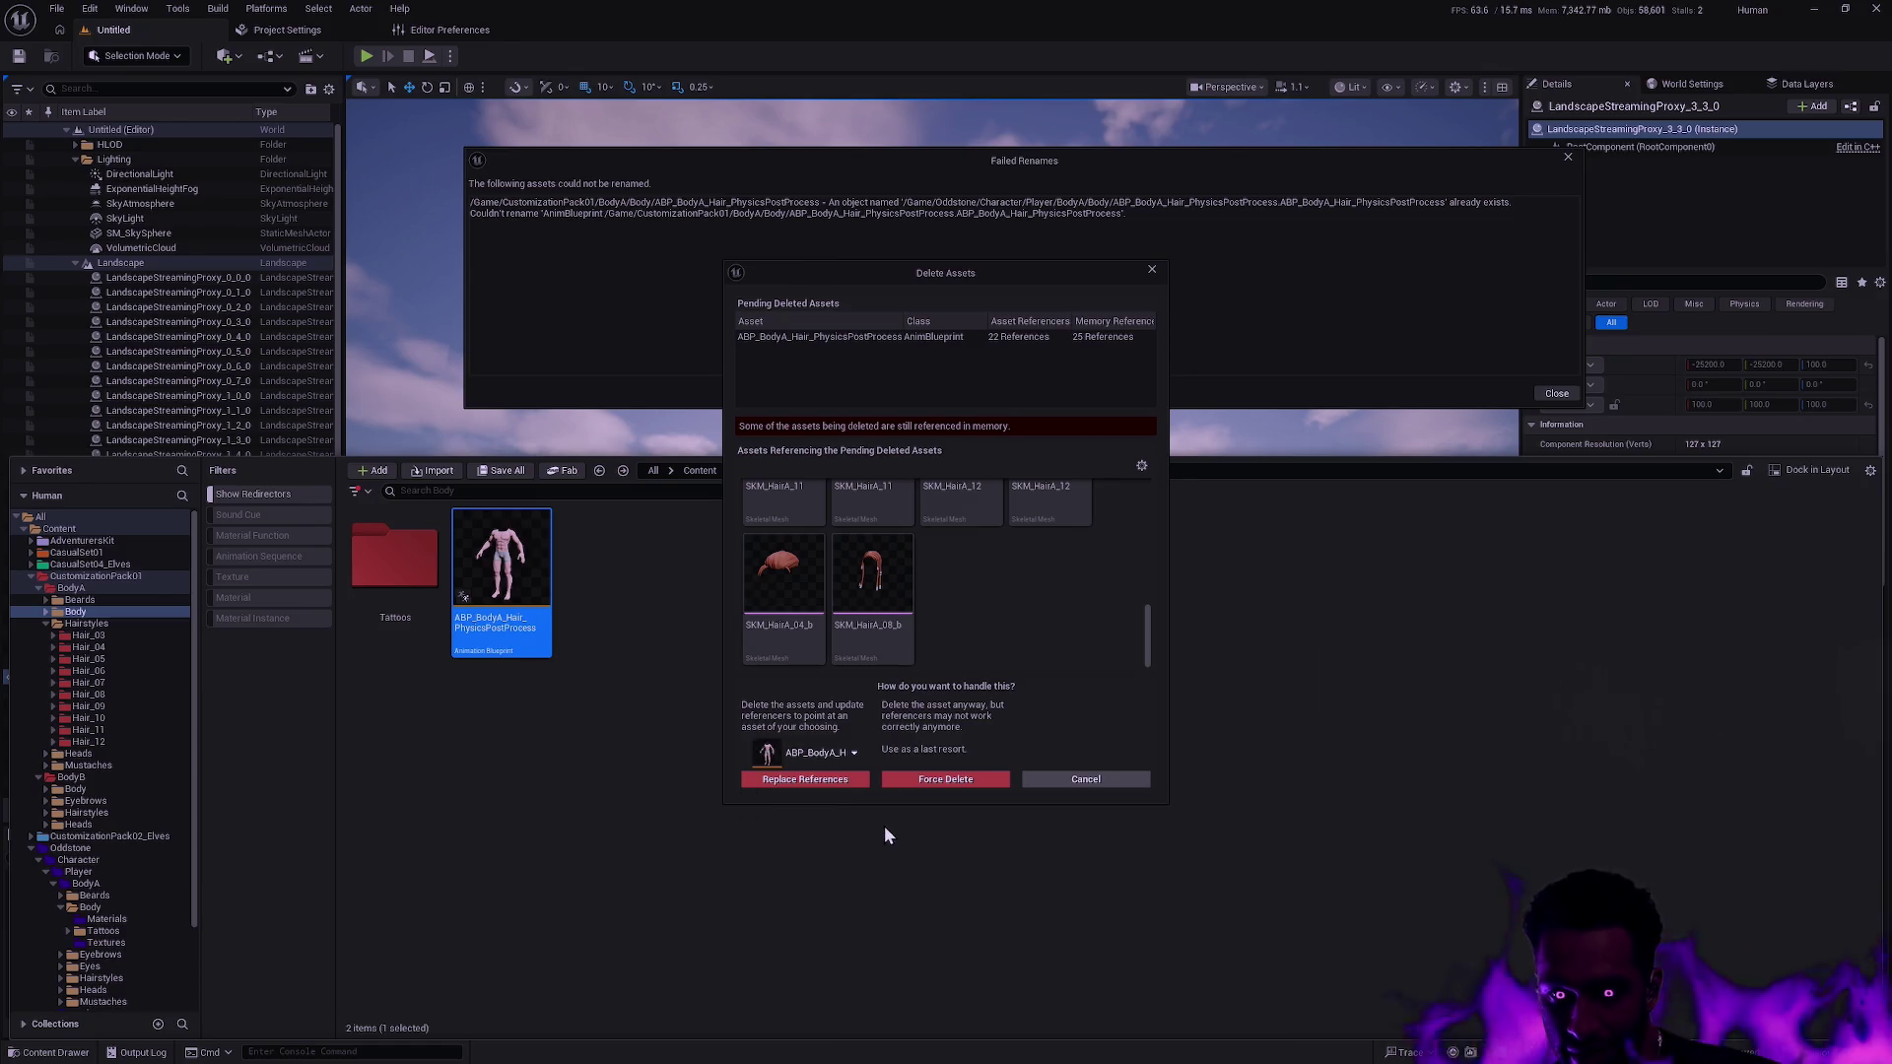
pyautogui.click(826, 783)
pyautogui.click(1025, 580)
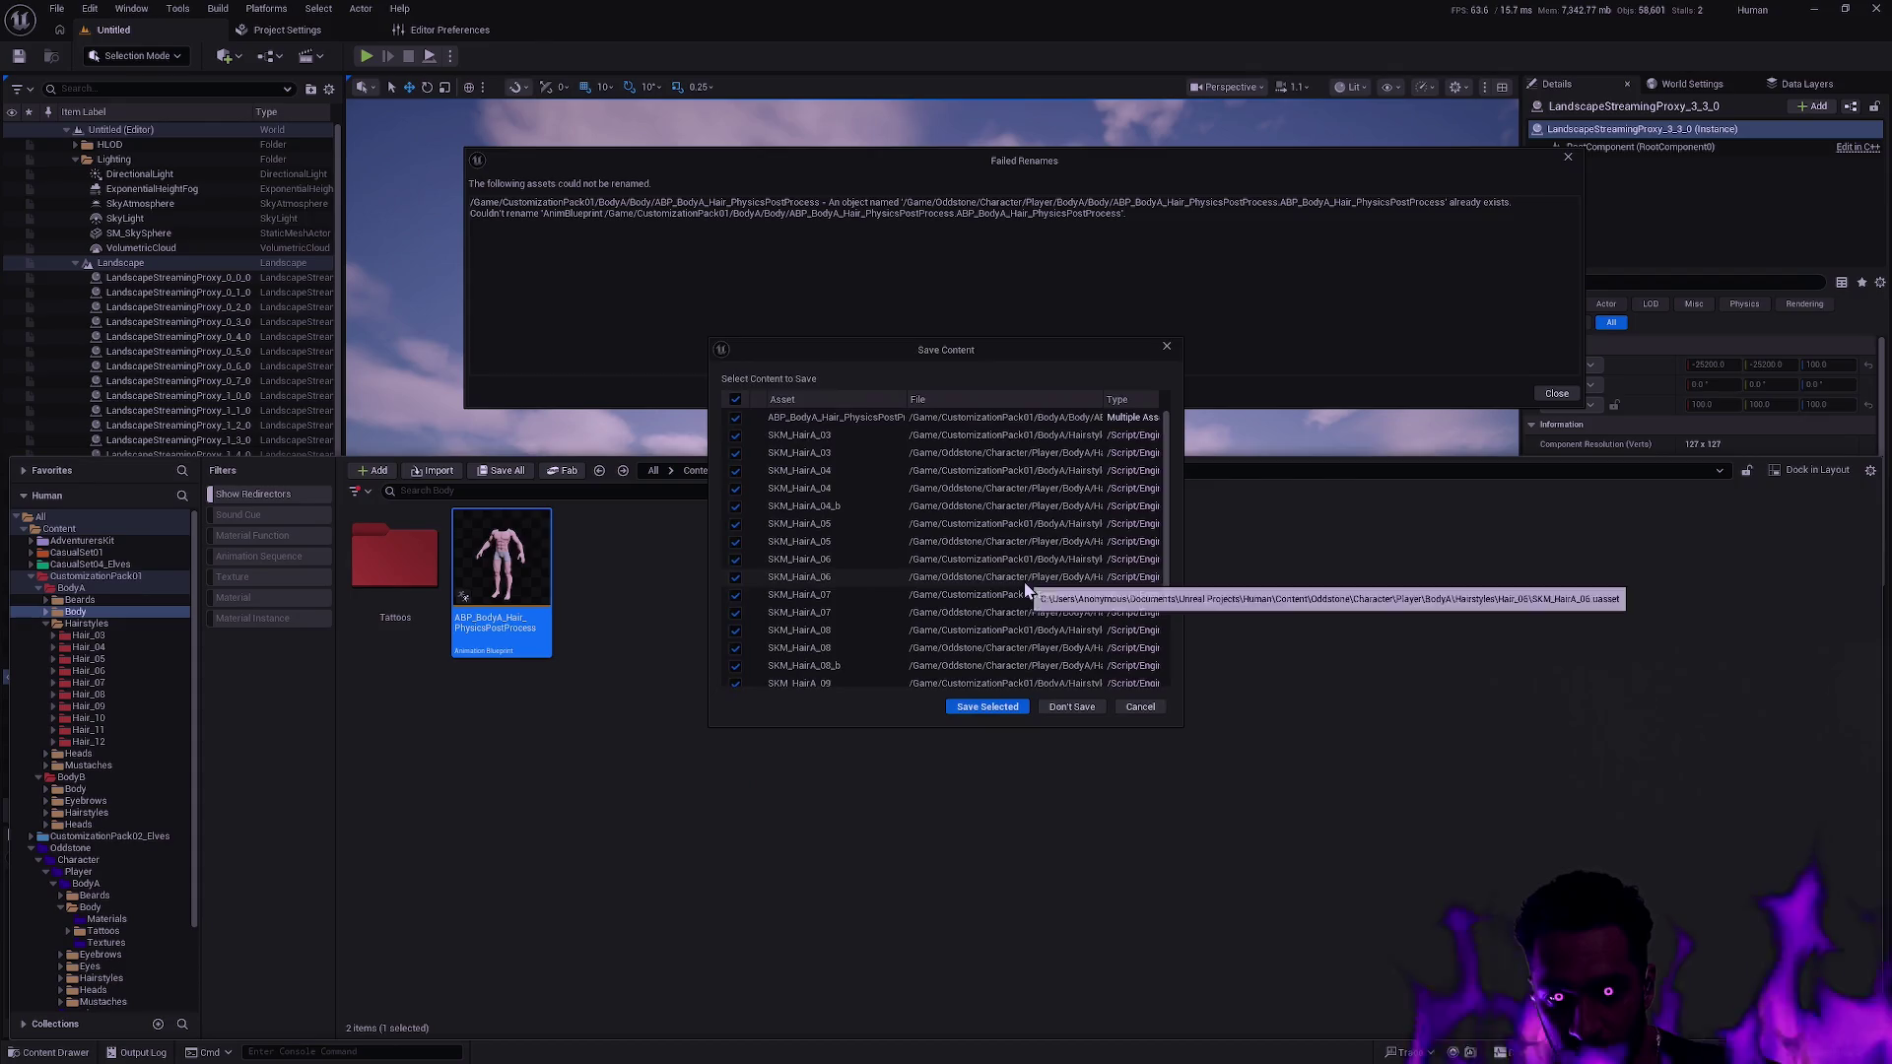
pyautogui.click(987, 707)
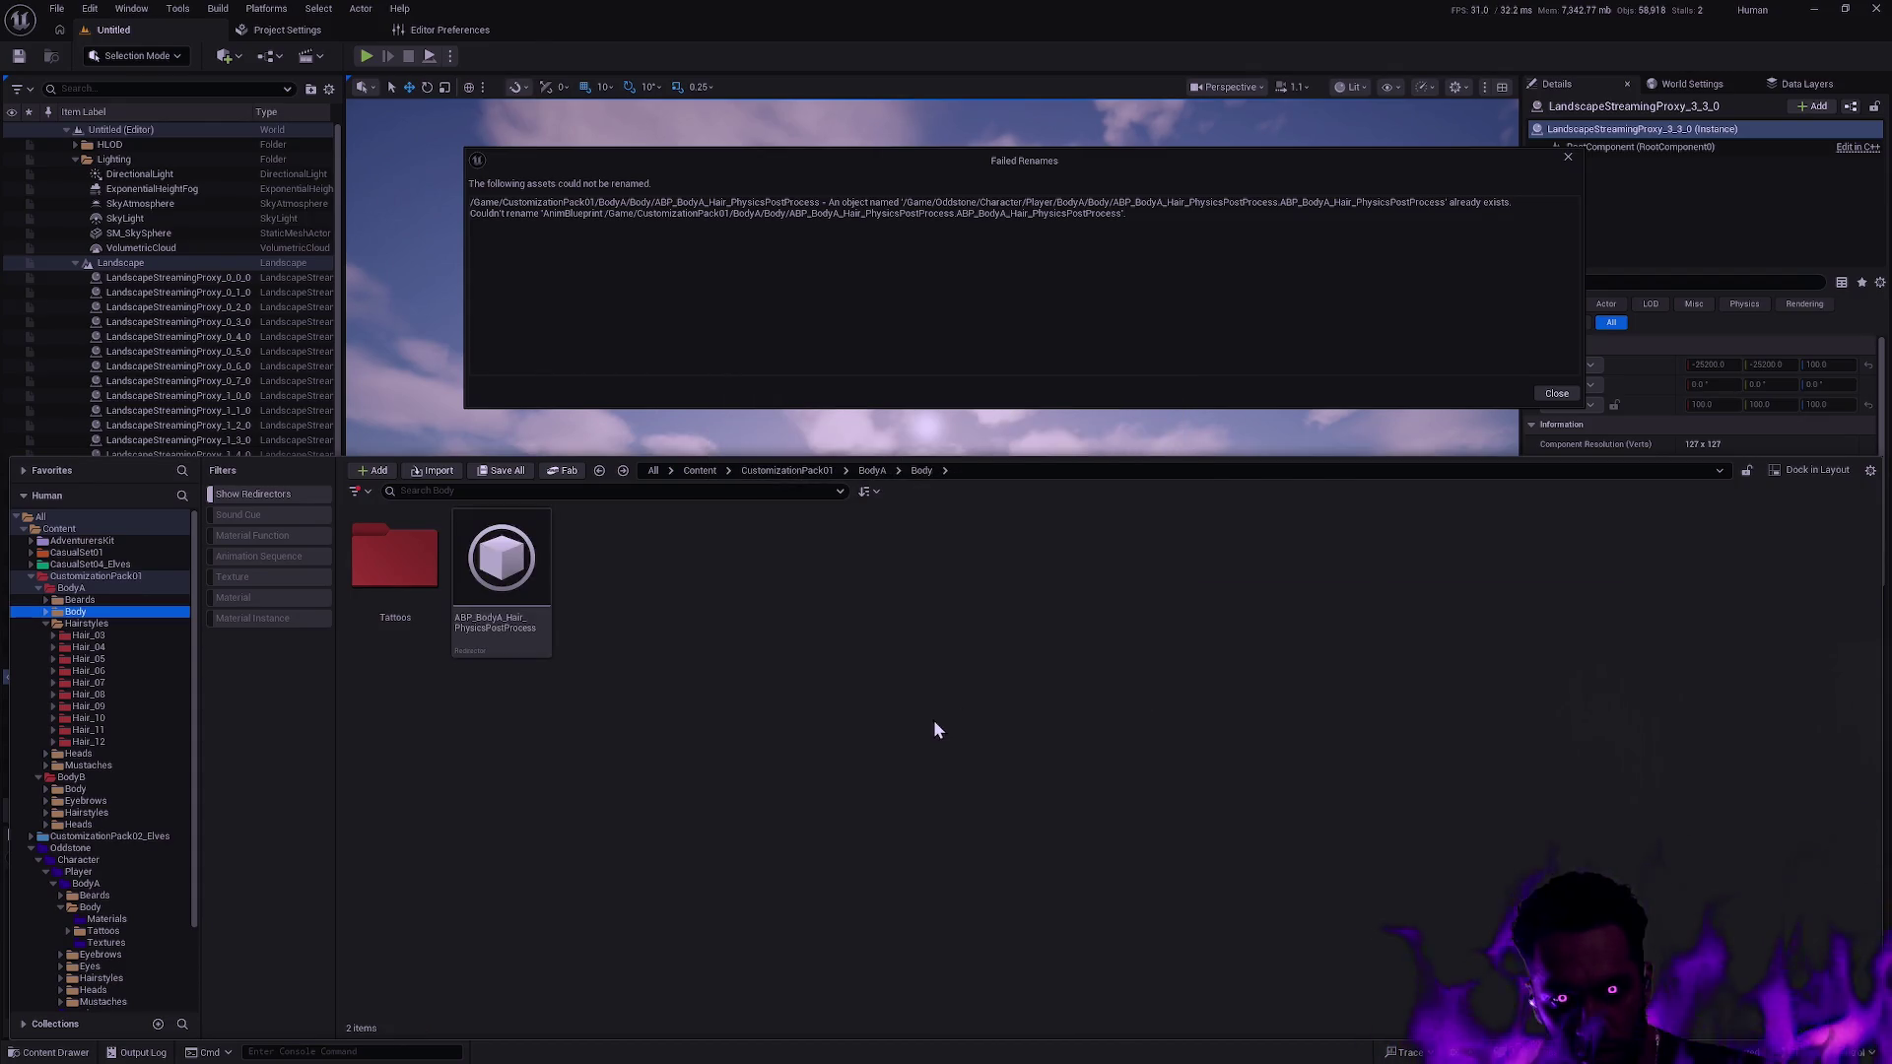
# Update redirector references in BodyA and delete the unreferenced redirectors.
pyautogui.rightClick(97, 587)
pyautogui.click(209, 826)
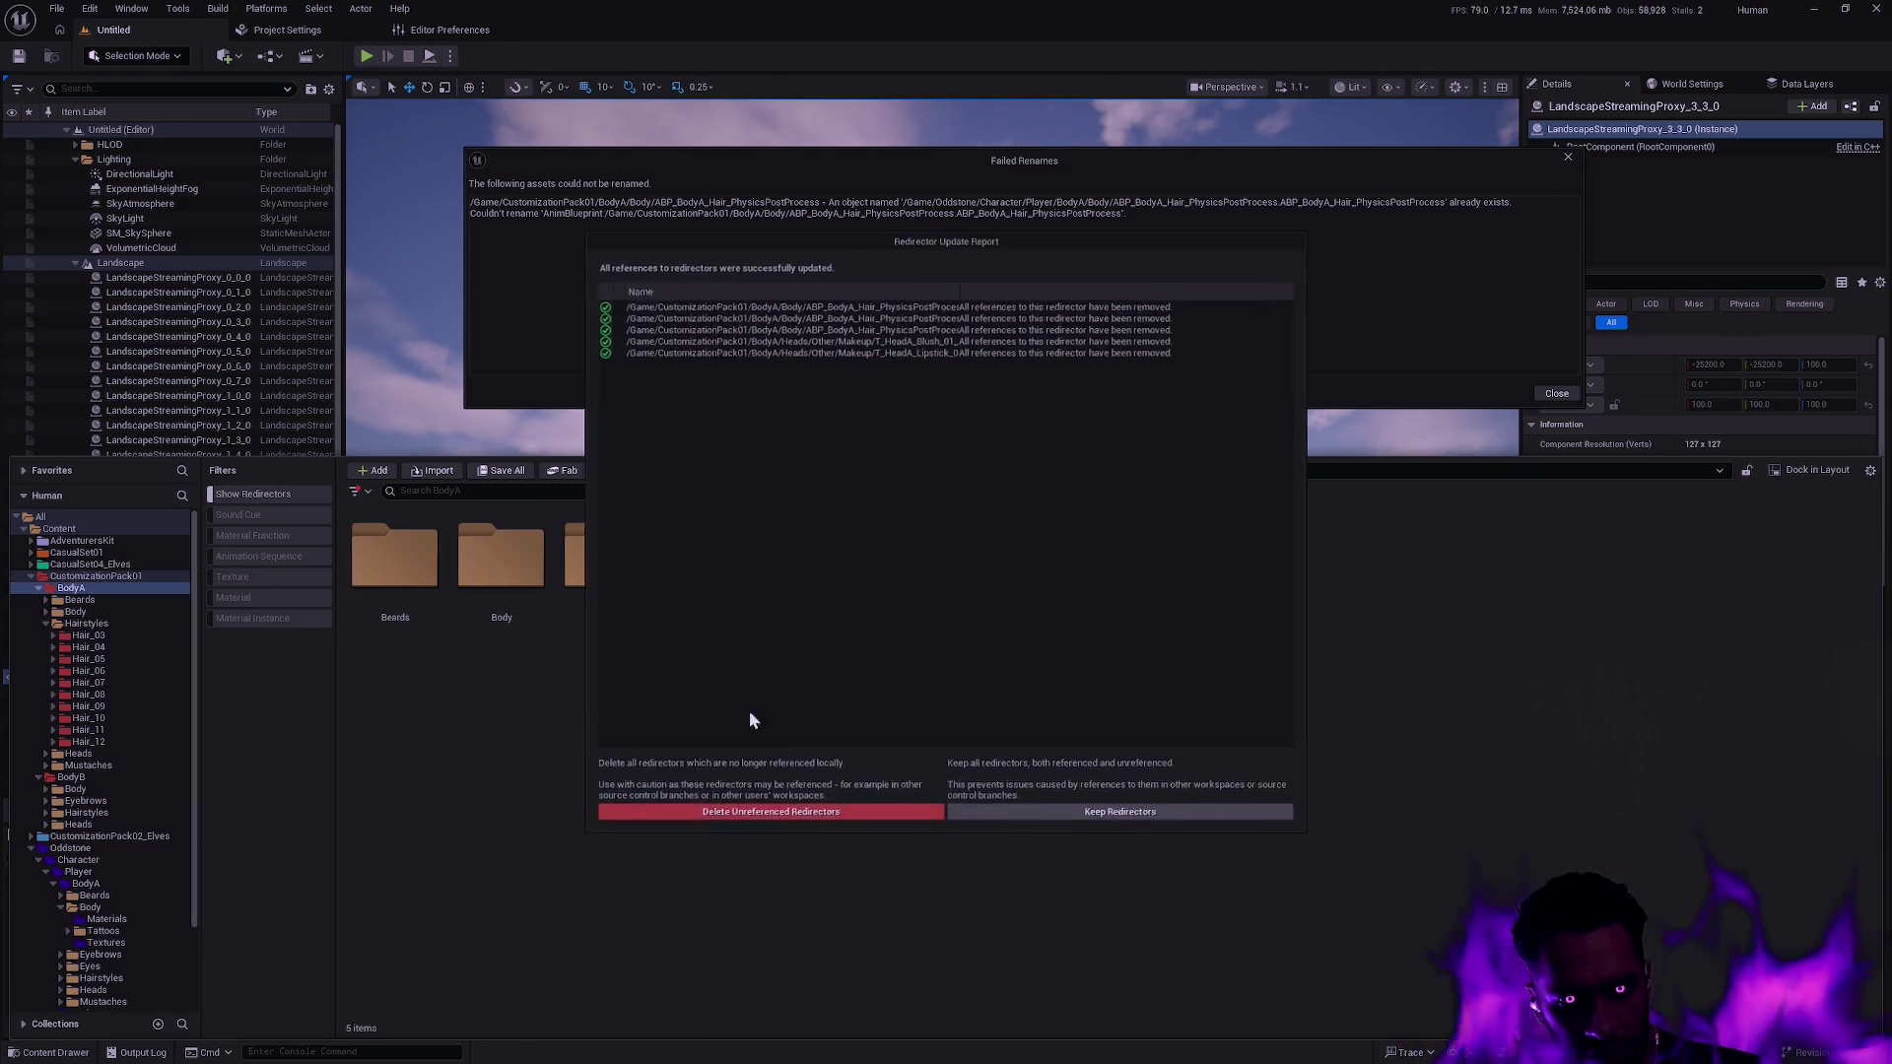
pyautogui.click(876, 820)
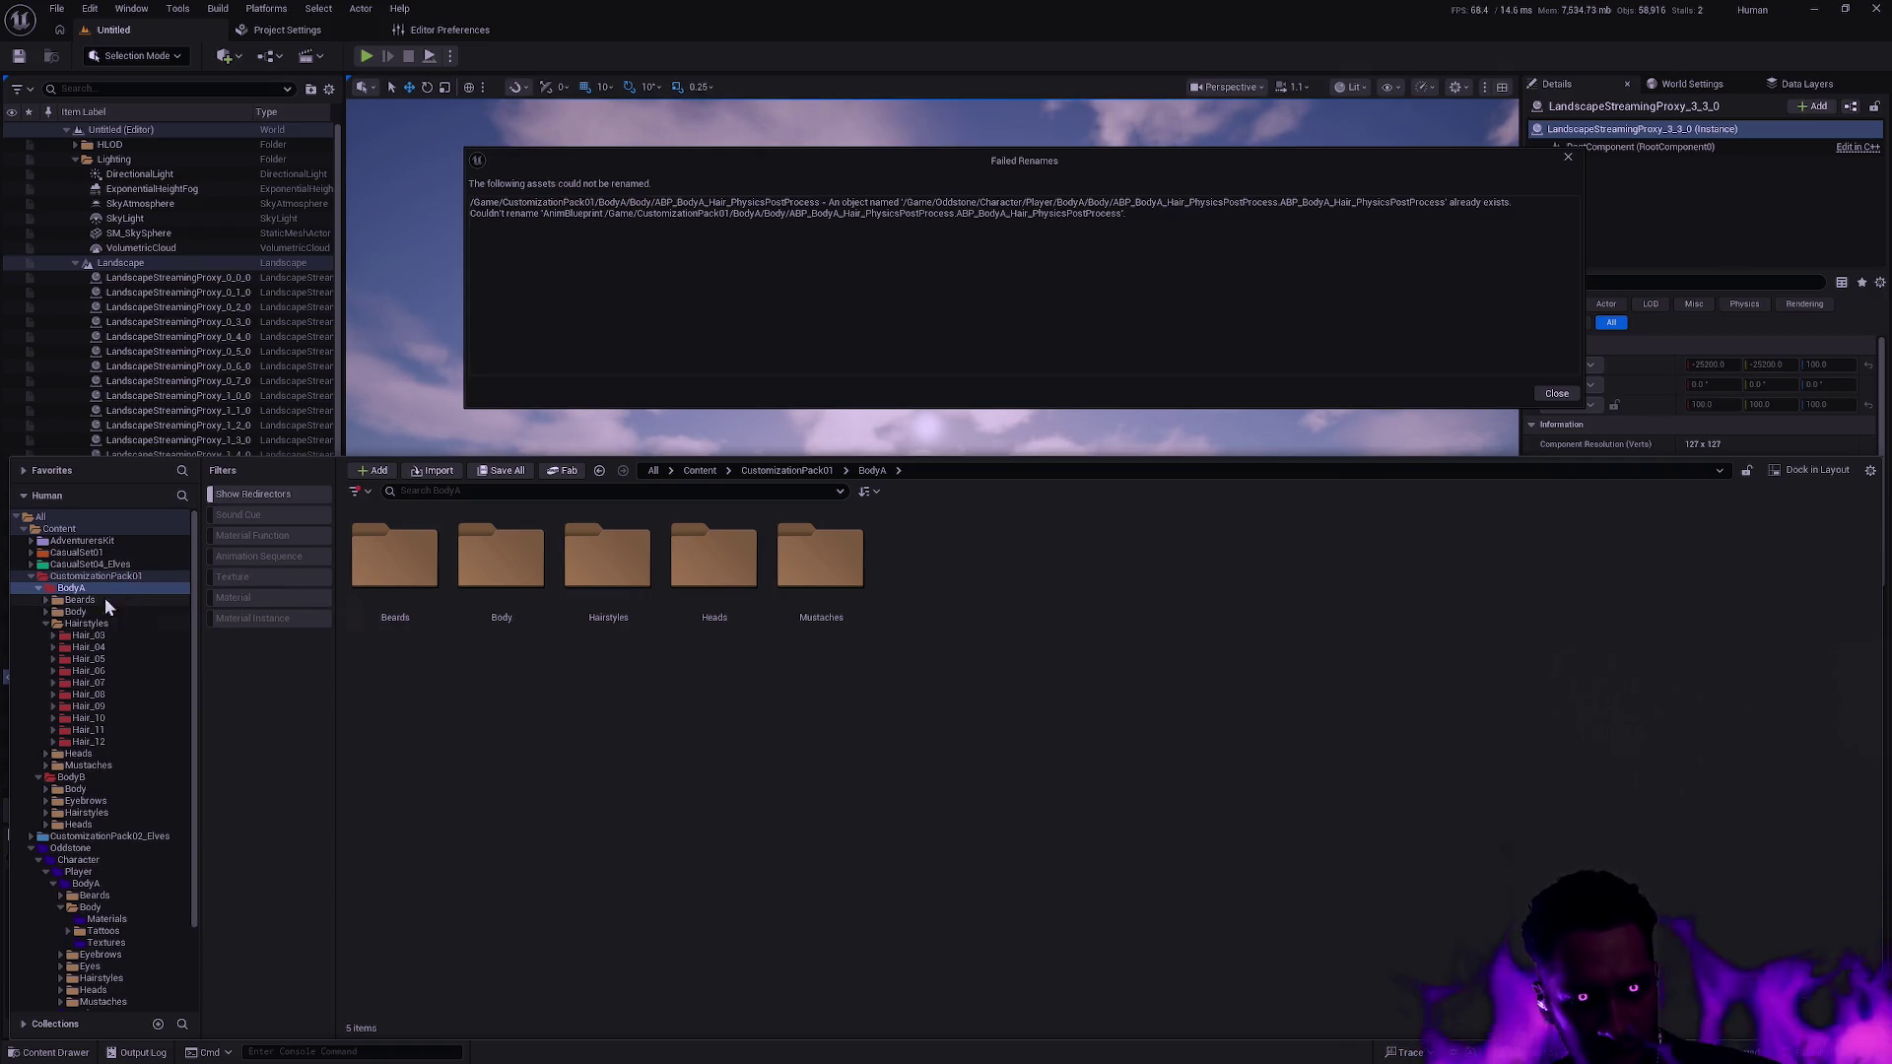
# Delete the CustomizationPack01 BodyA folder and its assets.
pyautogui.click(39, 589)
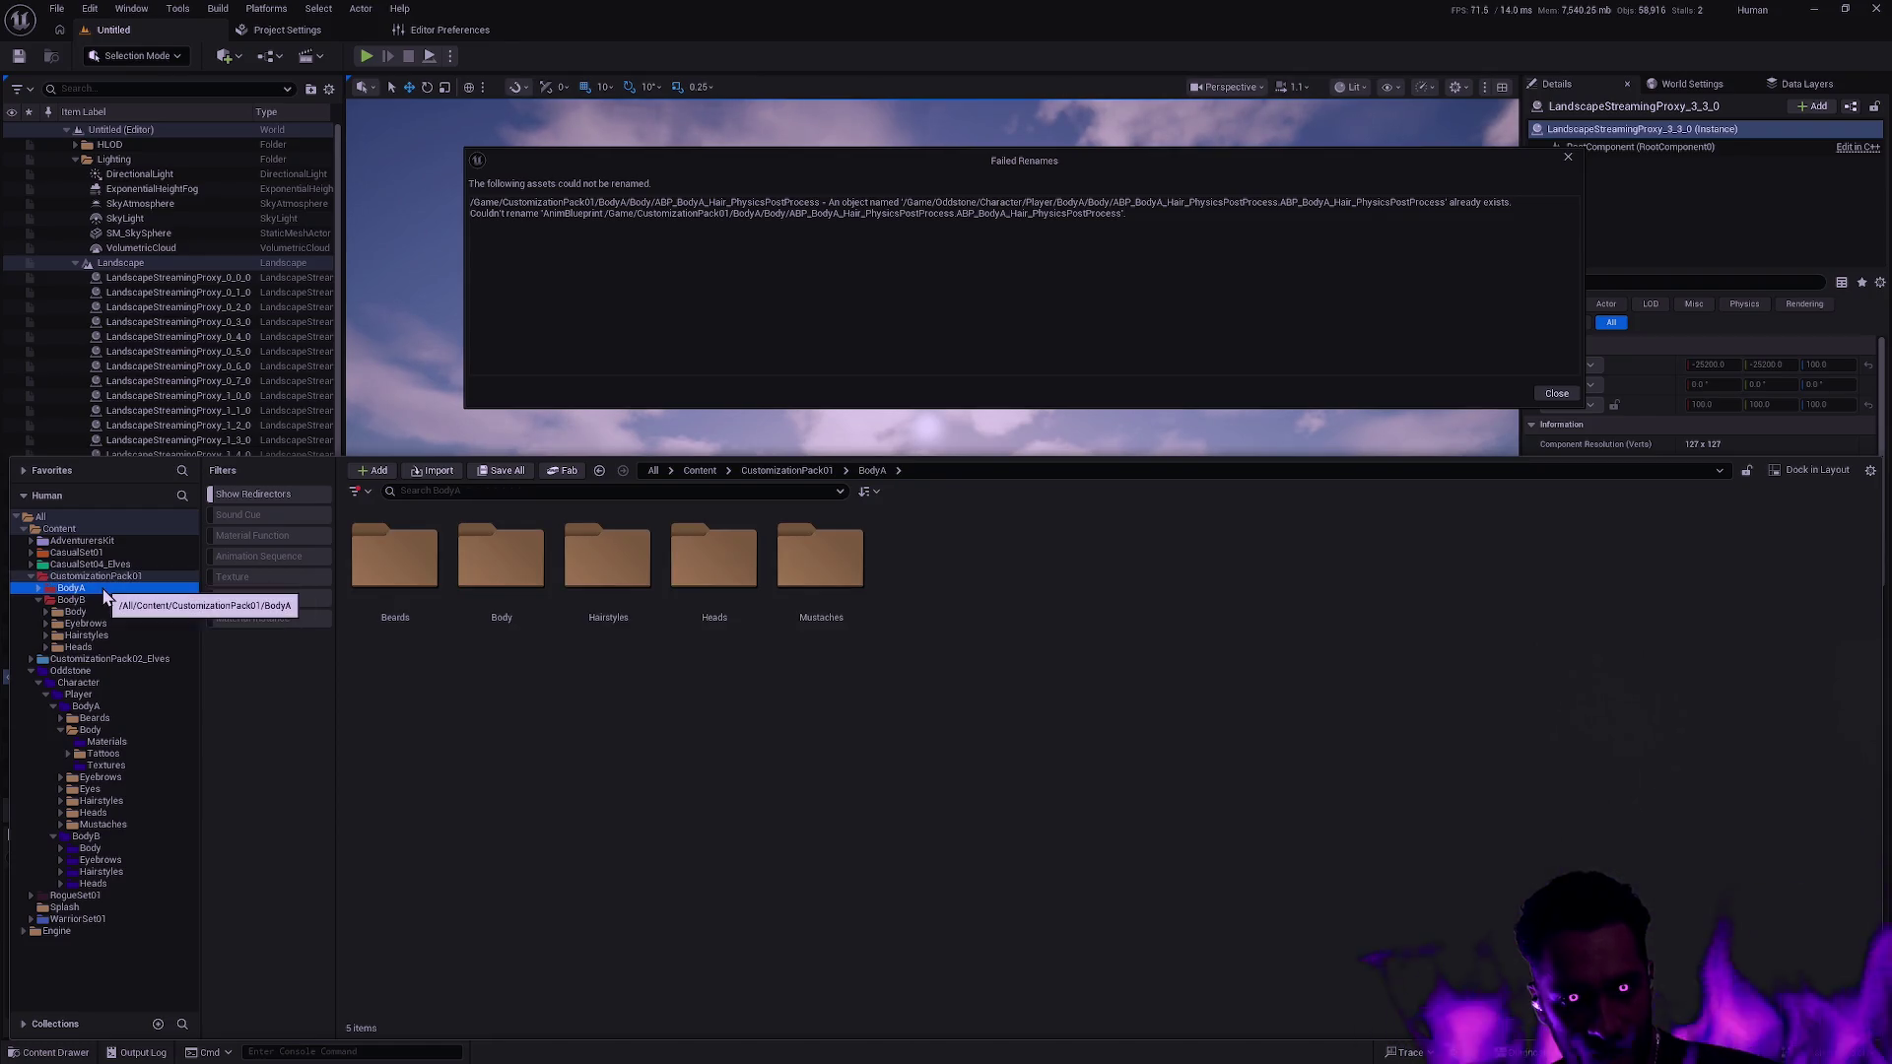
pyautogui.press('Delete')
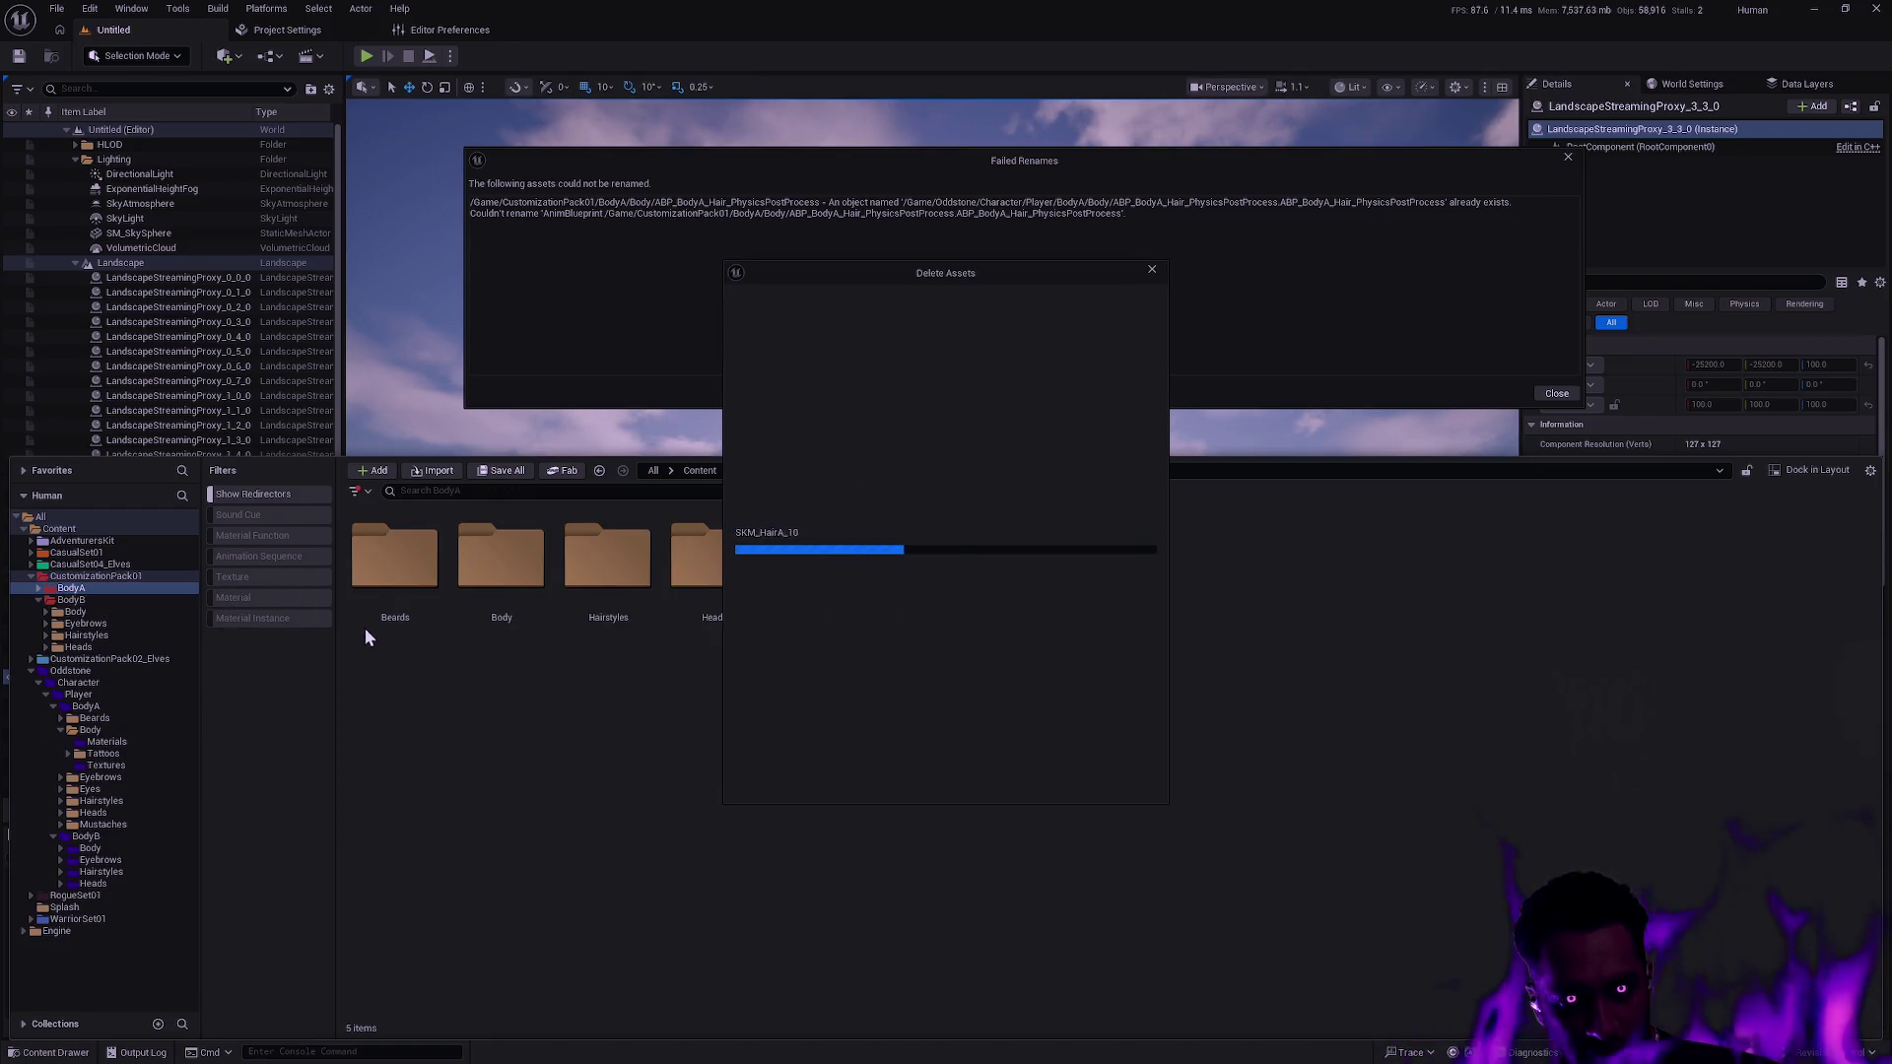
pyautogui.click(879, 780)
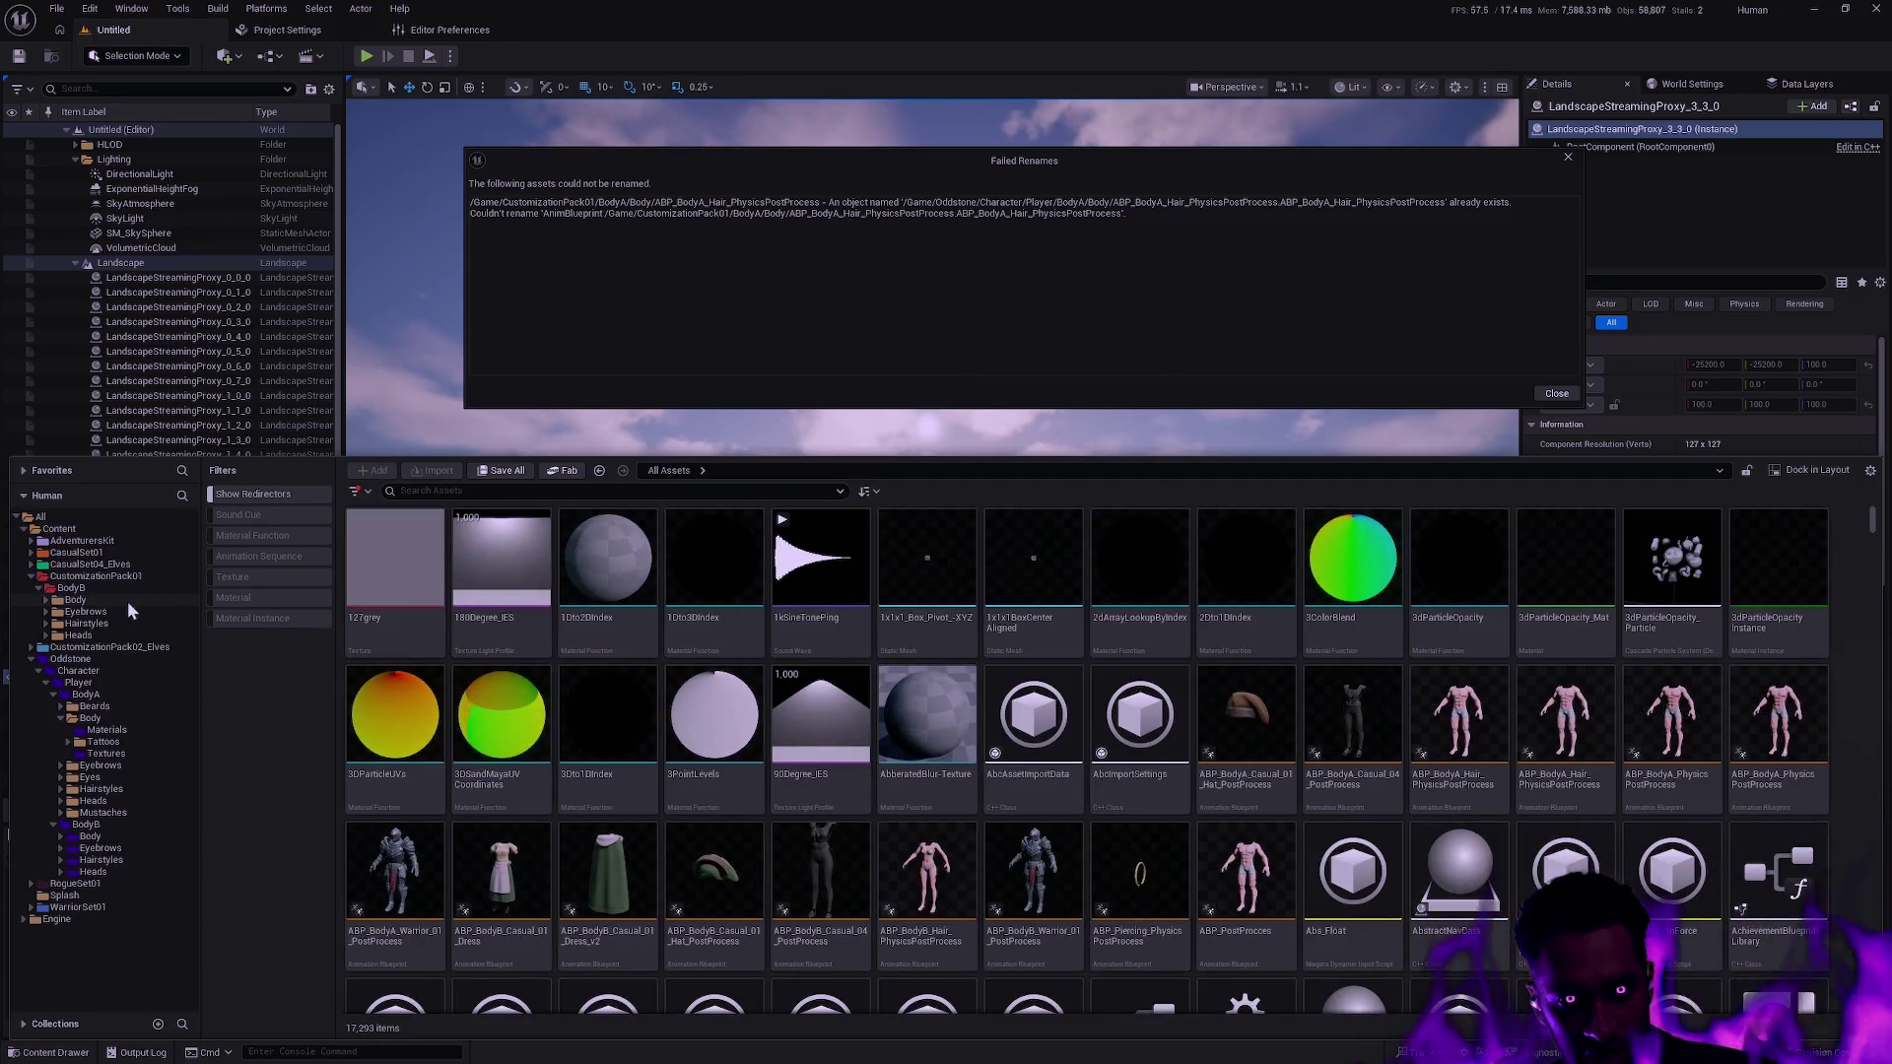
# Move BodyB's Body, Eyebrows, Hairstyles and Heads folders onto Oddstone/Character/Player/BodyB, loading 54 assets.
pyautogui.click(108, 603)
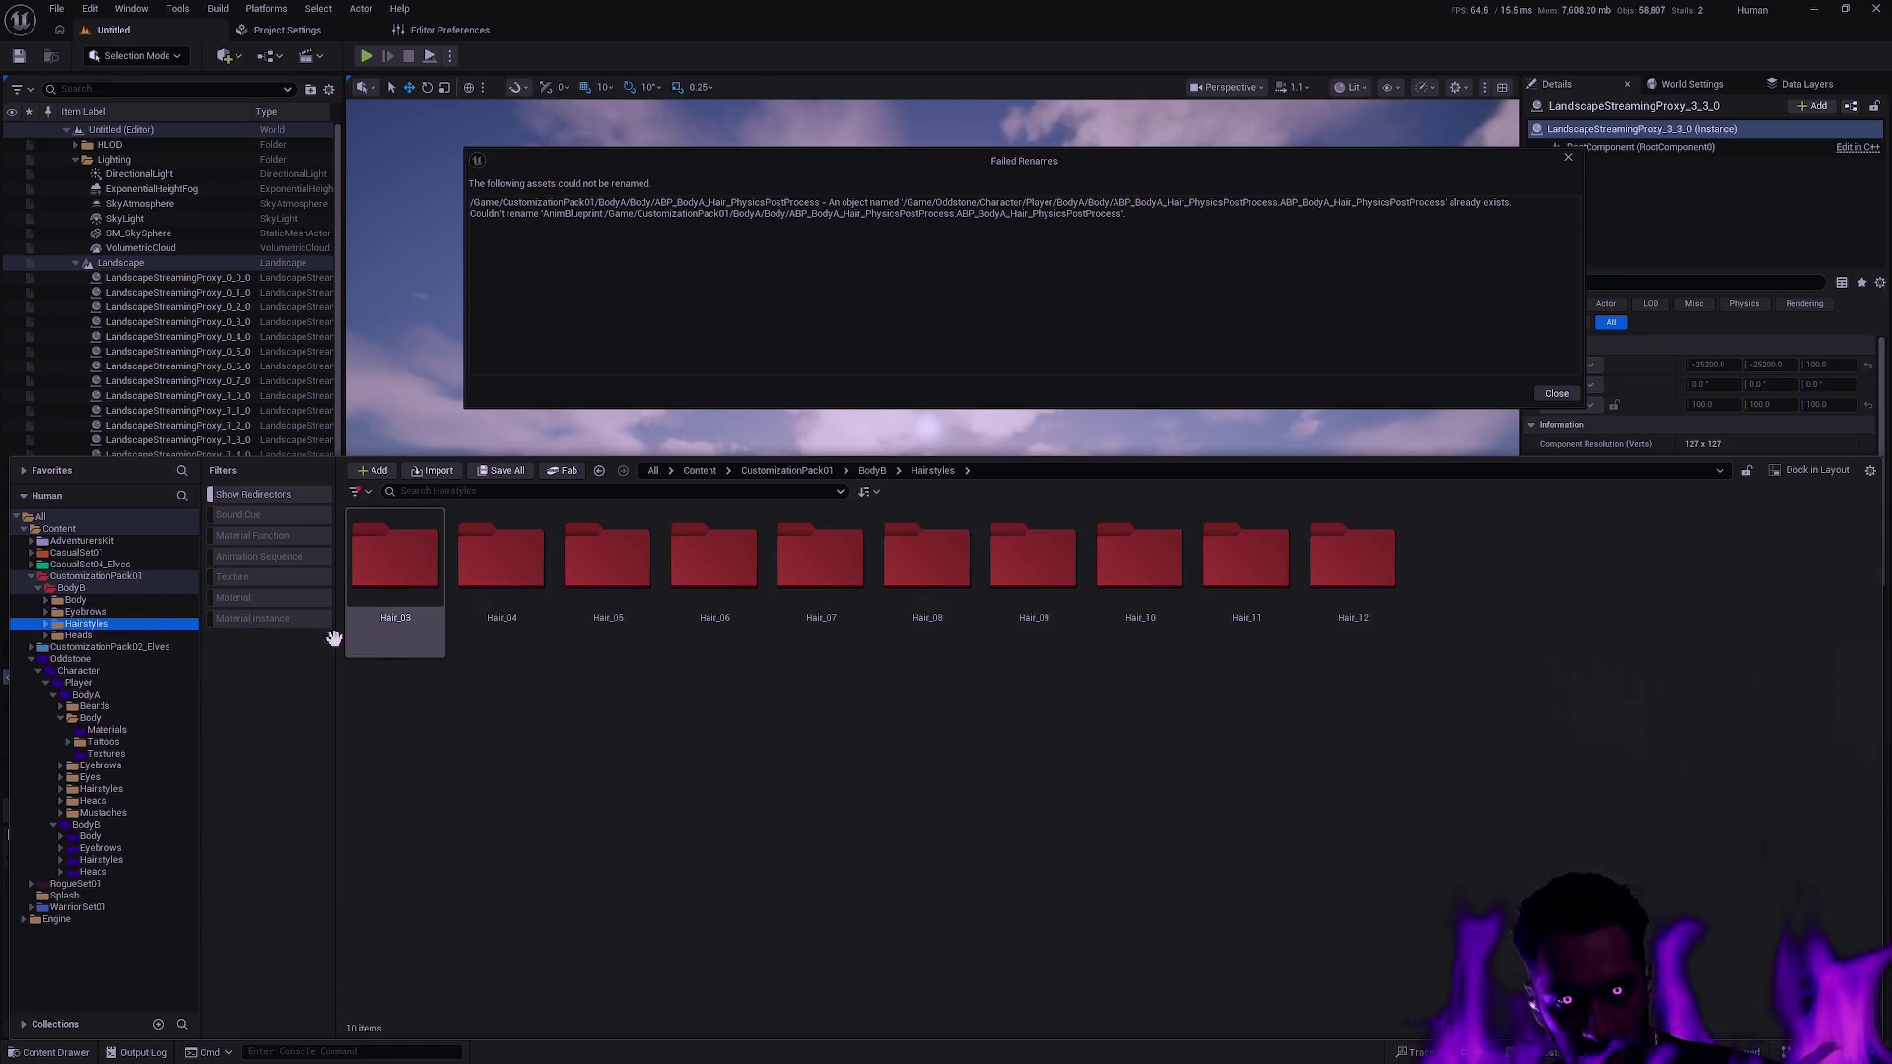
pyautogui.click(49, 601)
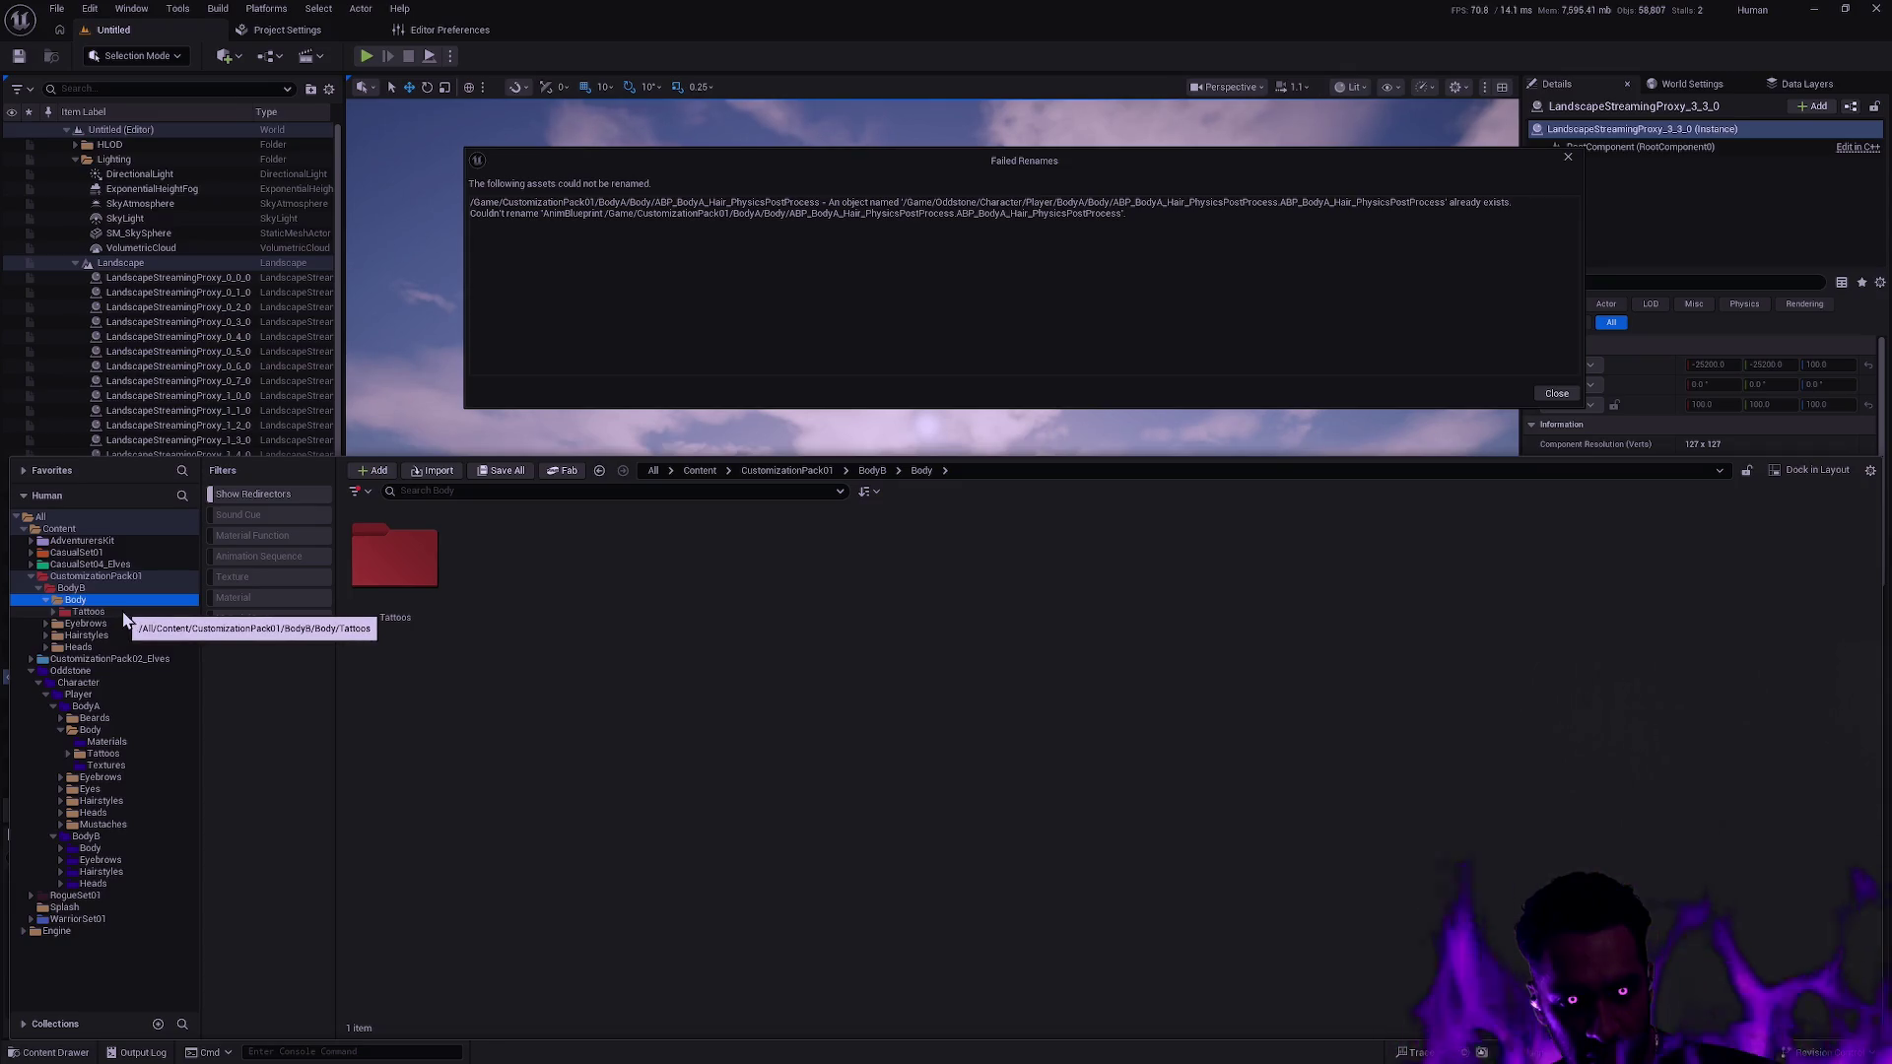
pyautogui.click(45, 647)
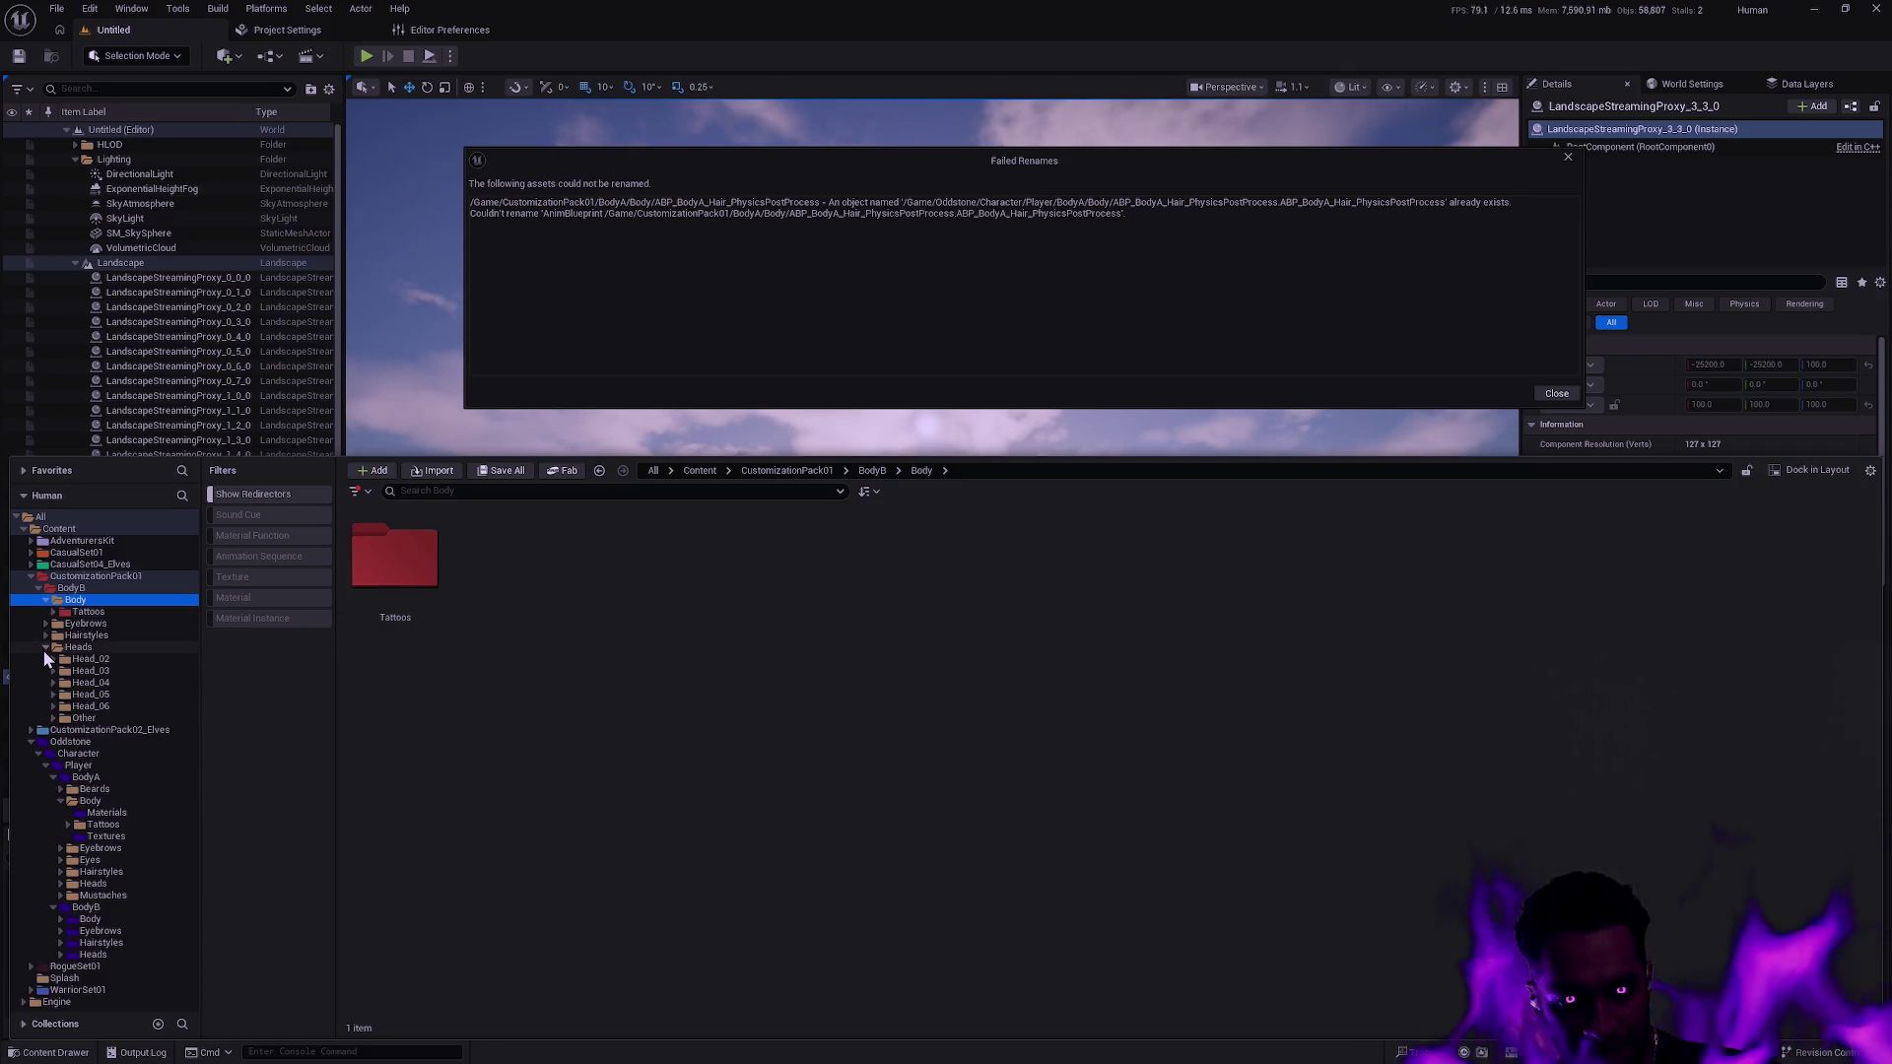
pyautogui.click(45, 600)
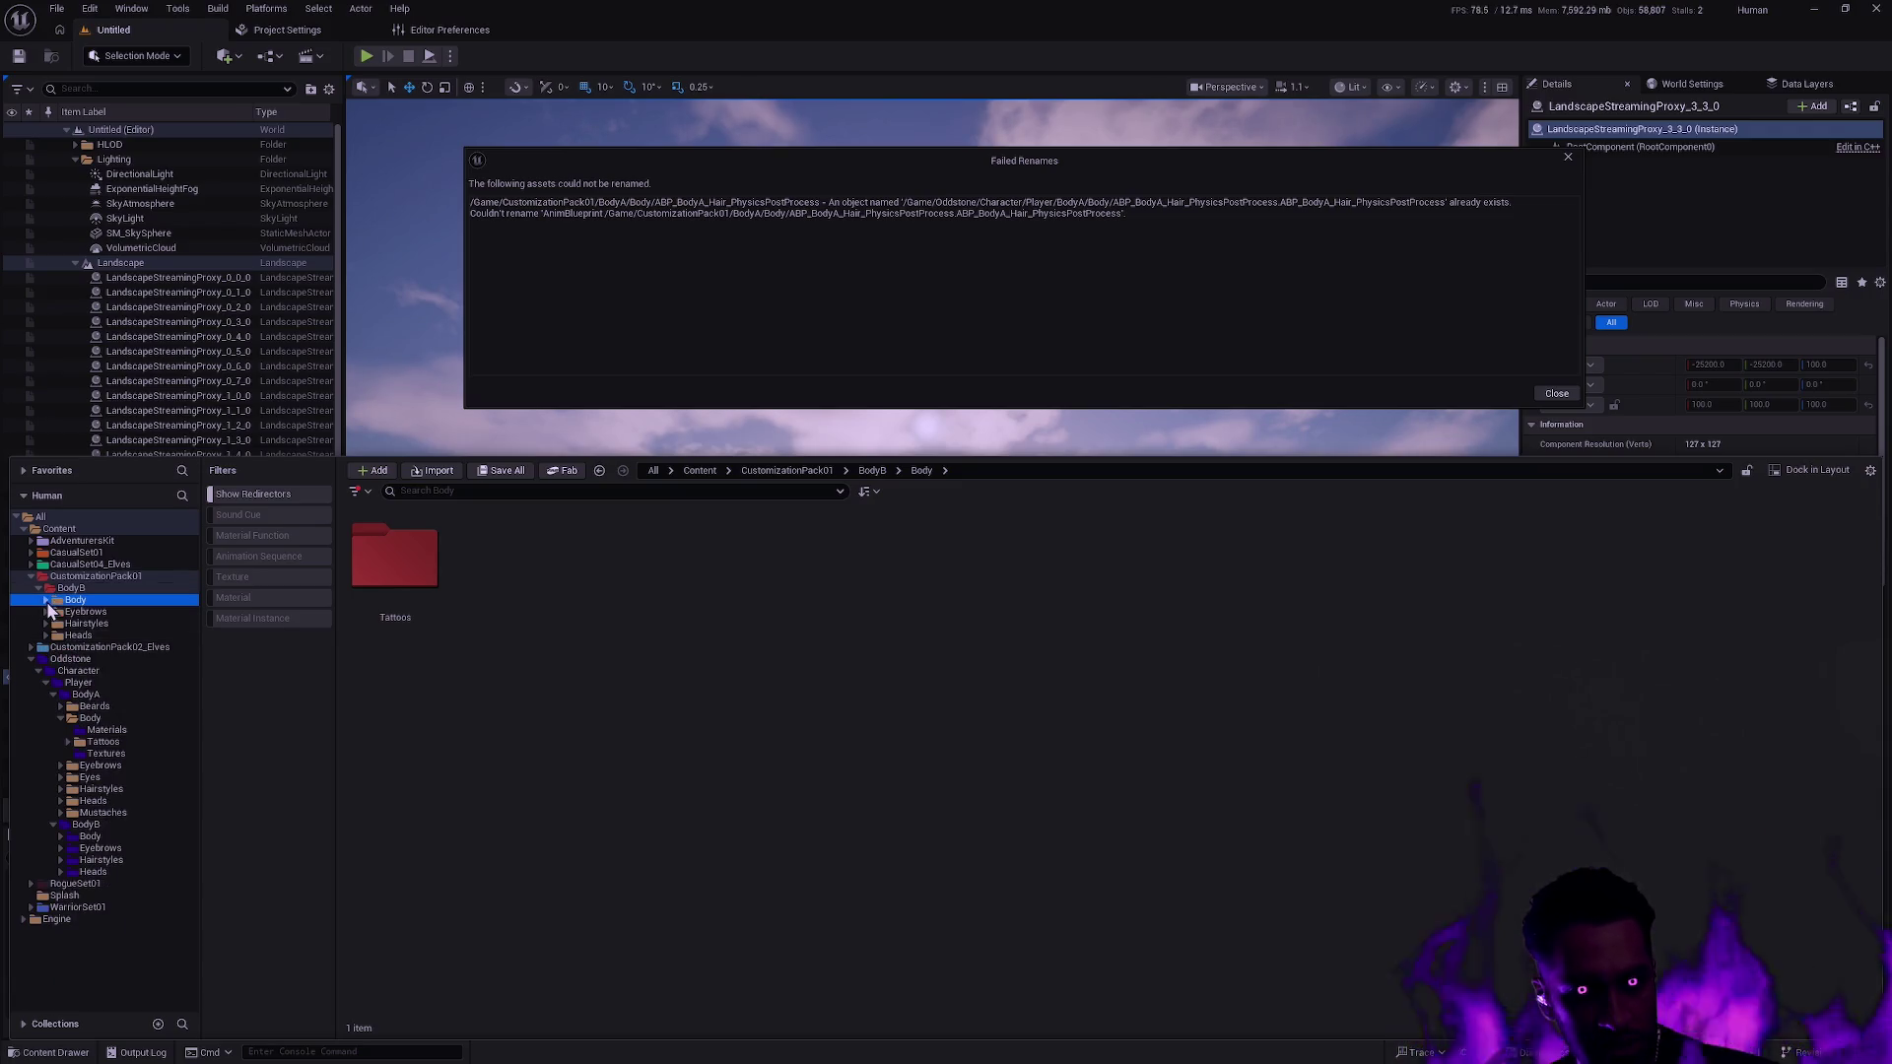
pyautogui.keyDown('shift'); pyautogui.click(96, 635); pyautogui.keyUp('shift')
pyautogui.moveTo(86, 611)
pyautogui.mouseDown()
pyautogui.moveTo(215, 705)
pyautogui.moveTo(163, 799)
pyautogui.moveTo(104, 832)
pyautogui.mouseUp()
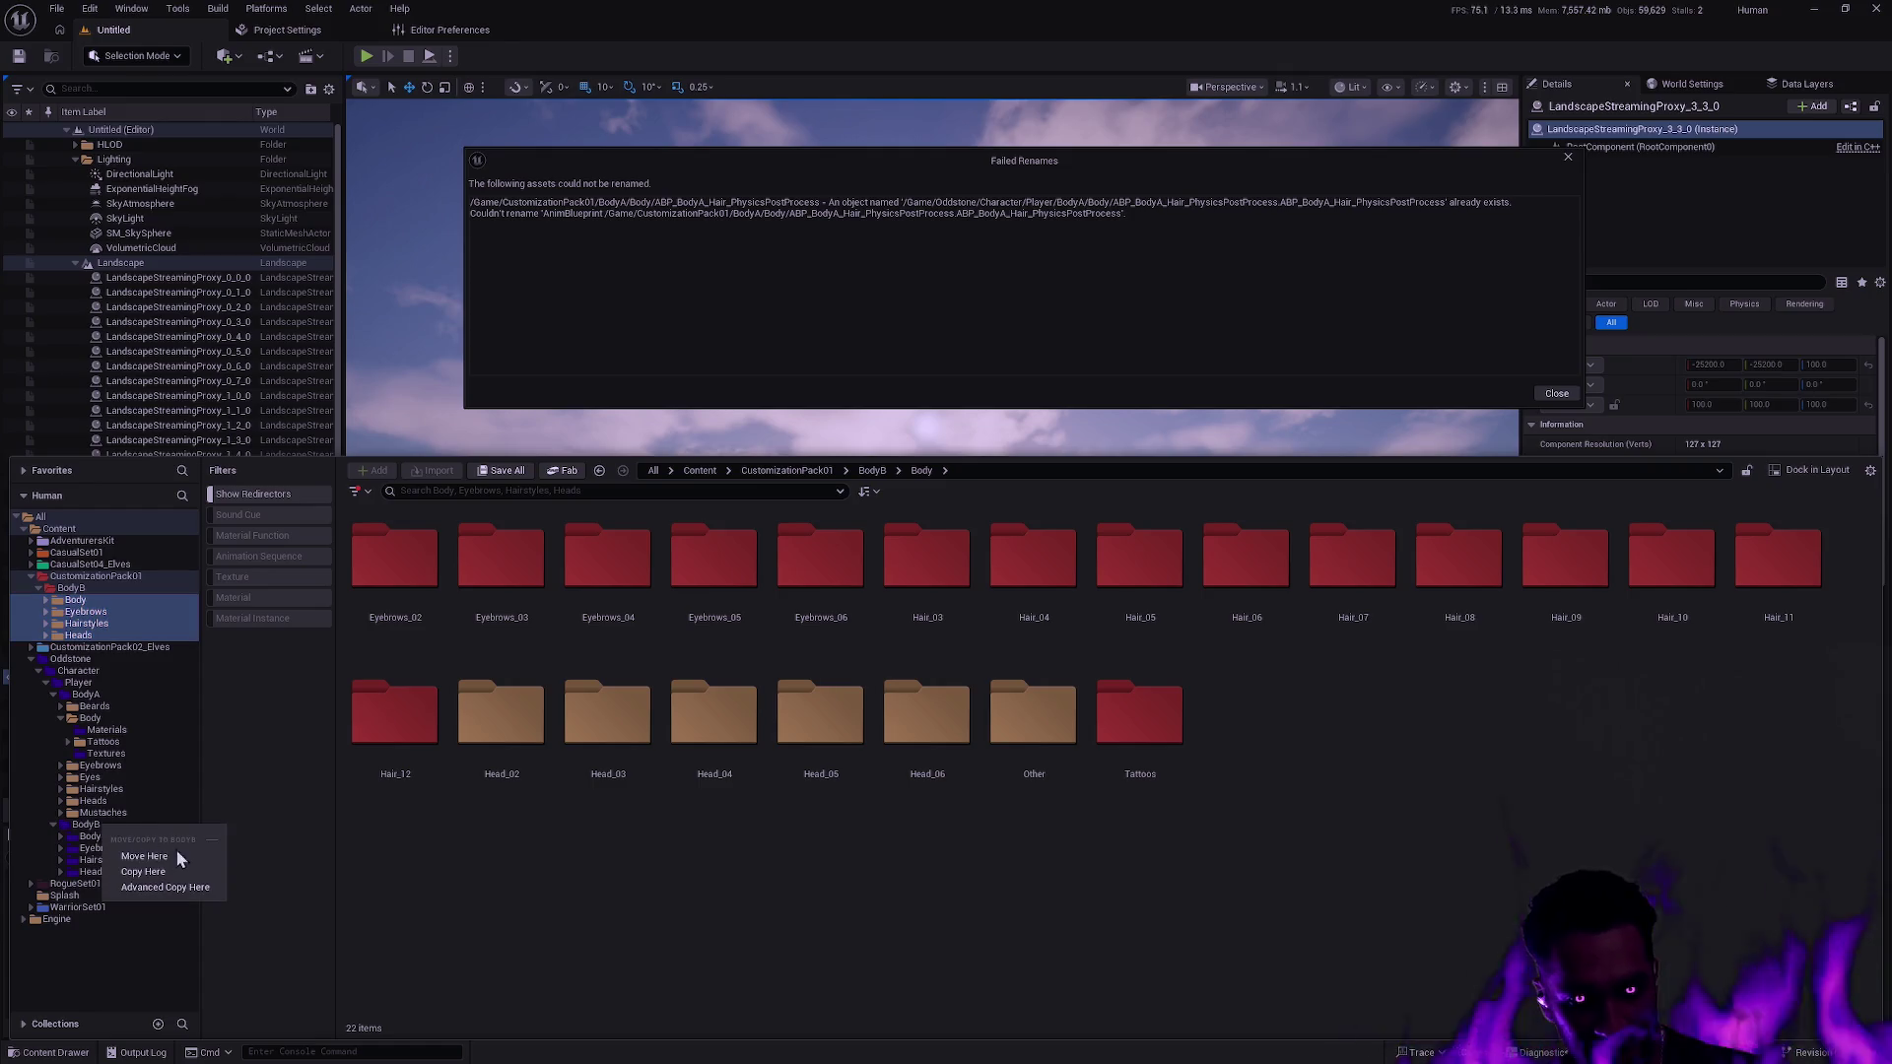
pyautogui.click(167, 857)
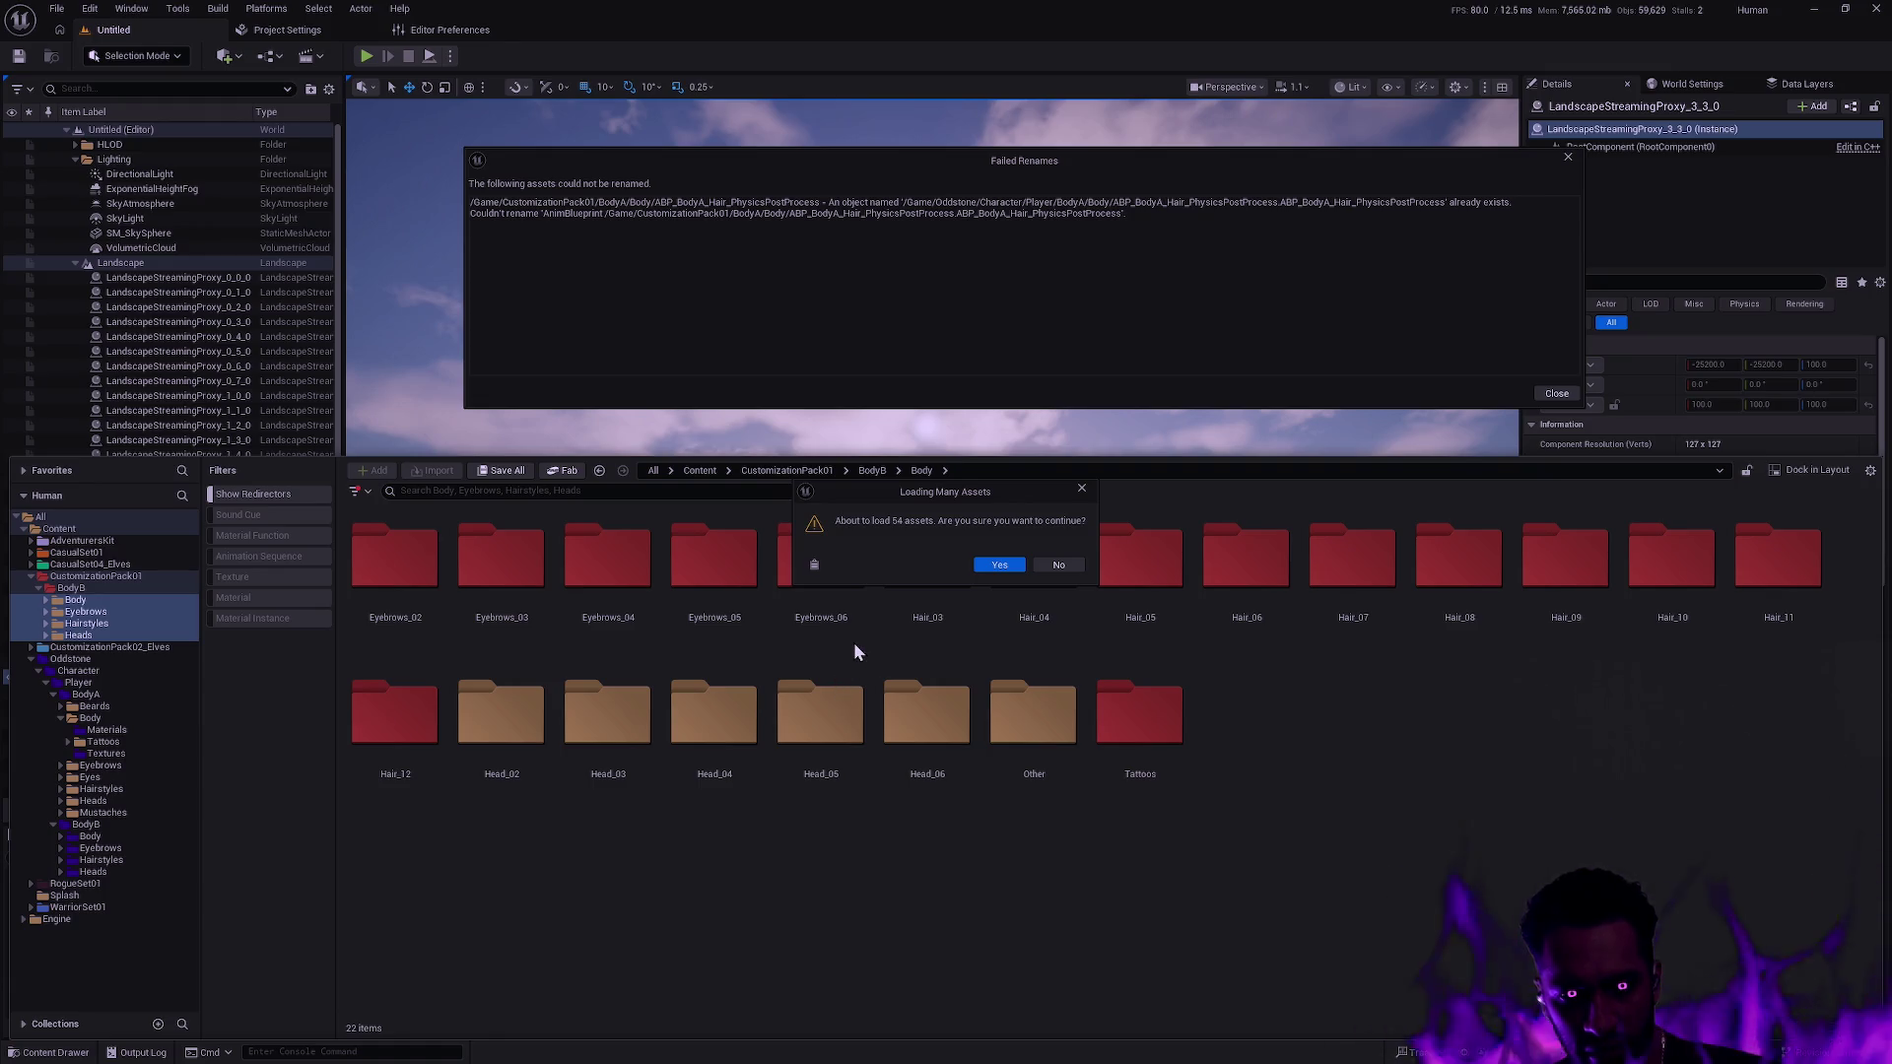
pyautogui.click(993, 570)
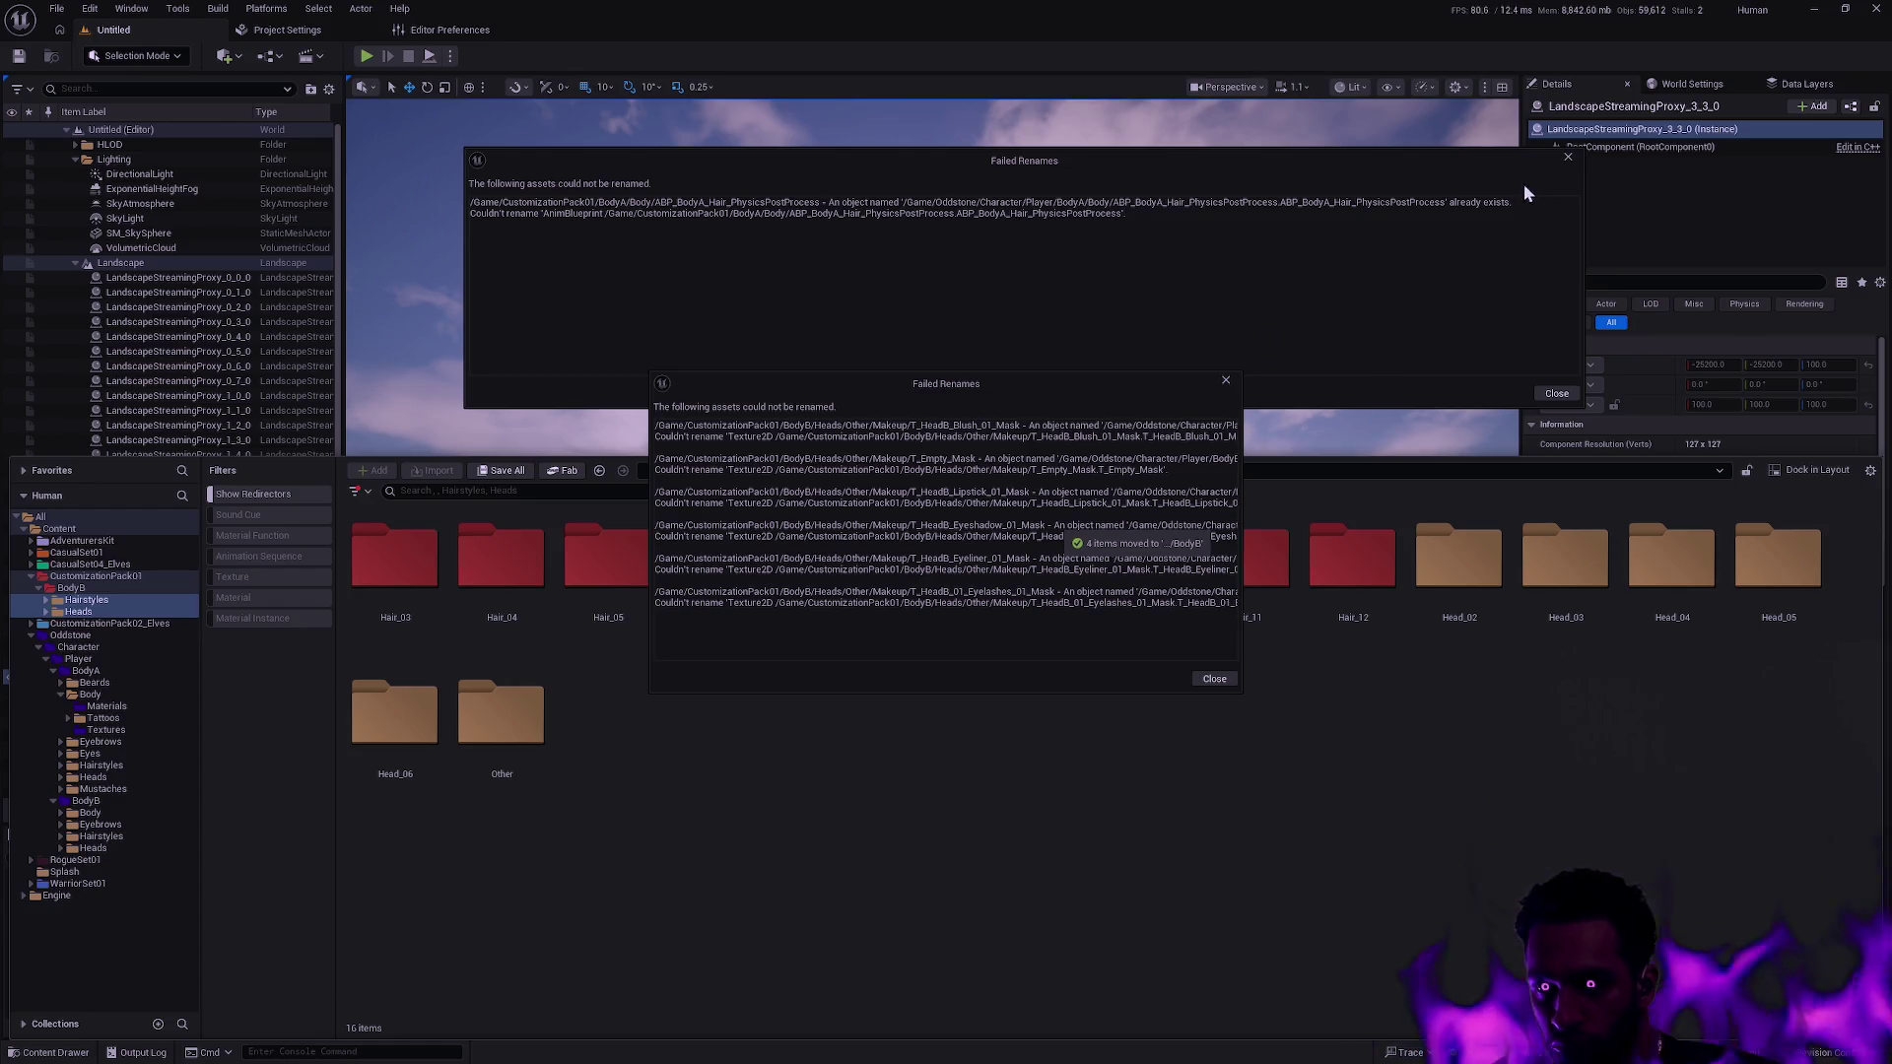
# Close the earlier Failed Renames report and widen the new one to show full asset paths.
pyautogui.click(1564, 156)
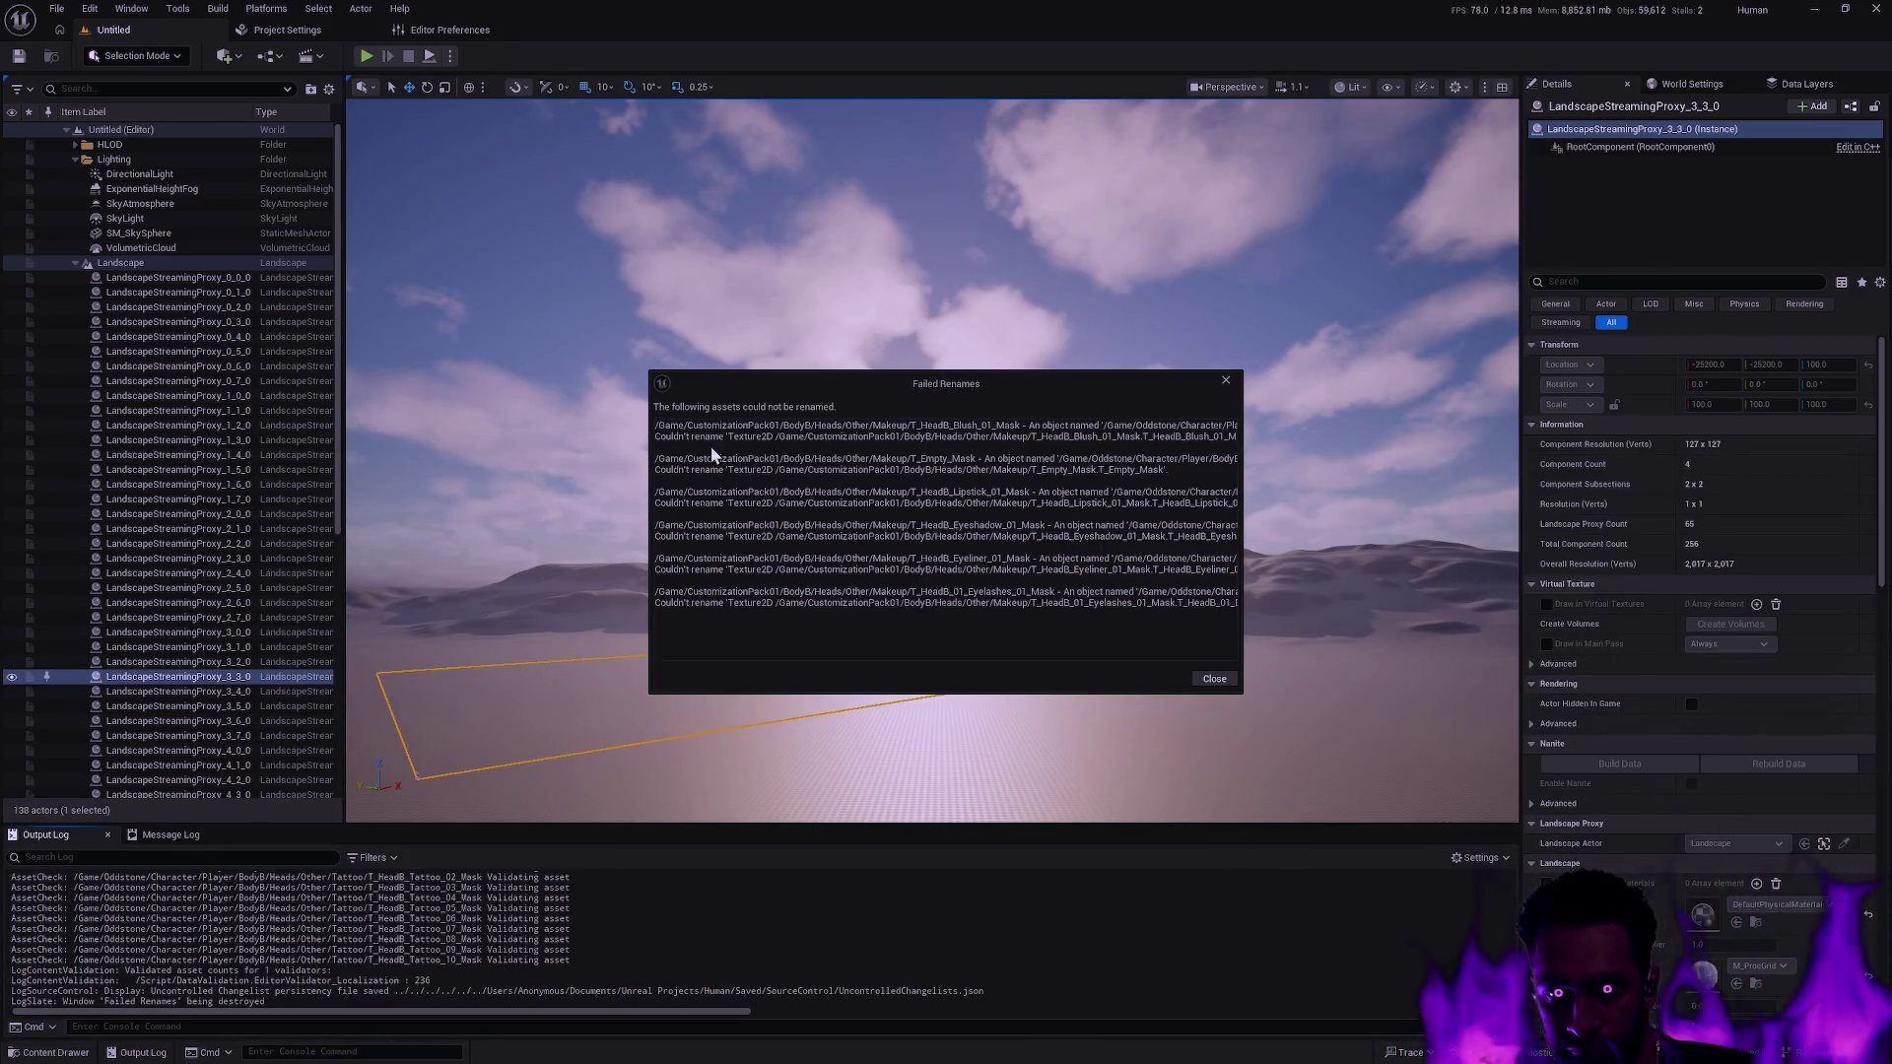
pyautogui.moveTo(1233, 651); pyautogui.dragTo(1653, 677)
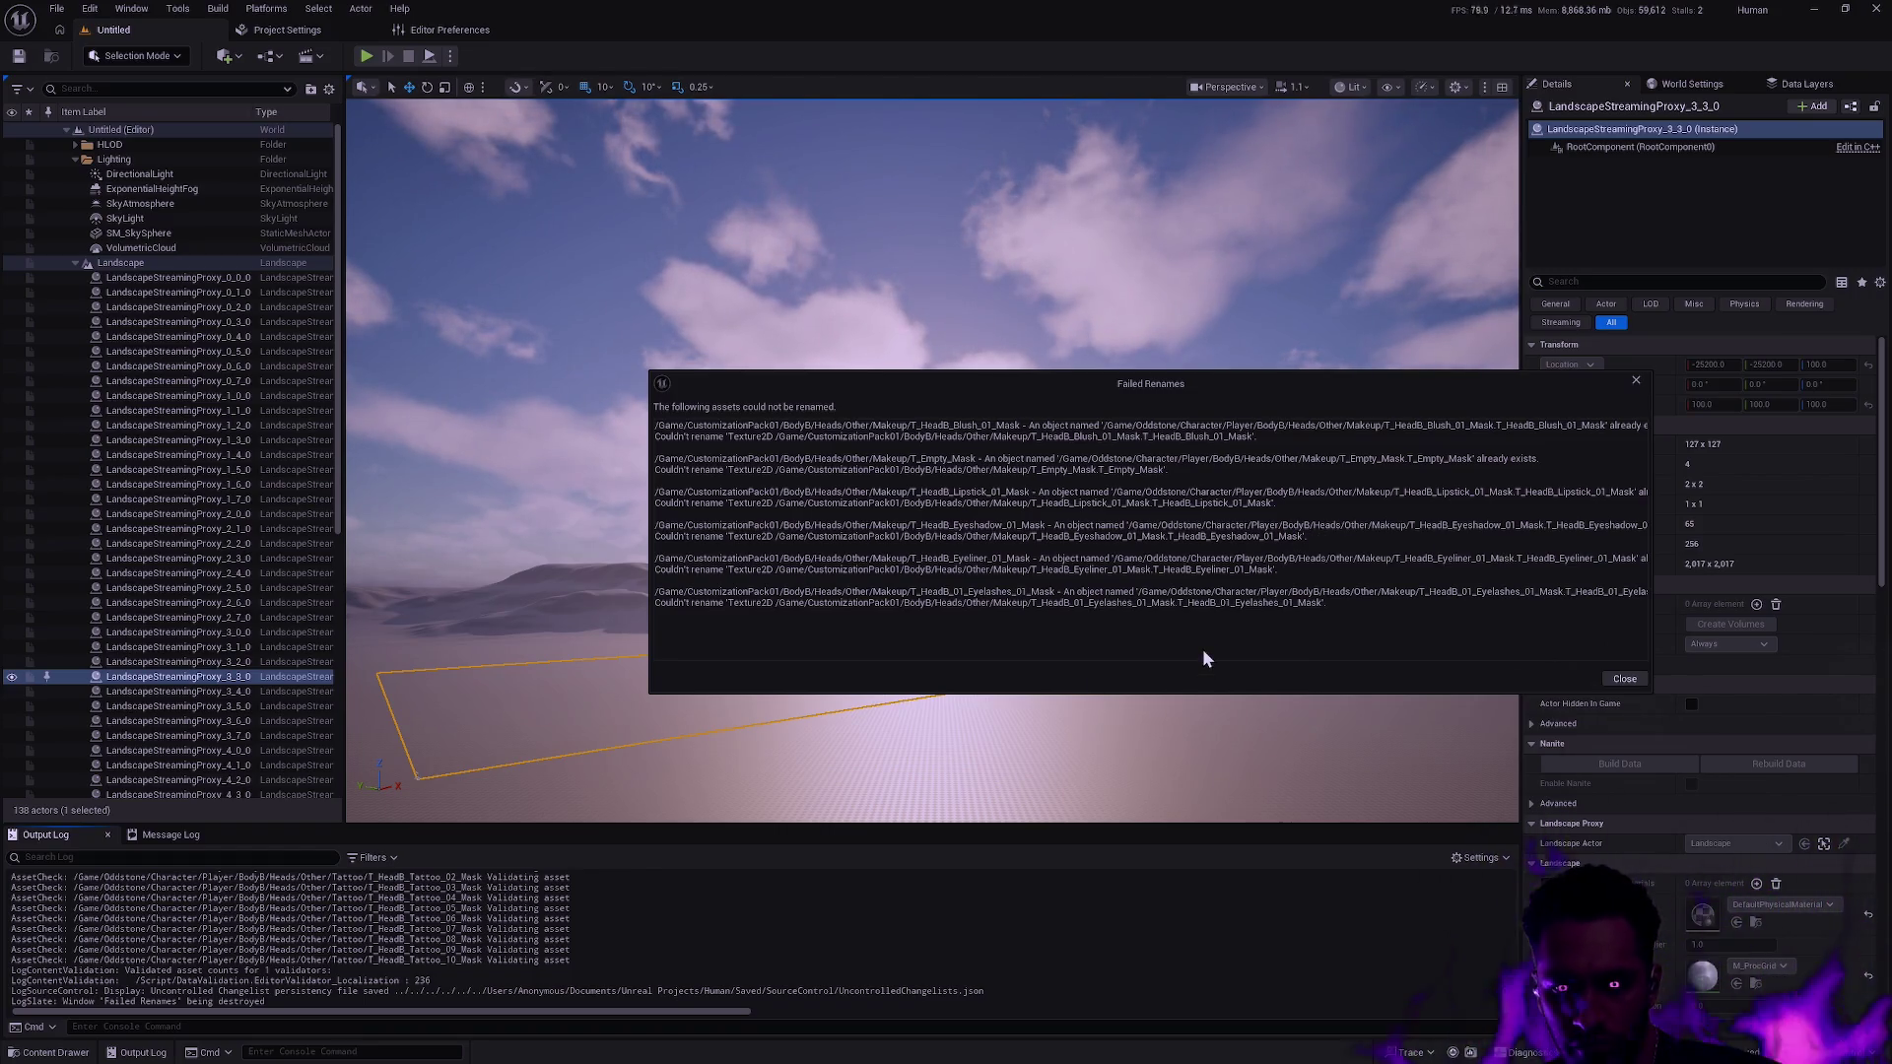
pyautogui.hotkey('ctrl', 'space')
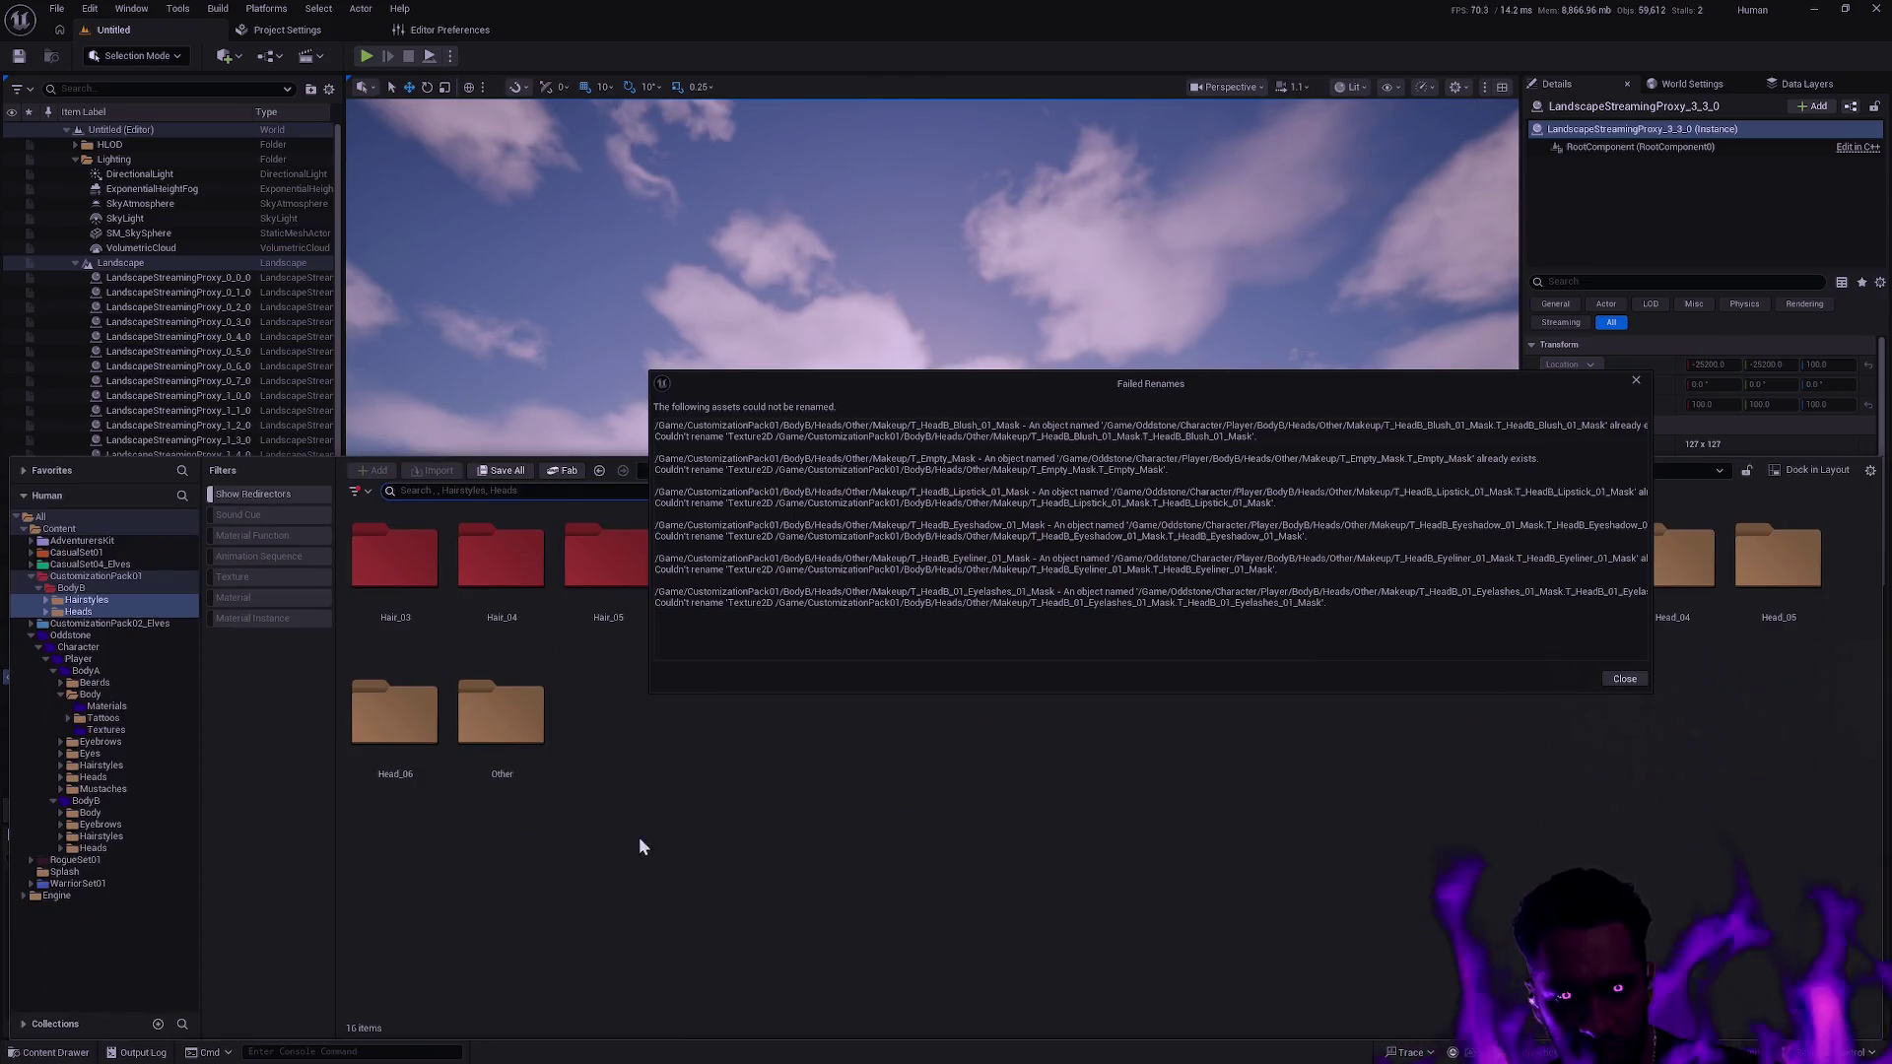
# Open BodyB's Heads/Other/Makeup folder, close the Failed Renames report, and select T_Empty_Mask.
pyautogui.click(96, 611)
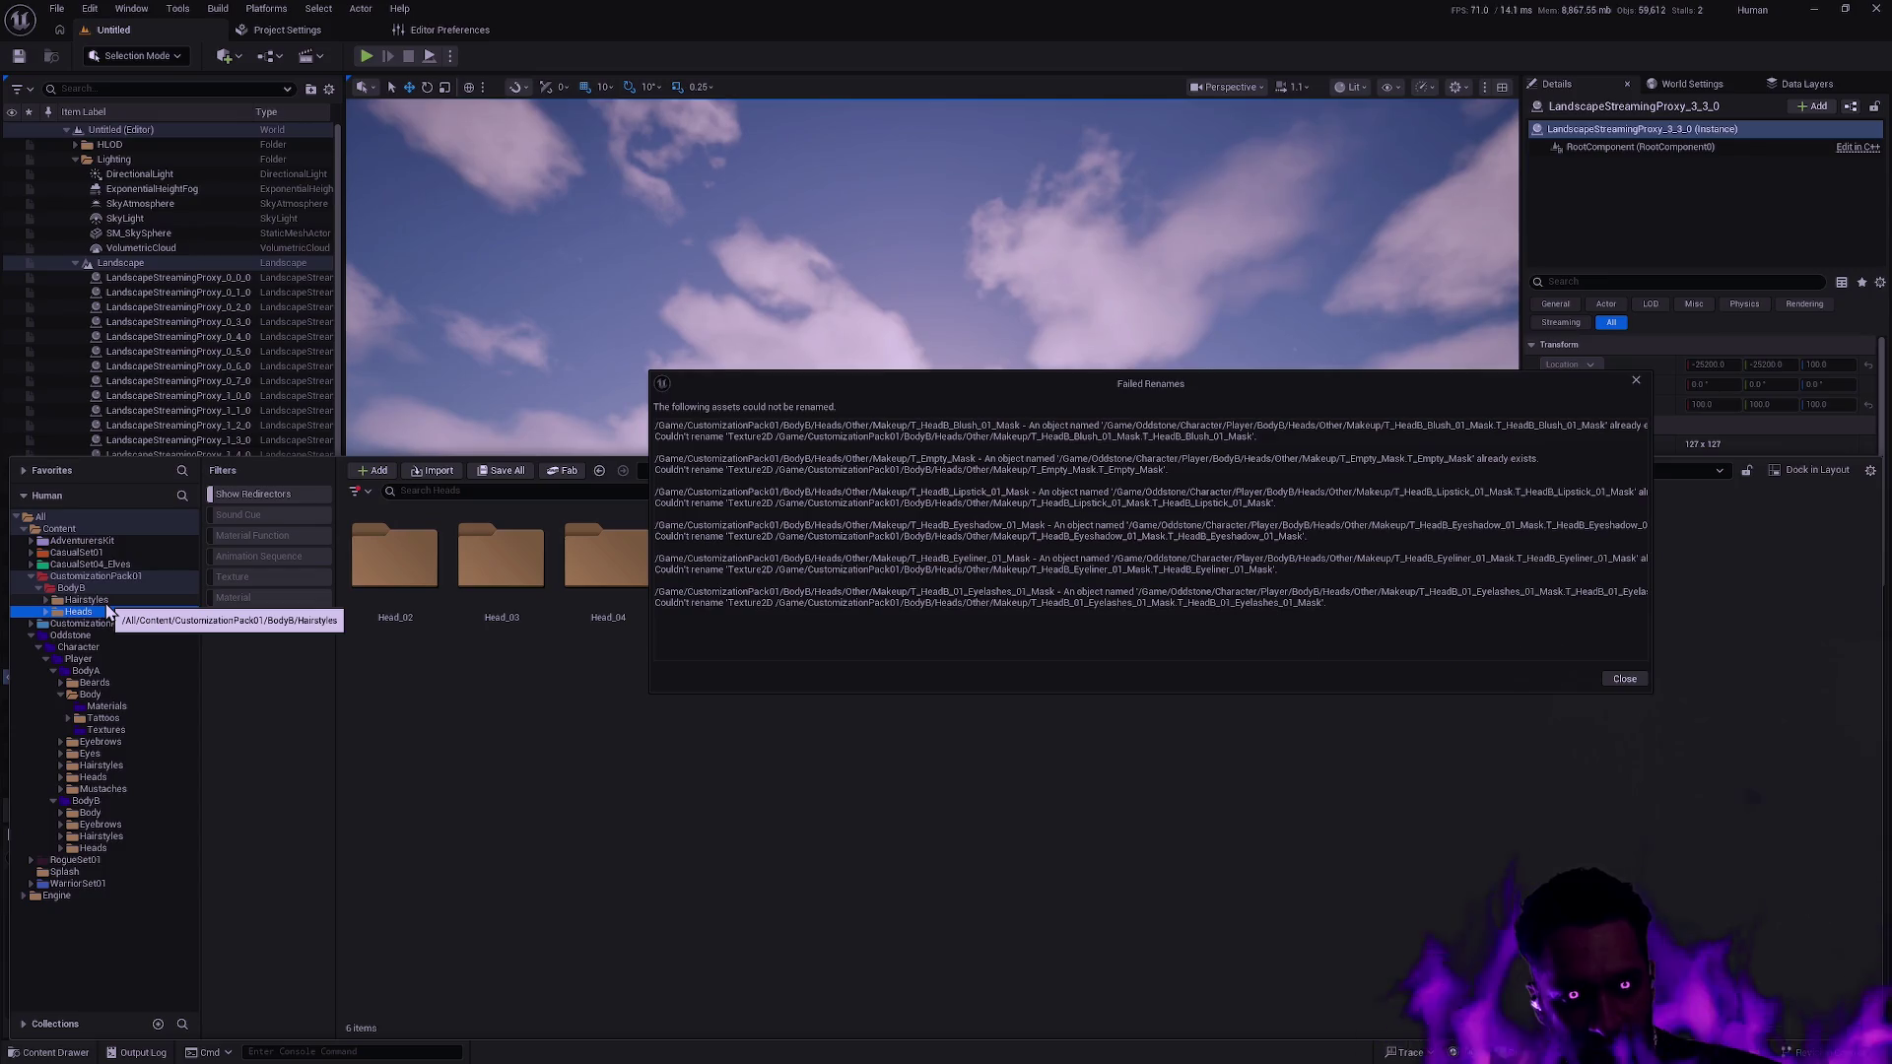
pyautogui.moveTo(989, 390)
pyautogui.mouseDown()
pyautogui.moveTo(1007, 437)
pyautogui.moveTo(1002, 669)
pyautogui.mouseUp()
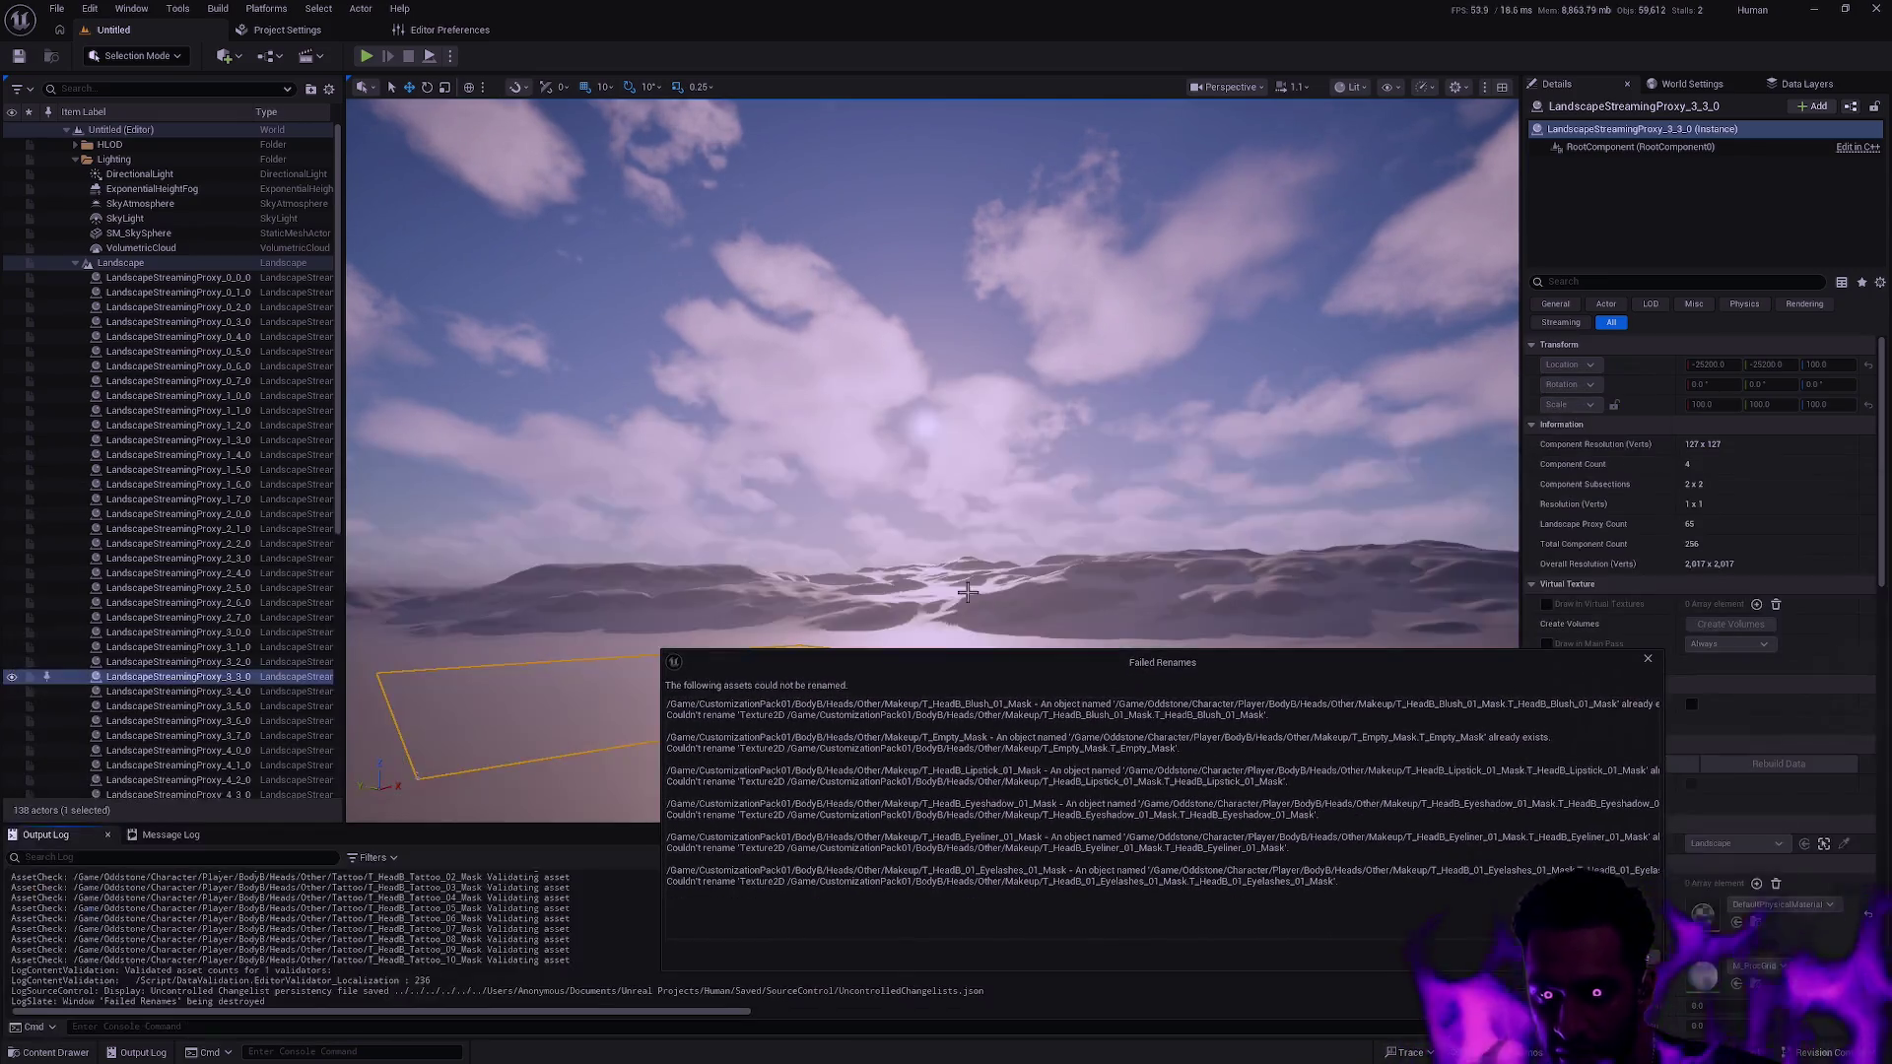
pyautogui.hotkey('ctrl', 'space')
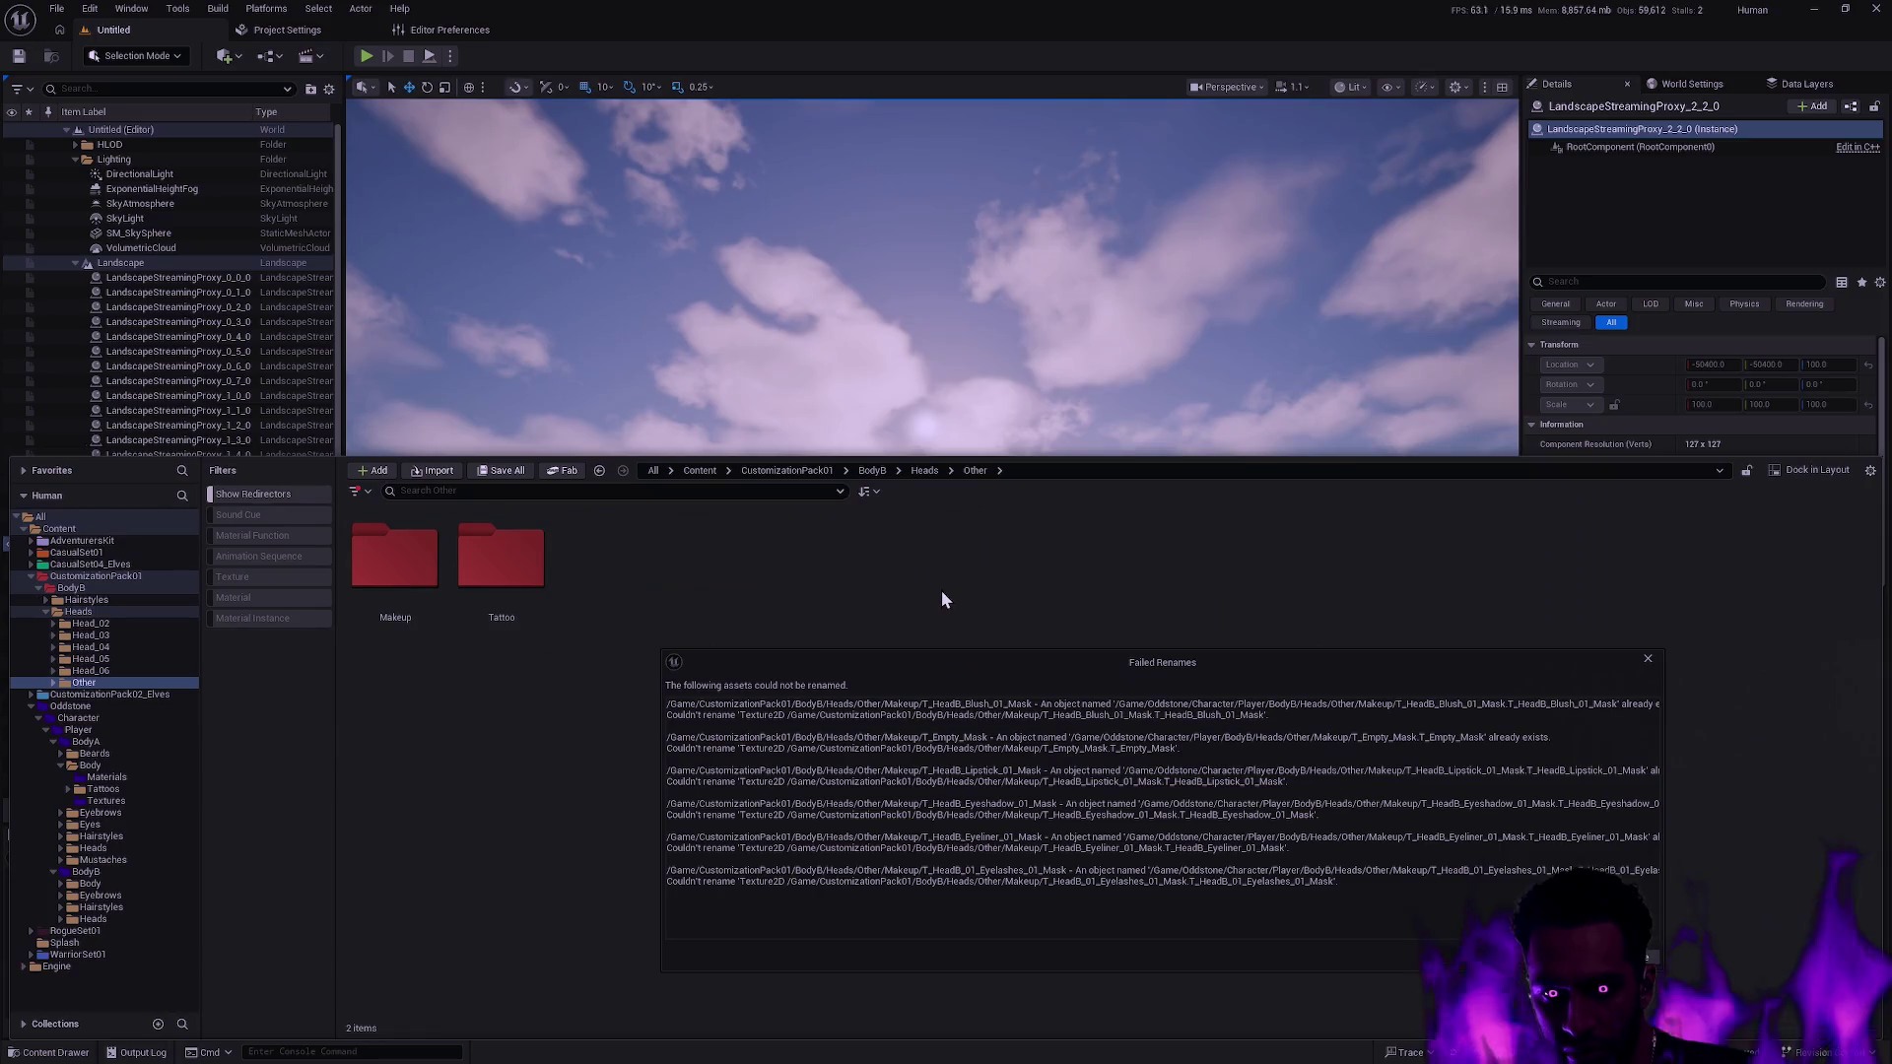
pyautogui.doubleClick(386, 581)
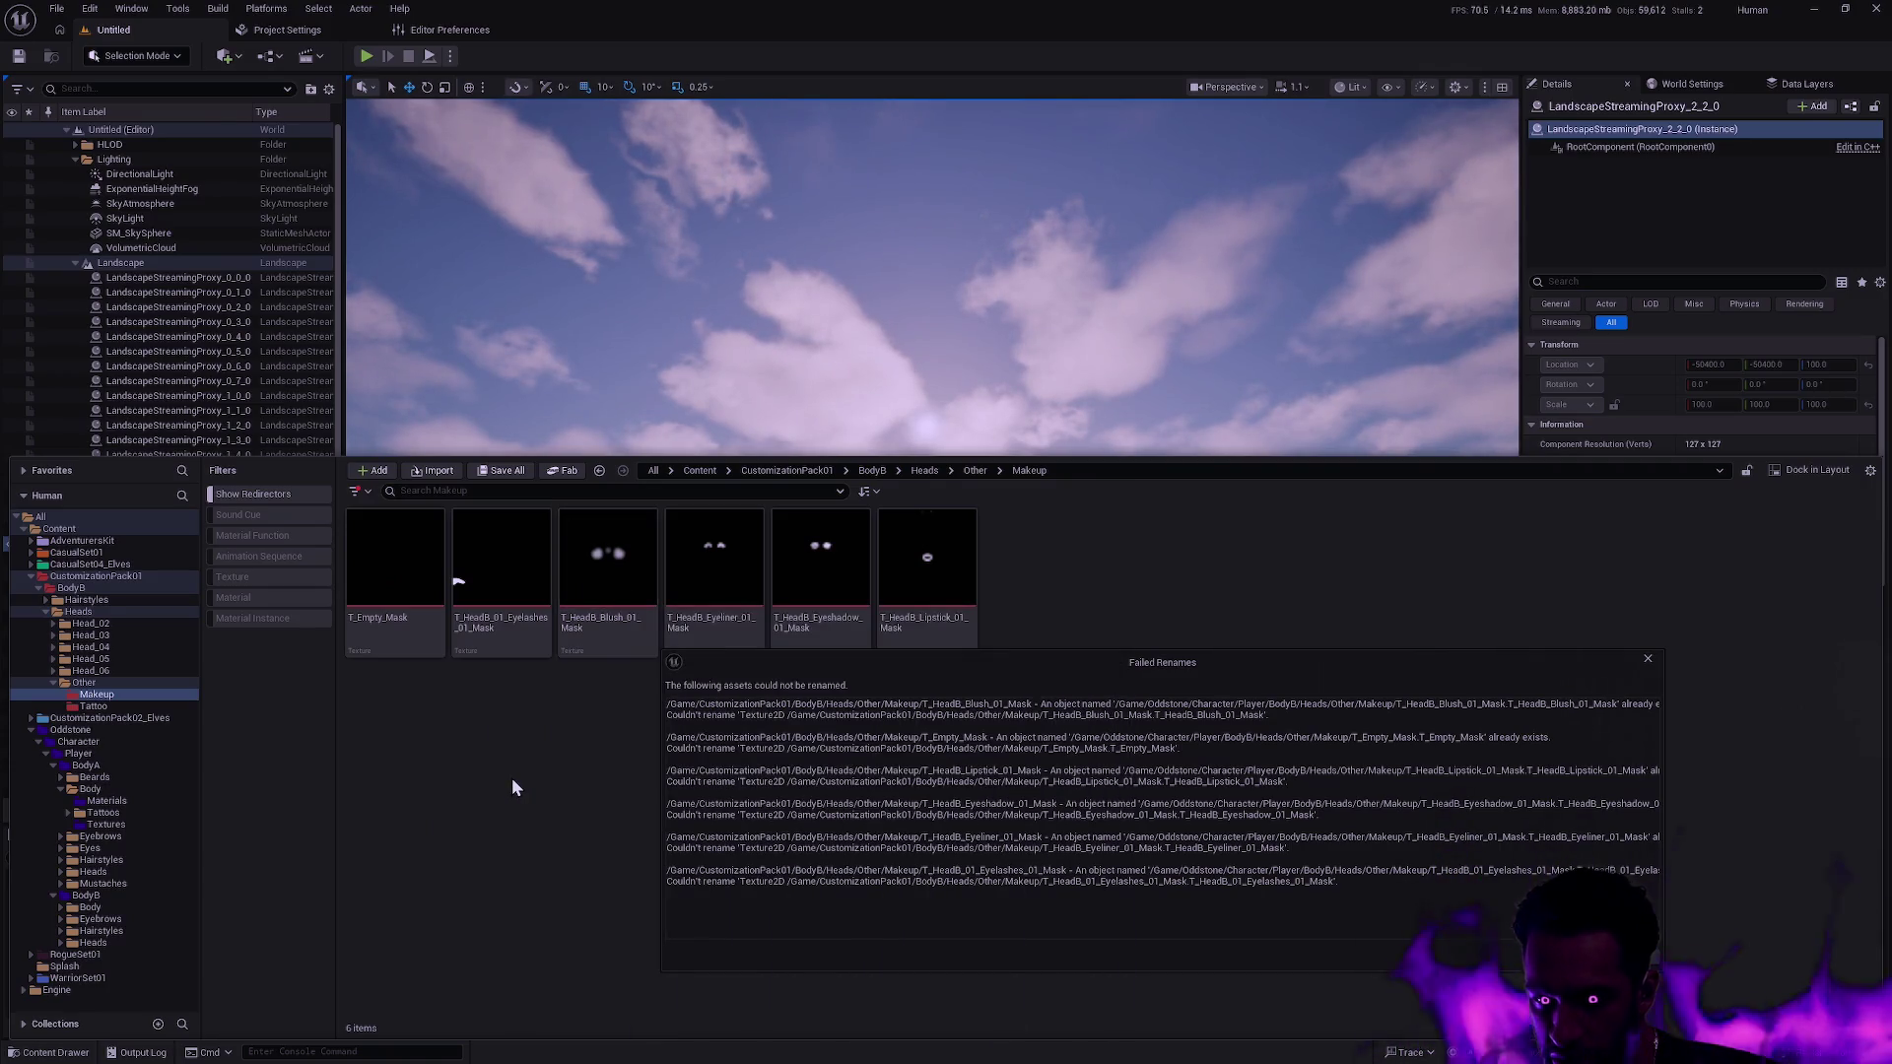
pyautogui.moveTo(938, 672); pyautogui.dragTo(883, 695)
pyautogui.click(1592, 680)
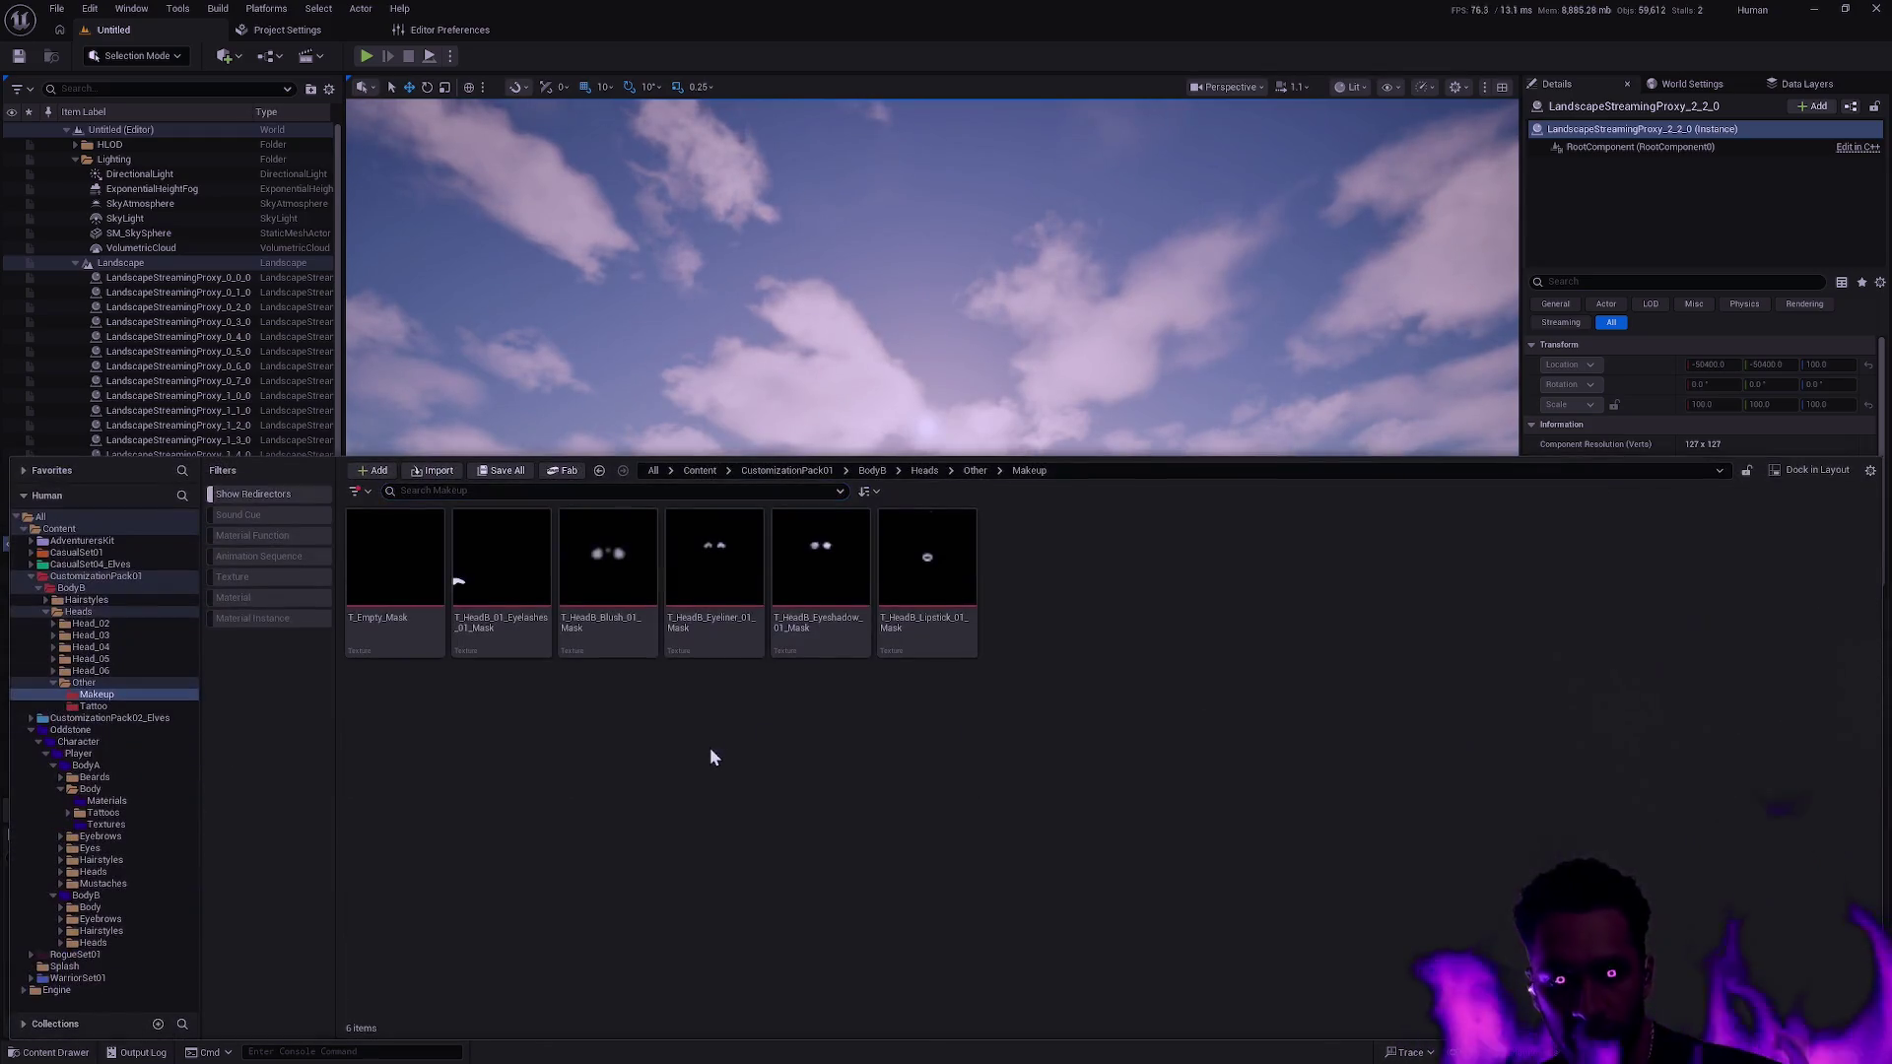
pyautogui.moveTo(575, 650)
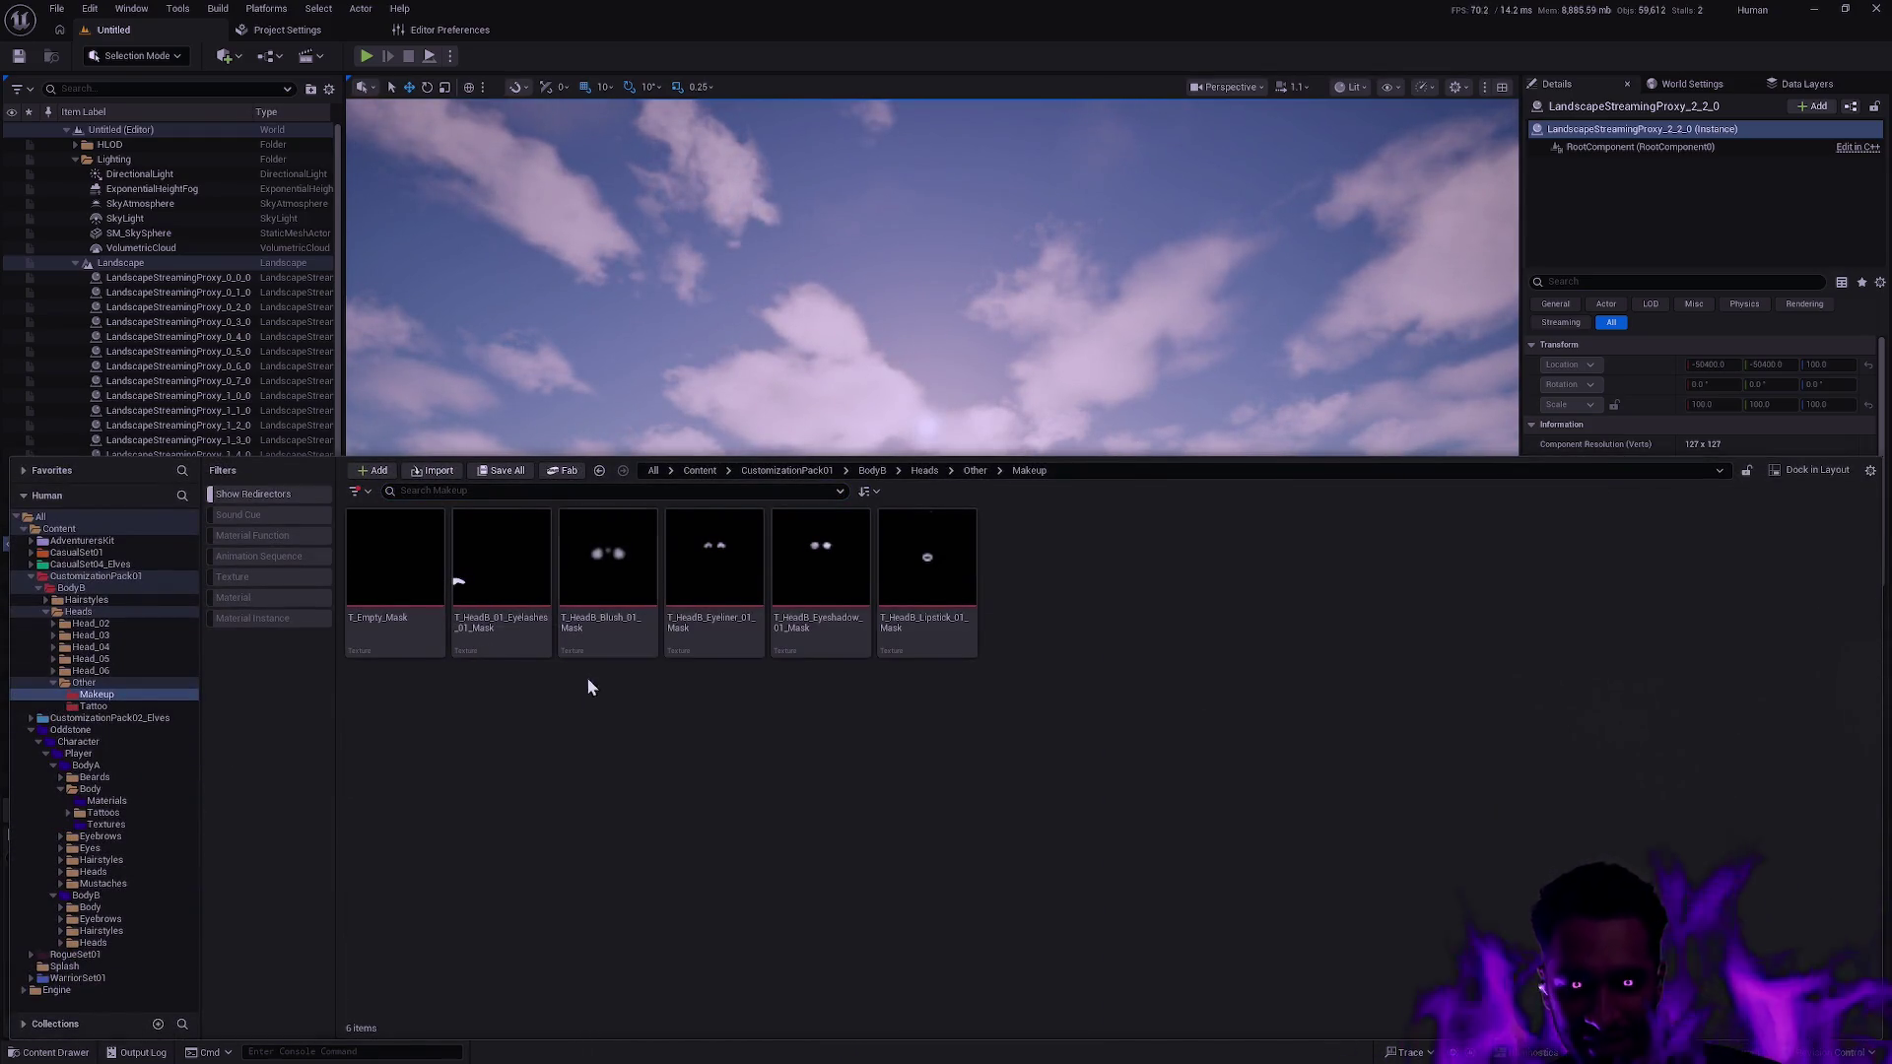
pyautogui.click(394, 622)
# Delete the duplicate T_Empty_Mask, redirecting its references to the Oddstone T_Empty_Mask, and save.
pyautogui.press('F2')
pyautogui.click(429, 670)
pyautogui.click(424, 640)
pyautogui.press('Delete')
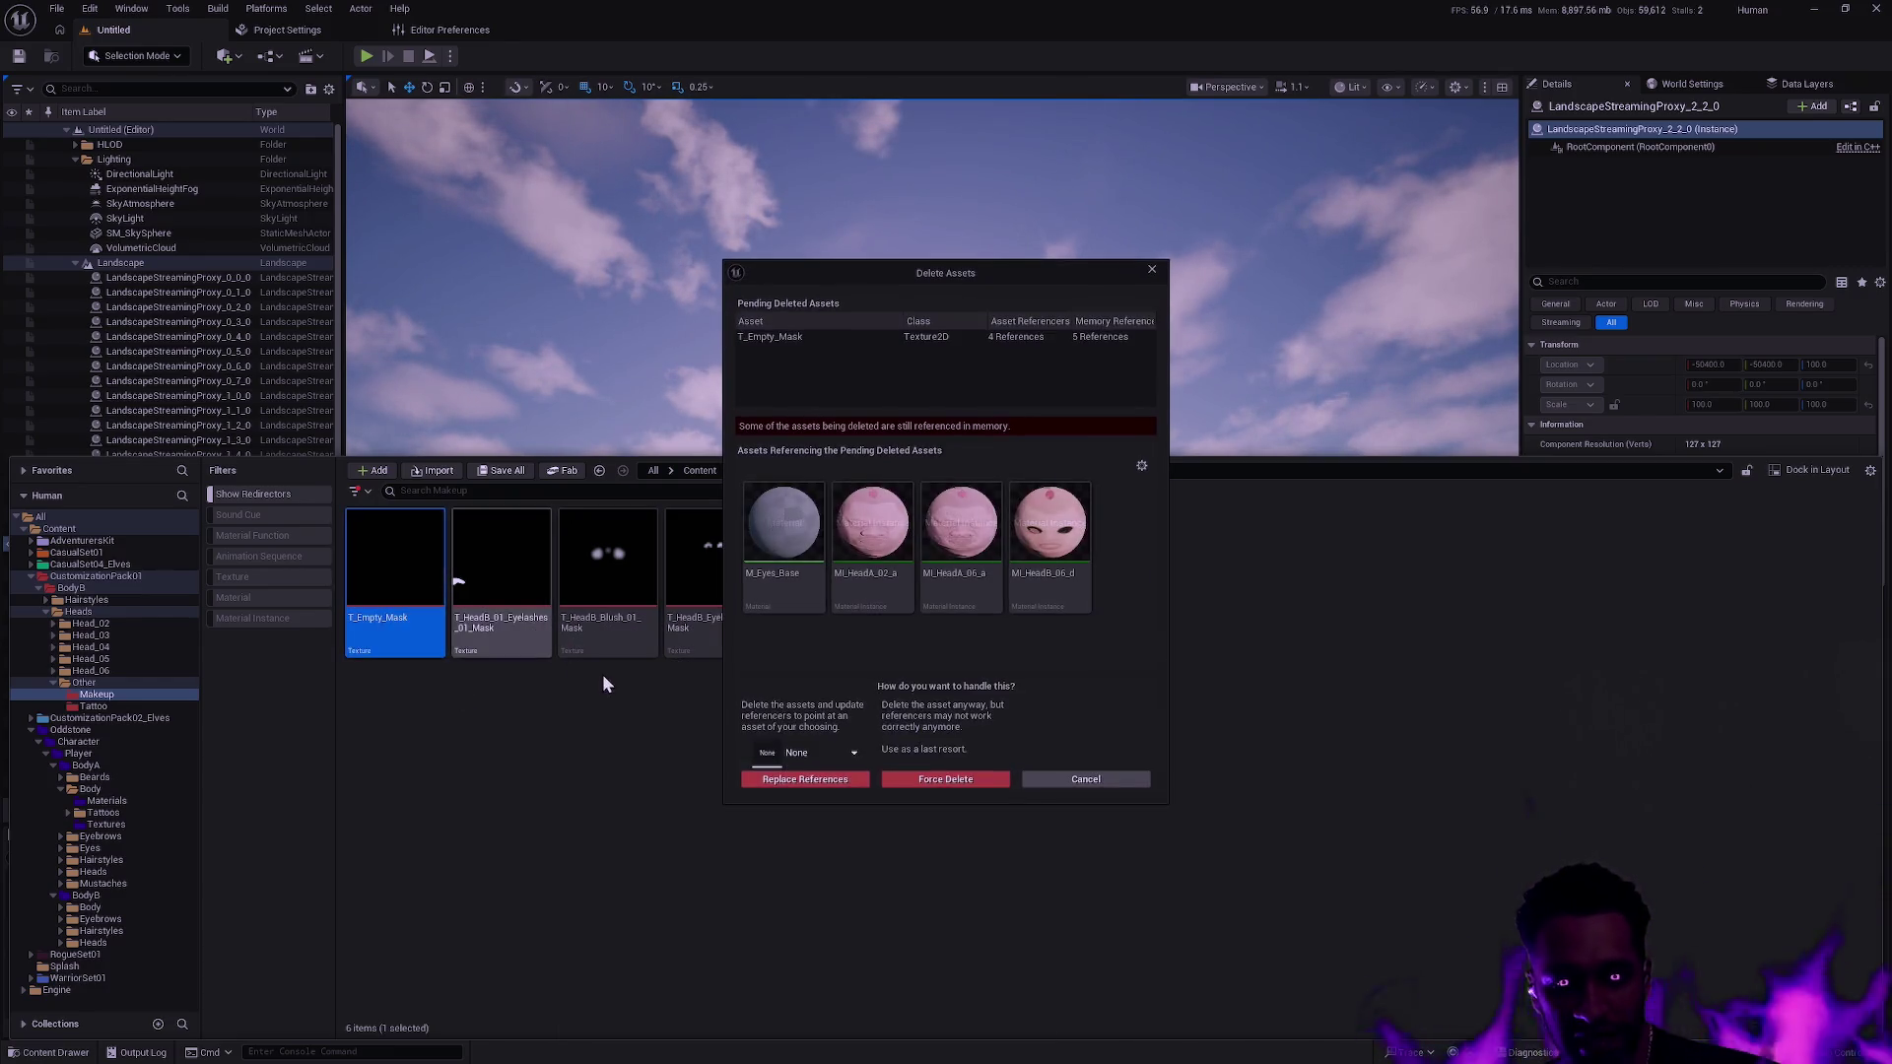
pyautogui.click(839, 754)
pyautogui.write('T_Empty_Mask')
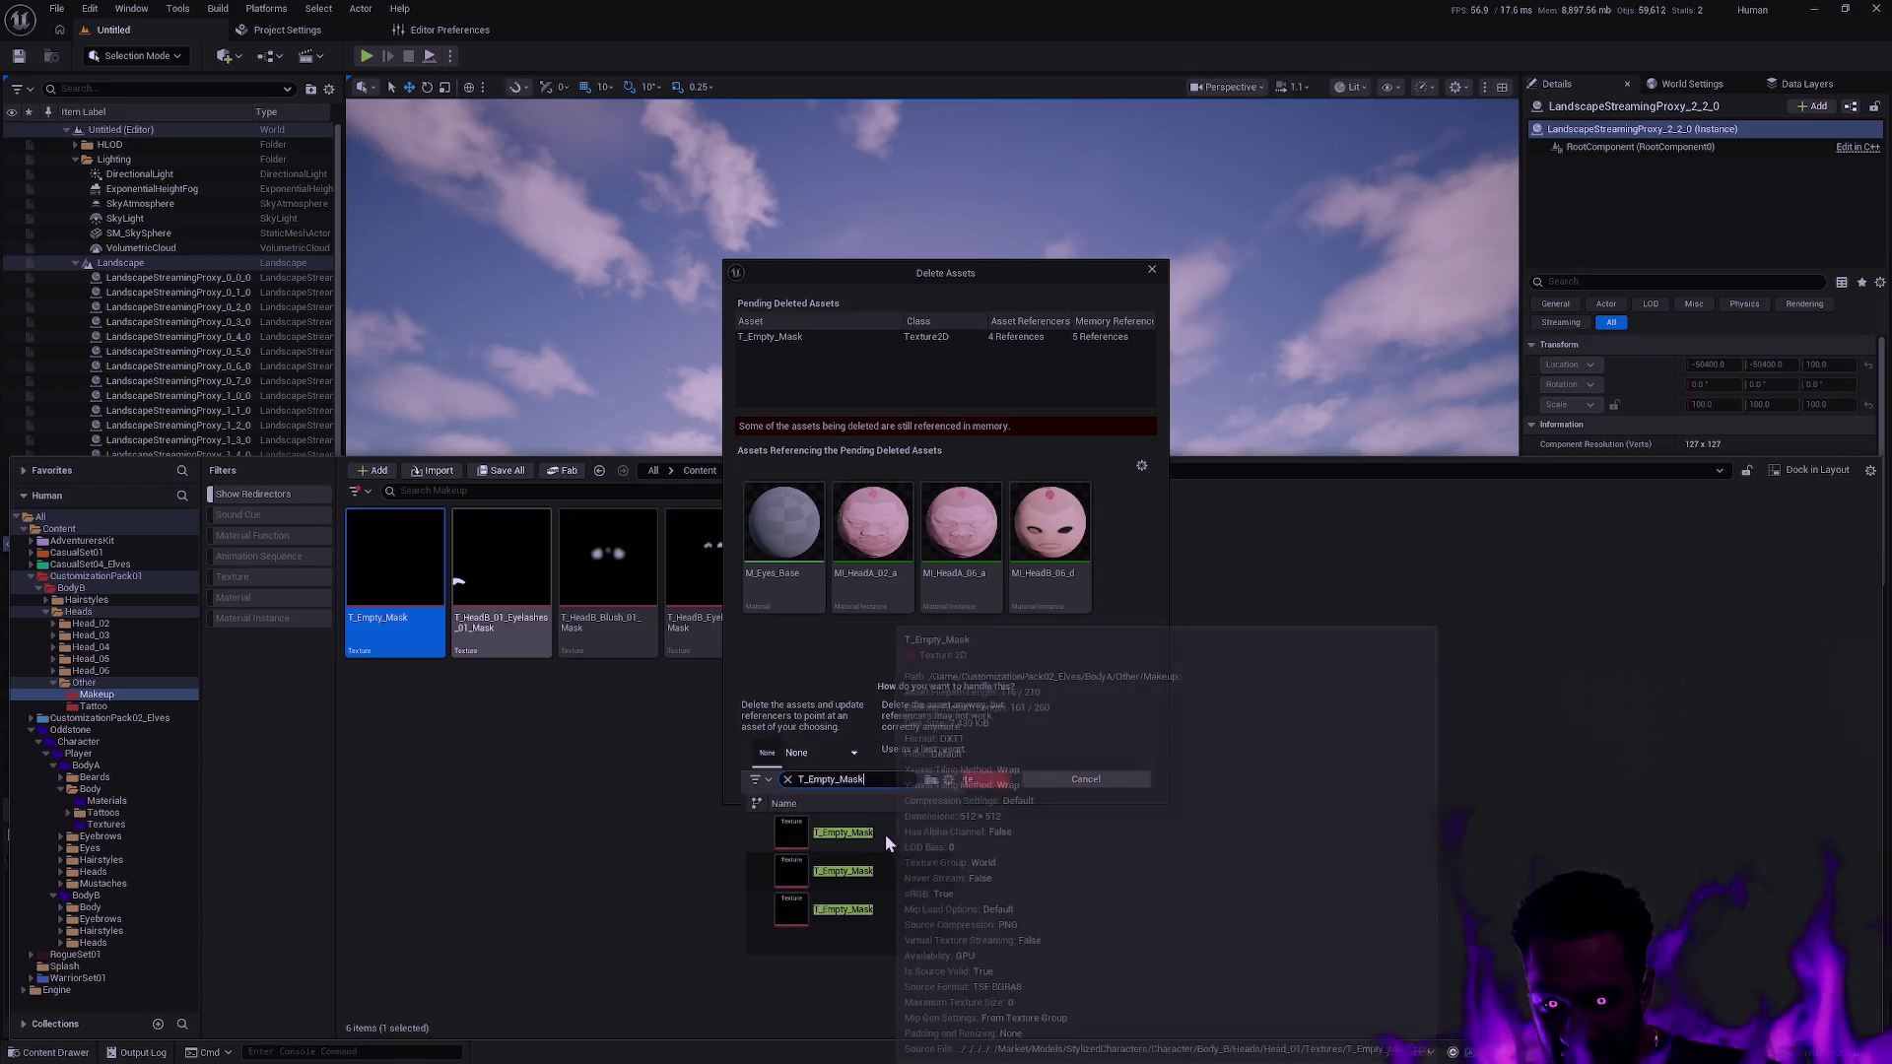
pyautogui.moveTo(885, 865)
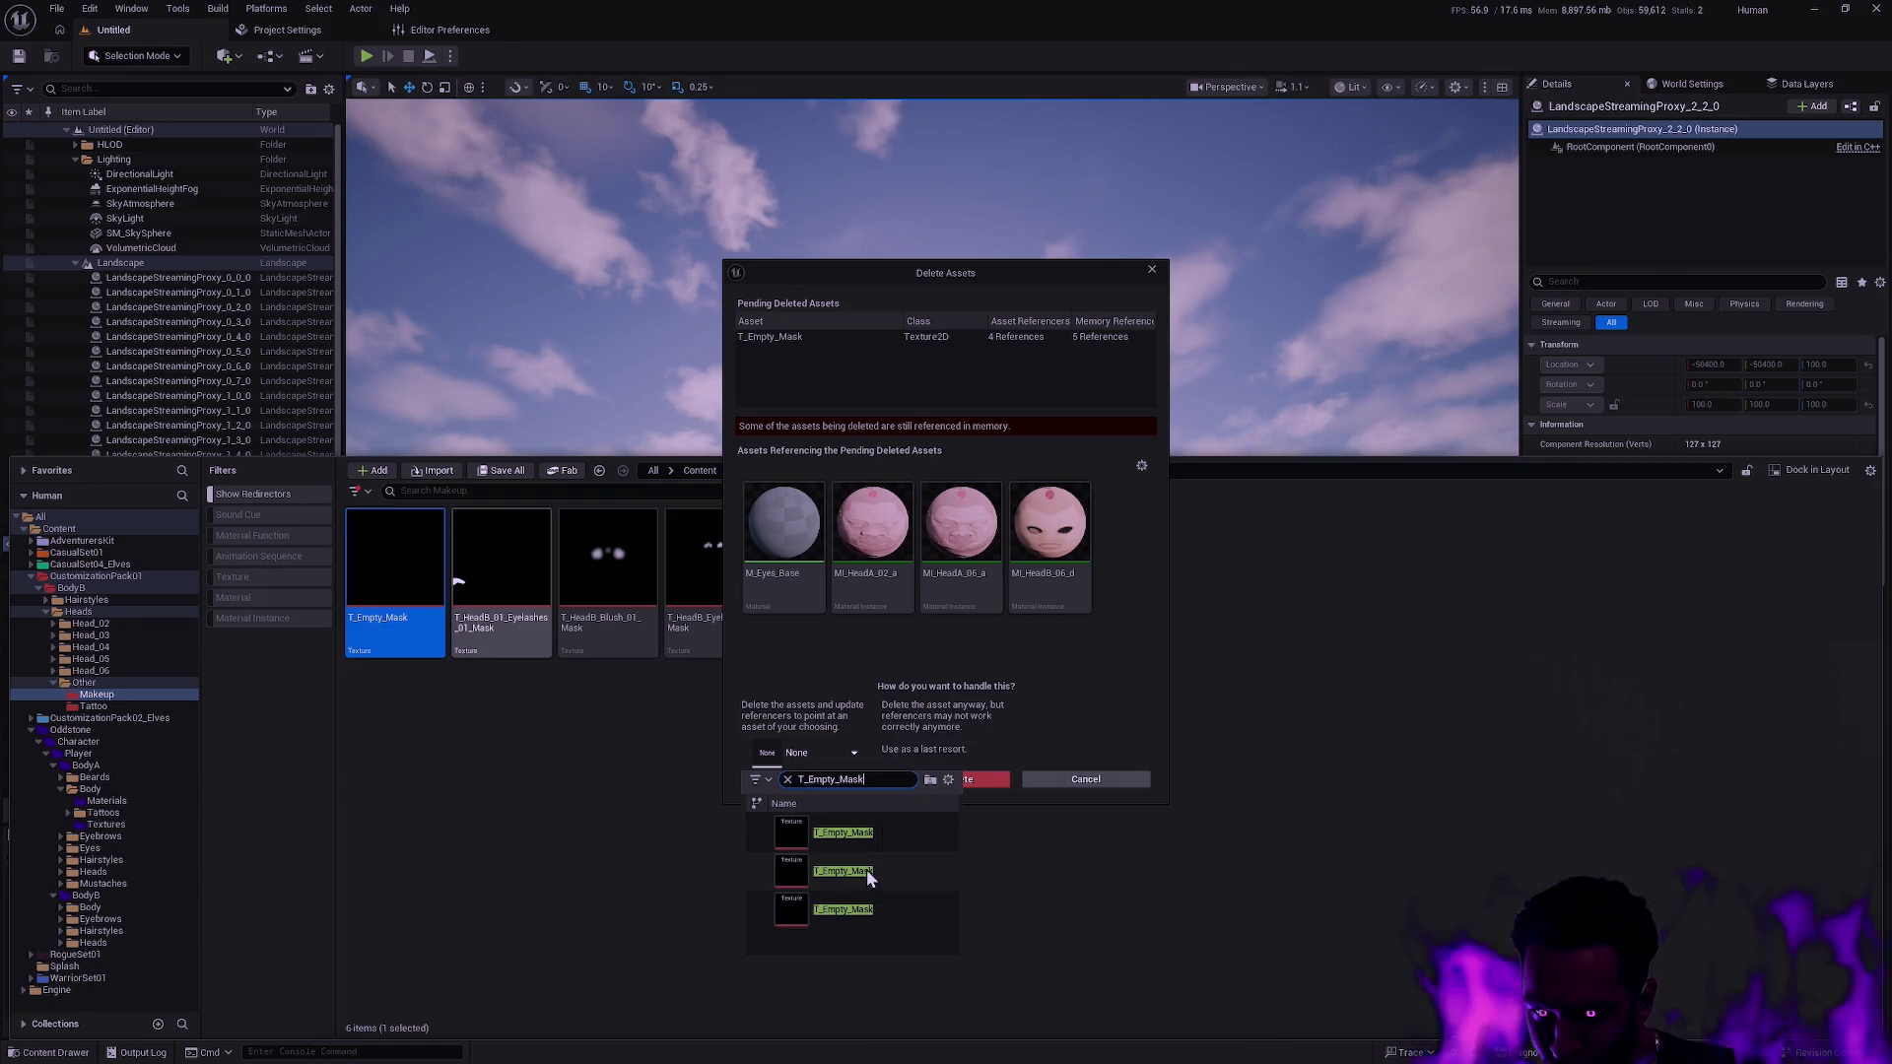
pyautogui.click(885, 870)
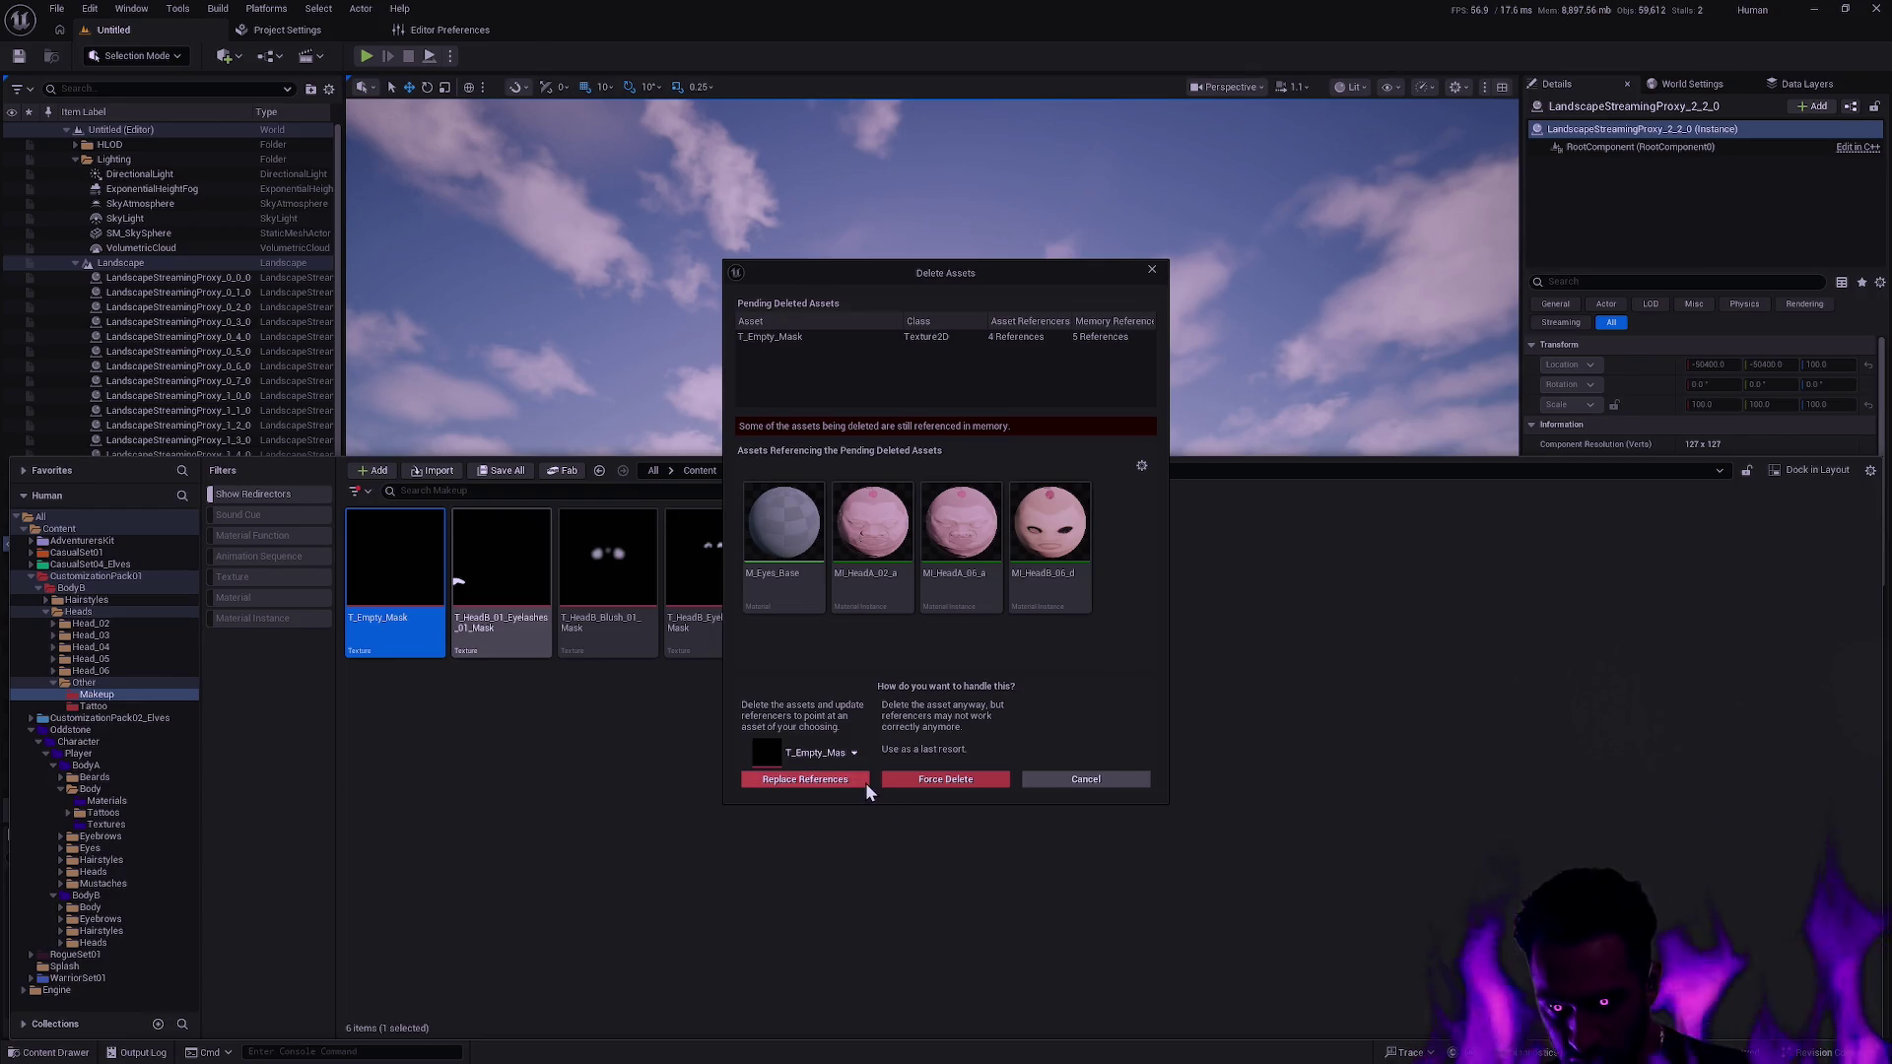
pyautogui.click(824, 778)
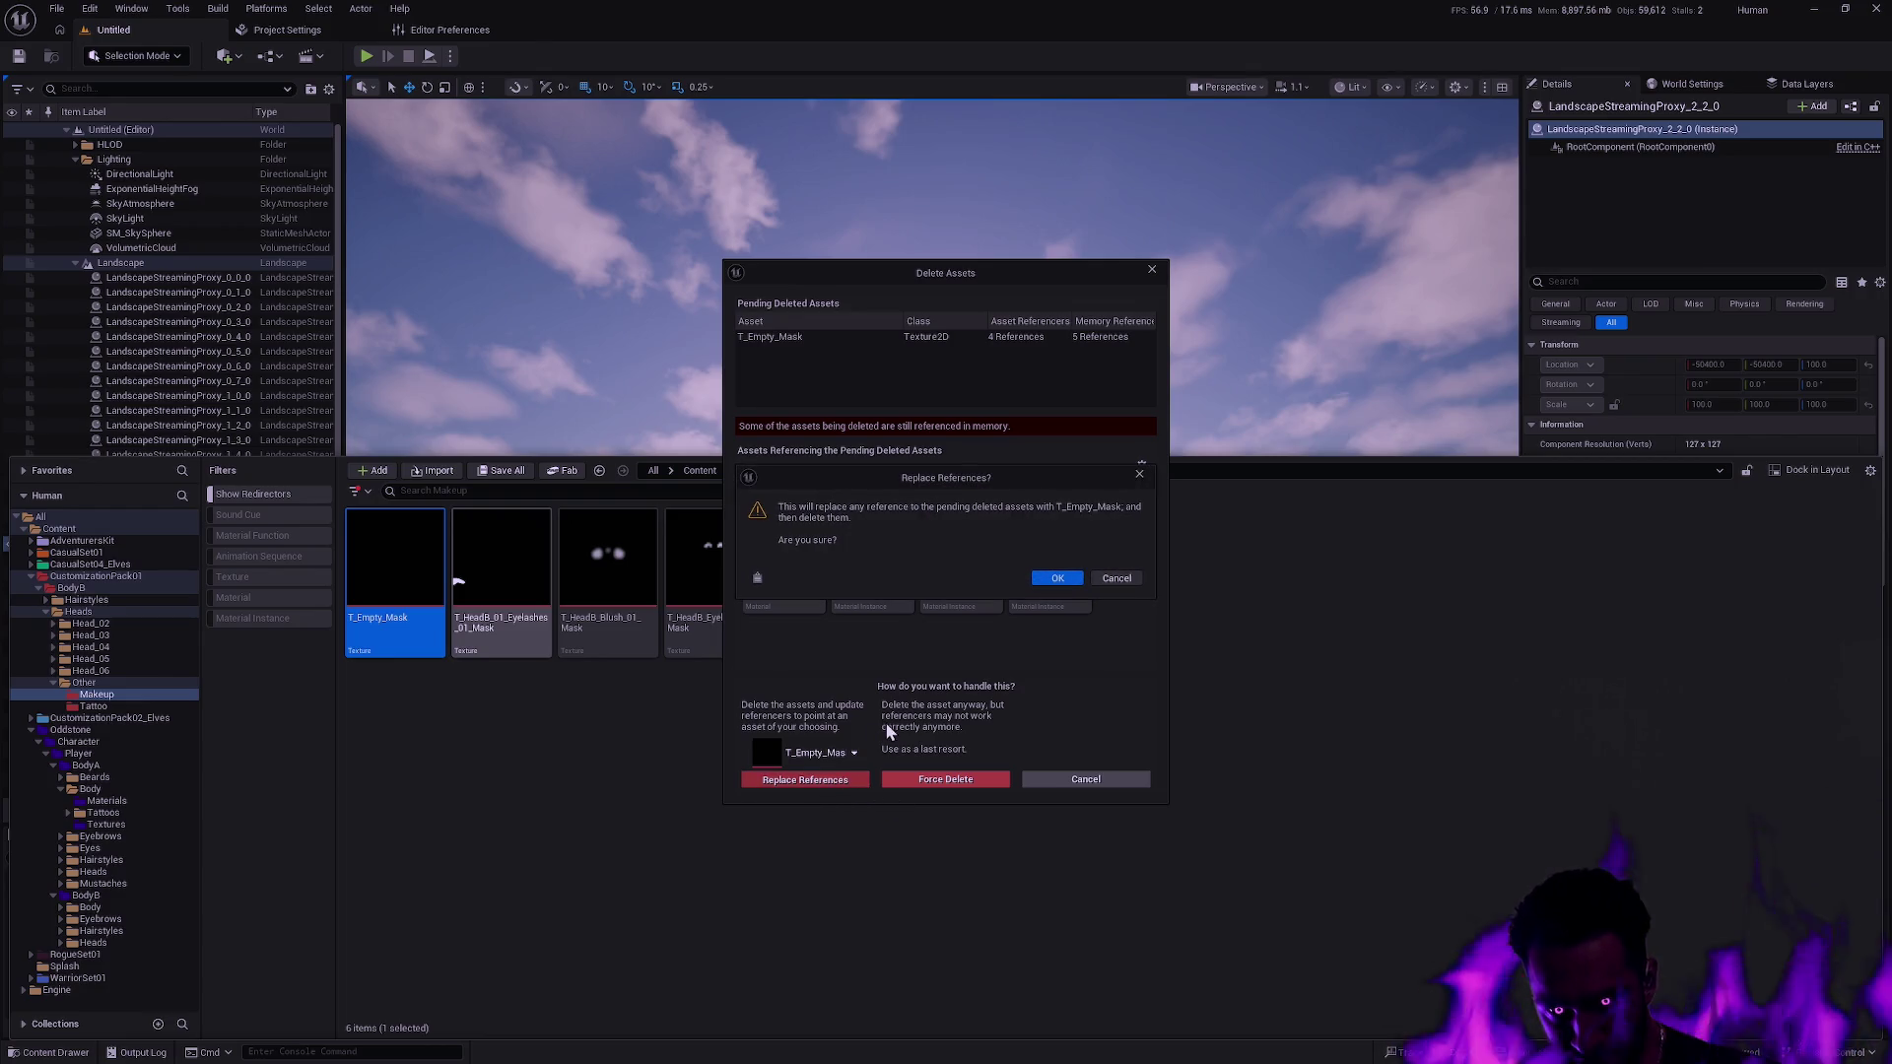
pyautogui.click(1065, 578)
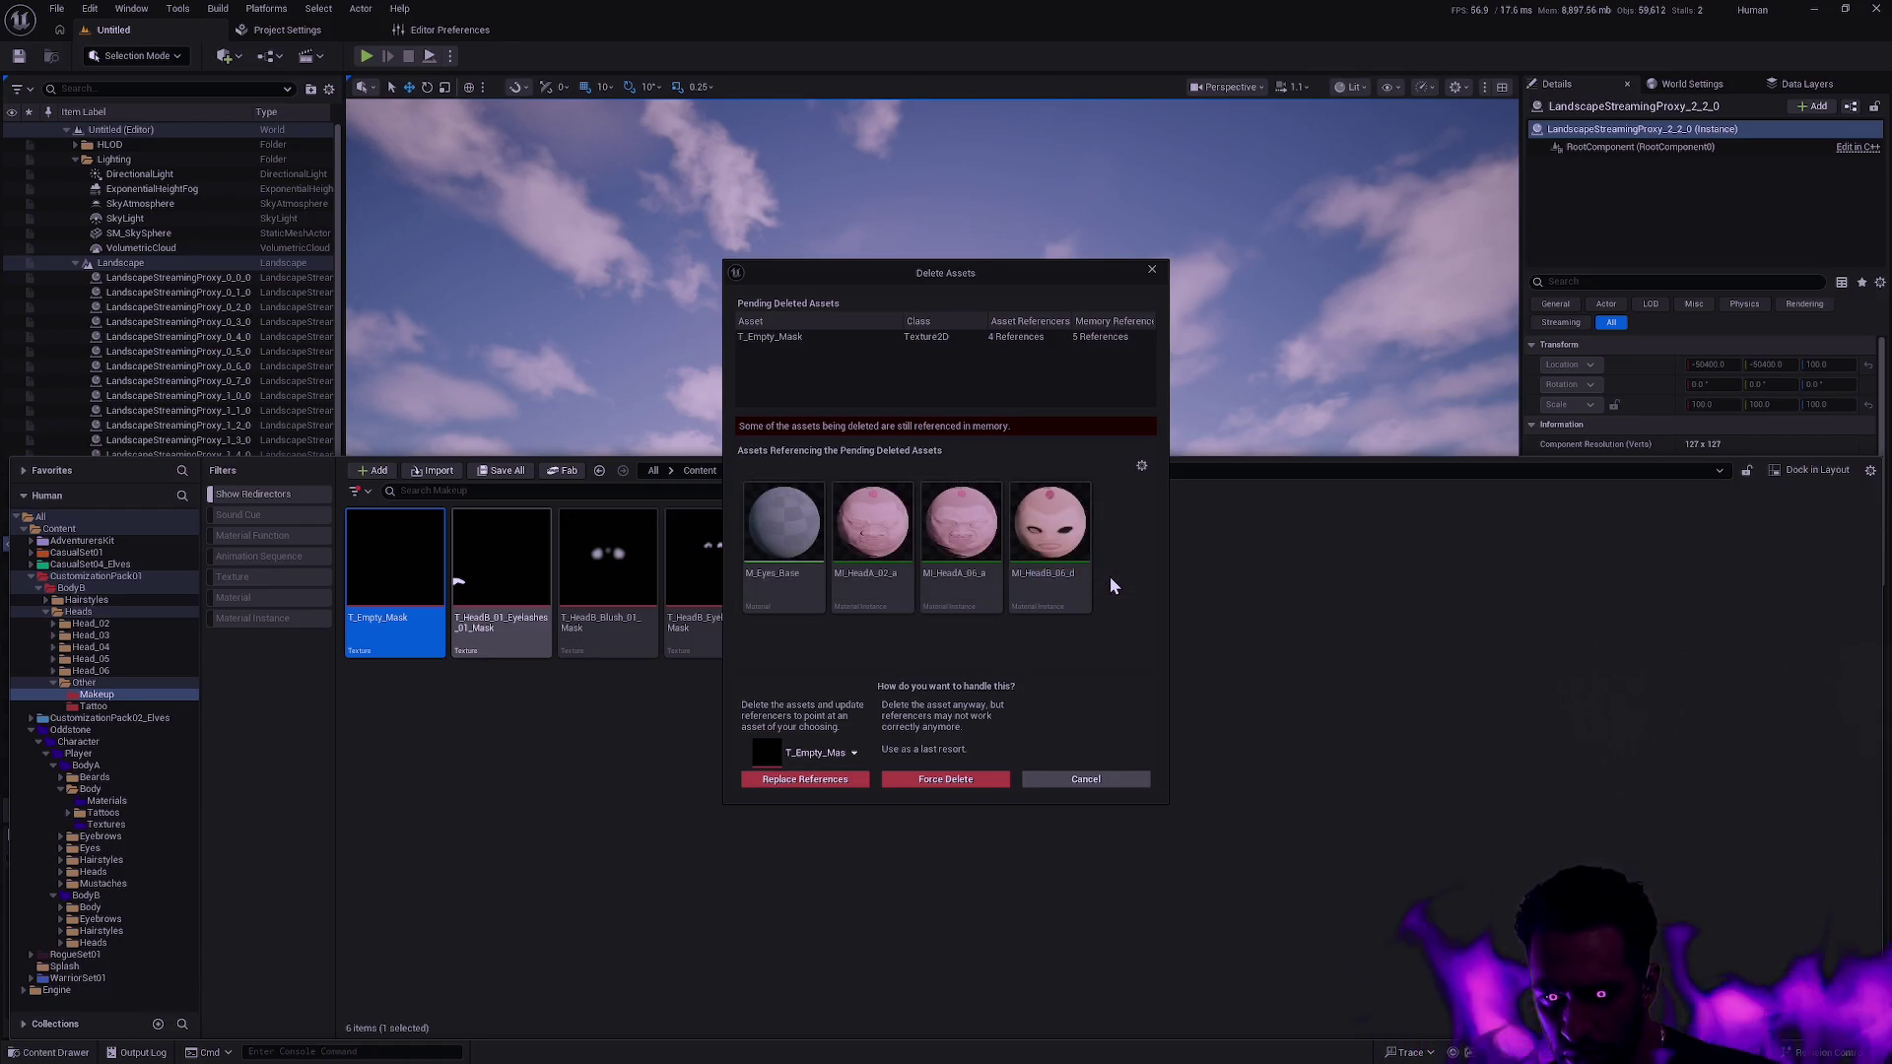
pyautogui.click(844, 779)
pyautogui.click(1058, 584)
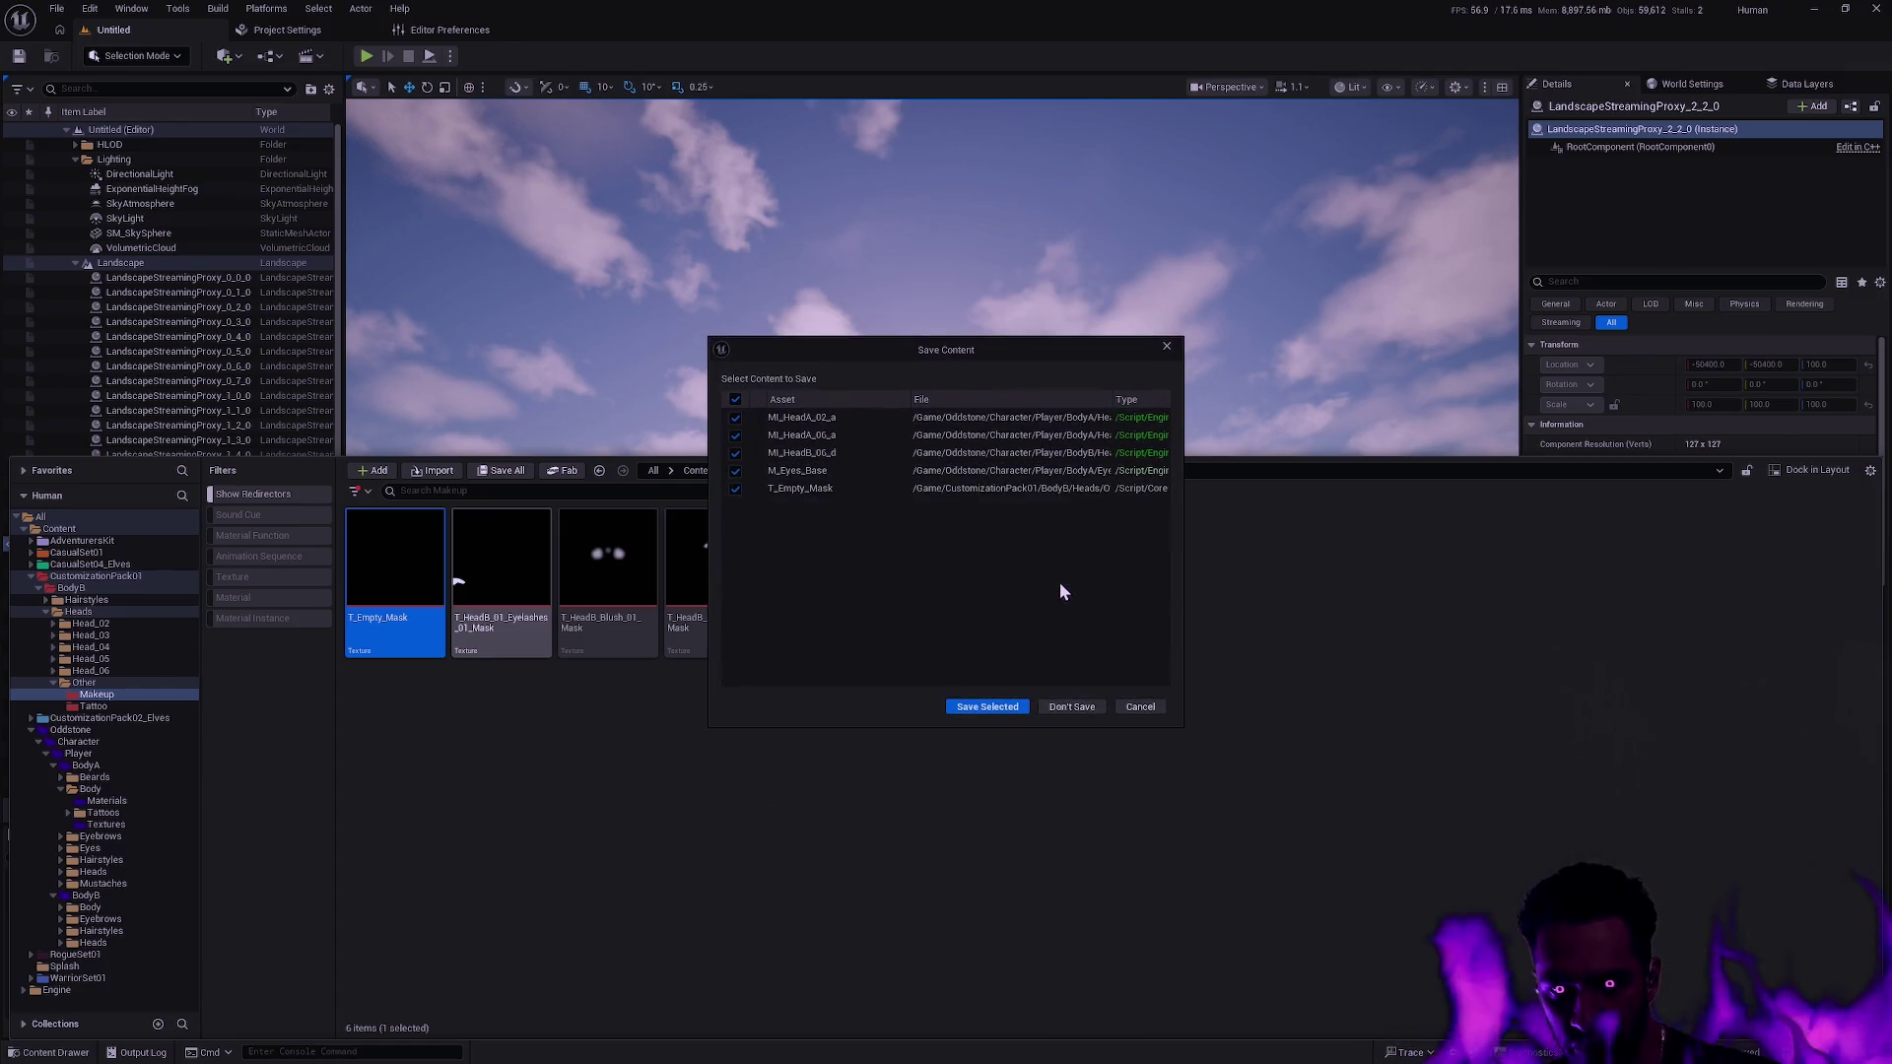
pyautogui.click(997, 705)
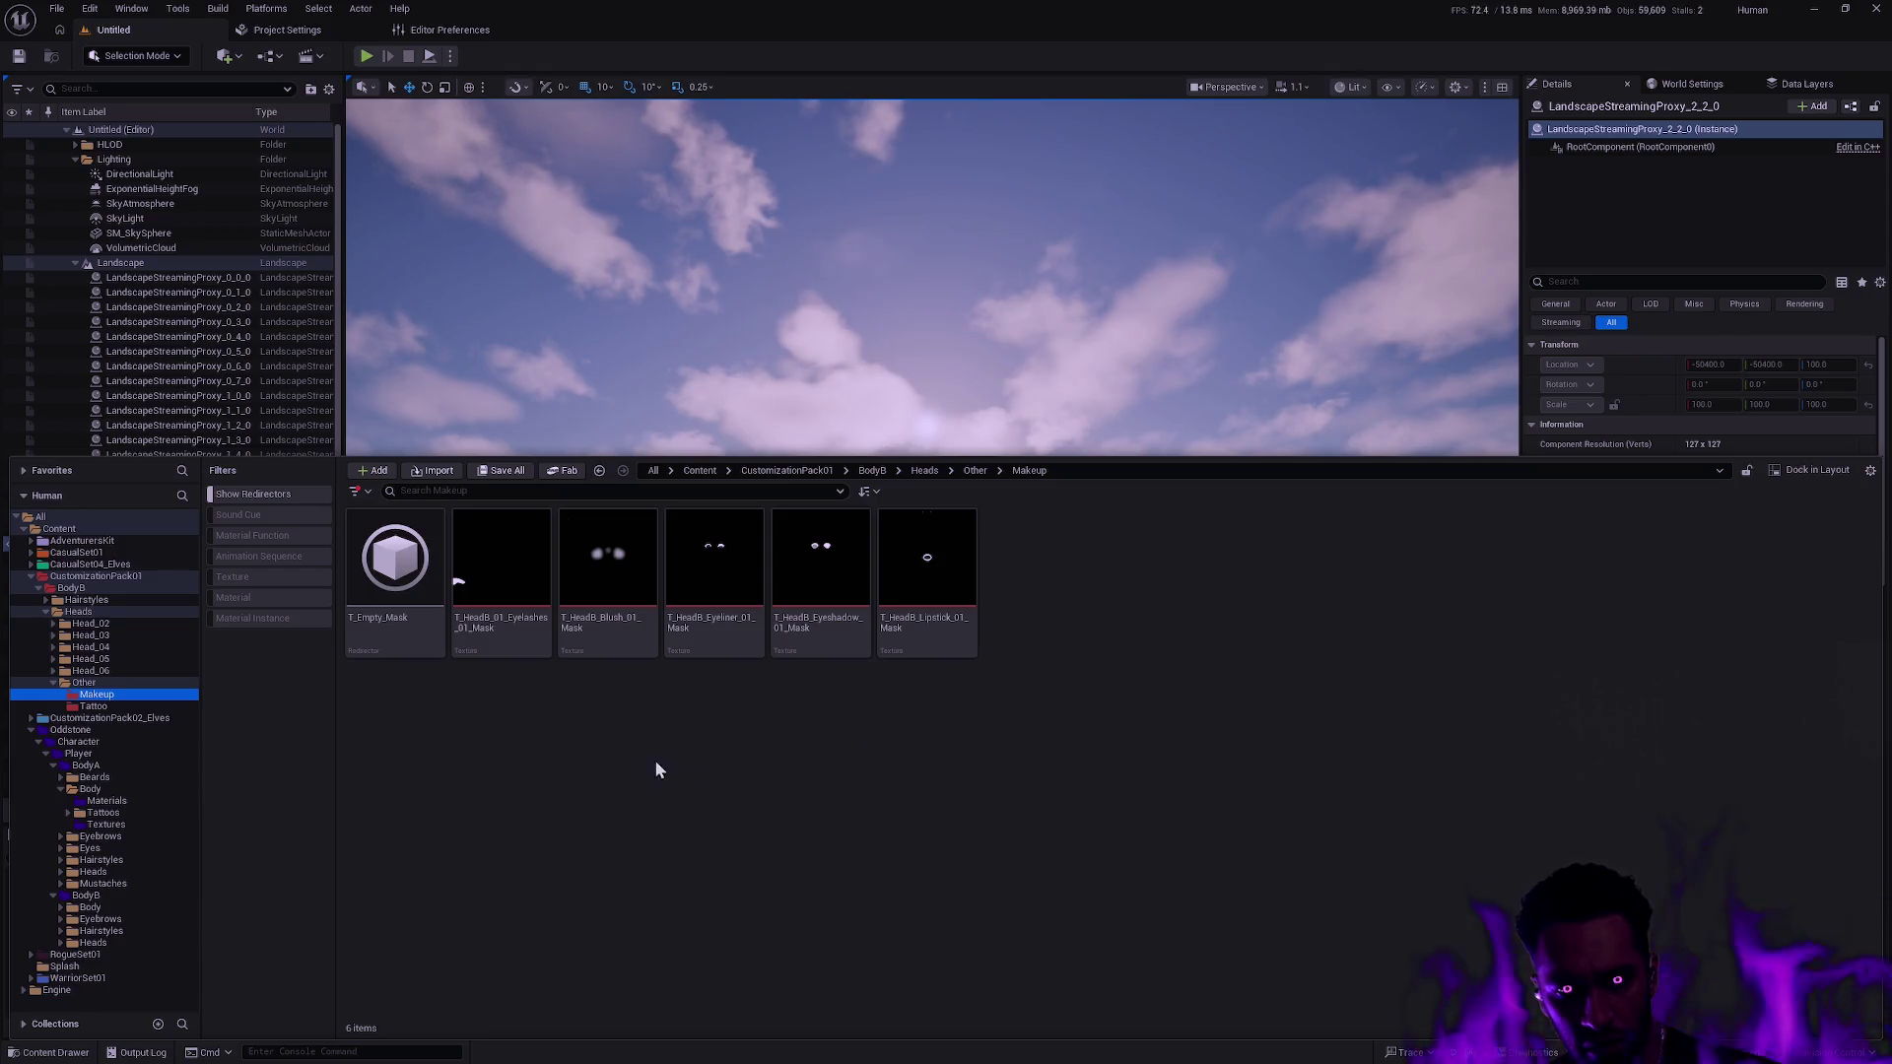
# Delete T_HeadB_01_Eyelashes_01_Mask from the CustomizationPack01 BodyB Makeup folder.
pyautogui.click(541, 654)
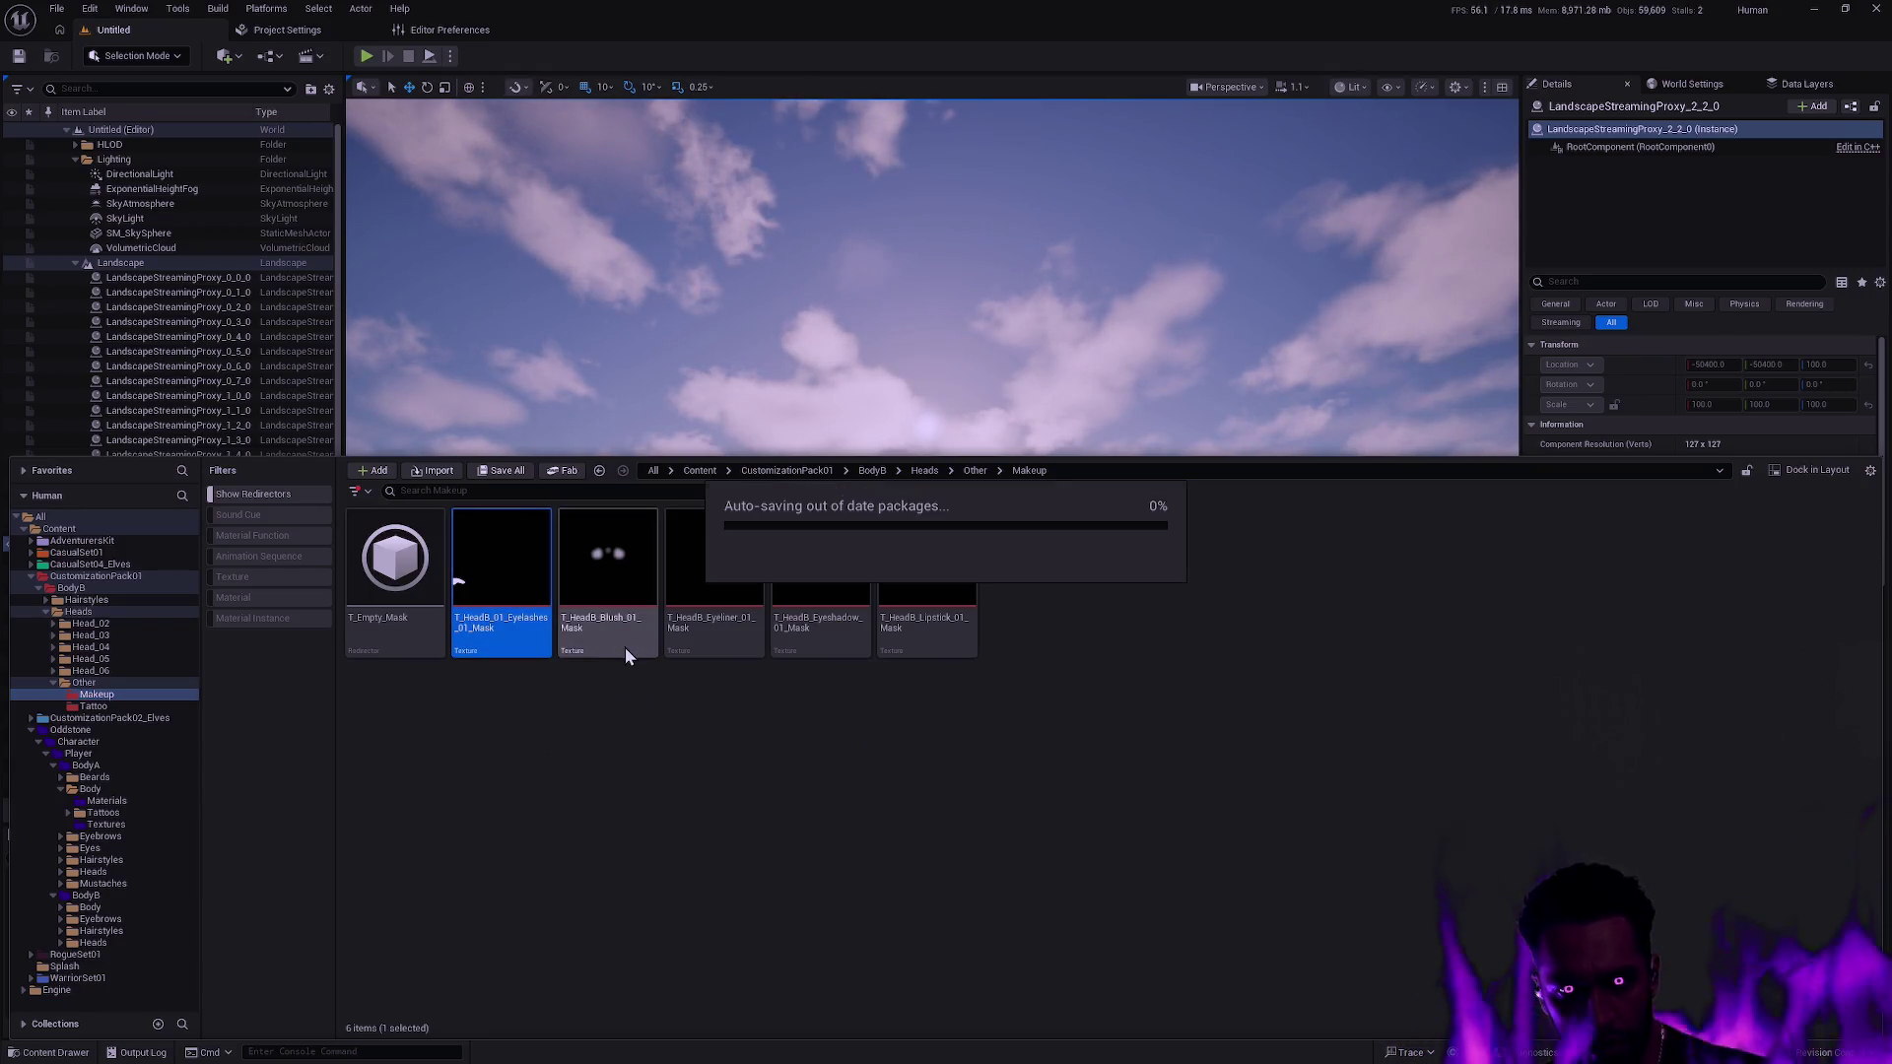
pyautogui.click(542, 626)
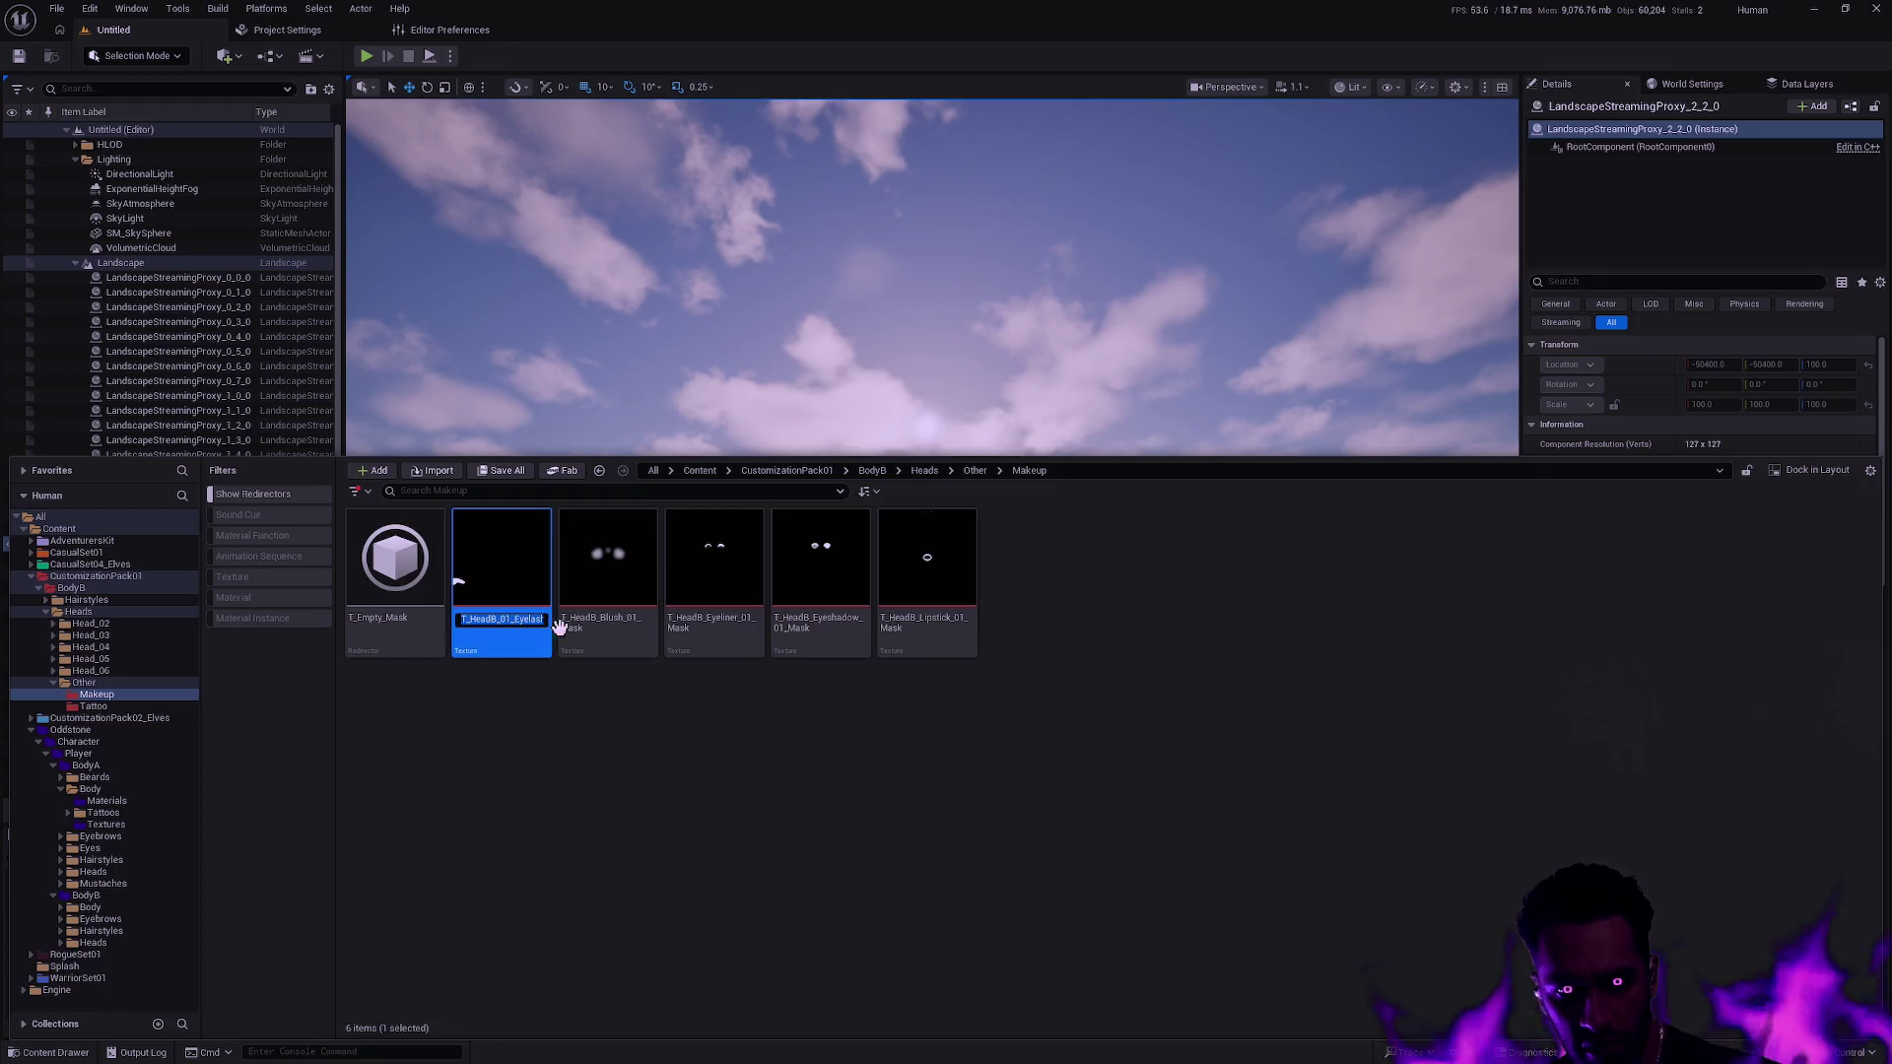
pyautogui.click(689, 735)
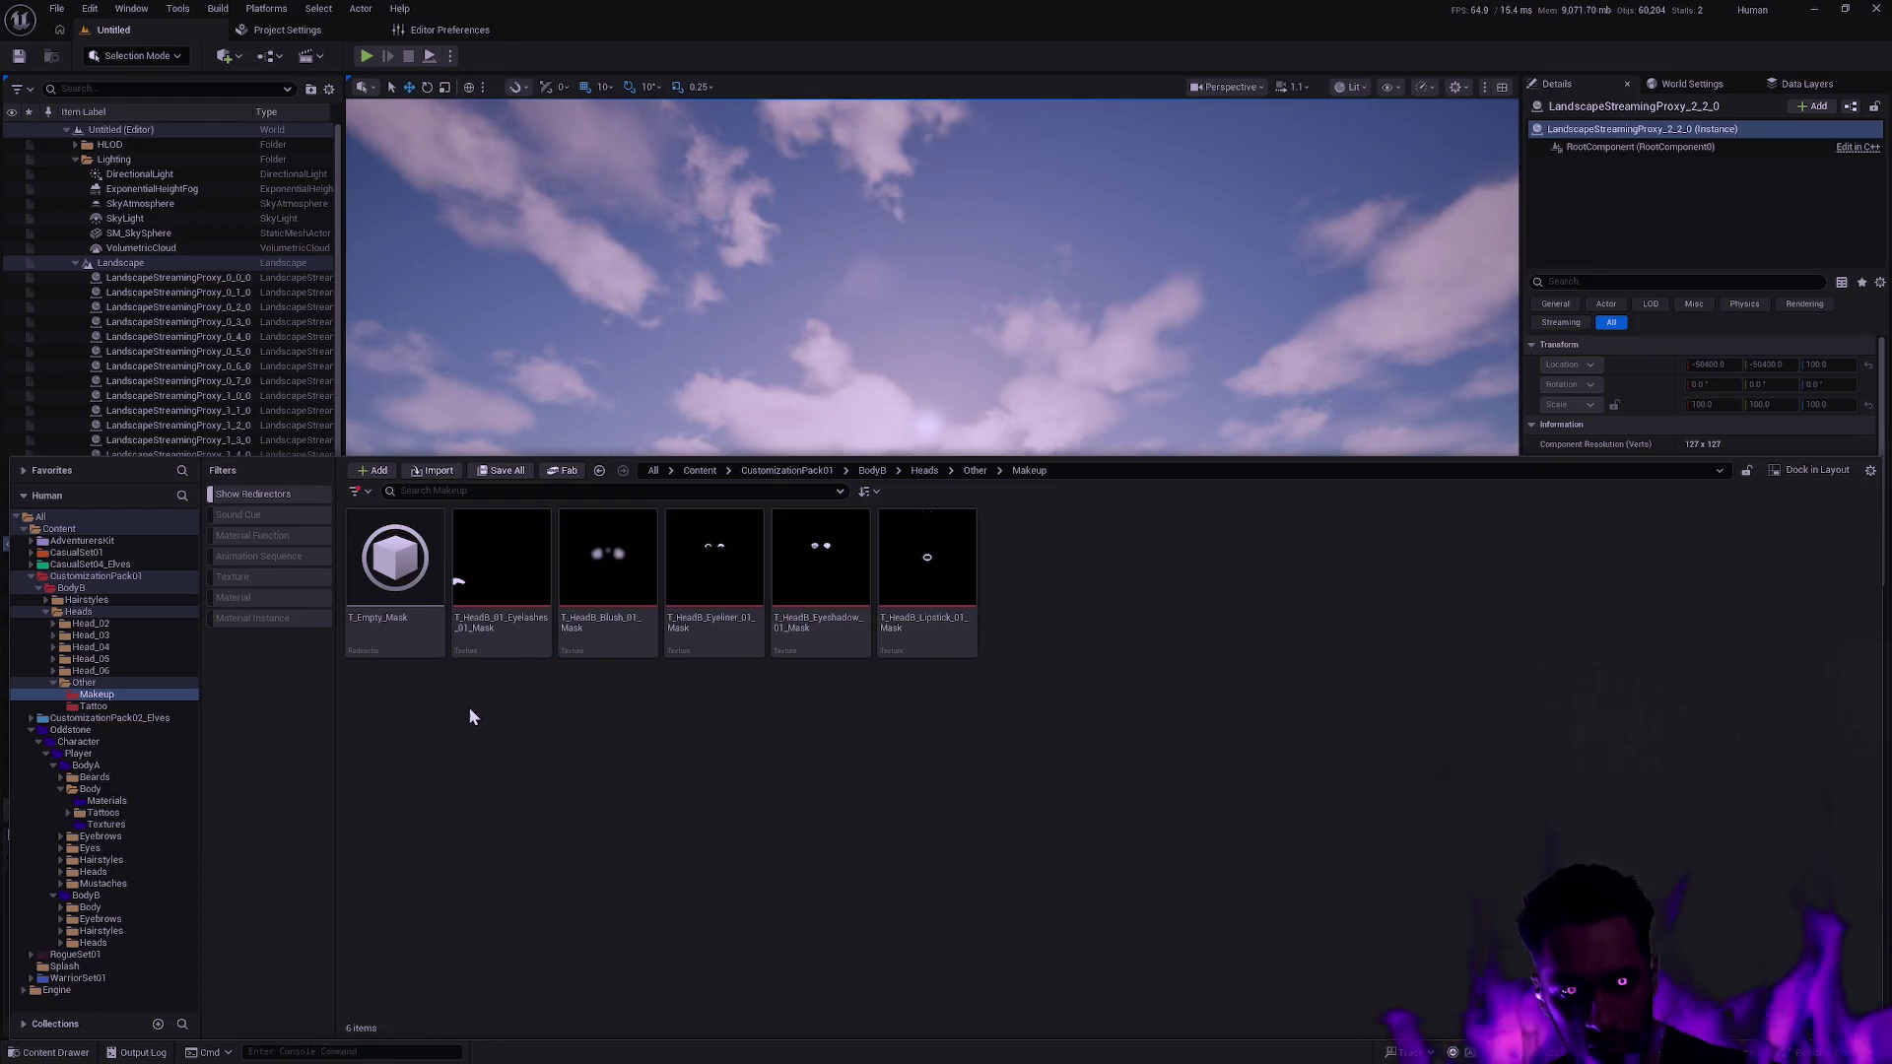
pyautogui.click(495, 626)
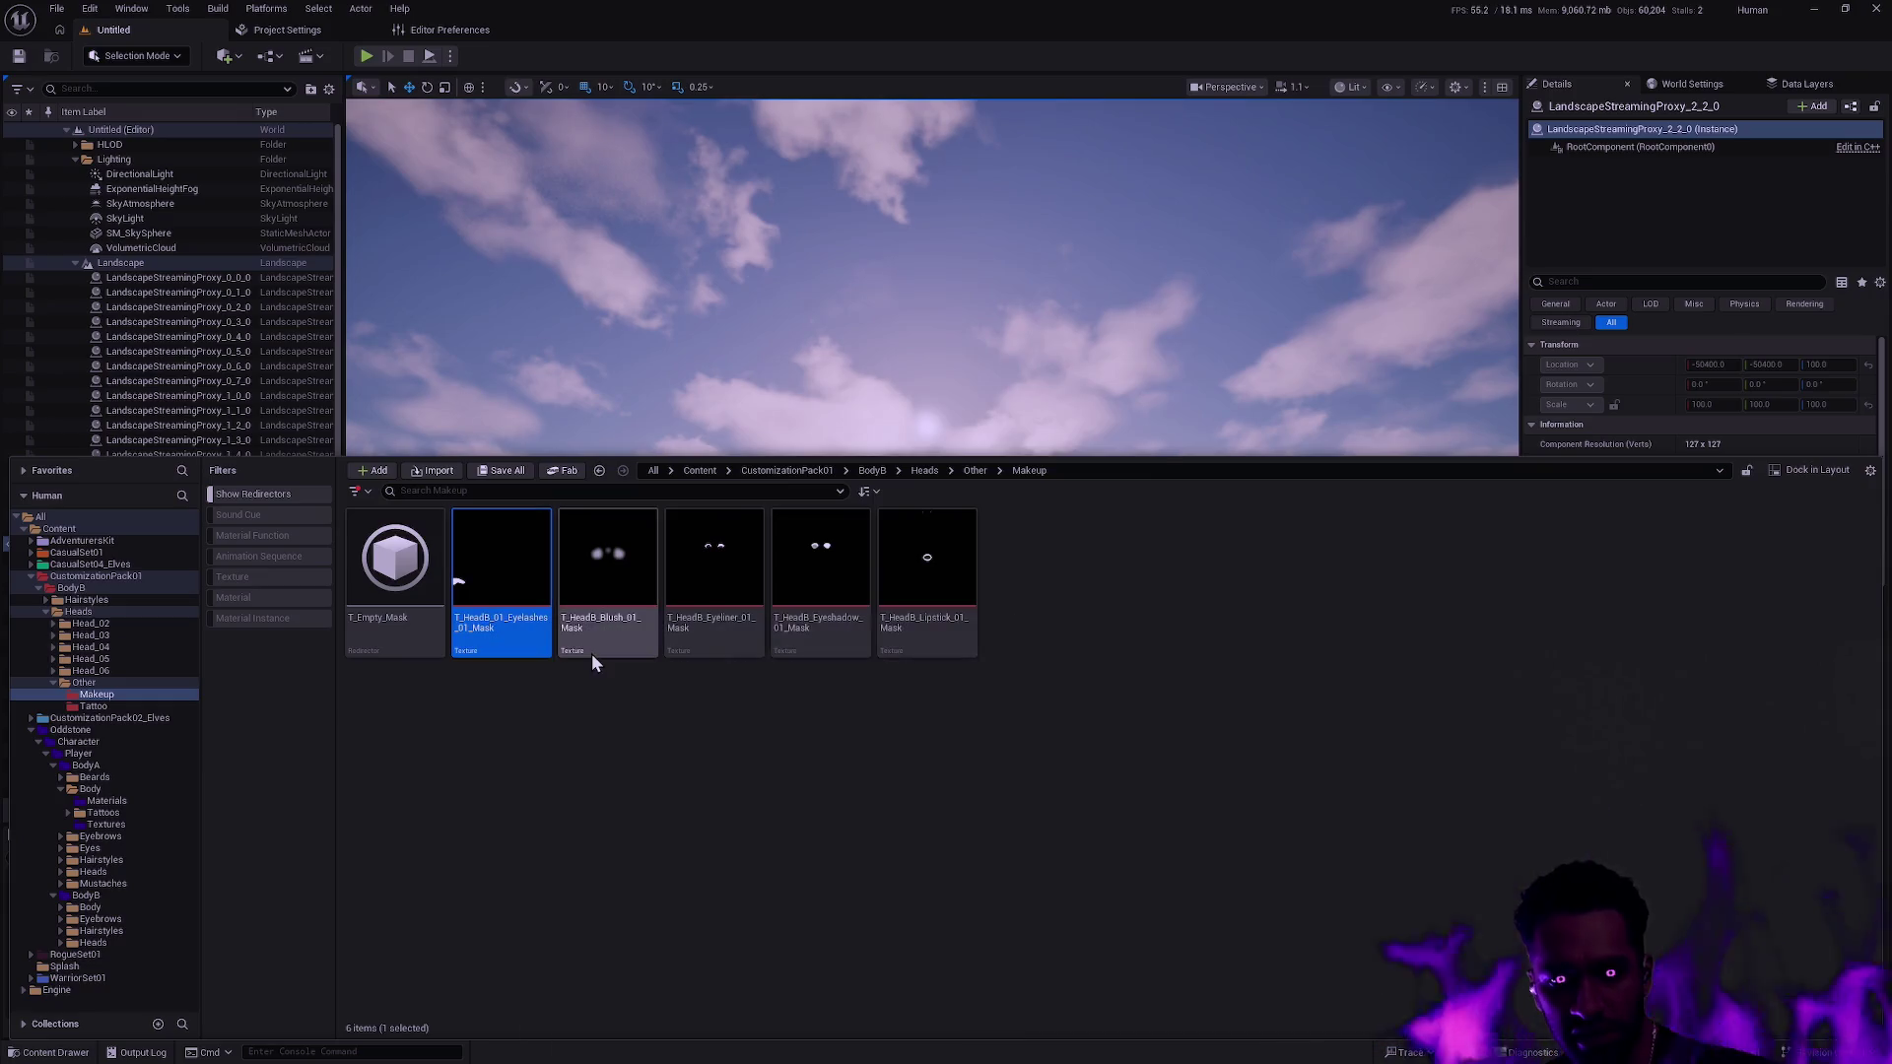
pyautogui.press('Delete')
pyautogui.click(818, 776)
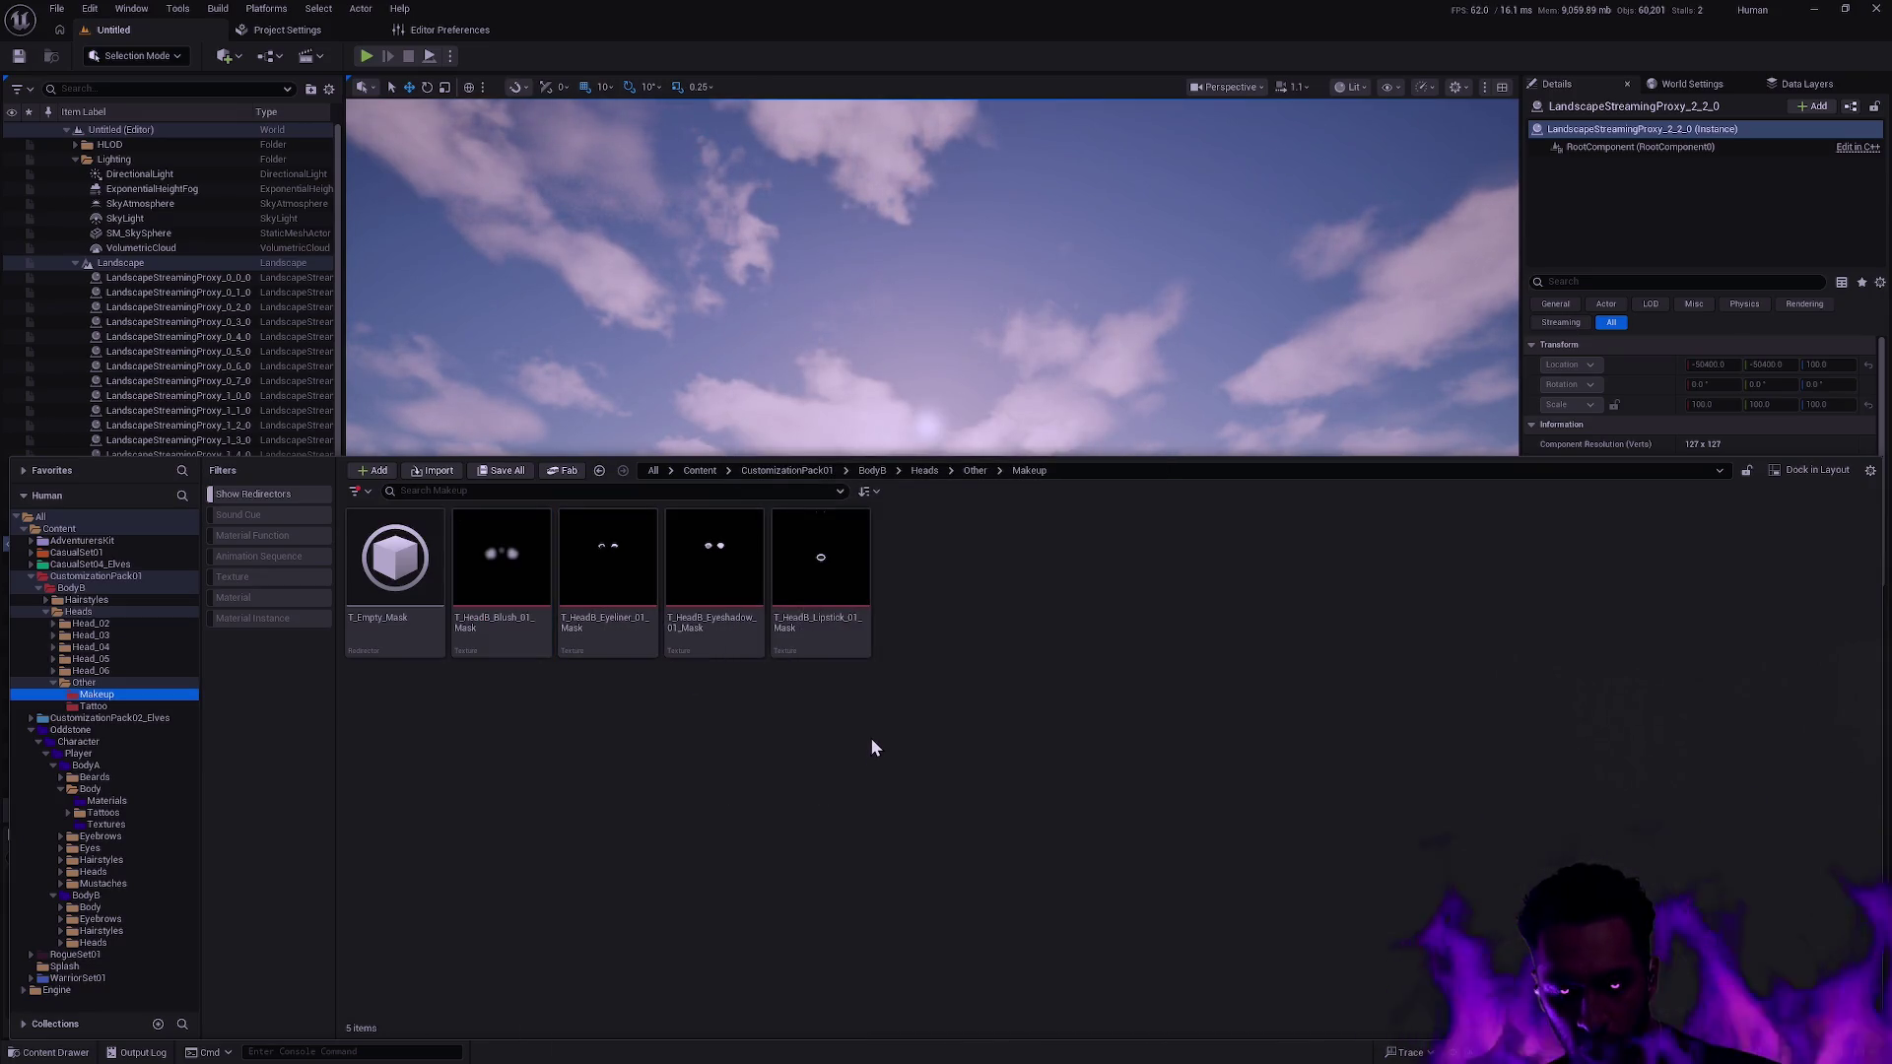
pyautogui.click(862, 738)
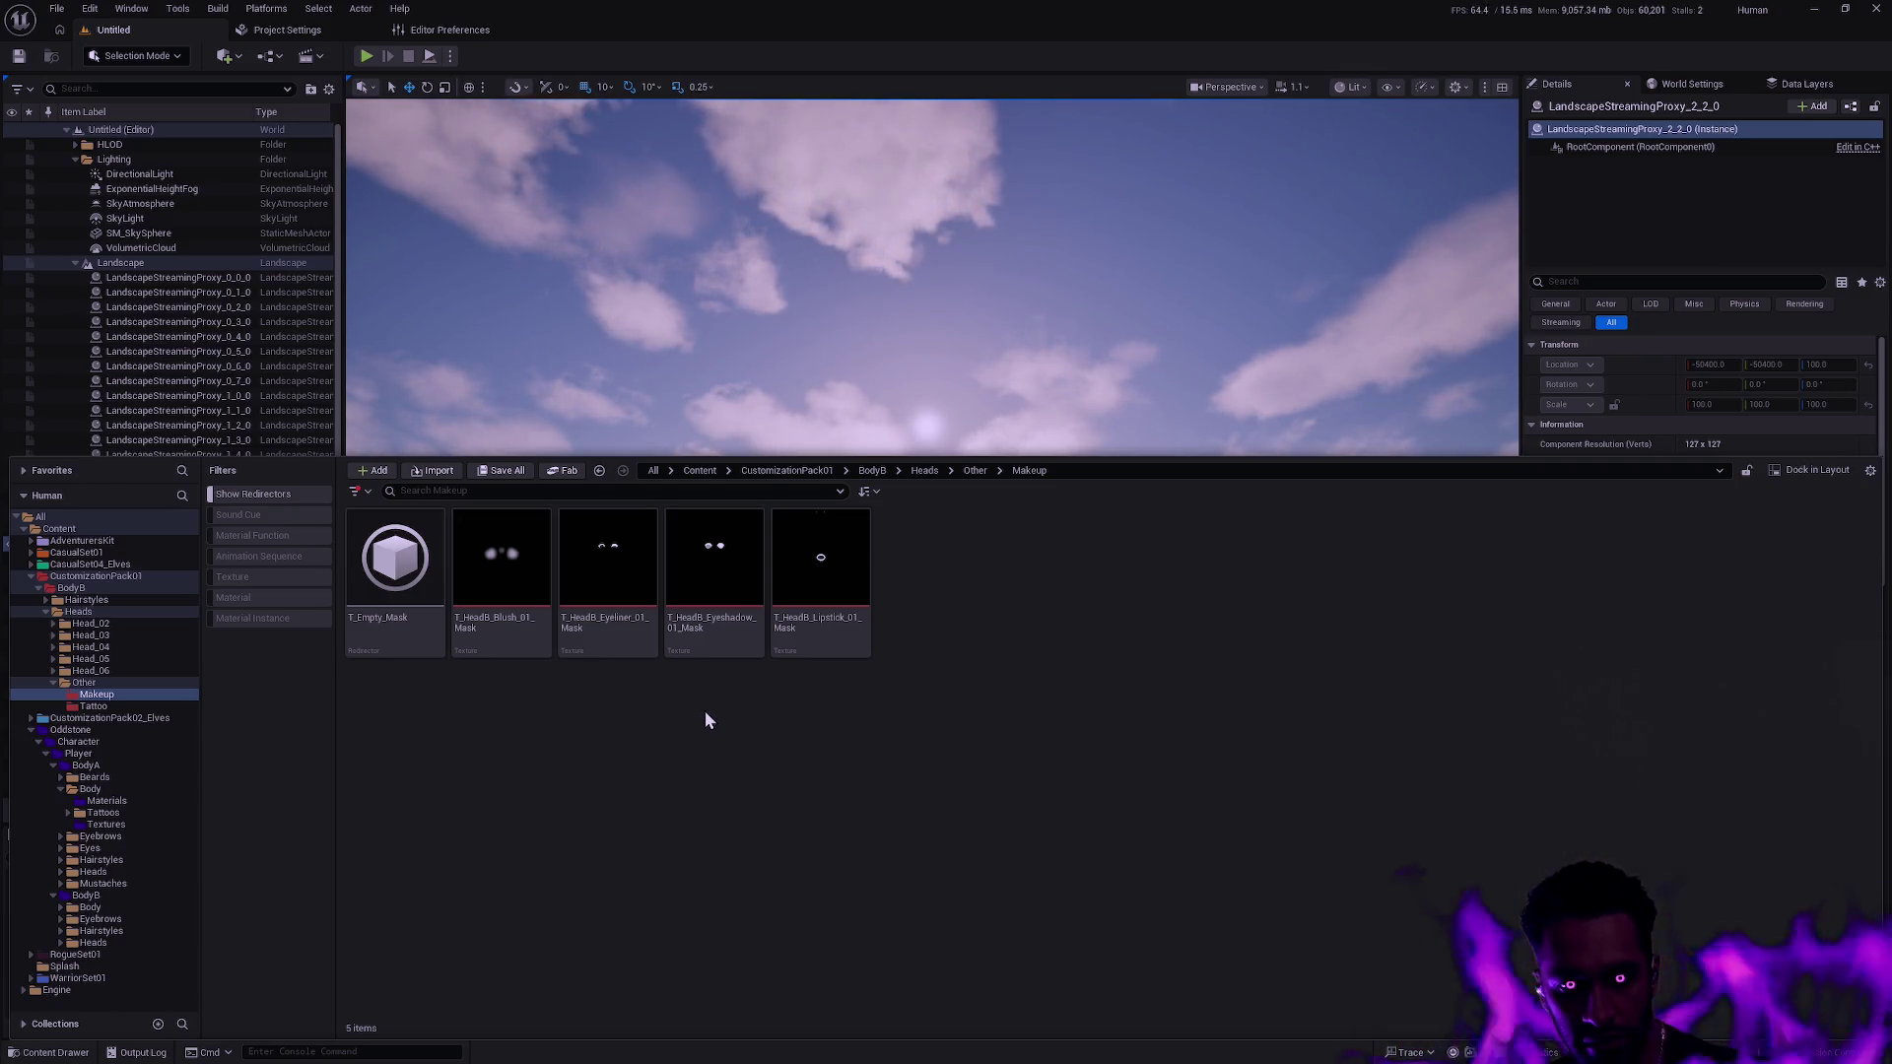
pyautogui.click(499, 491)
# Search for T_HeadB_01_Eyelashes_01_Mask, check its Reference Viewer, then return to the Untitled level.
pyautogui.write('T_HeadB_01_Eyelashes_01_Mask')
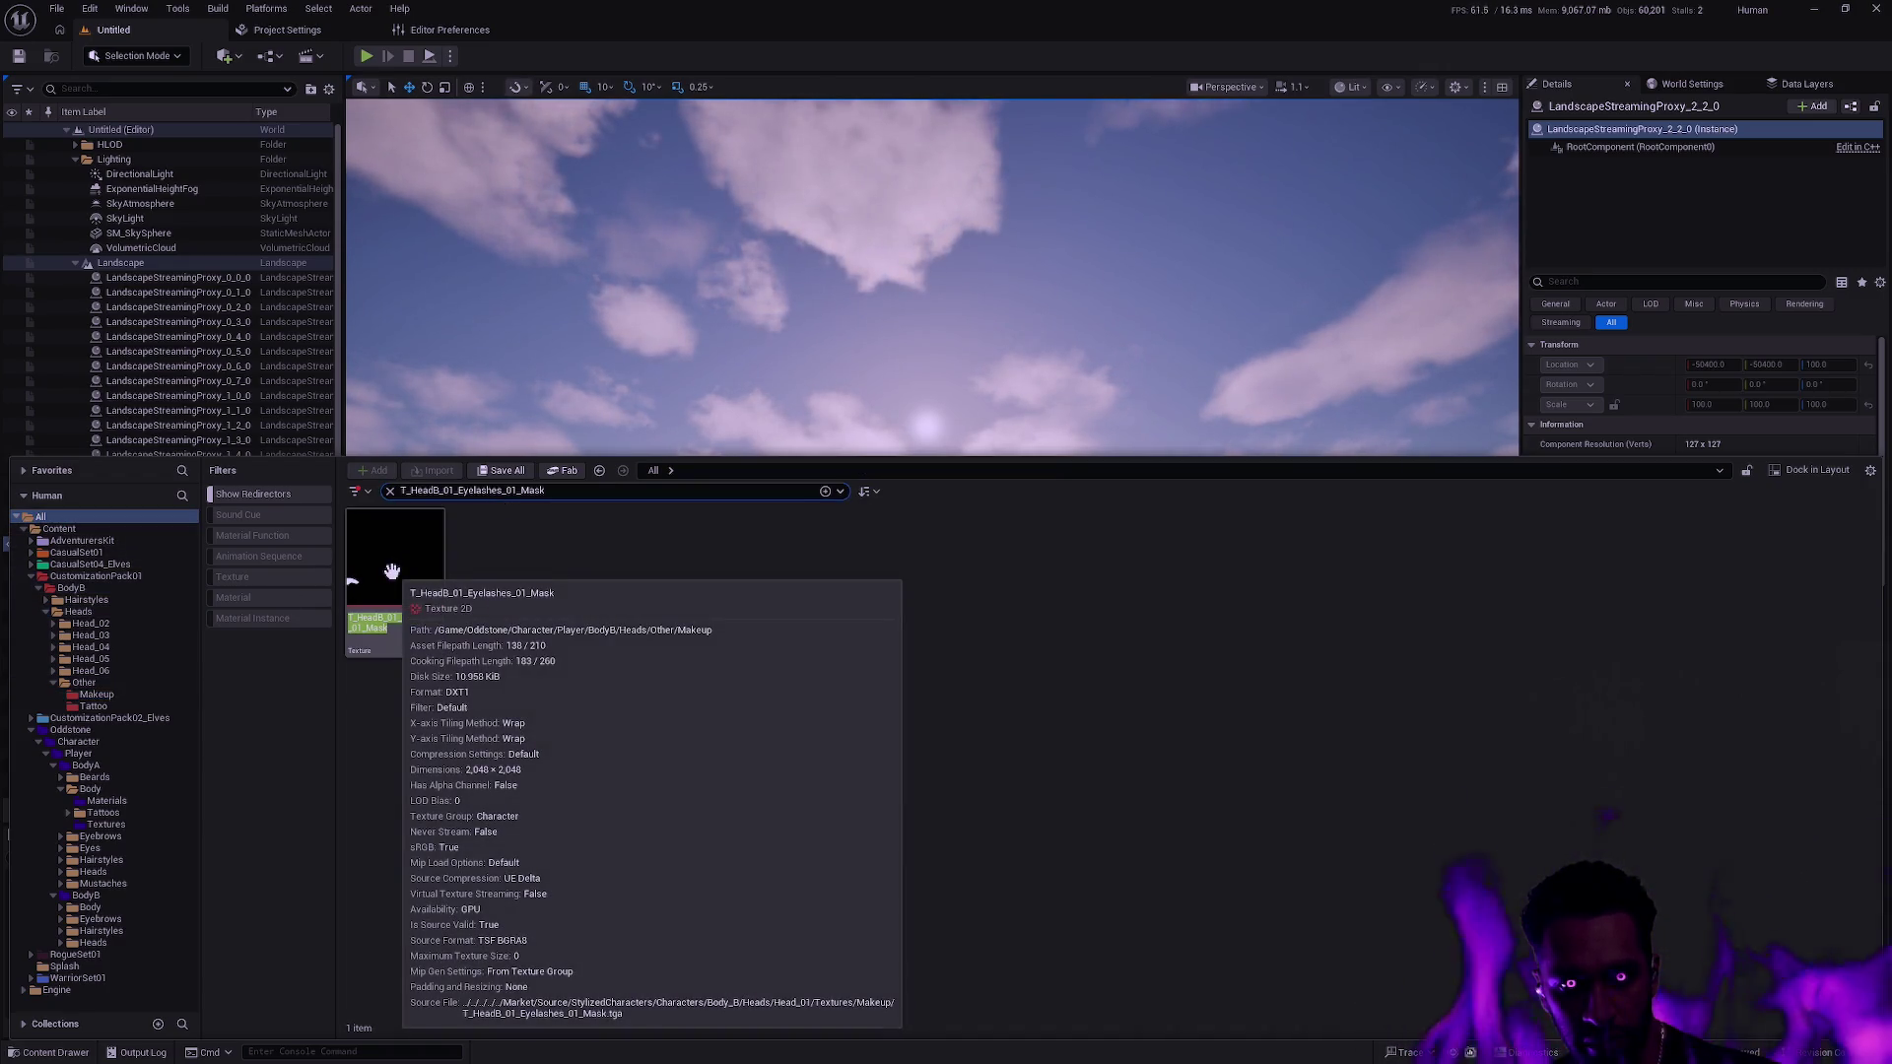
pyautogui.rightClick(392, 571)
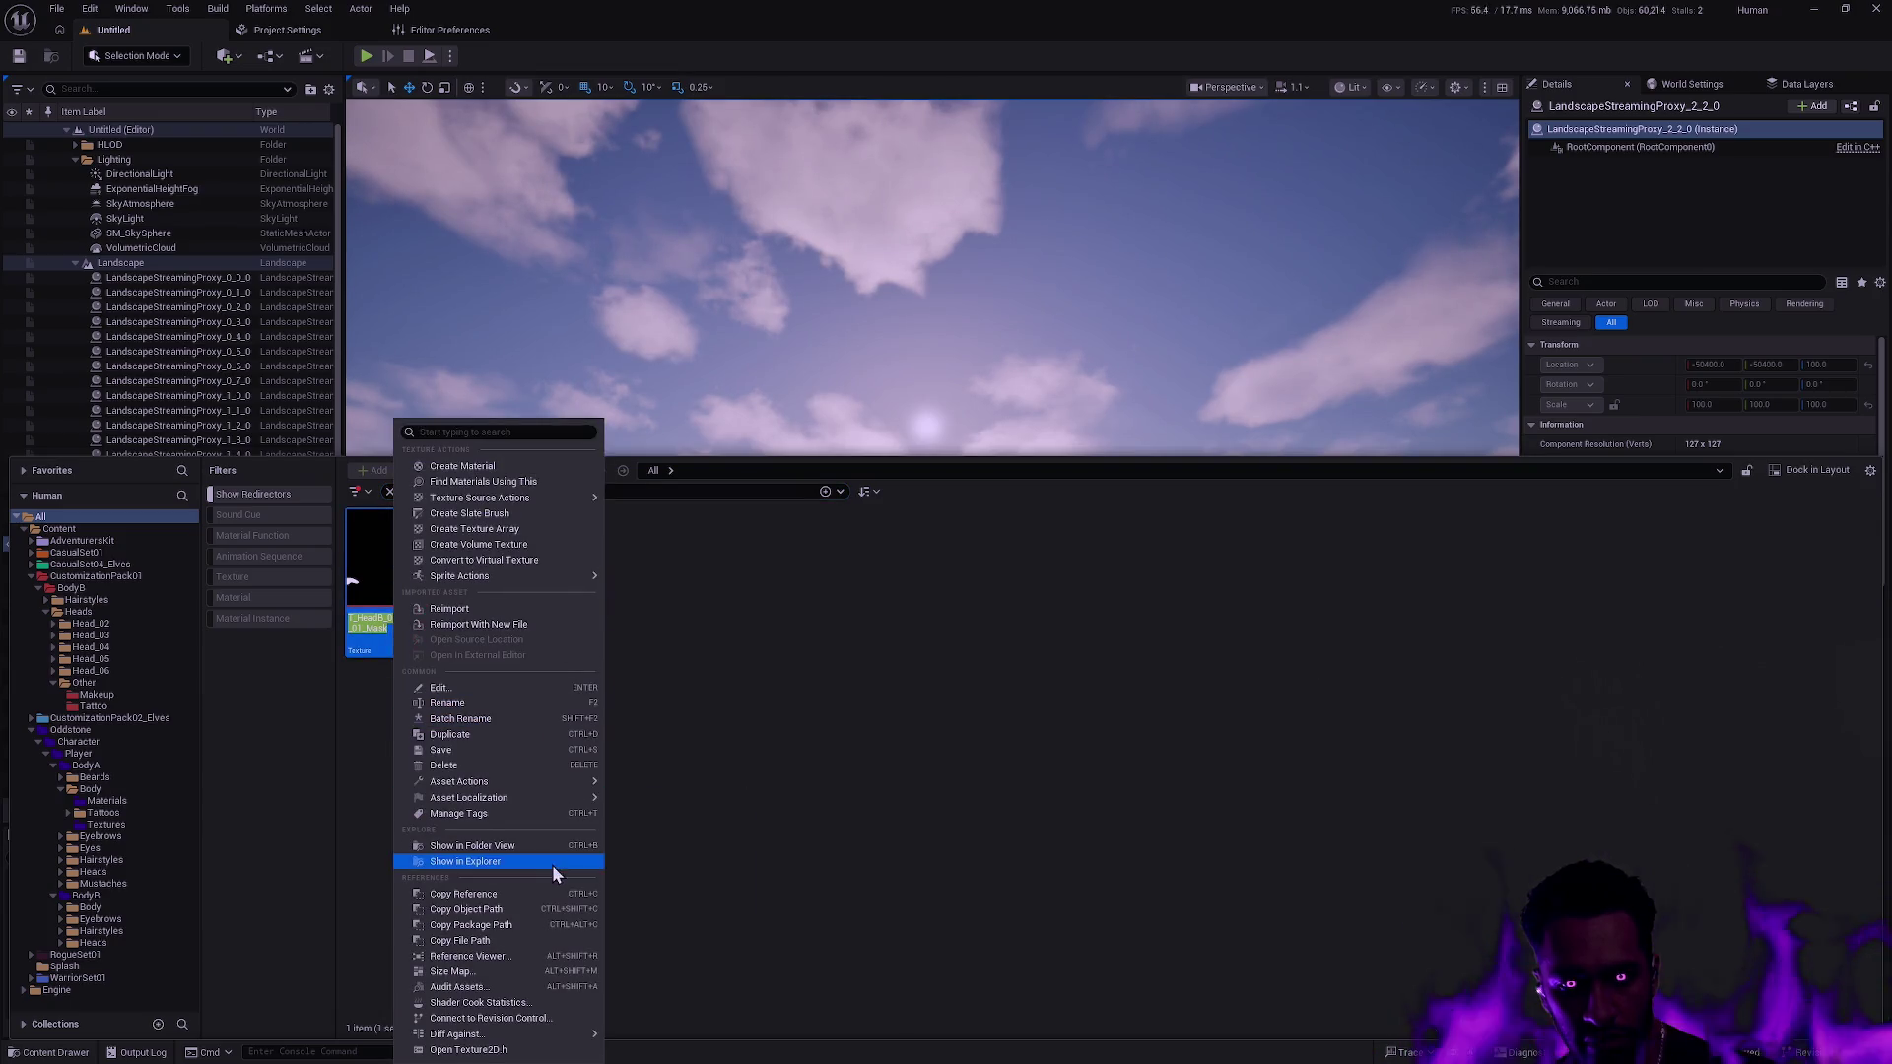
pyautogui.click(532, 955)
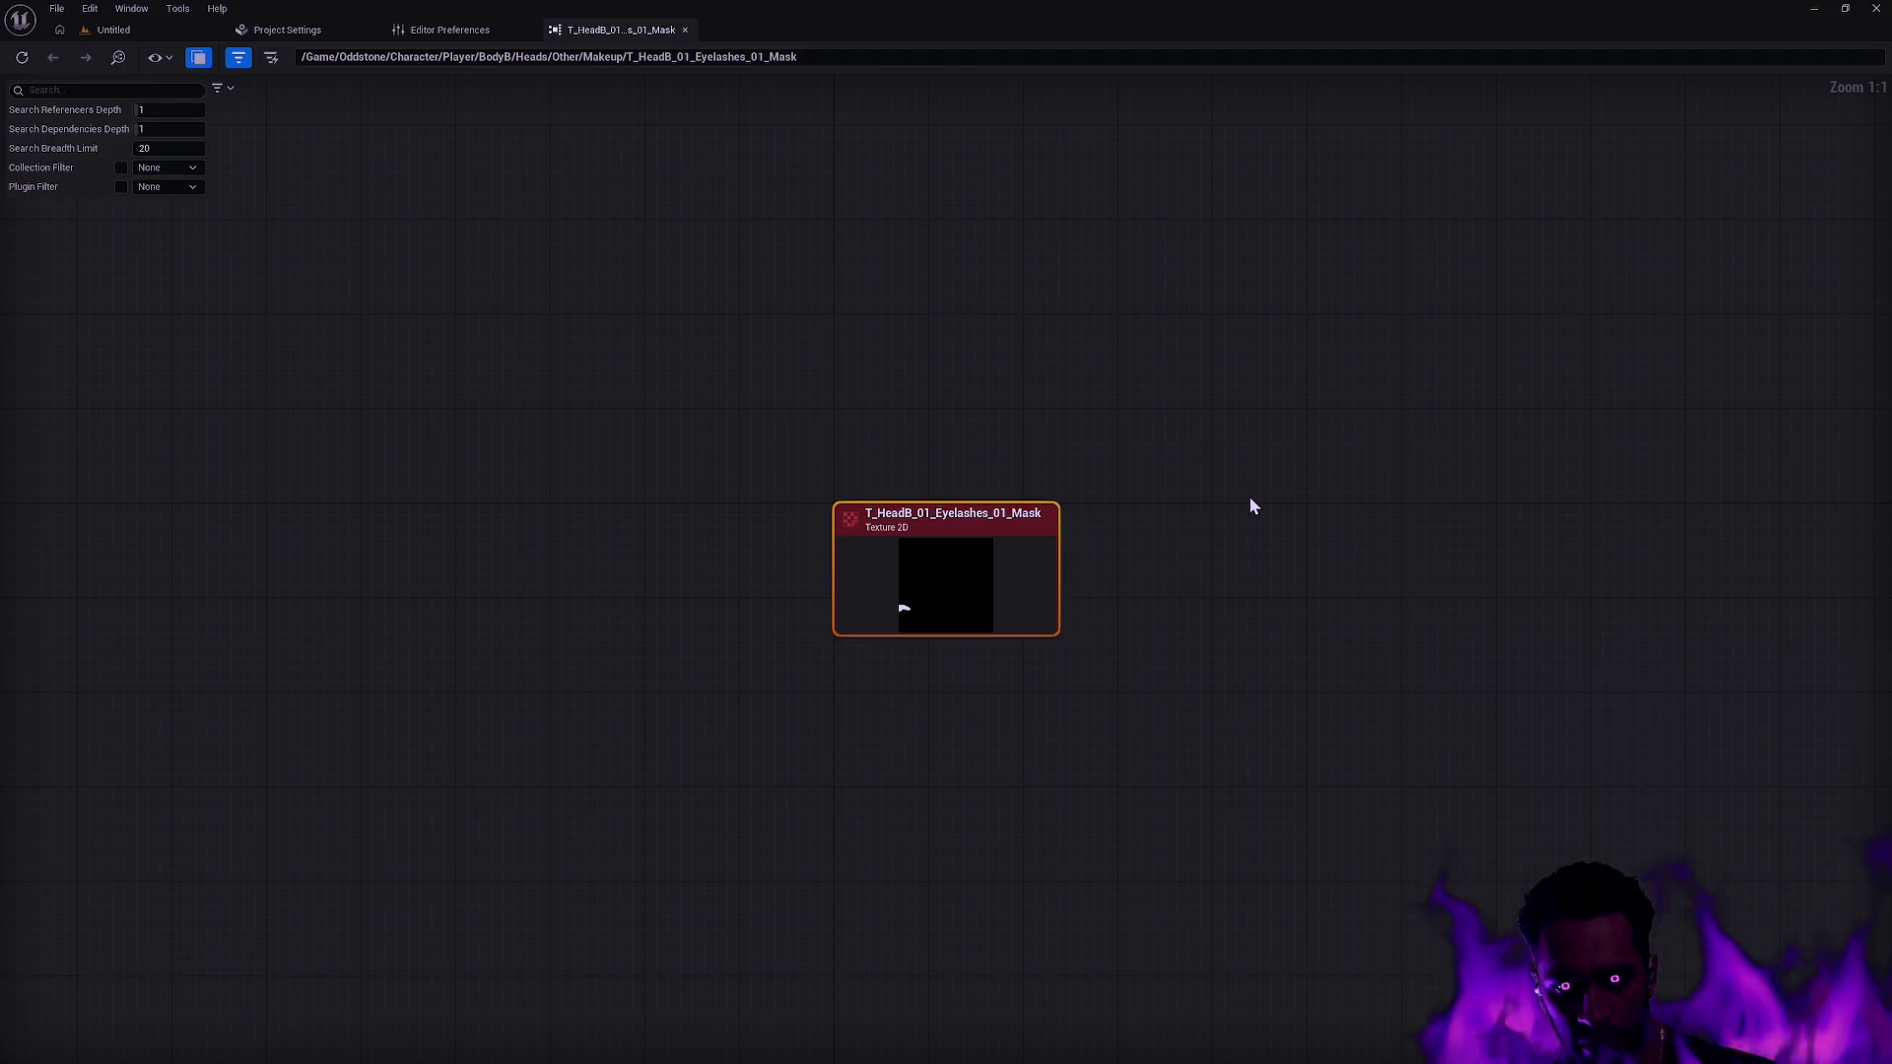
pyautogui.click(686, 31)
pyautogui.click(114, 30)
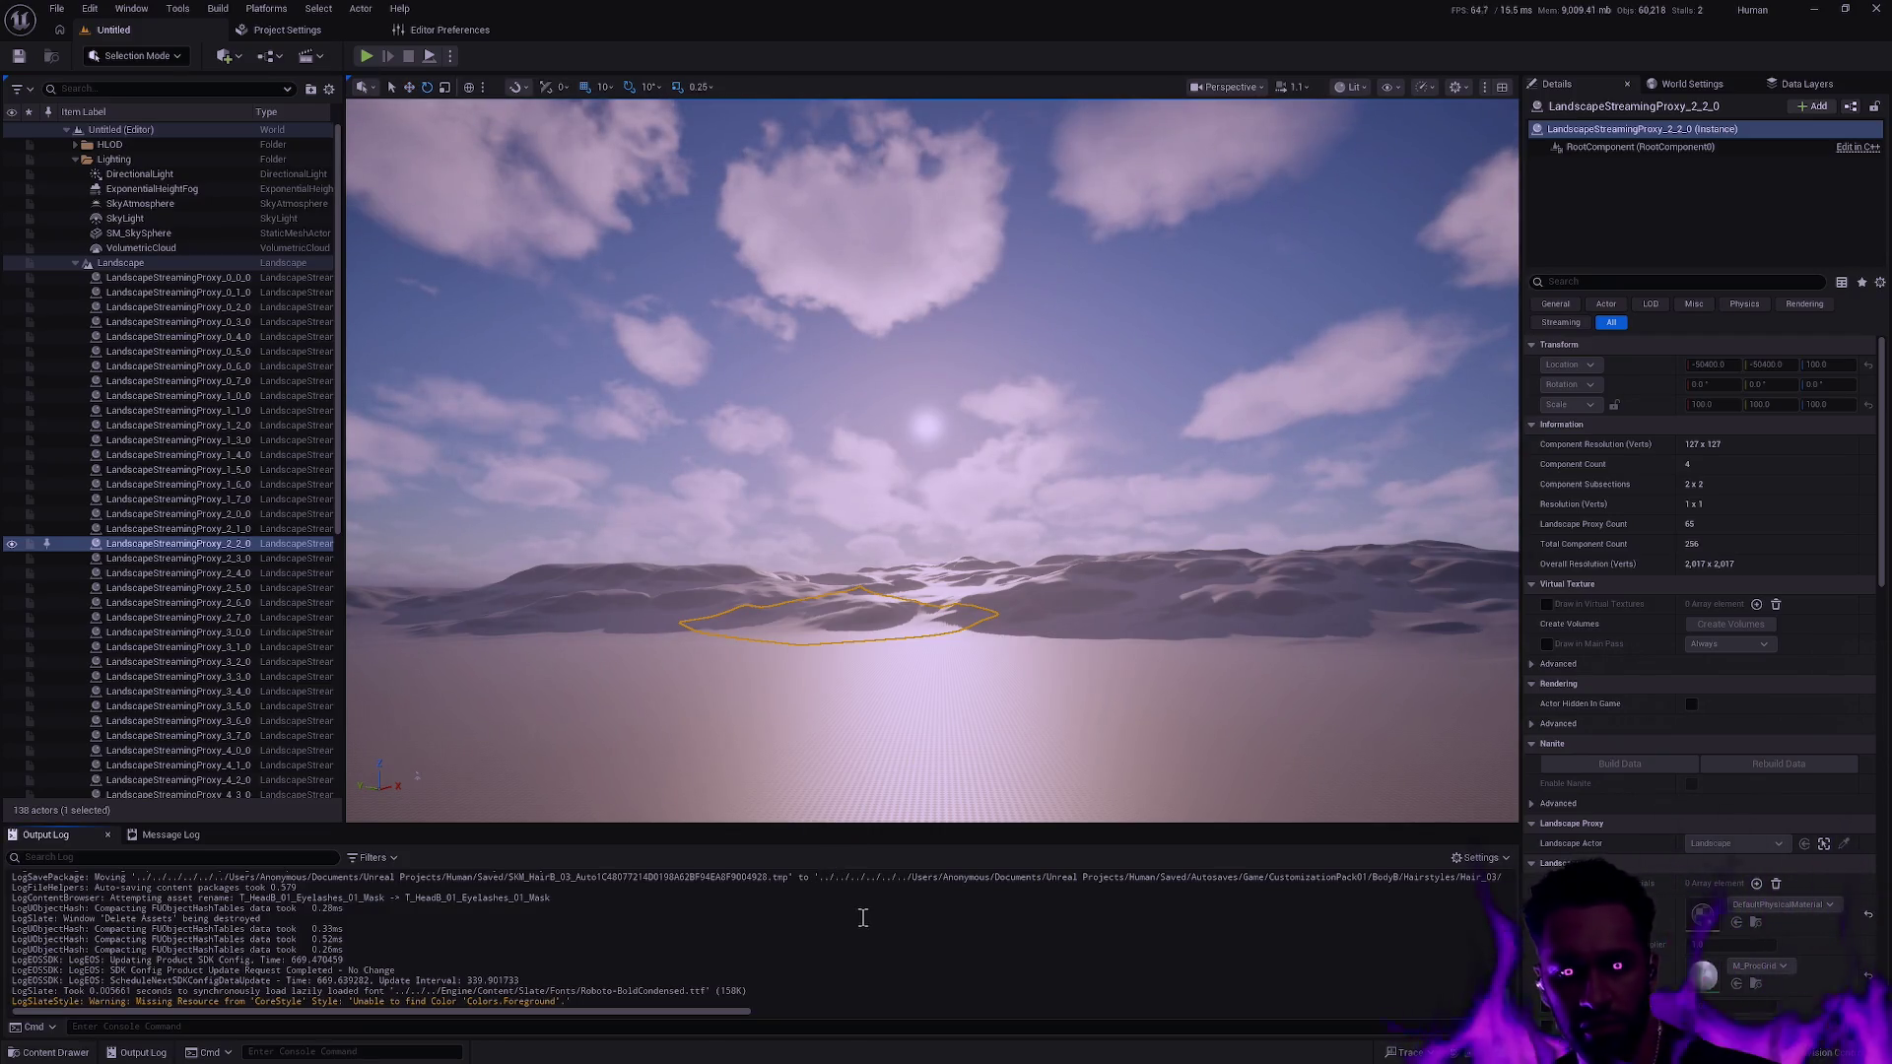
# Delete the Oddstone T_HeadB_01_Eyelashes_01_Mask texture and clear the name search.
pyautogui.hotkey('ctrl', 'space')
pyautogui.press('Delete')
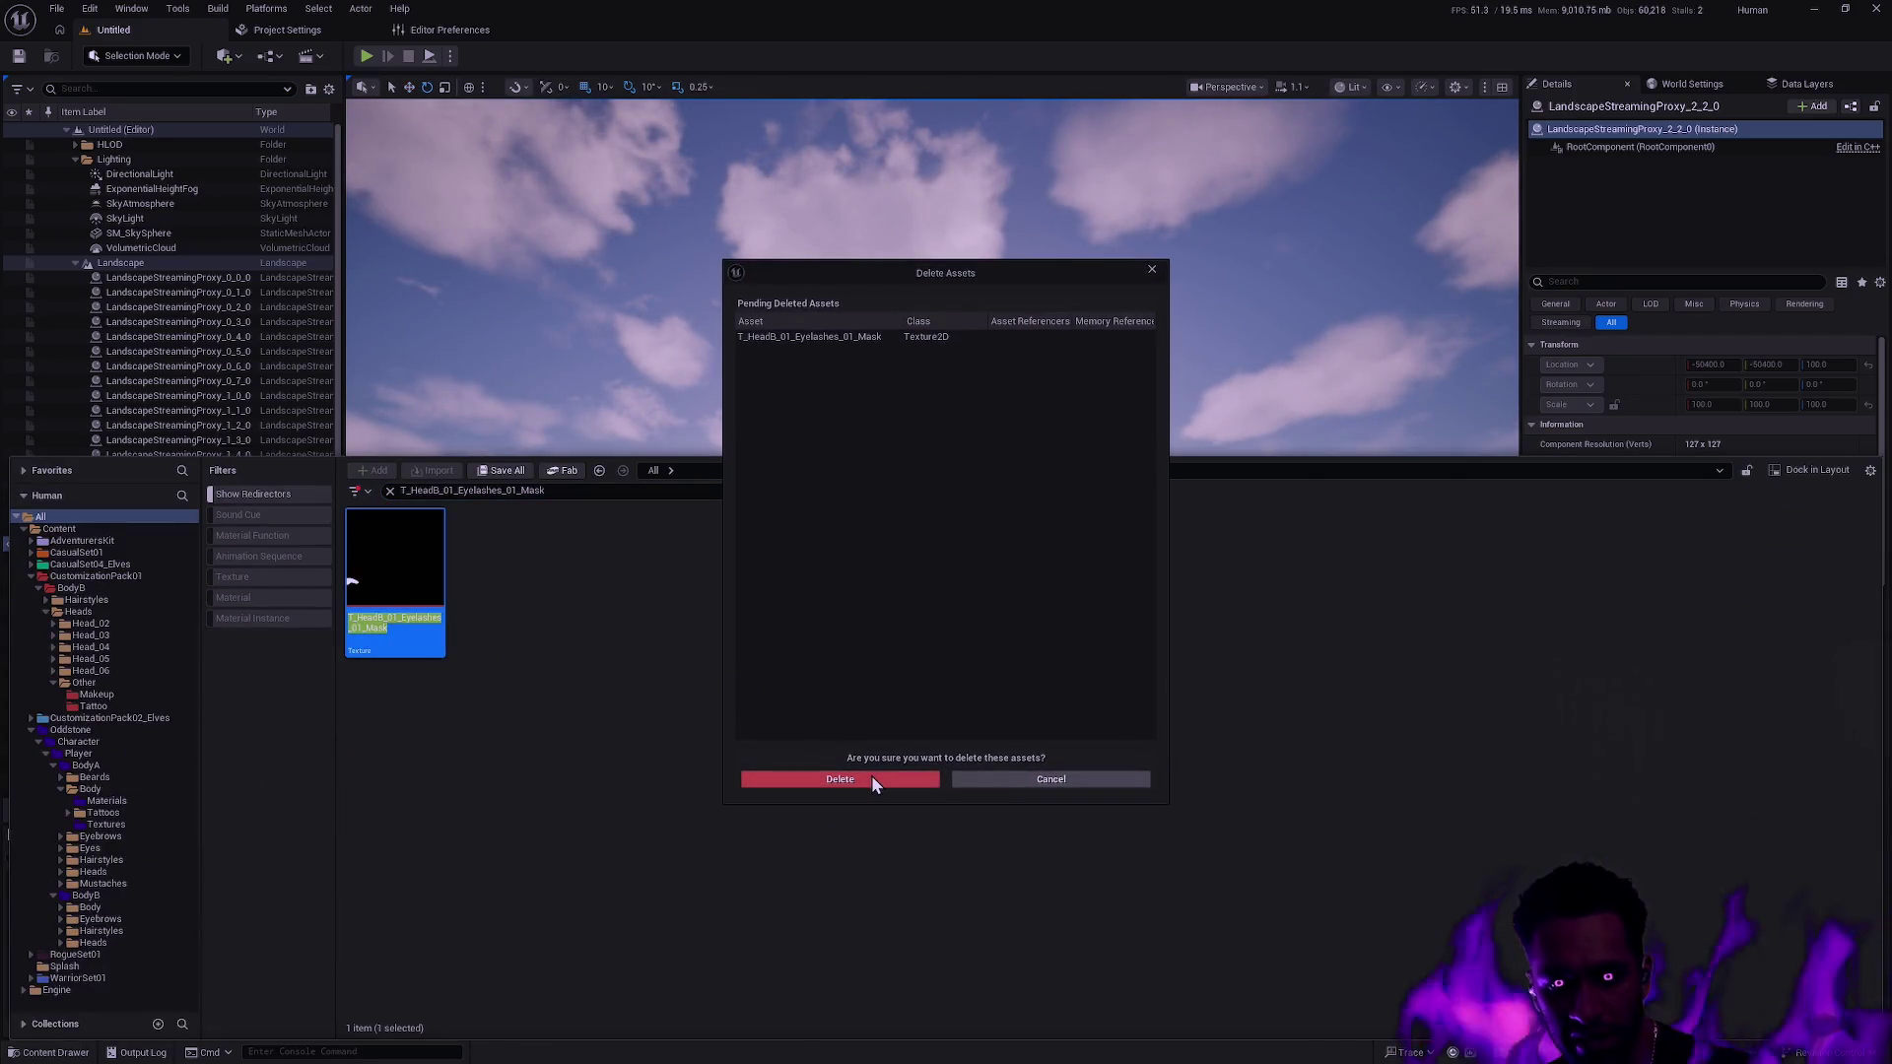
pyautogui.click(871, 778)
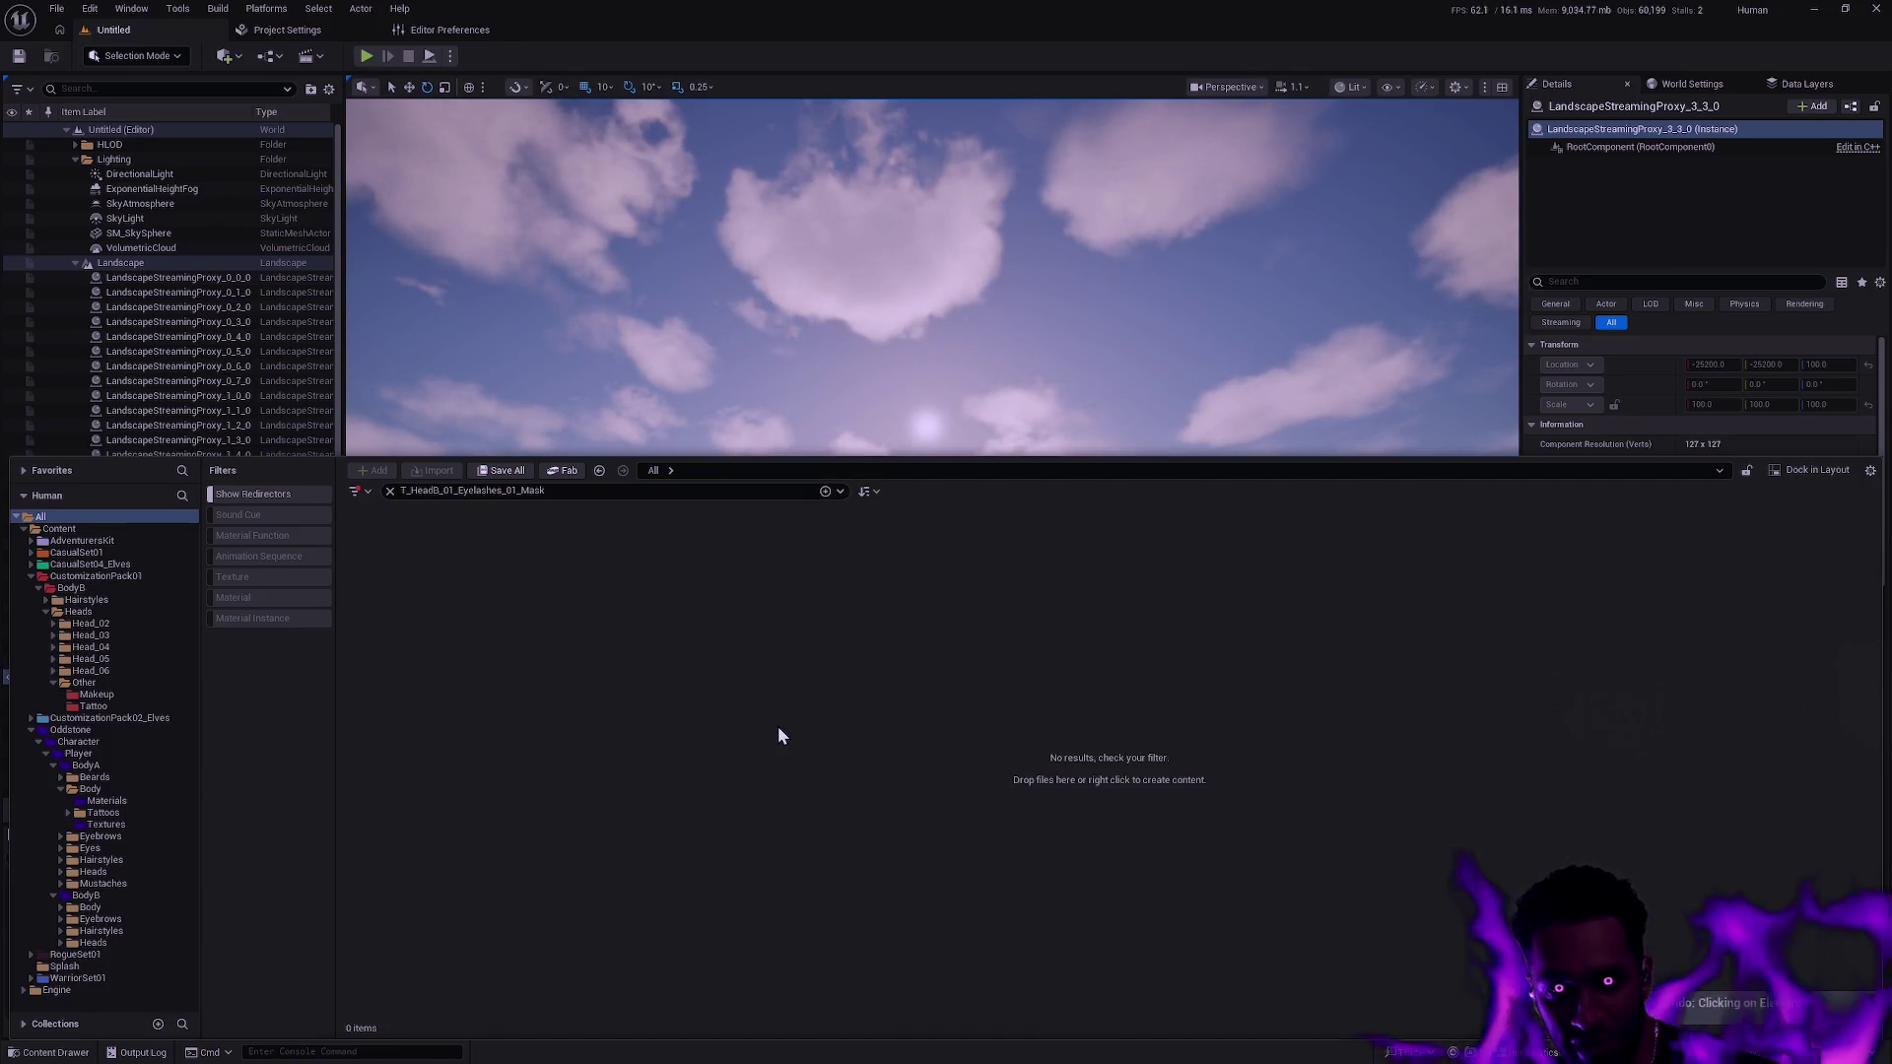
pyautogui.click(389, 491)
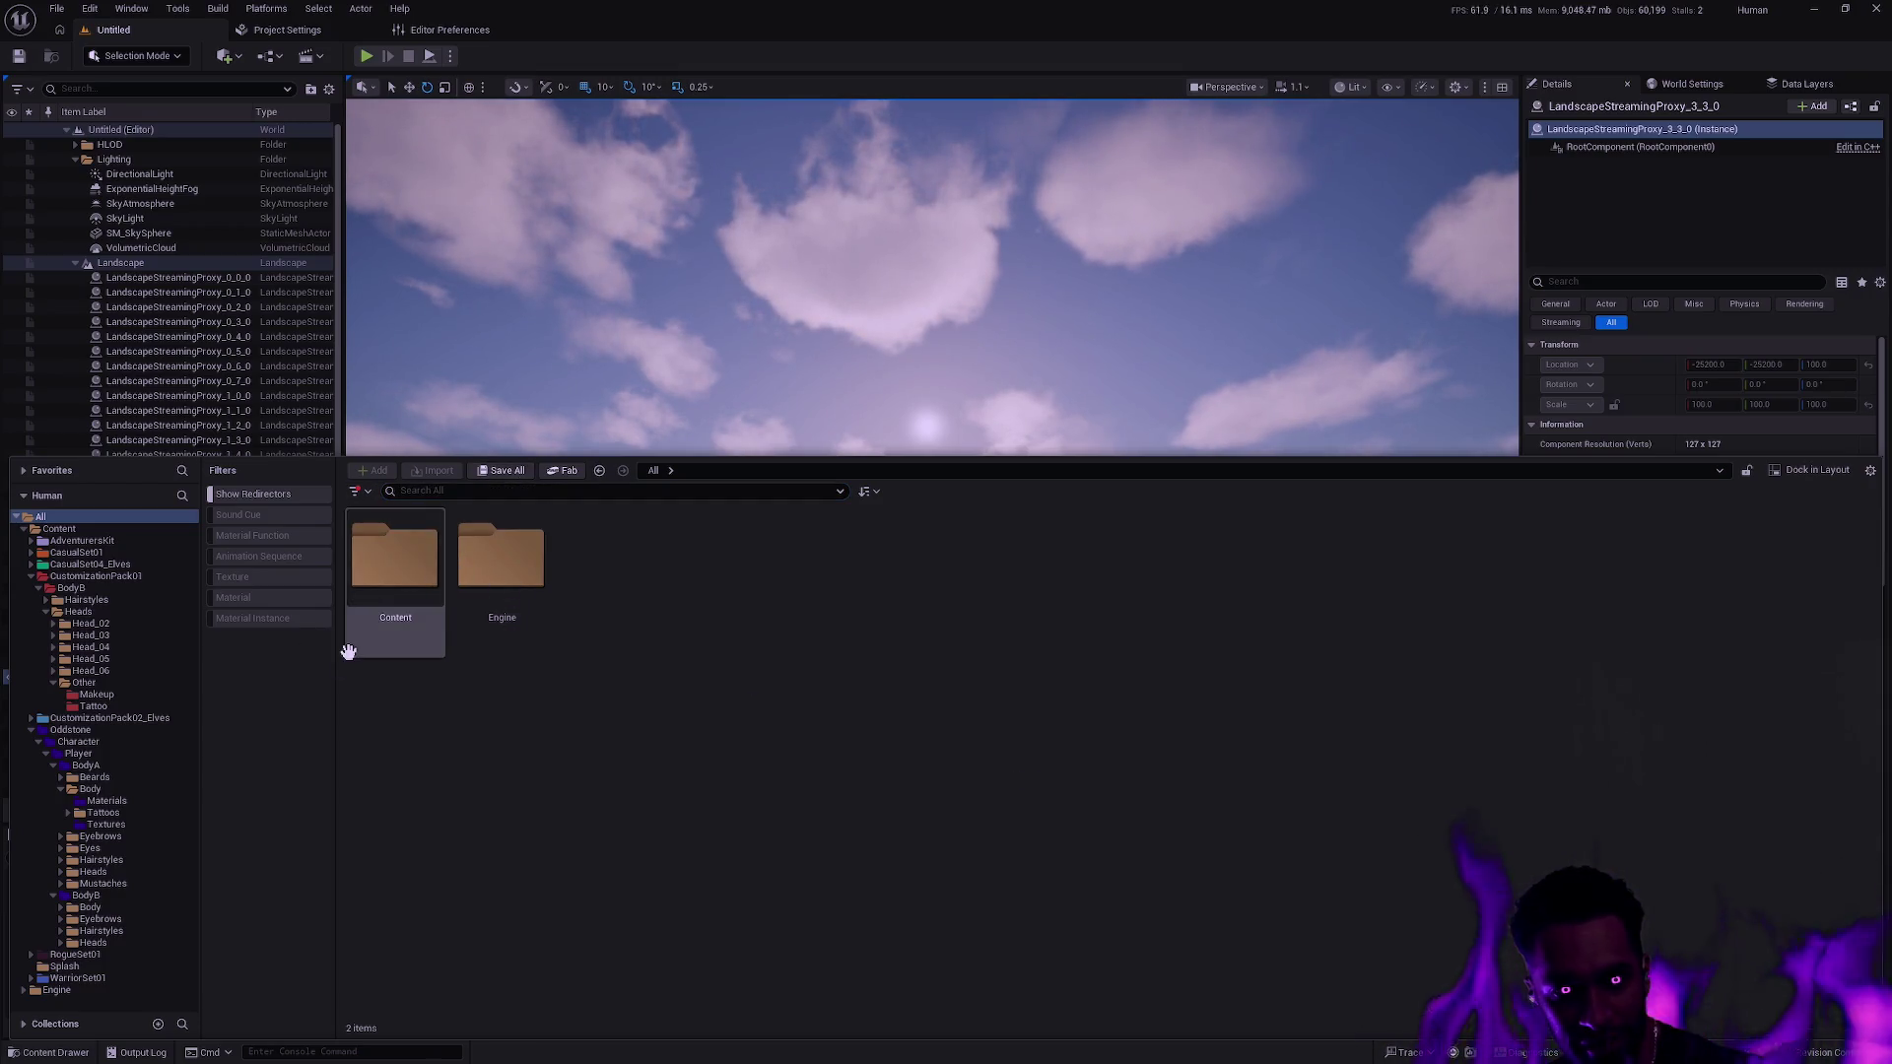
# Search the CustomizationPack01 Makeup folder for the Eyelashes mask, then clear the search.
pyautogui.click(155, 696)
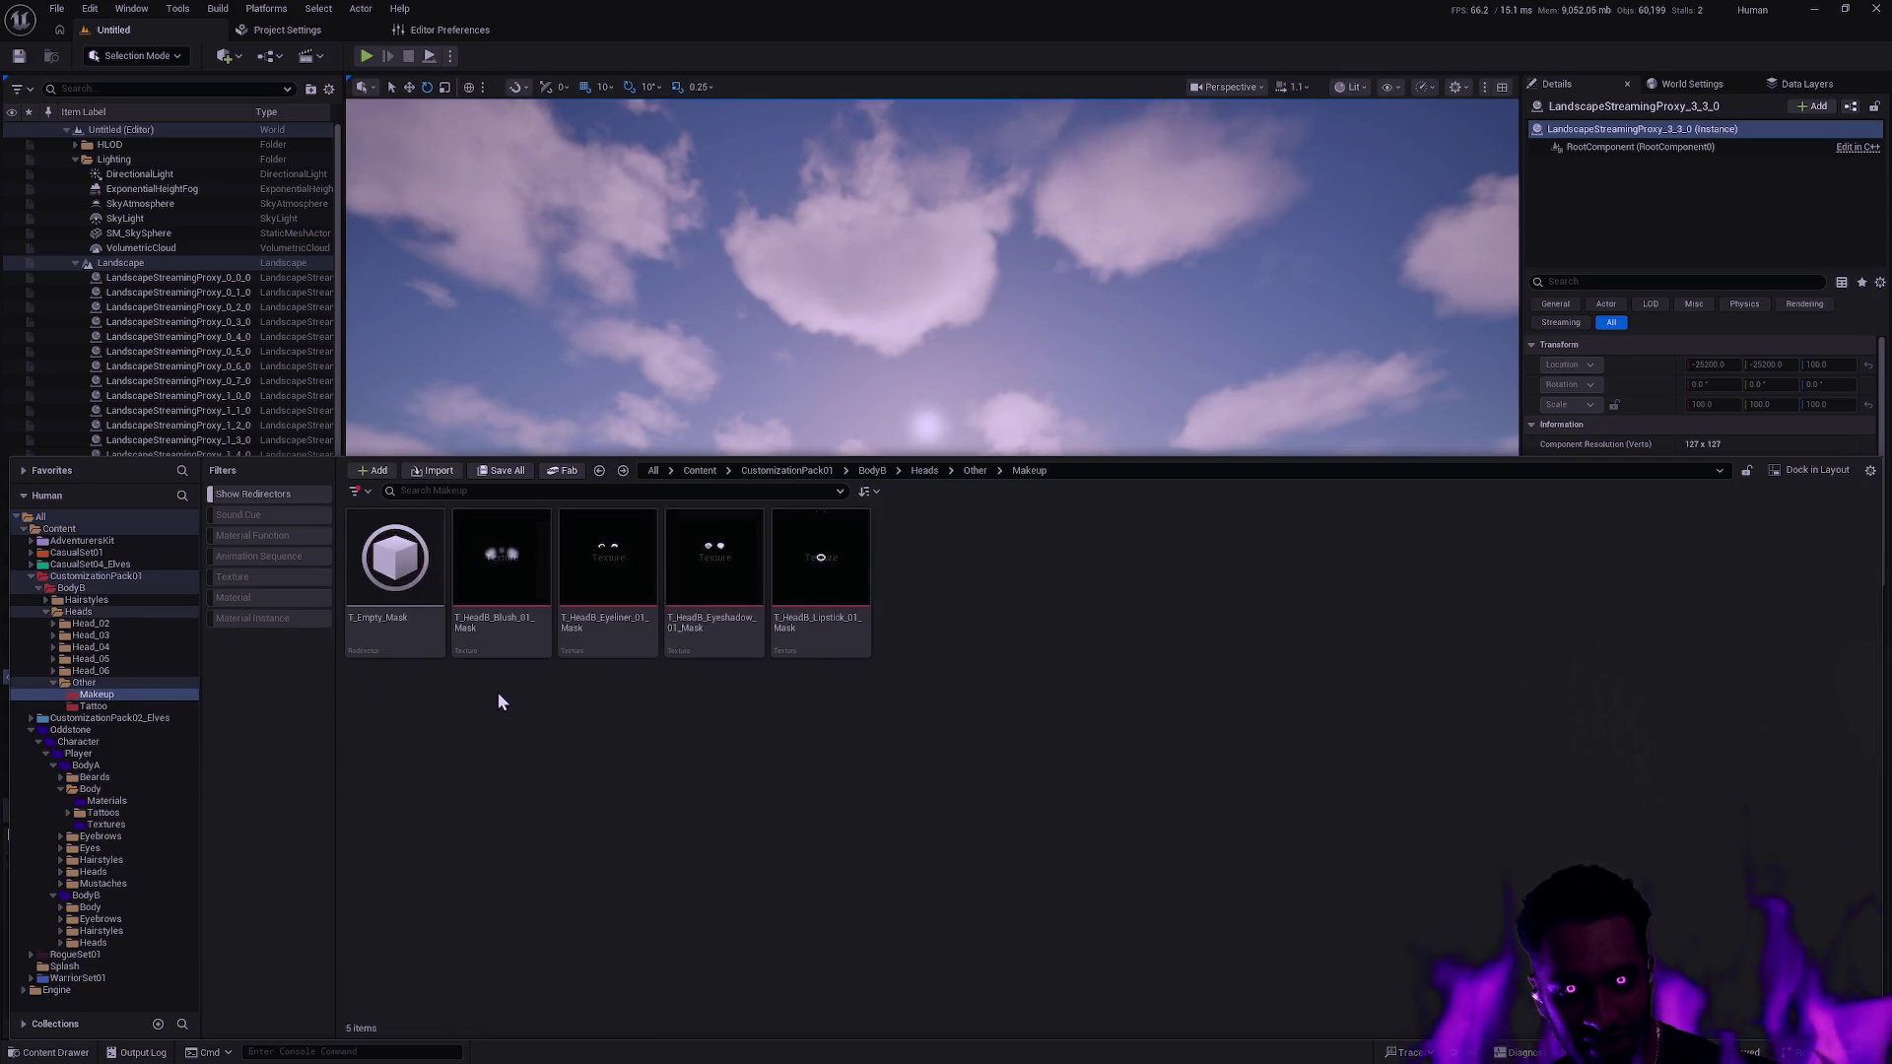
pyautogui.click(471, 493)
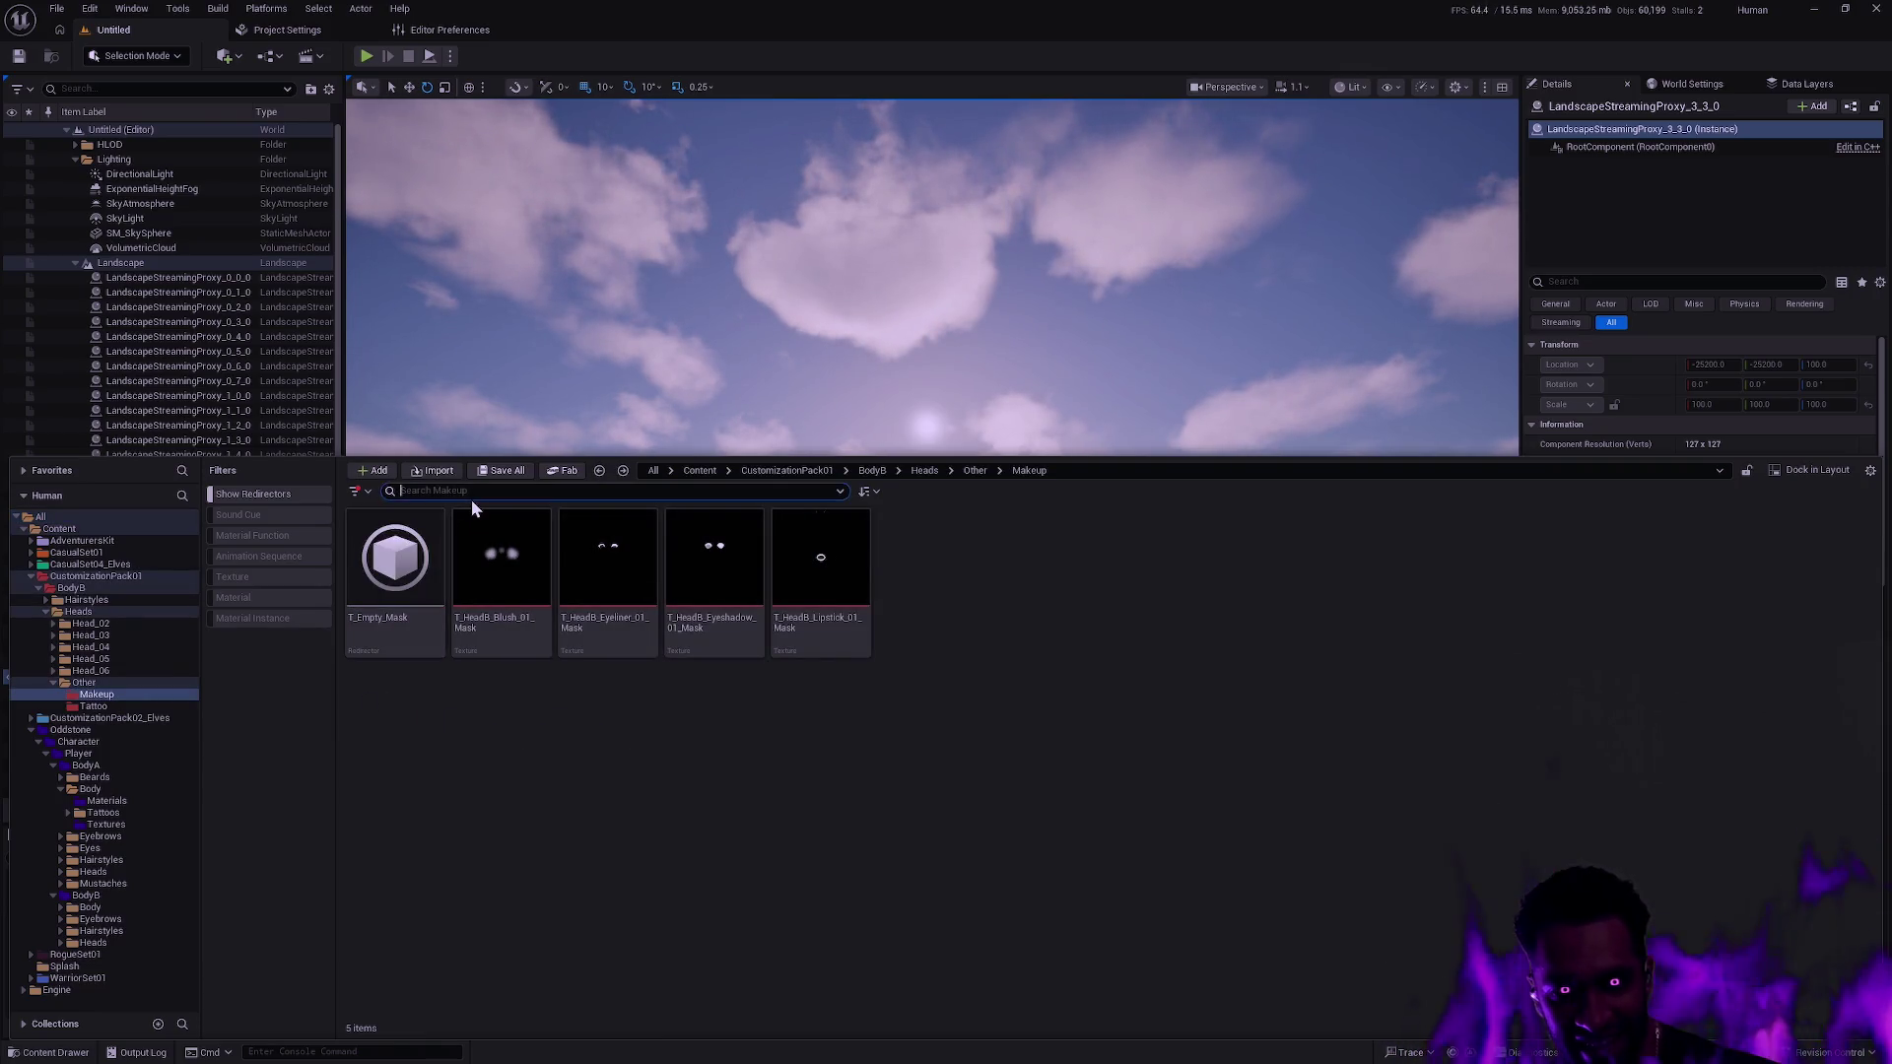
pyautogui.write('T_HeadB_01_Eyelashes_01_Mask')
pyautogui.hotkey('ctrl', 'a')
pyautogui.hotkey('ctrl', 'c')
pyautogui.press('BackSpace')
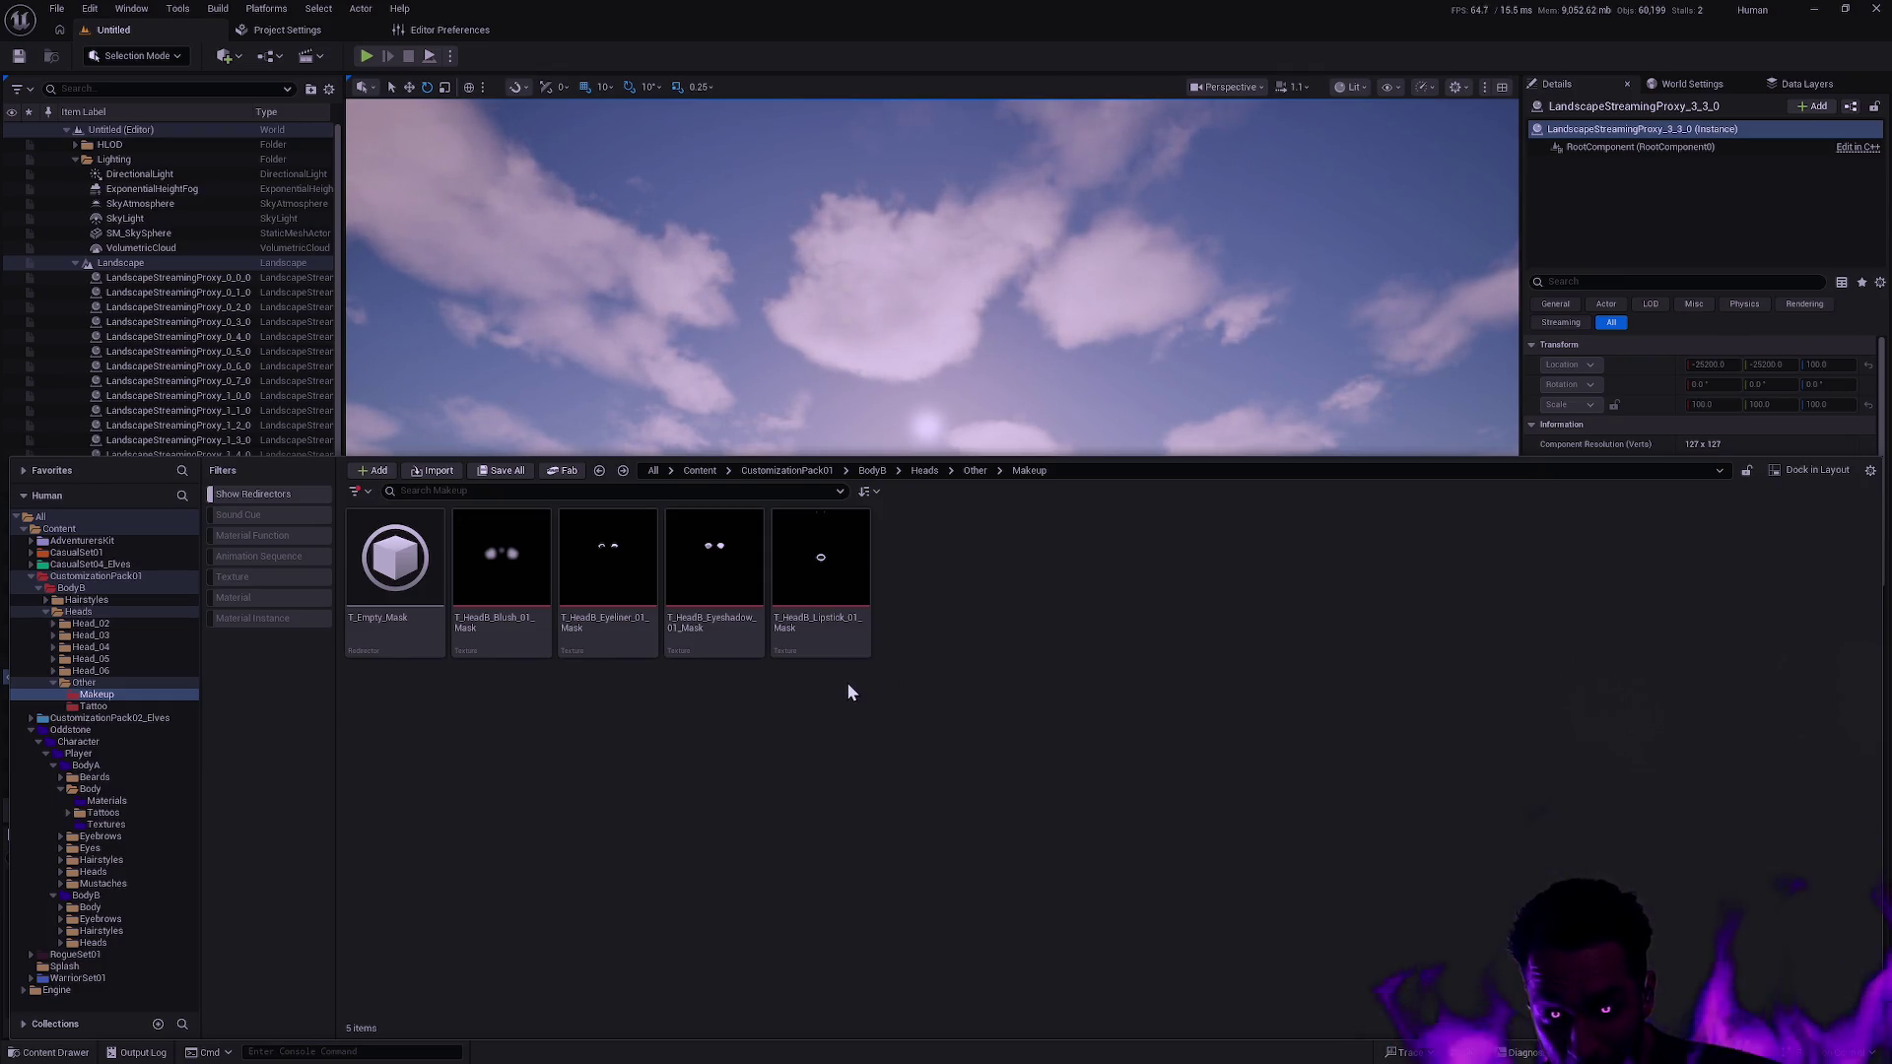
# Attempt deleting T_HeadB_Blush_01_Mask but cancel, keeping the referenced texture.
pyautogui.click(501, 581)
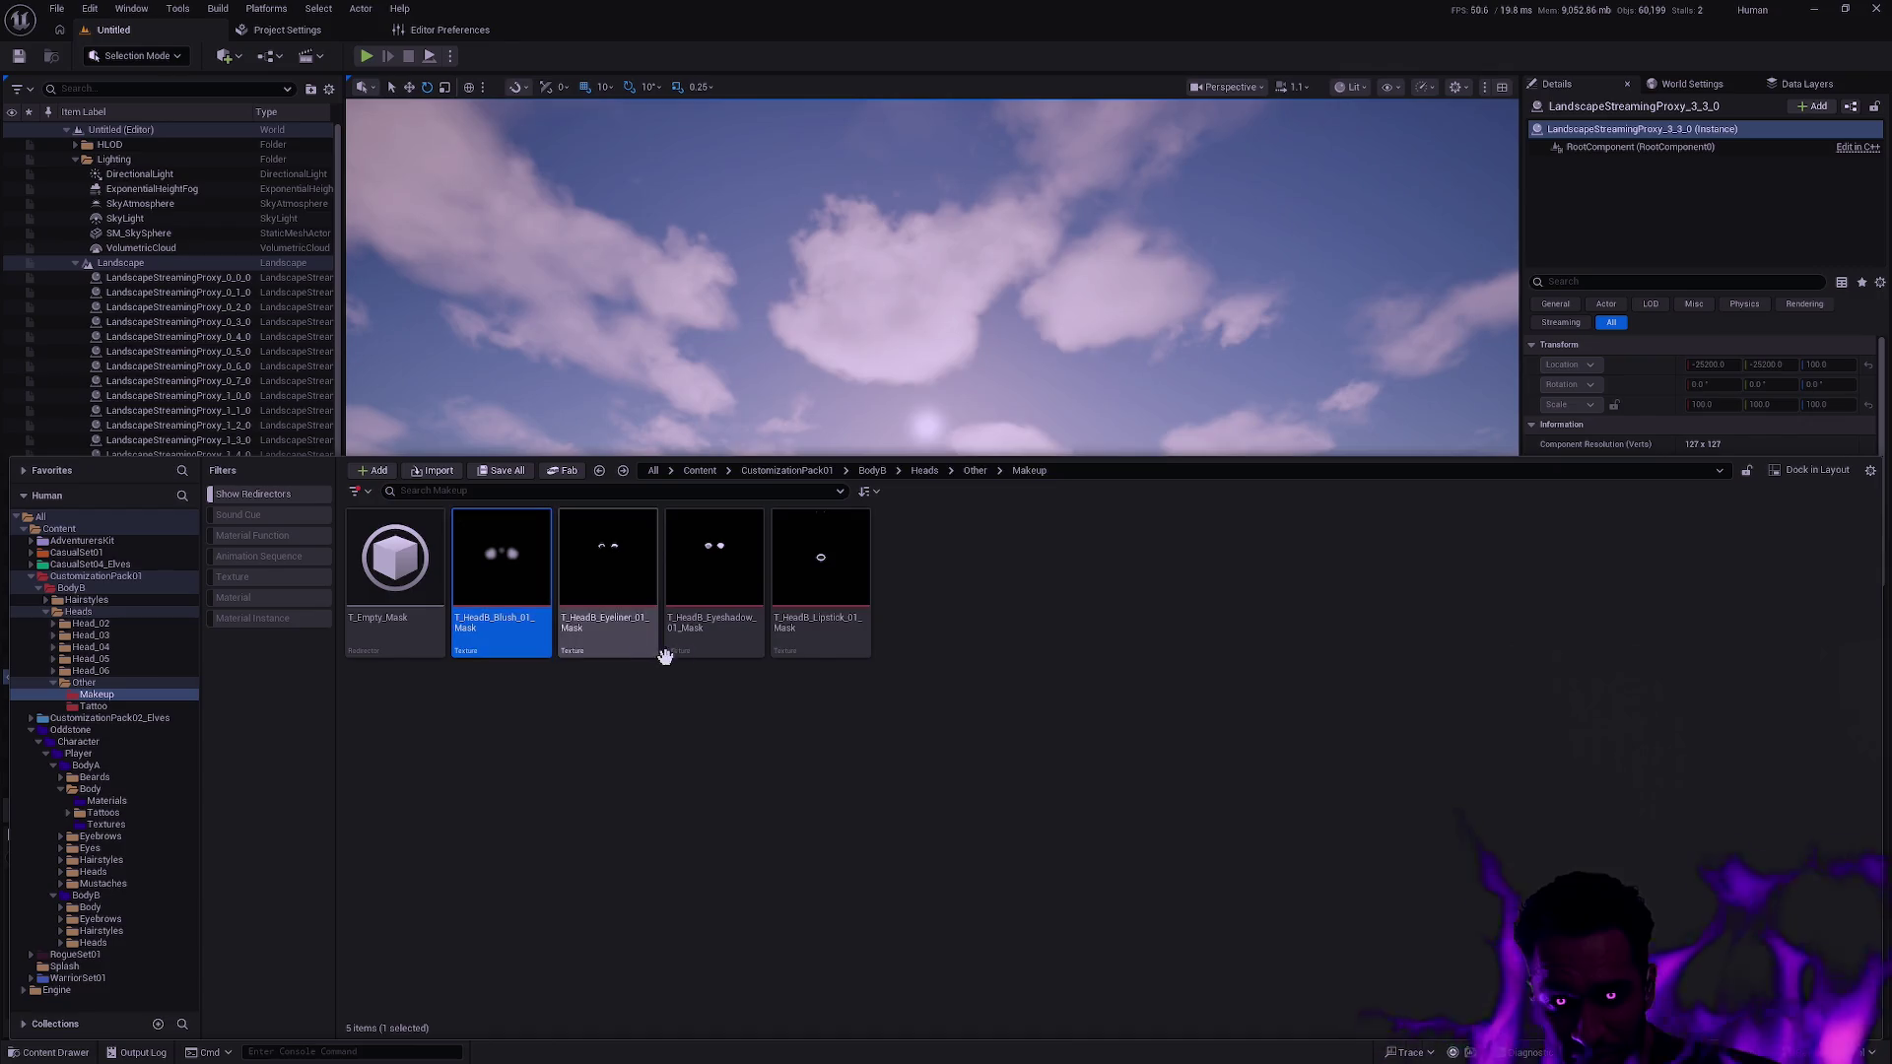
pyautogui.press('Delete')
pyautogui.click(1085, 779)
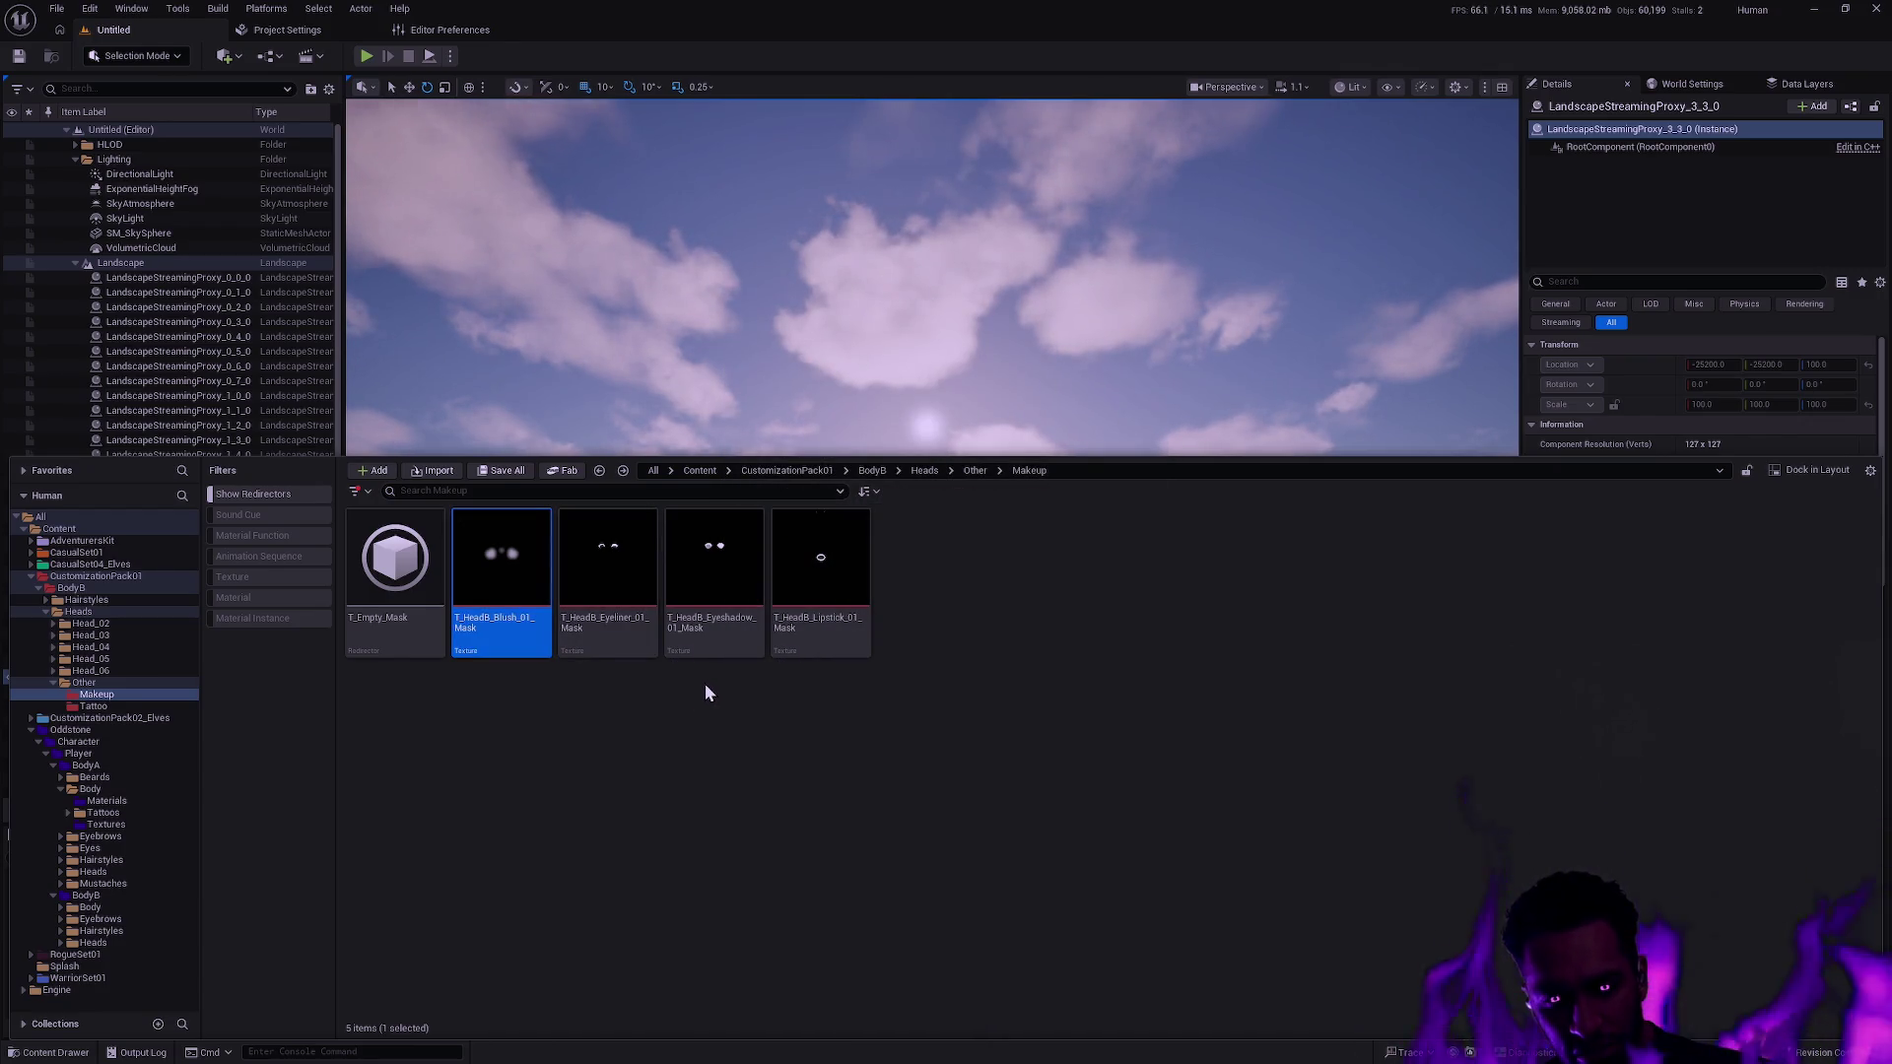
# Search for the Eyelashes mask again across All and the Content folder.
pyautogui.click(506, 493)
pyautogui.hotkey('ctrl', 'v')
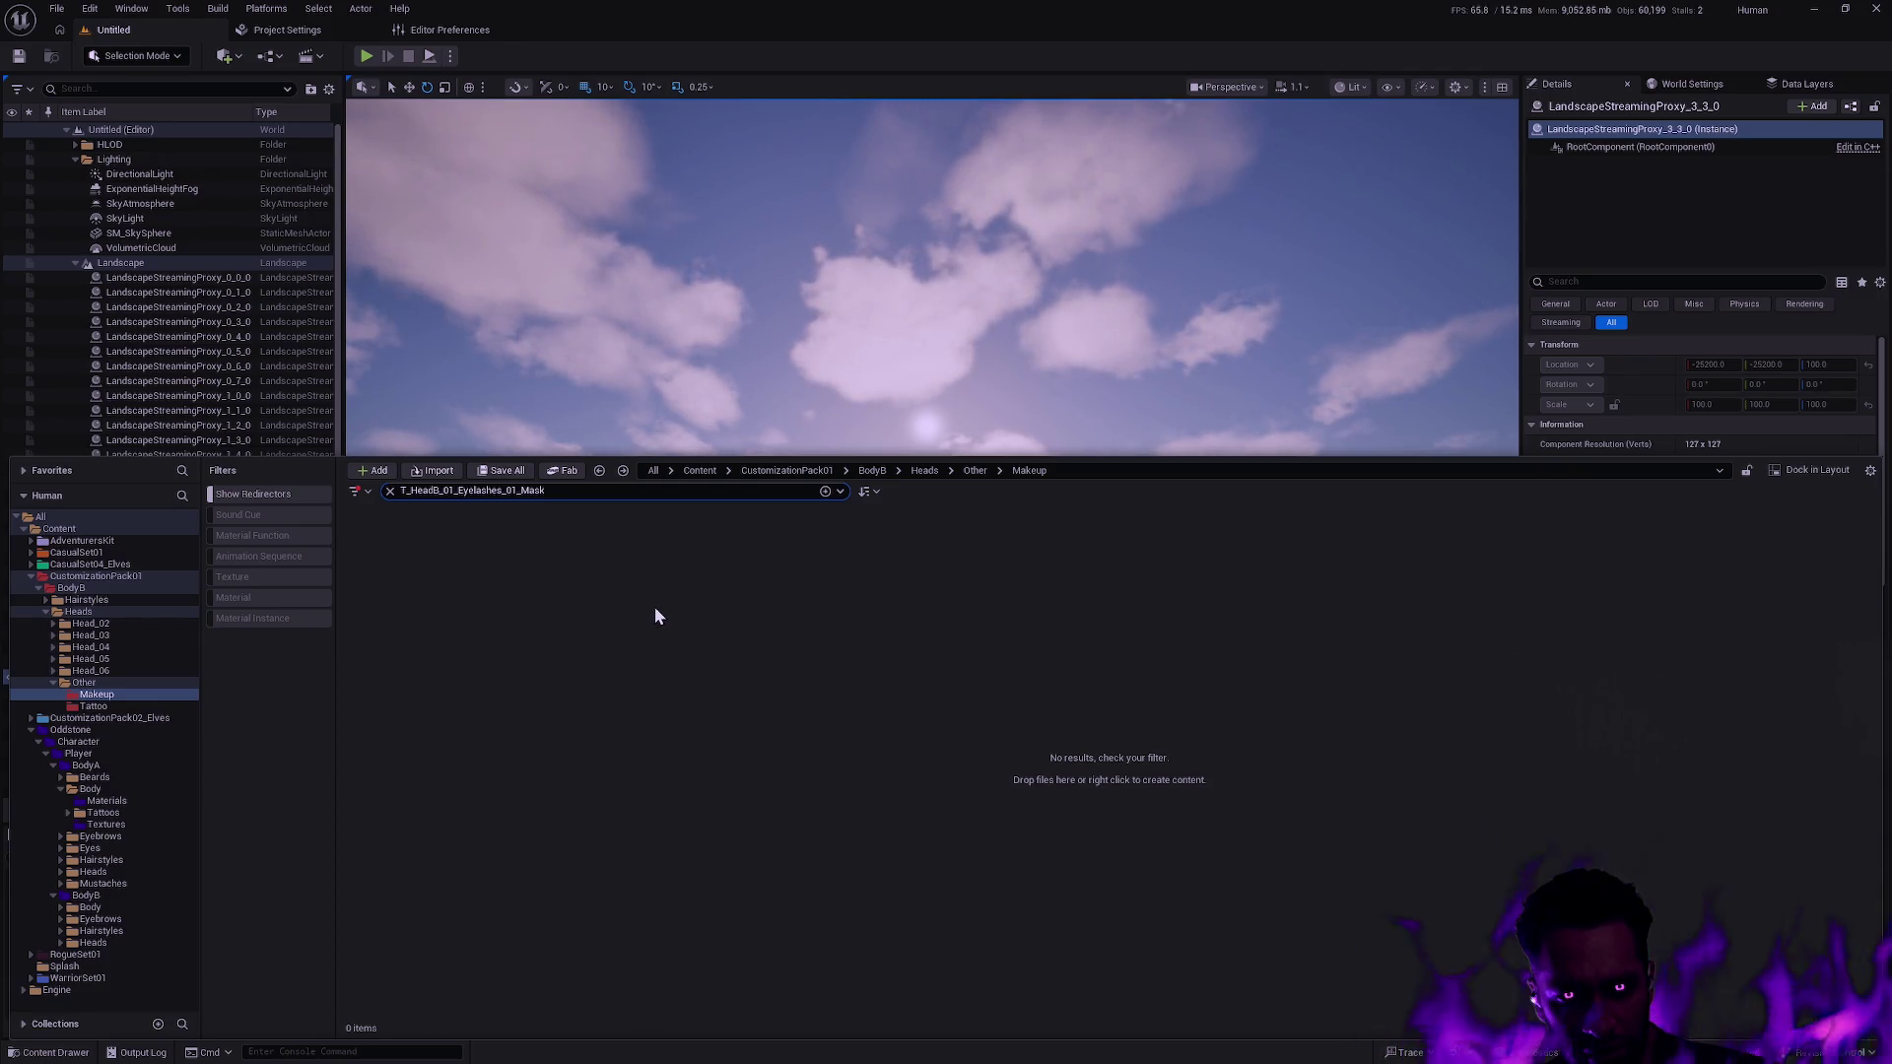
pyautogui.click(69, 518)
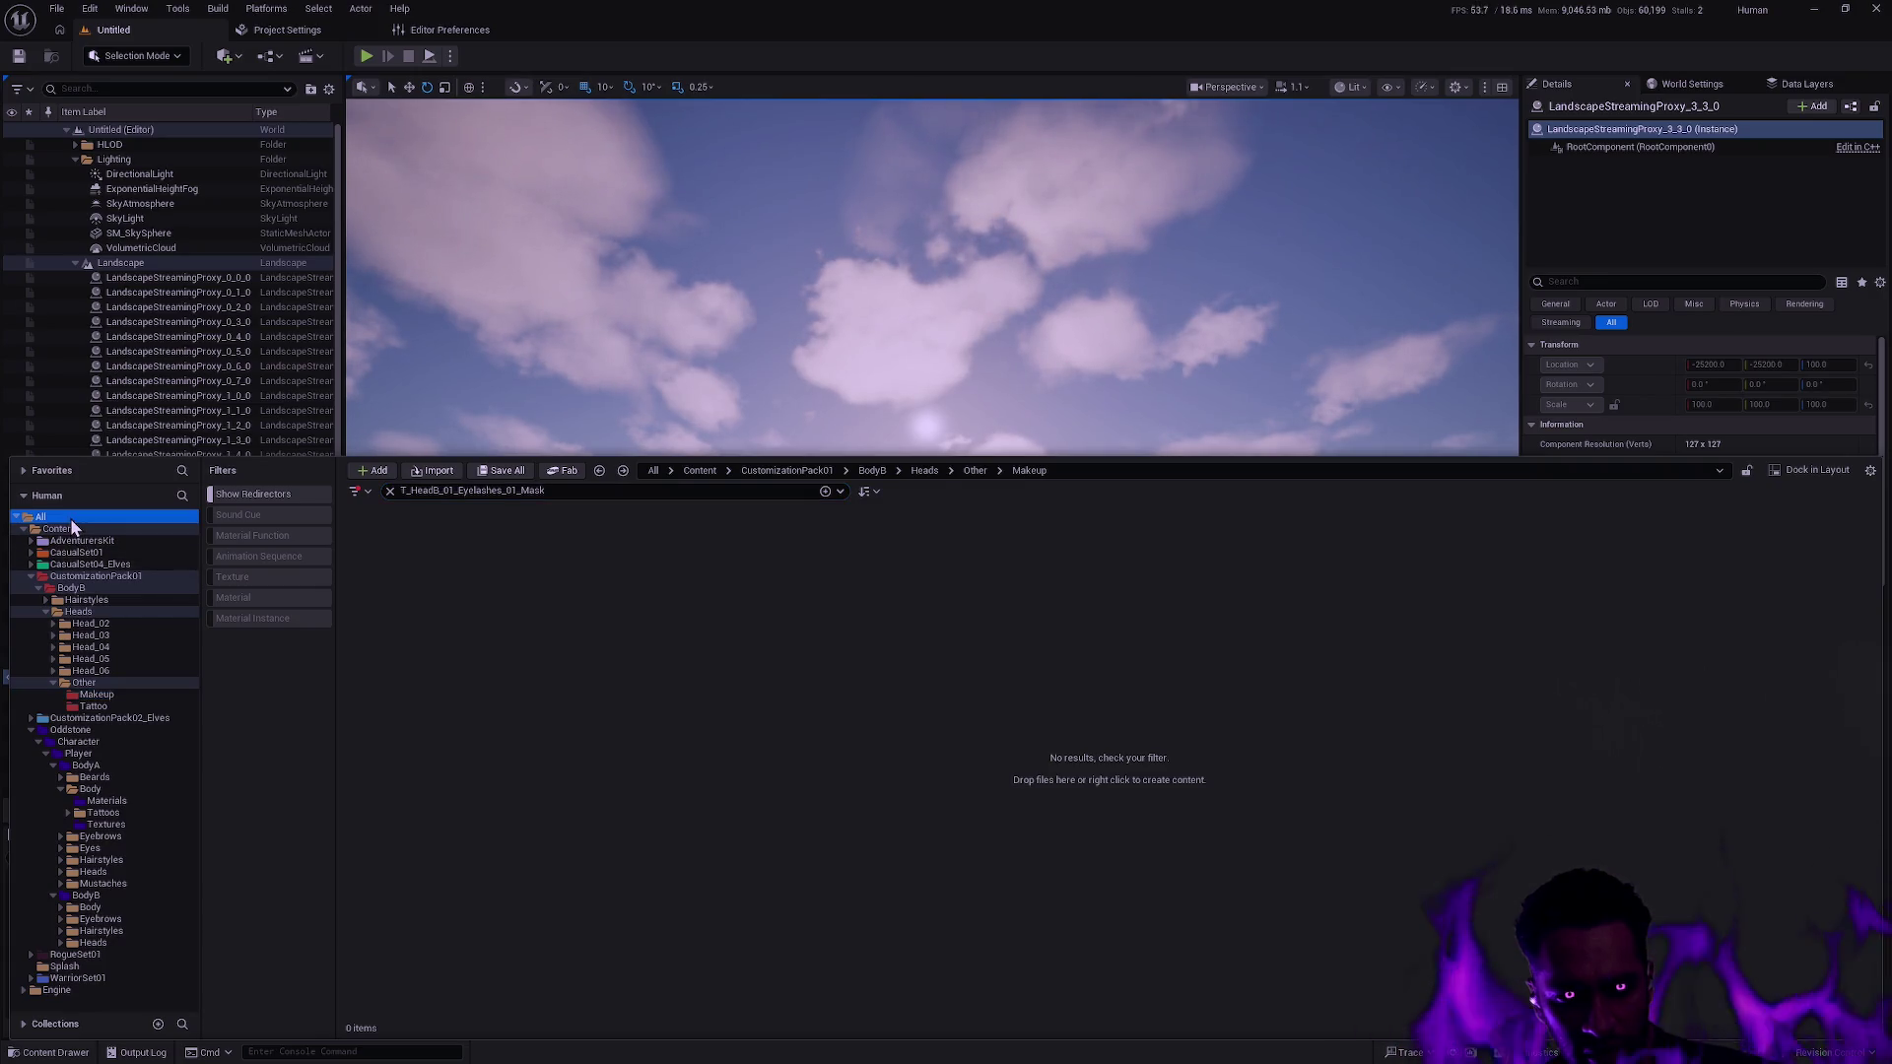
pyautogui.click(59, 528)
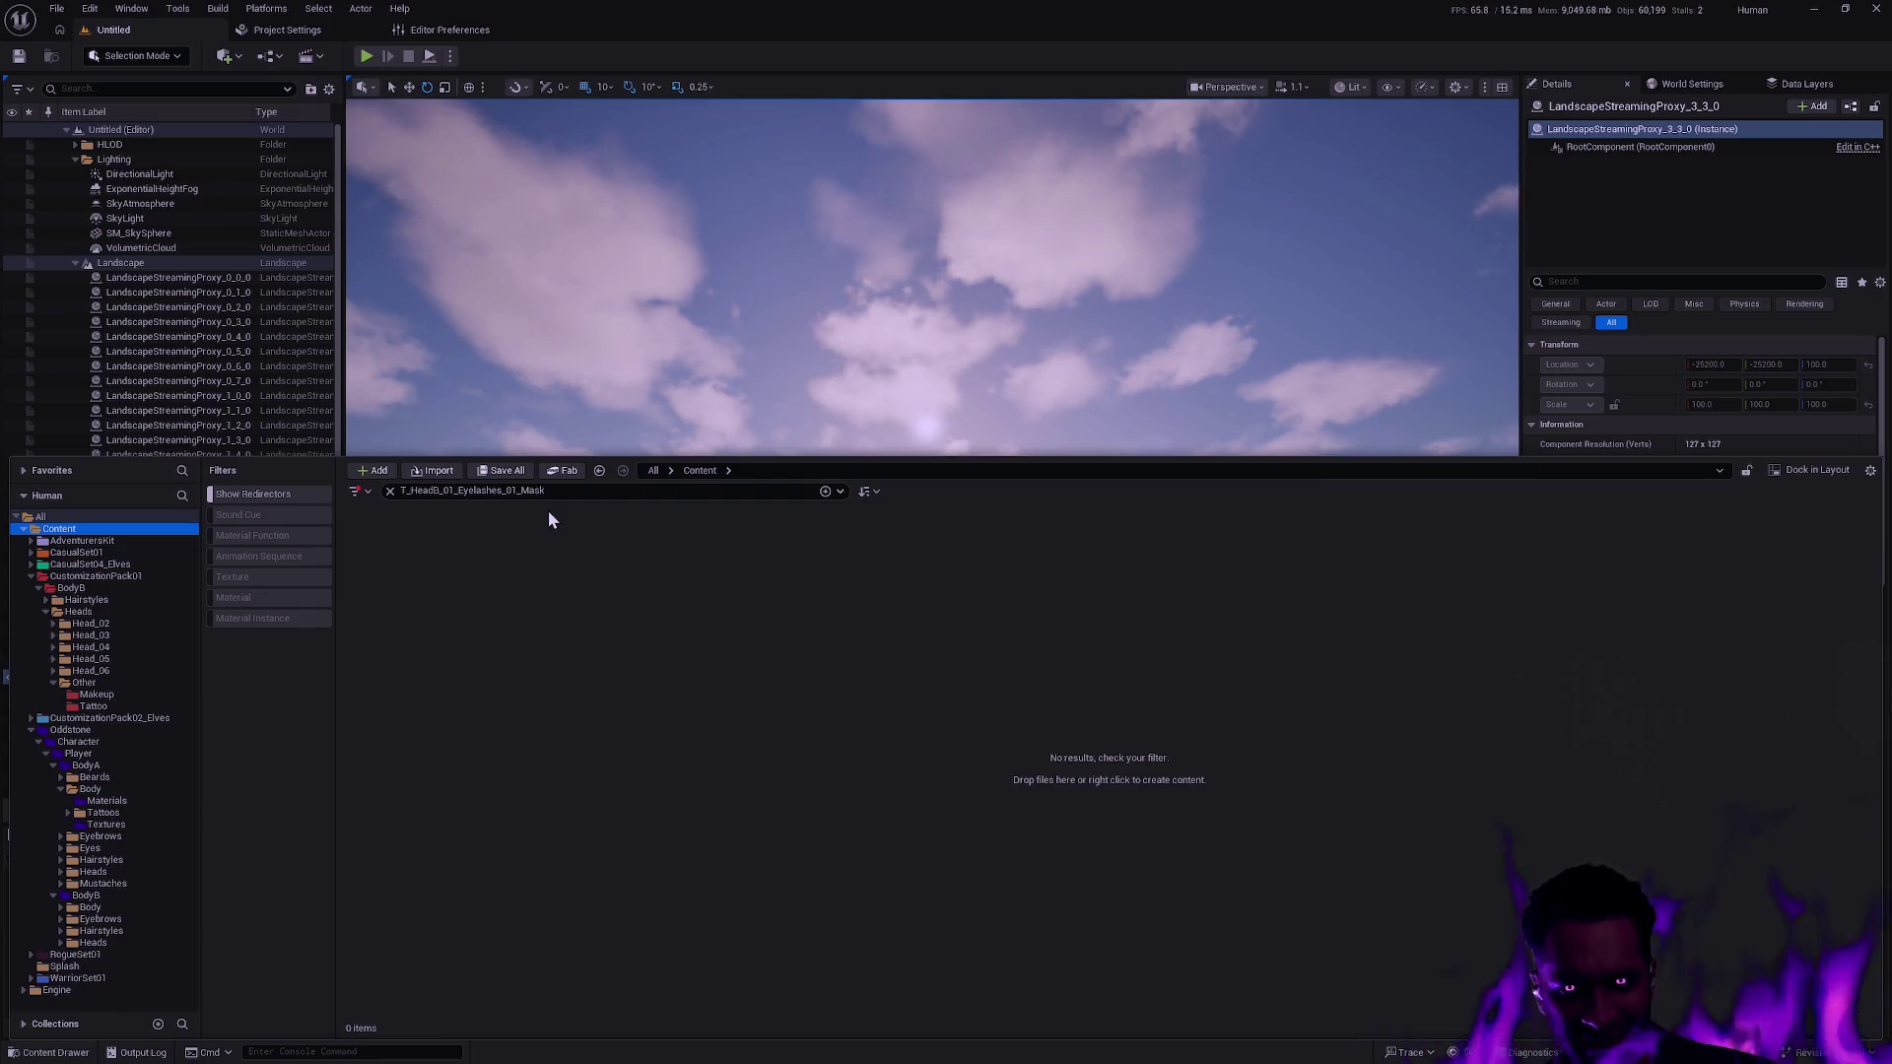
pyautogui.hotkey('alt', 'Tab')
# Run git status with the gs alias and review the listing.
pyautogui.write('gs')
pyautogui.press('Return')
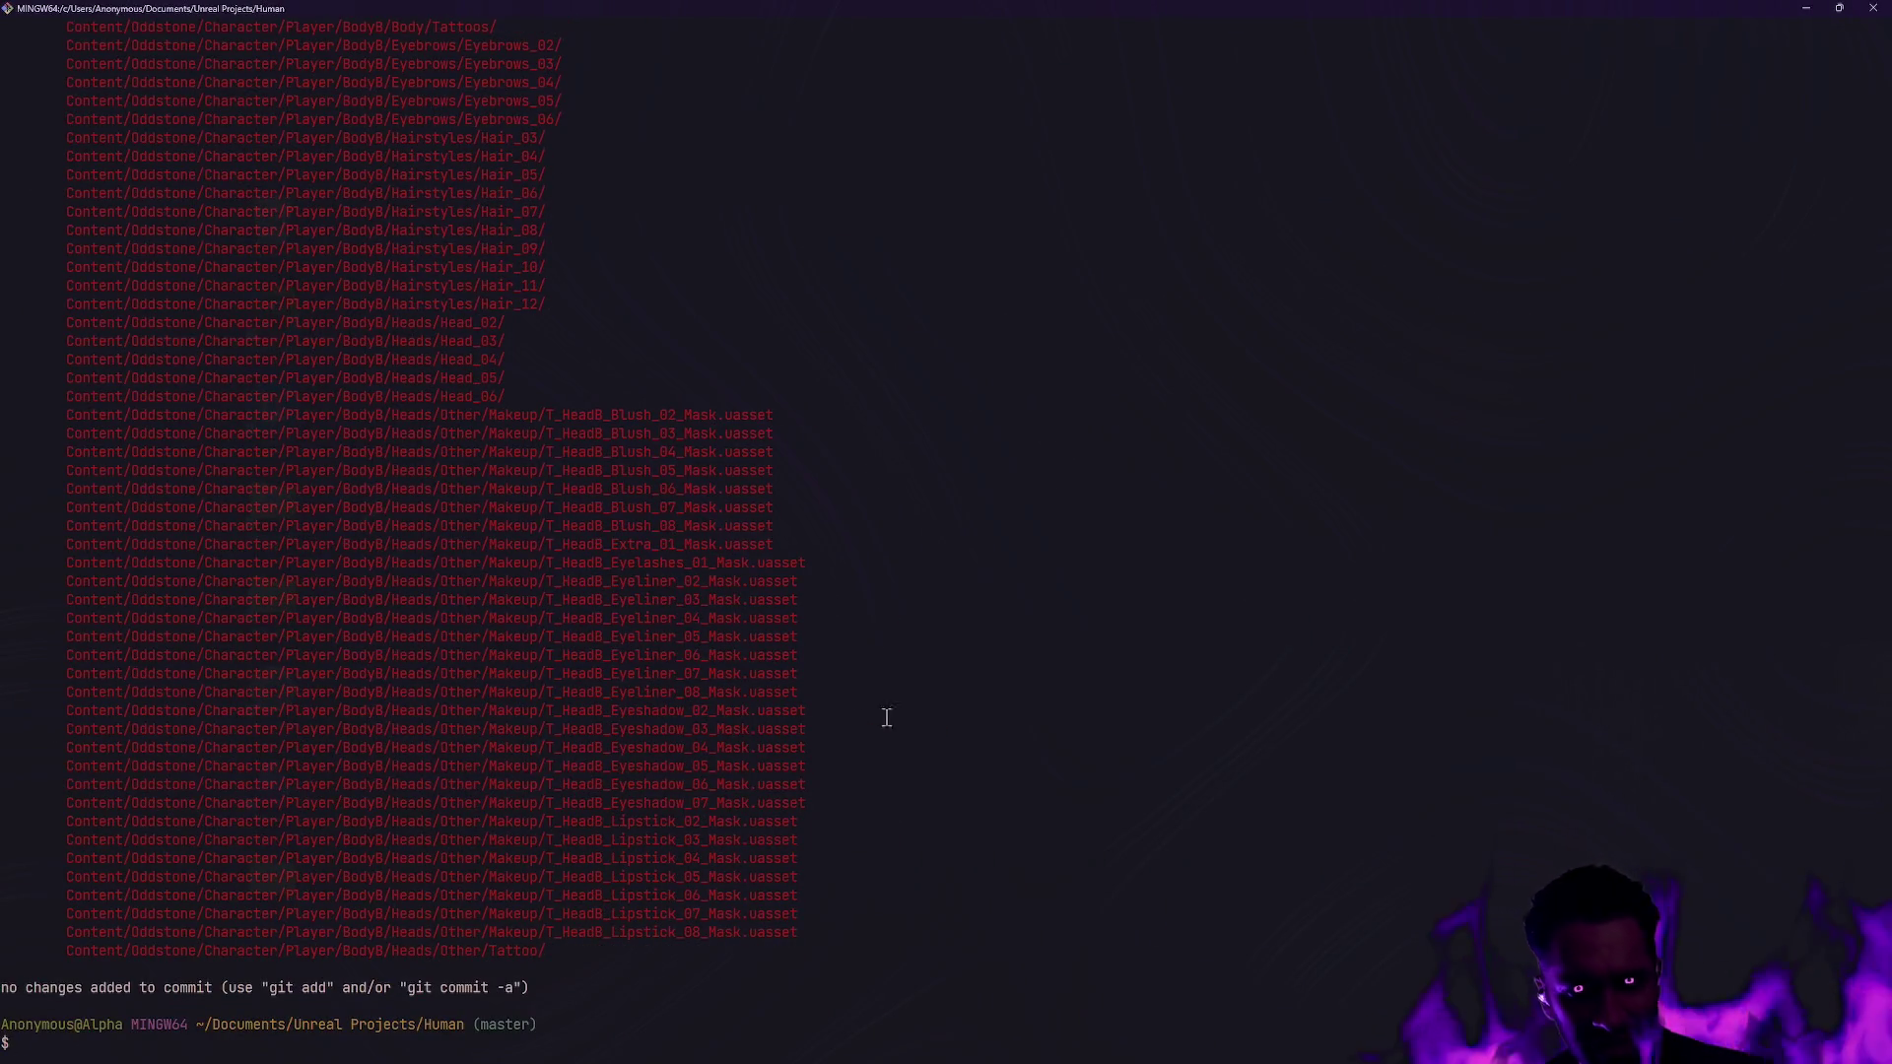
pyautogui.scroll(14, 1039, 777)
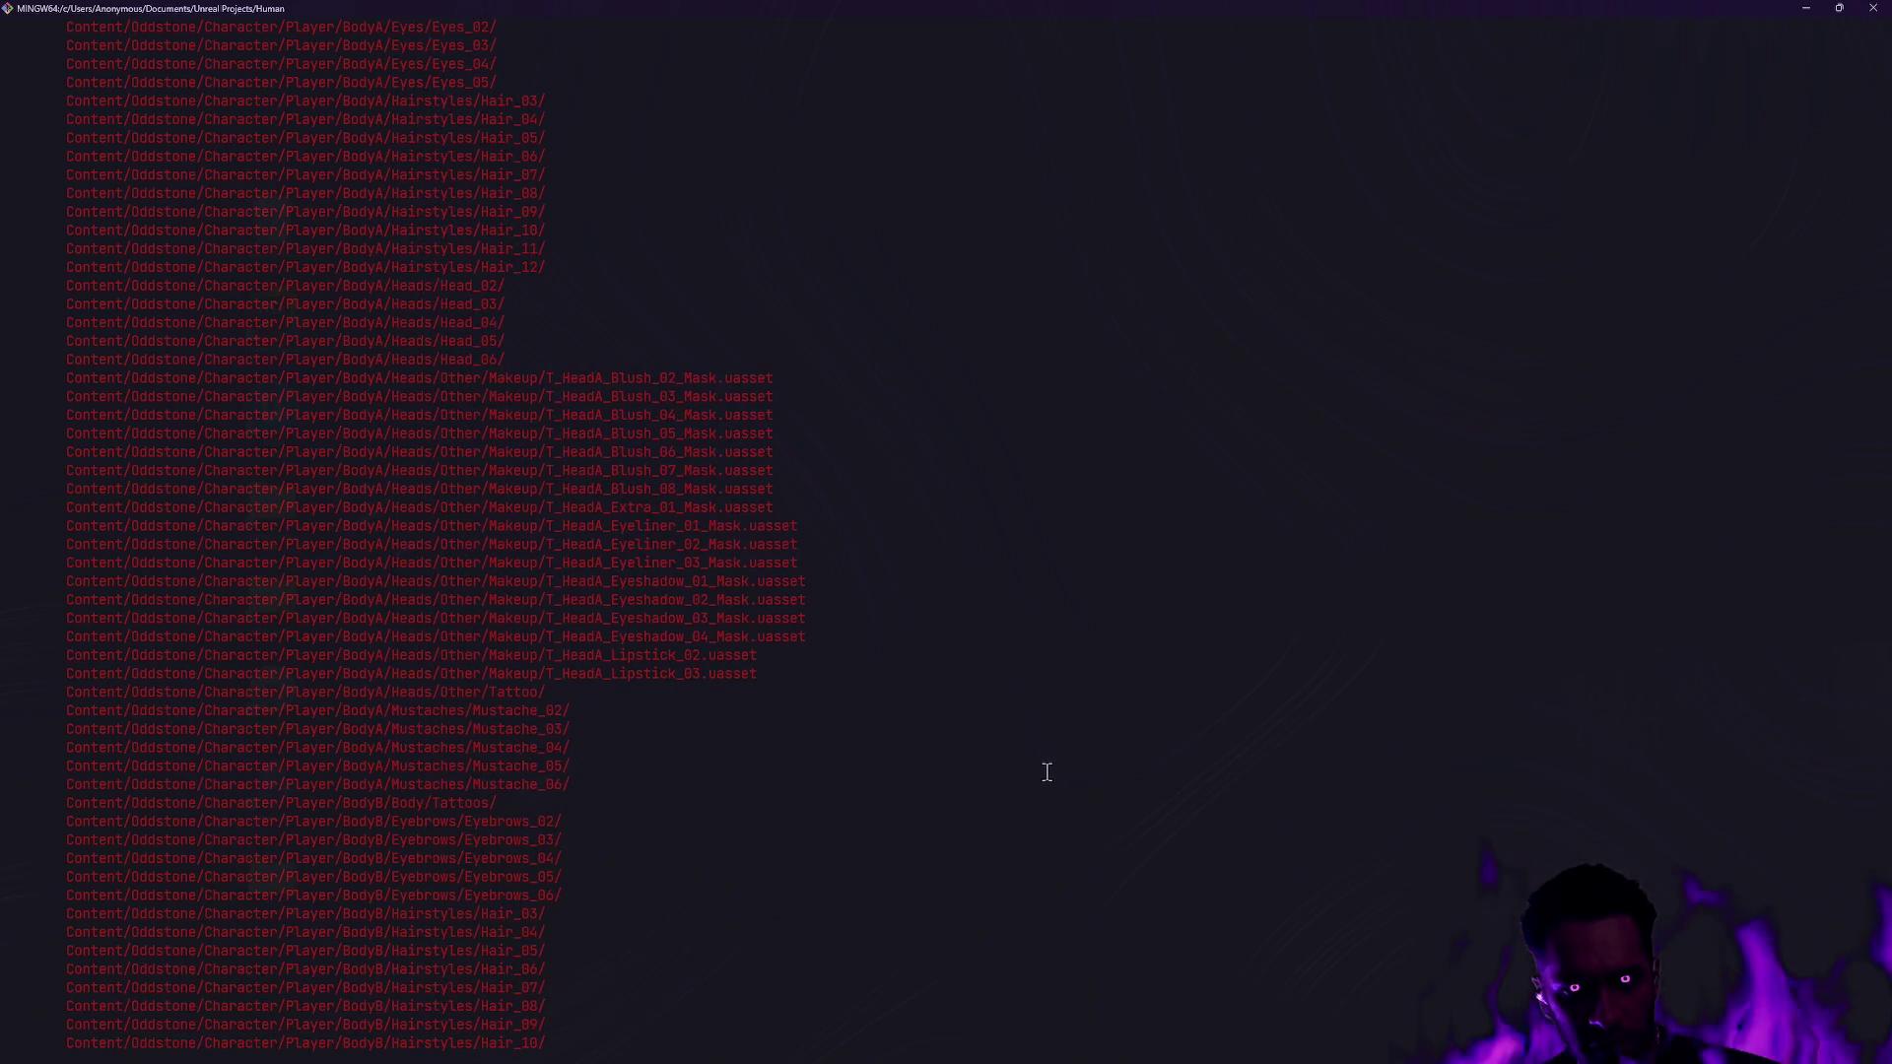
pyautogui.scroll(-14, 1048, 767)
# Clear the Eyelashes search filter in Unreal's content browser.
pyautogui.hotkey('alt', 'Tab')
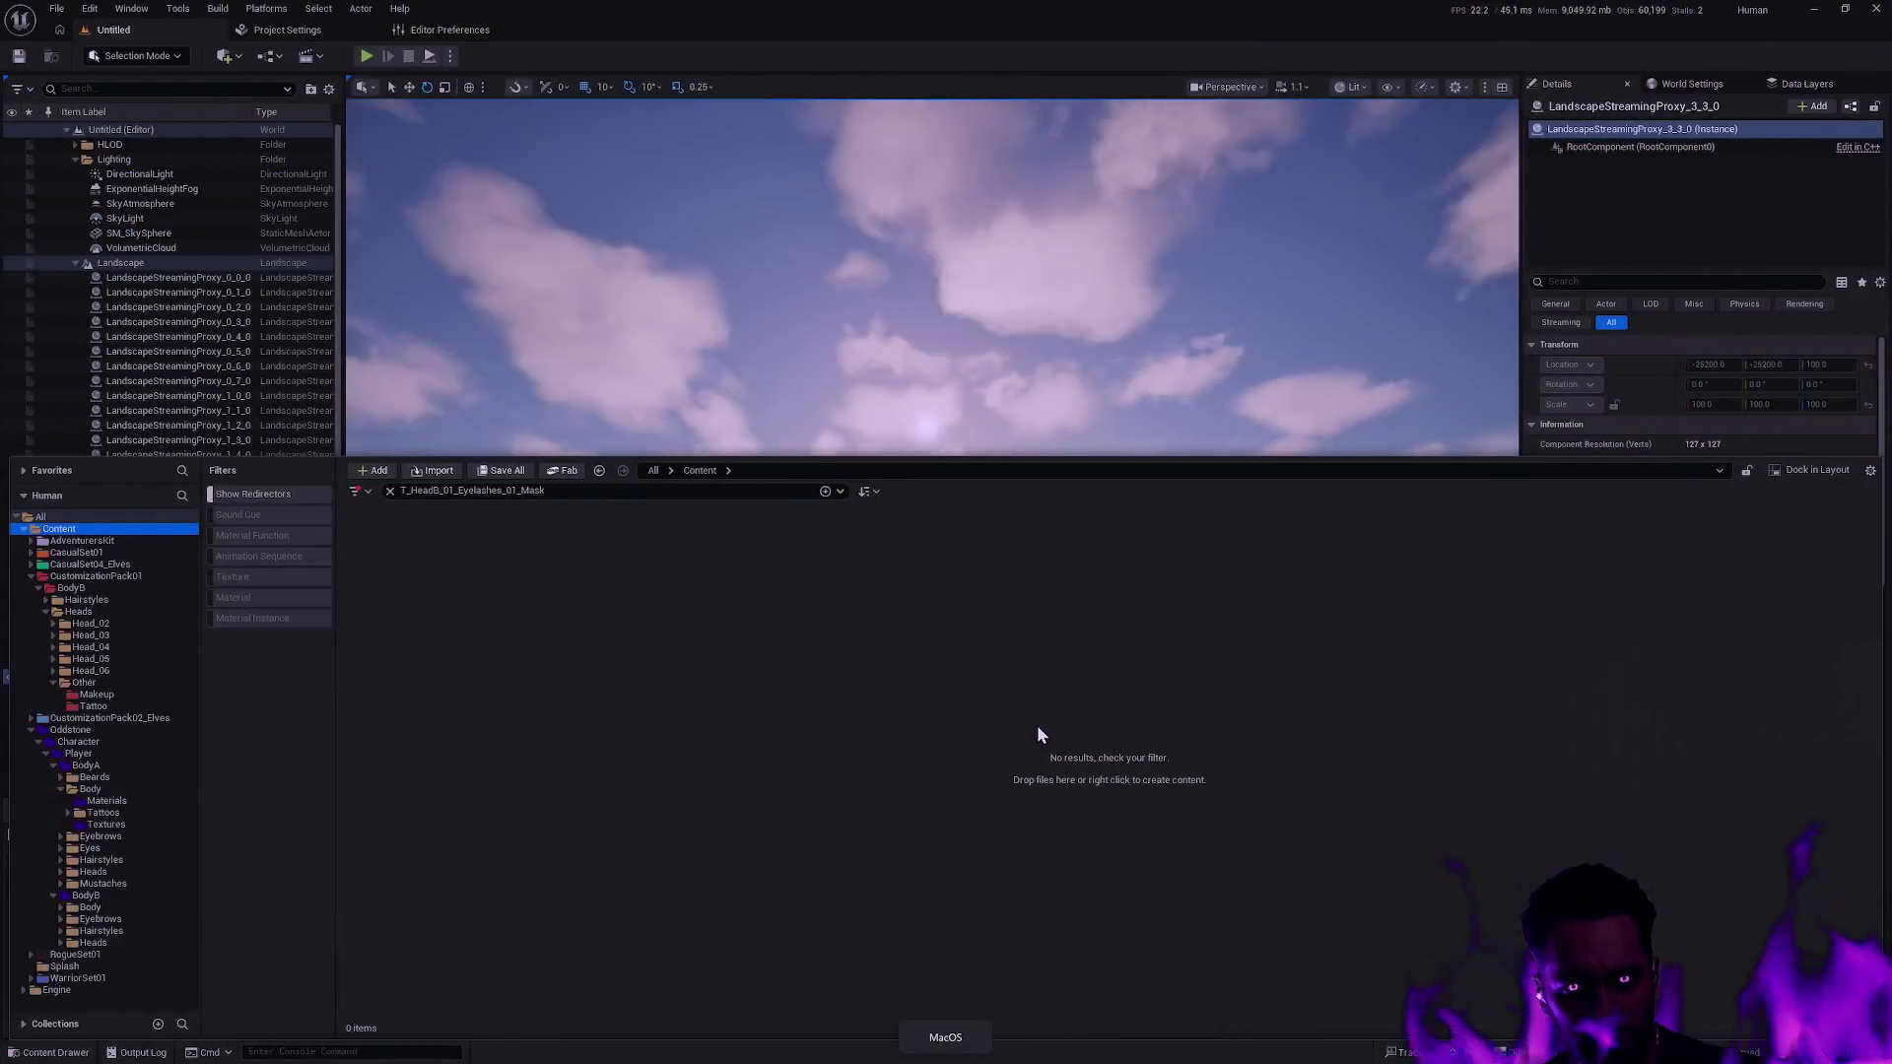
pyautogui.click(390, 491)
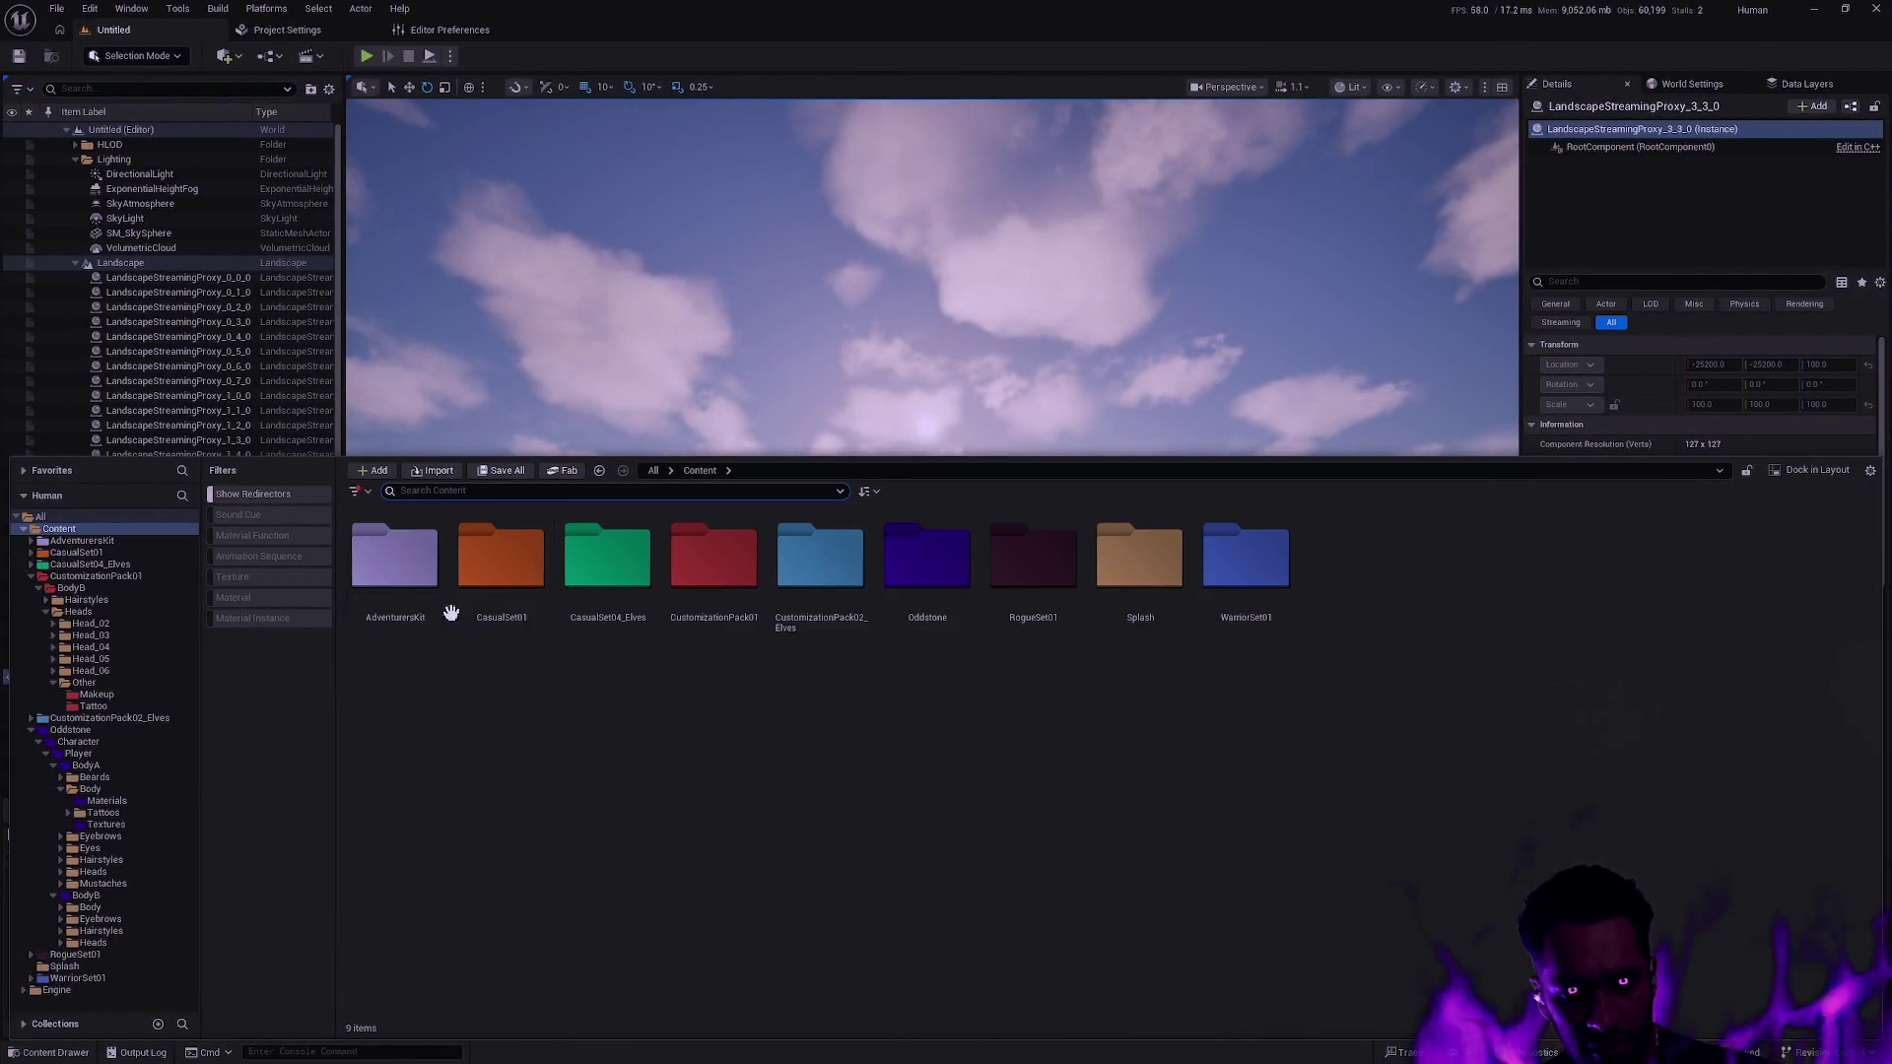
pyautogui.moveTo(525, 619)
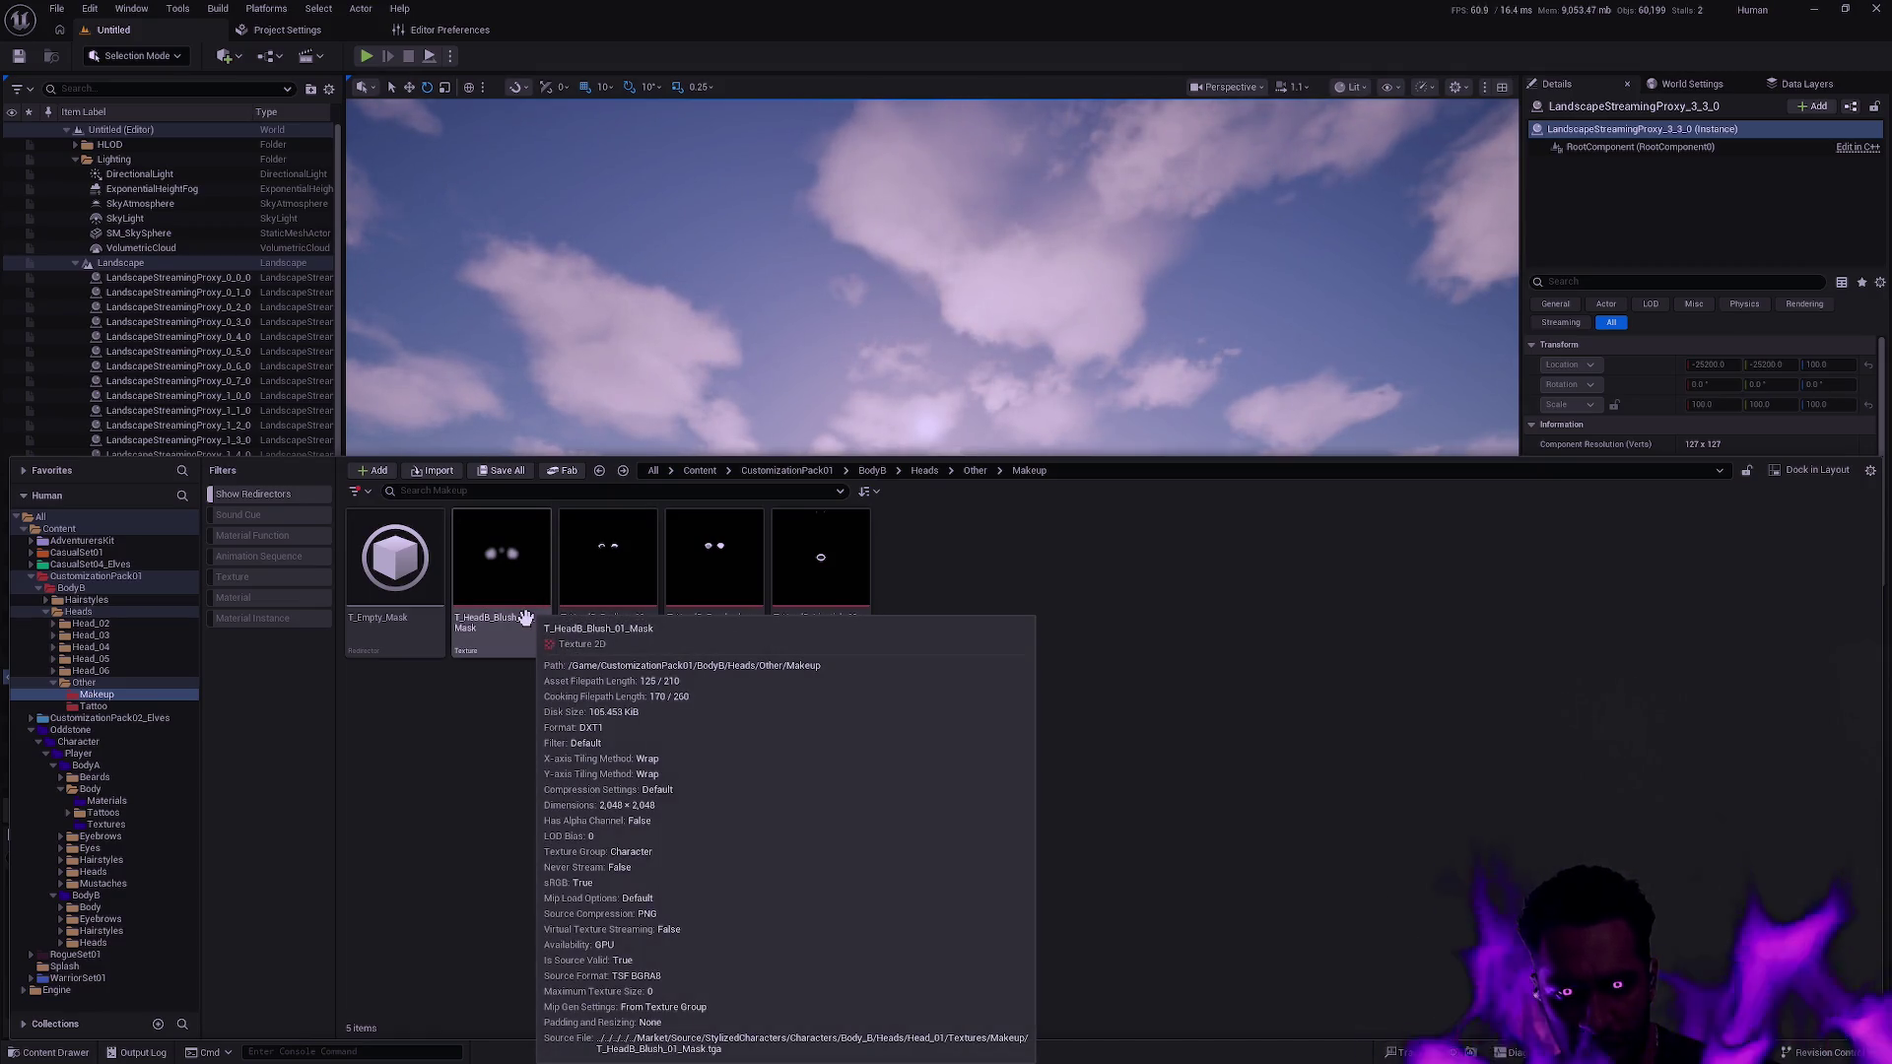
pyautogui.hotkey('alt', 'Tab')
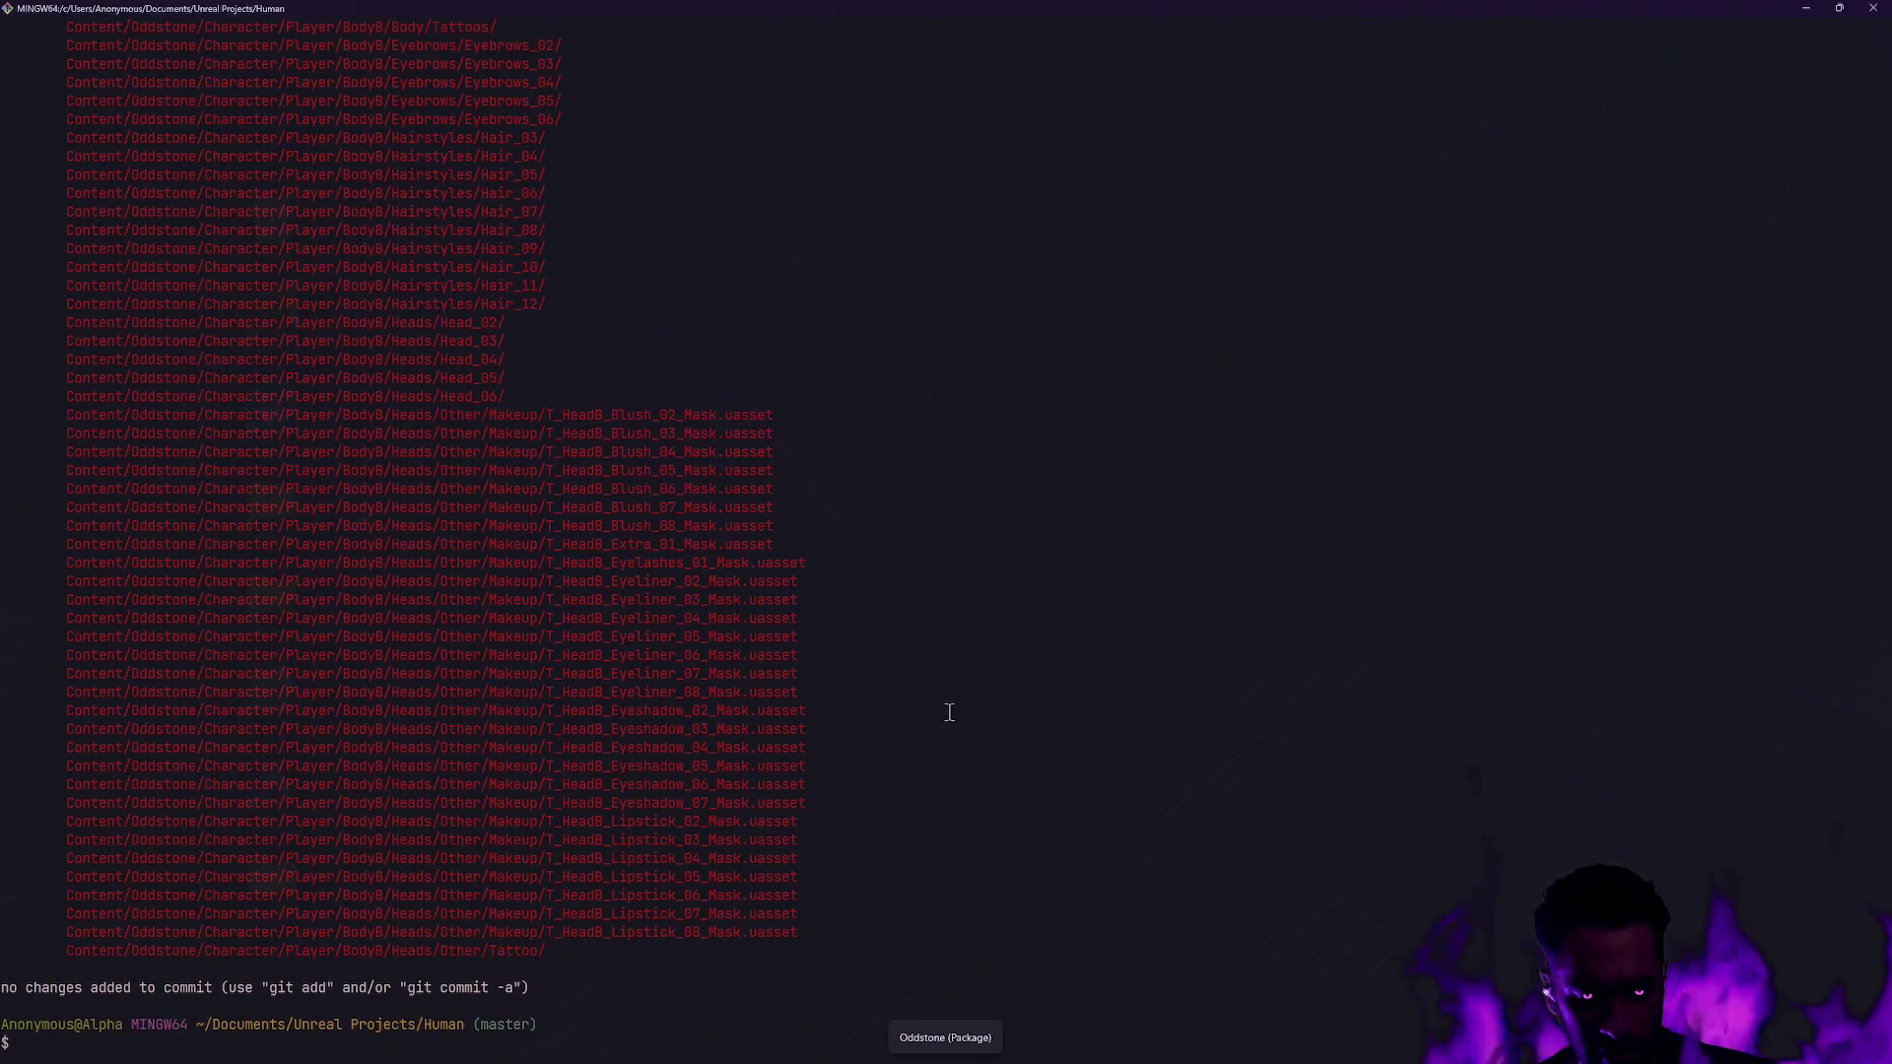
# Draft a git command with a Tab-completed path toward Content/Human/Cust.
pyautogui.write('git restore Content')
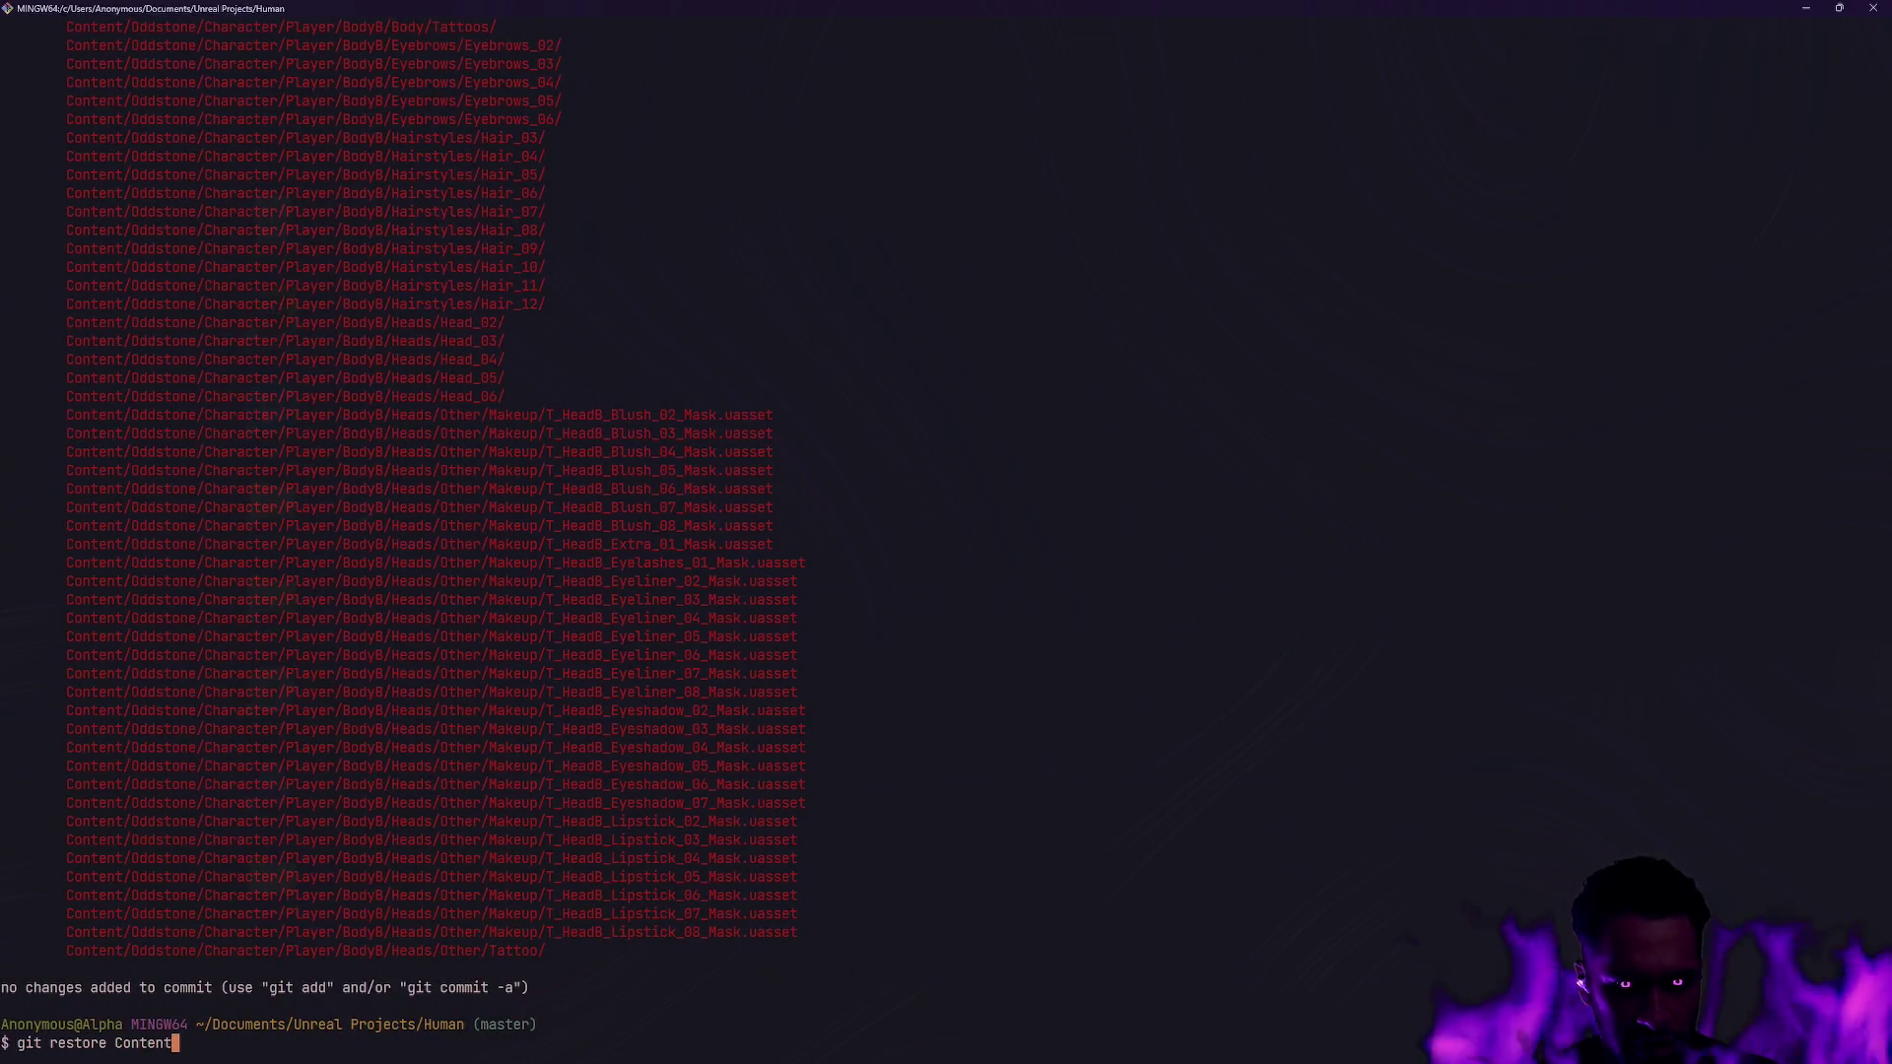
pyautogui.press('BackSpace')
pyautogui.press('BackSpace')
pyautogui.press('BackSpace')
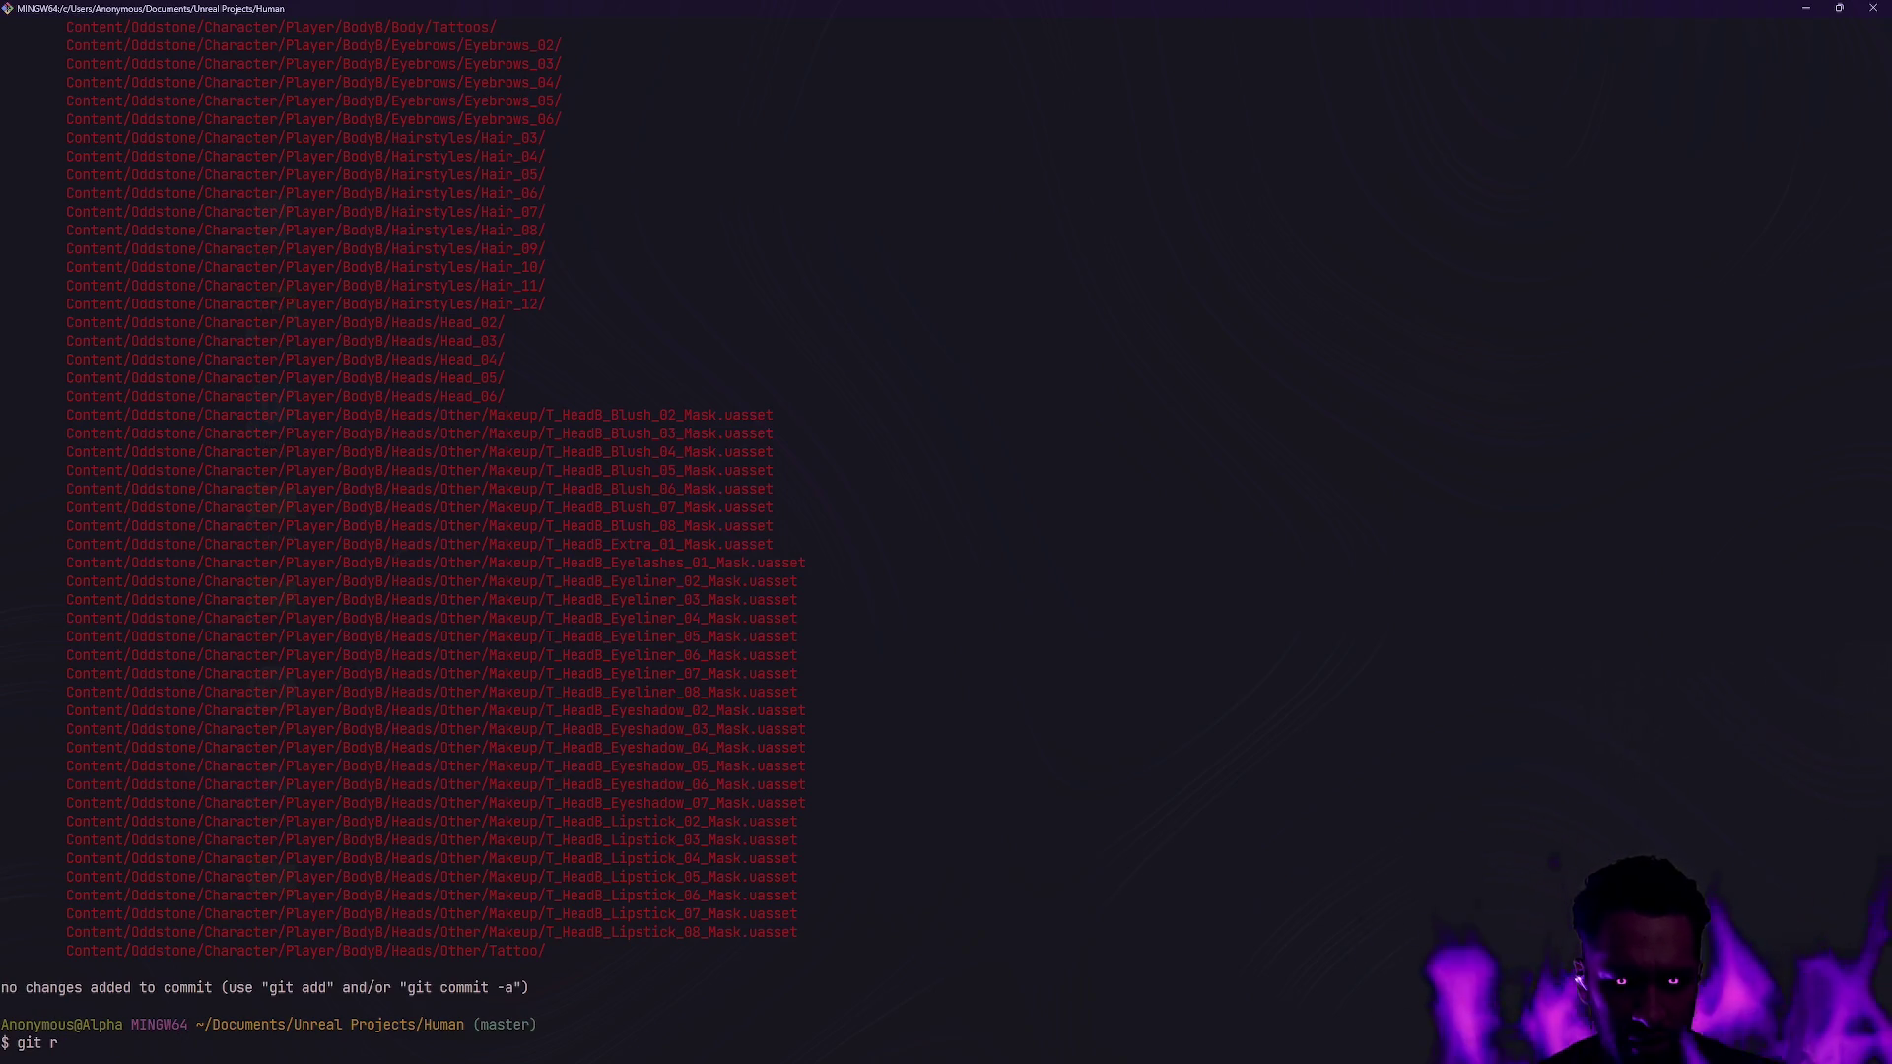
pyautogui.press('BackSpace')
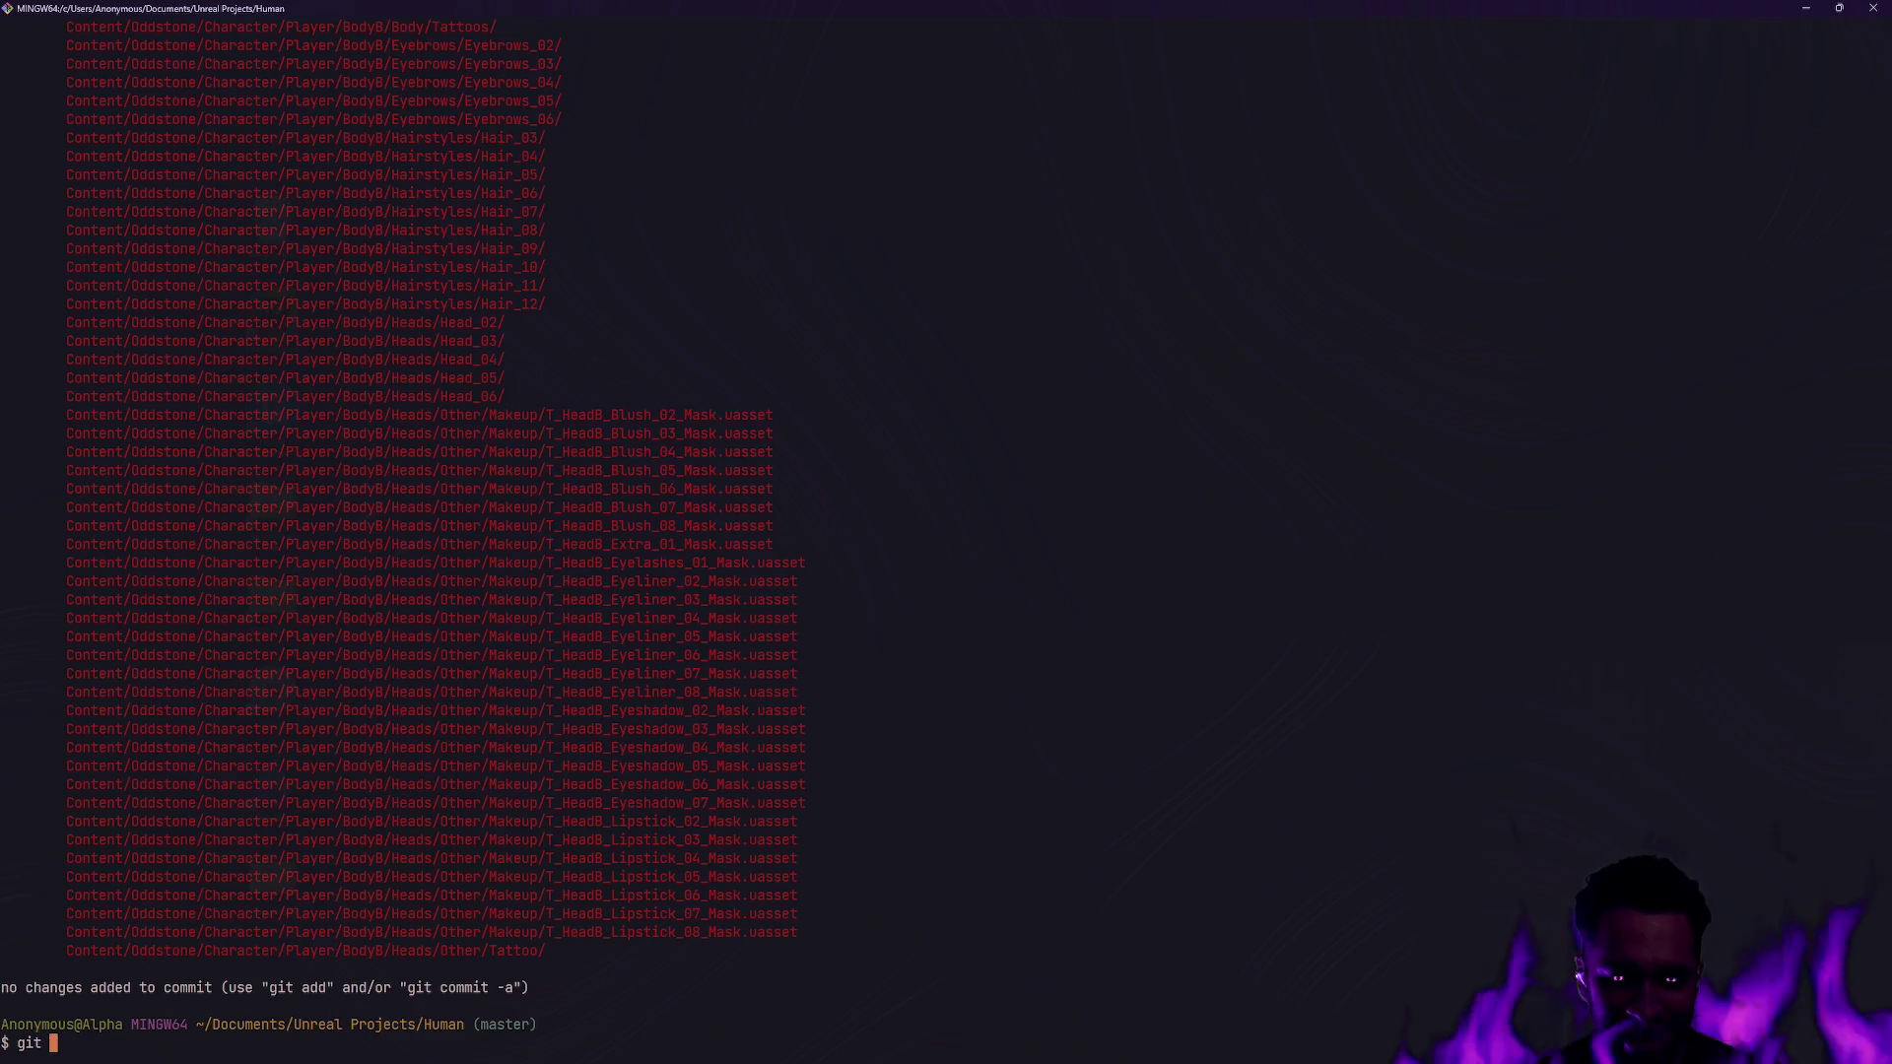
pyautogui.write('content/')
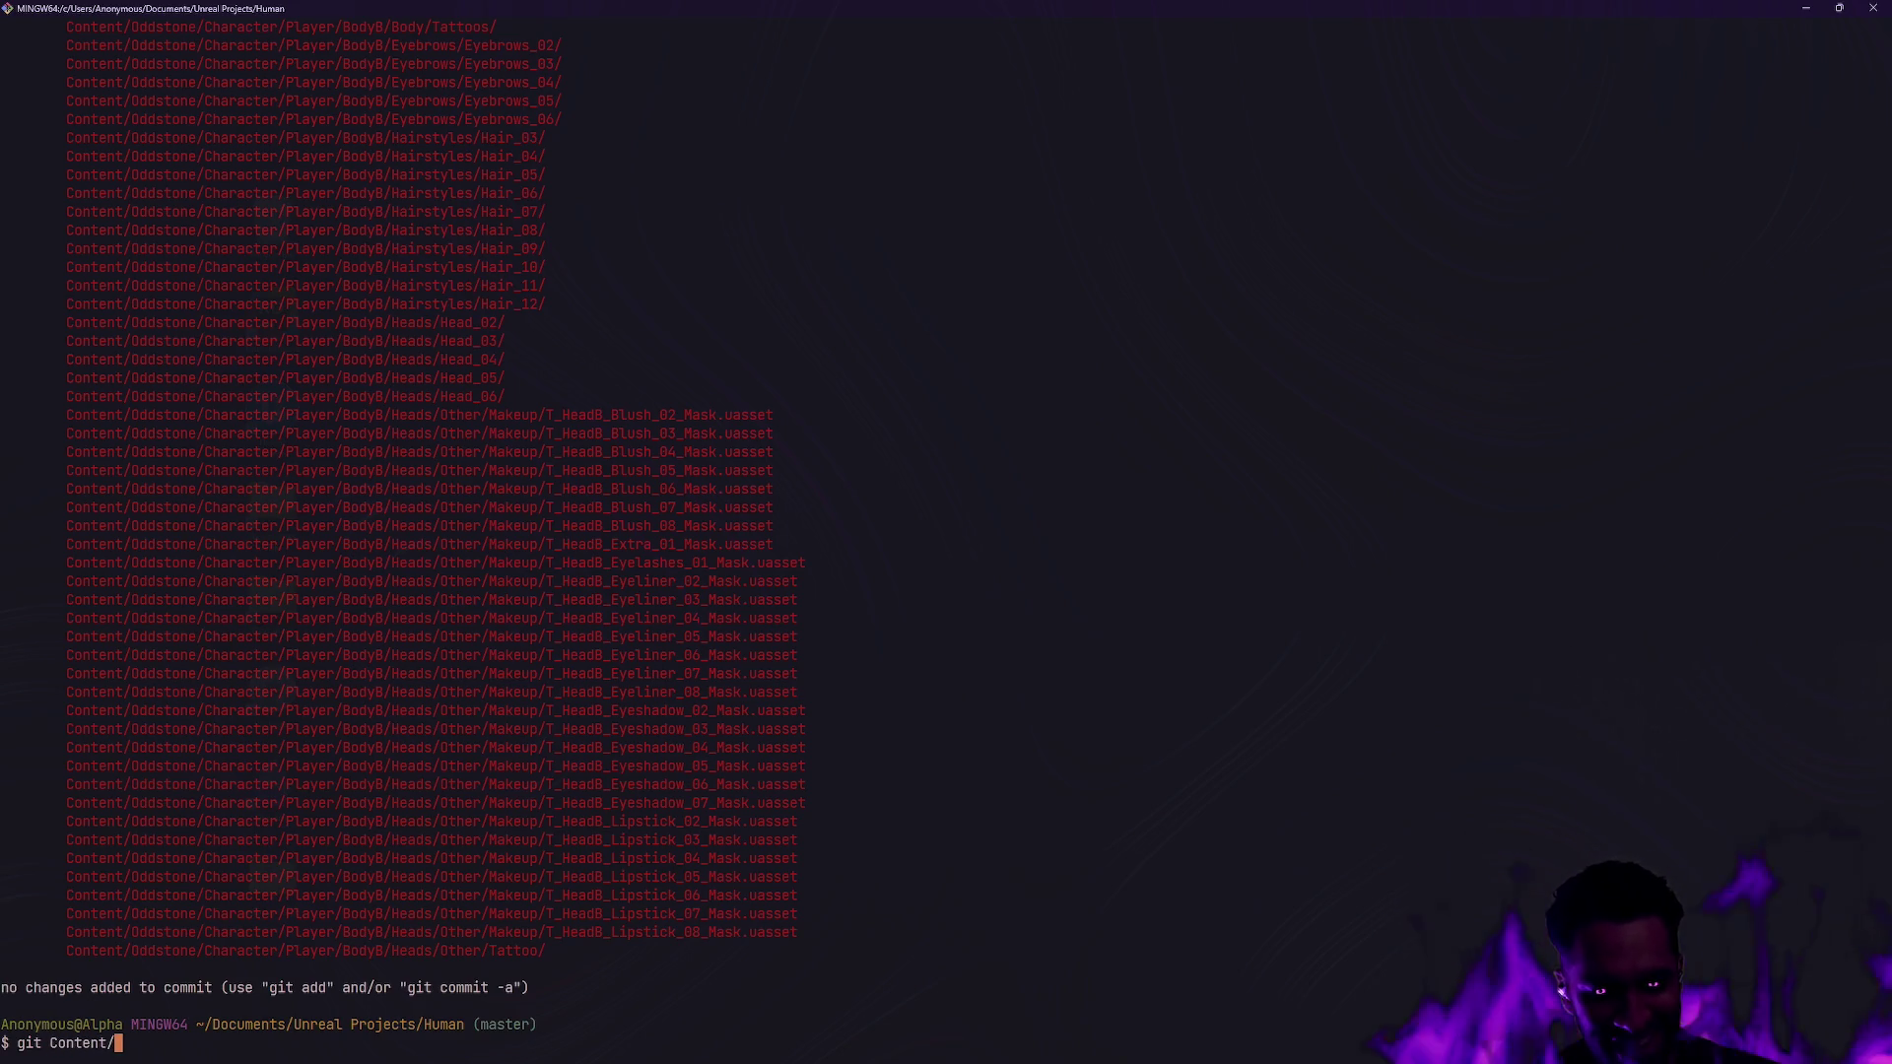
pyautogui.press('Tab')
pyautogui.write('Odd')
pyautogui.press('Tab')
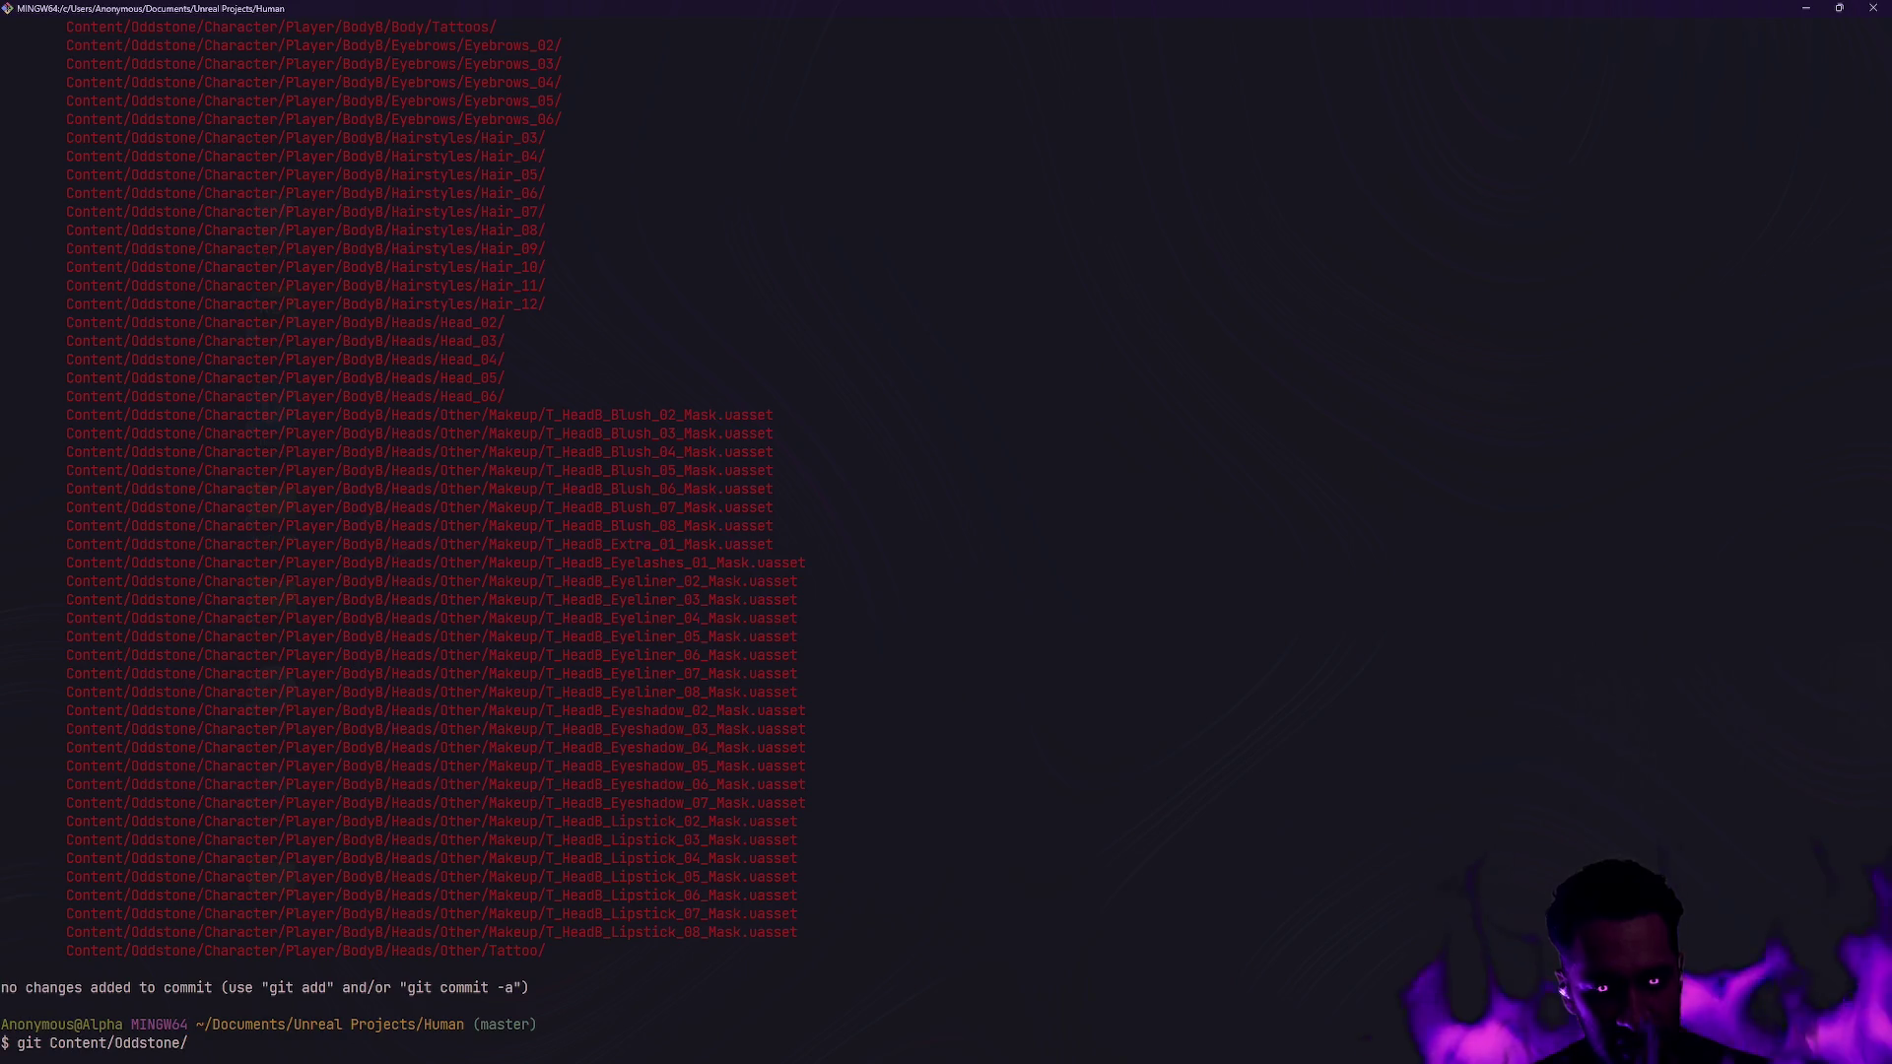
pyautogui.press('BackSpace')
pyautogui.press('BackSpace')
pyautogui.press('BackSpace')
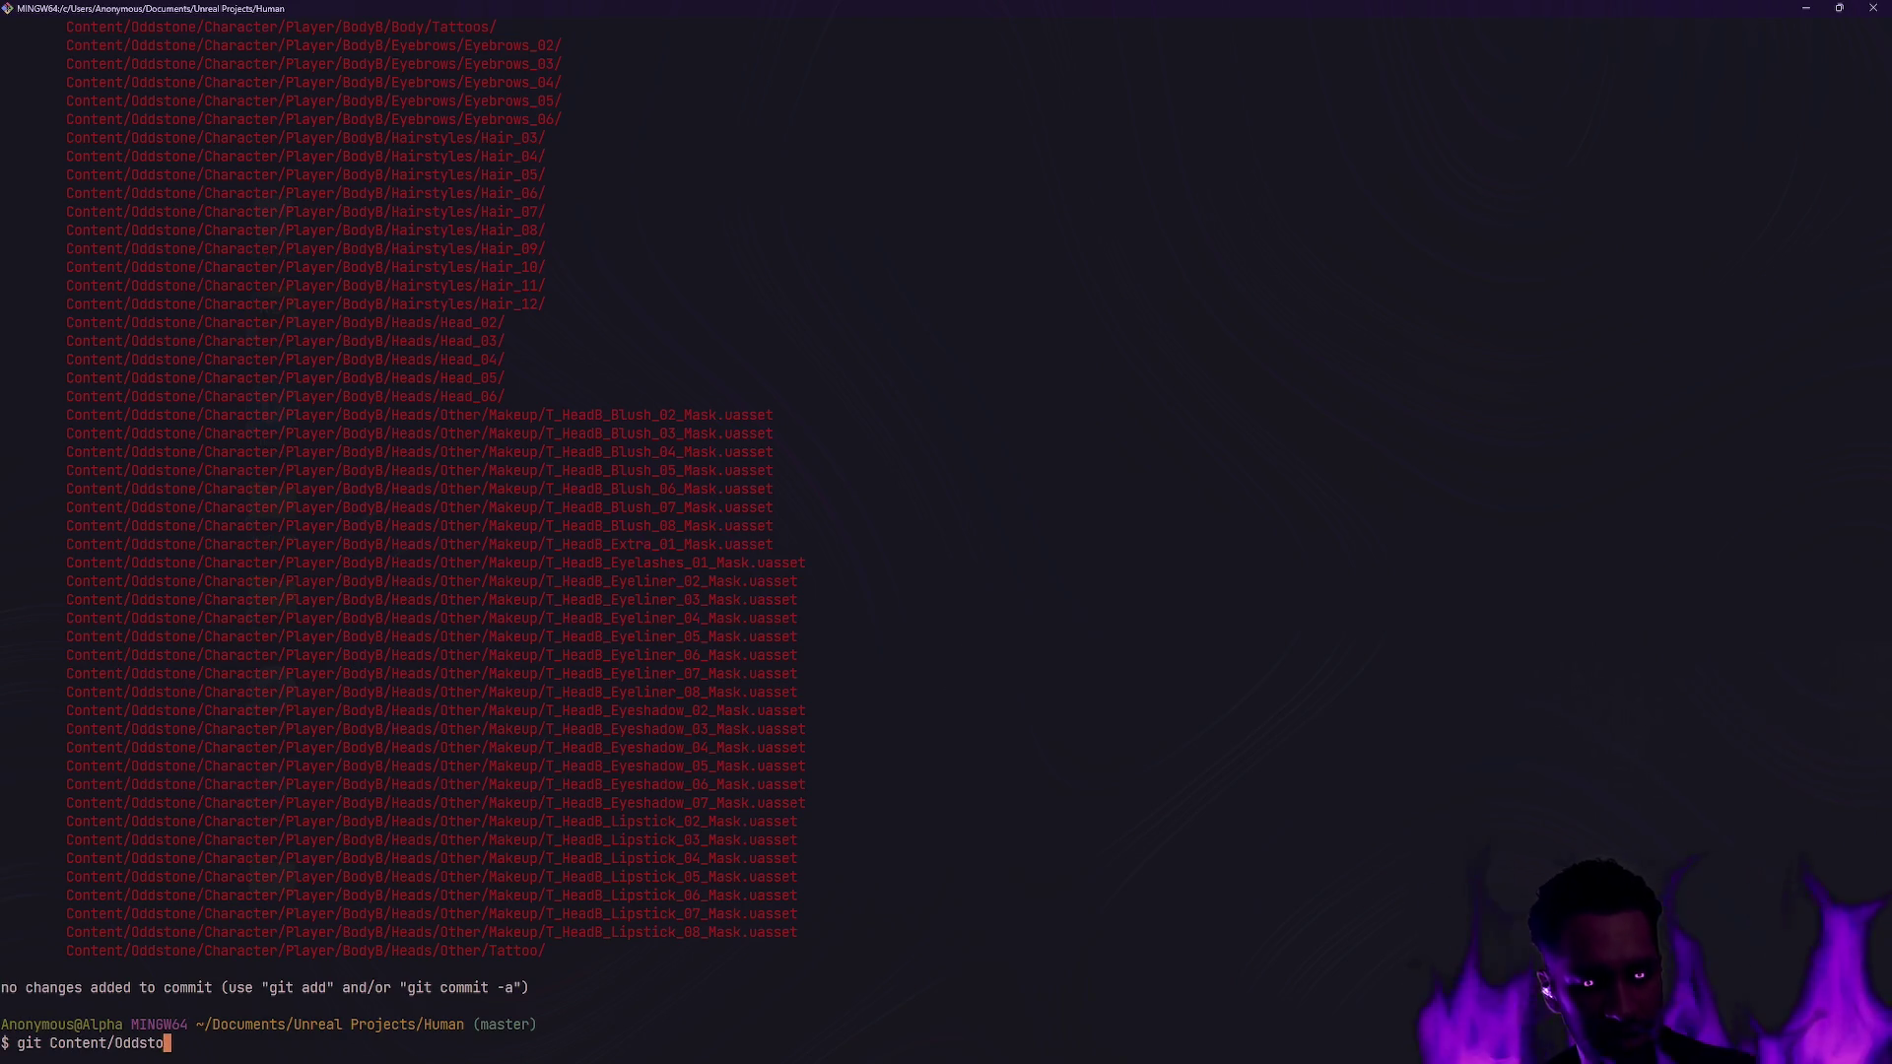
pyautogui.write('Human/Cust')
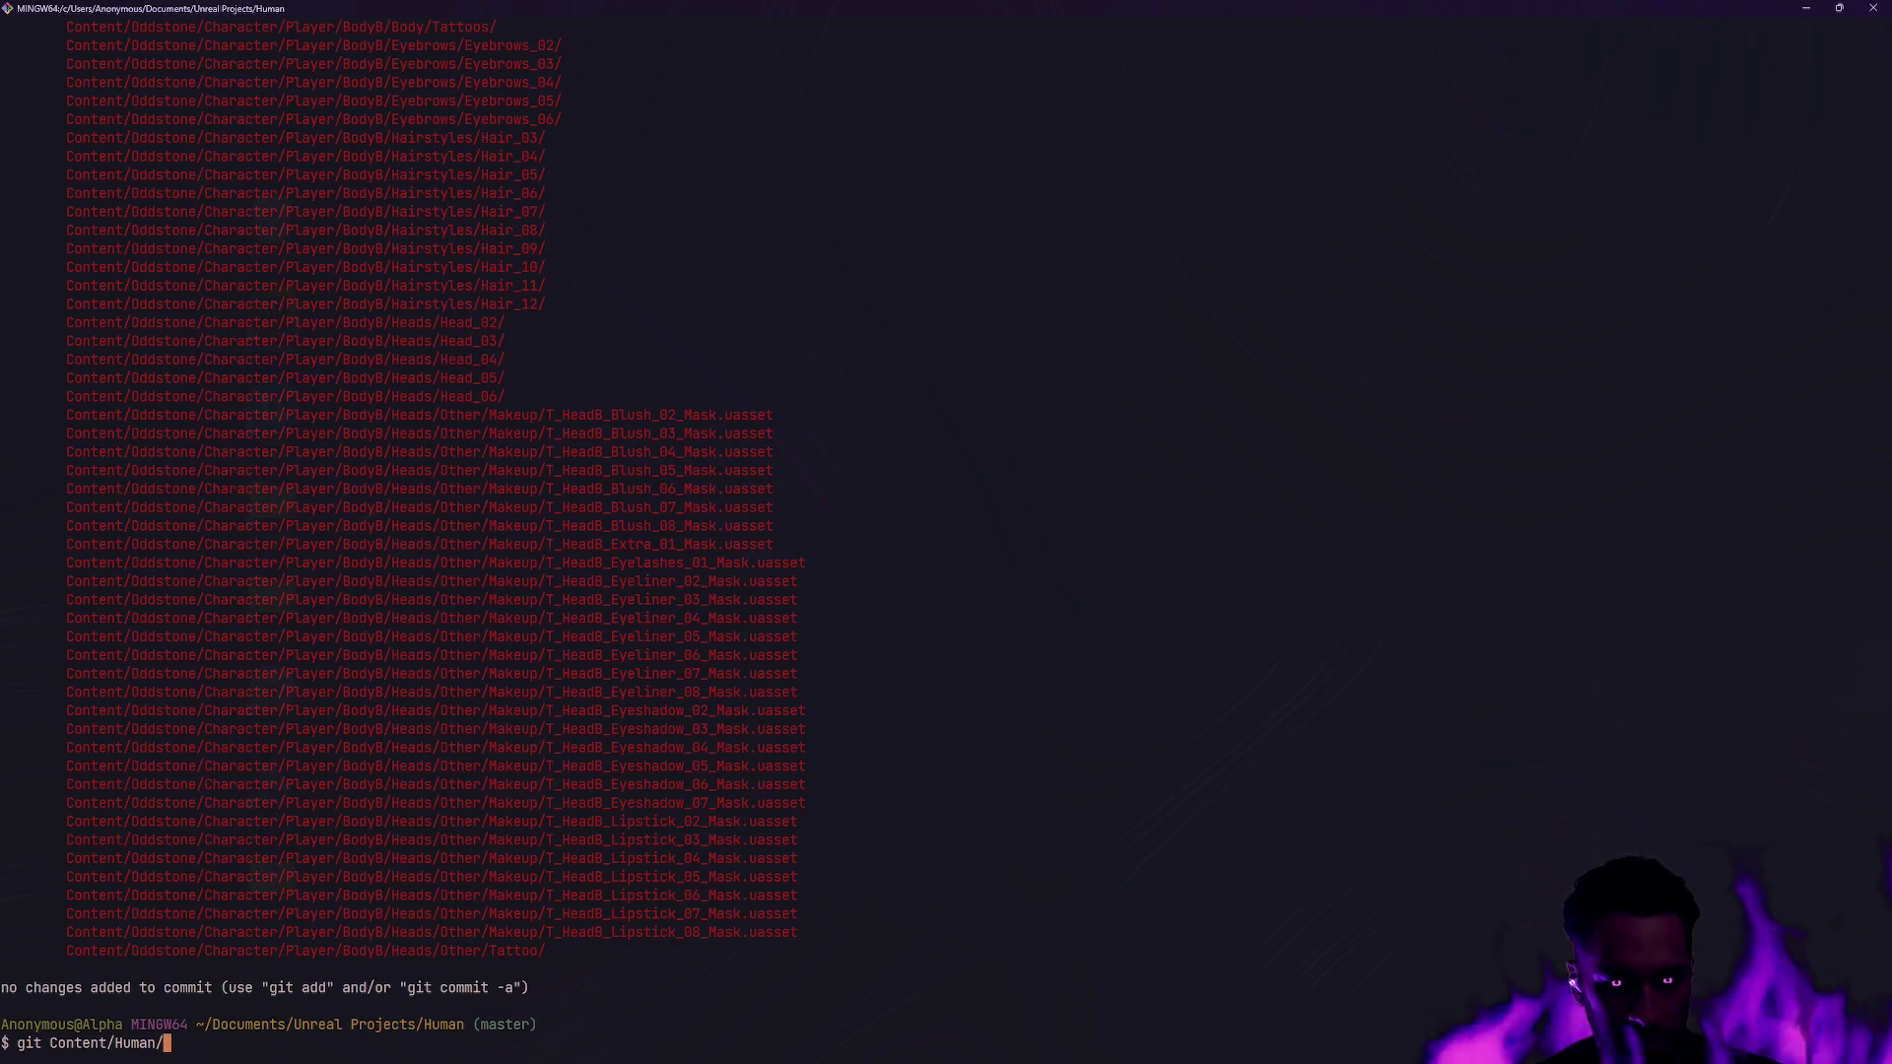
# Re-run git status, then Tab-complete a git command path to Content/CustomizationPack01.
pyautogui.press('Up')
pyautogui.press('Return')
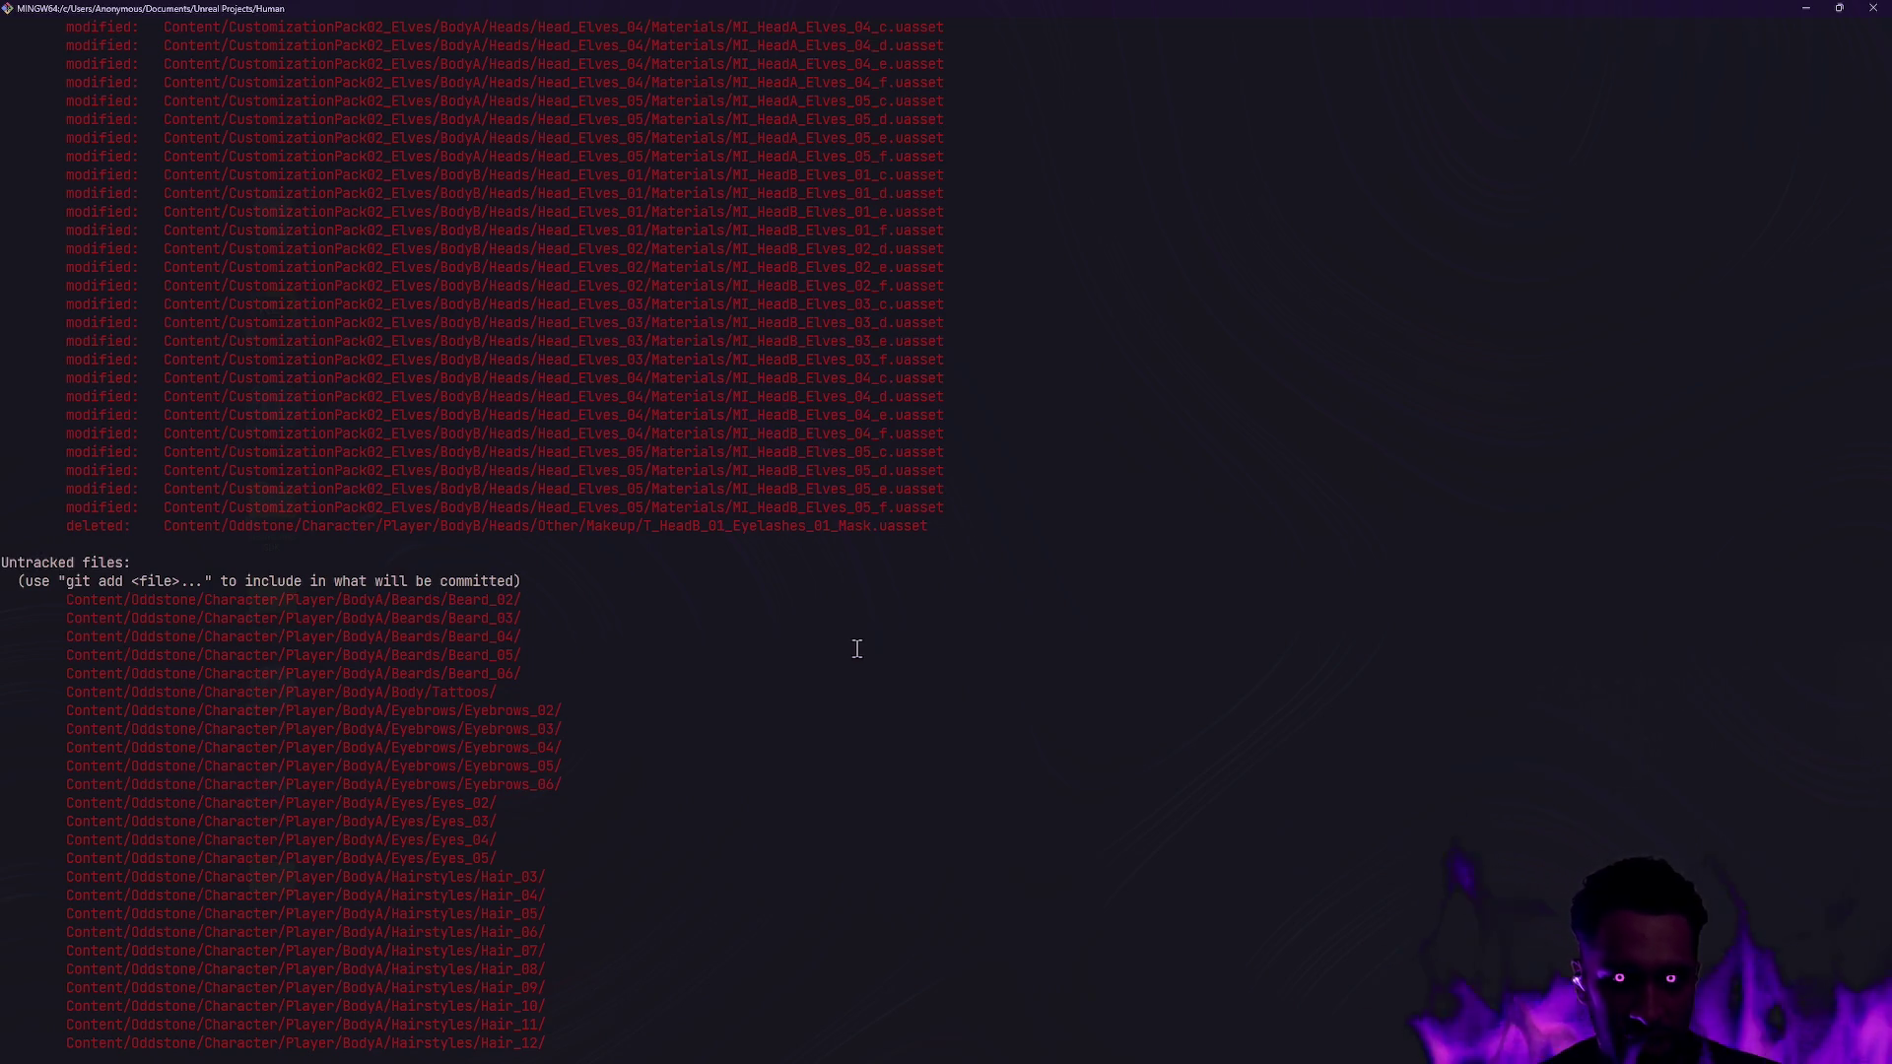
pyautogui.press('BackSpace')
pyautogui.press('BackSpace')
pyautogui.press('BackSpace')
pyautogui.press('BackSpace')
pyautogui.press('BackSpace')
pyautogui.write('Custom')
pyautogui.press('Tab')
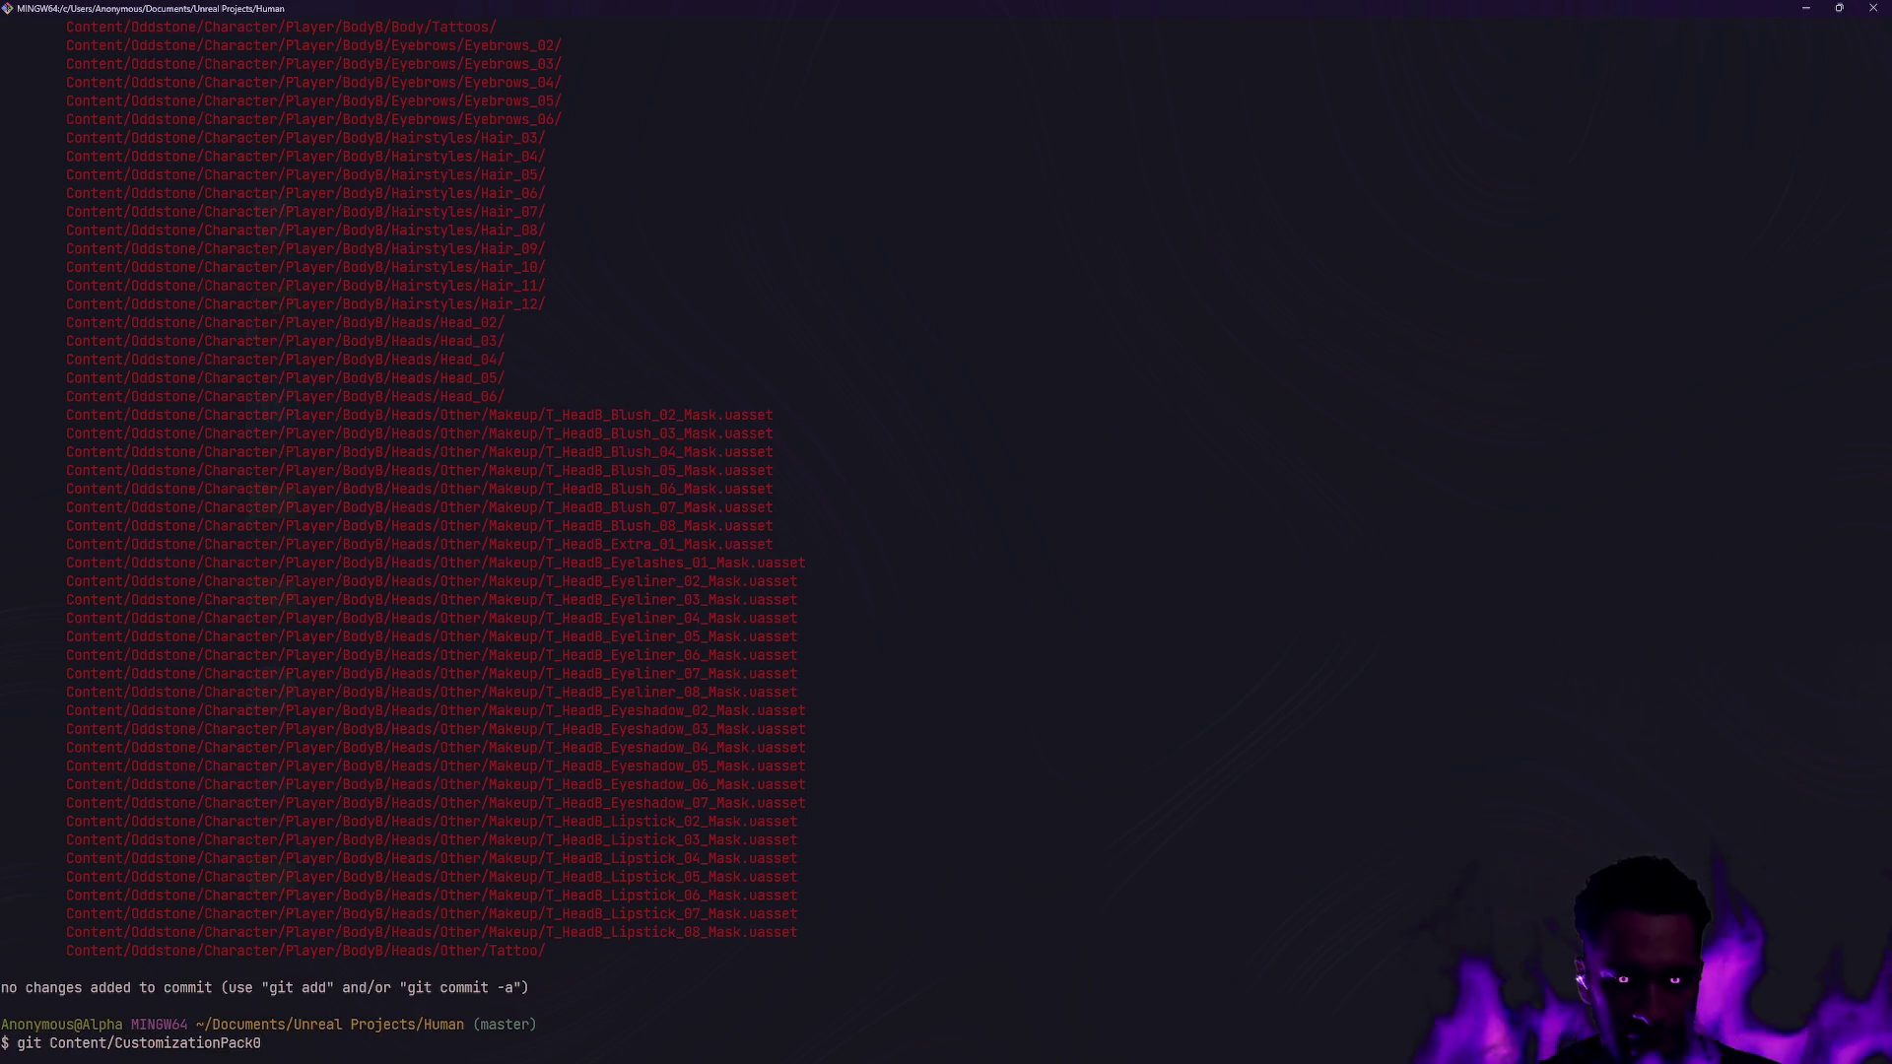
pyautogui.hotkey('alt', 'Tab')
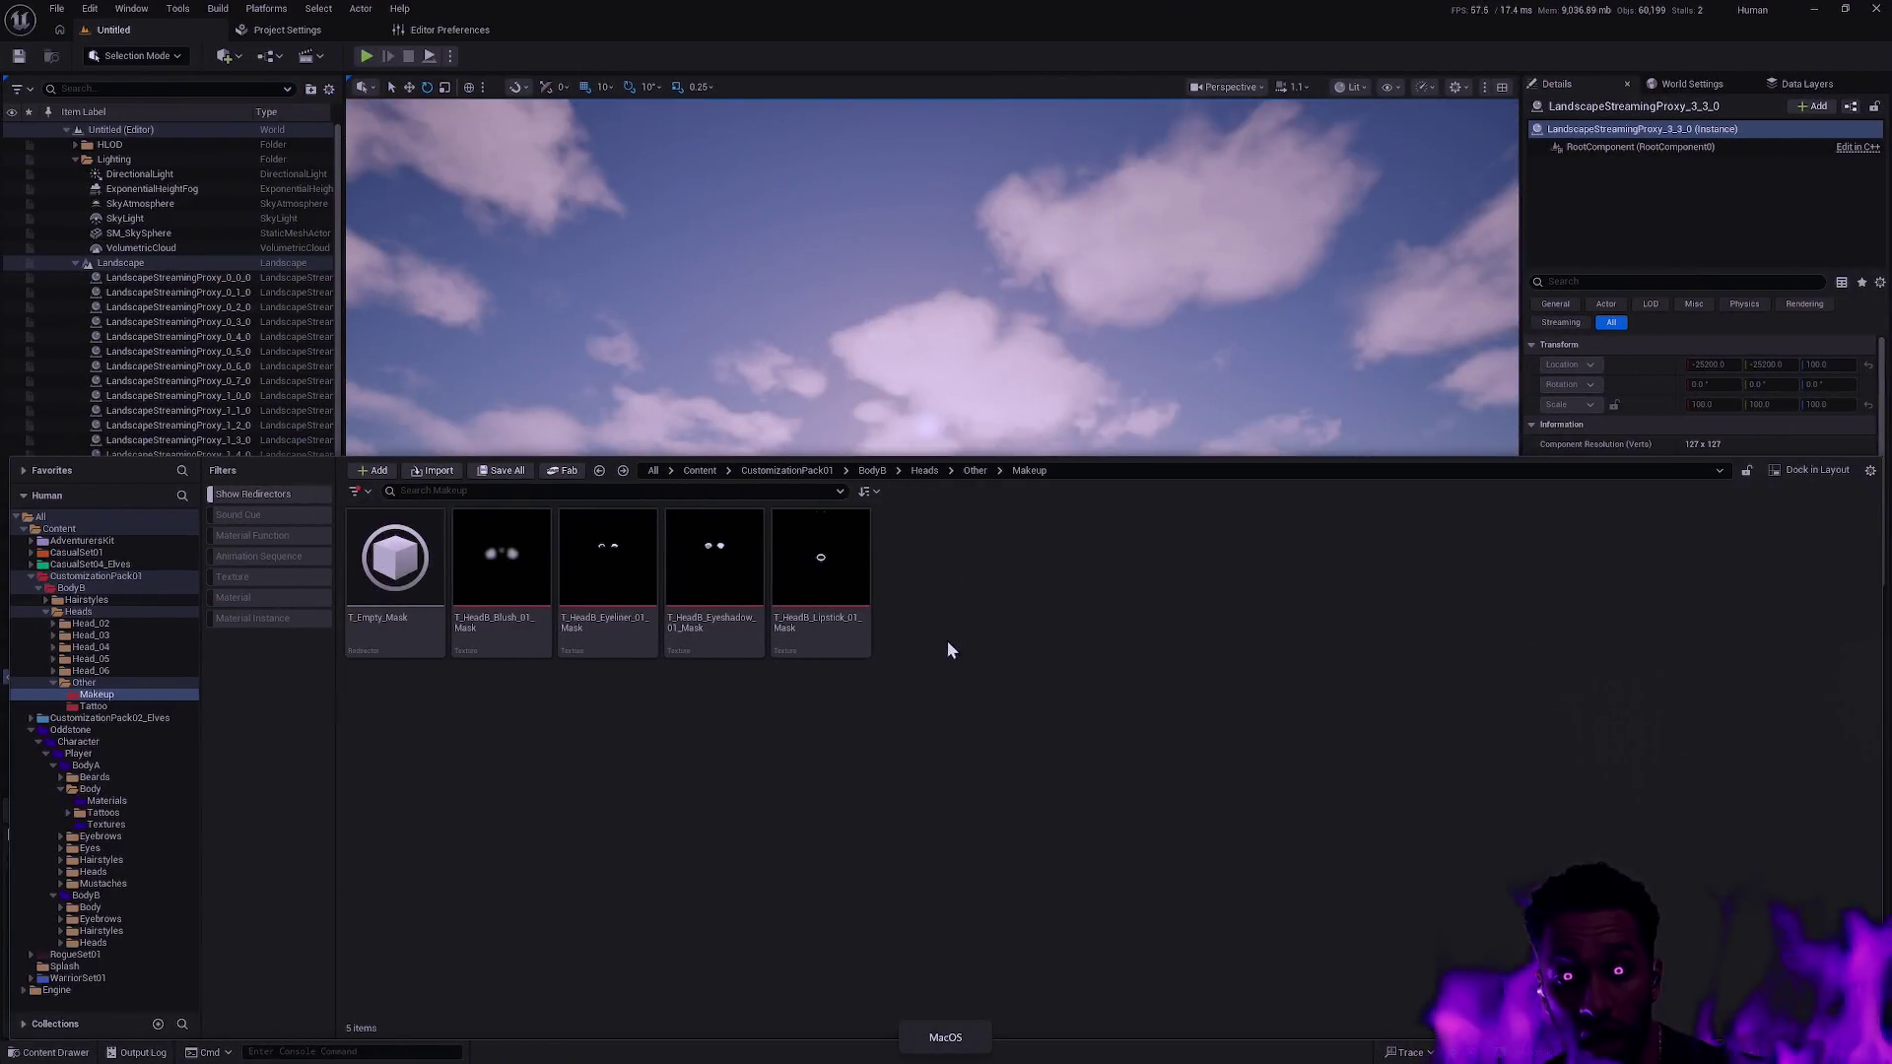
pyautogui.hotkey('alt', 'Tab')
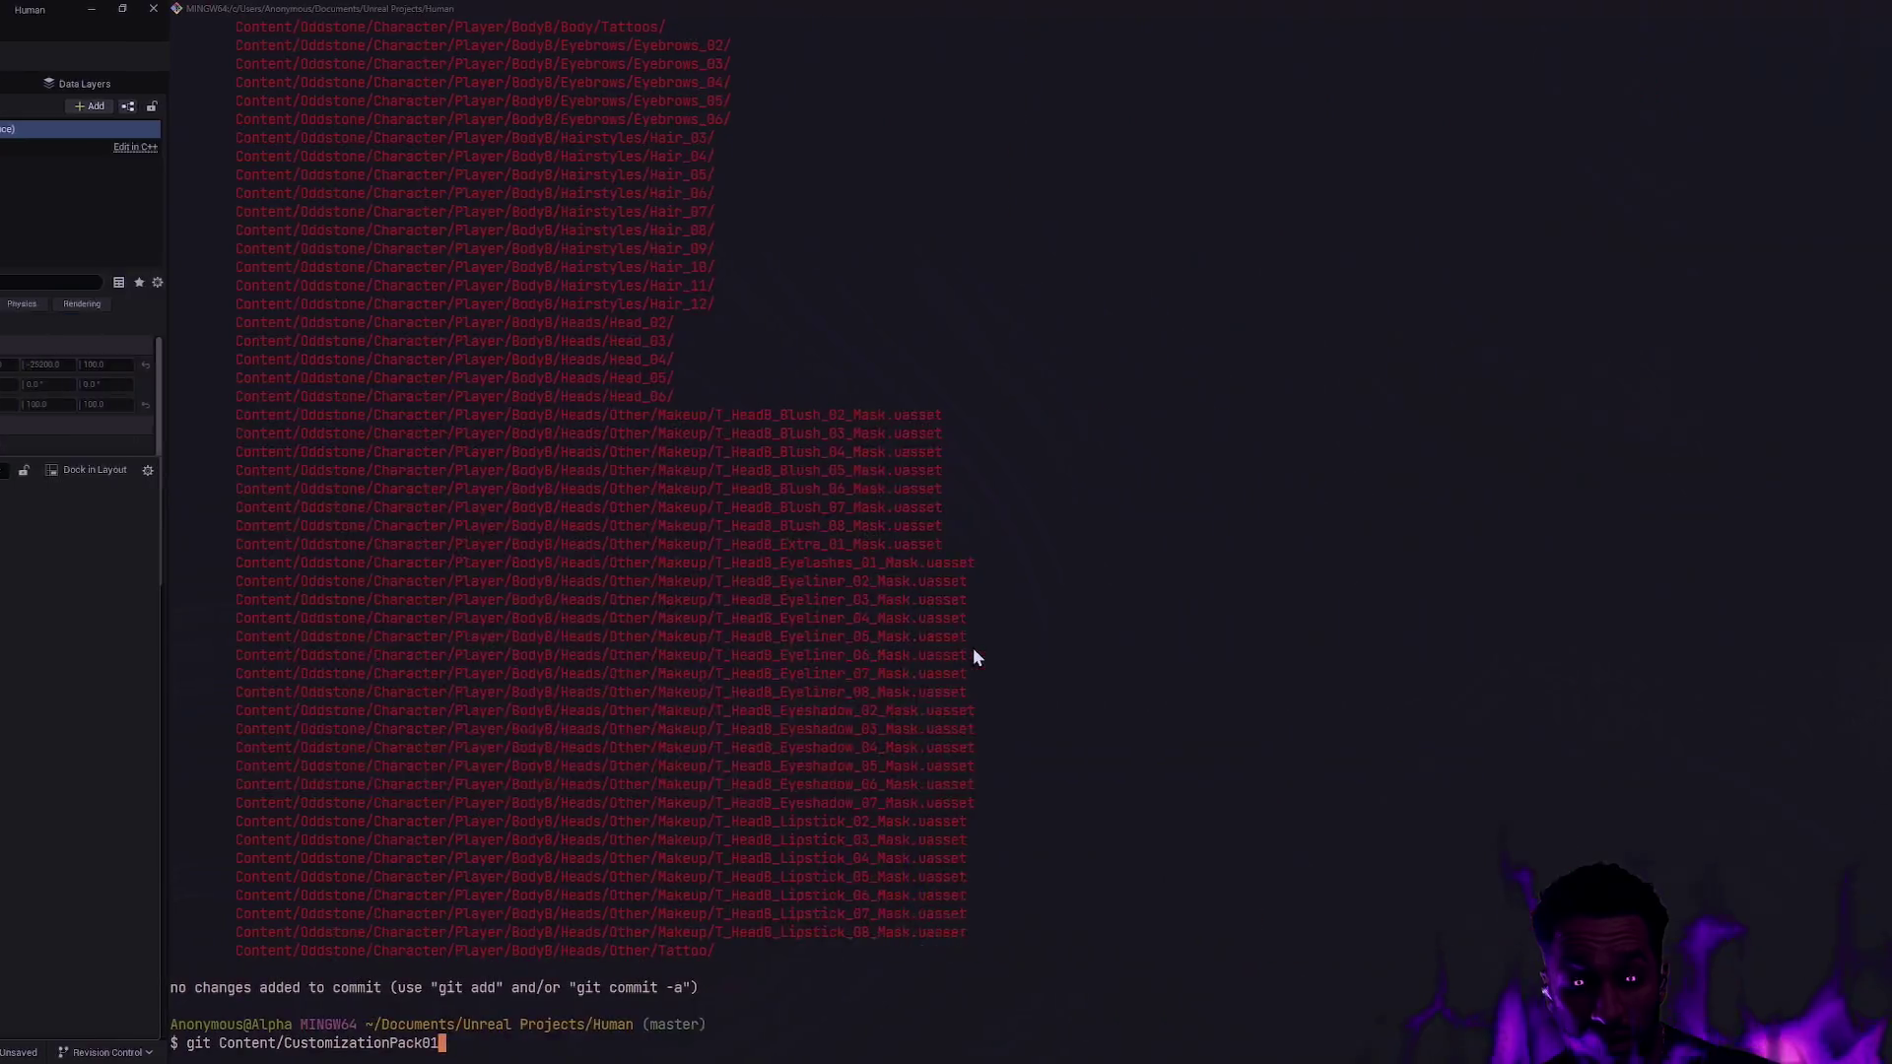
# Inspect the deleted Tattoo and T_HeadB_01_Eyelashes_01_Mask lines in the git status output, then return to Unreal.
pyautogui.scroll(10, 866, 745)
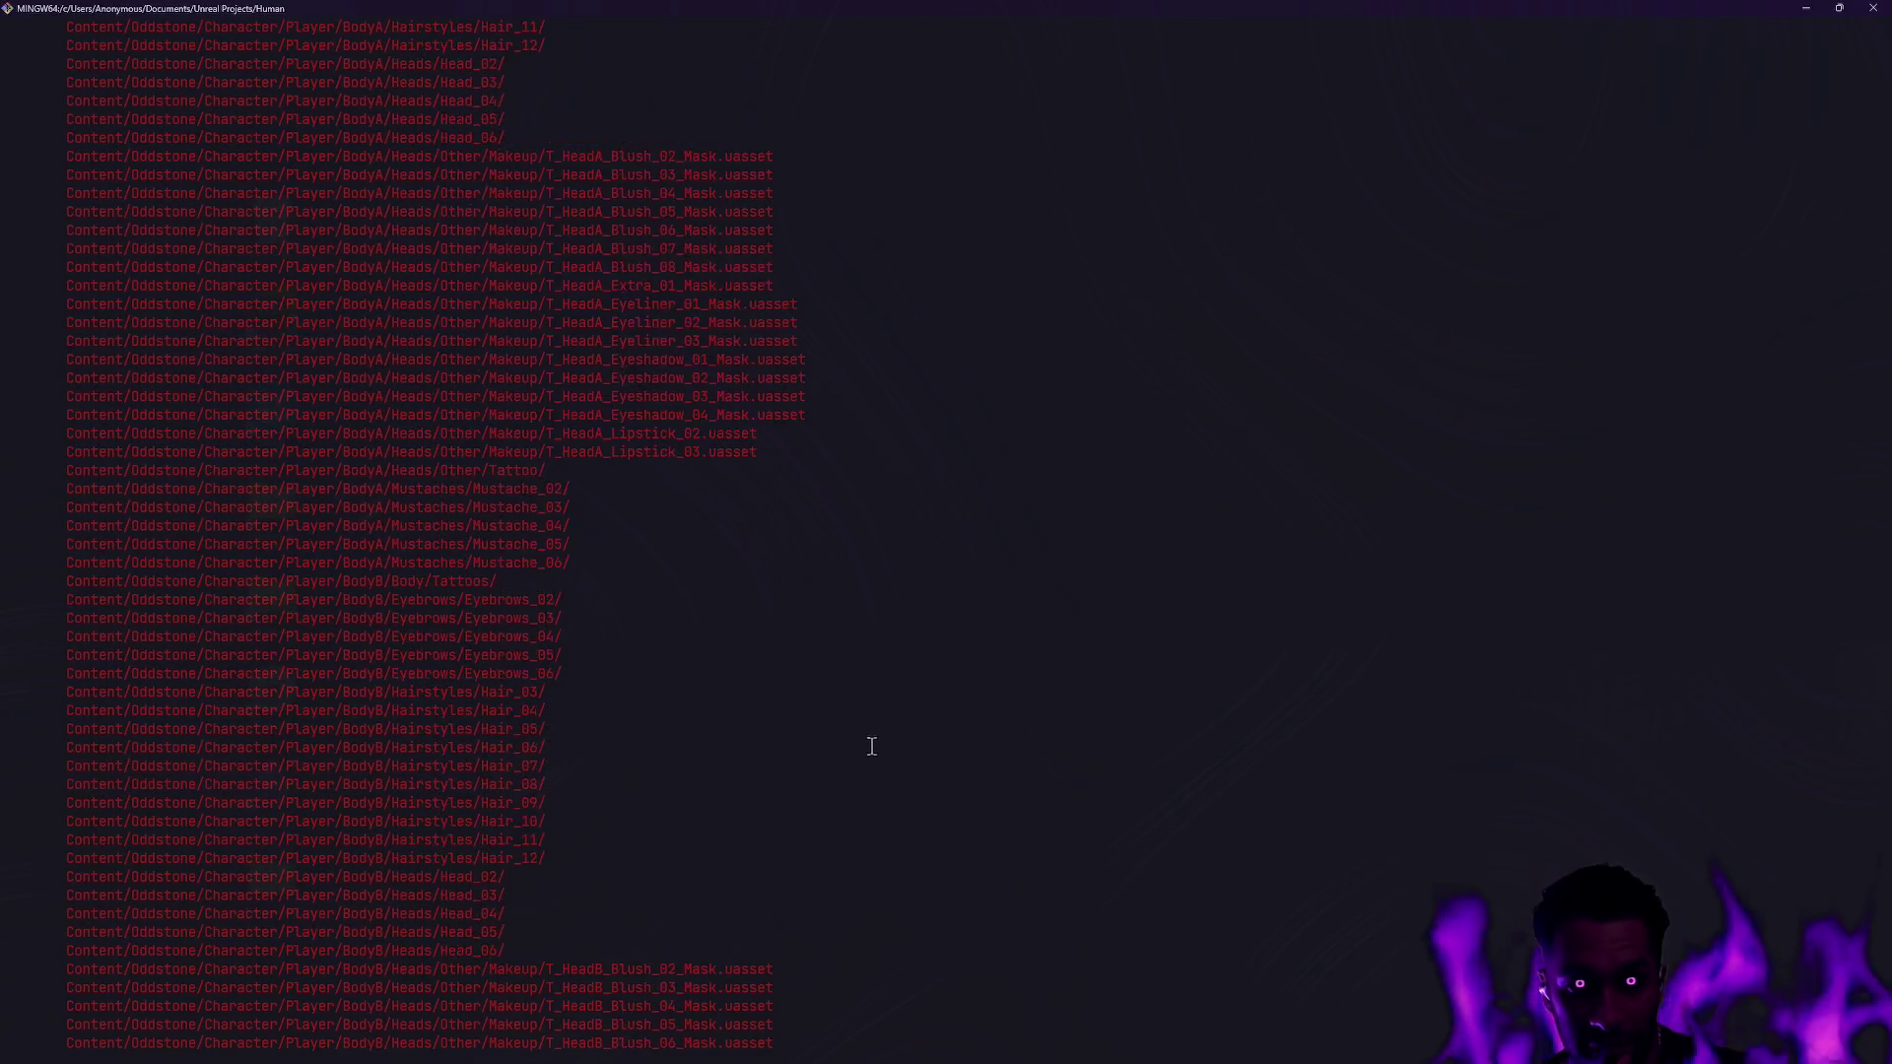
pyautogui.scroll(15, 872, 746)
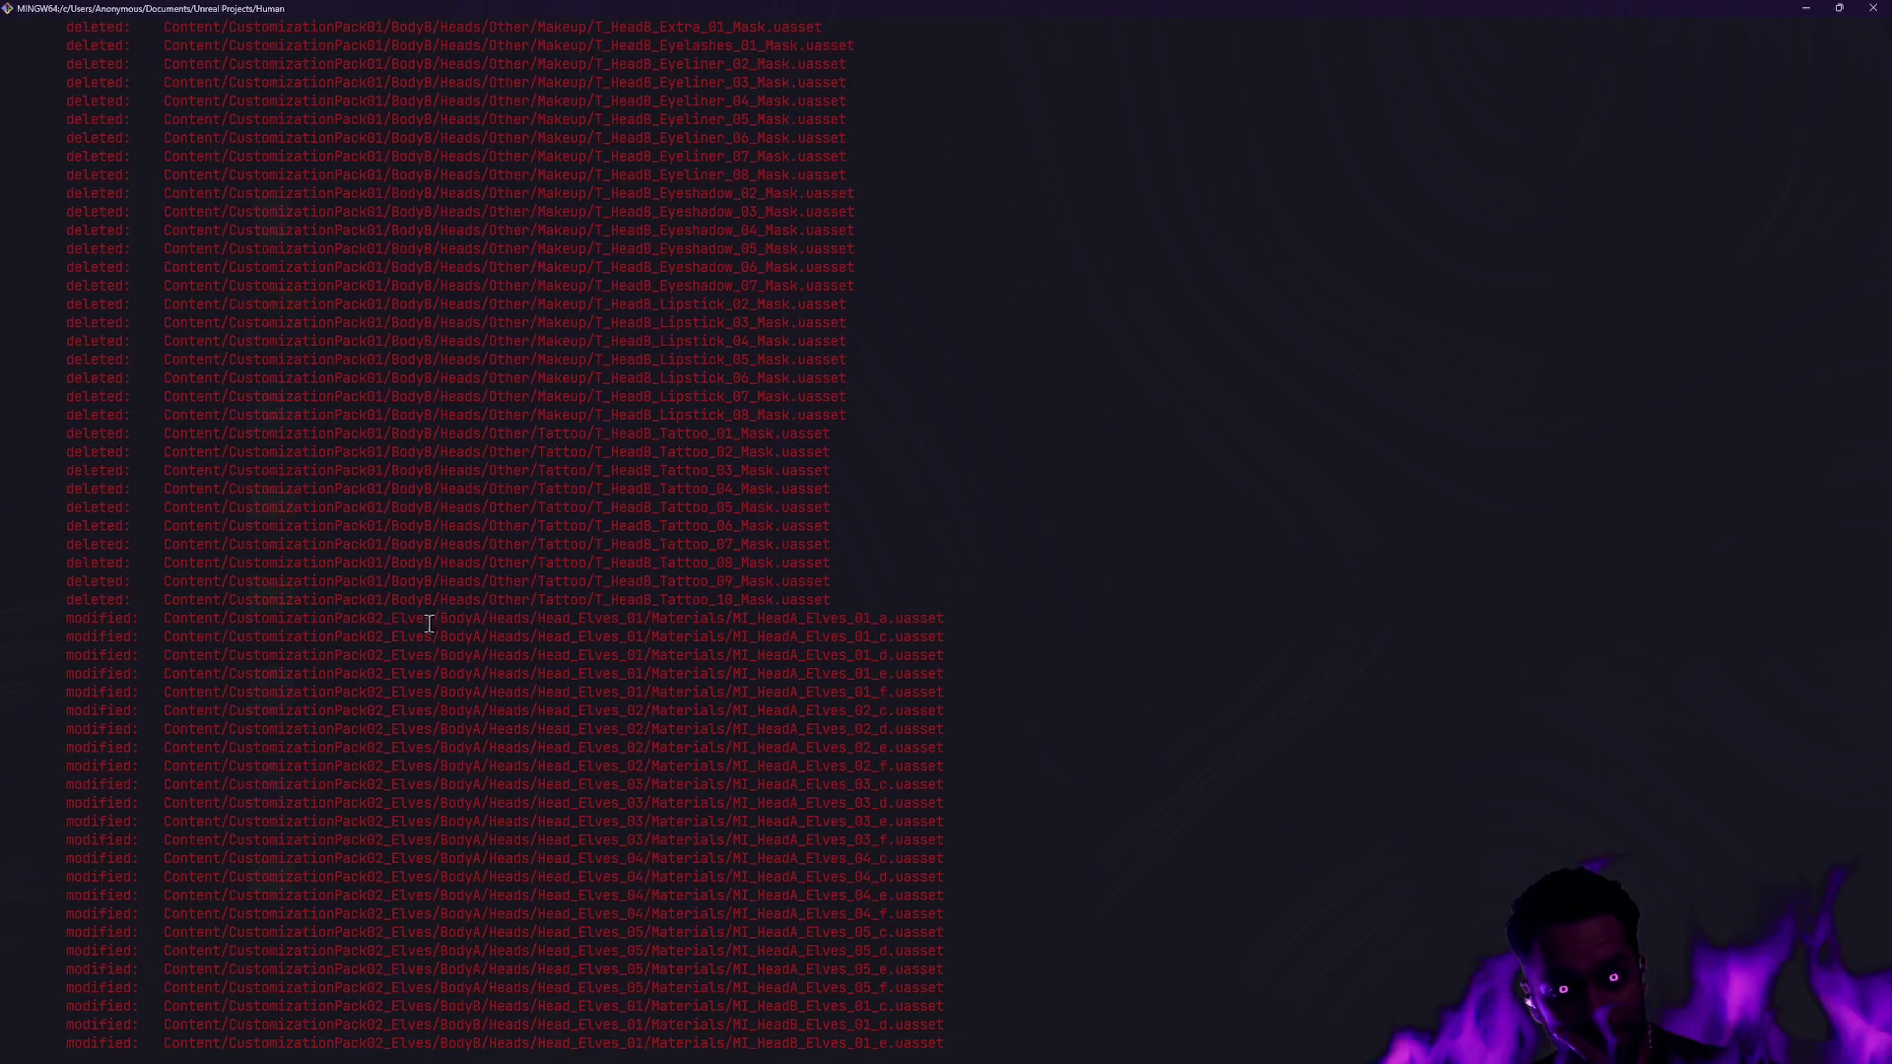
pyautogui.moveTo(160, 595); pyautogui.dragTo(477, 555)
pyautogui.click(522, 558)
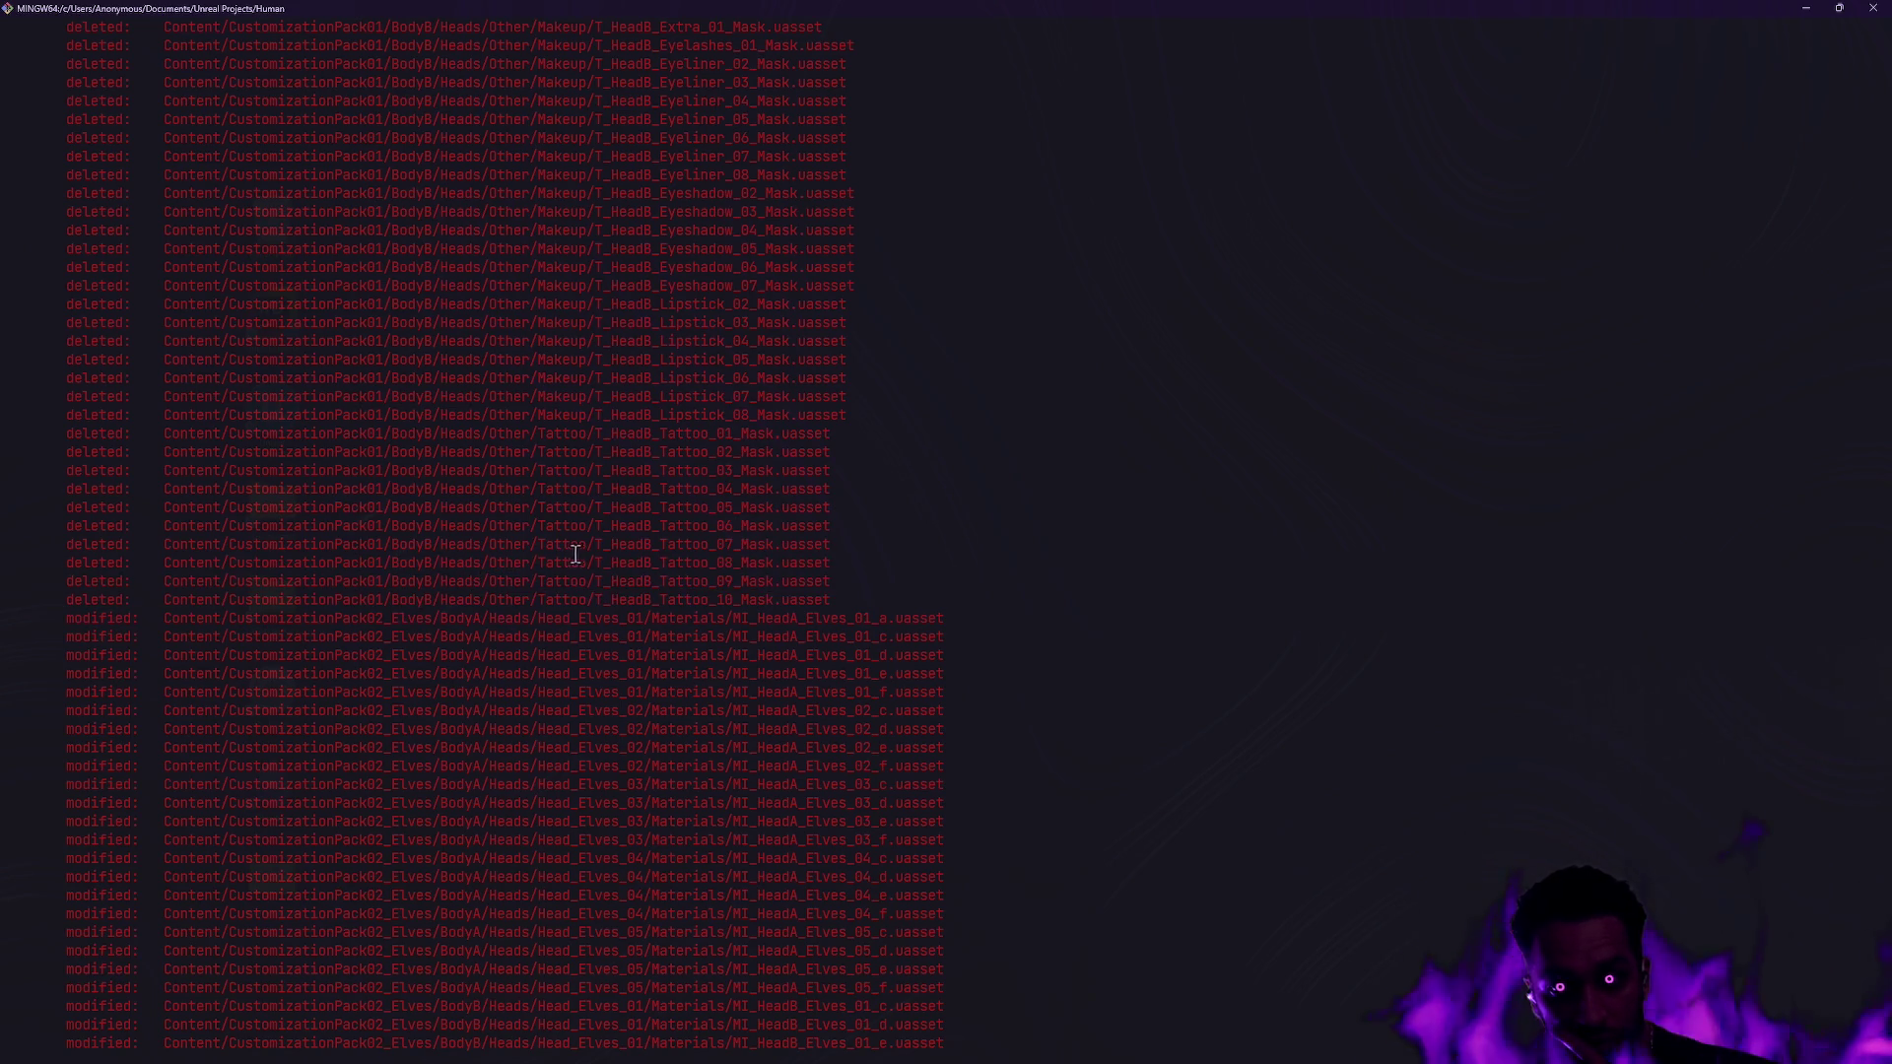
pyautogui.scroll(6, 680, 532)
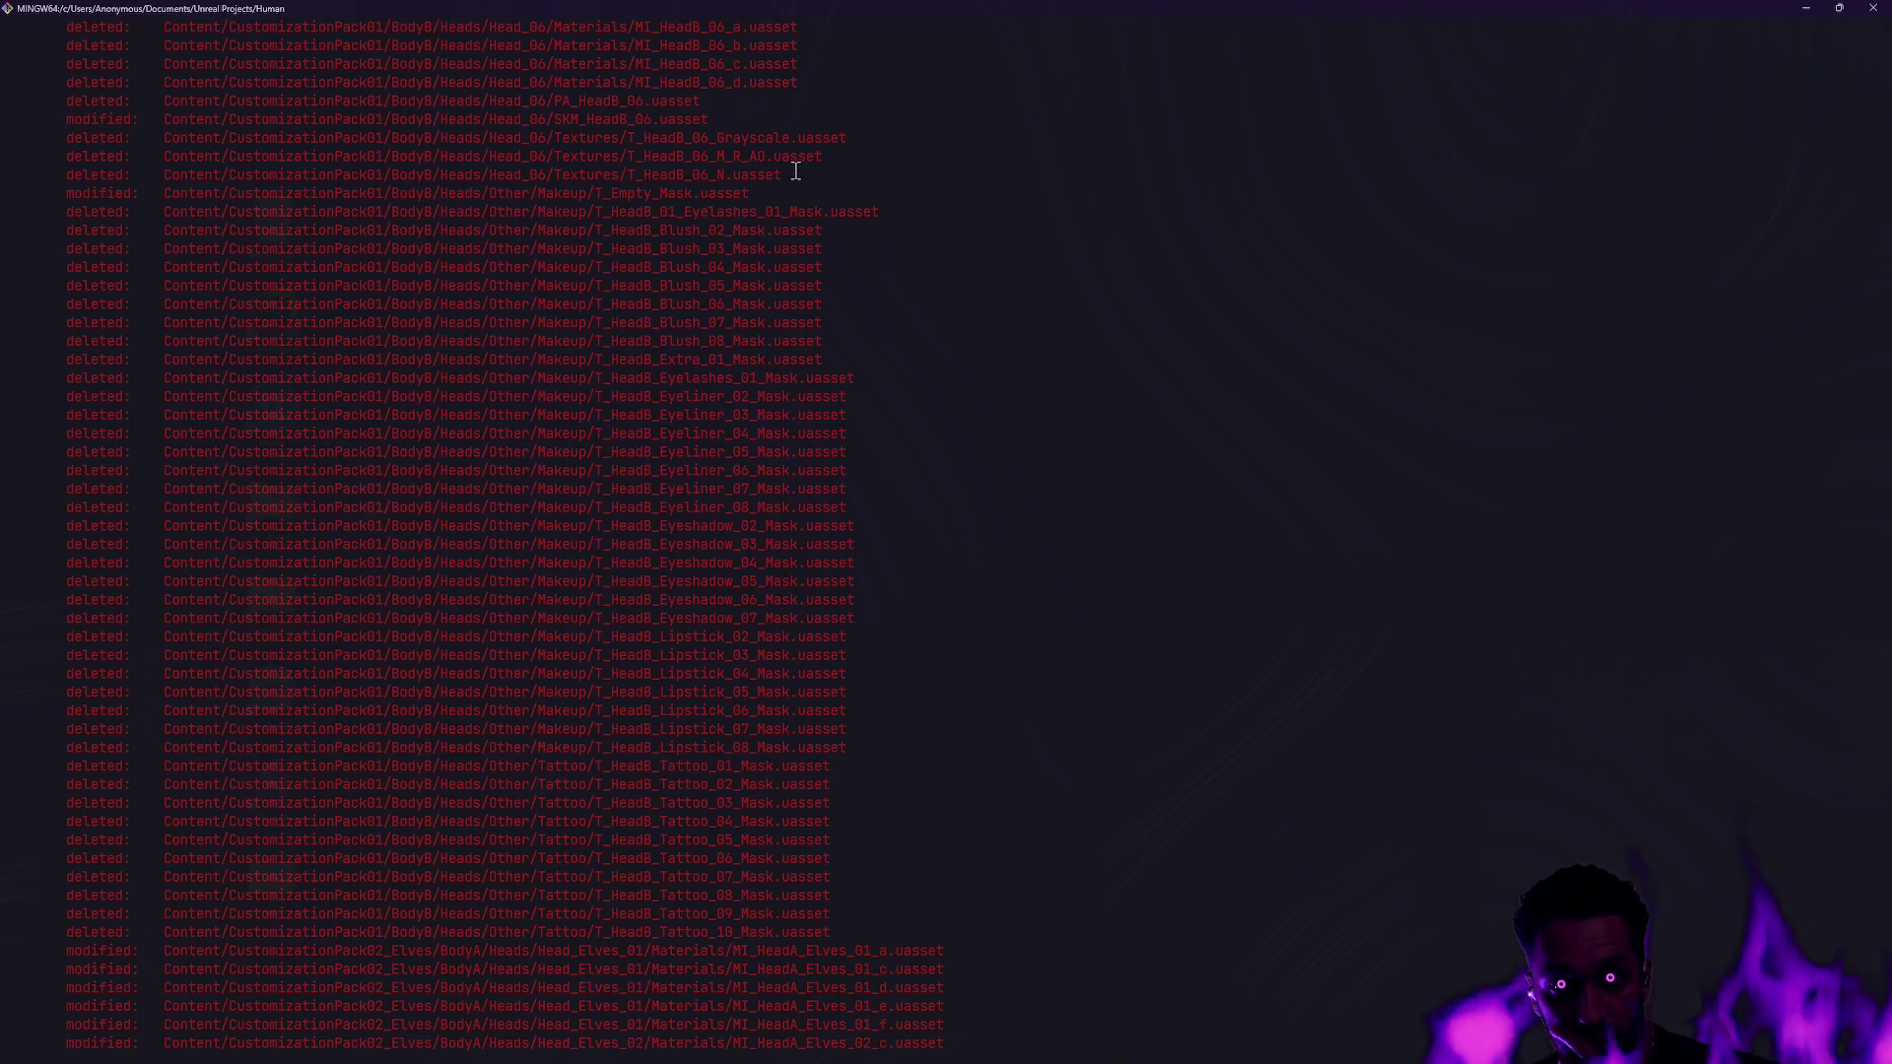
pyautogui.moveTo(752, 193)
pyautogui.mouseDown()
pyautogui.moveTo(900, 211)
pyautogui.moveTo(736, 203)
pyautogui.mouseUp()
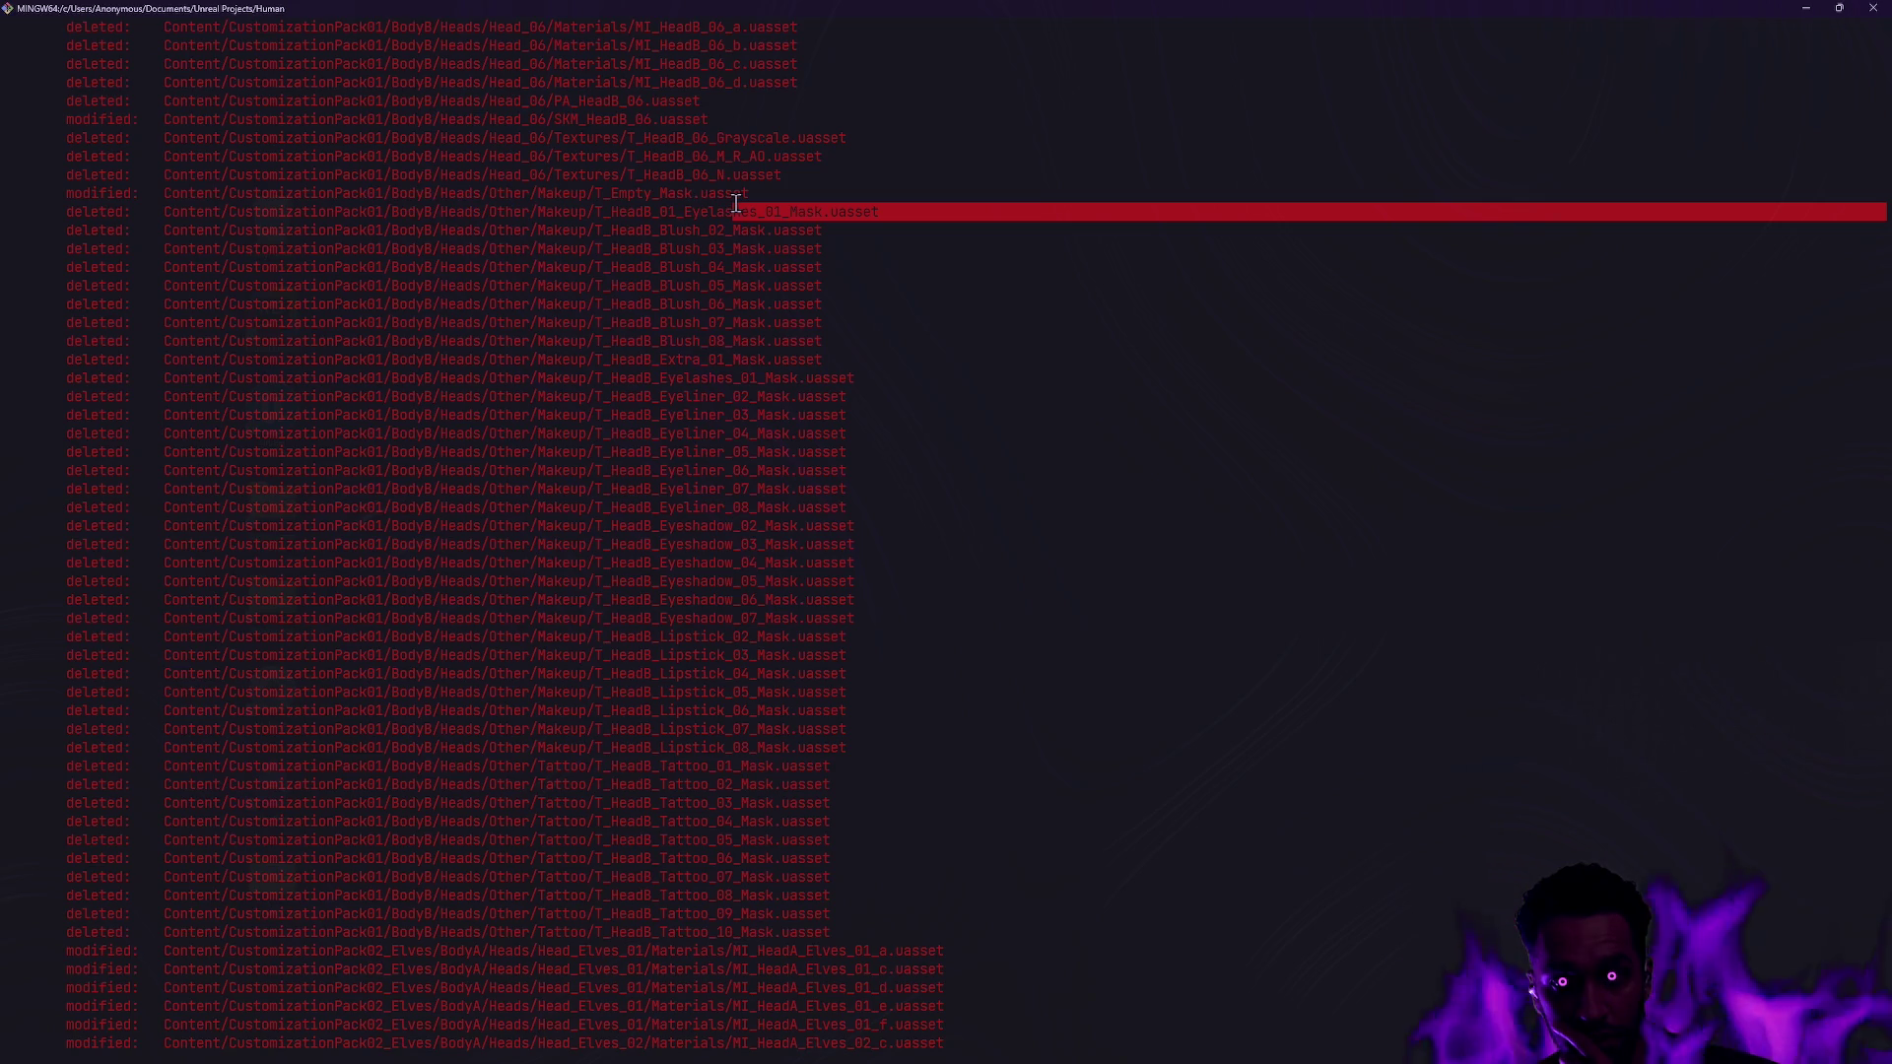
pyautogui.click(697, 385)
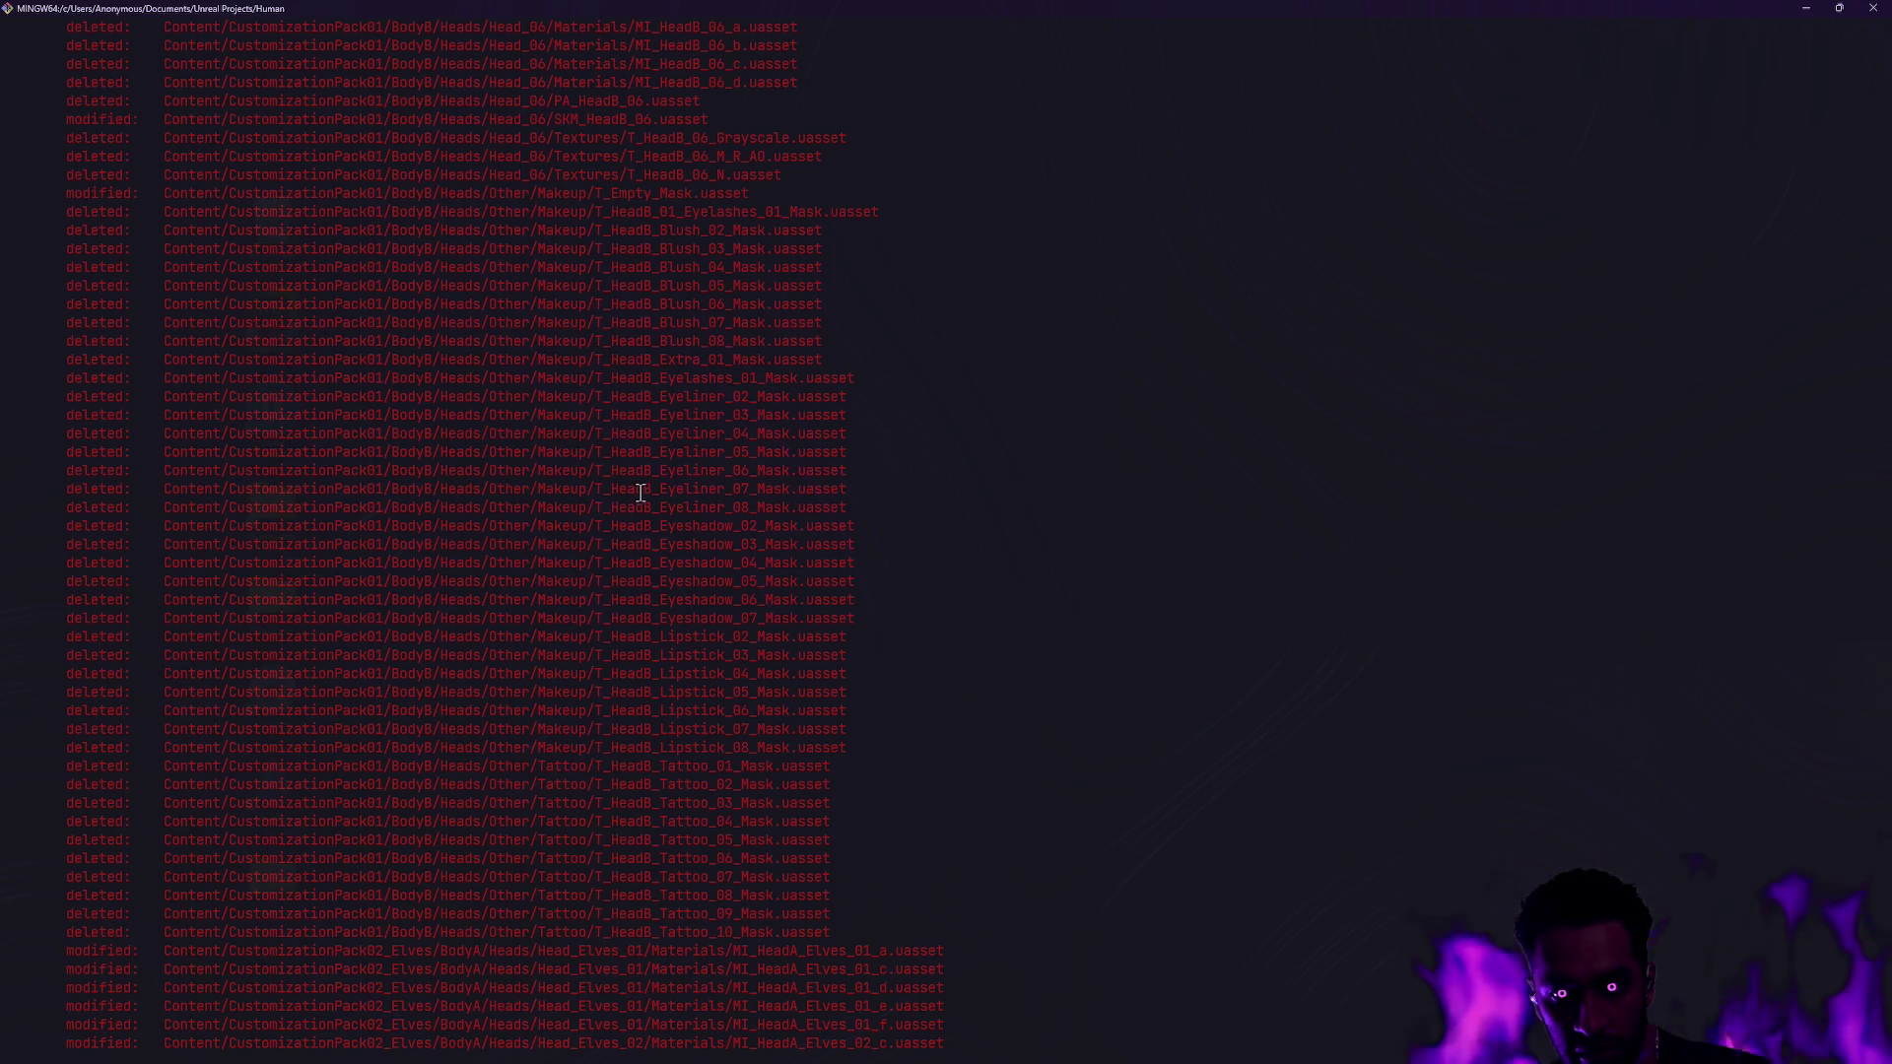
pyautogui.hotkey('alt', 'Tab')
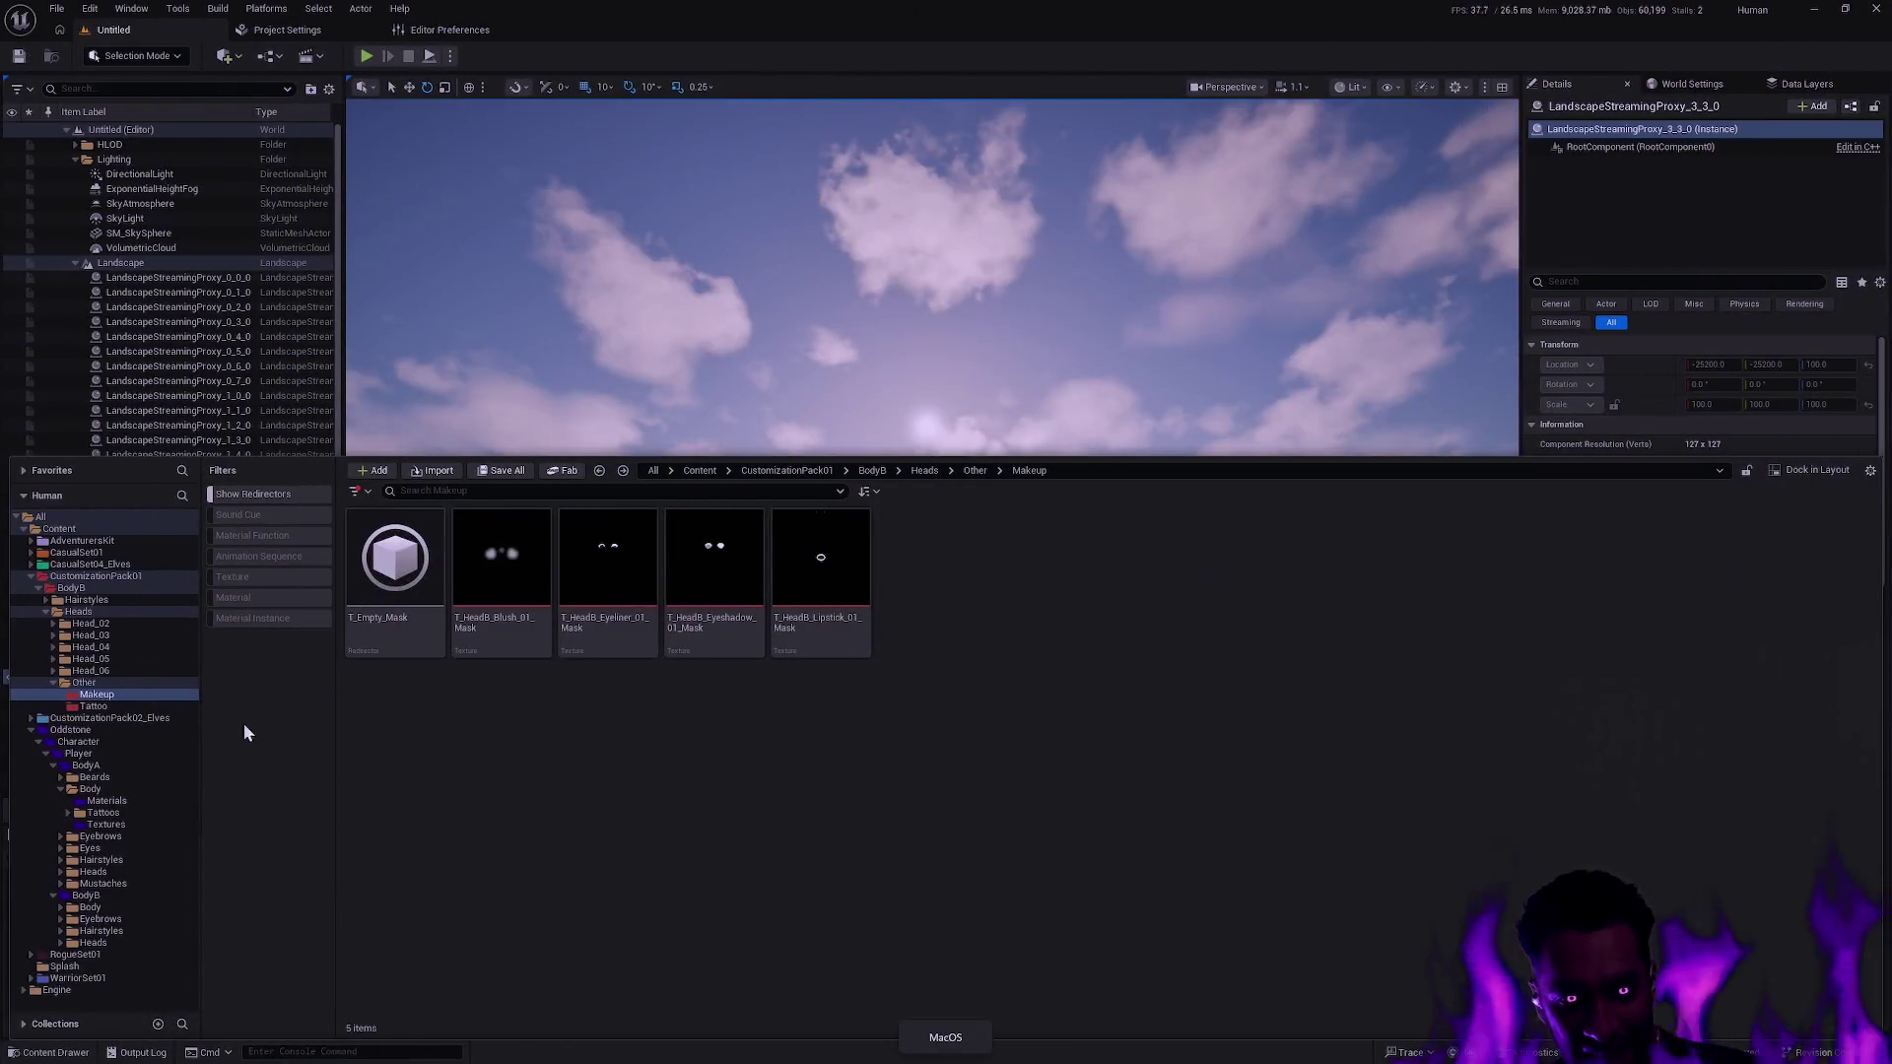
# Browse the Textures and Tattoos subfolders of Oddstone's BodyB Body folder.
pyautogui.click(138, 908)
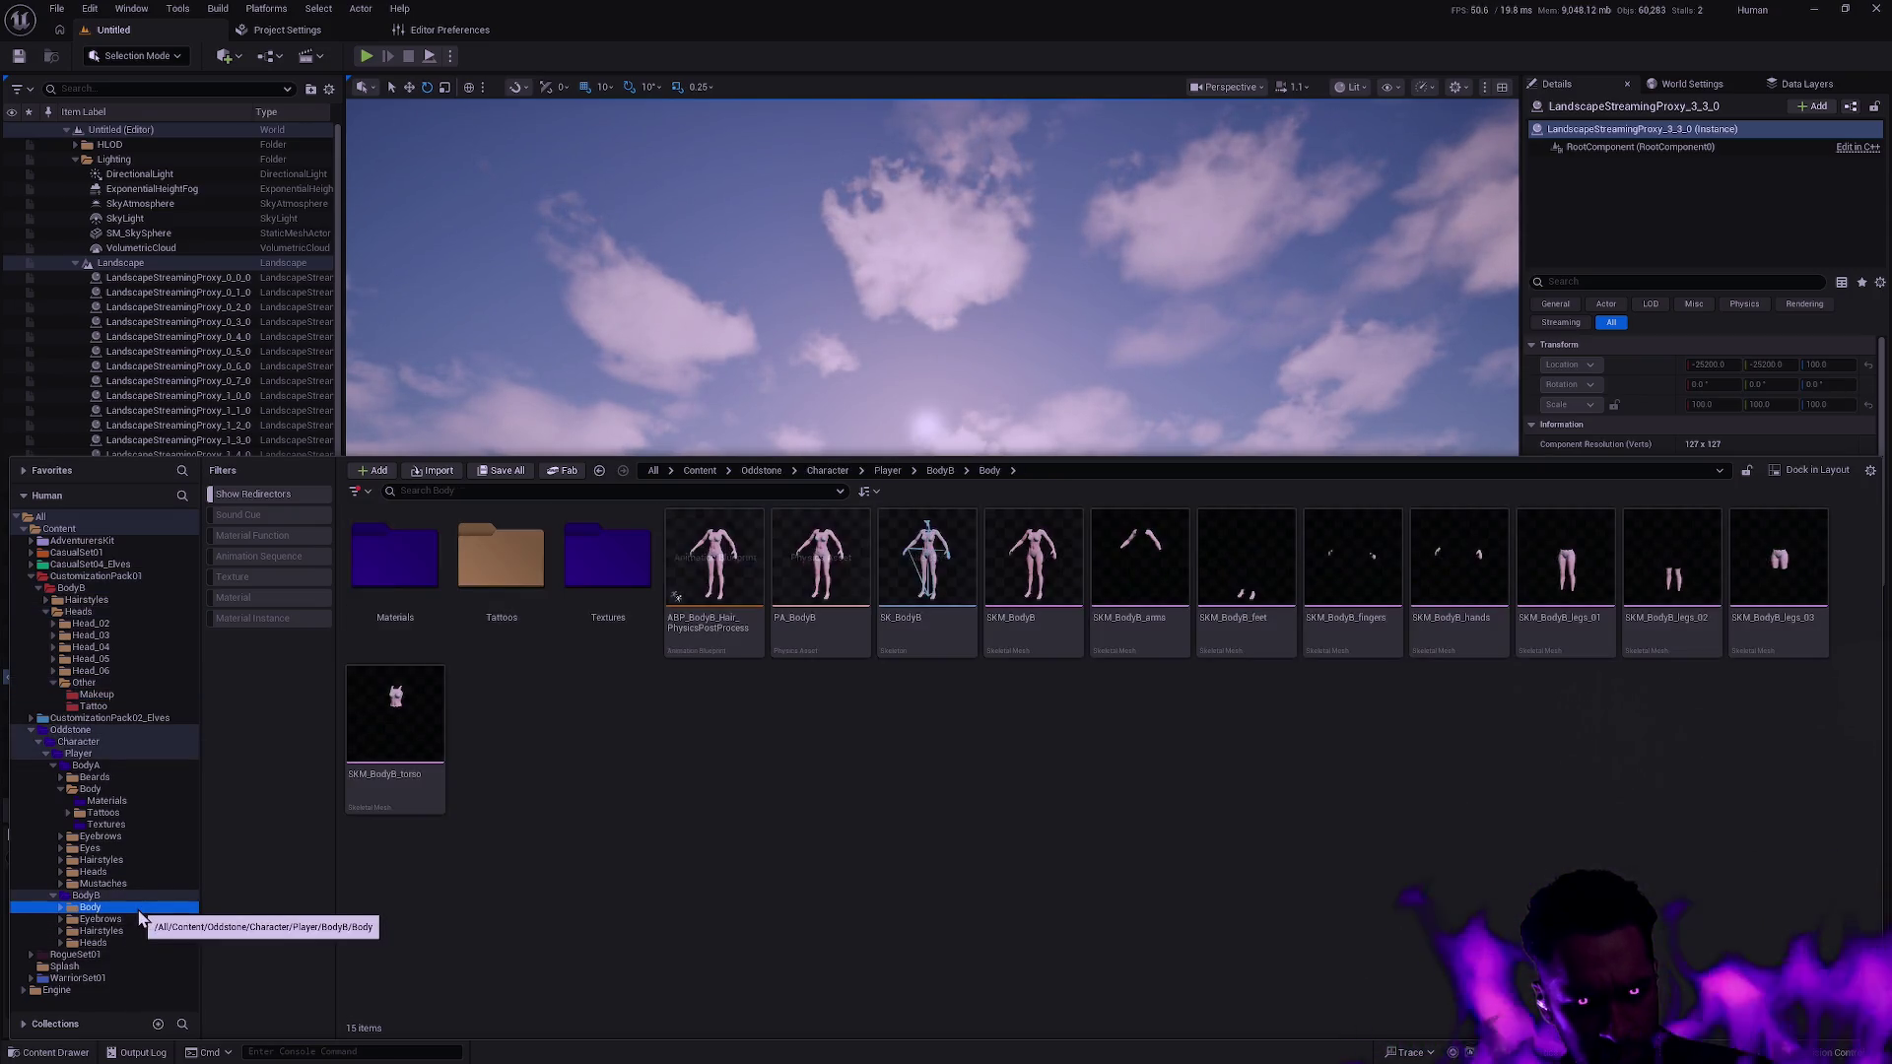
pyautogui.click(620, 593)
pyautogui.click(521, 576)
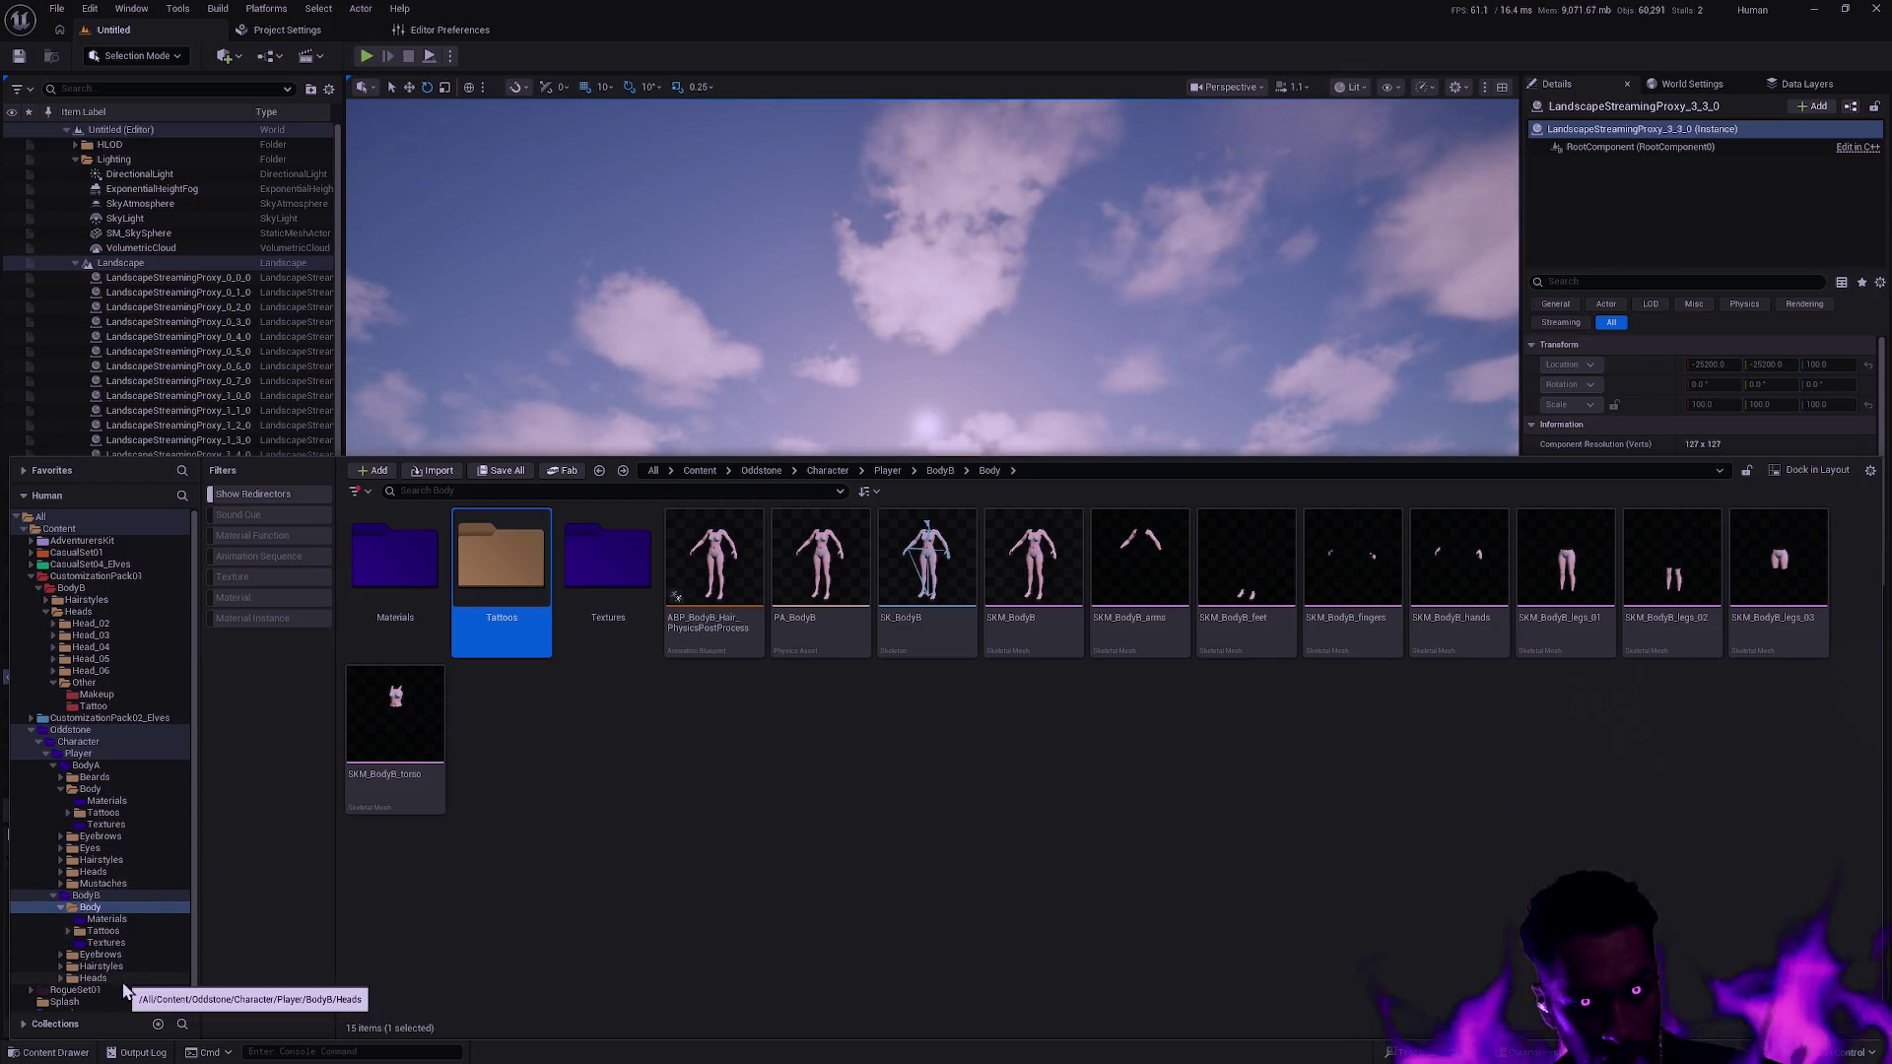
# Open BodyB Heads/Other/Makeup and paste the eyelashes mask file name into the search box.
pyautogui.click(61, 906)
pyautogui.click(61, 942)
pyautogui.scroll(-2, 65, 951)
pyautogui.click(67, 957)
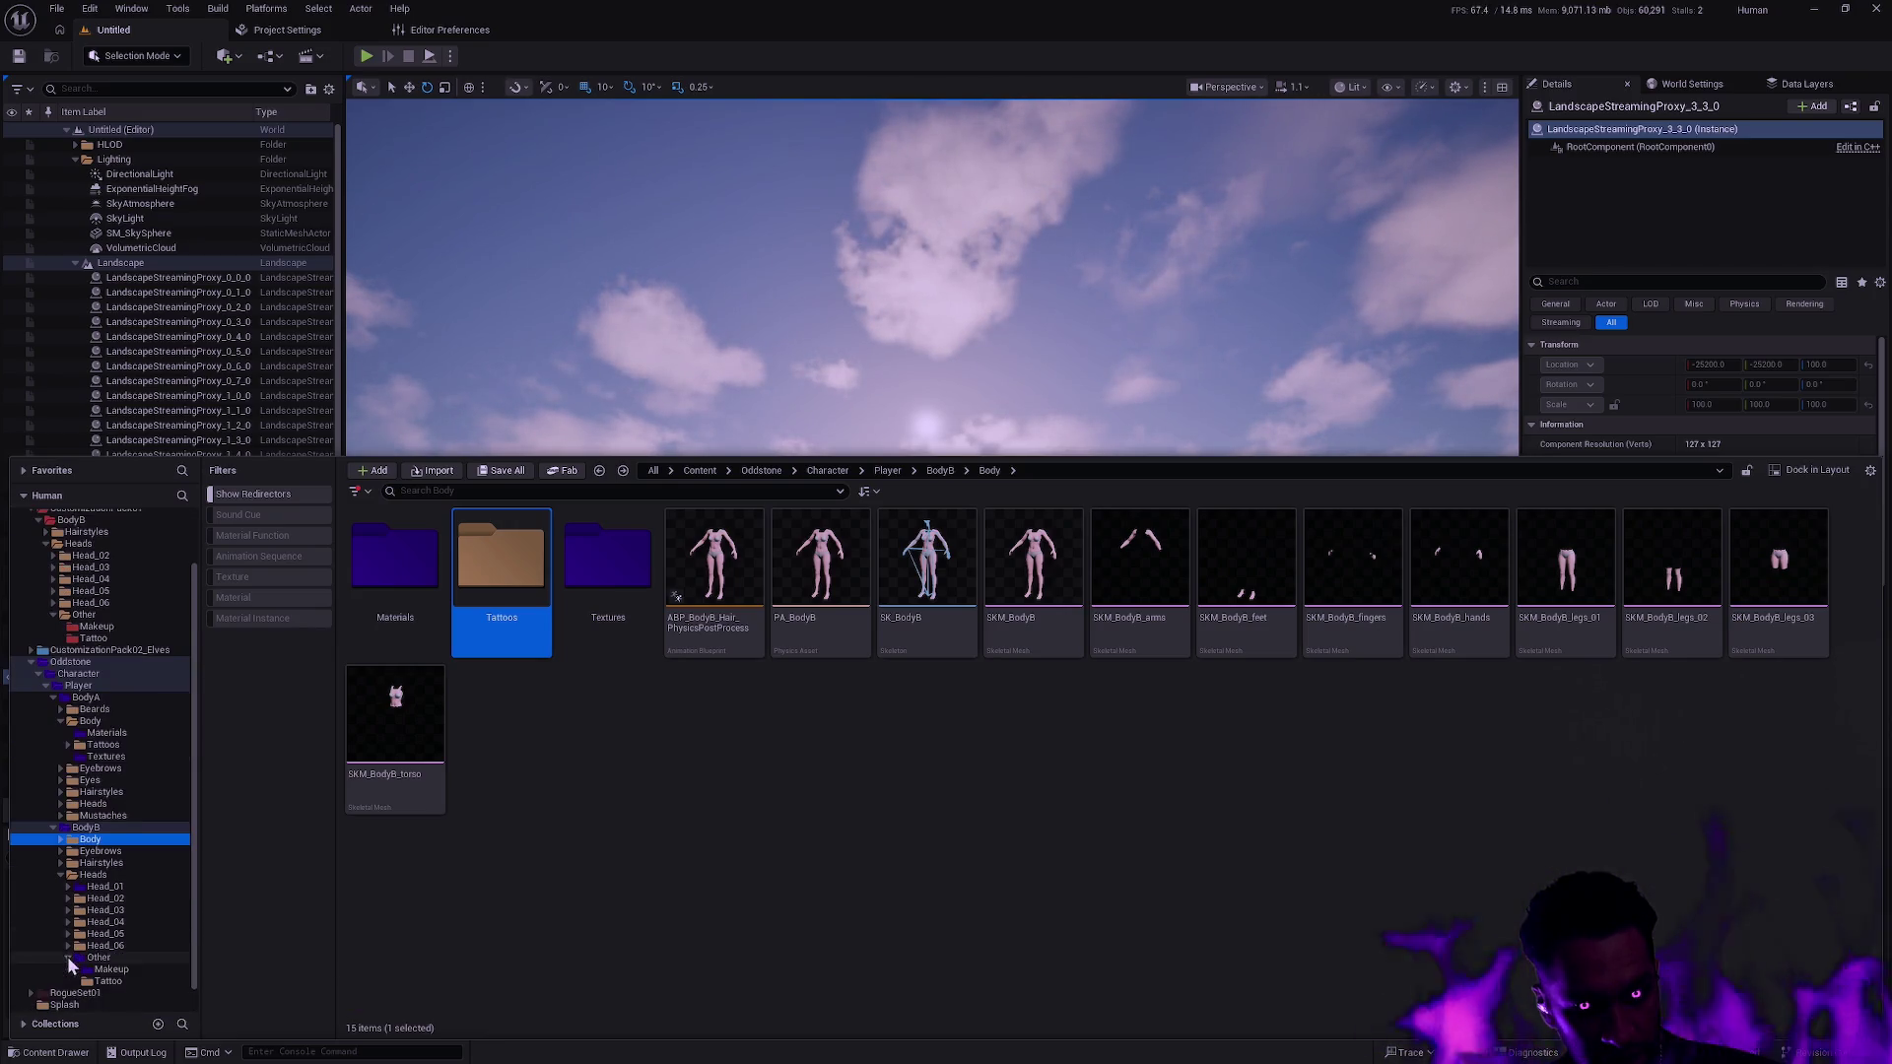
pyautogui.scroll(-1, 74, 961)
pyautogui.click(110, 946)
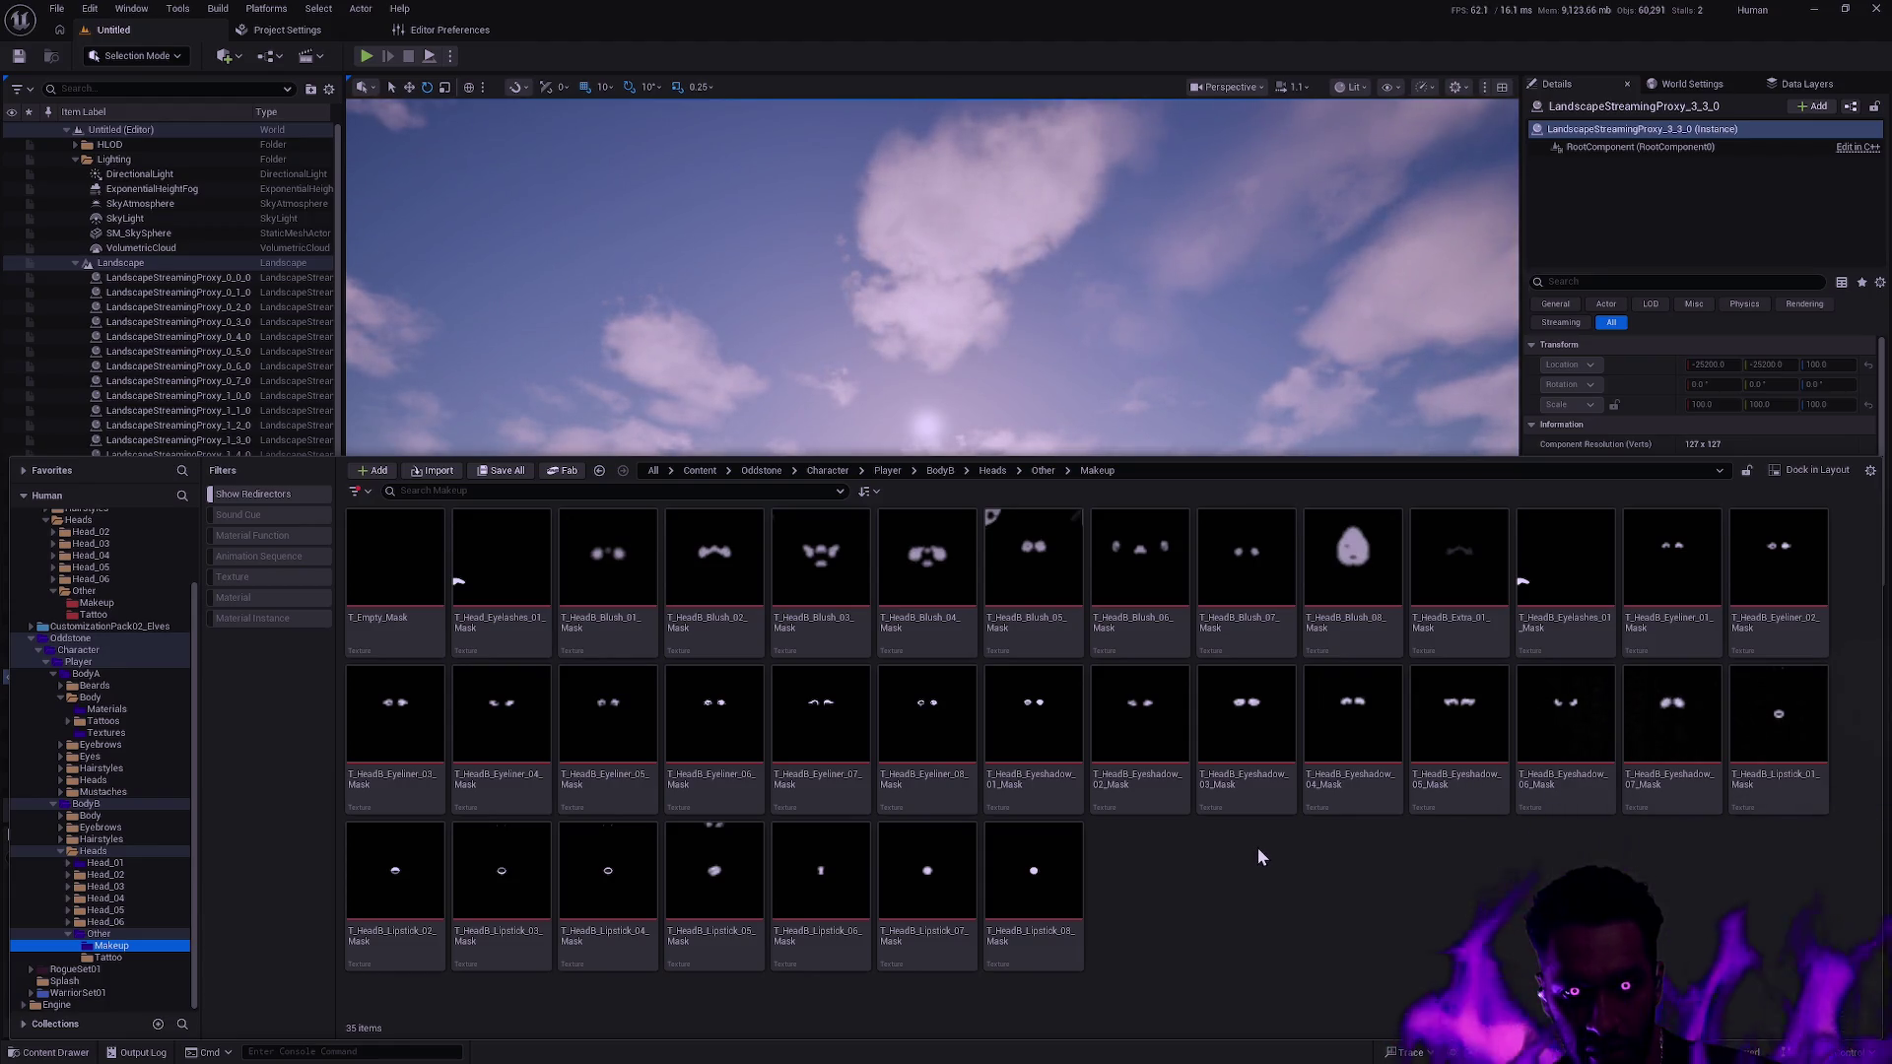
pyautogui.click(512, 491)
pyautogui.write('hes_01_Mask.uasset')
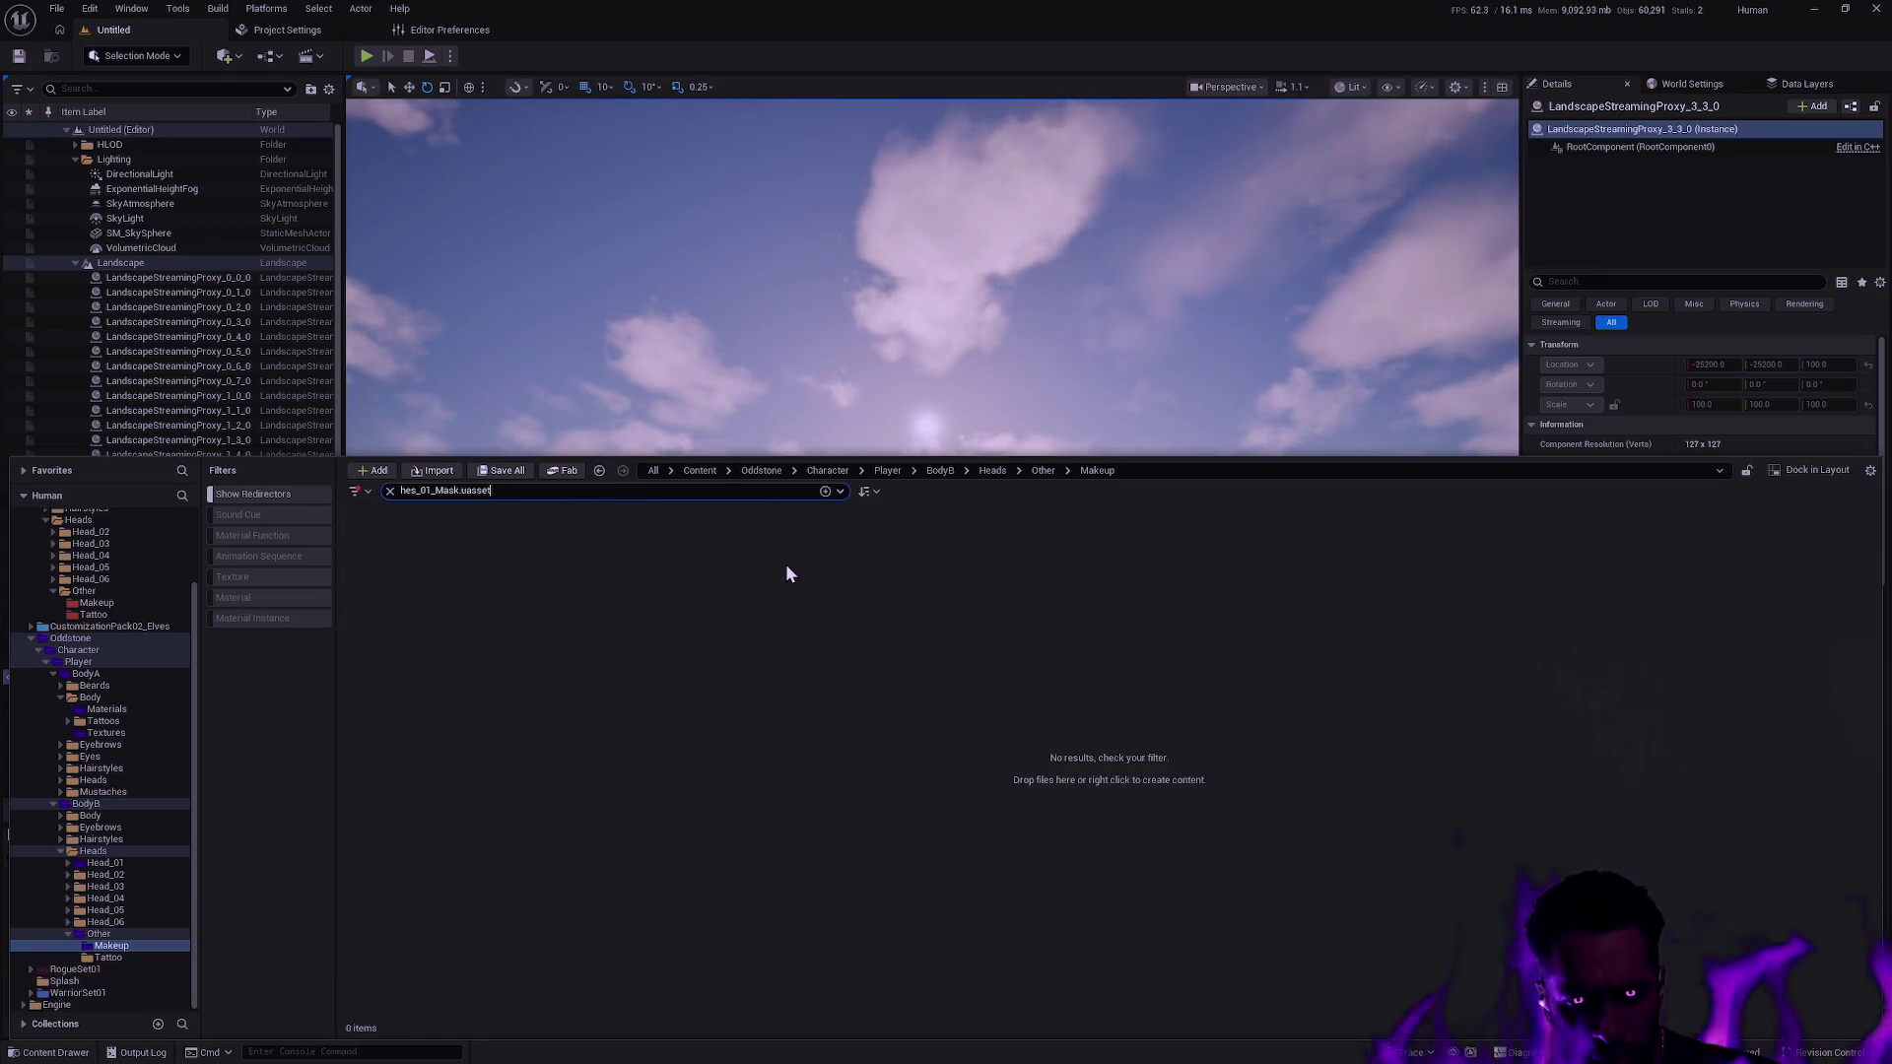
# Trim the search text so HeadA and HeadB Eyelashes_01 masks match, glancing at Git Bash.
pyautogui.press('BackSpace')
pyautogui.press('BackSpace')
pyautogui.press('BackSpace')
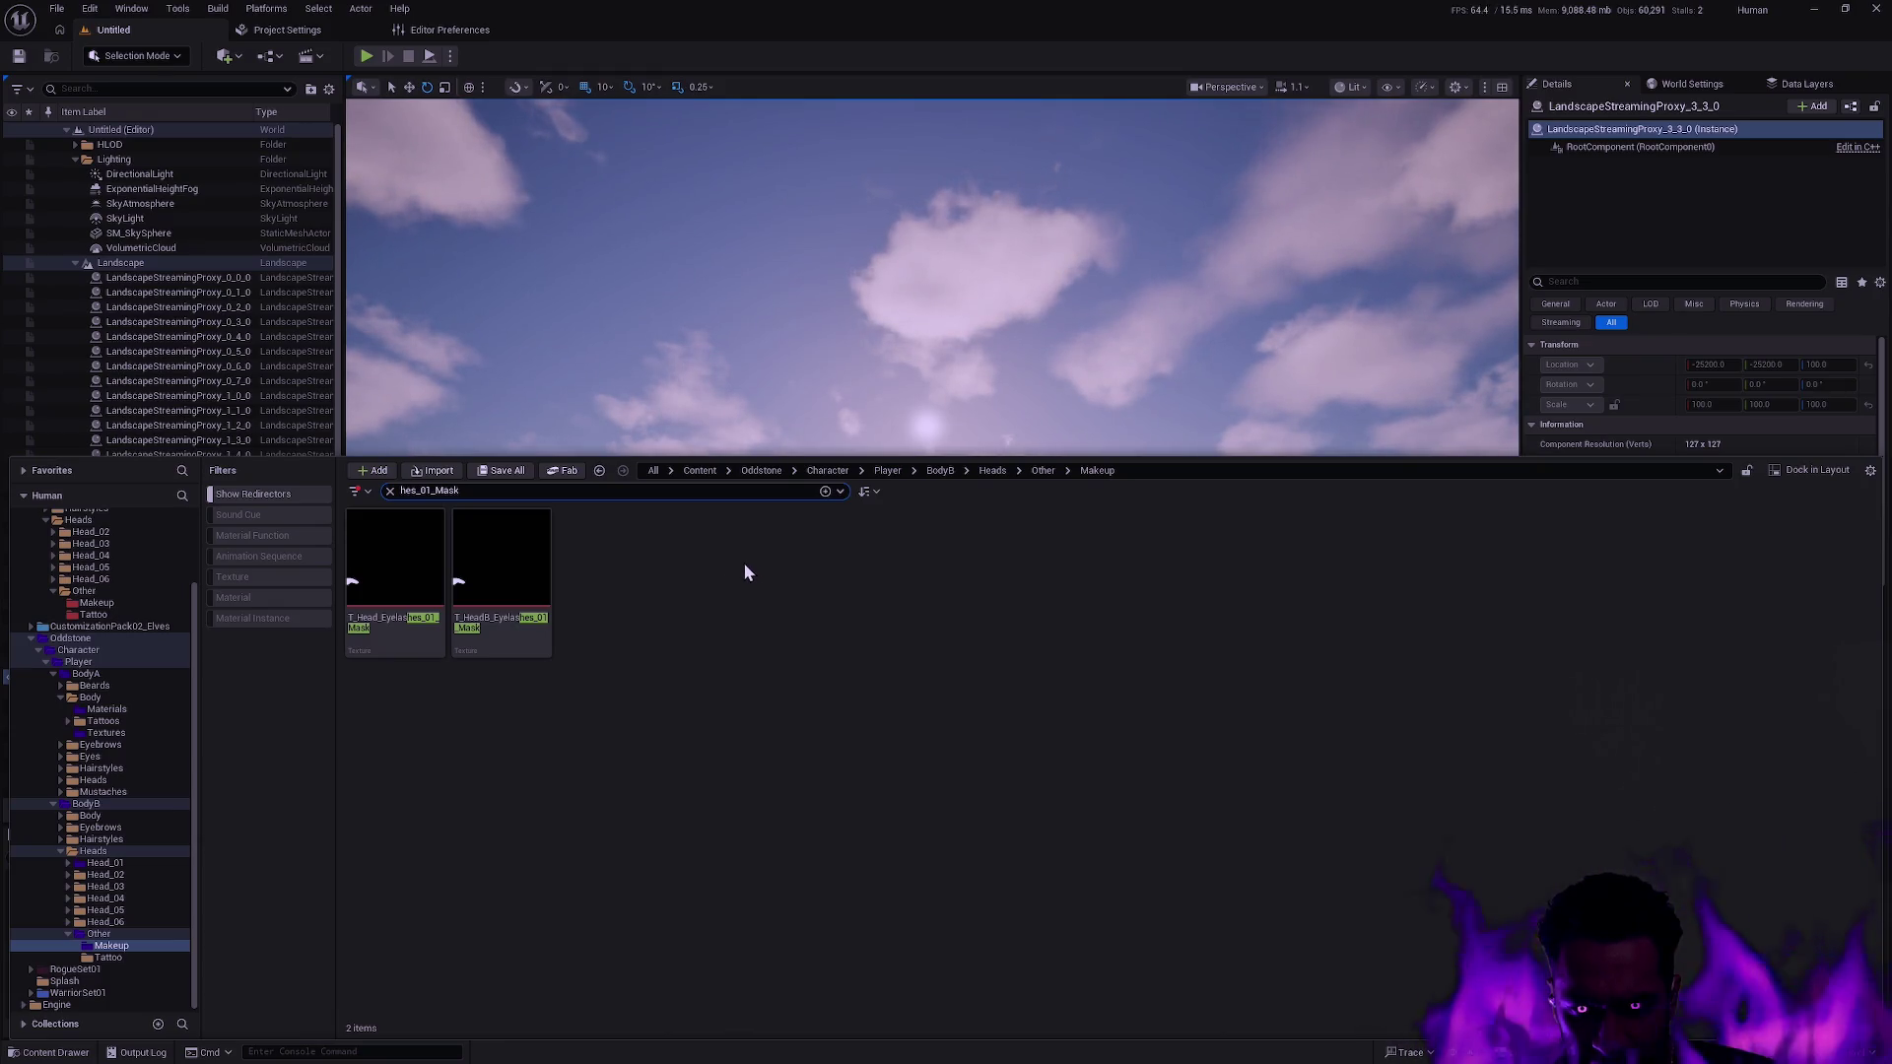
pyautogui.hotkey('alt', 'Tab')
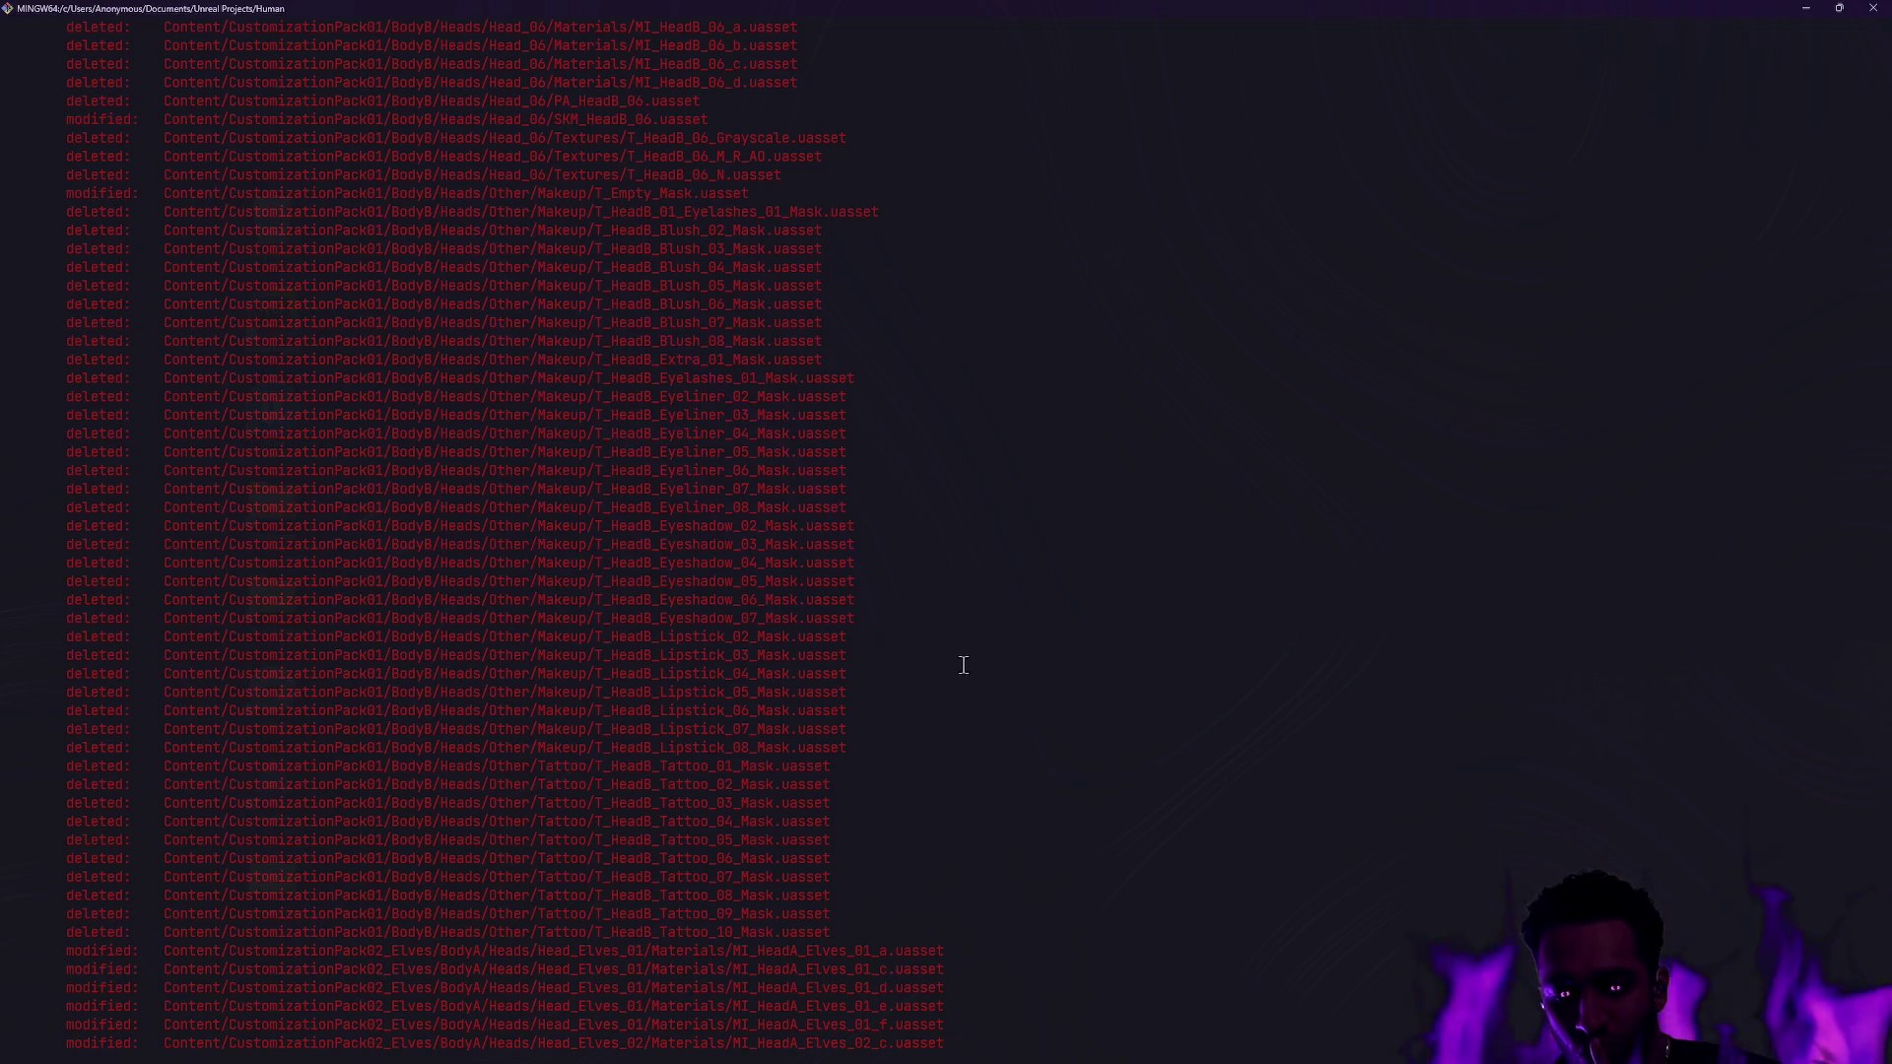
pyautogui.hotkey('alt', 'Tab')
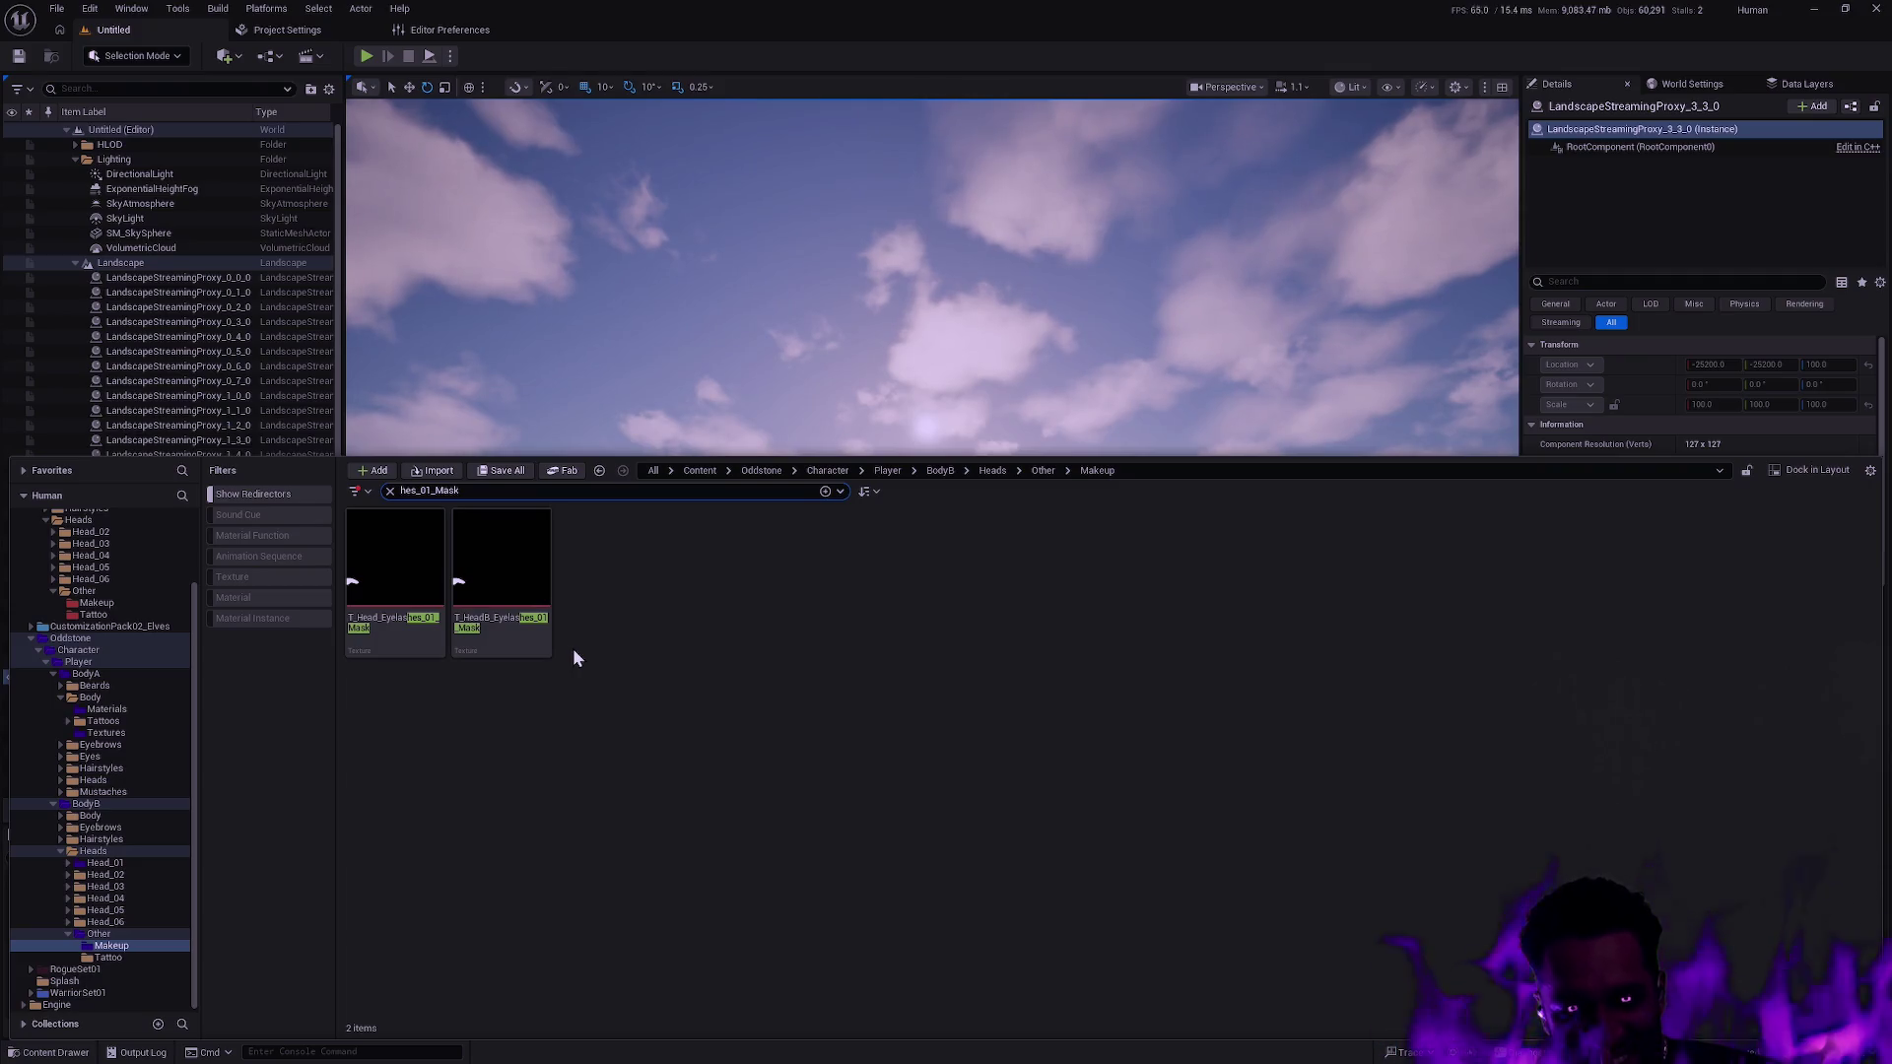
# Re-add and remove the .uasset extension in the search to restore the two eyelash results.
pyautogui.moveTo(555, 646)
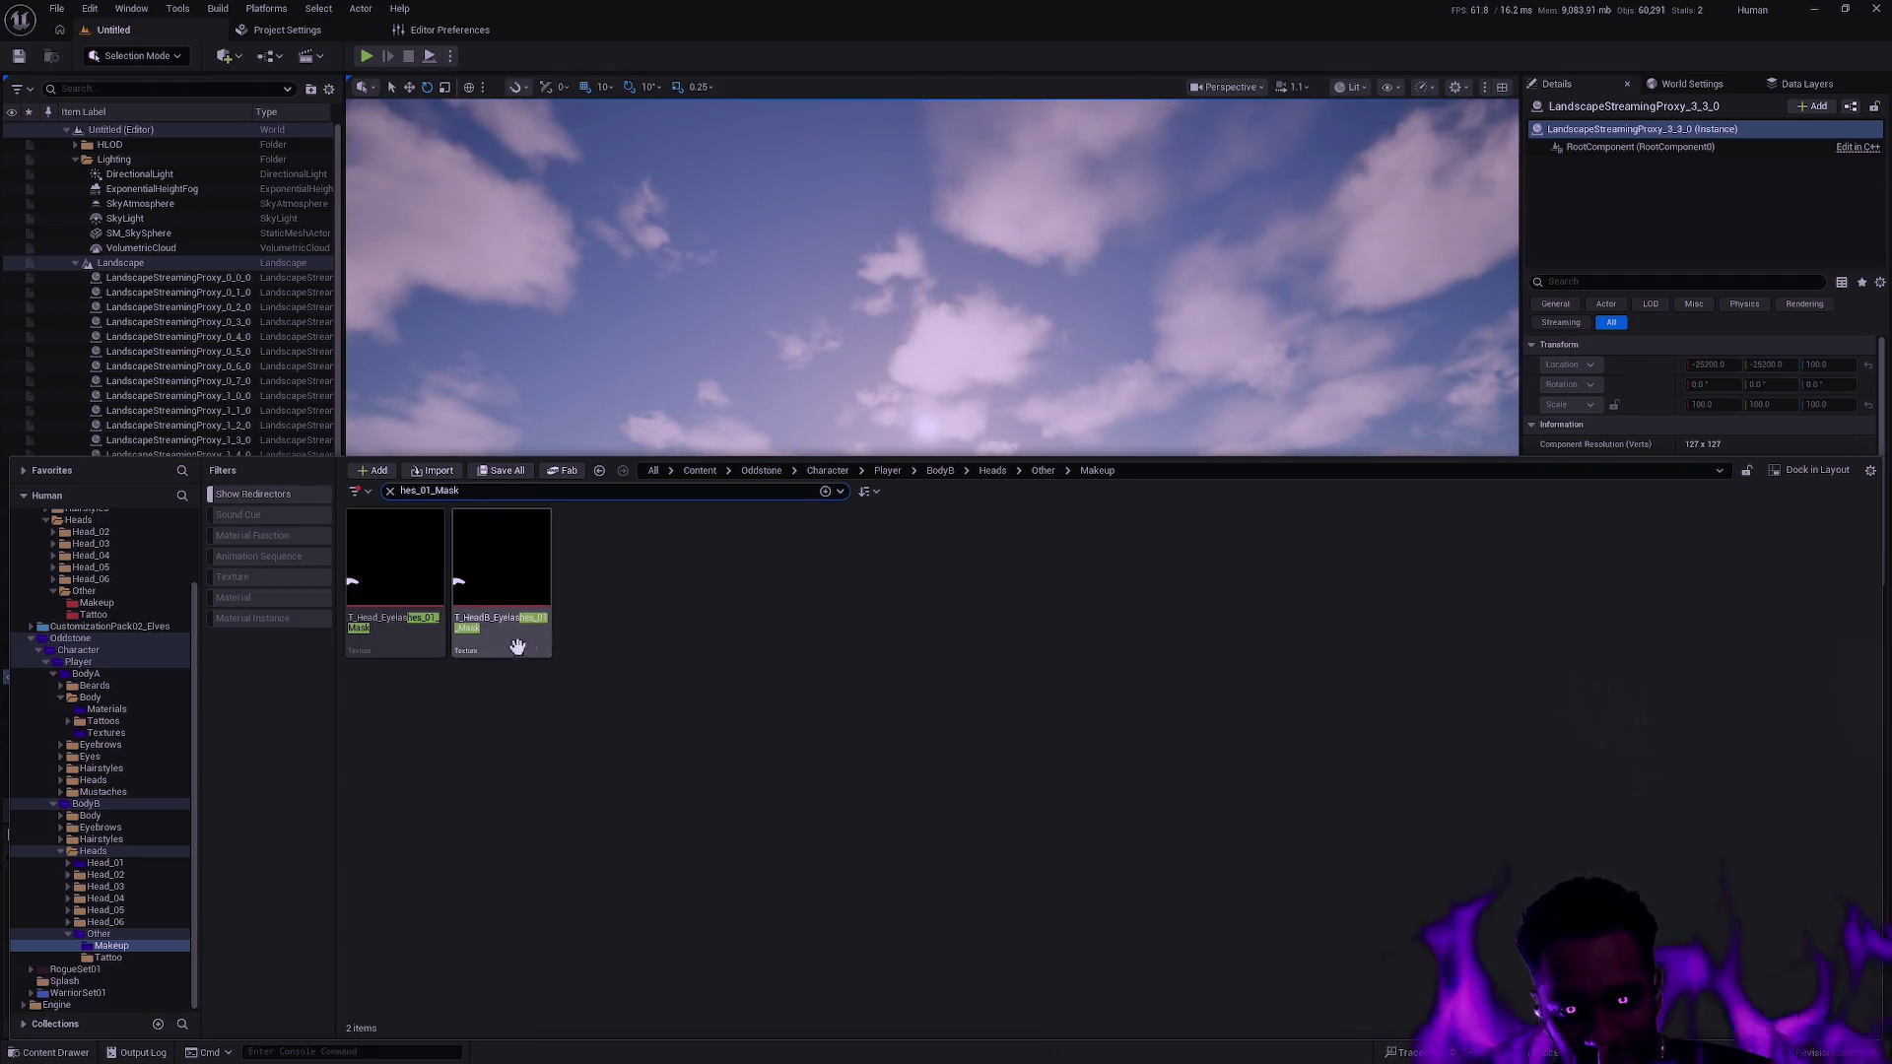
pyautogui.click(473, 490)
pyautogui.write('.uasset')
pyautogui.press('BackSpace')
pyautogui.press('BackSpace')
pyautogui.press('BackSpace')
# Compare the HeadA and HeadB eyelash mask tooltips, then switch to Git Bash.
pyautogui.moveTo(500, 626)
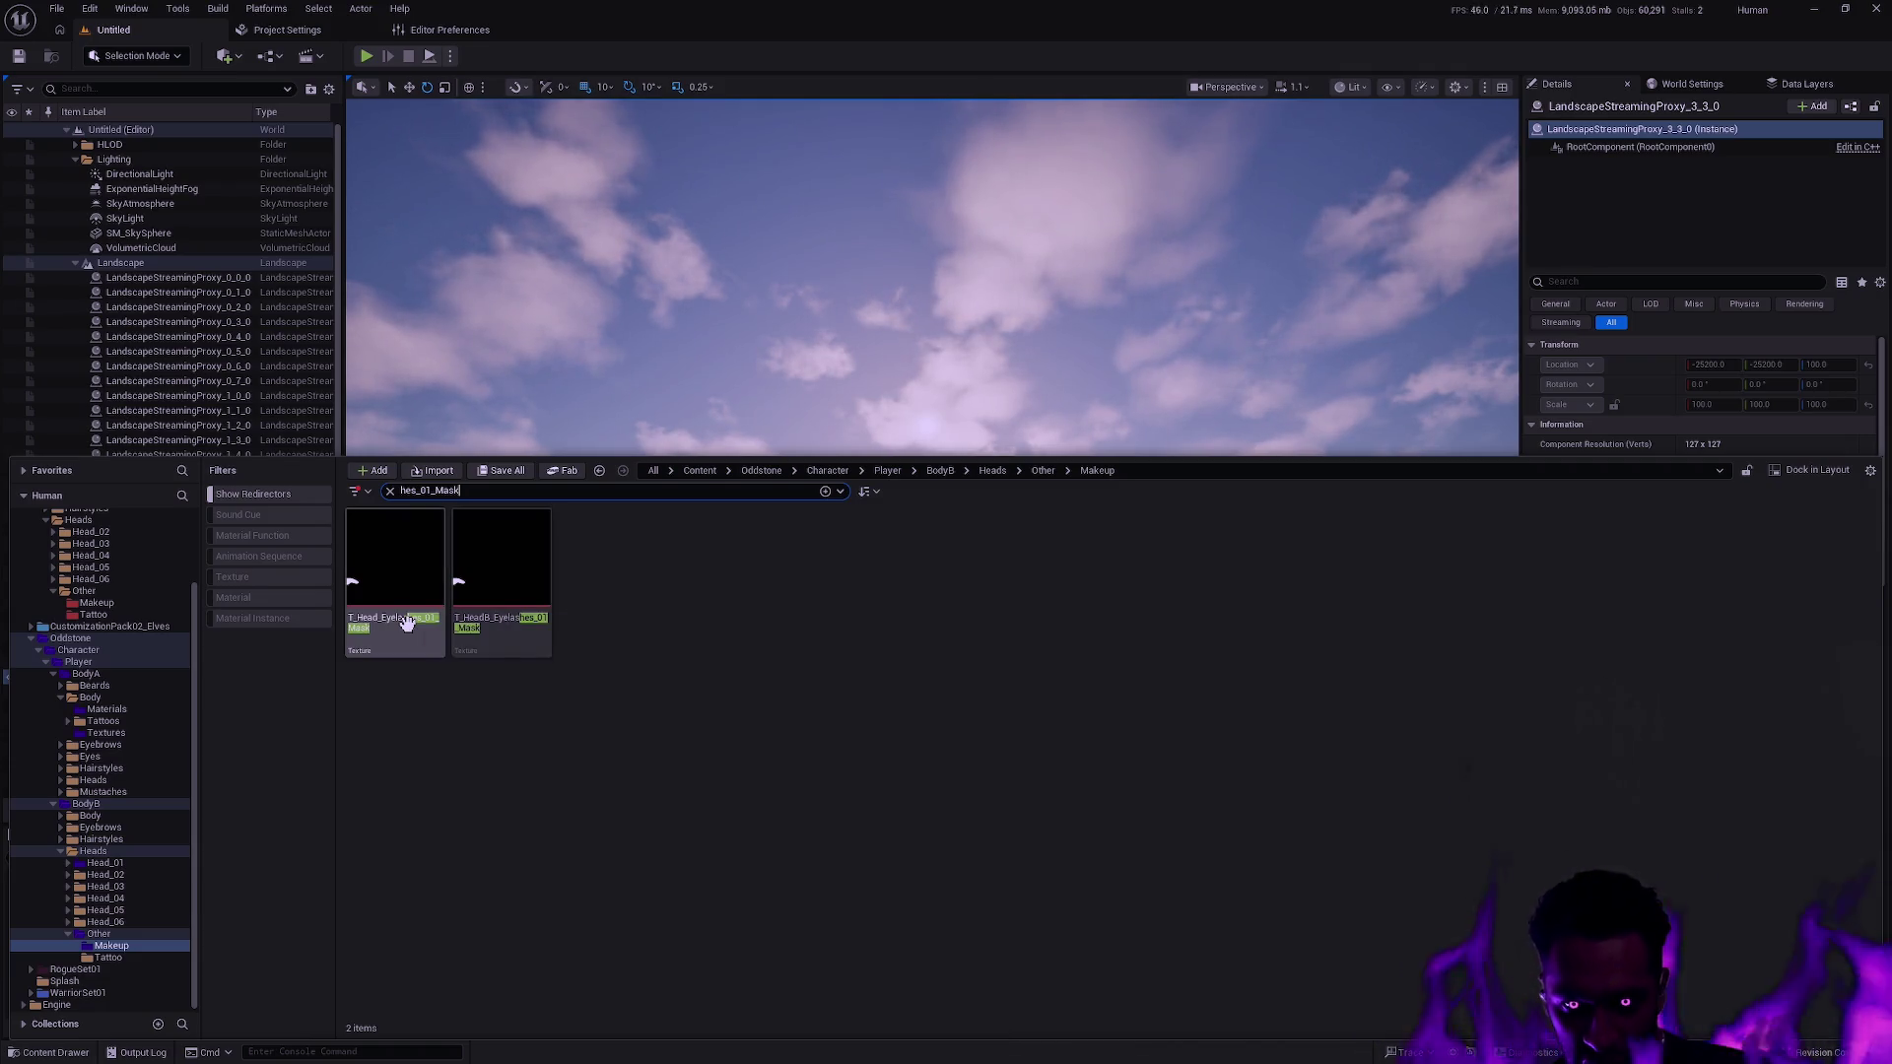
pyautogui.moveTo(427, 654)
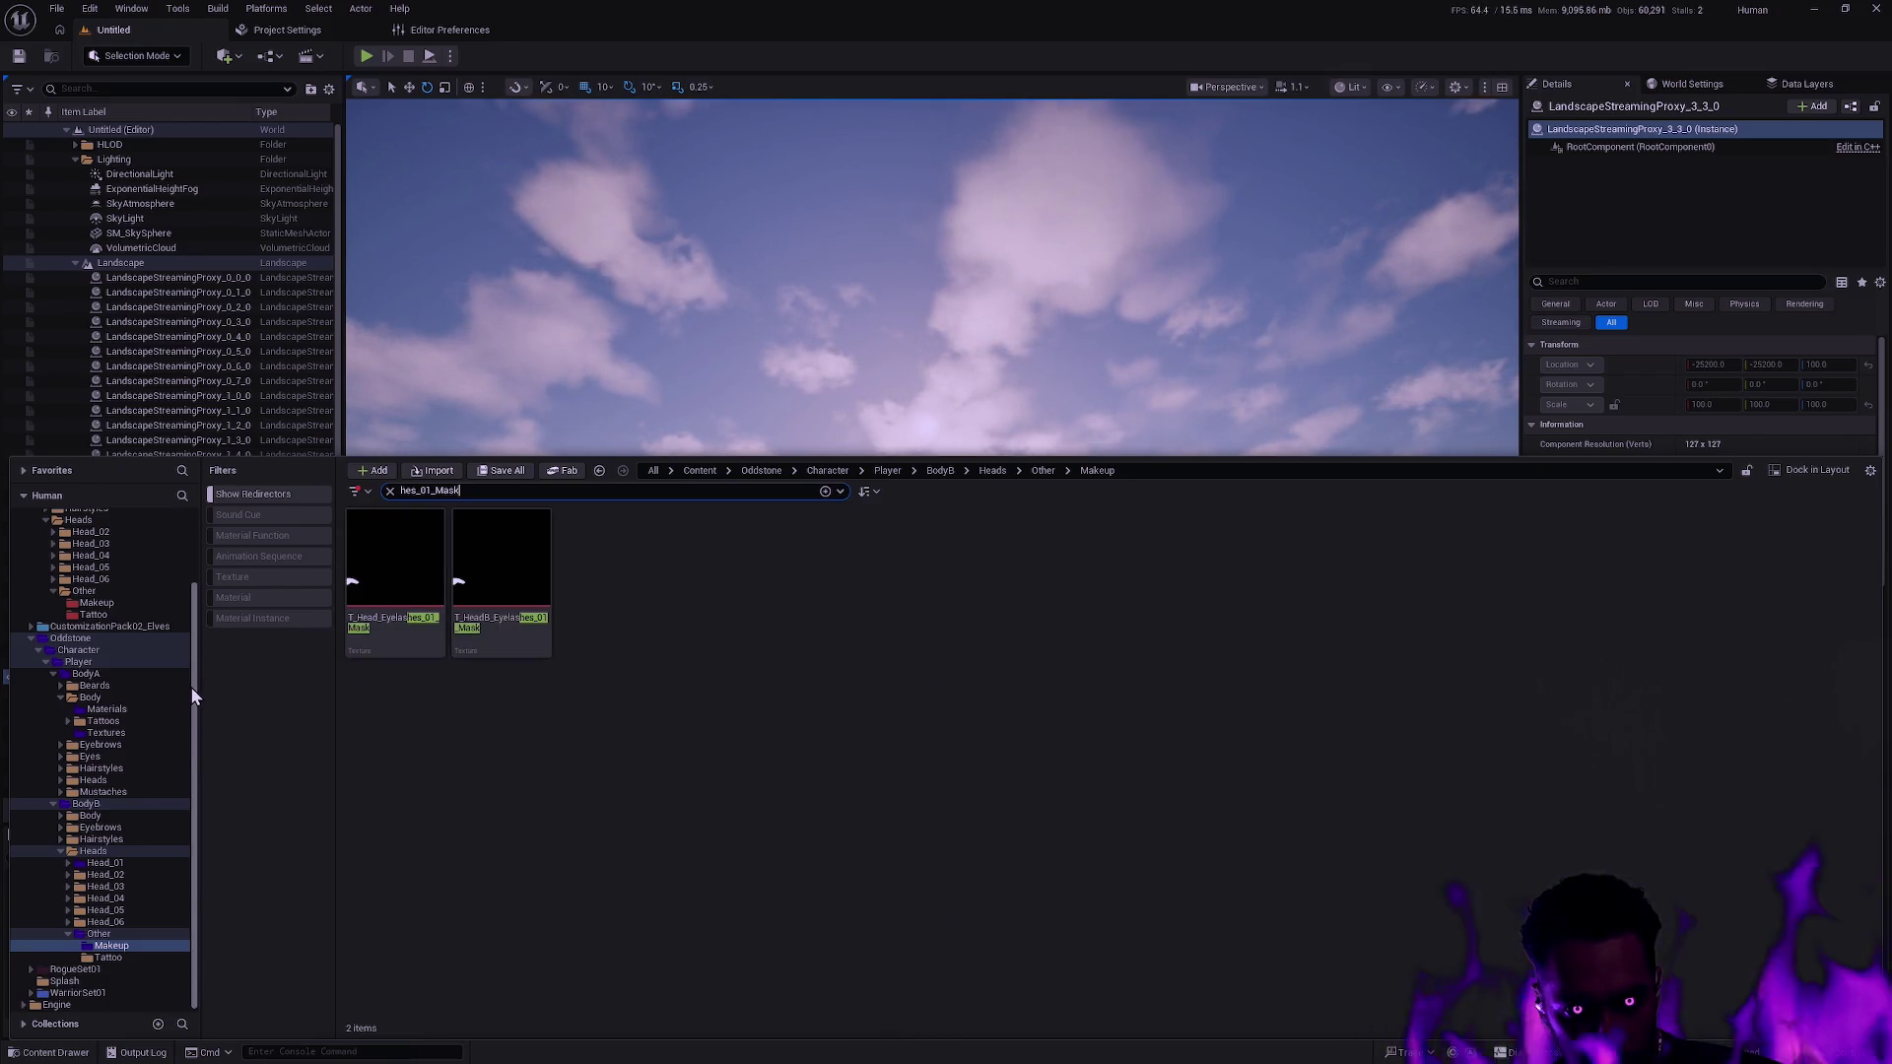
pyautogui.scroll(3, 192, 680)
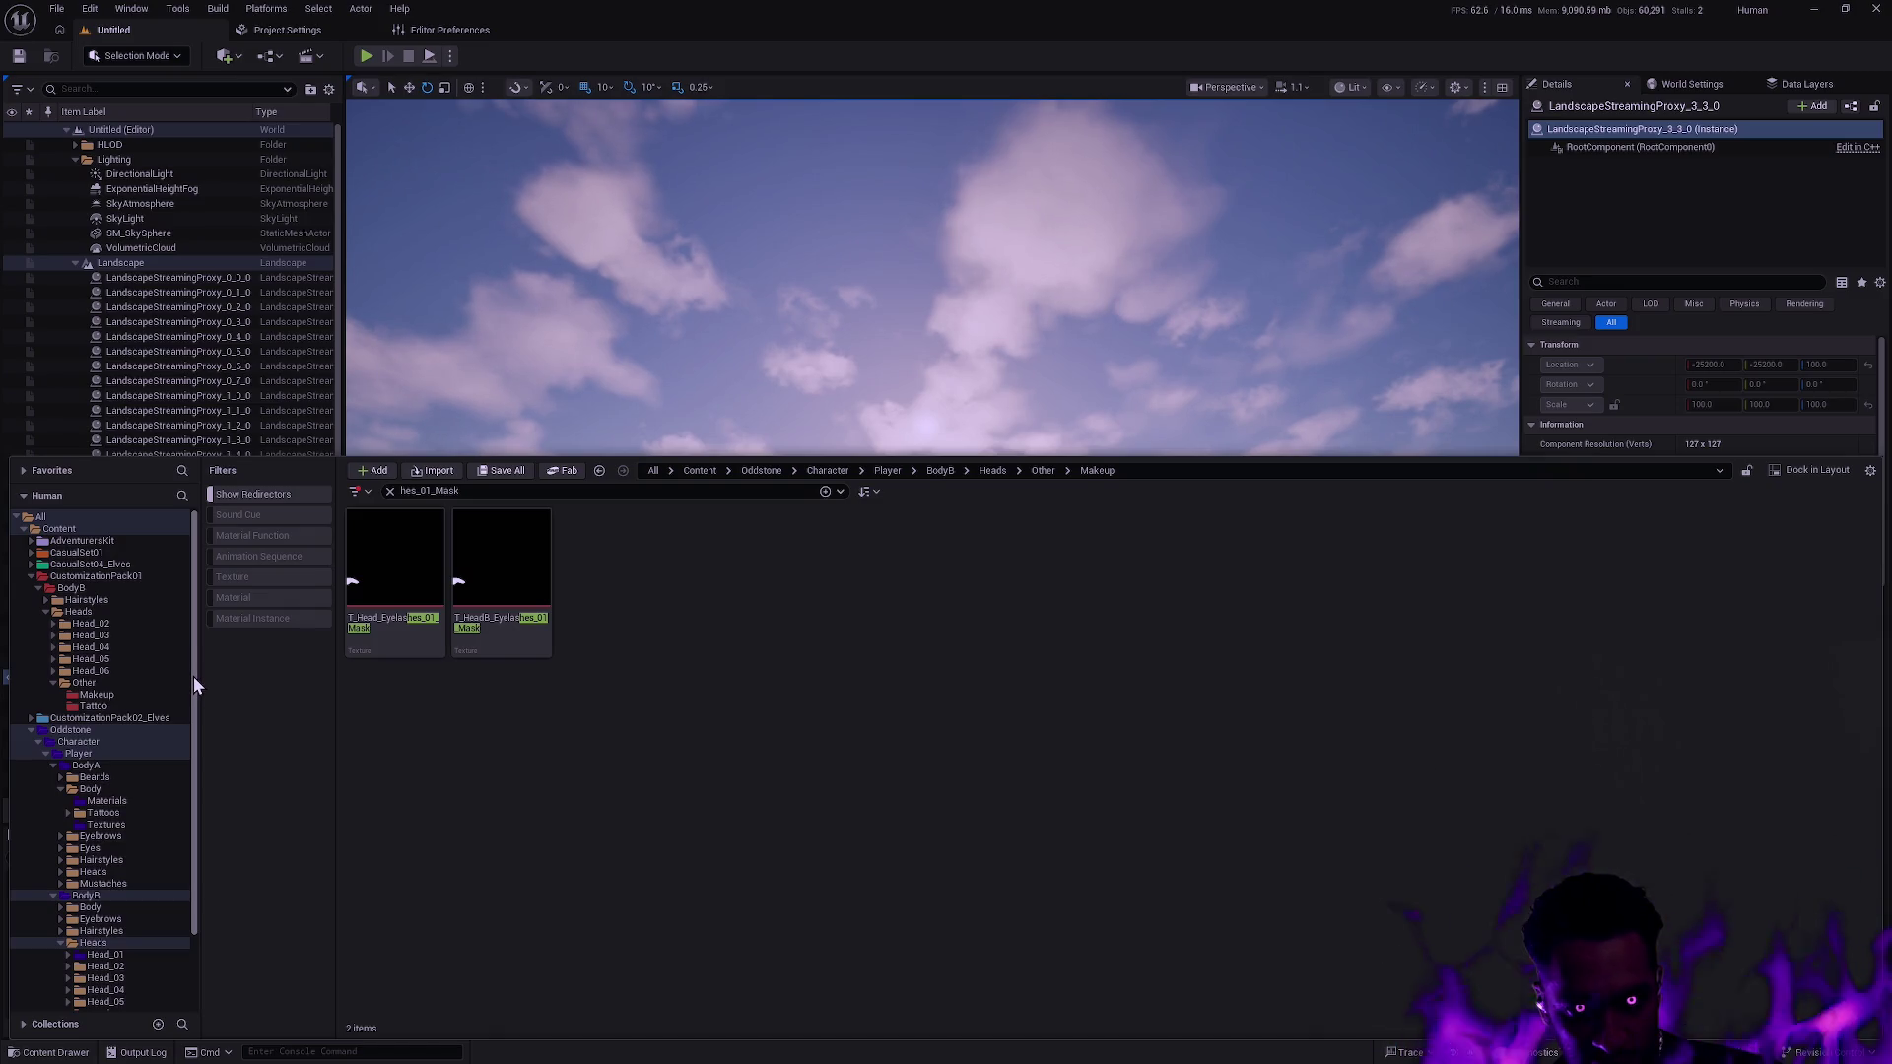
pyautogui.moveTo(498, 599)
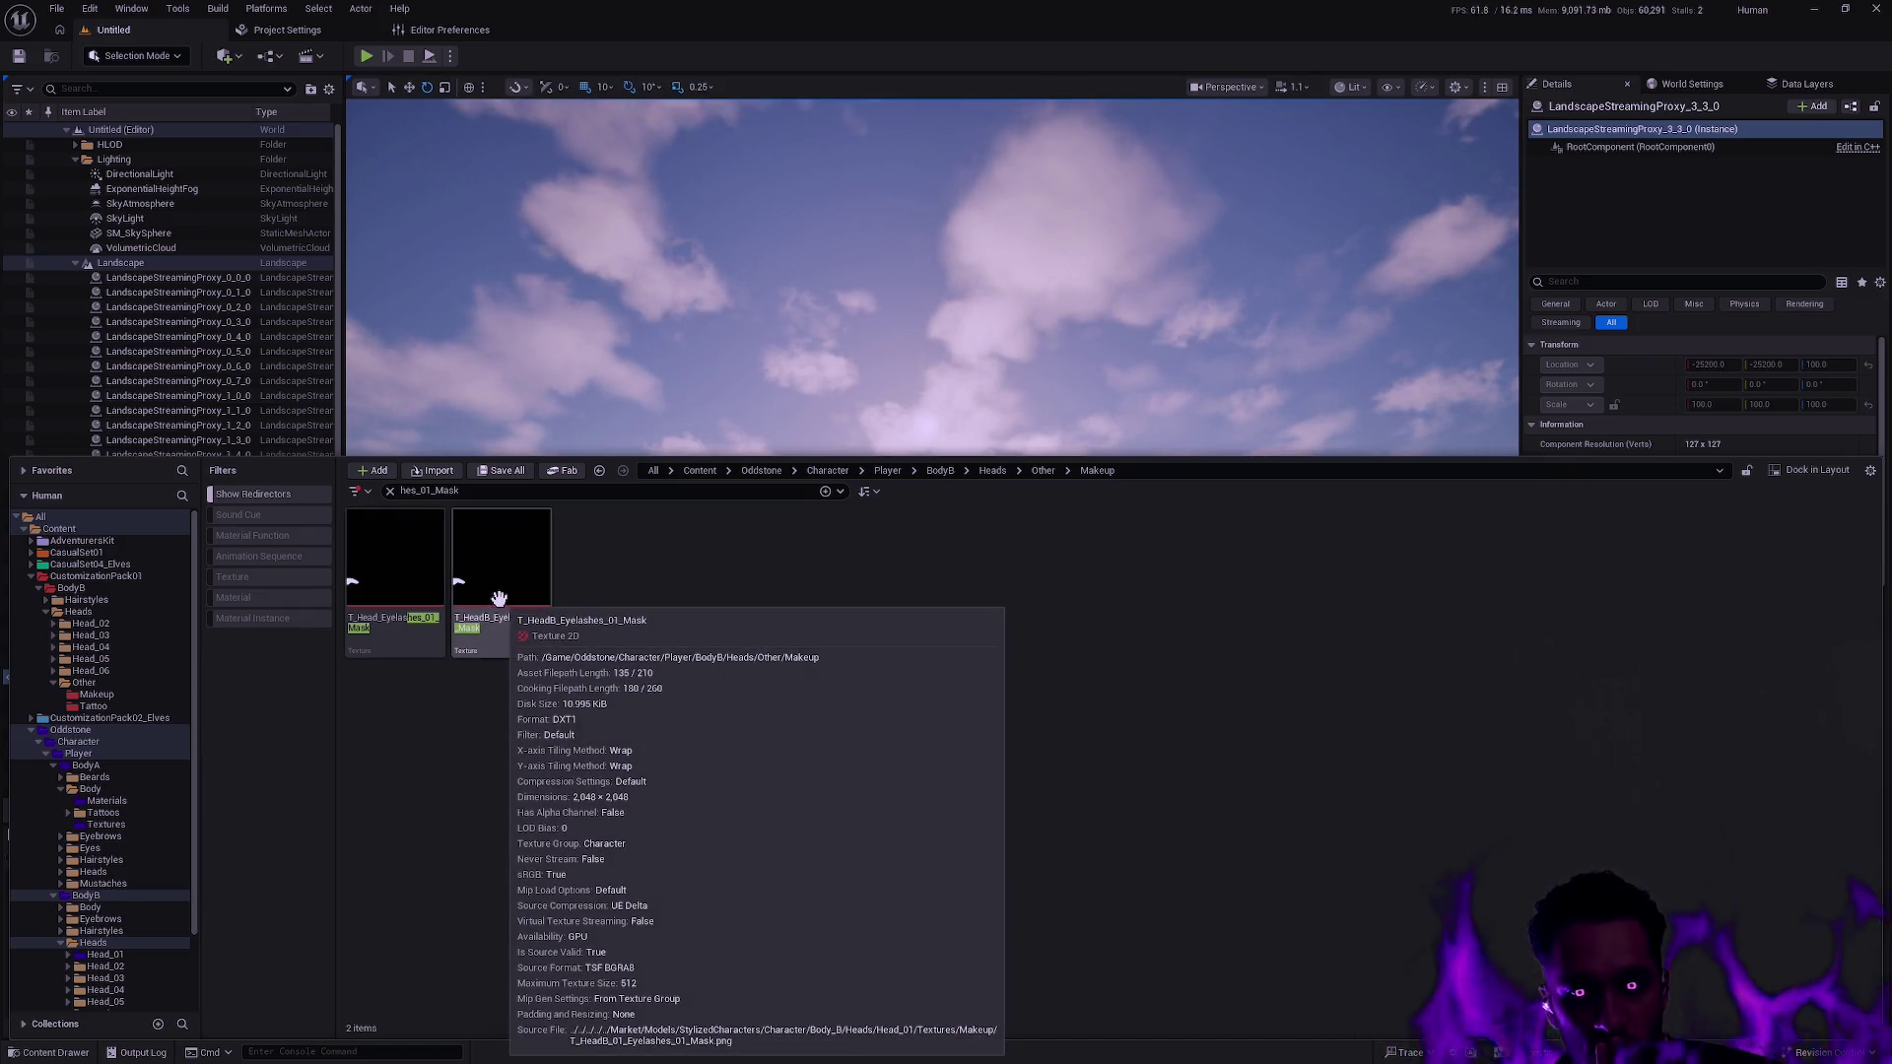
pyautogui.moveTo(419, 602)
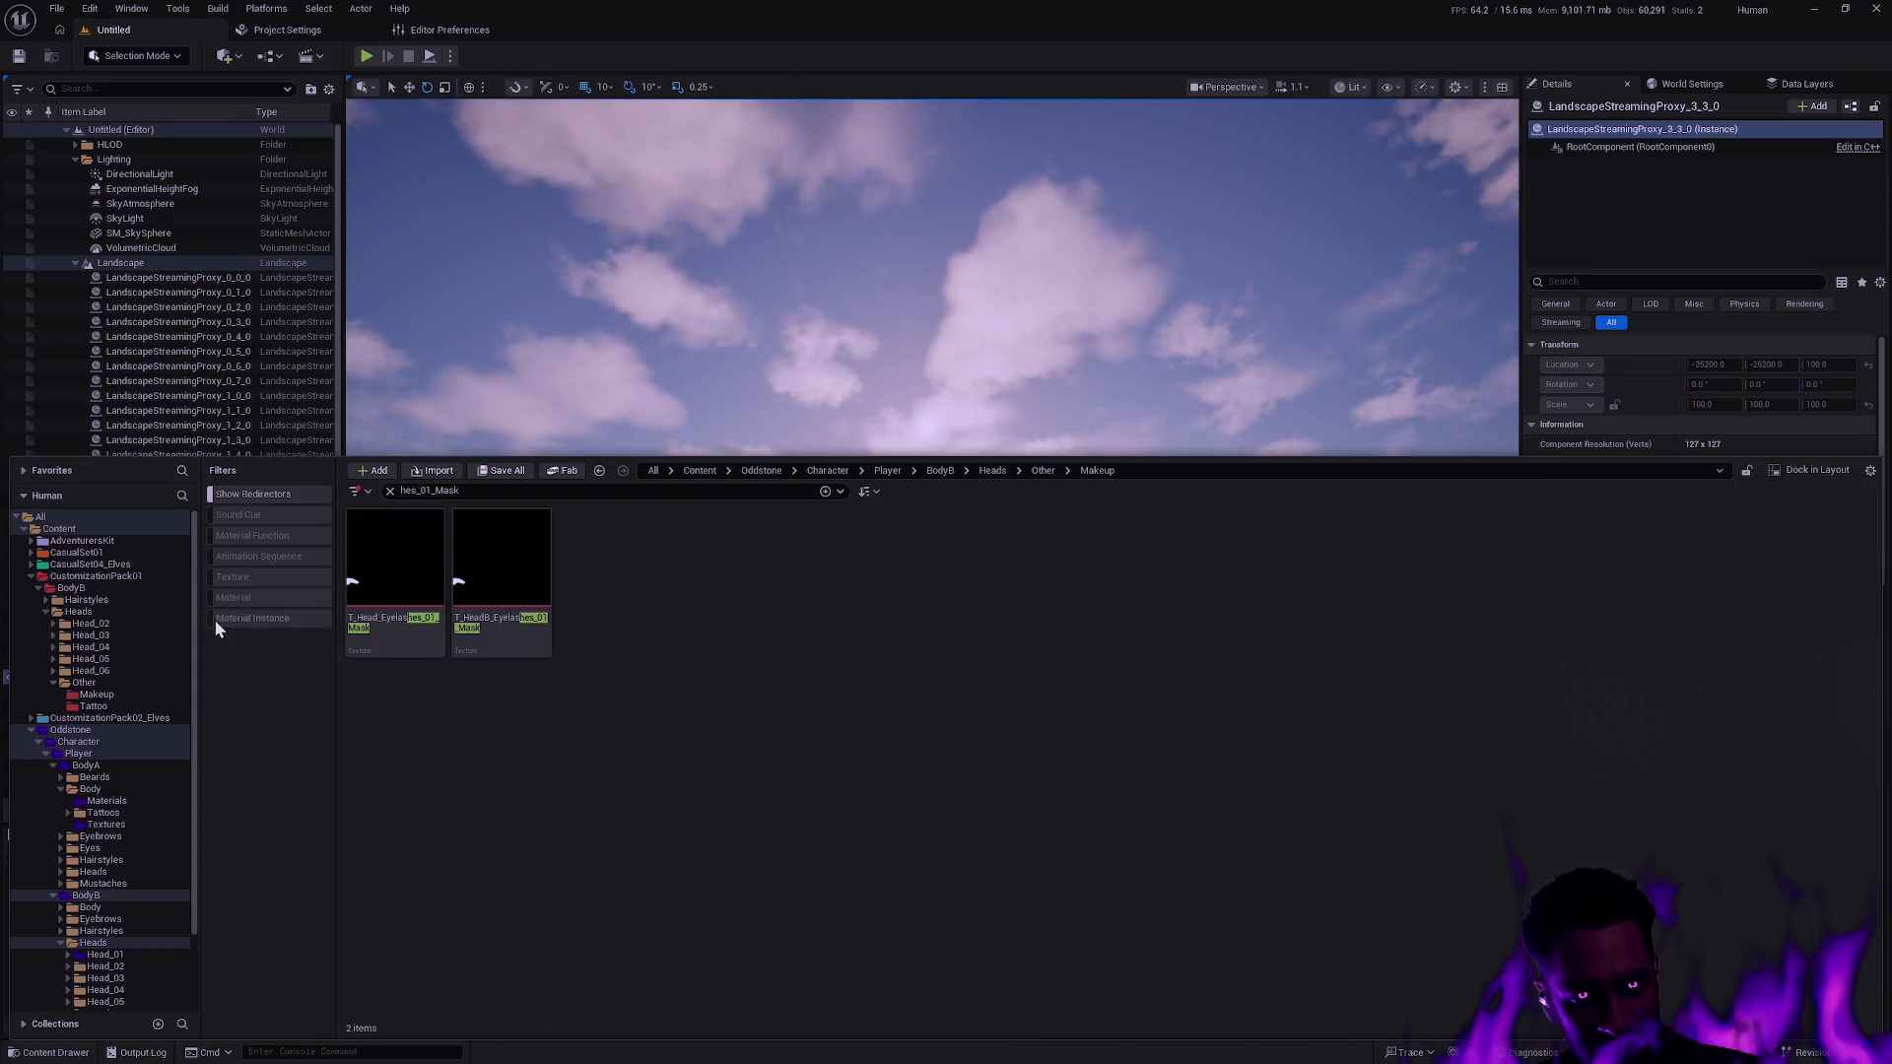
pyautogui.moveTo(194, 619); pyautogui.dragTo(194, 640)
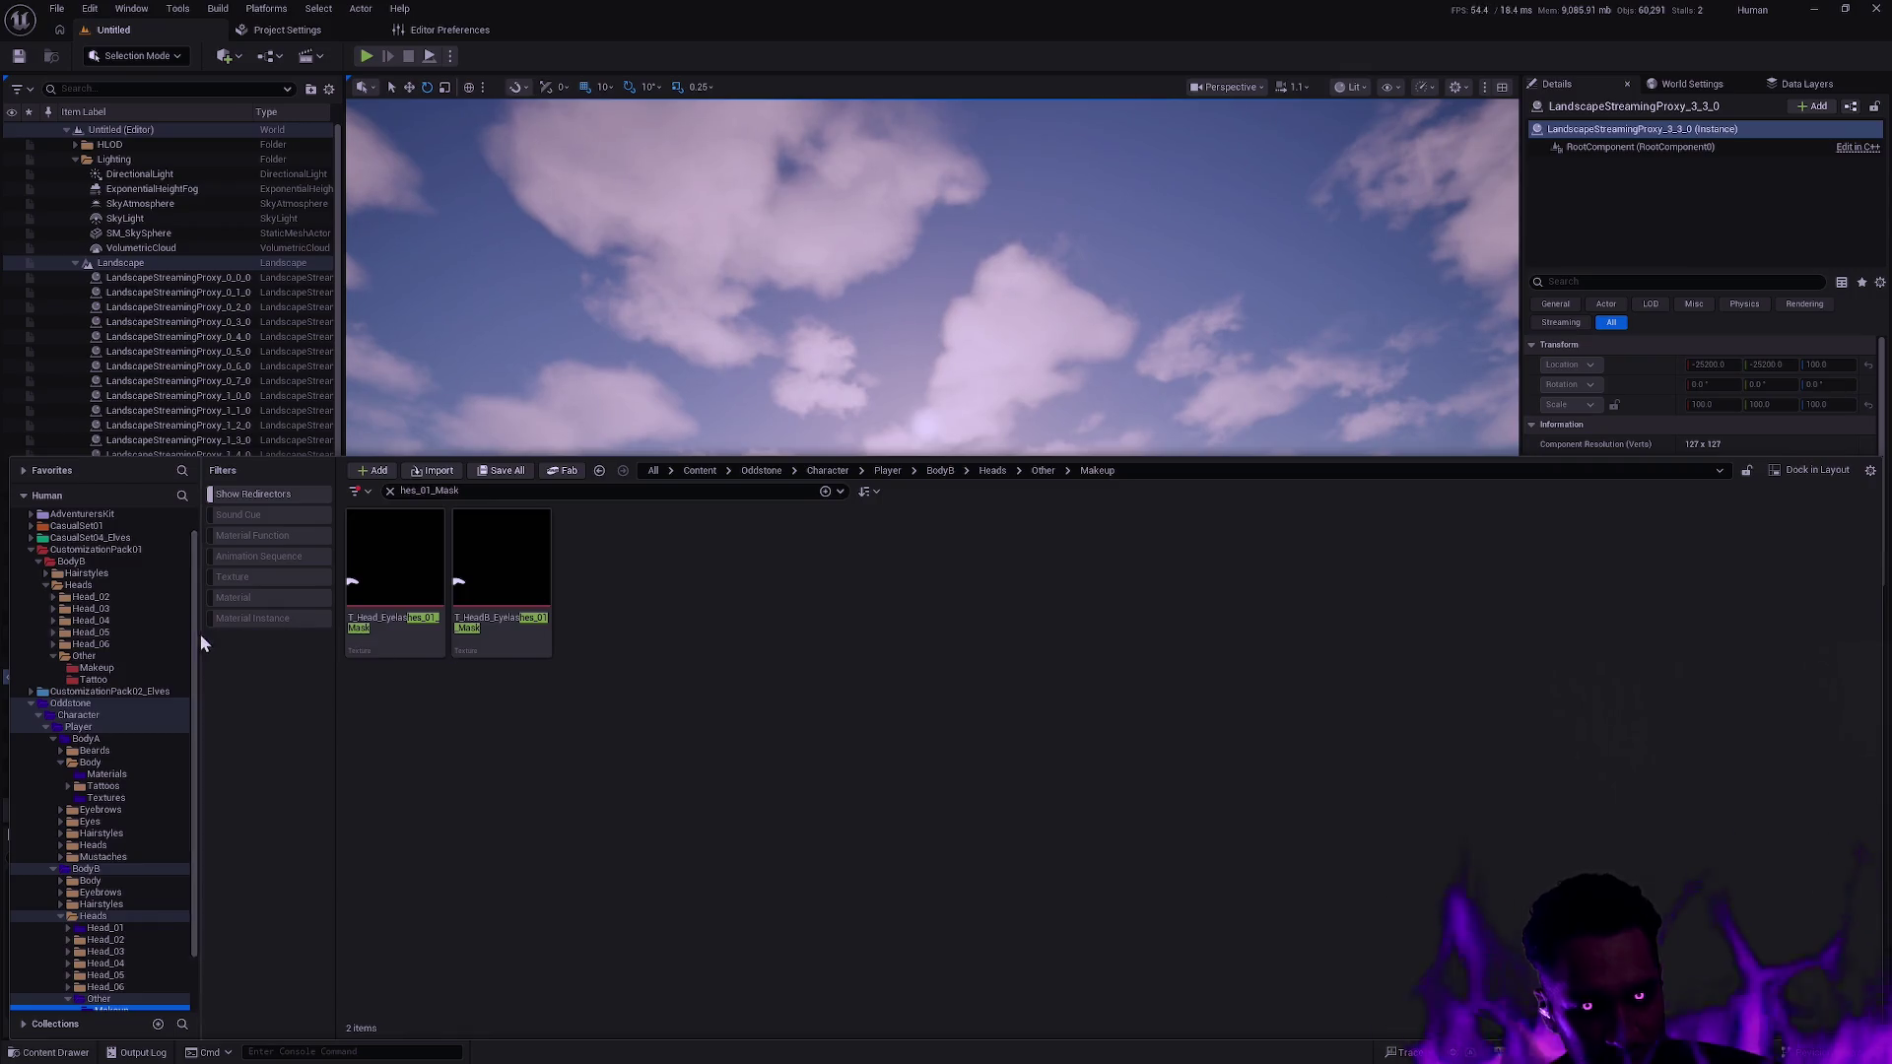
pyautogui.hotkey('alt', 'Tab')
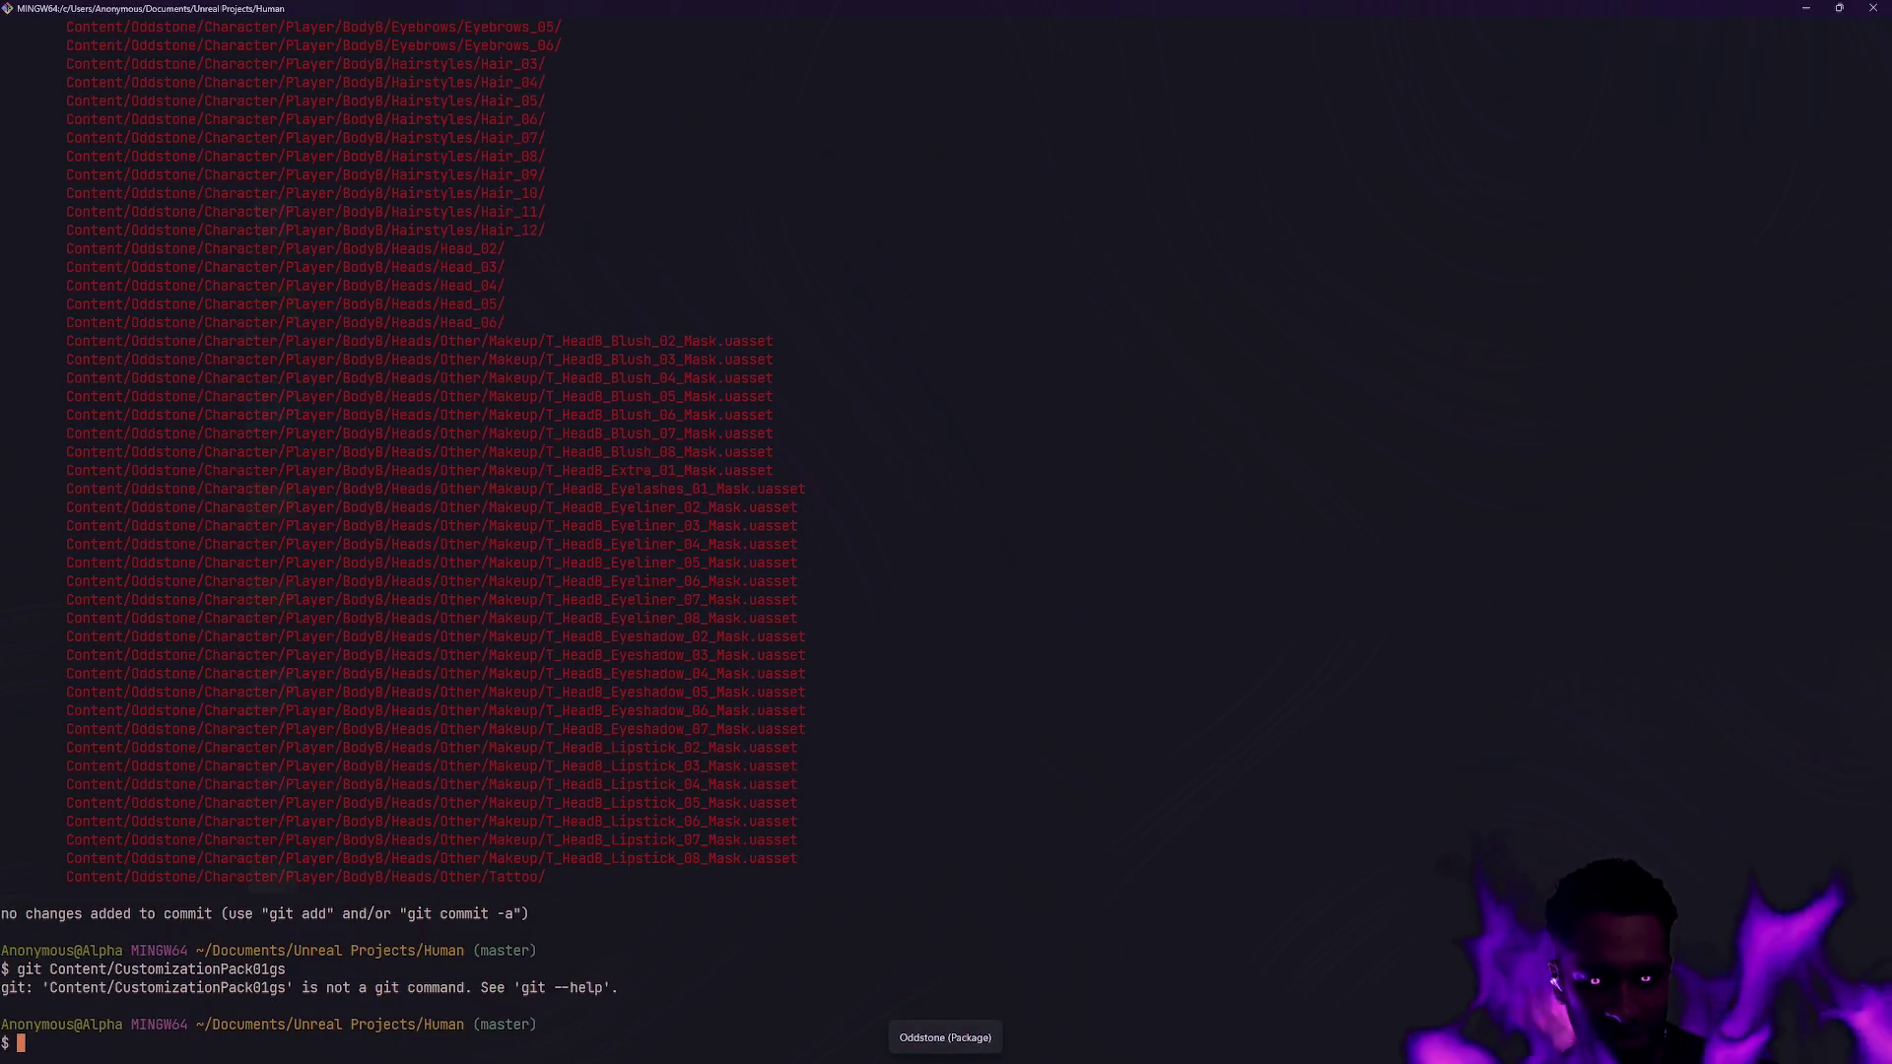
# Rerun git status to refresh the list of deleted BodyB makeup masks.
pyautogui.write('git status')
pyautogui.press('Return')
pyautogui.hotkey('alt', 'Tab')
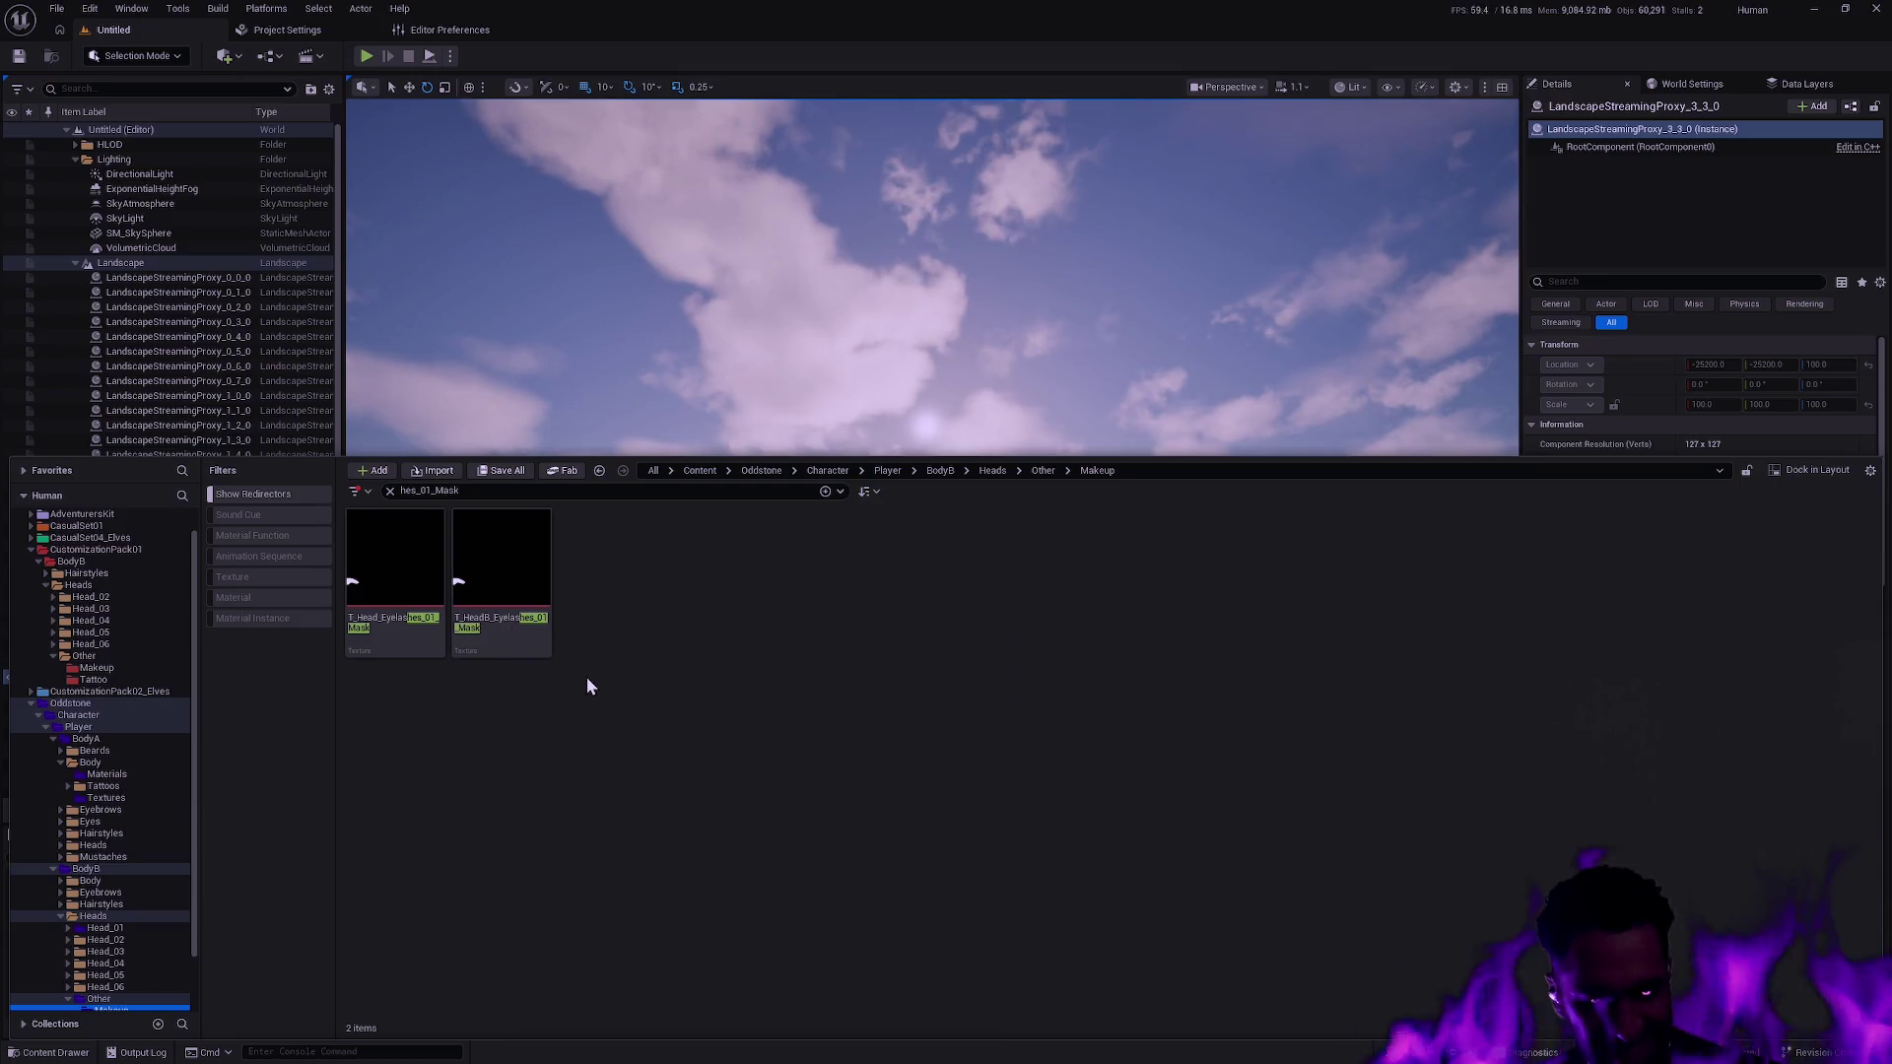
# Clear the terminal and leave git restore typed at the prompt, unrun.
pyautogui.hotkey('alt', 'Tab')
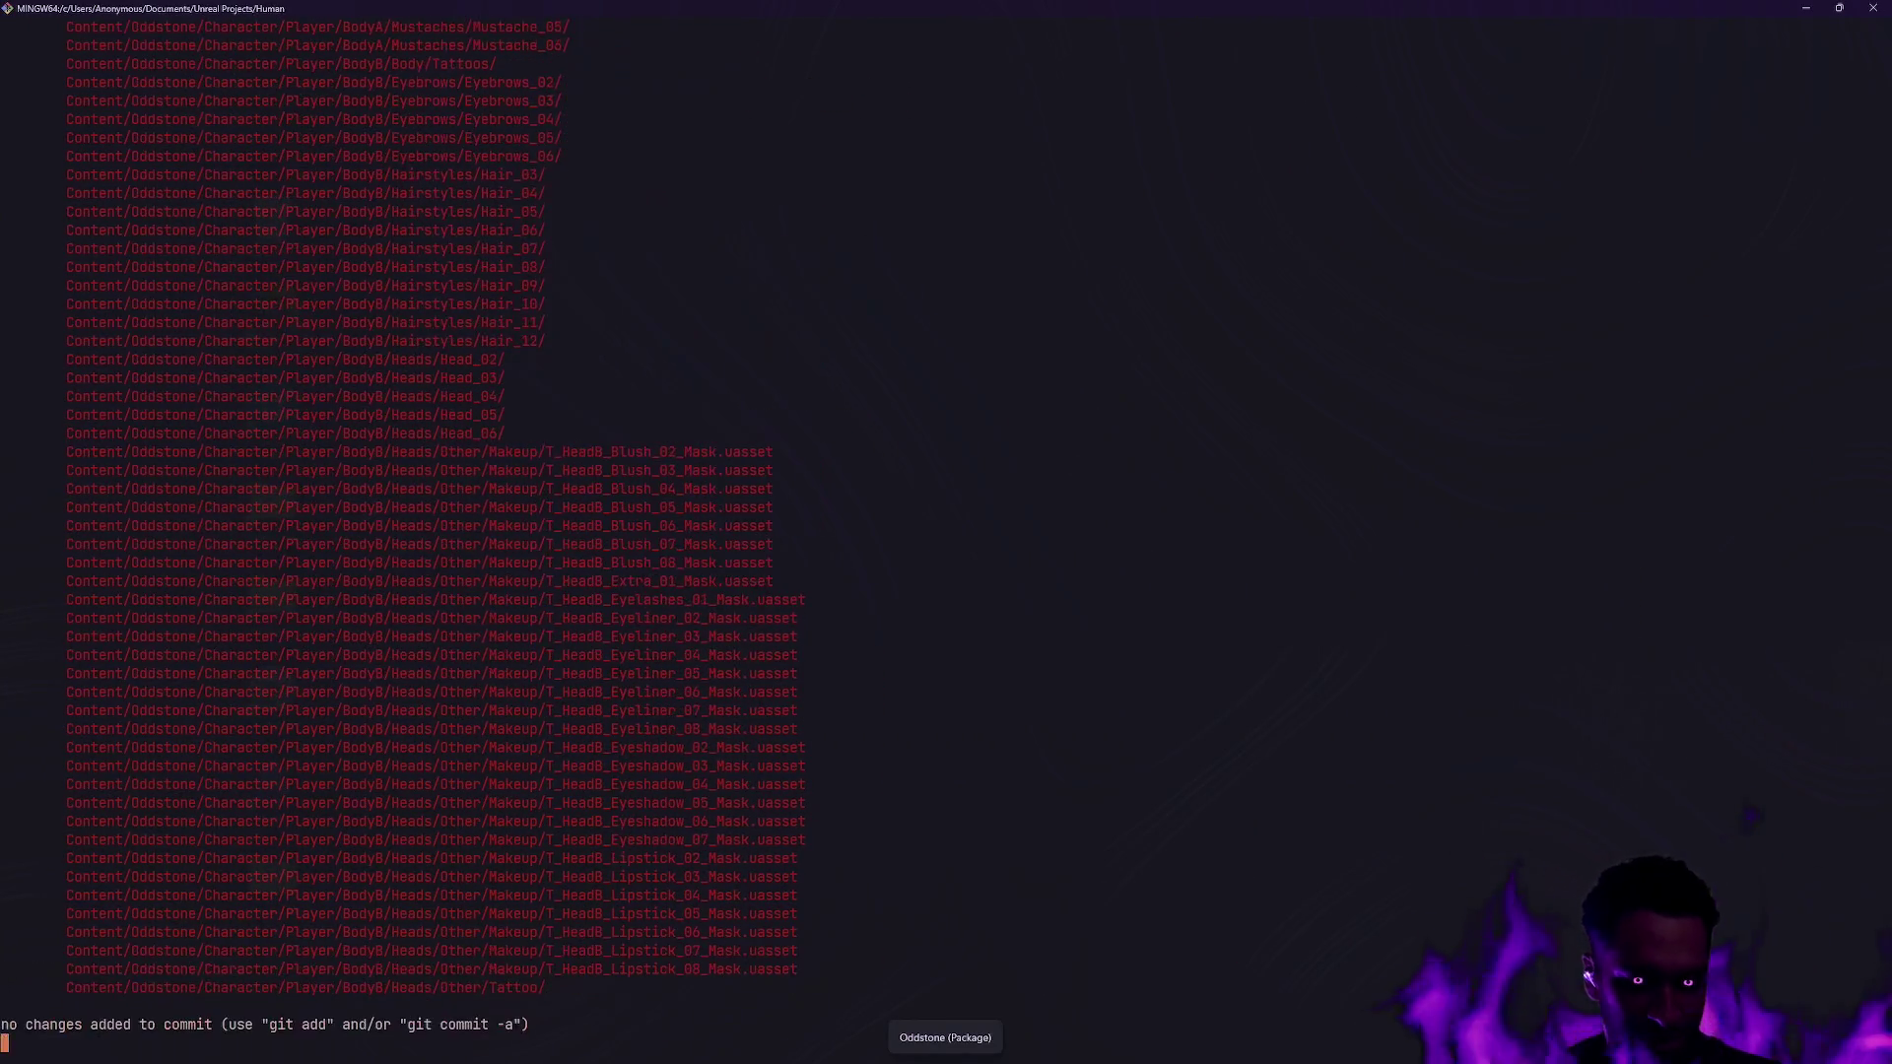
pyautogui.write('clear')
pyautogui.press('Return')
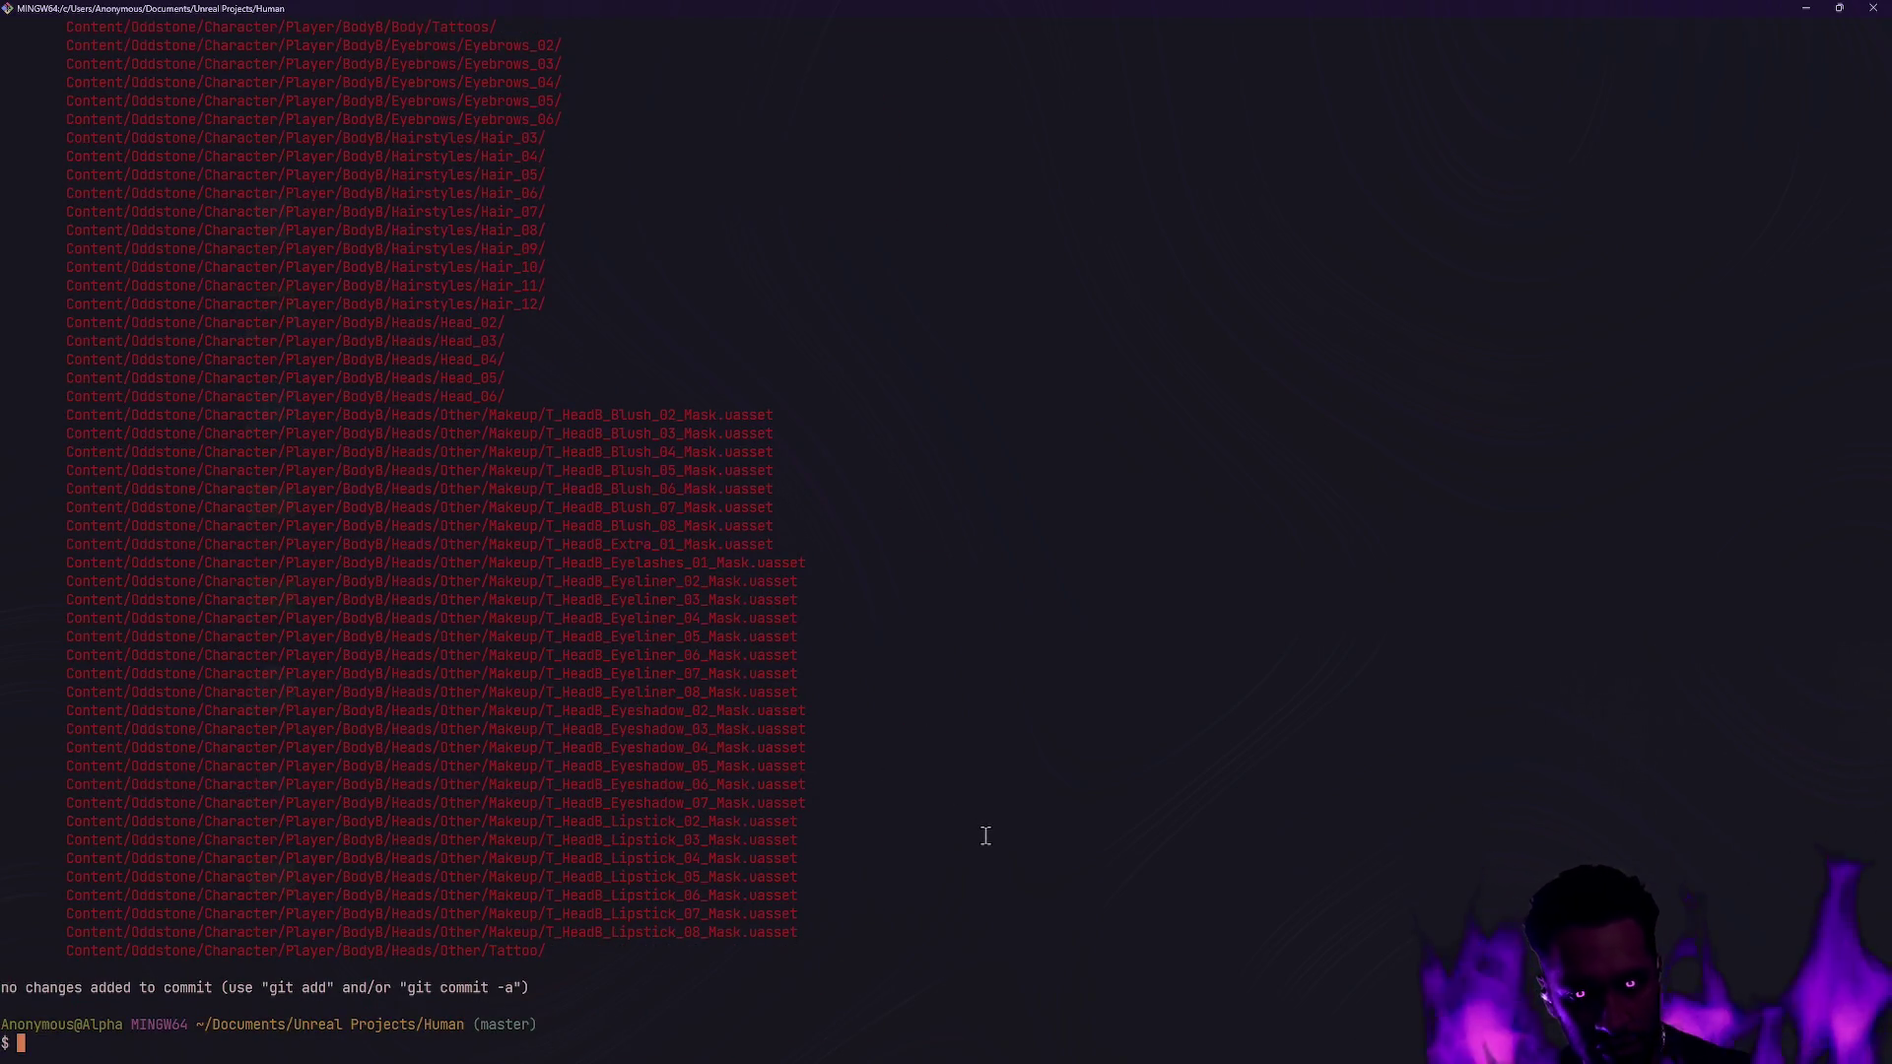
pyautogui.write('git restore .')
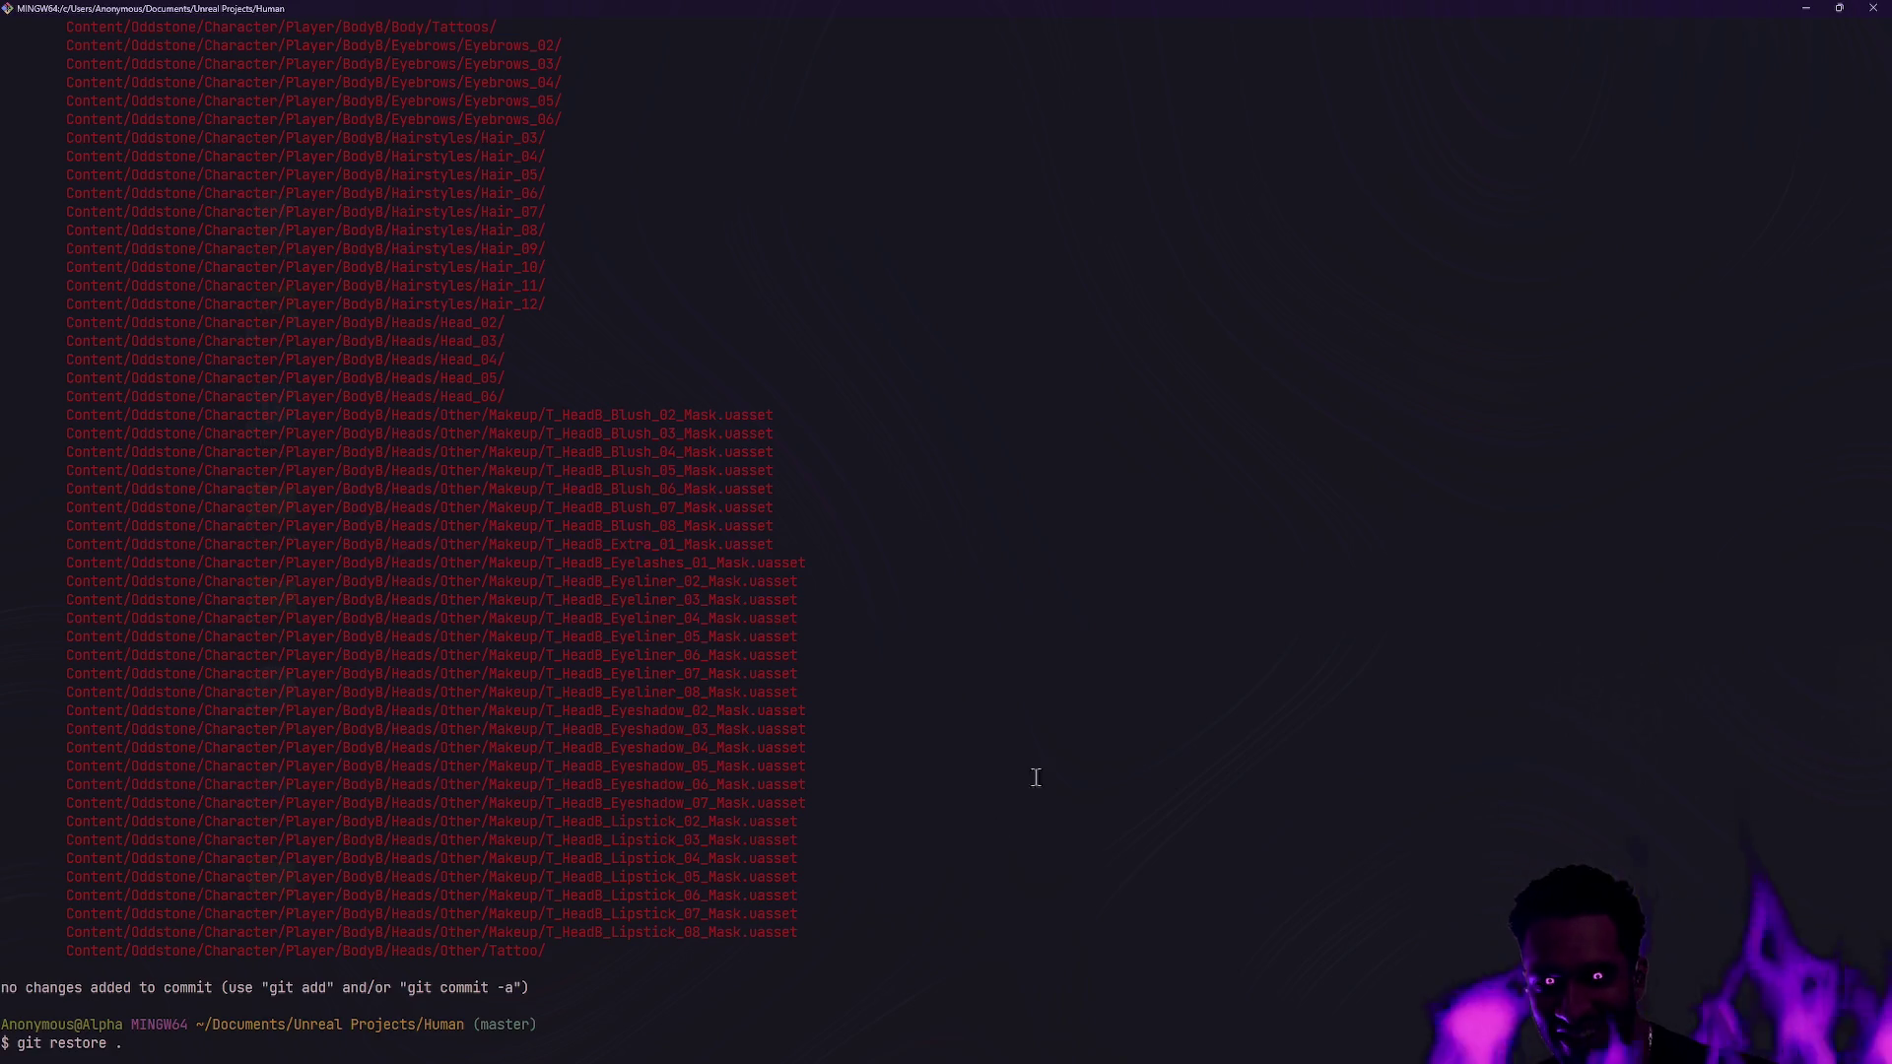
pyautogui.hotkey('alt', 'Tab')
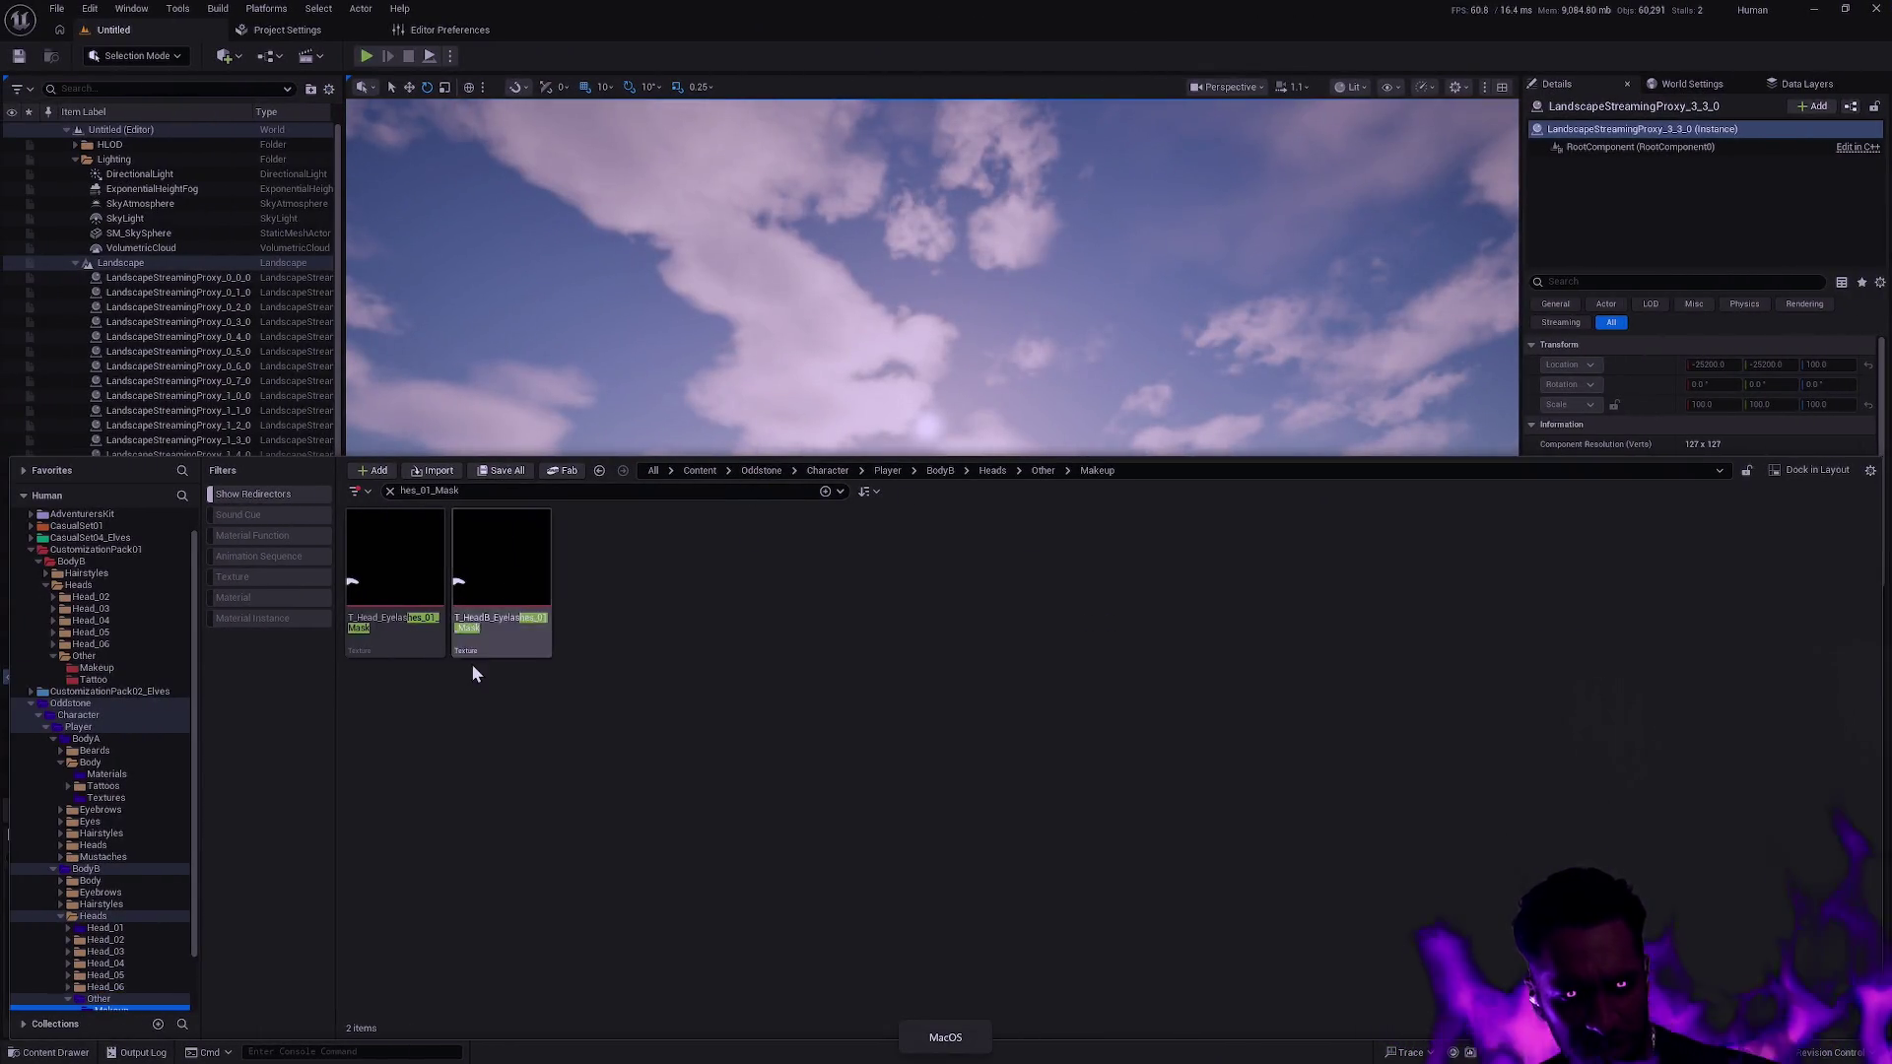
pyautogui.scroll(-1, 196, 580)
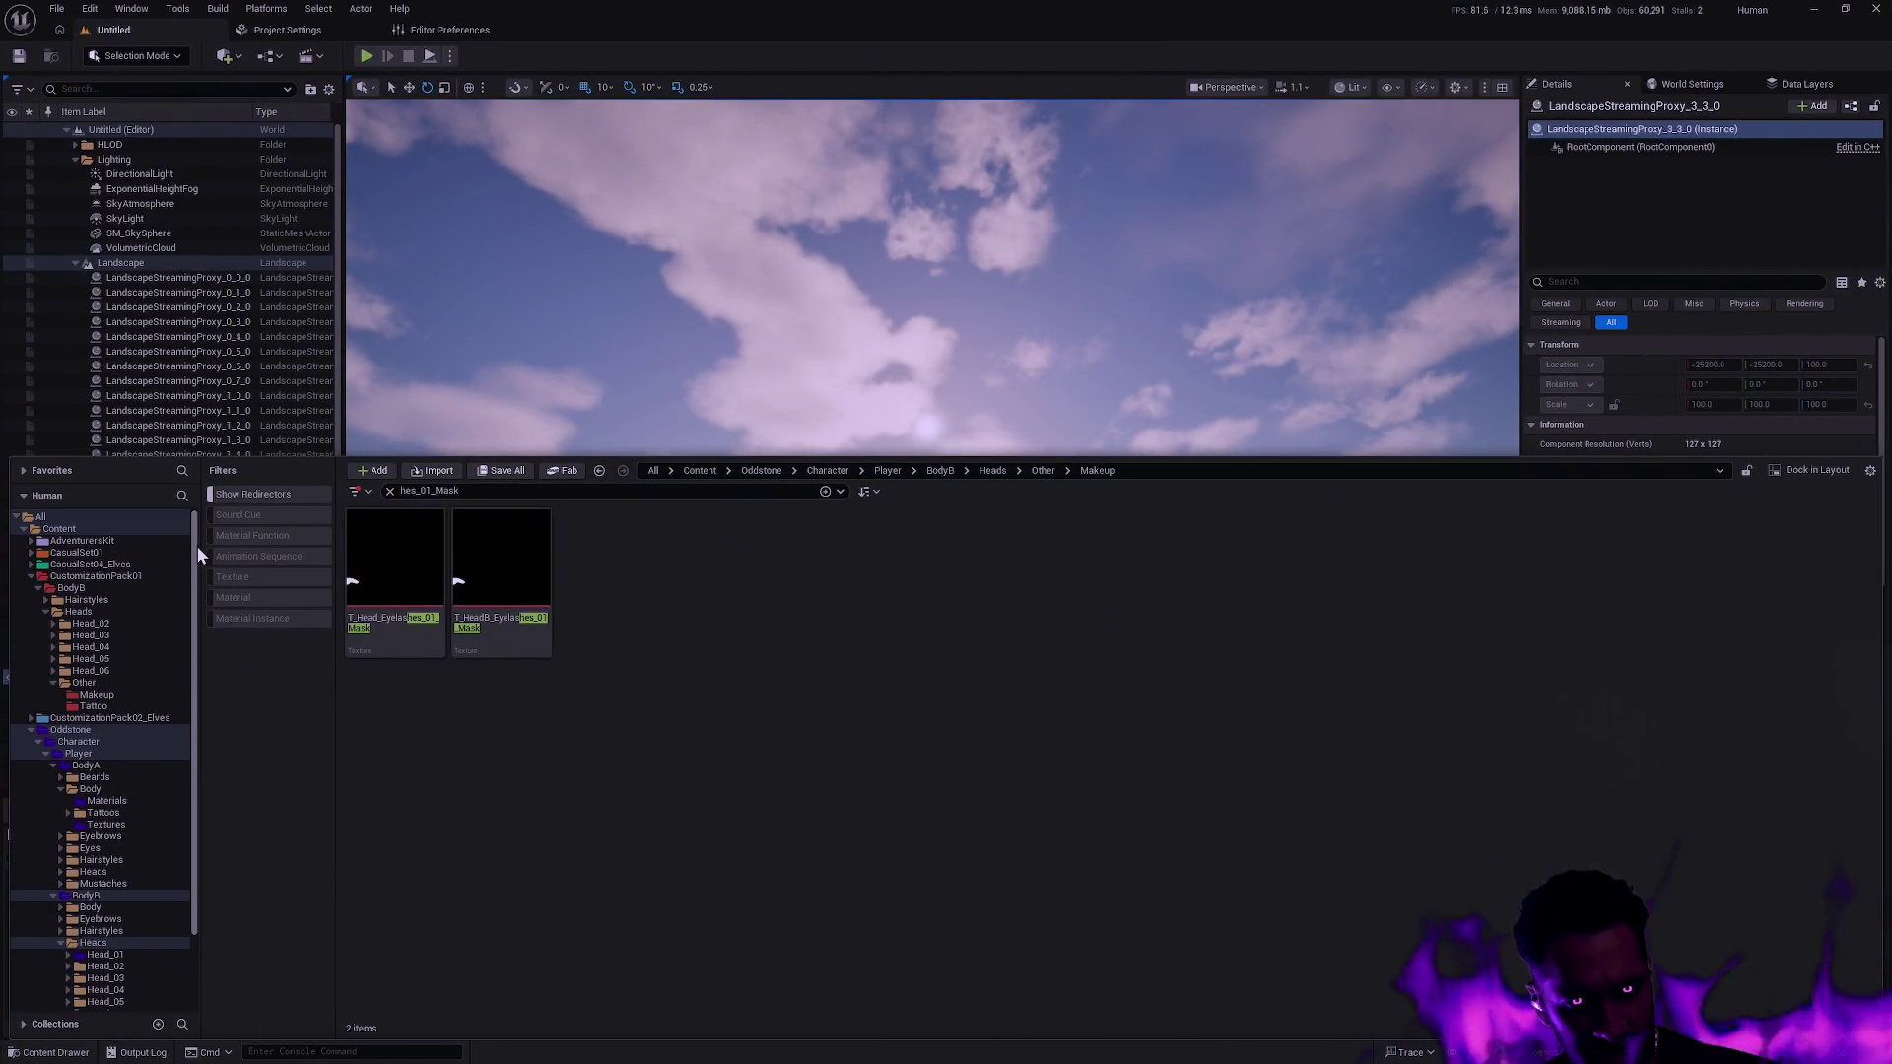
pyautogui.moveTo(193, 576); pyautogui.dragTo(197, 550)
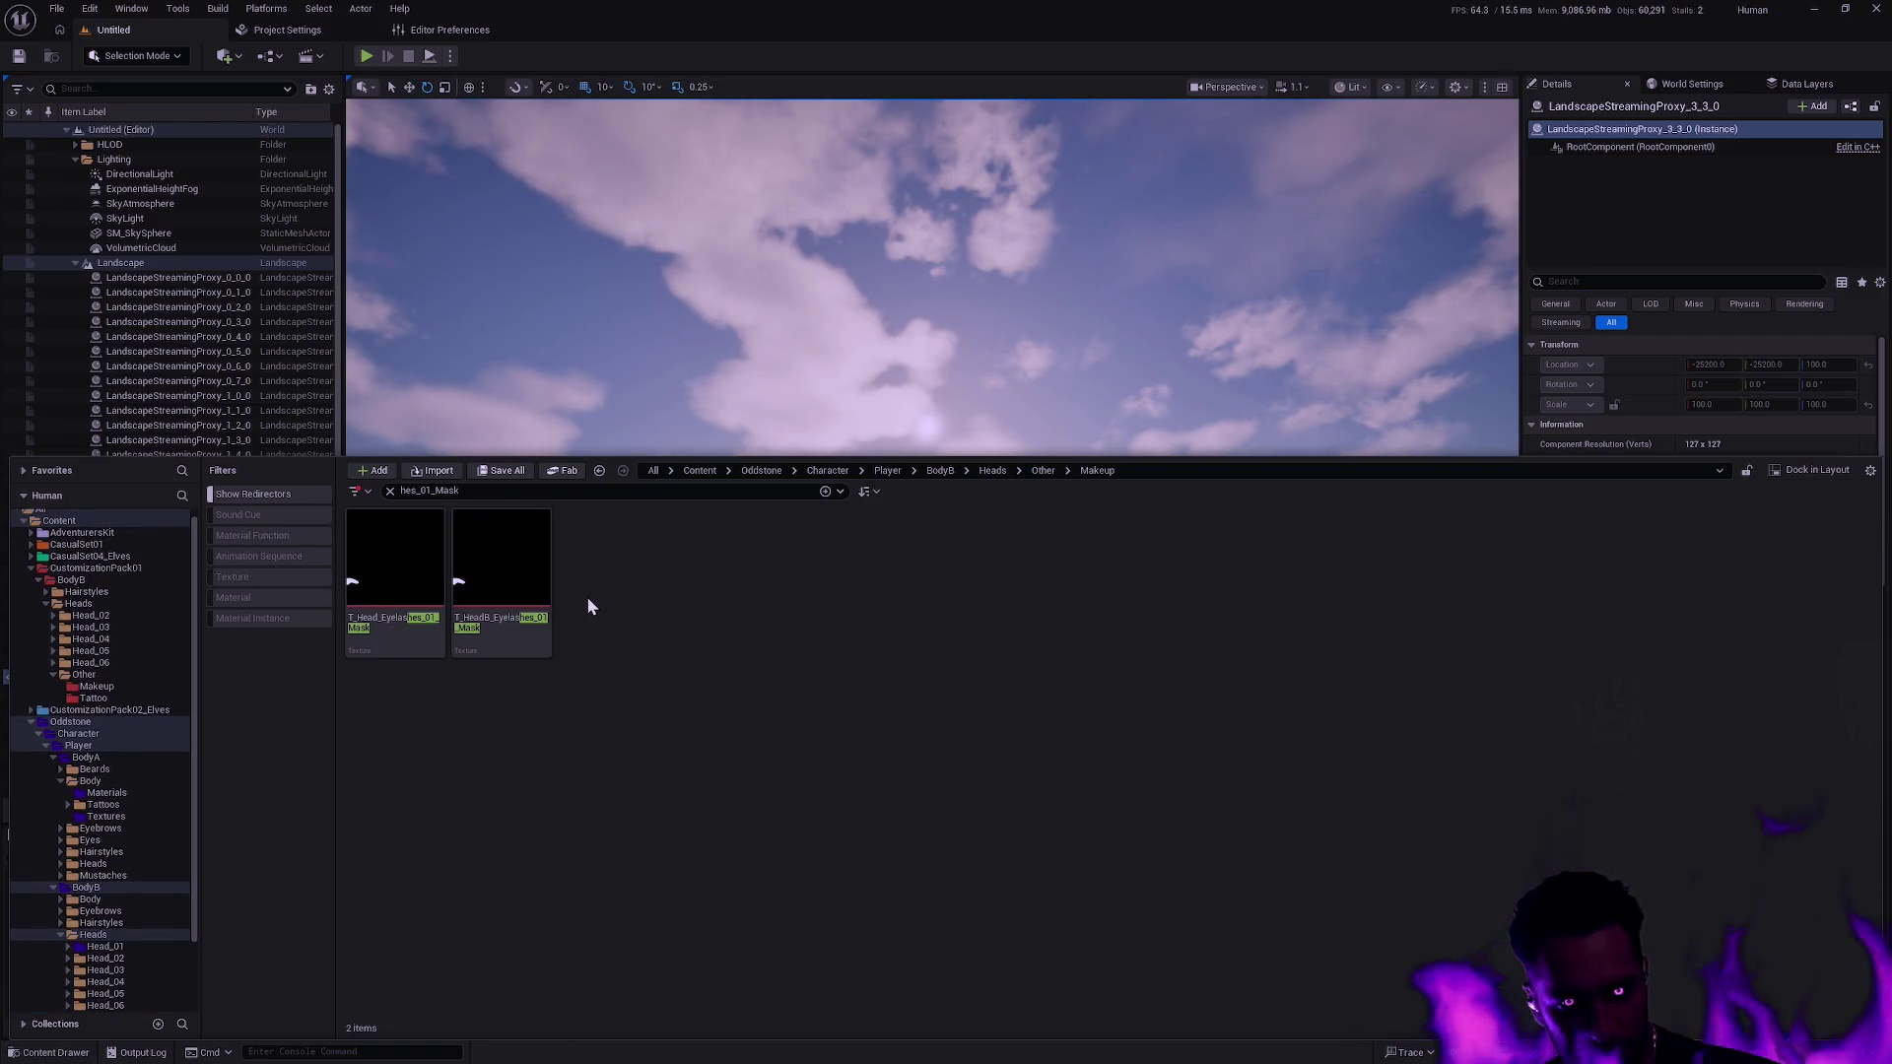
pyautogui.moveTo(498, 588)
pyautogui.mouseDown()
pyautogui.moveTo(411, 594)
pyautogui.moveTo(463, 587)
pyautogui.mouseUp()
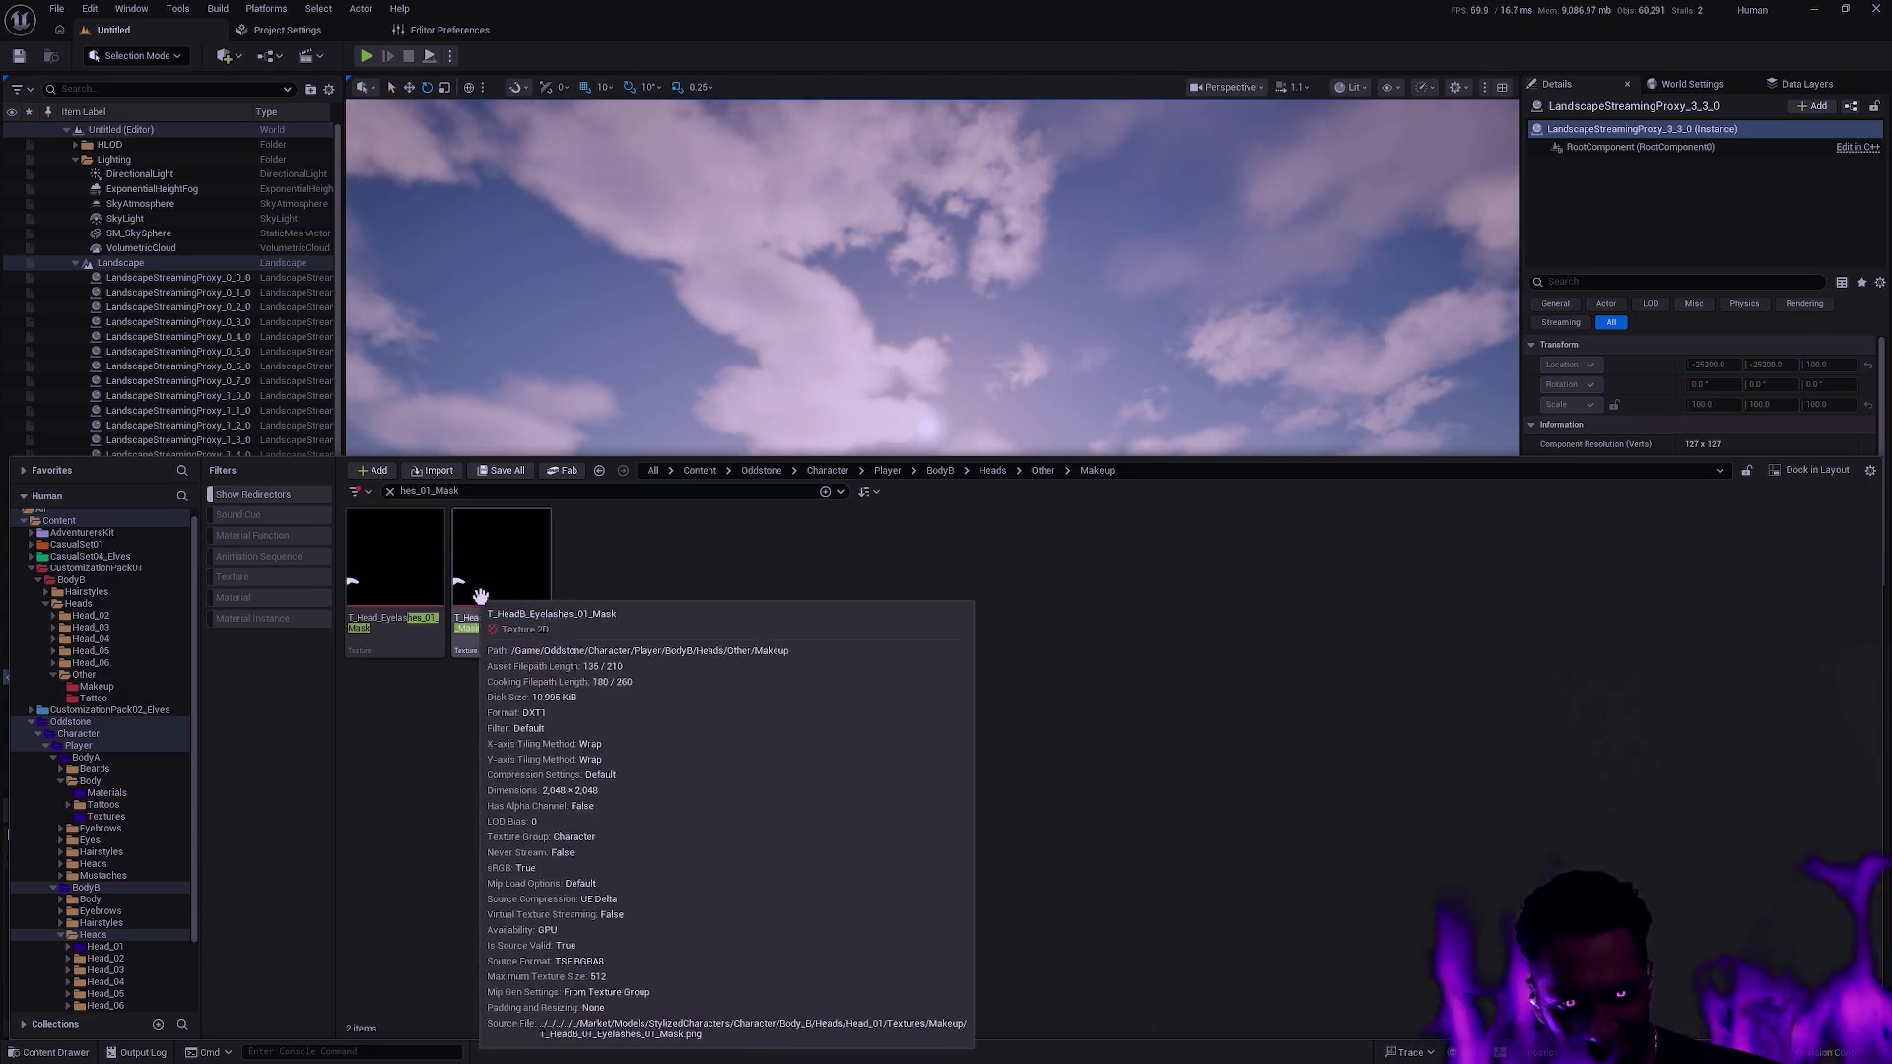
pyautogui.moveTo(525, 591)
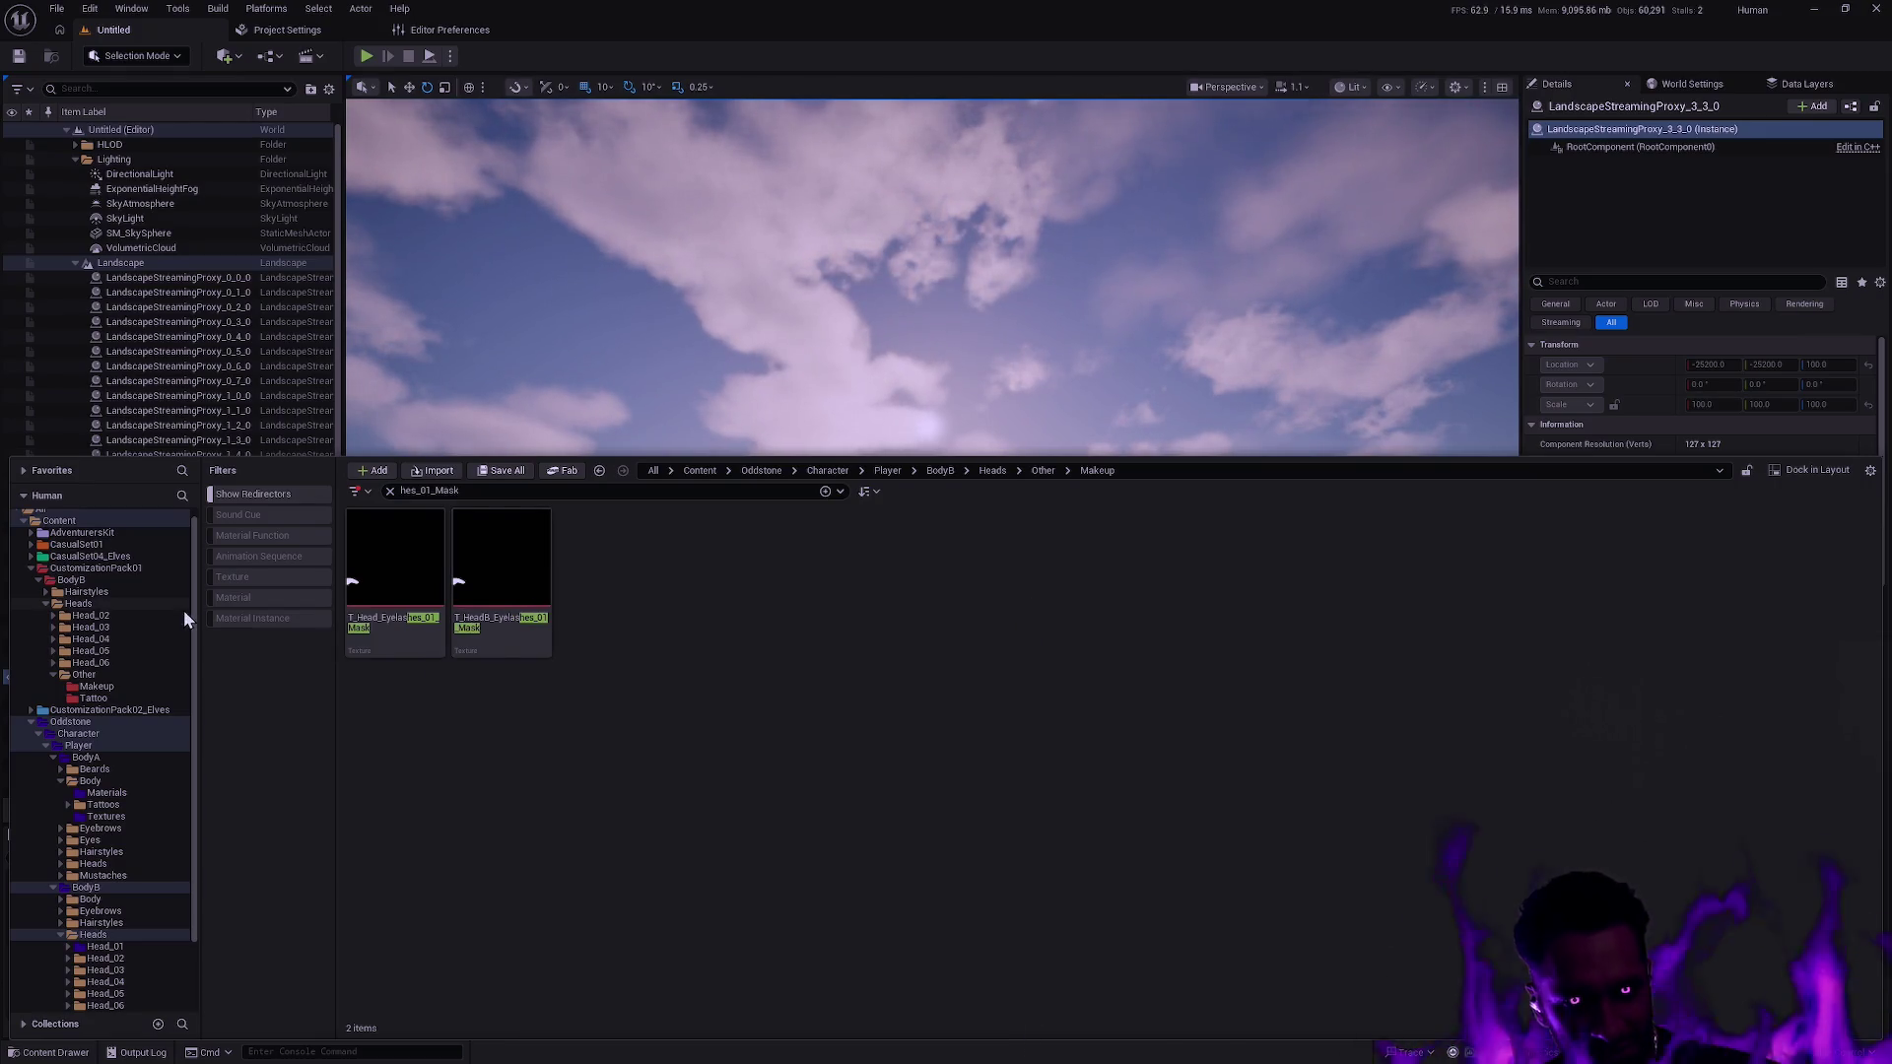
pyautogui.moveTo(195, 584); pyautogui.dragTo(210, 710)
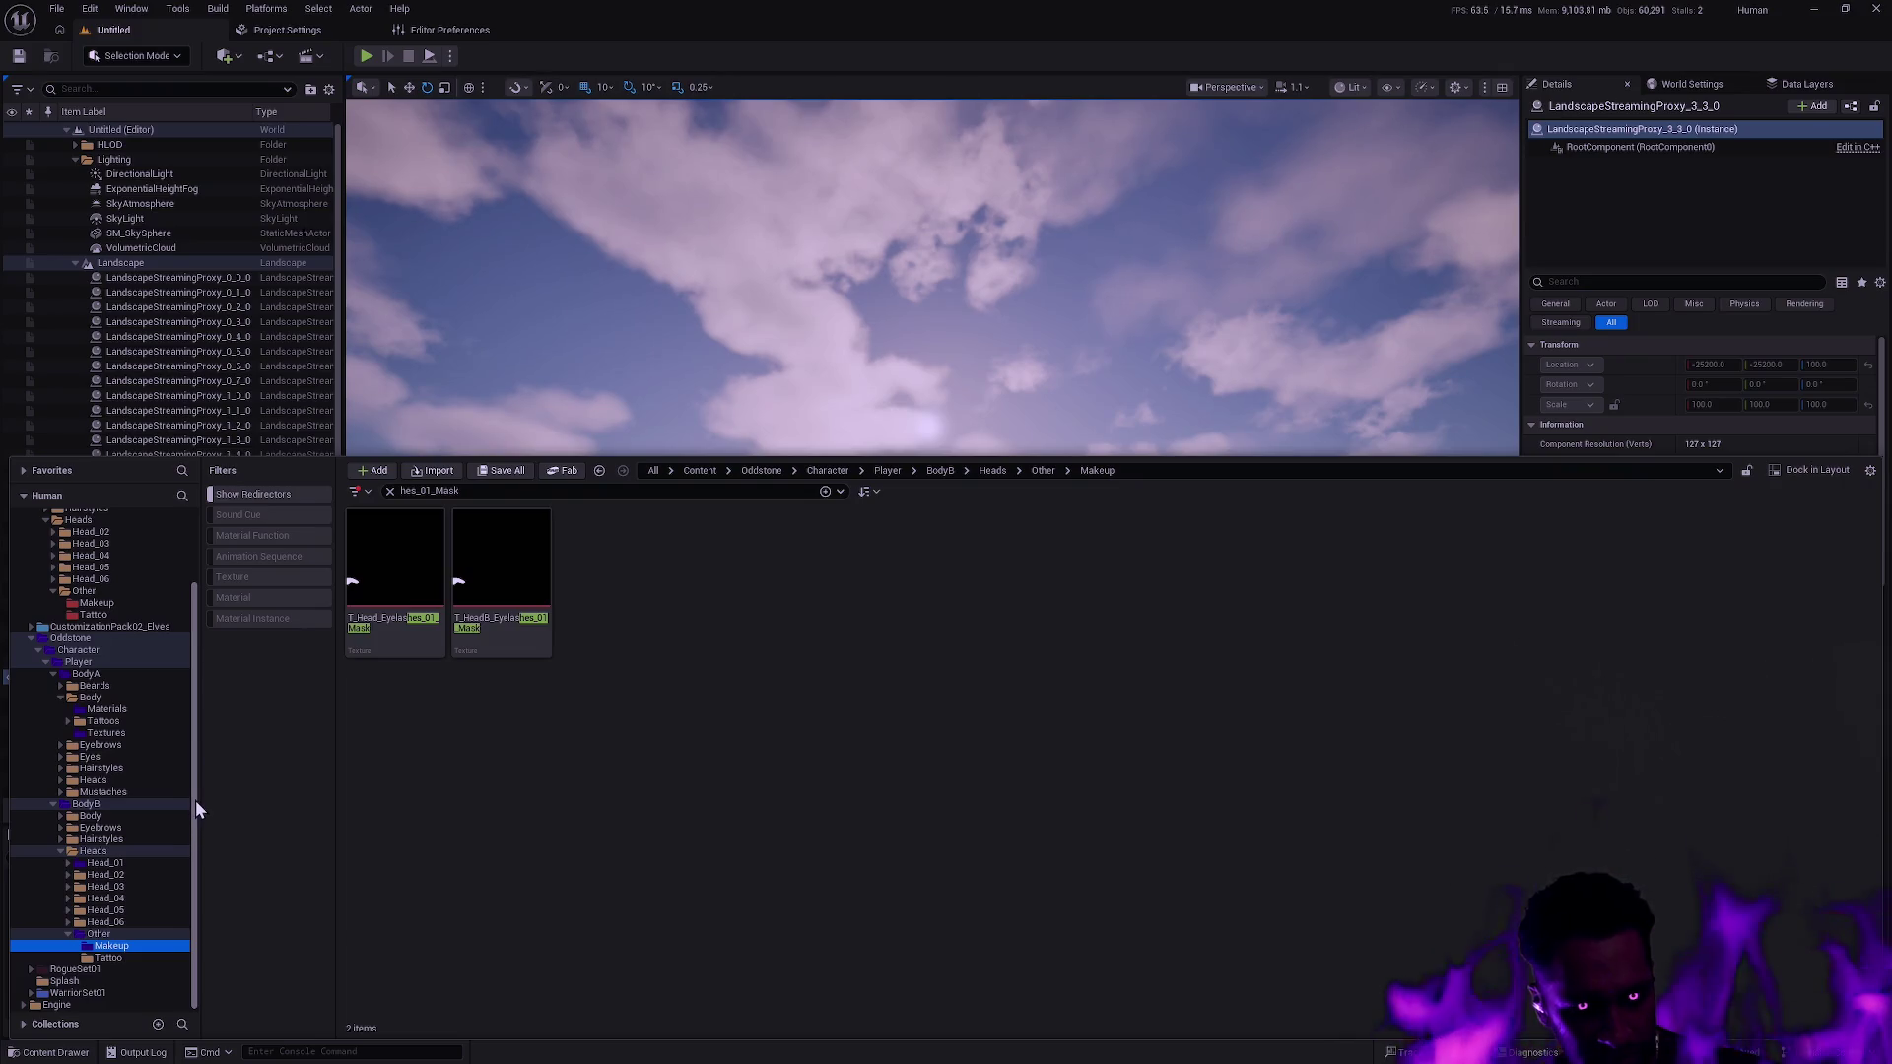
pyautogui.scroll(1, 195, 800)
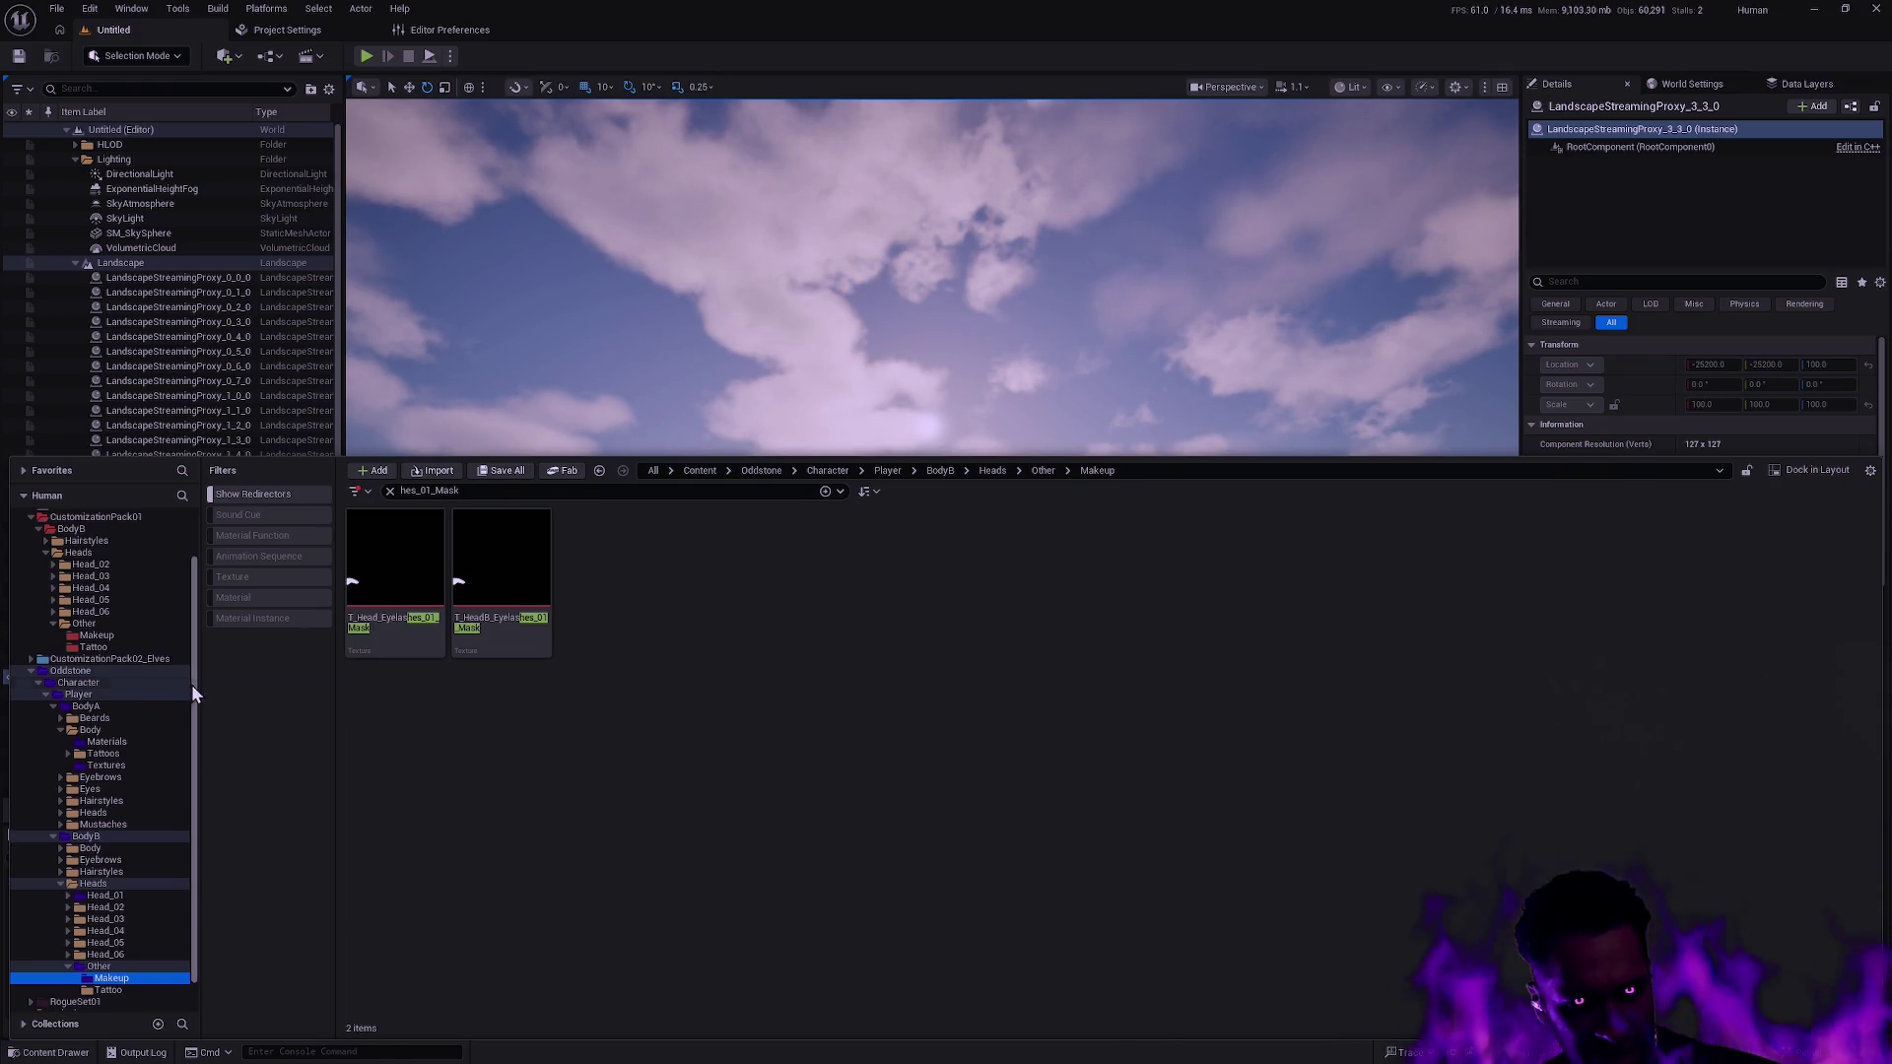
pyautogui.scroll(1, 193, 651)
pyautogui.moveTo(194, 653); pyautogui.dragTo(195, 644)
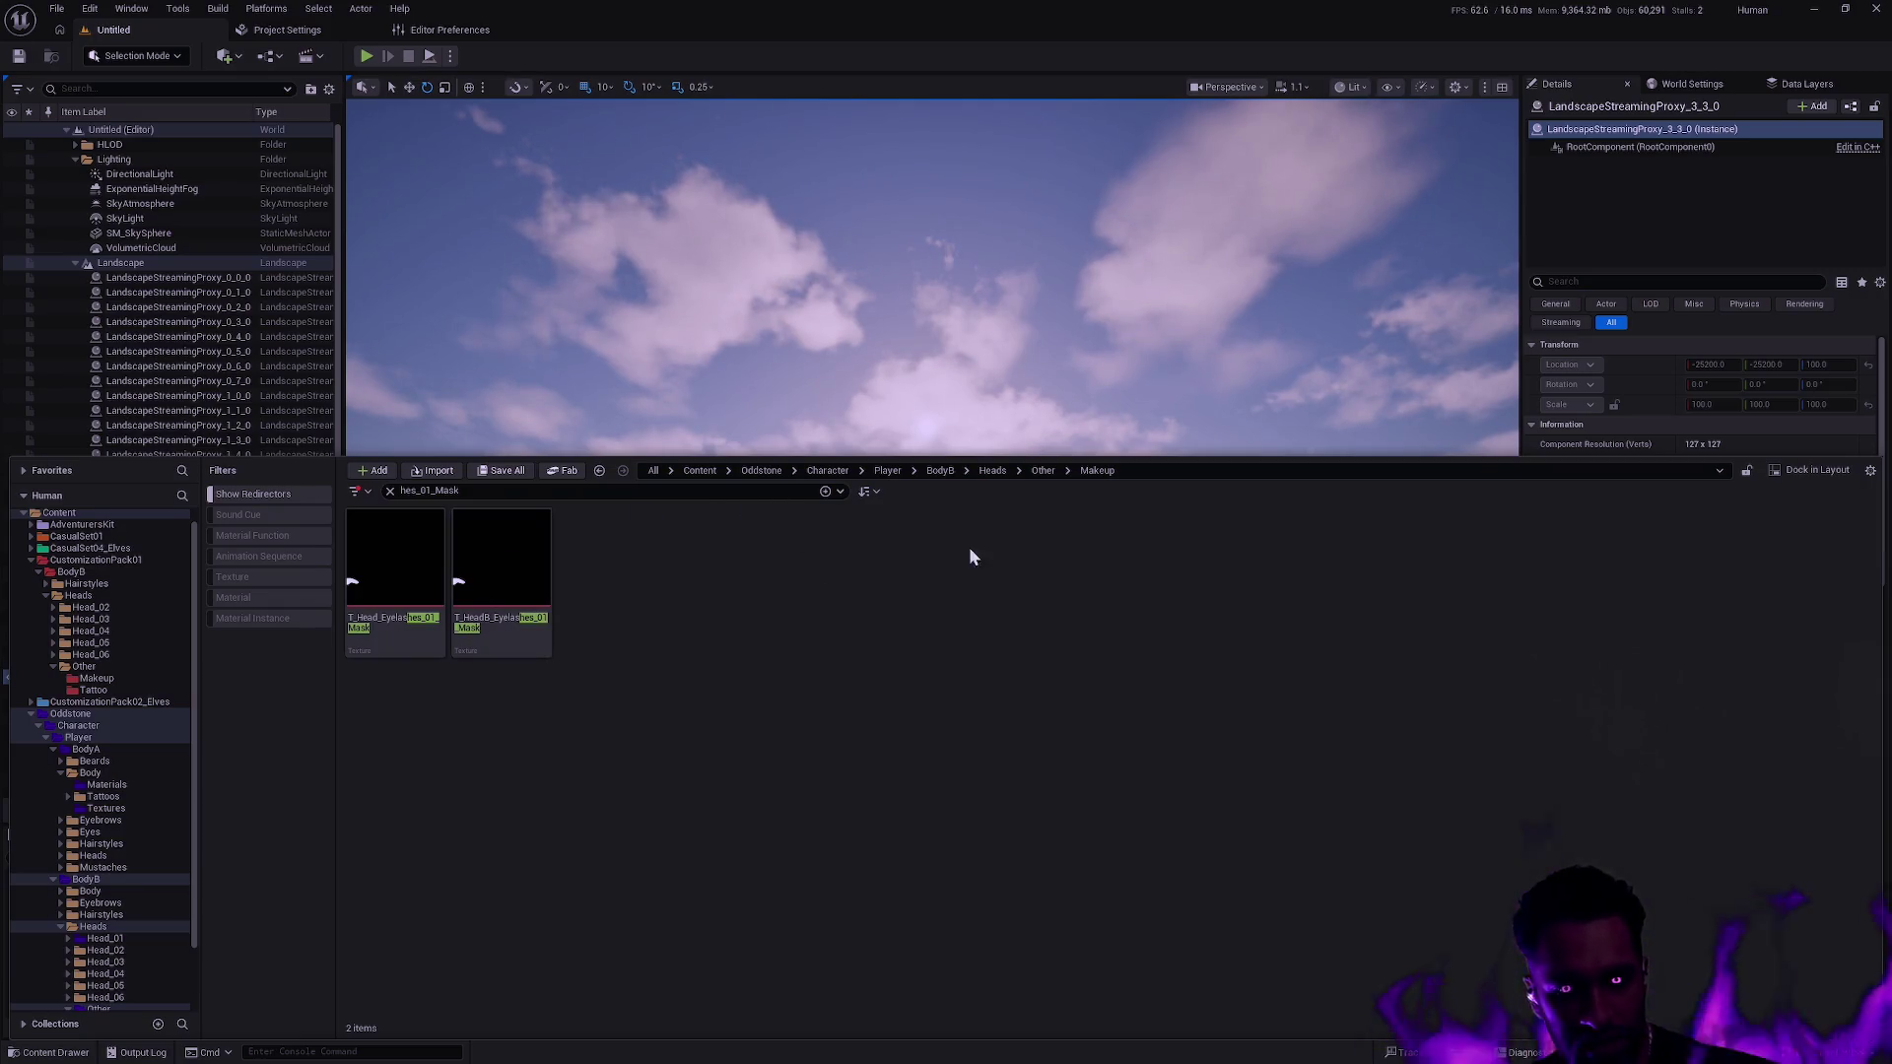
# Quit Unreal without saving and run the pending git restore . in Git Bash.
pyautogui.hotkey('ctrl', 'shift', 's')
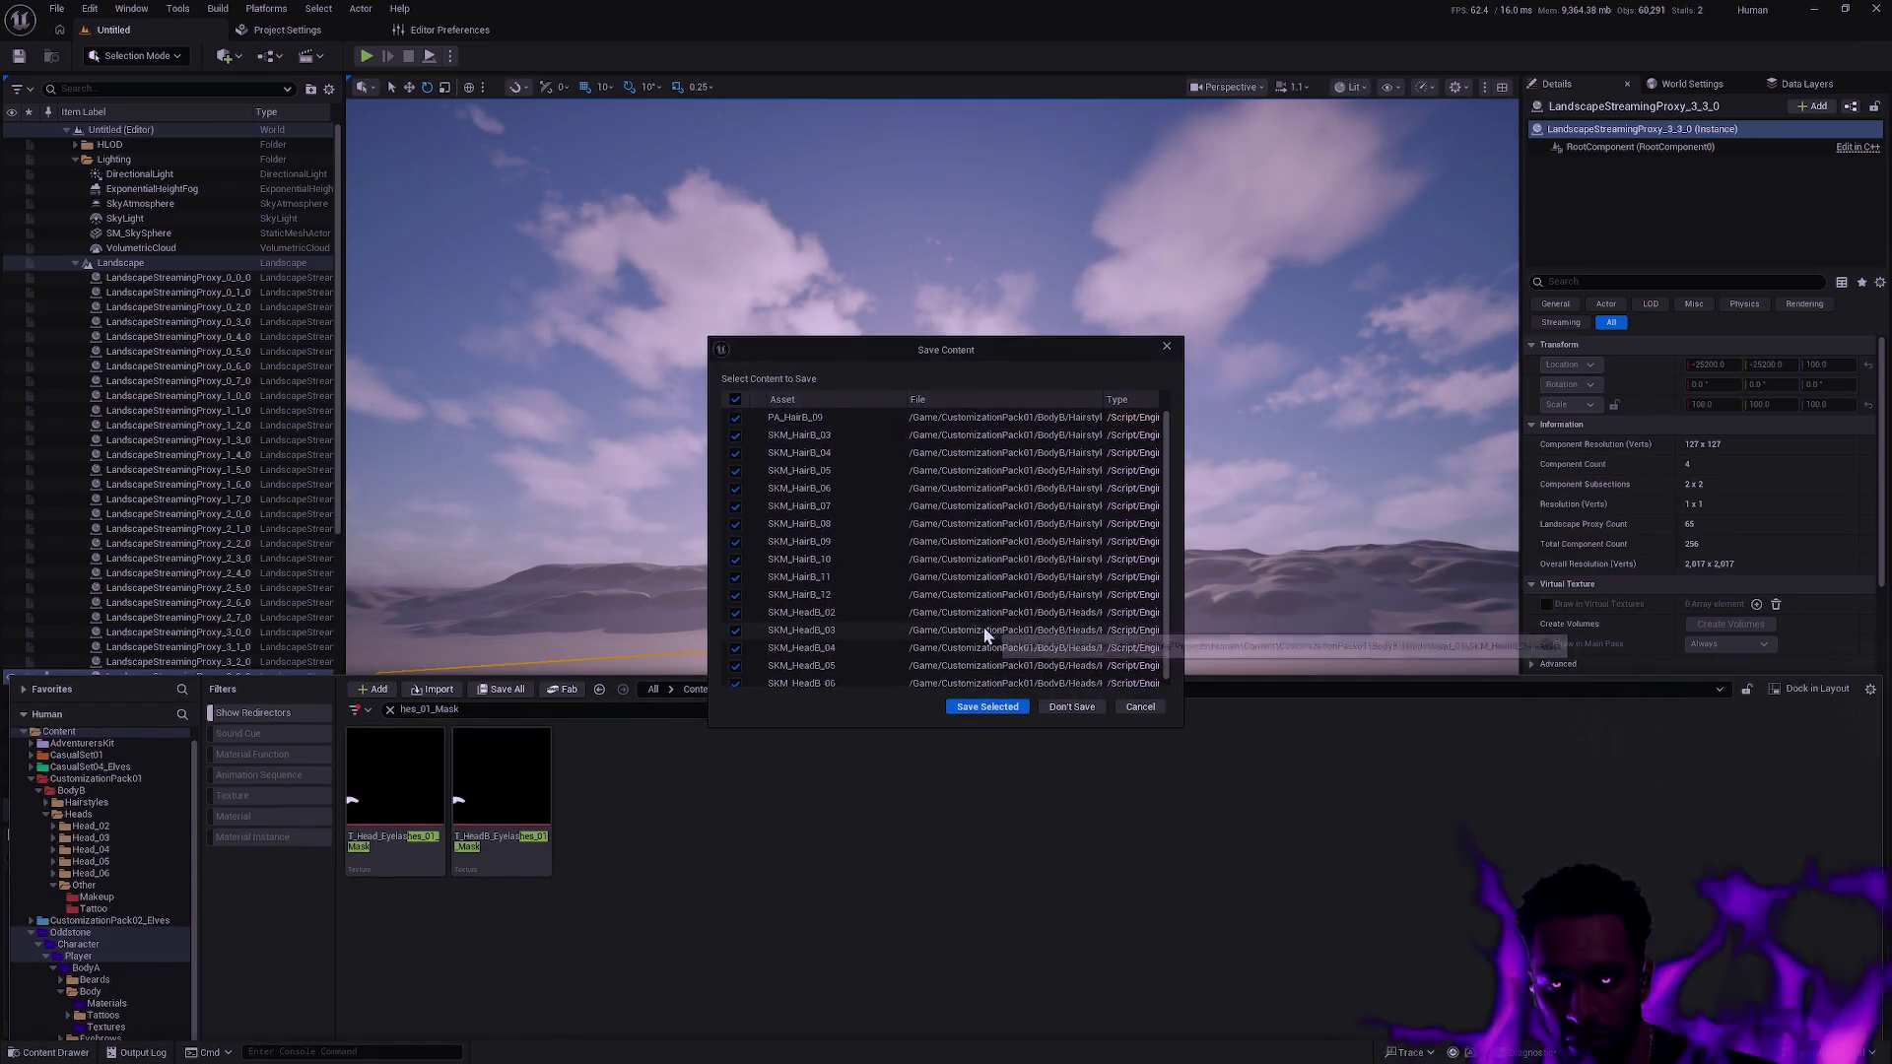
pyautogui.click(1080, 706)
pyautogui.hotkey('alt', 'Tab')
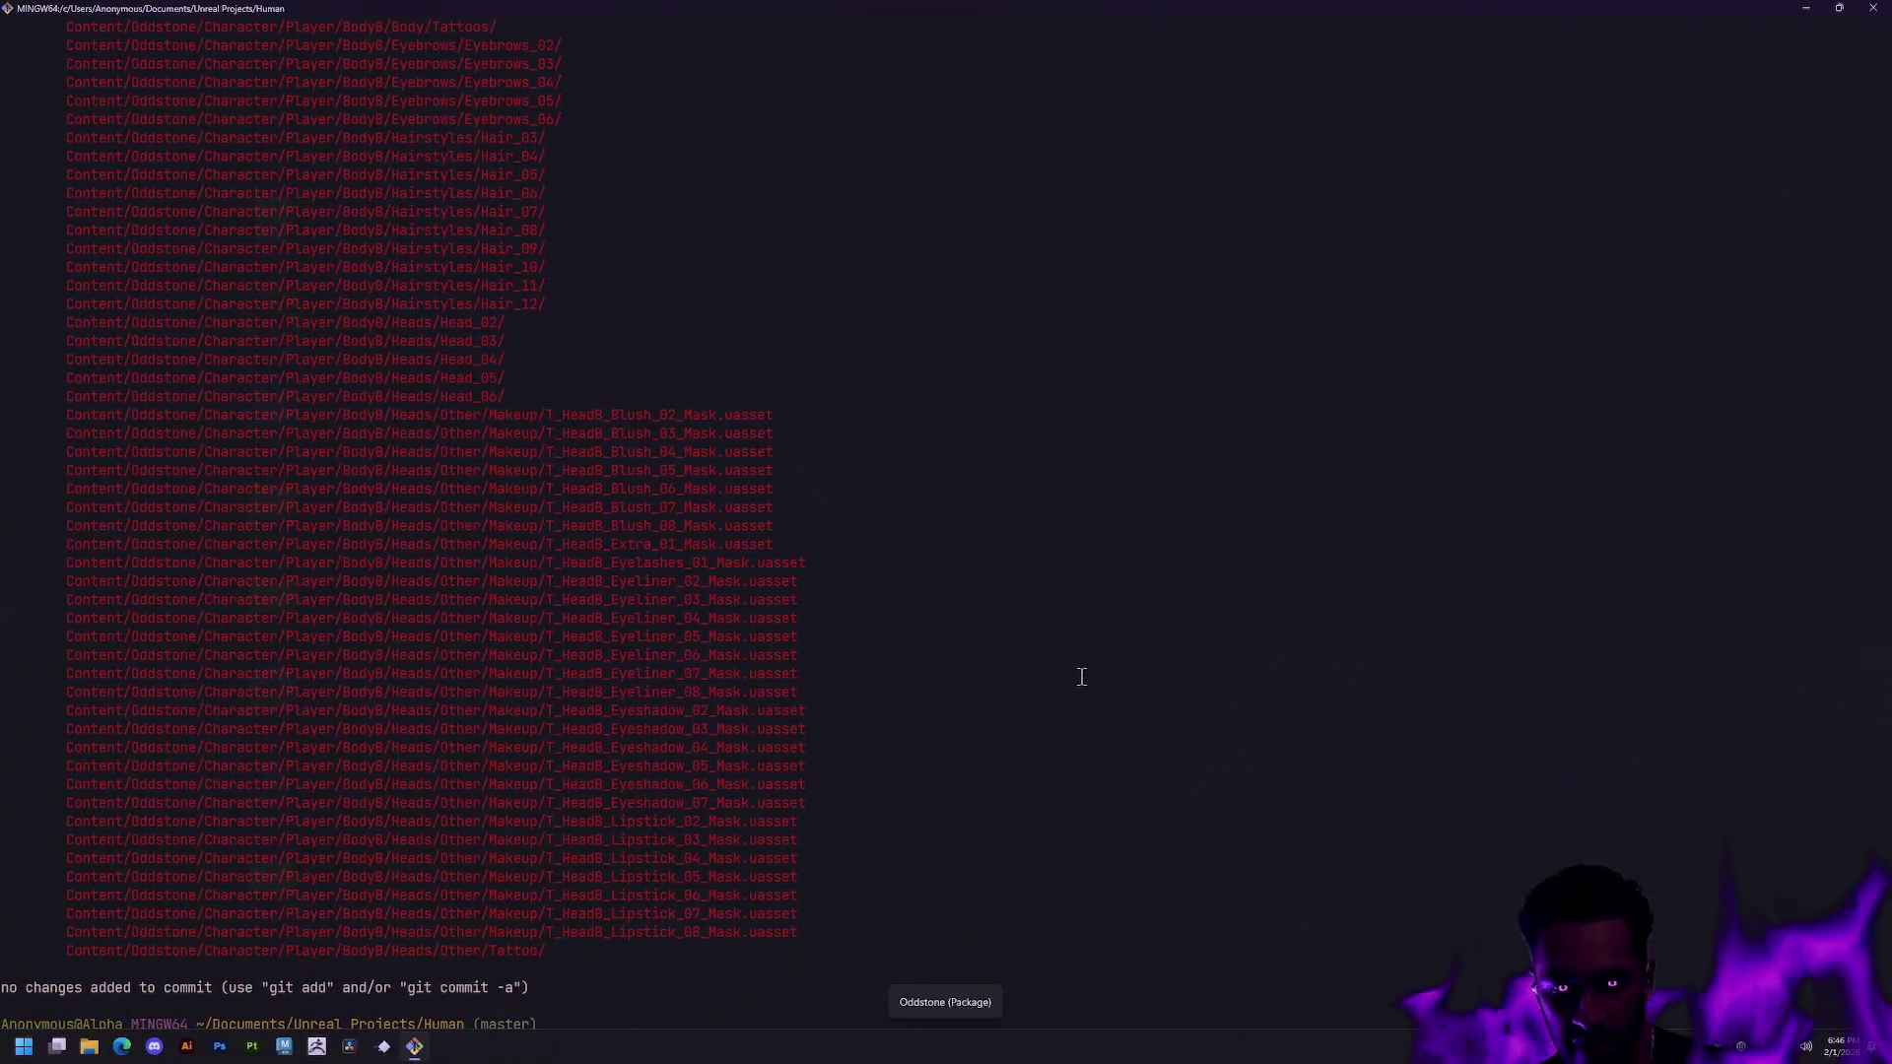
pyautogui.press('Return')
# Delete untracked files and folders with git clean -df, retyping after a typo.
pyautogui.write('git restor')
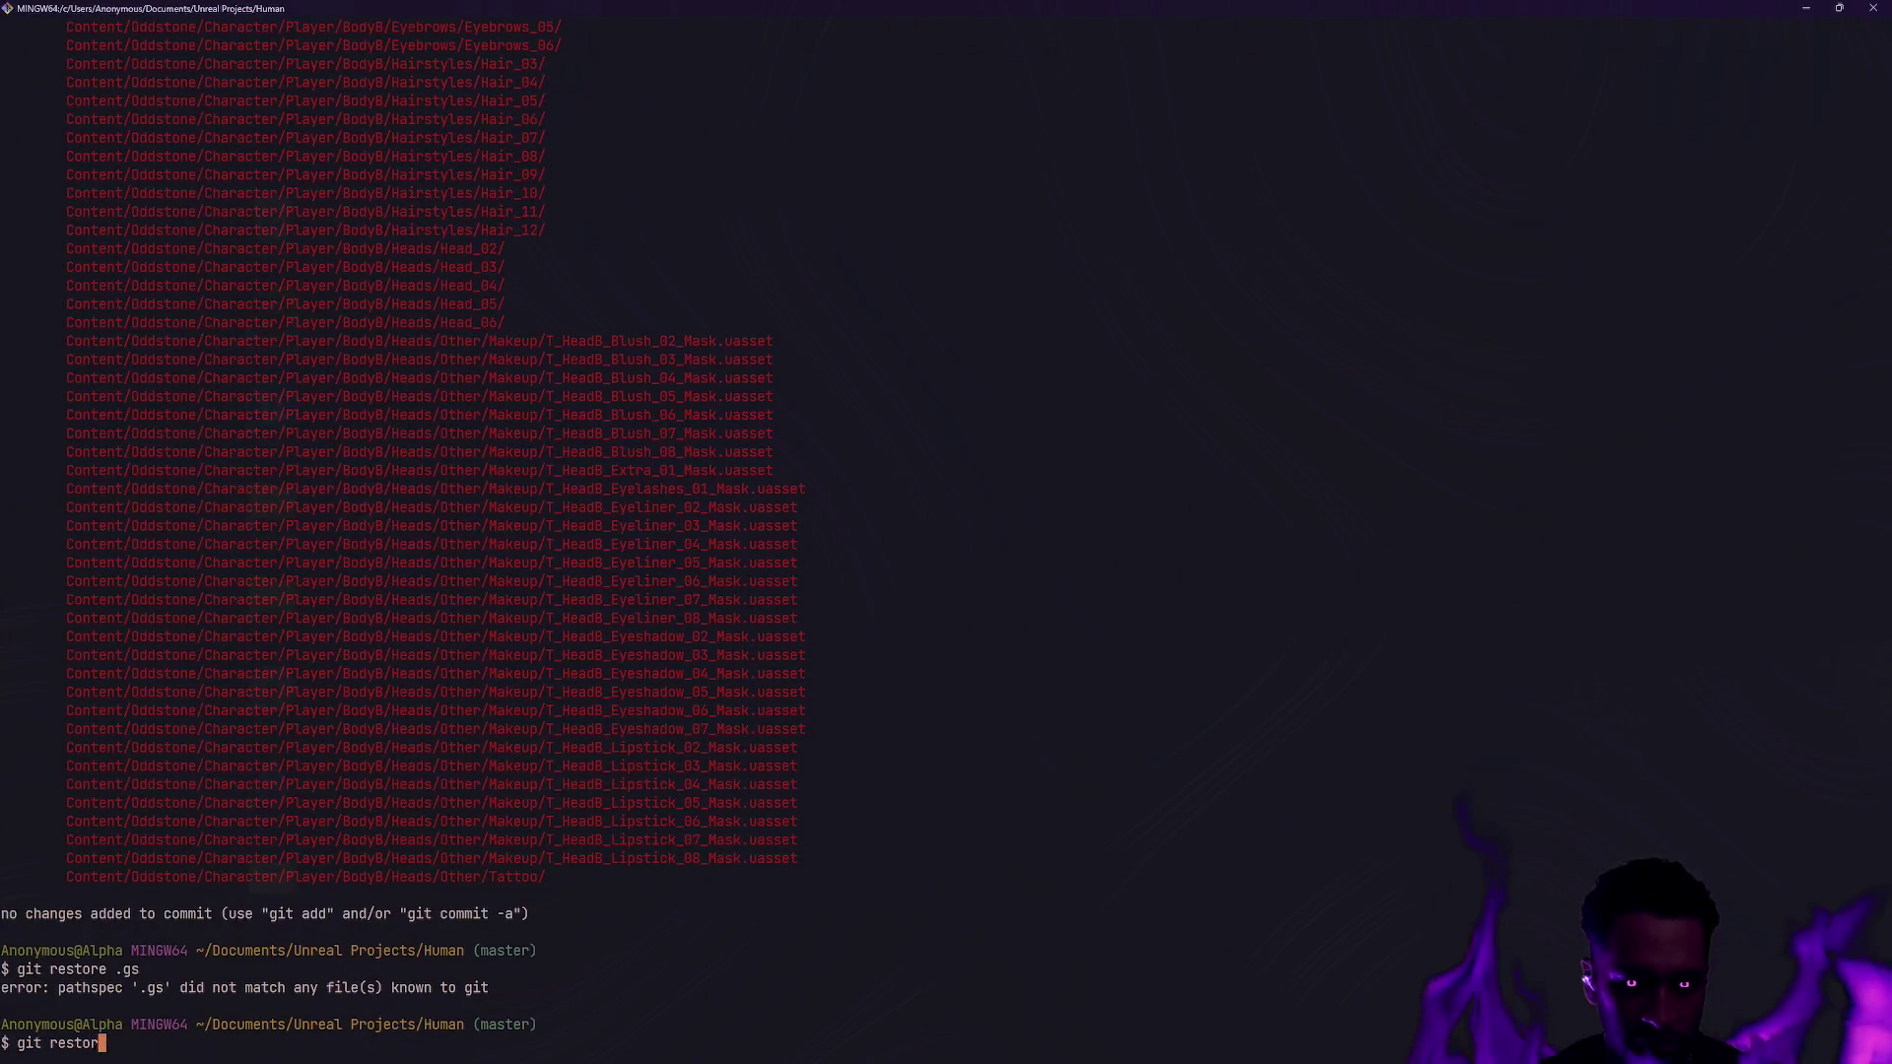
pyautogui.write('e .git celan -df')
pyautogui.press('Return')
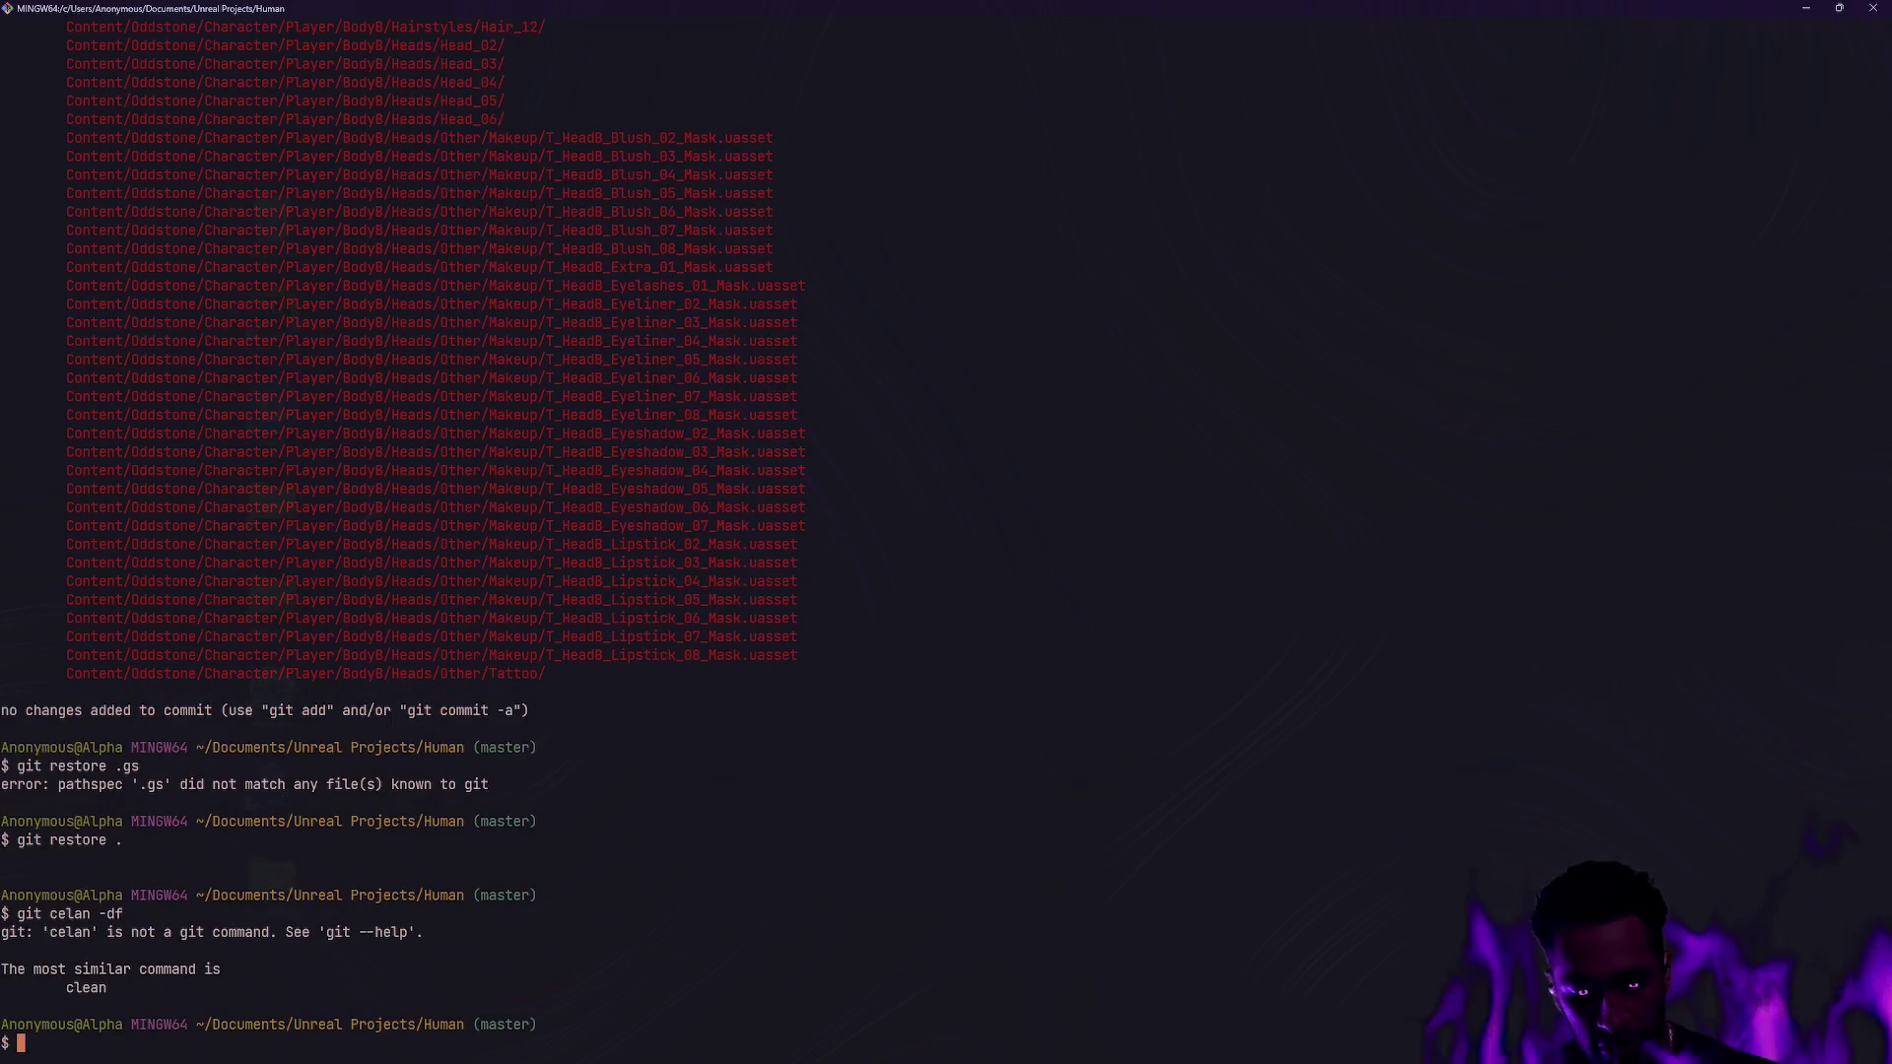
pyautogui.write('git clean -df')
pyautogui.press('Return')
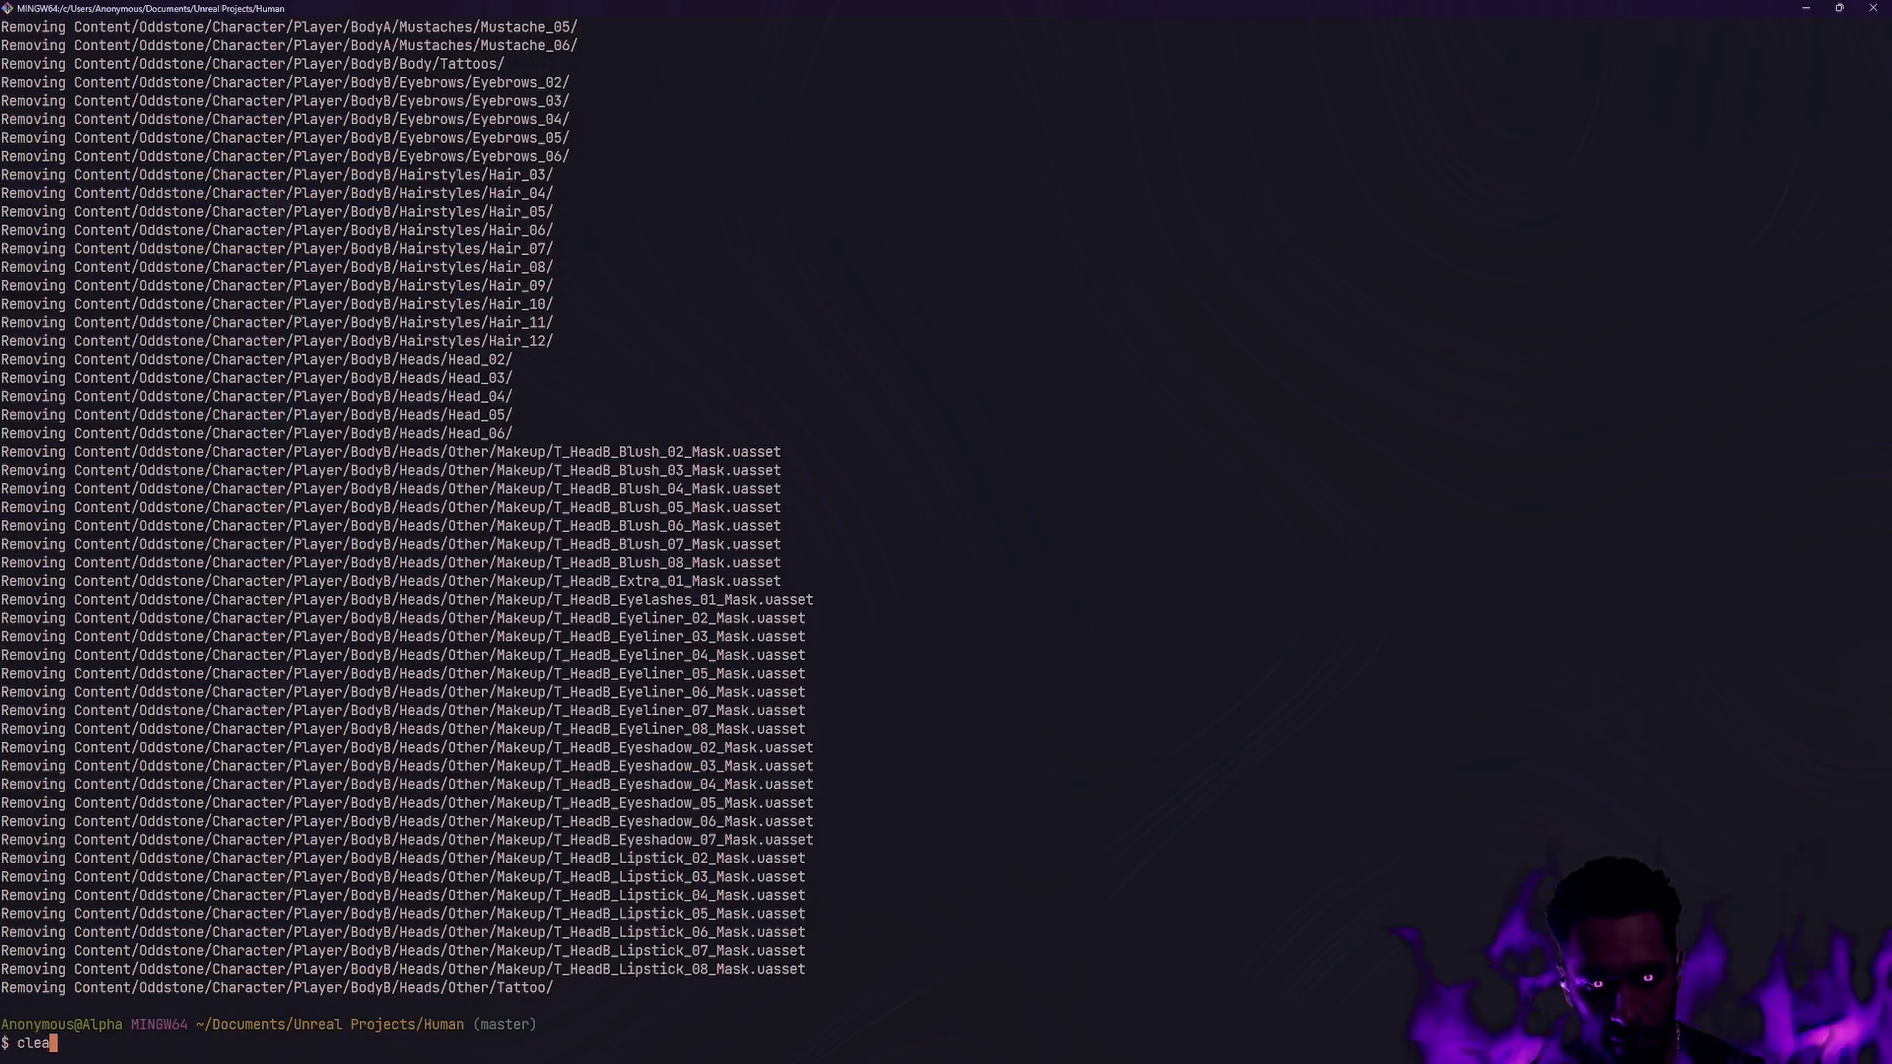
# Clear the terminal and run gs to confirm a clean working tree.
pyautogui.write('clear')
pyautogui.press('Return')
pyautogui.write('gs')
pyautogui.press('Return')
pyautogui.press('ctrl+super+Left')
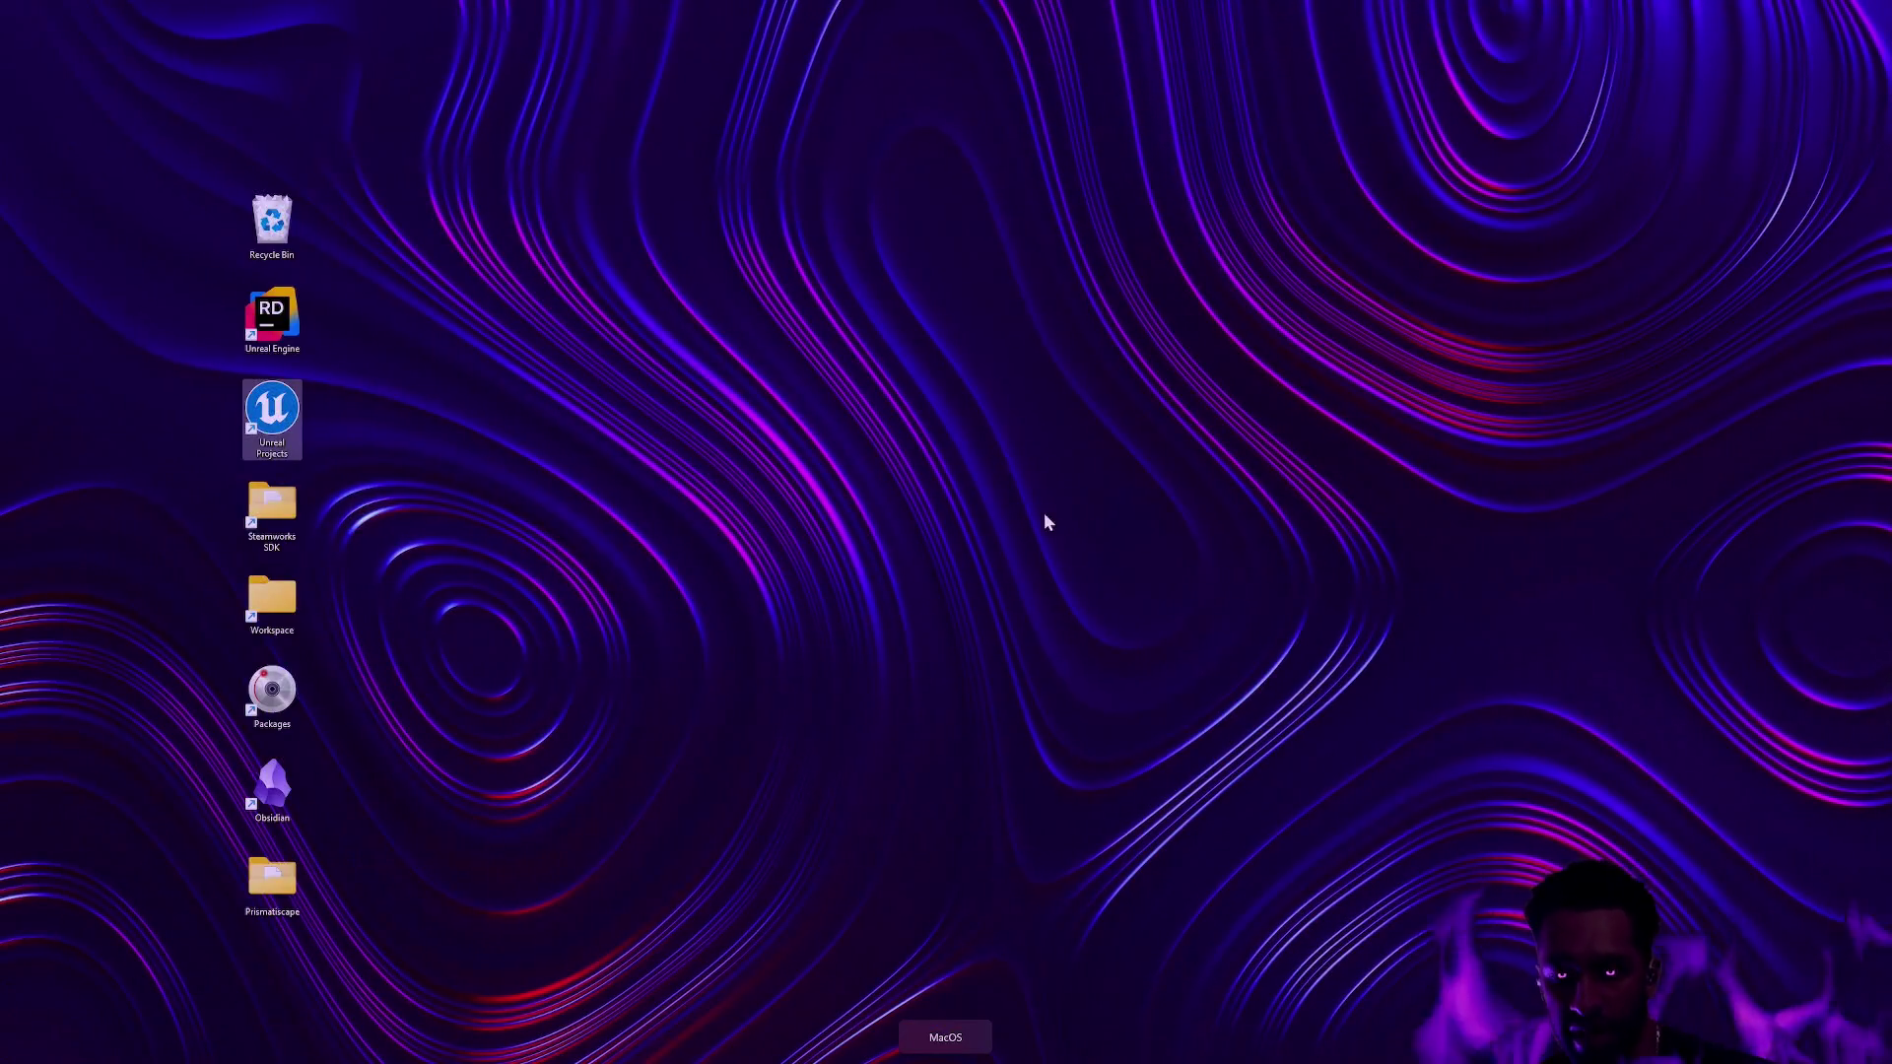
# Launch Human.uproject from Unreal Projects > Human and close the Epic Games Launcher.
pyautogui.doubleClick(272, 409)
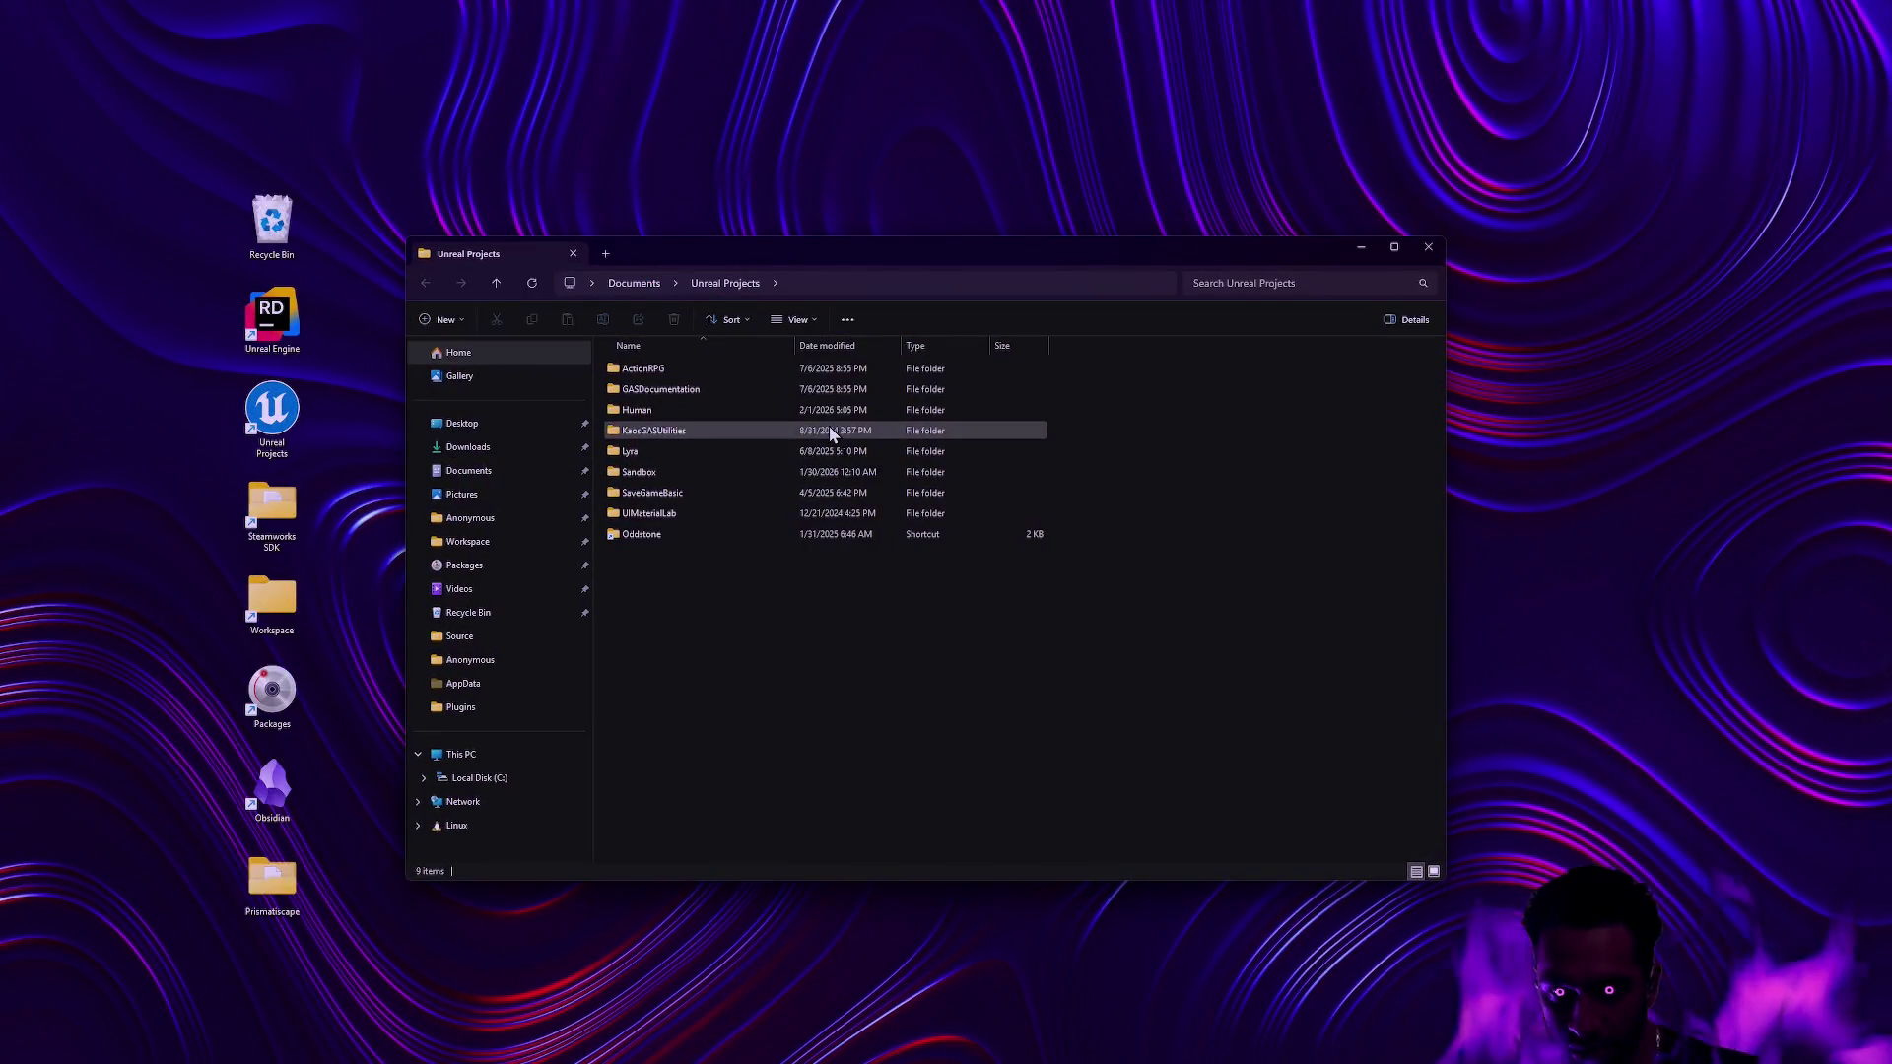
pyautogui.doubleClick(637, 410)
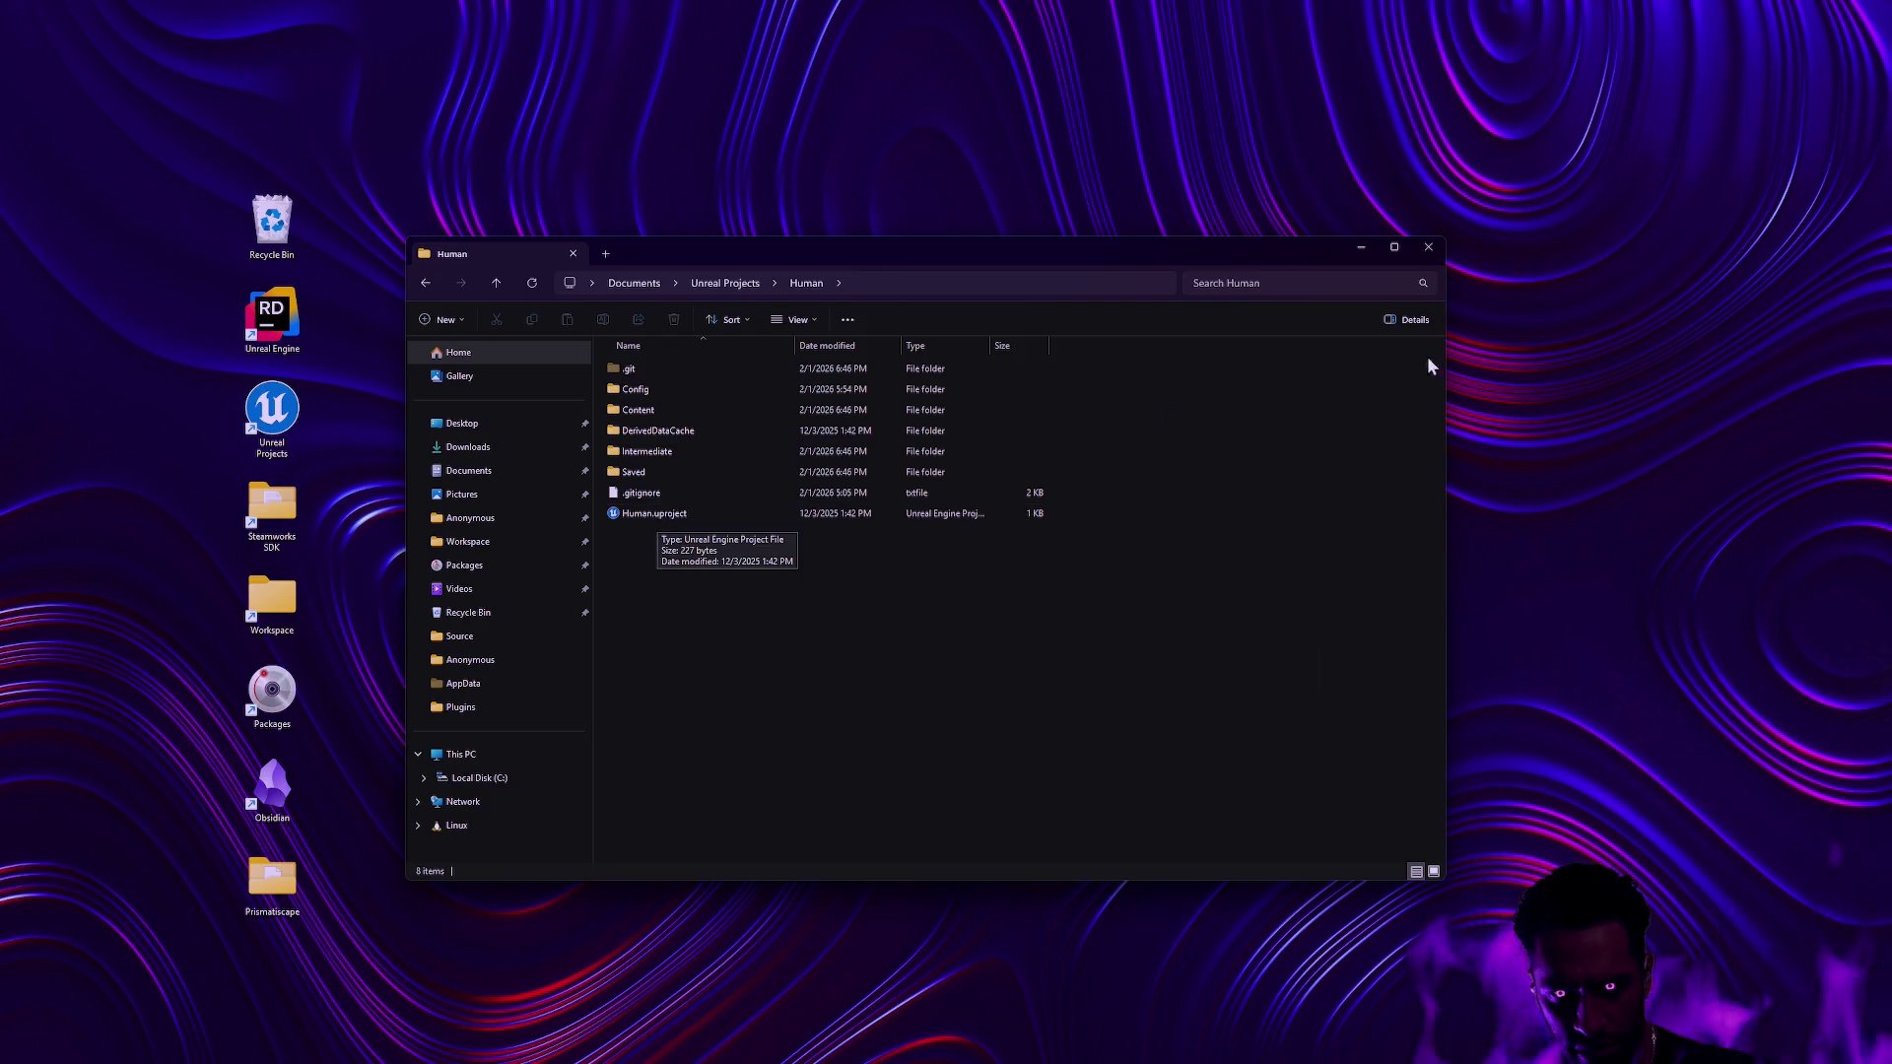
pyautogui.click(1428, 246)
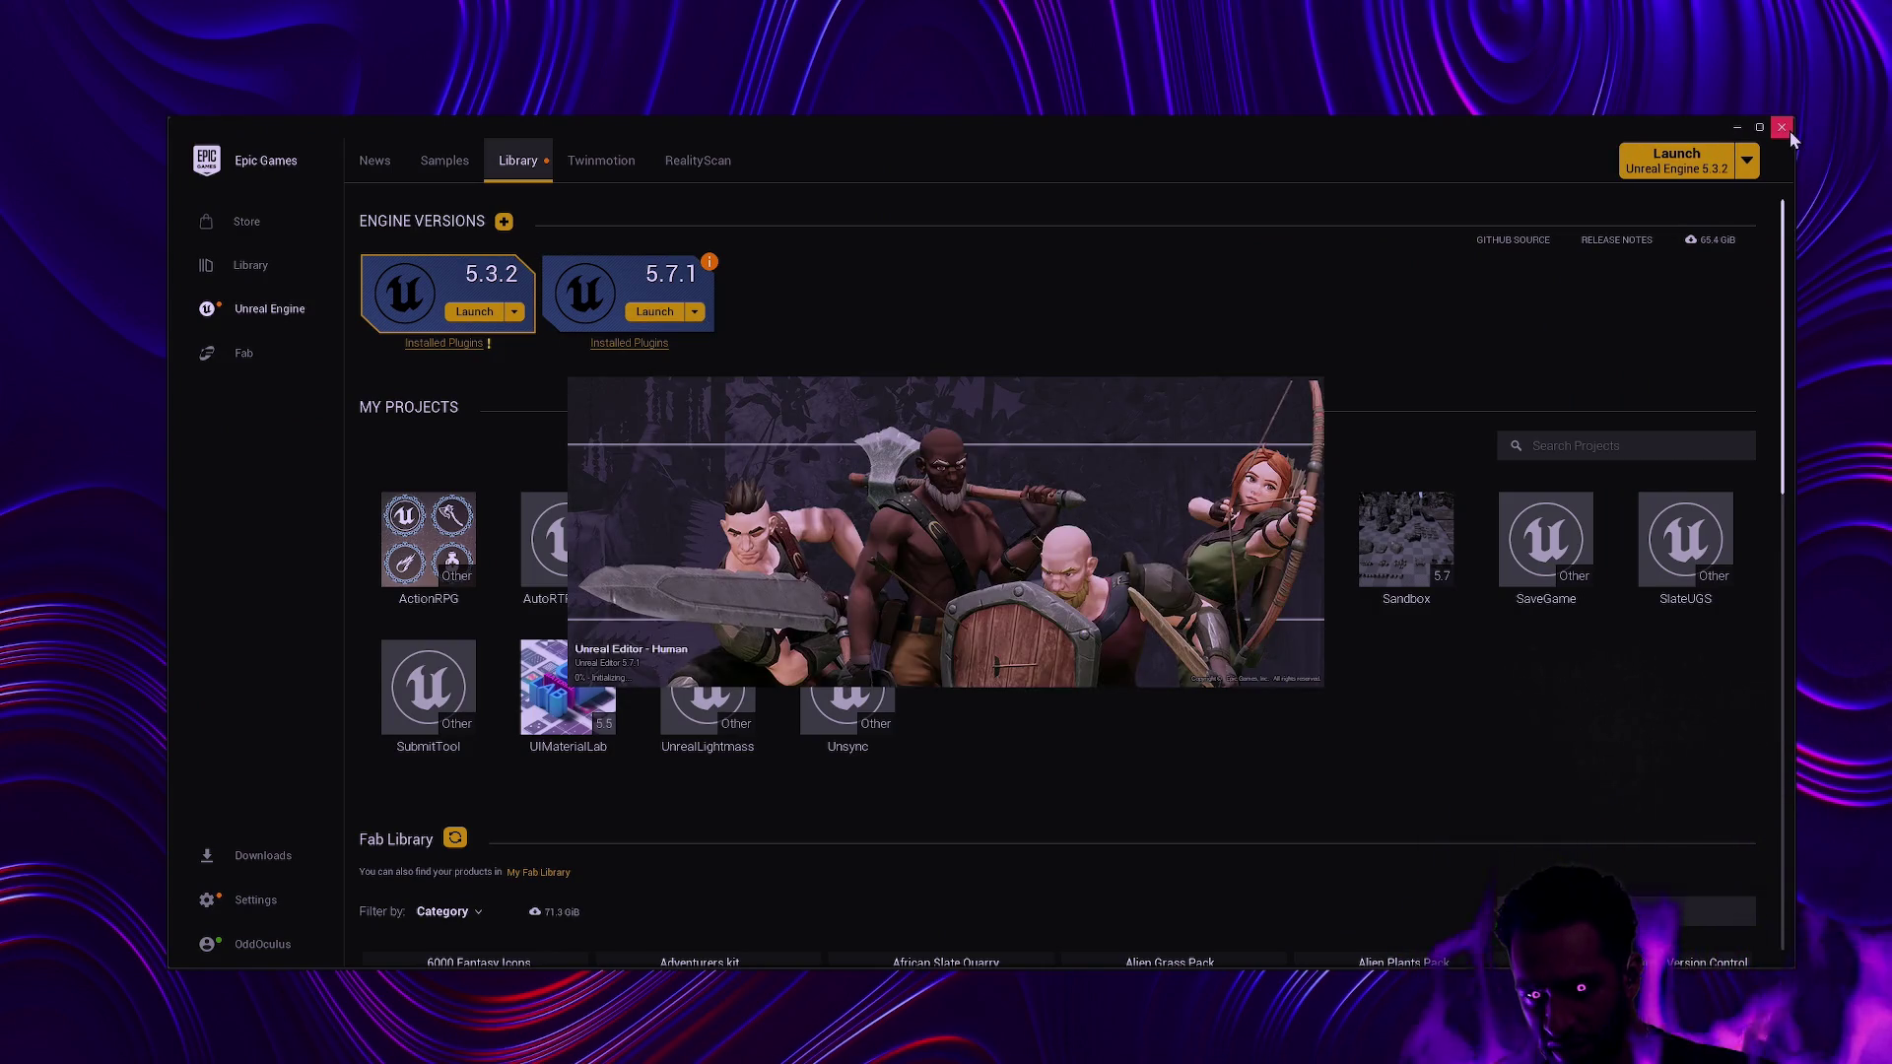
pyautogui.click(1781, 128)
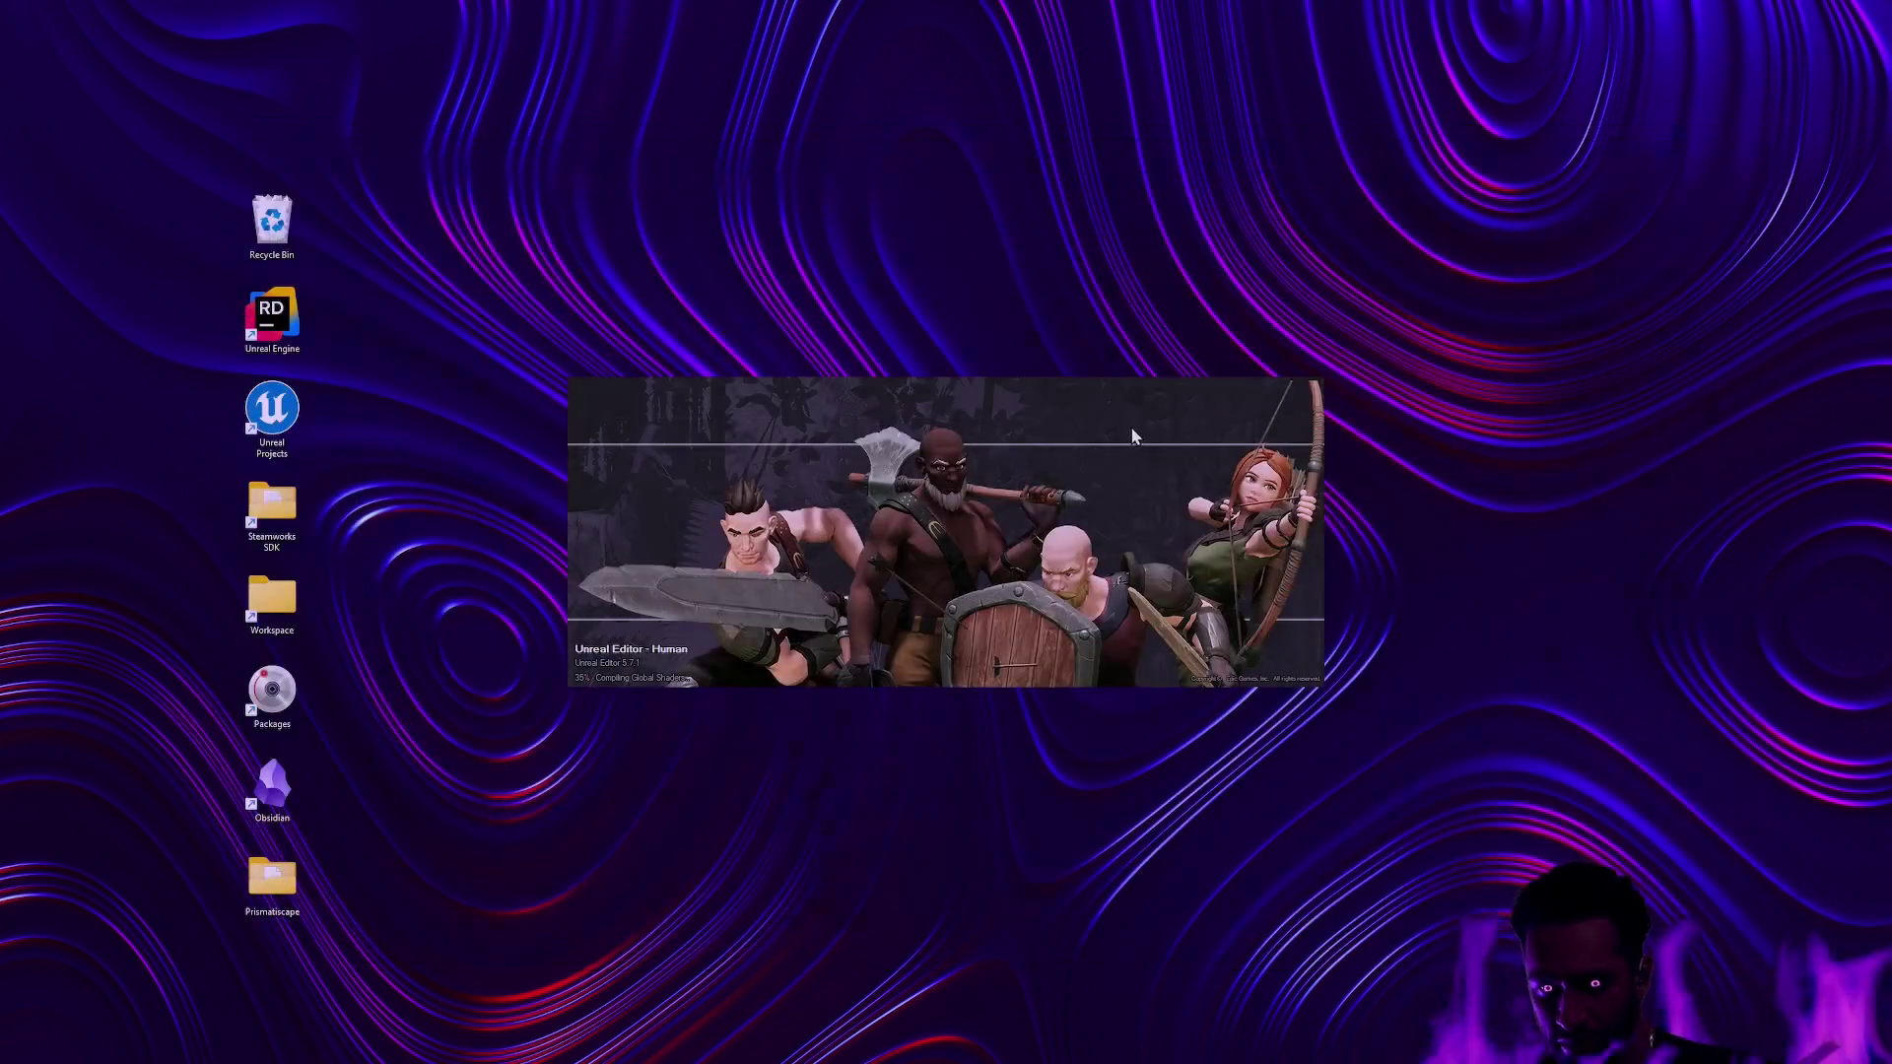